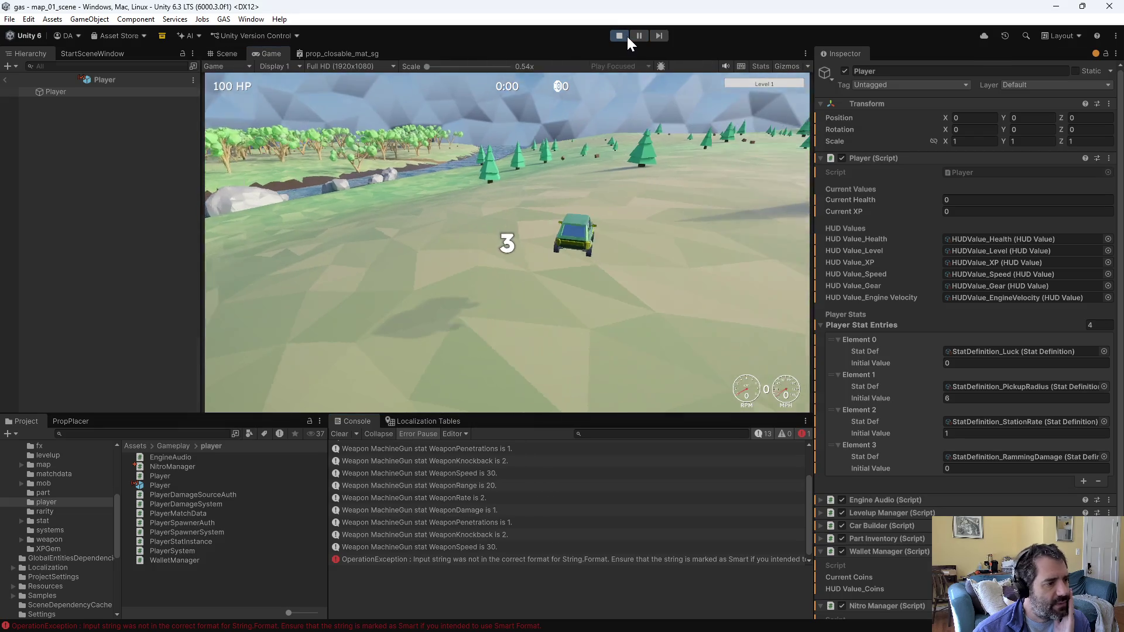
Step: Stop Play mode and enable Smart String on the hud_value_nitro_count localization entry
{"action": "left_click", "coordinate": [627, 34]}
{"action": "left_click", "coordinate": [438, 420]}
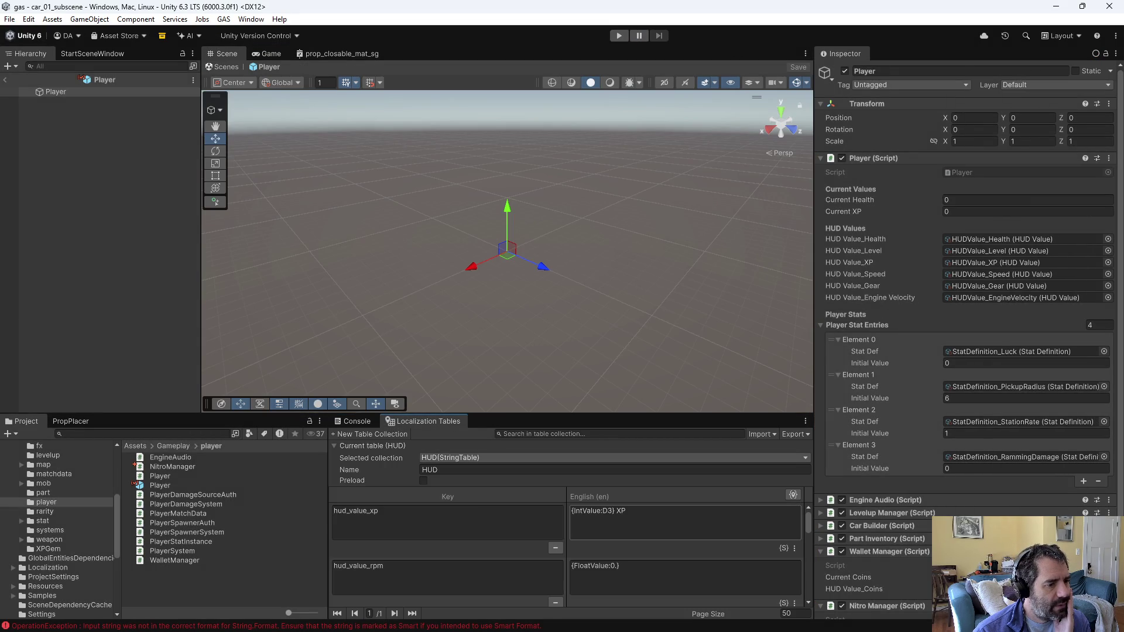
{"action": "scroll", "coordinate": [751, 567], "scroll_direction": "down", "scroll_amount": 10}
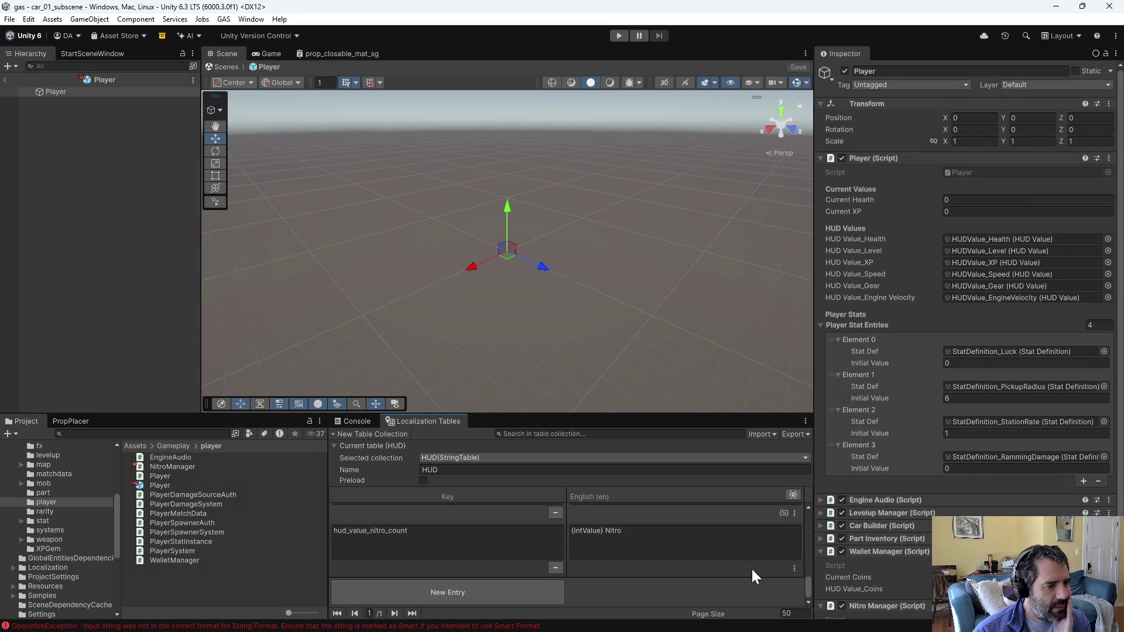
{"action": "left_click", "coordinate": [794, 568]}
{"action": "left_click", "coordinate": [836, 608]}
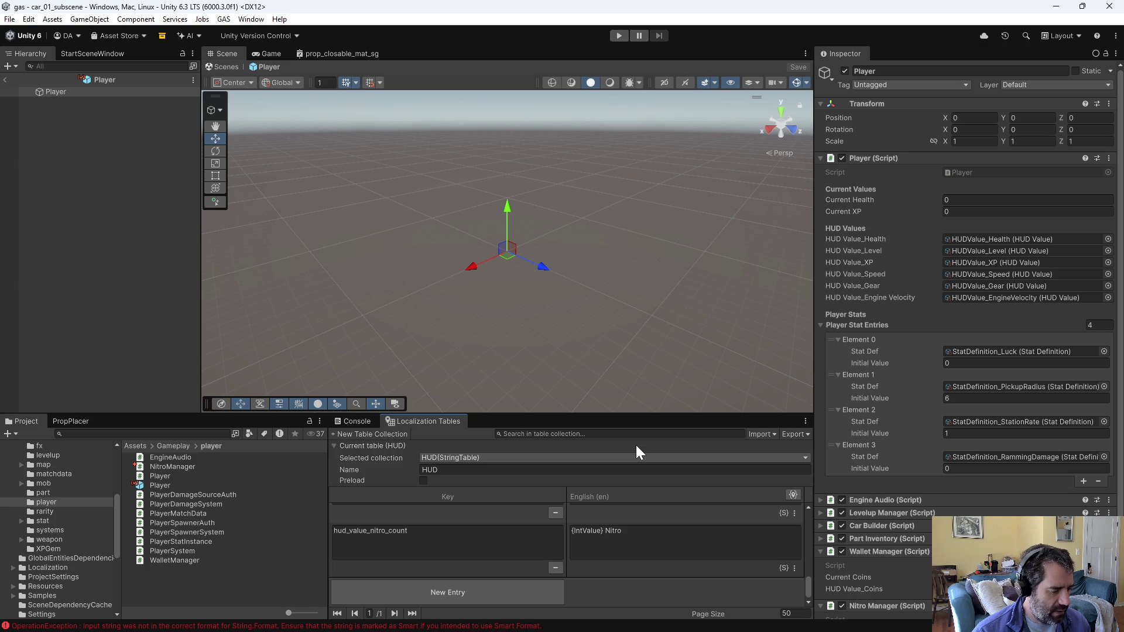
Step: Playtest by firing nitro until the Console logs 'out of nitro', then stop the game
{"action": "left_click", "coordinate": [618, 36]}
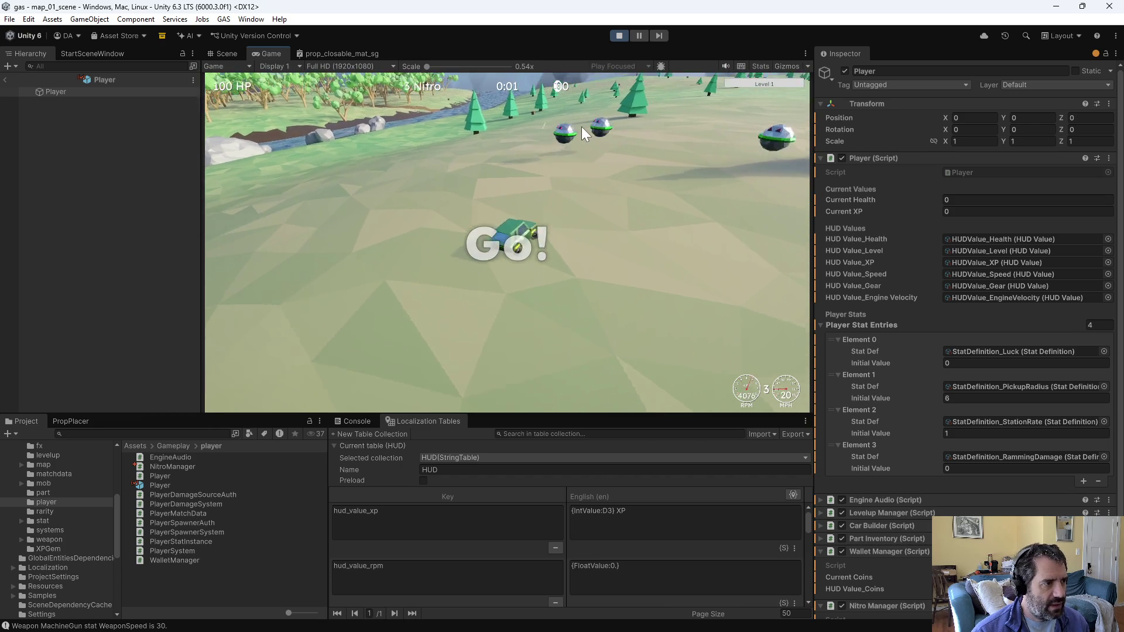
{"action": "key", "text": "w"}
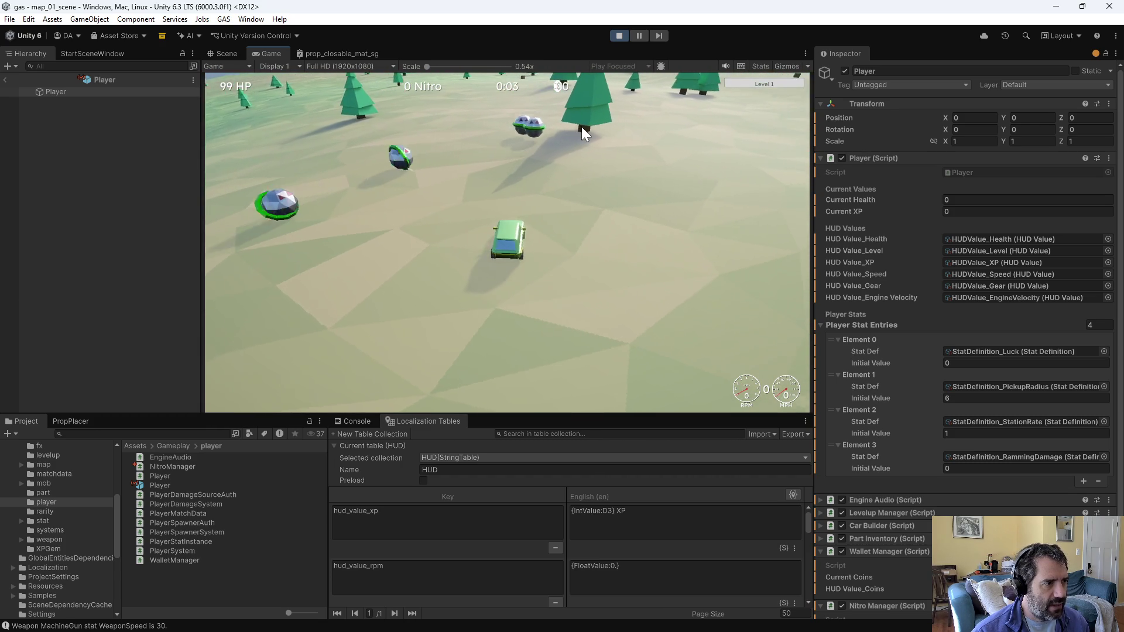
{"action": "left_click", "coordinate": [357, 421]}
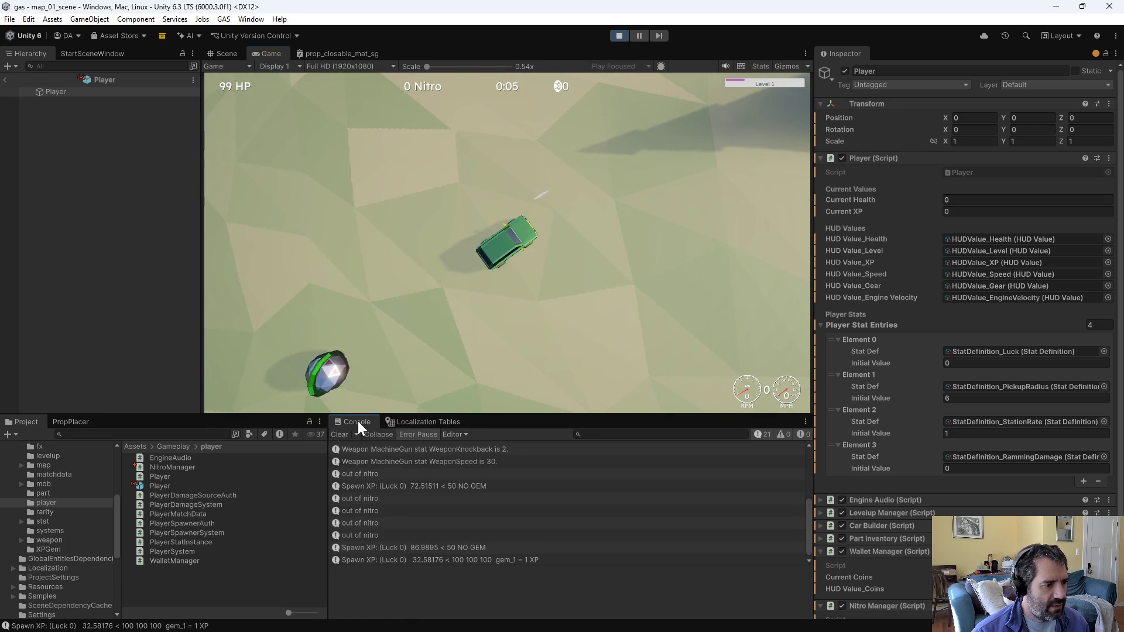
{"action": "left_click", "coordinate": [620, 36]}
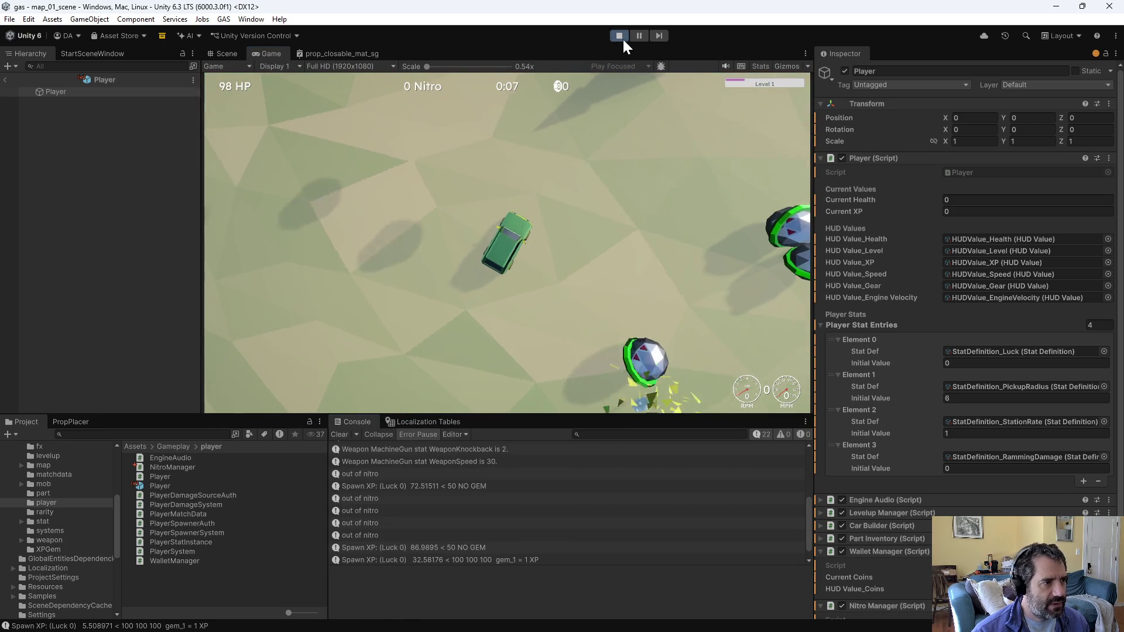
{"action": "key", "text": "alt+Tab"}
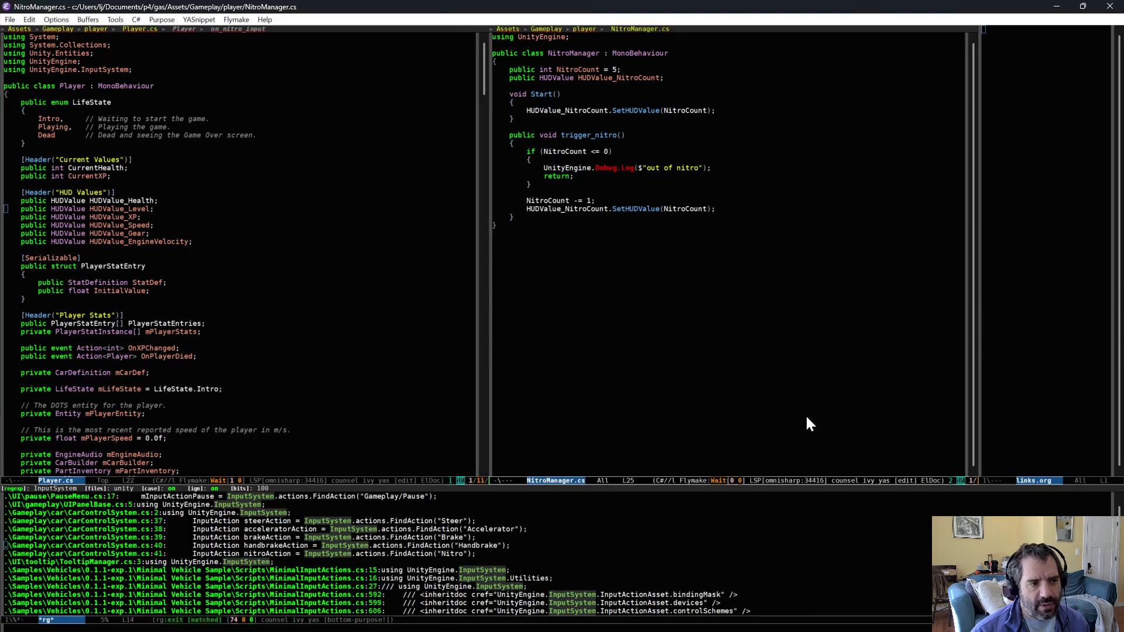
Step: In trigger_nitro, add 'Player player = GetComponent<Player>();' and 'Entity playerEntity = player.get_player_entity();'
{"action": "left_click", "coordinate": [786, 209]}
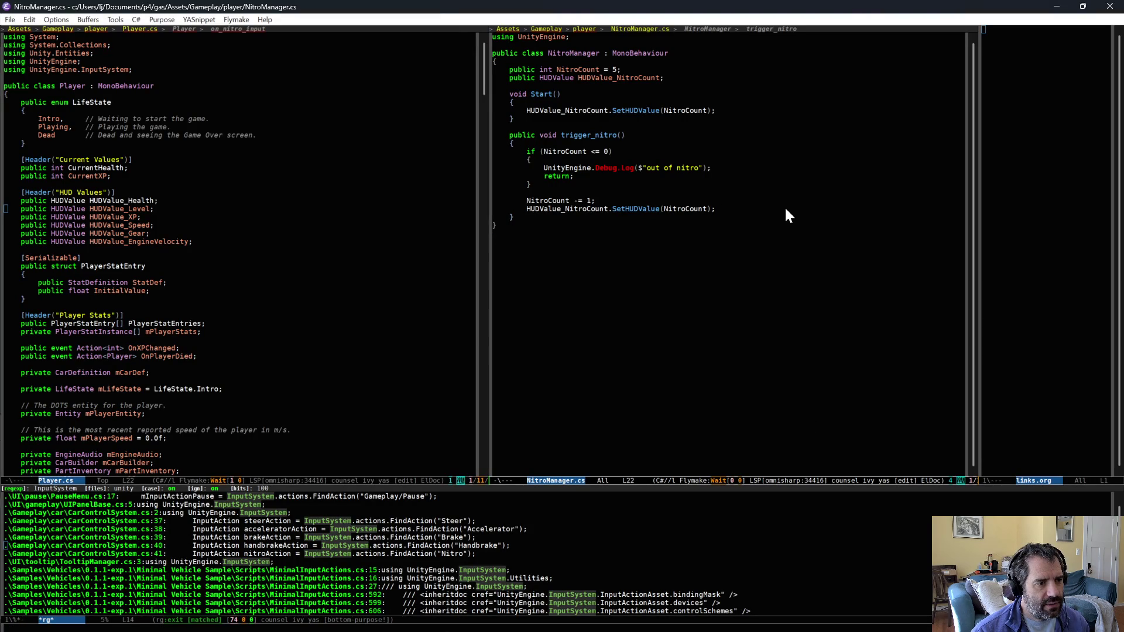
{"action": "key", "text": "Return"}
{"action": "key", "text": "Return"}
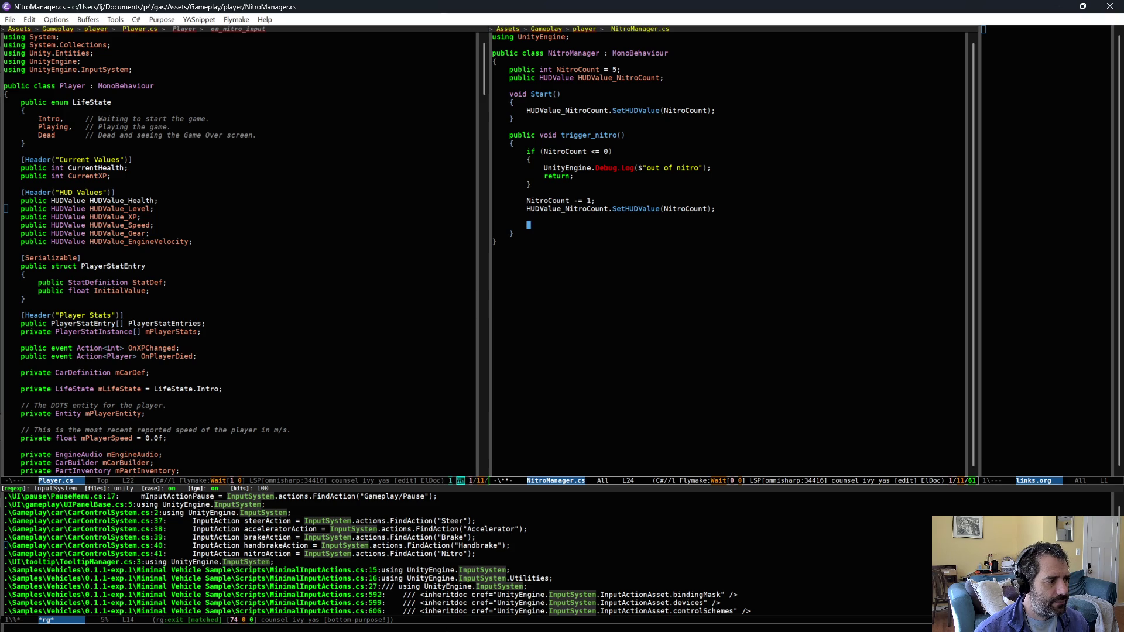
{"action": "type", "text": "Player player"}
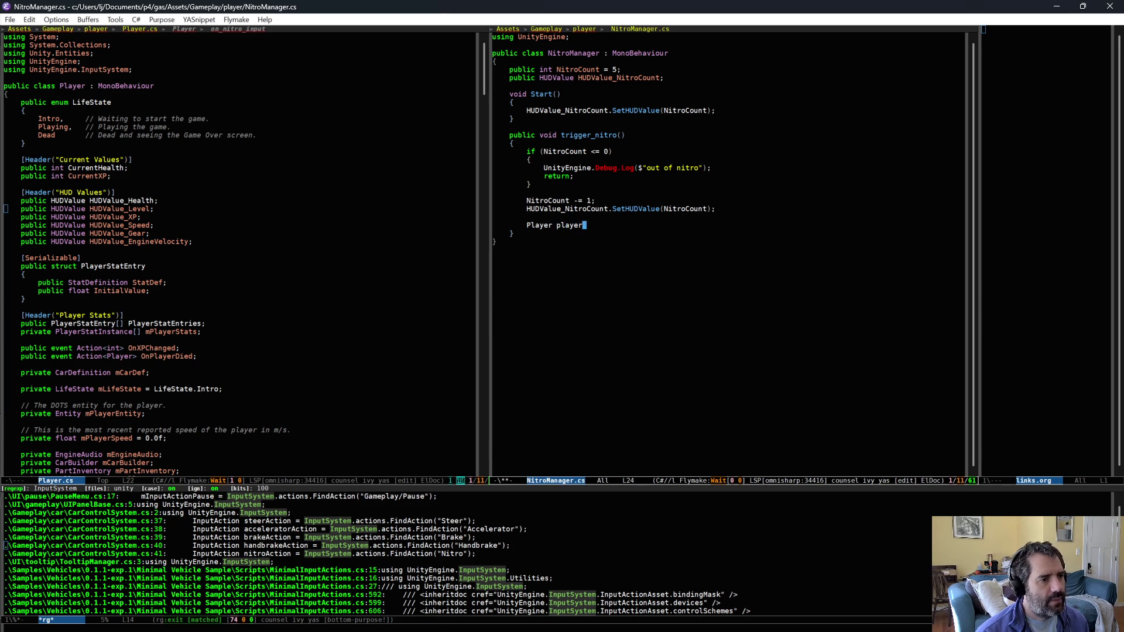
{"action": "type", "text": " = GetComponent<l"}
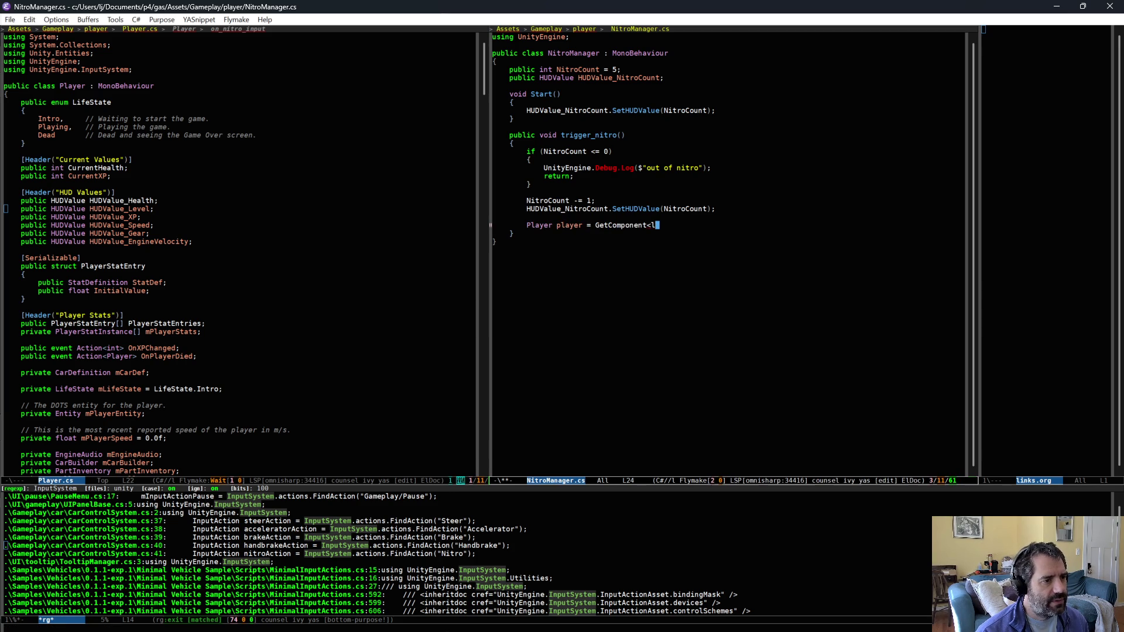
{"action": "key", "text": "BackSpace"}
{"action": "type", "text": "Player>();"}
{"action": "key", "text": "Return"}
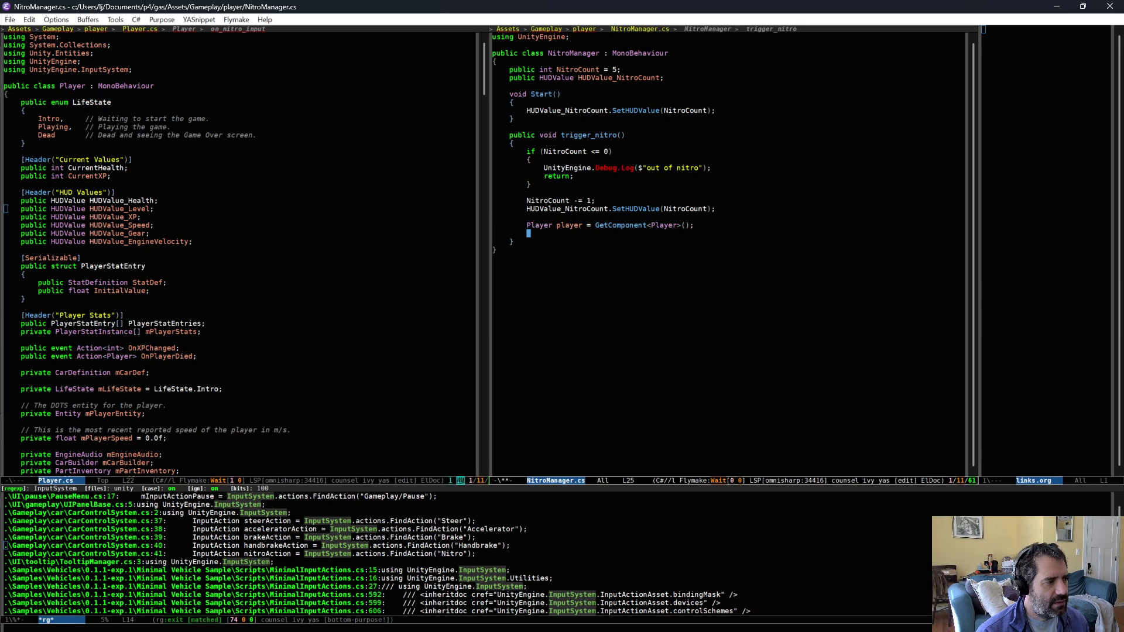
{"action": "type", "text": "Entity playerE"}
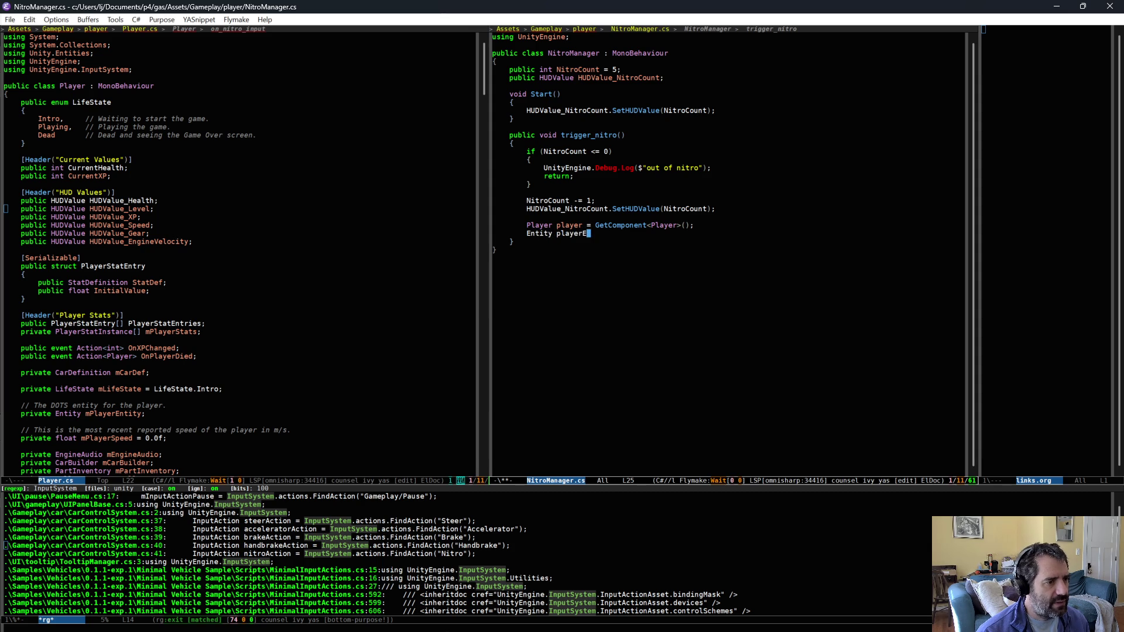
{"action": "type", "text": "ntity = player."}
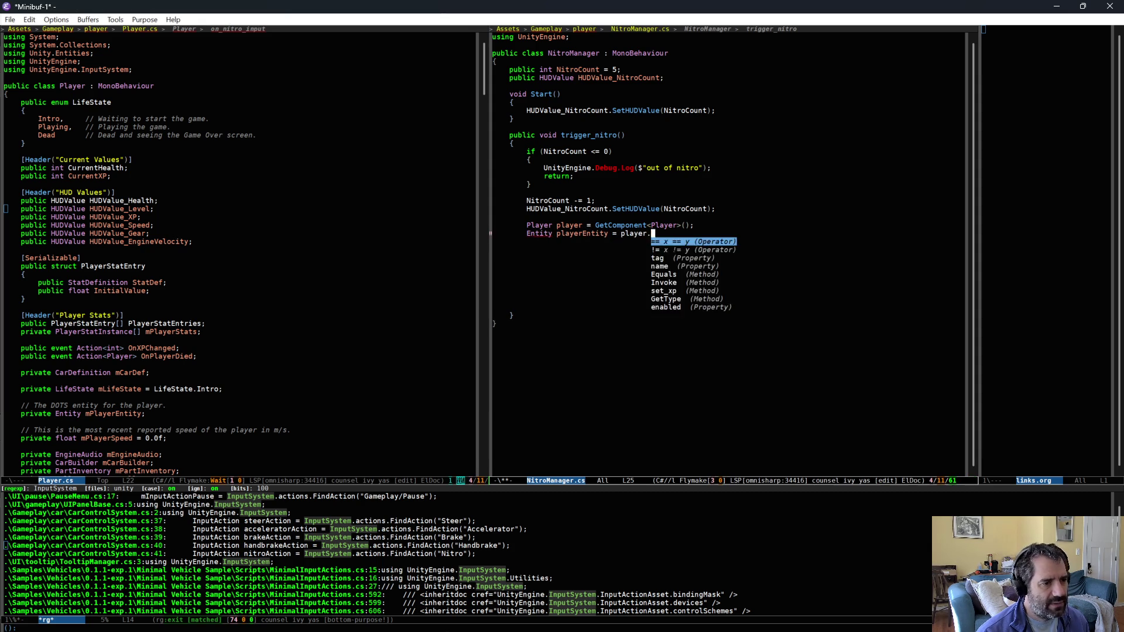
{"action": "type", "text": "get ent"}
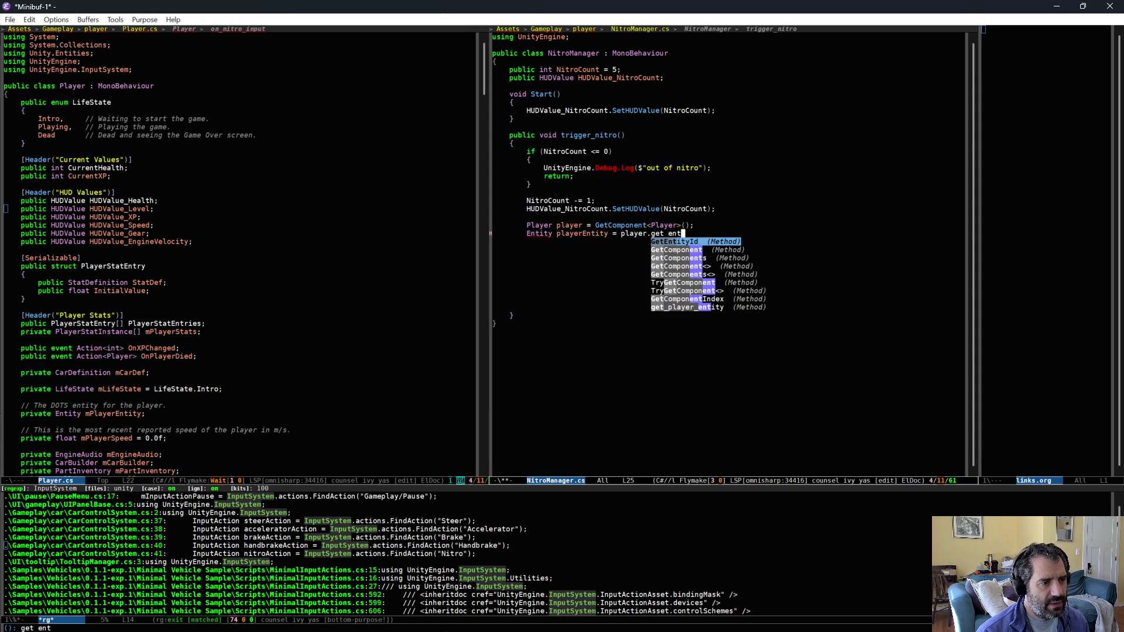
{"action": "key", "text": "ctrl+n"}
{"action": "key", "text": "ctrl+n"}
{"action": "key", "text": "ctrl+n"}
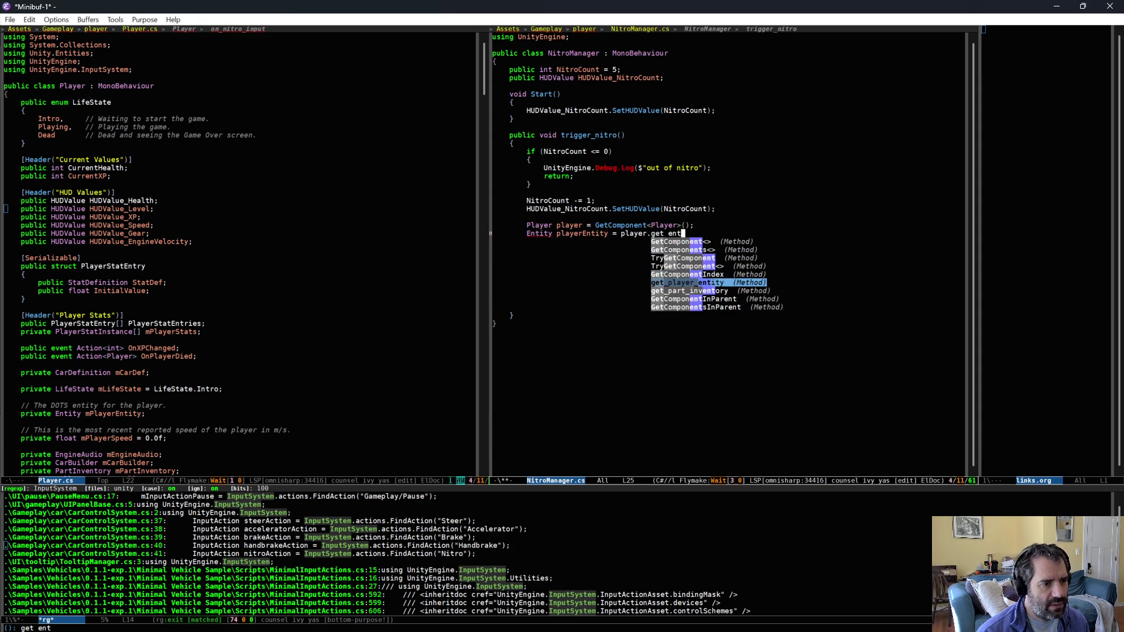
{"action": "key", "text": "Return"}
{"action": "type", "text": "();"}
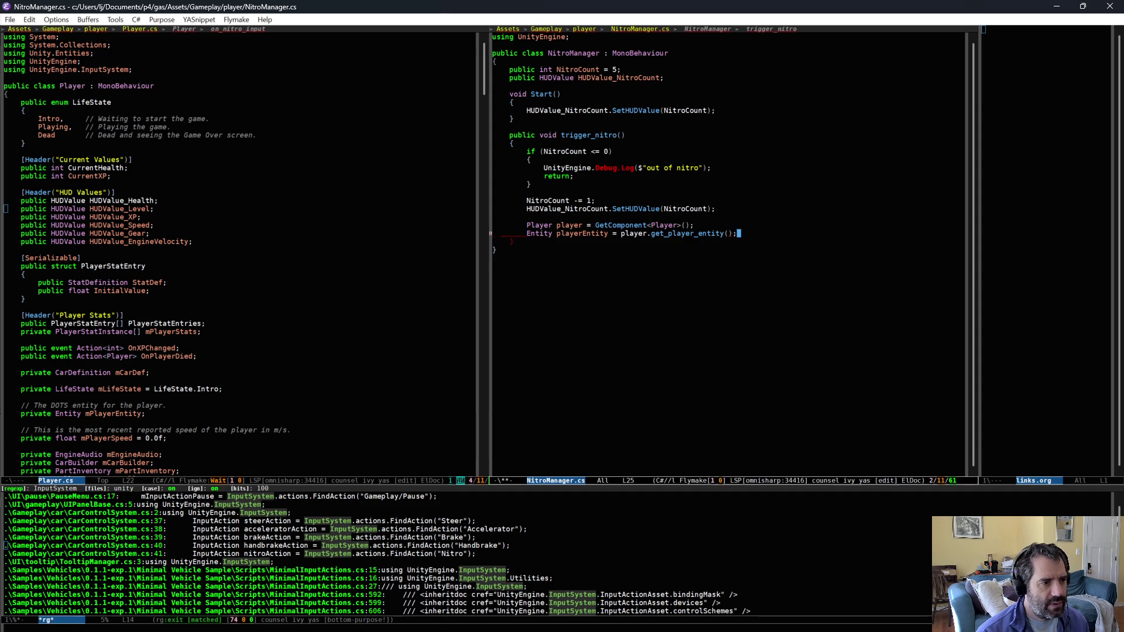
{"action": "key", "text": "Return"}
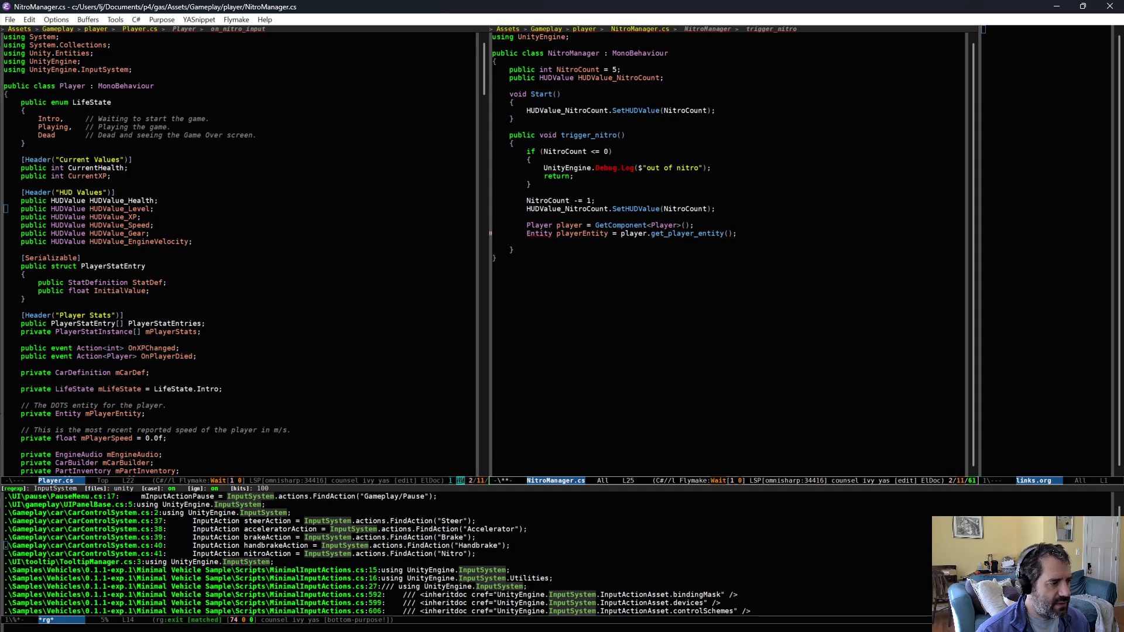
Step: Add the missing 'using Unity.Entities' import through the code action
{"action": "key", "text": "ctrl+c"}
{"action": "key", "text": "a"}
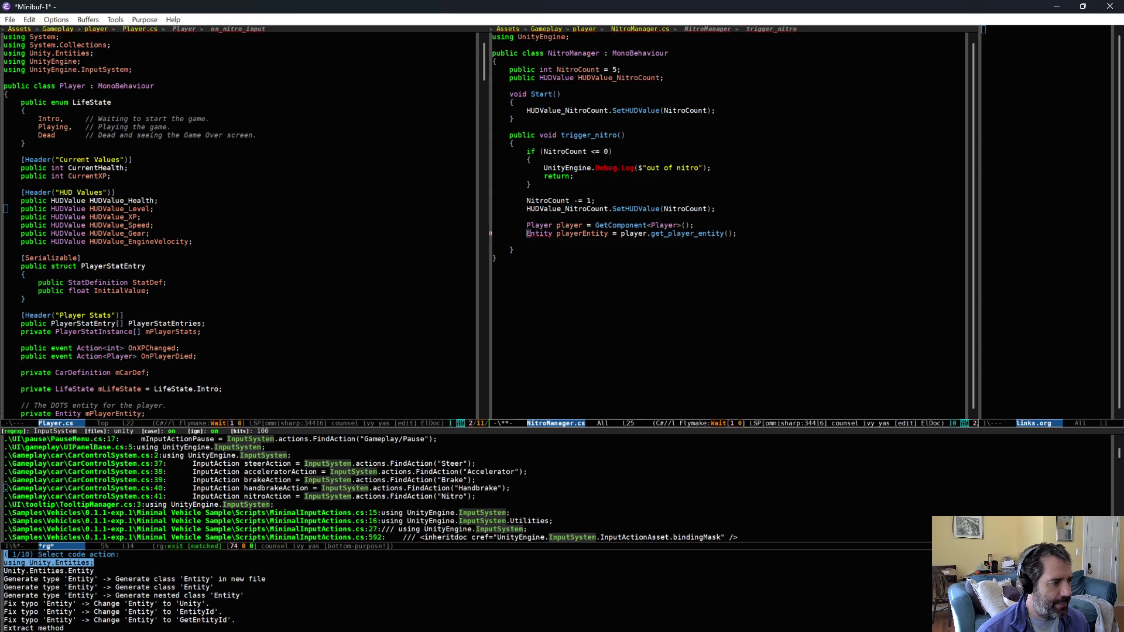
{"action": "key", "text": "Return"}
Step: Open CarBuilder.cs in the left window
{"action": "left_click", "coordinate": [305, 191]}
{"action": "key", "text": "ctrl+c"}
{"action": "type", "text": "pfcarb"}
{"action": "key", "text": "Return"}
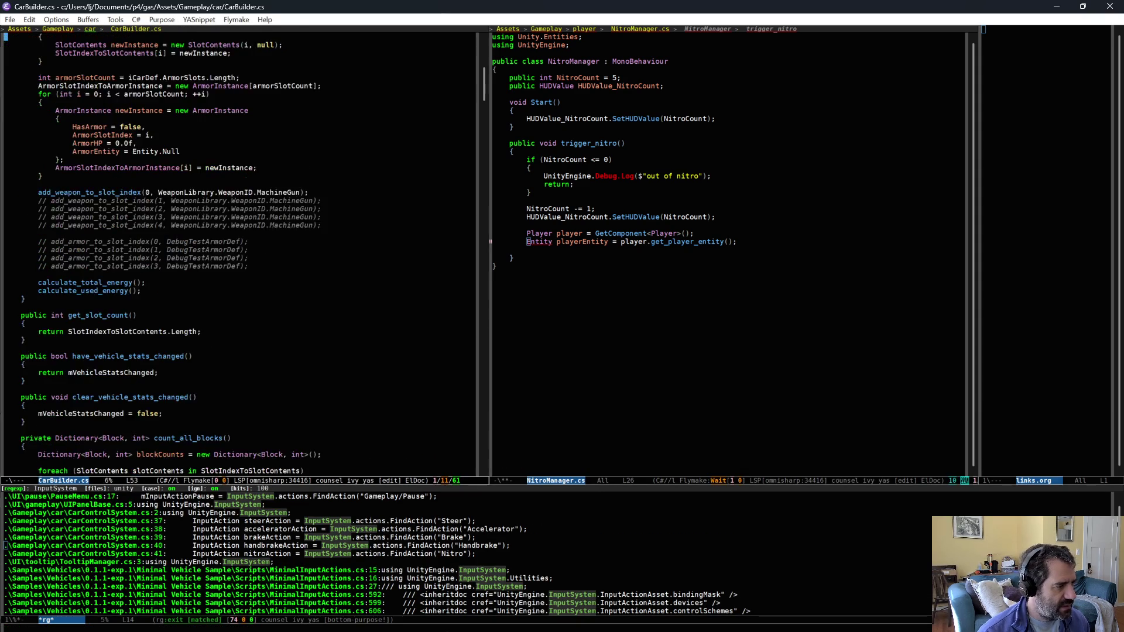
Step: Copy the world and EntityManager lines from CarBuilder.cs into NitroManager.cs above the Player line
{"action": "key", "text": "ctrl+s"}
{"action": "type", "text": "EntityMan"}
{"action": "key", "text": "Return"}
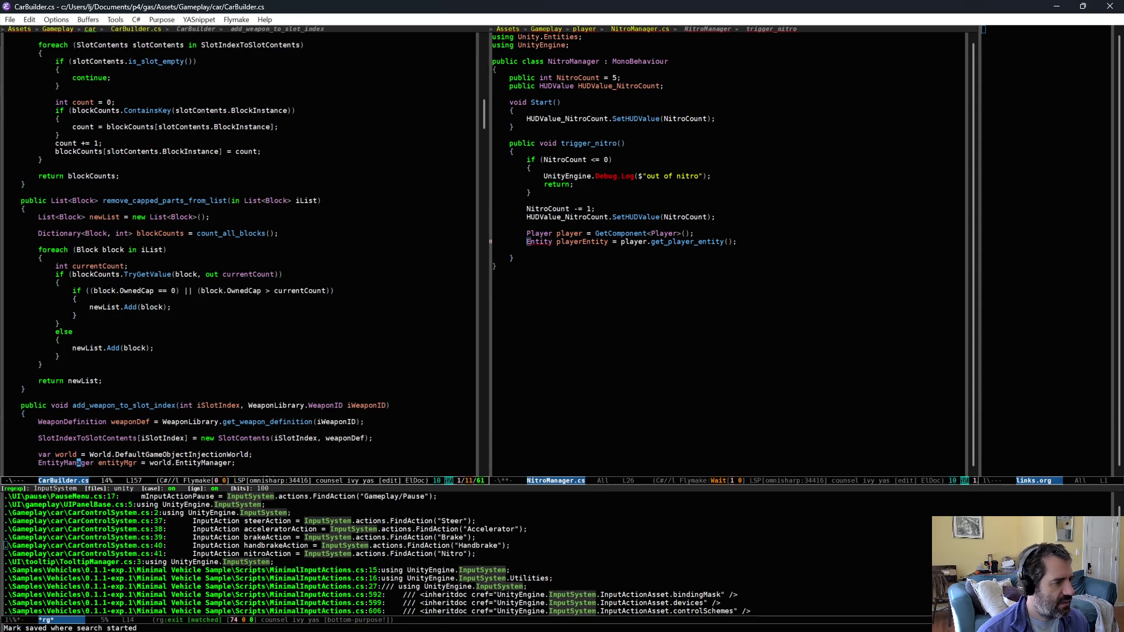
{"action": "key", "text": "Down"}
{"action": "key", "text": "ctrl+x"}
{"action": "key", "text": "o"}
{"action": "key", "text": "Up"}
{"action": "key", "text": "ctrl+a"}
{"action": "key", "text": "ctrl+y"}
{"action": "key", "text": "ctrl+o"}
Step: Wrap the lookups in a new private void apply_nitro() method, call it from trigger_nitro, and save
{"action": "key", "text": "Up"}
{"action": "key", "text": "Return"}
{"action": "type", "text": "apply_nitro();"}
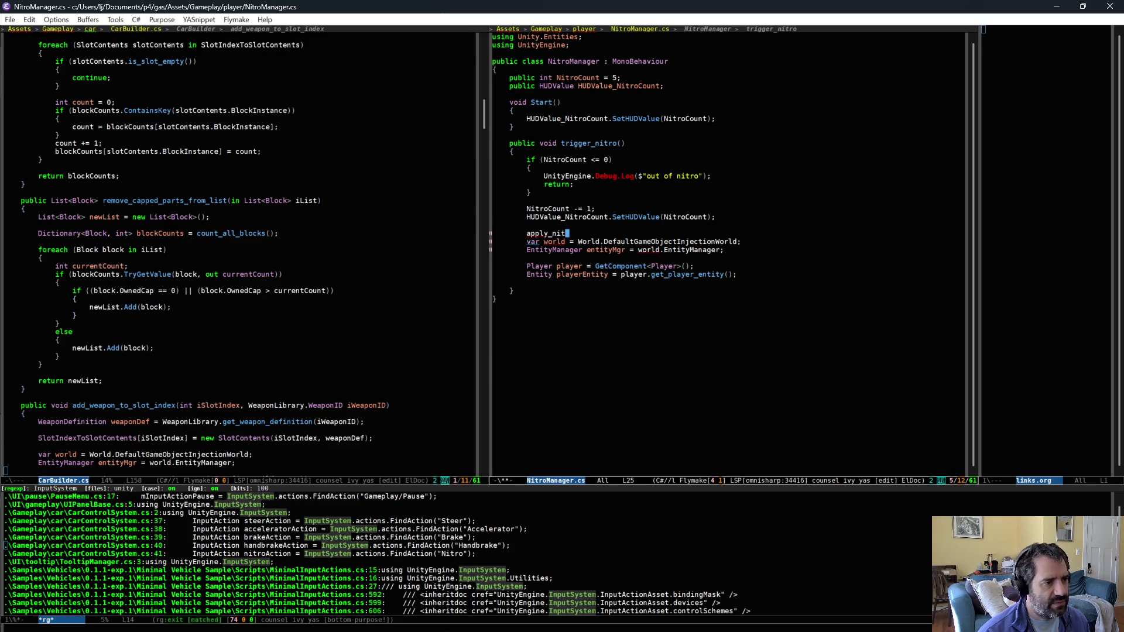
{"action": "key", "text": "Return"}
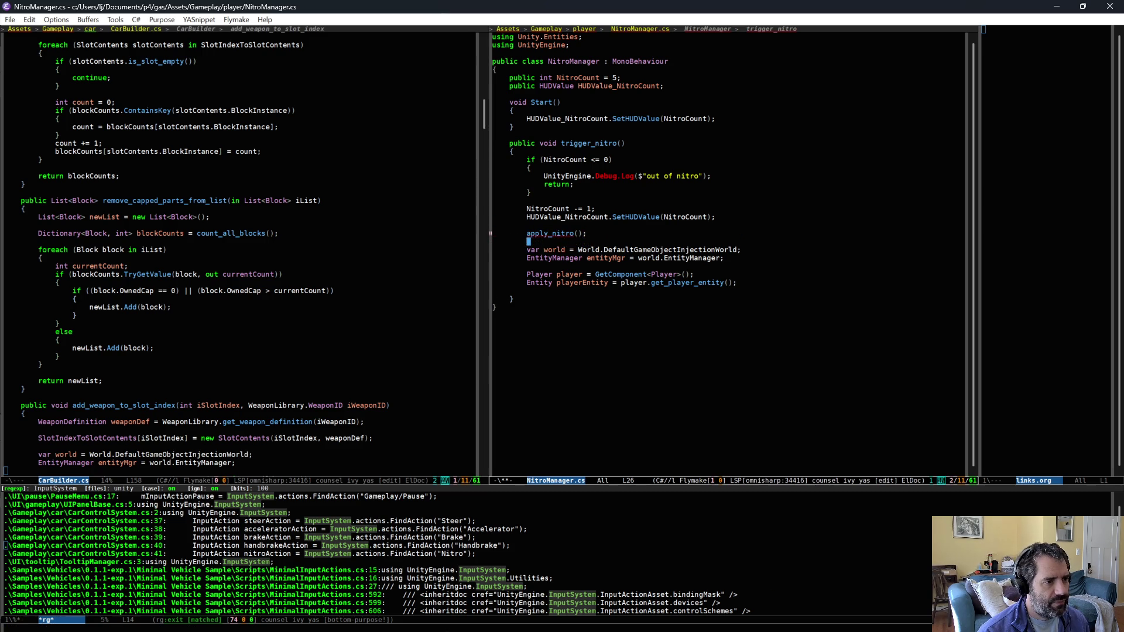
{"action": "type", "text": "}"}
{"action": "key", "text": "Return"}
{"action": "key", "text": "Return"}
{"action": "type", "text": "private void apply_)nitro("}
{"action": "key", "text": "Return"}
{"action": "type", "text": "{"}
{"action": "key", "text": "Down"}
{"action": "key", "text": "Tab"}
{"action": "key", "text": "ctrl+x"}
{"action": "key", "text": "ctrl+s"}
Step: Review the apply_nitro body and CarBuilder.cs, then return to Unity to recompile
{"action": "left_click", "coordinate": [701, 309]}
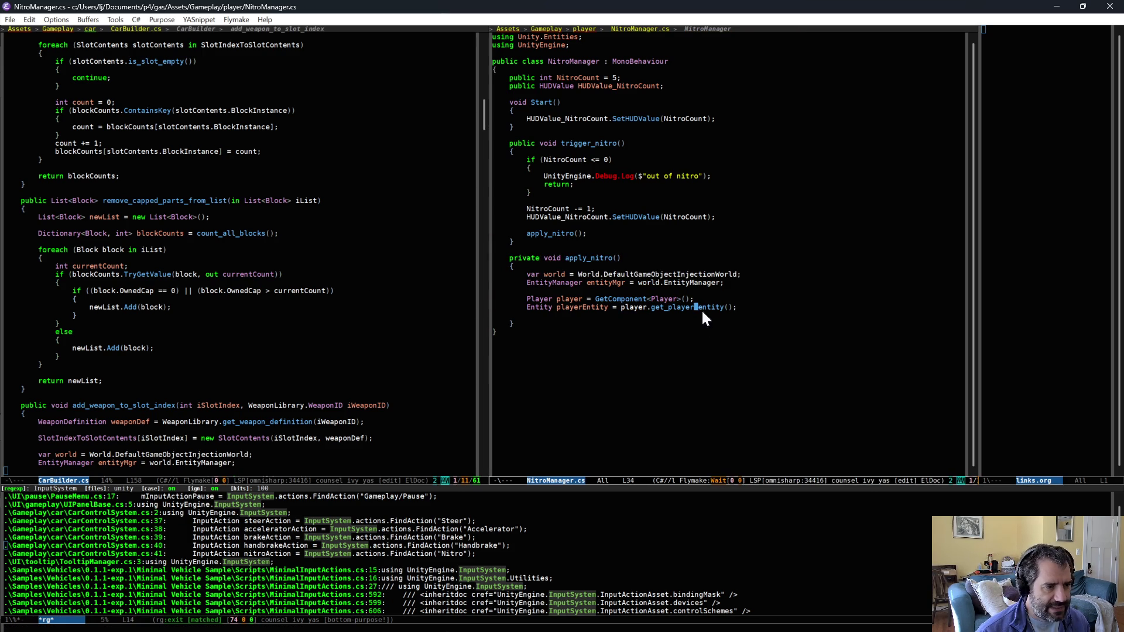
{"action": "key", "text": "Up"}
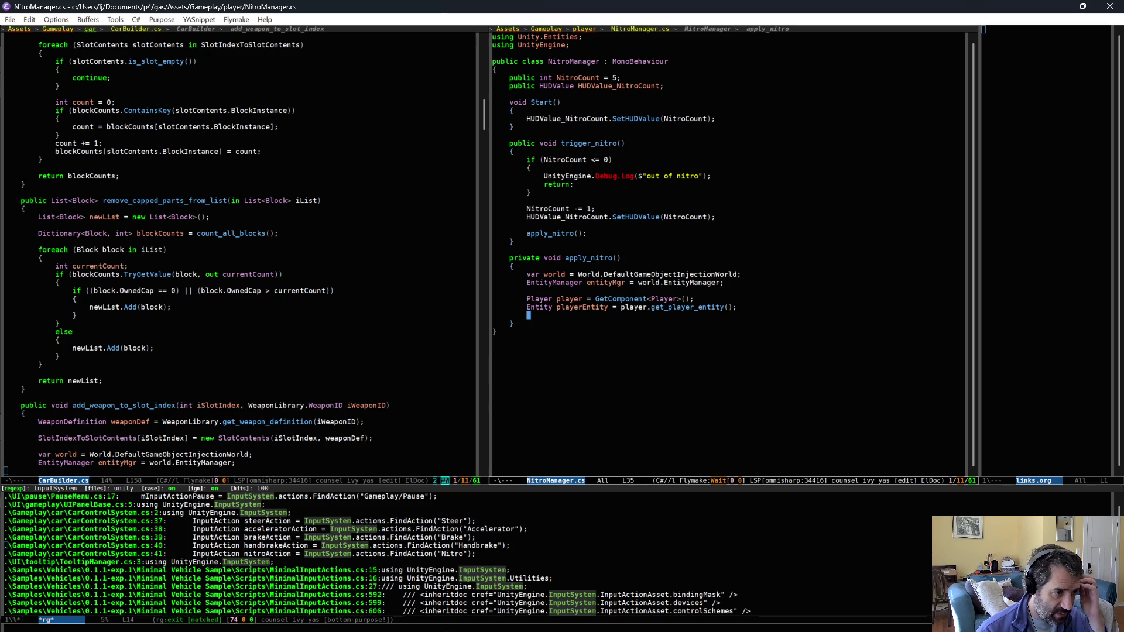
{"action": "left_click", "coordinate": [313, 332]}
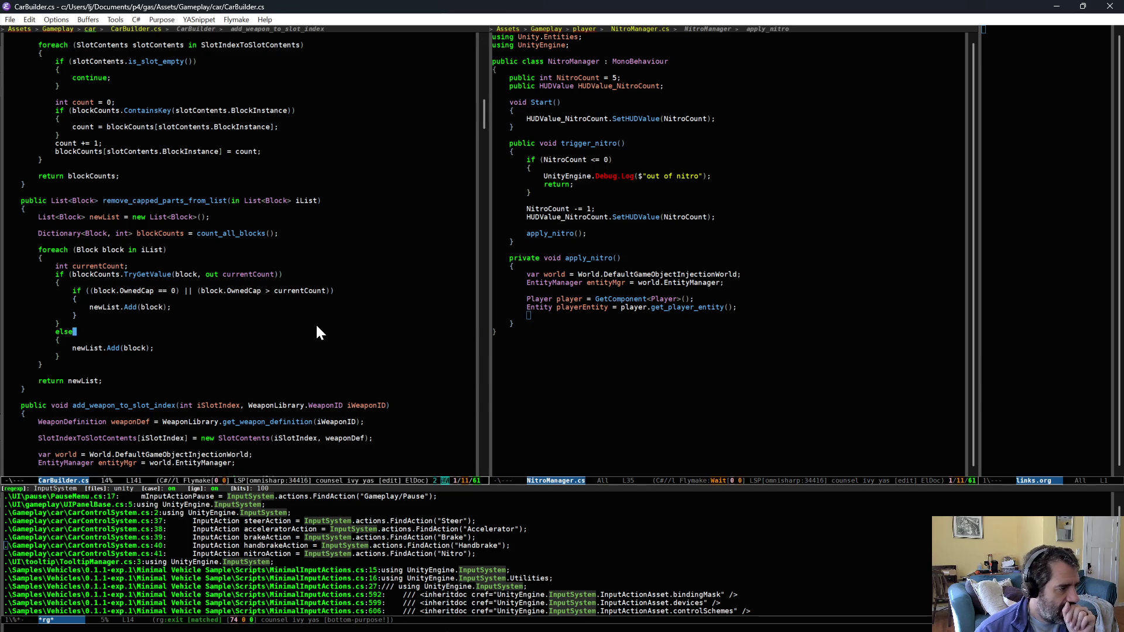
{"action": "scroll", "coordinate": [314, 339], "scroll_direction": "down", "scroll_amount": 3}
{"action": "scroll", "coordinate": [312, 387], "scroll_direction": "down", "scroll_amount": 4}
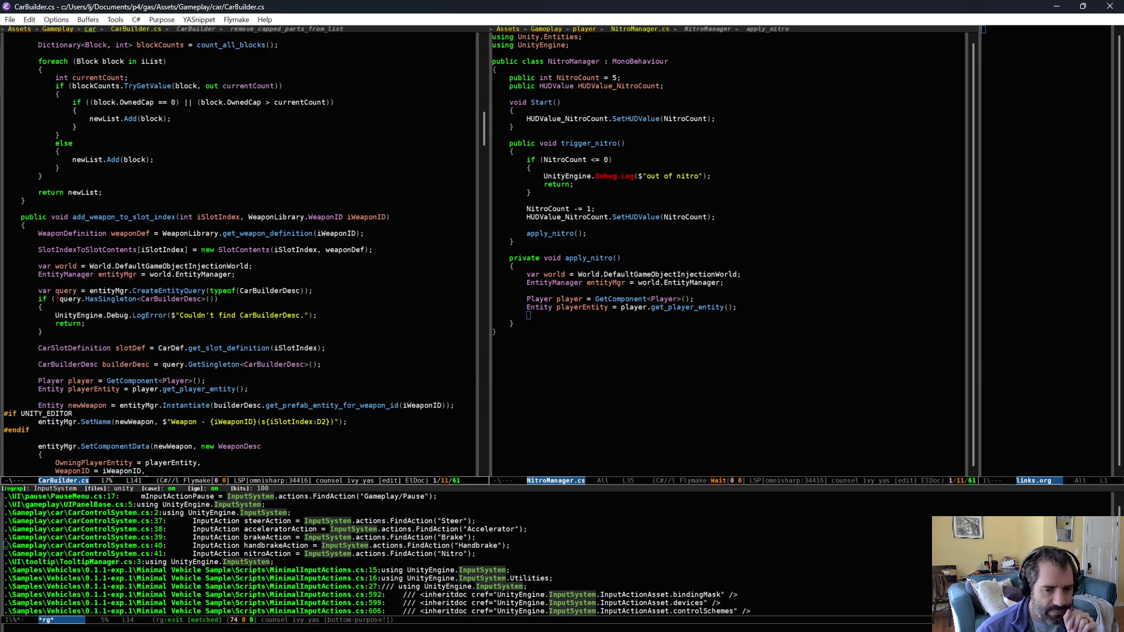
{"action": "key", "text": "alt+Tab"}
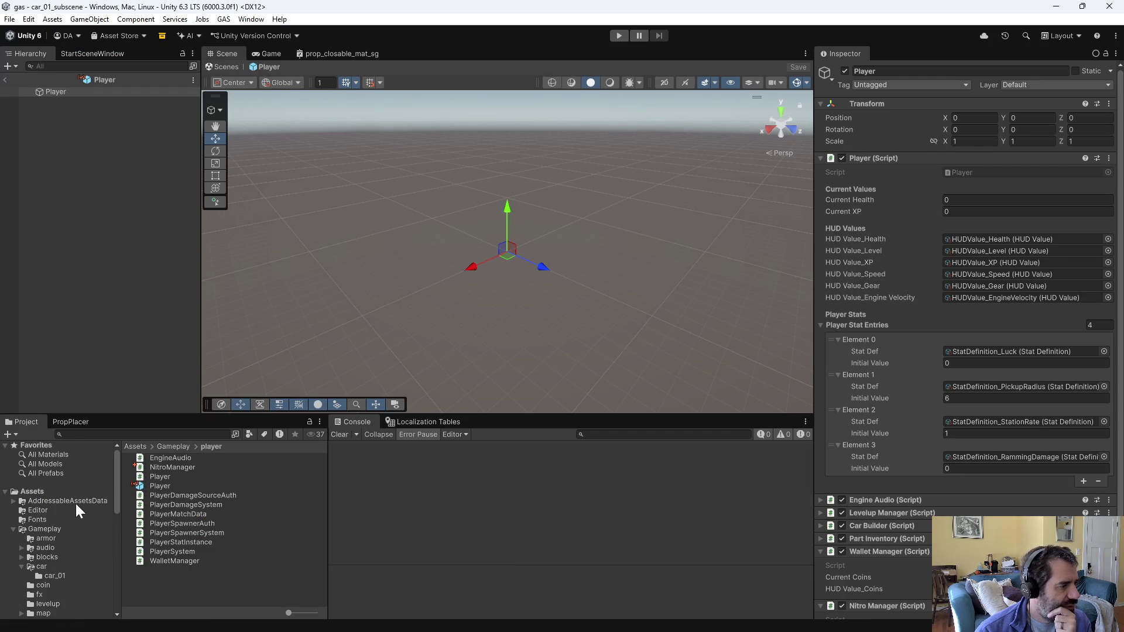
Step: Select car_01 in car_01_subscene, review its Rigidbody settings, and enter Play mode
{"action": "left_click", "coordinate": [58, 575]}
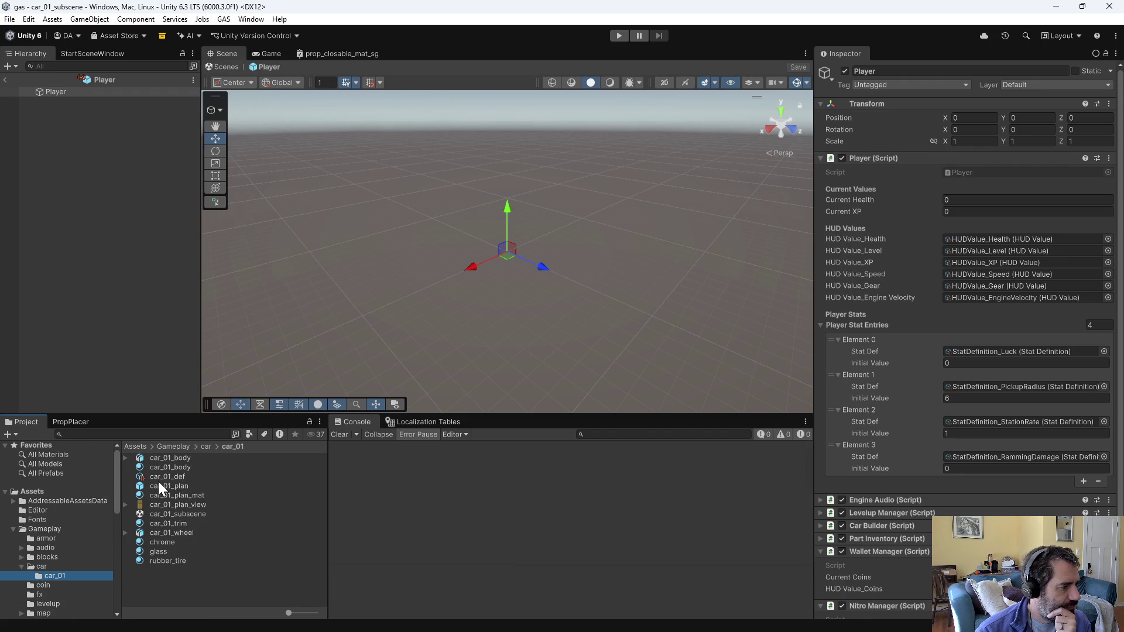
{"action": "left_click", "coordinate": [168, 512]}
{"action": "left_click", "coordinate": [22, 76]}
{"action": "left_click", "coordinate": [59, 88]}
{"action": "scroll", "coordinate": [961, 375], "scroll_direction": "down", "scroll_amount": 5}
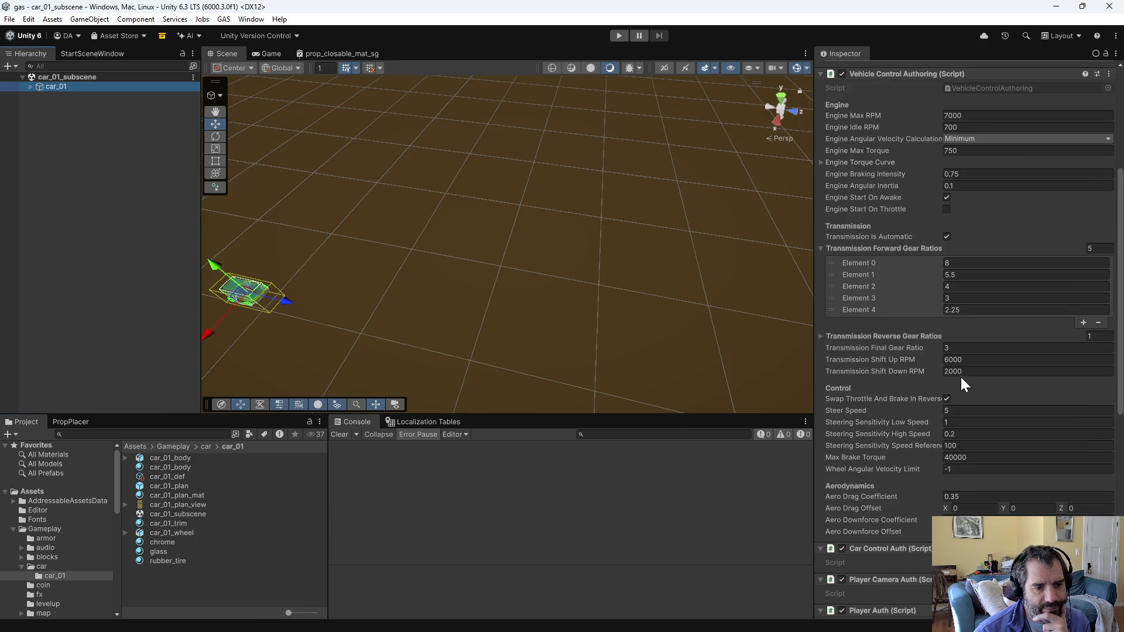
{"action": "scroll", "coordinate": [961, 375], "scroll_direction": "down", "scroll_amount": 5}
{"action": "scroll", "coordinate": [958, 381], "scroll_direction": "down", "scroll_amount": 12}
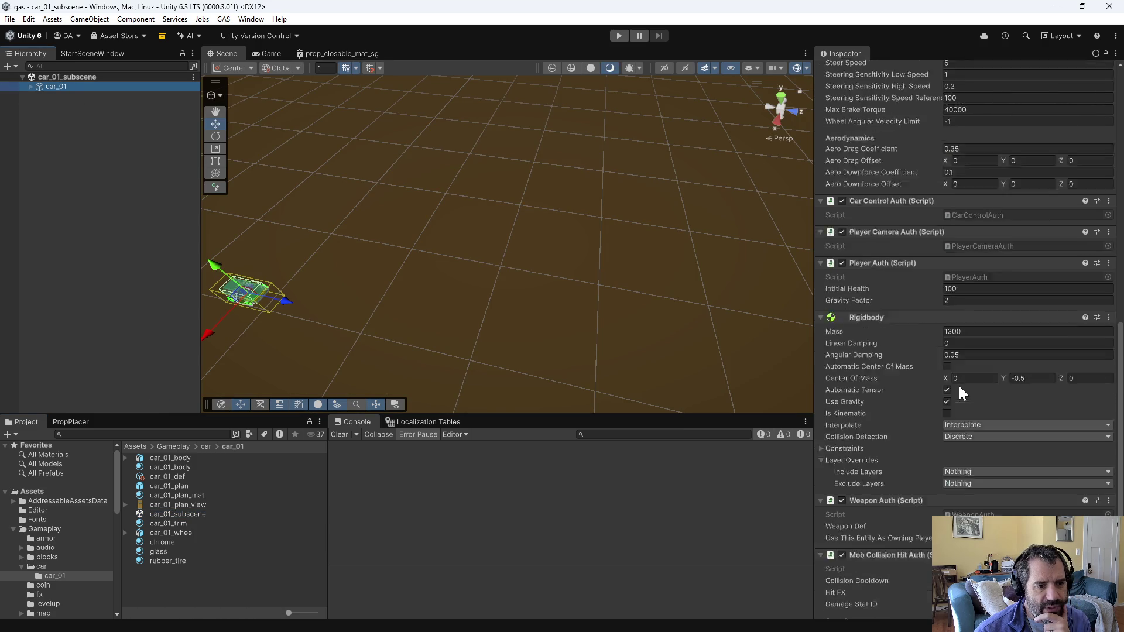
{"action": "scroll", "coordinate": [958, 391], "scroll_direction": "up", "scroll_amount": 3}
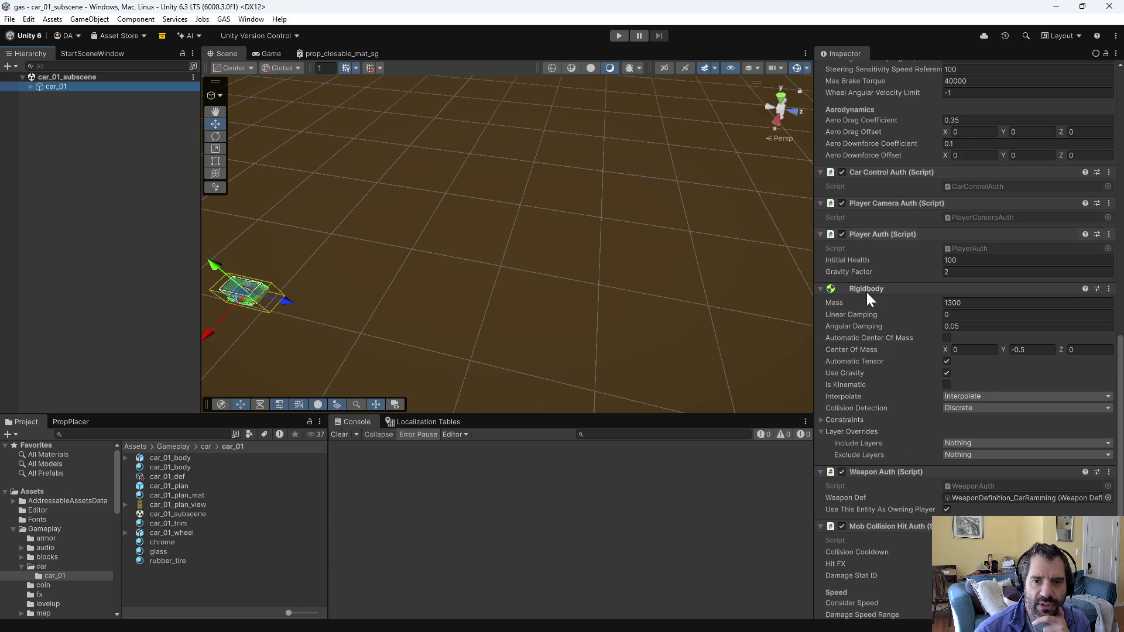
{"action": "left_click", "coordinate": [613, 34]}
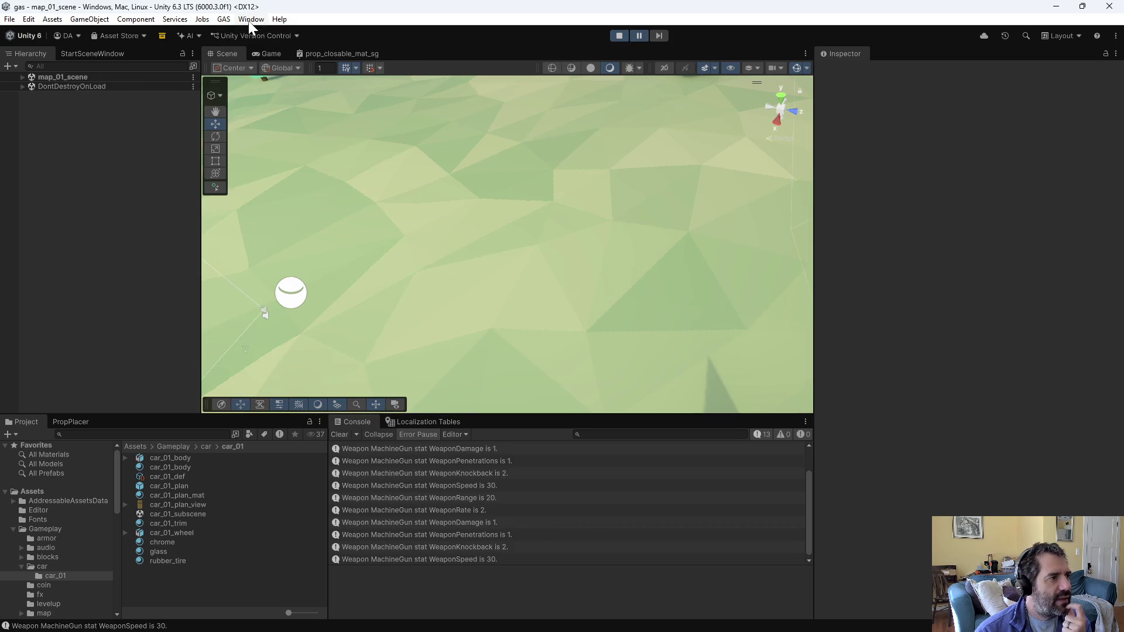
Step: Open the Entities Hierarchy window, move it aside, and select Player(Clone)
{"action": "left_click", "coordinate": [252, 19]}
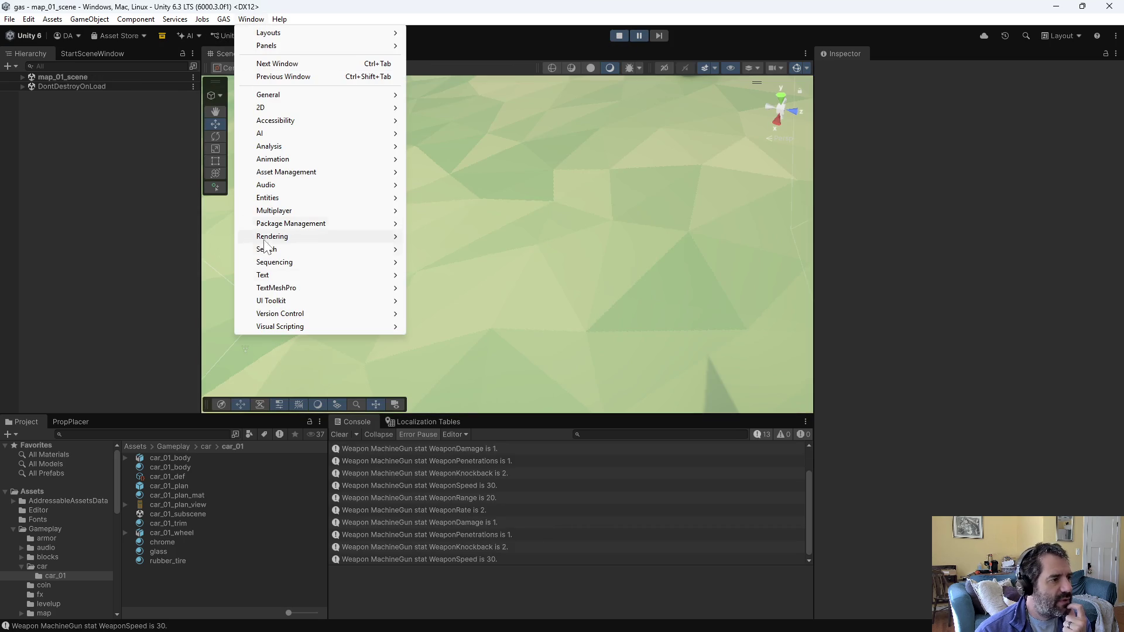
{"action": "mouse_move", "coordinate": [283, 198]}
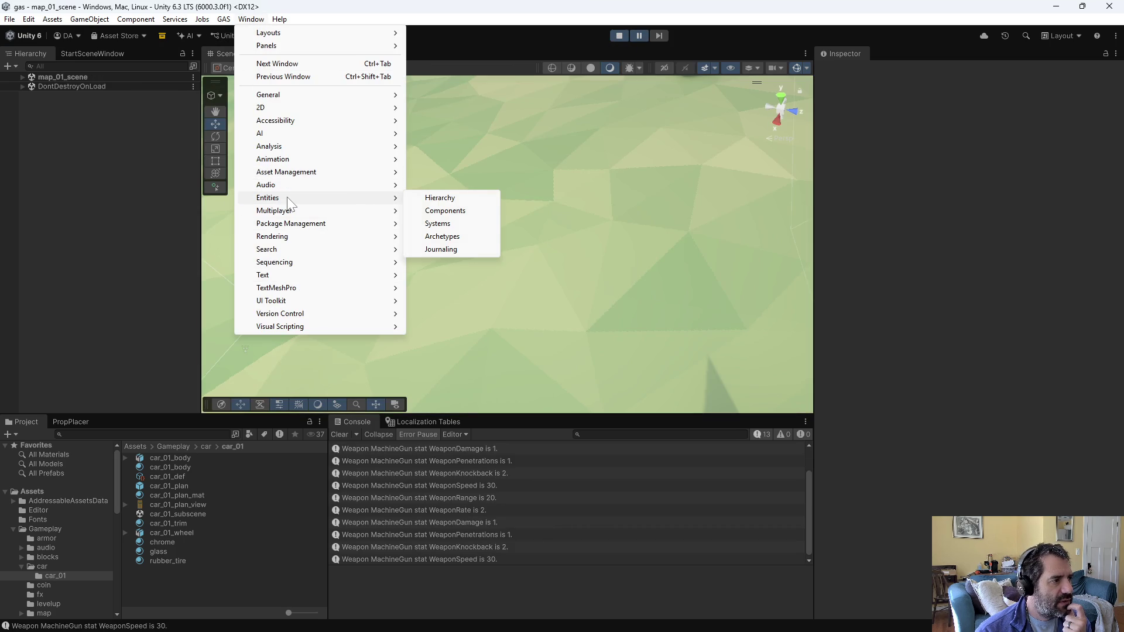
{"action": "left_click", "coordinate": [419, 199]}
{"action": "mouse_move", "coordinate": [229, 151]}
{"action": "left_mouse_down"}
{"action": "mouse_move", "coordinate": [438, 117]}
{"action": "mouse_move", "coordinate": [585, 128]}
{"action": "left_mouse_up"}
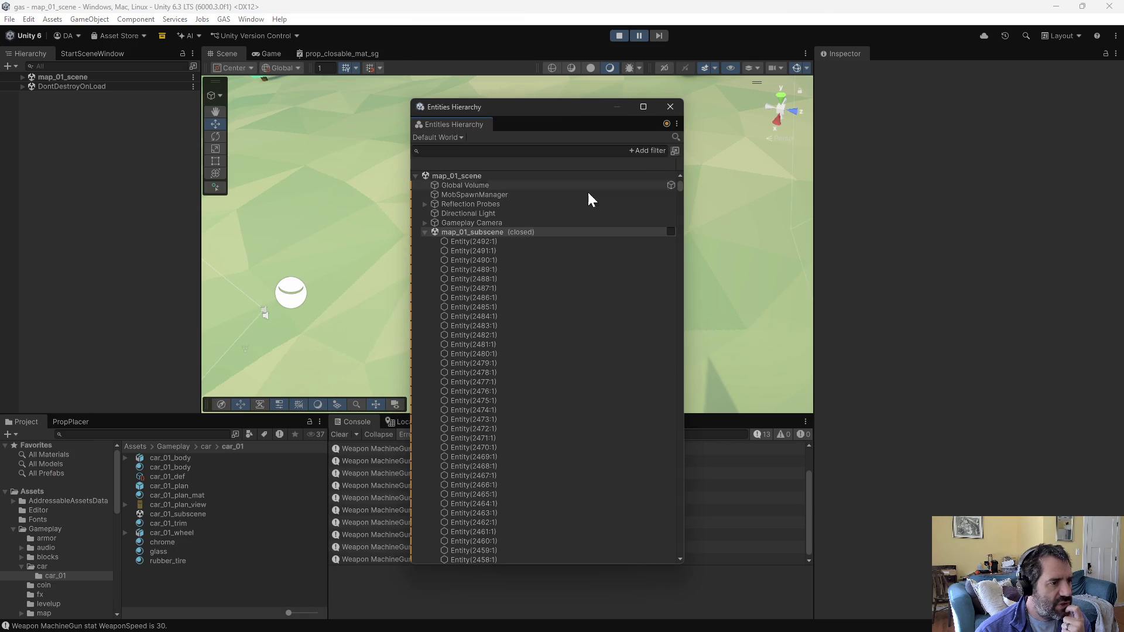
{"action": "left_click", "coordinate": [424, 232]}
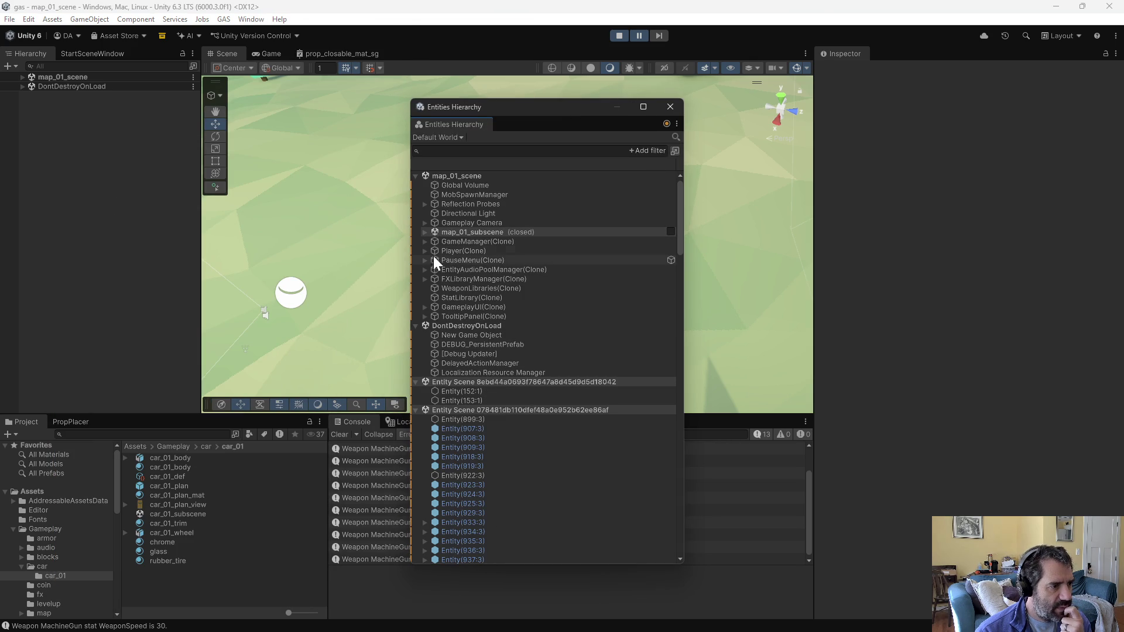
{"action": "left_click", "coordinate": [434, 250]}
{"action": "left_click", "coordinate": [430, 248]}
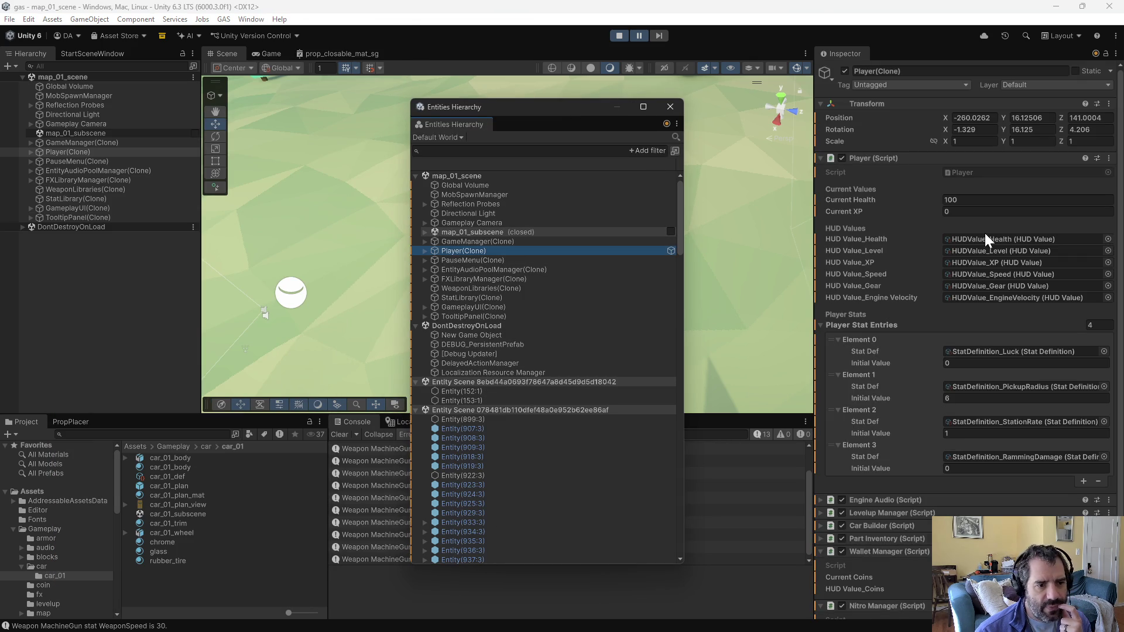
{"action": "scroll", "coordinate": [952, 275], "scroll_direction": "down", "scroll_amount": 2}
{"action": "scroll", "coordinate": [952, 275], "scroll_direction": "down", "scroll_amount": 1}
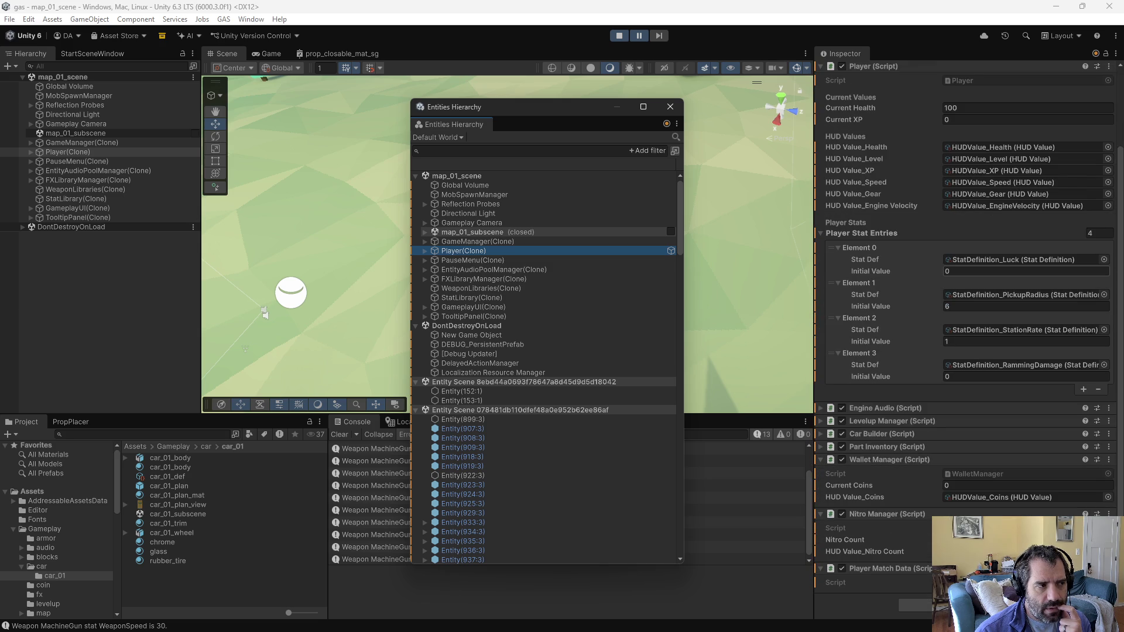
Step: Look through the play mode, Inspector and data mode options without changing anything
{"action": "left_click", "coordinate": [1116, 37]}
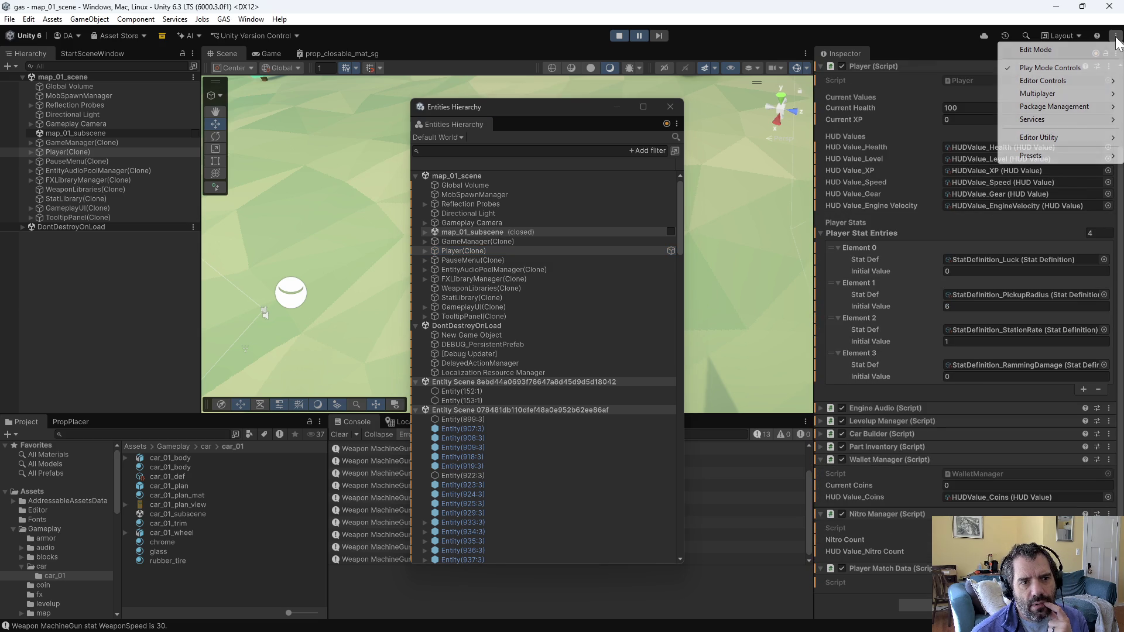
{"action": "left_click", "coordinate": [1115, 36]}
{"action": "left_click", "coordinate": [1116, 54]}
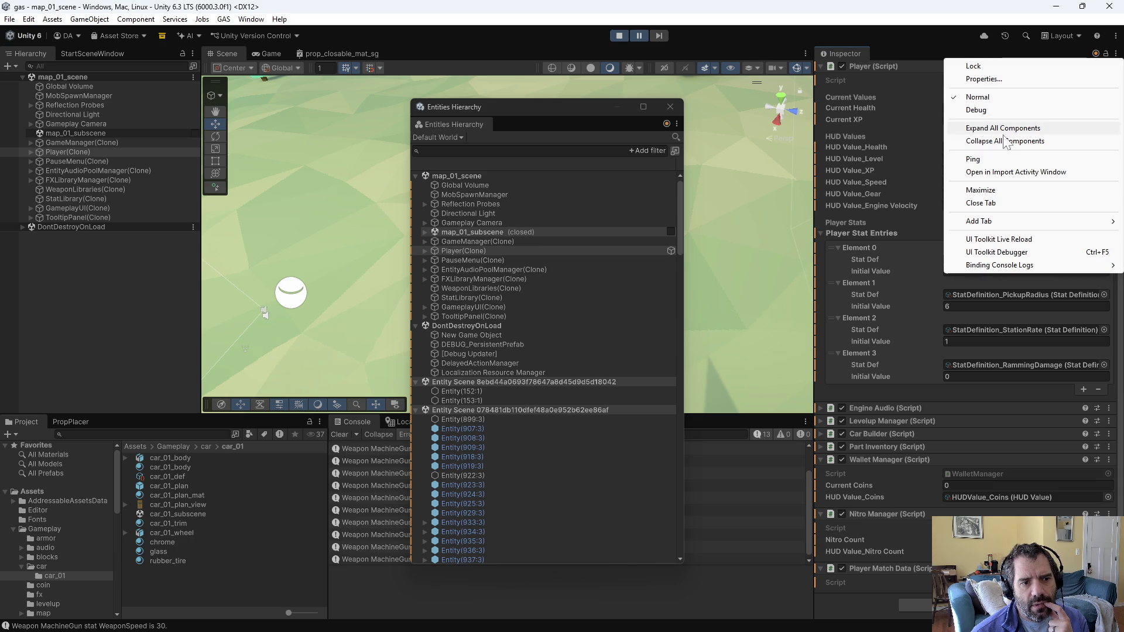
{"action": "key", "text": "Escape"}
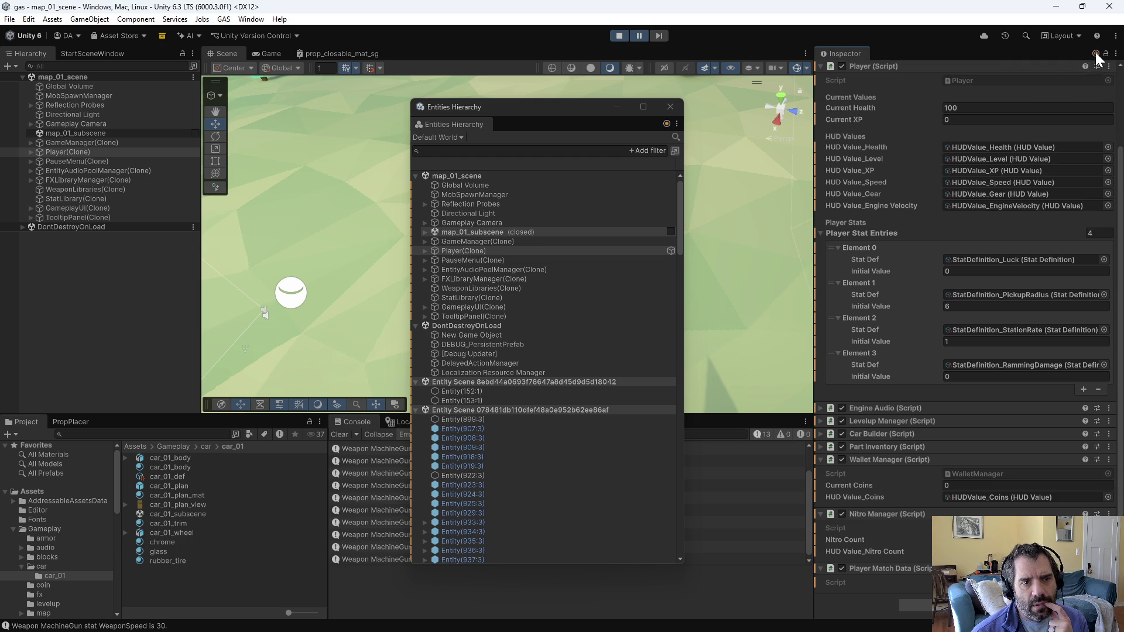
{"action": "left_click", "coordinate": [1096, 54]}
{"action": "left_click", "coordinate": [927, 40]}
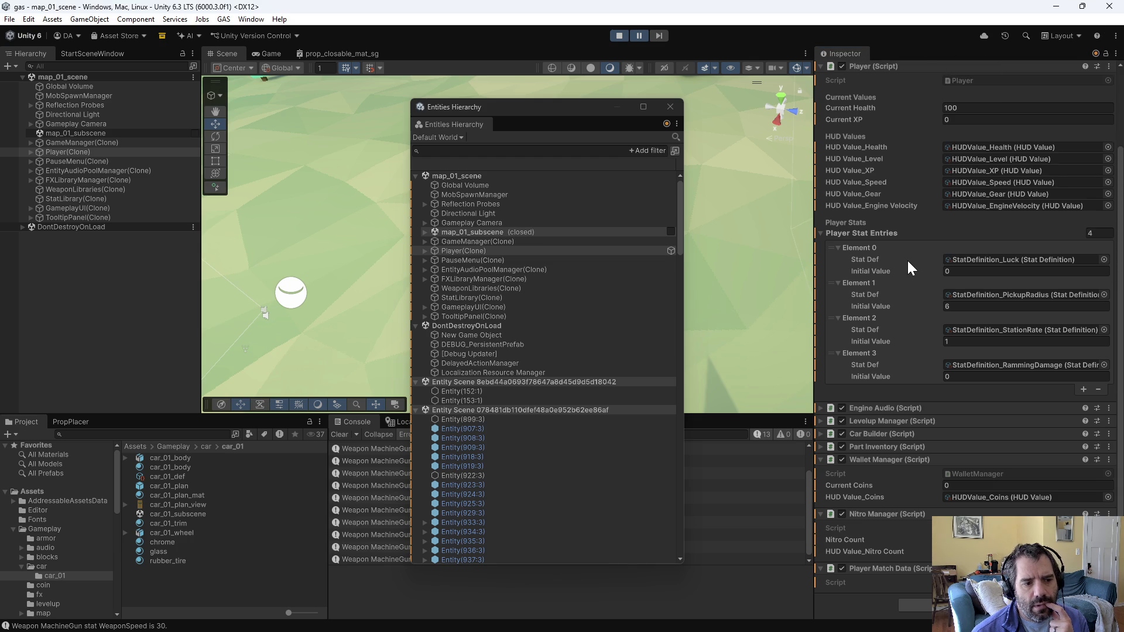
Step: Select the runtime Player entity, scroll to Physics Velocity, then close the Entities Hierarchy
{"action": "scroll", "coordinate": [907, 259], "scroll_direction": "up", "scroll_amount": 3}
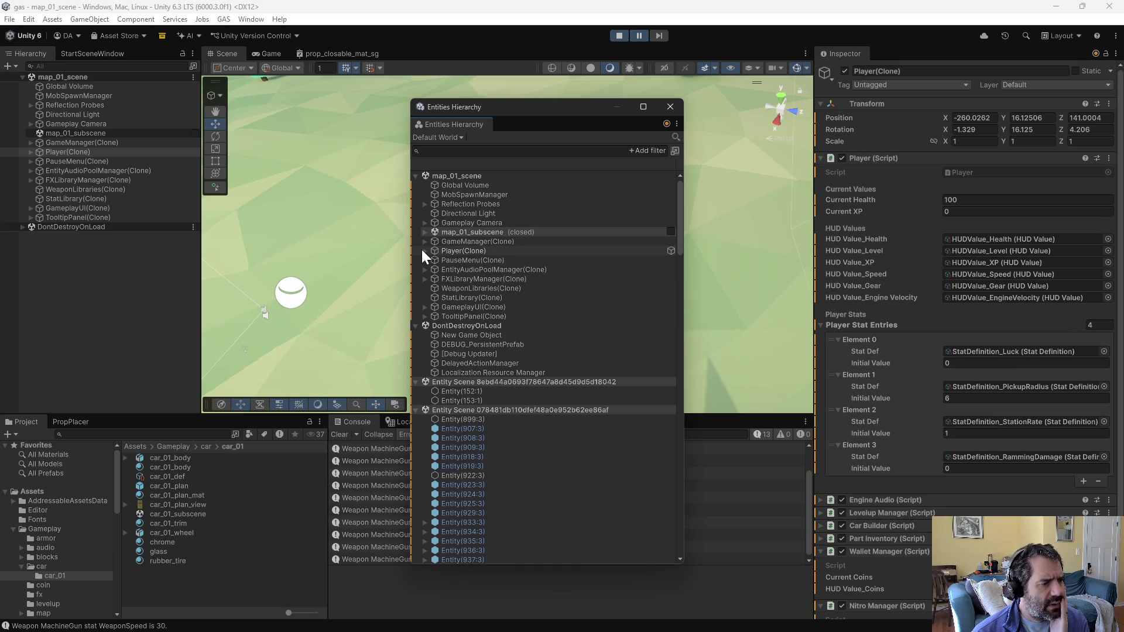
{"action": "scroll", "coordinate": [466, 301], "scroll_direction": "down", "scroll_amount": 6}
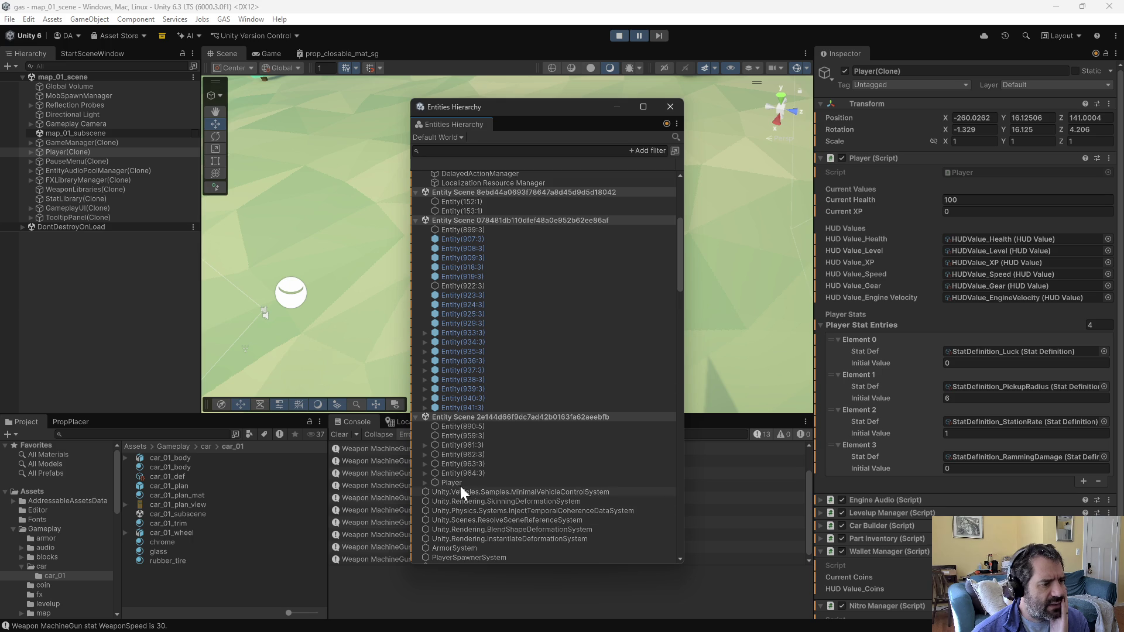
{"action": "scroll", "coordinate": [464, 478], "scroll_direction": "up", "scroll_amount": 3}
{"action": "scroll", "coordinate": [484, 353], "scroll_direction": "down", "scroll_amount": 4}
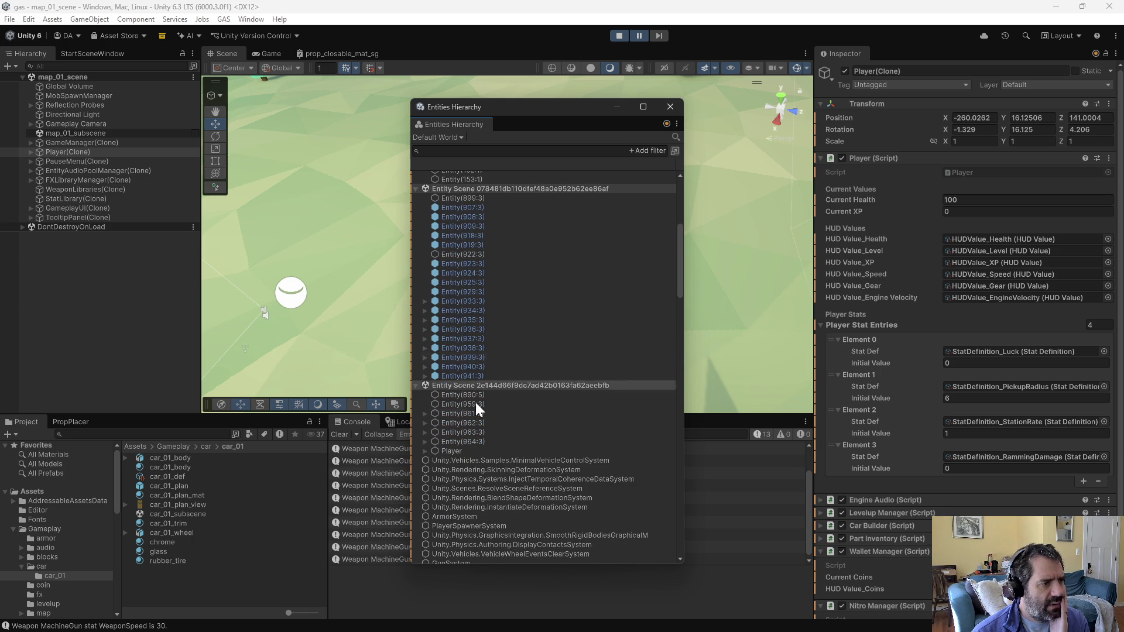
{"action": "left_click", "coordinate": [458, 451]}
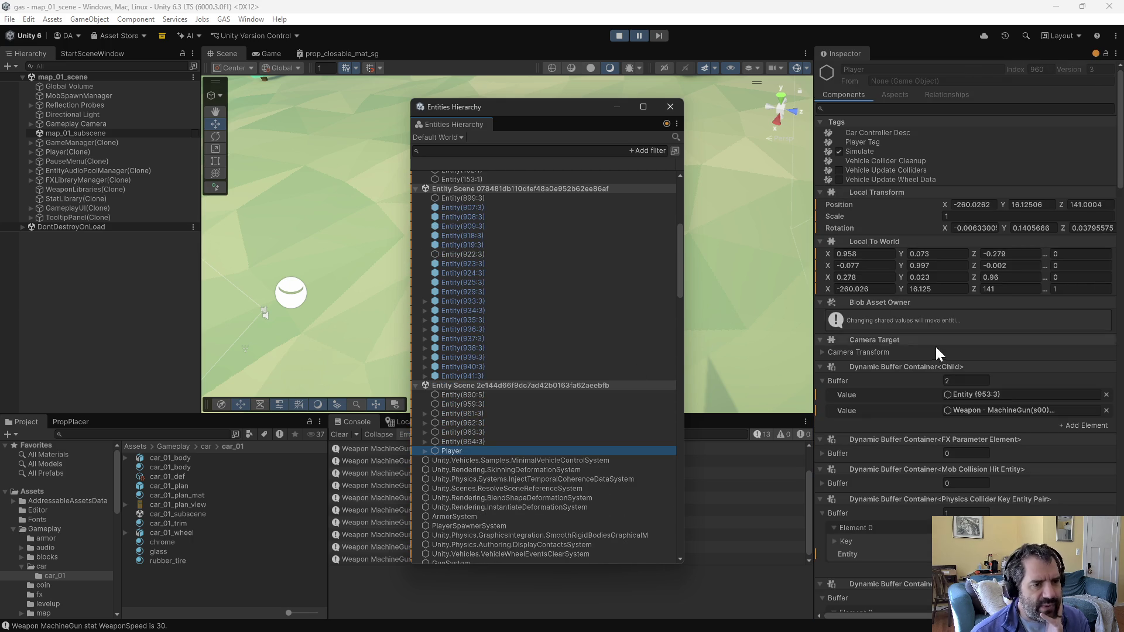
{"action": "scroll", "coordinate": [925, 322], "scroll_direction": "down", "scroll_amount": 20}
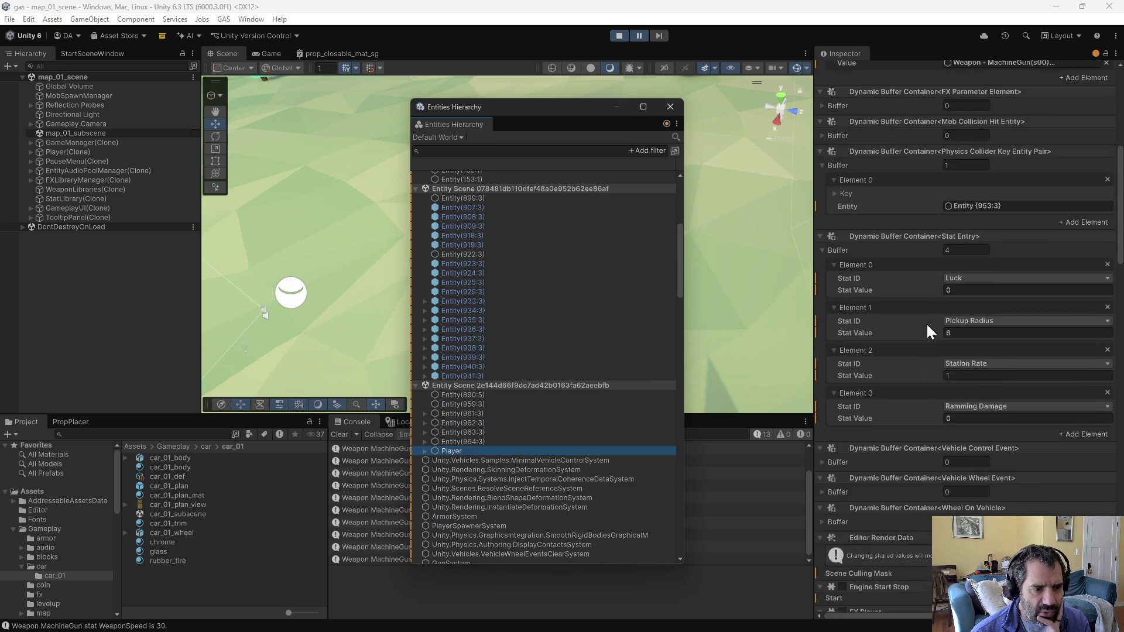
{"action": "scroll", "coordinate": [932, 465], "scroll_direction": "down", "scroll_amount": 15}
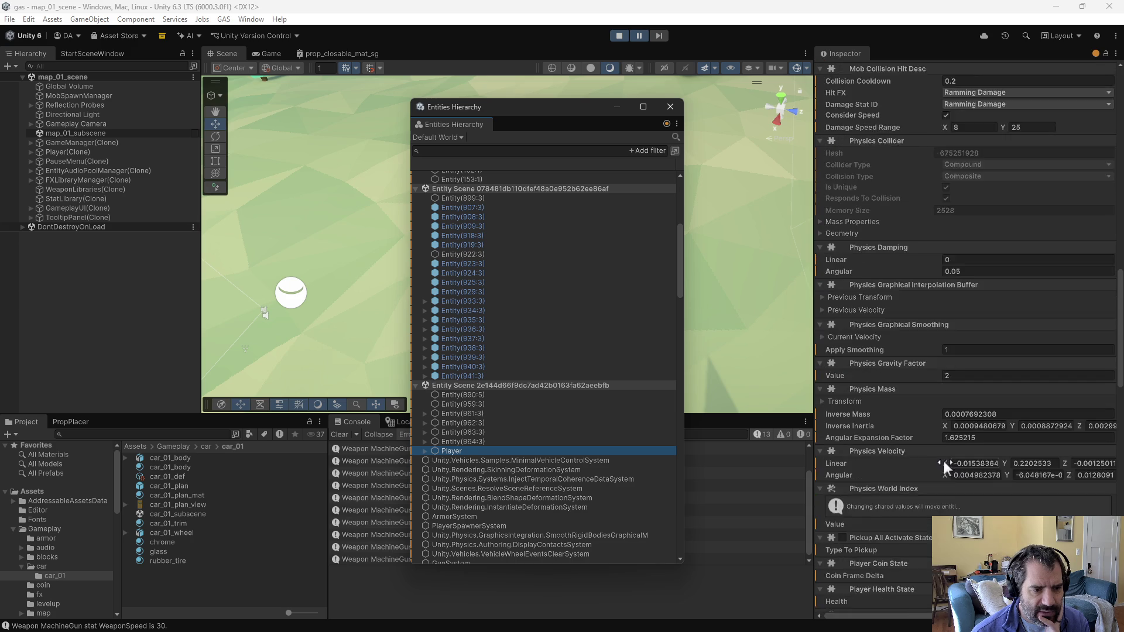
{"action": "scroll", "coordinate": [939, 489], "scroll_direction": "up", "scroll_amount": 3}
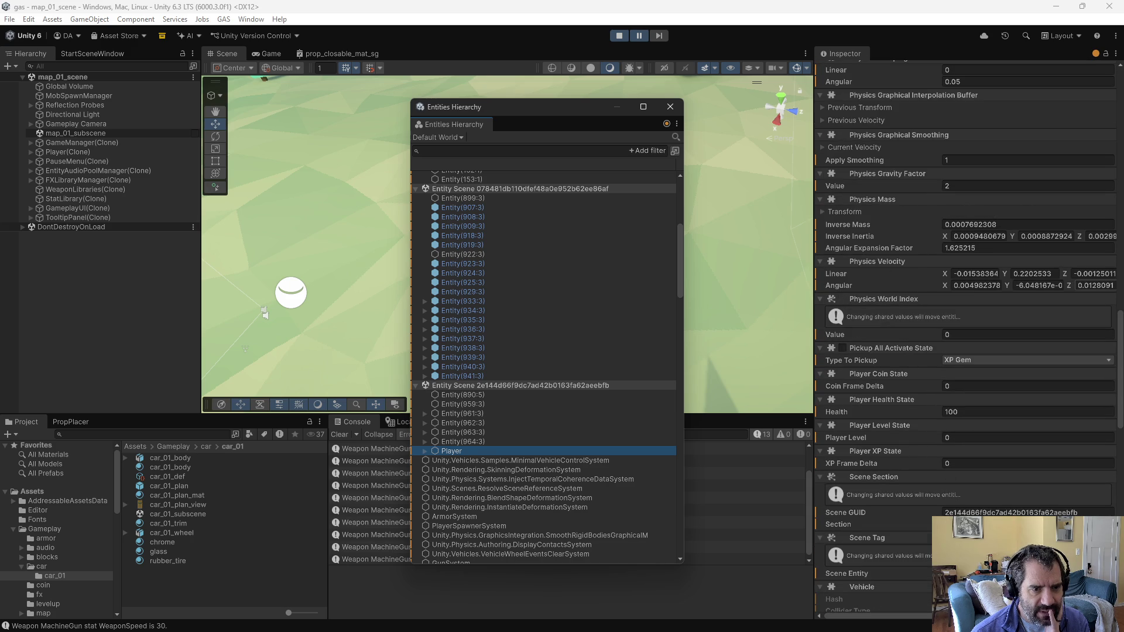
{"action": "left_click", "coordinate": [671, 107]}
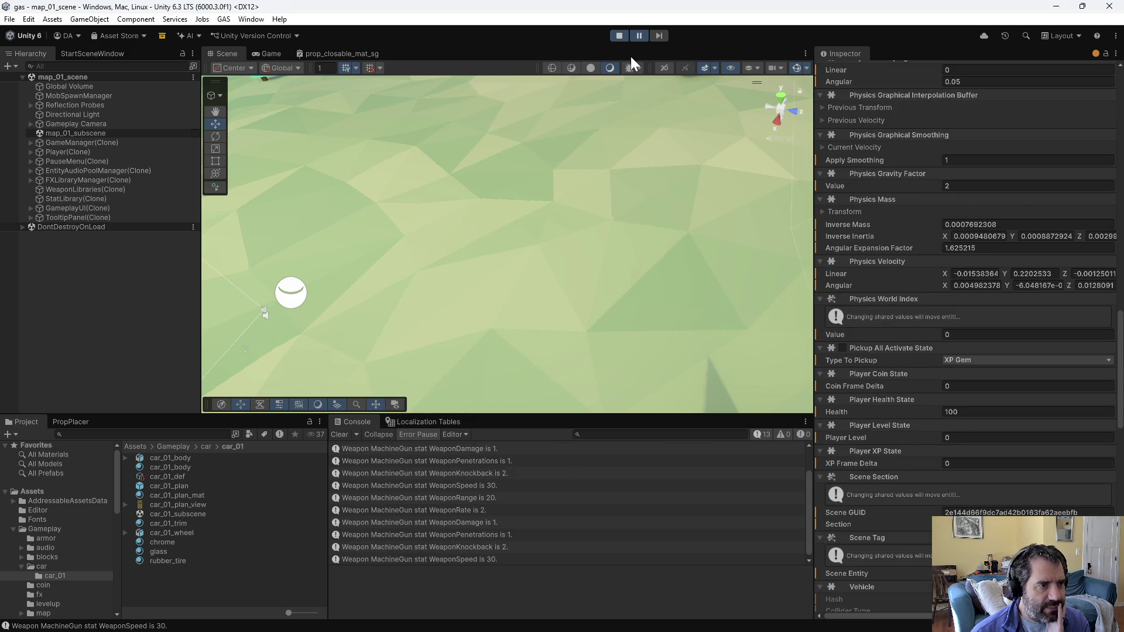
Step: Stop play and add 'PhysicsVelocity physicsVelocity = entityMgr.GetComponentData<PhysicsVelocity>(playerEntity);' in apply_nitro
{"action": "left_click", "coordinate": [620, 35]}
{"action": "key", "text": "alt+Tab"}
{"action": "left_click", "coordinate": [705, 315]}
{"action": "key", "text": "Return"}
{"action": "type", "text": "PhysicsVelocity "}
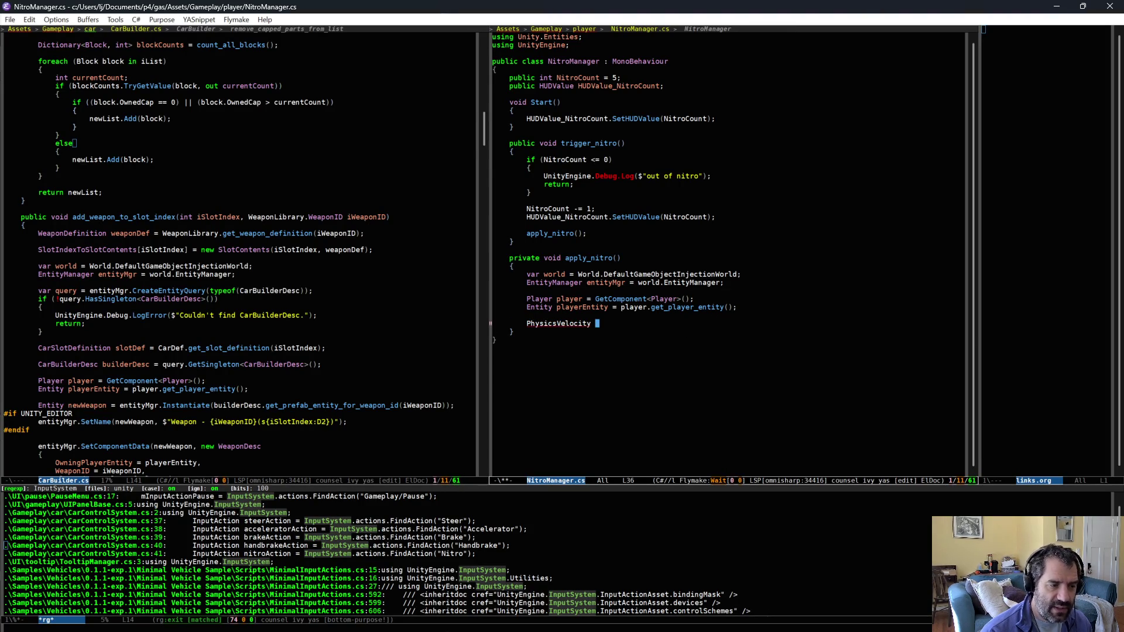
{"action": "type", "text": "physi"}
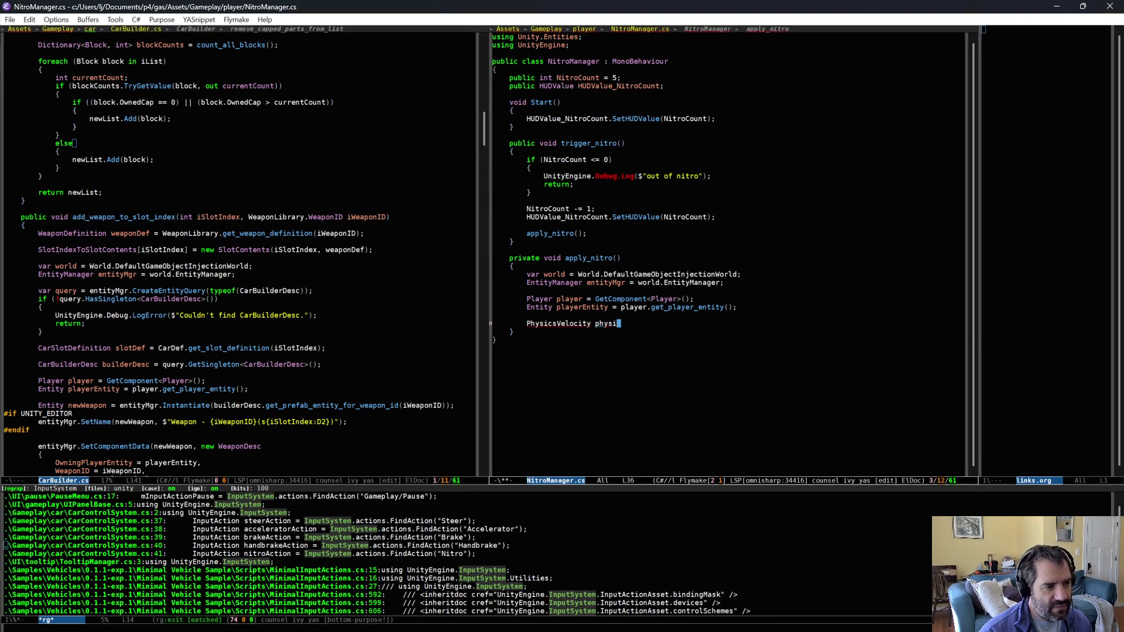
{"action": "type", "text": "csVelocity ="}
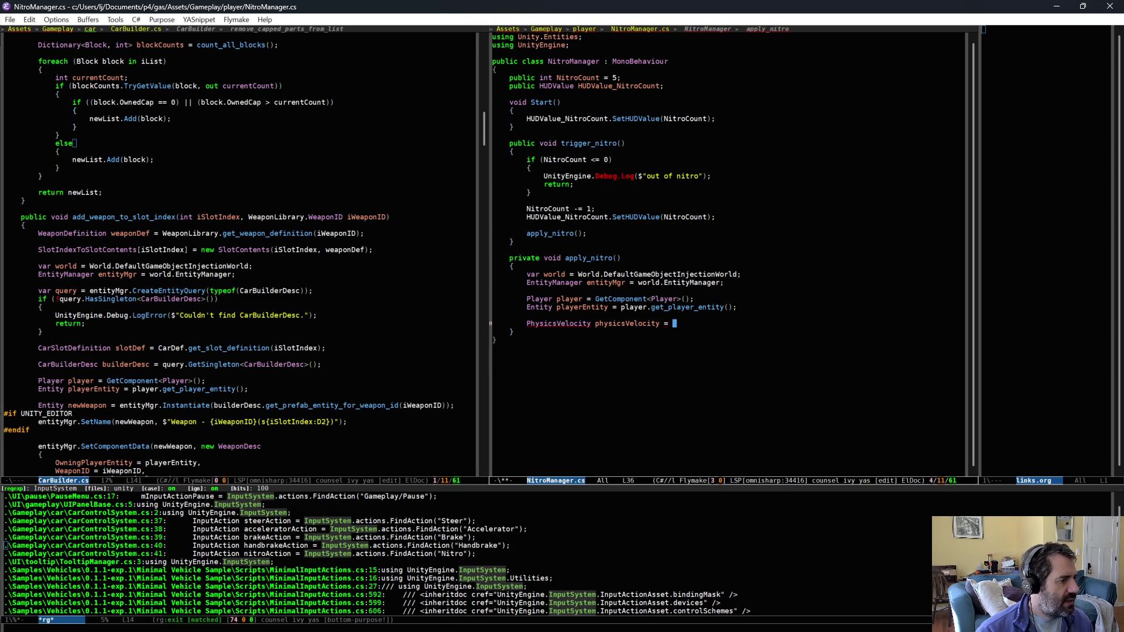
{"action": "scroll", "coordinate": [355, 300], "scroll_direction": "down", "scroll_amount": 5}
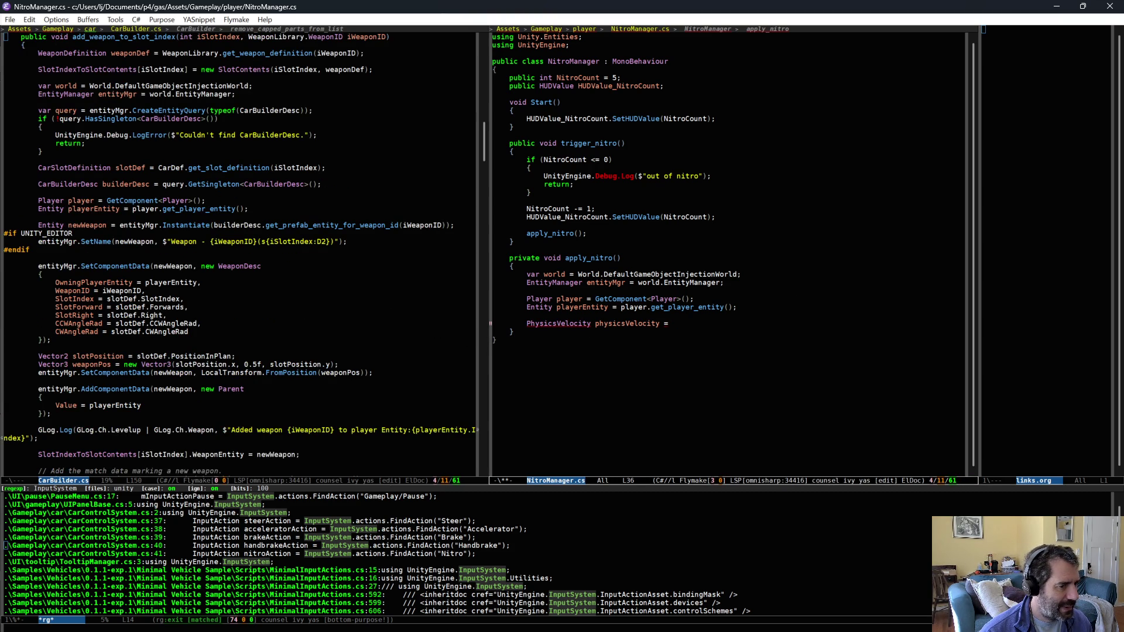
{"action": "type", "text": "ntityMgr.get"}
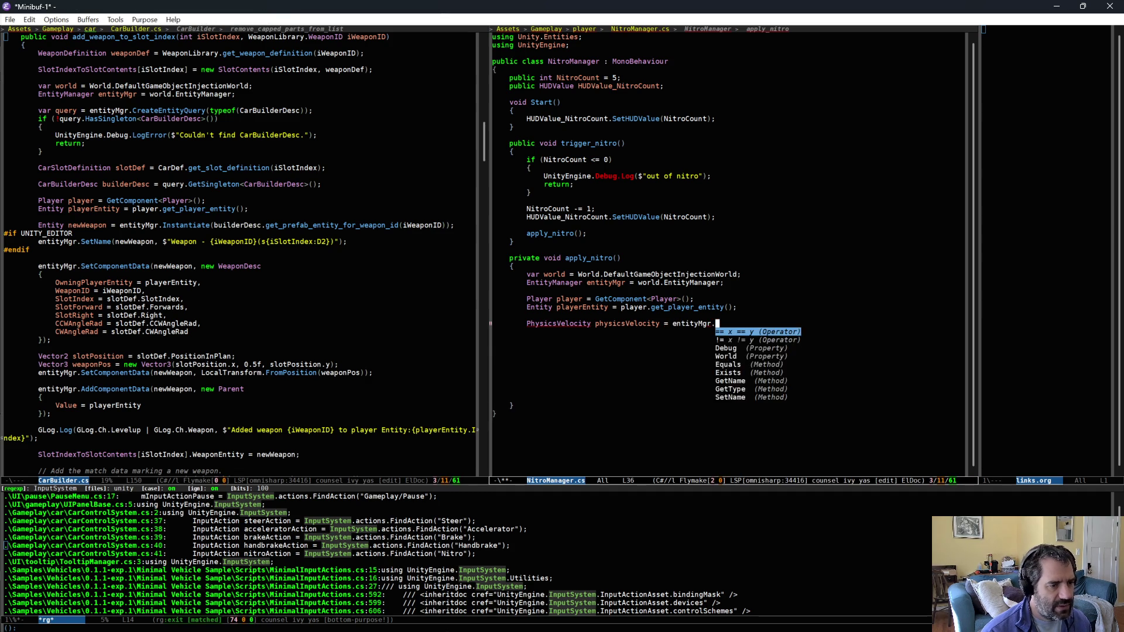
{"action": "type", "text": "comp"}
{"action": "key", "text": "Down"}
{"action": "key", "text": "Return"}
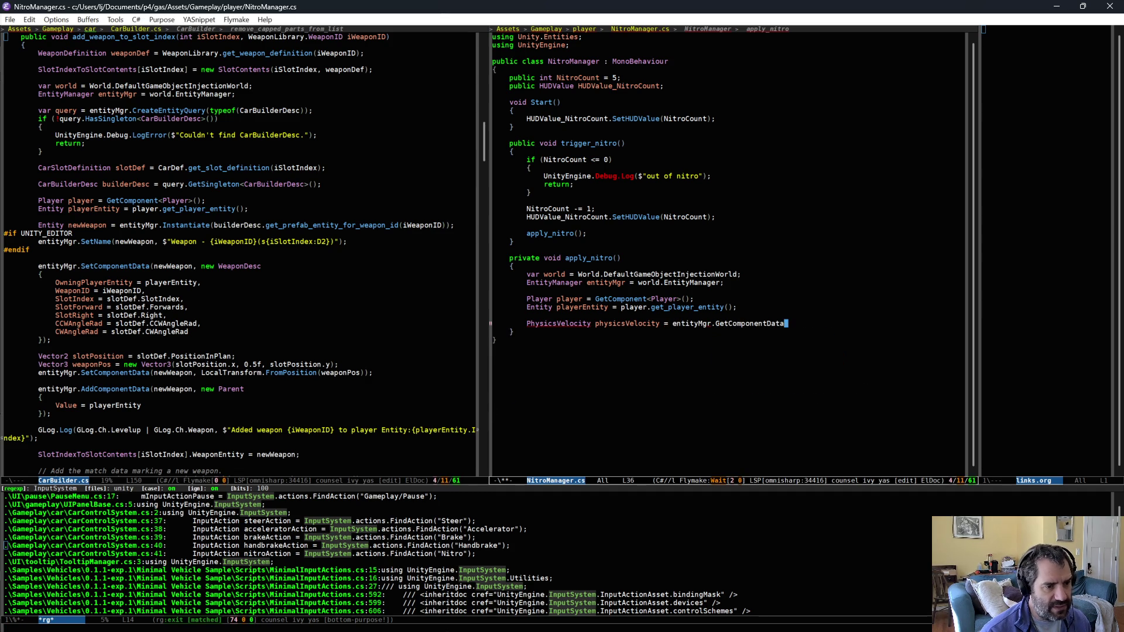
{"action": "type", "text": "<PhysicsVelocity>("}
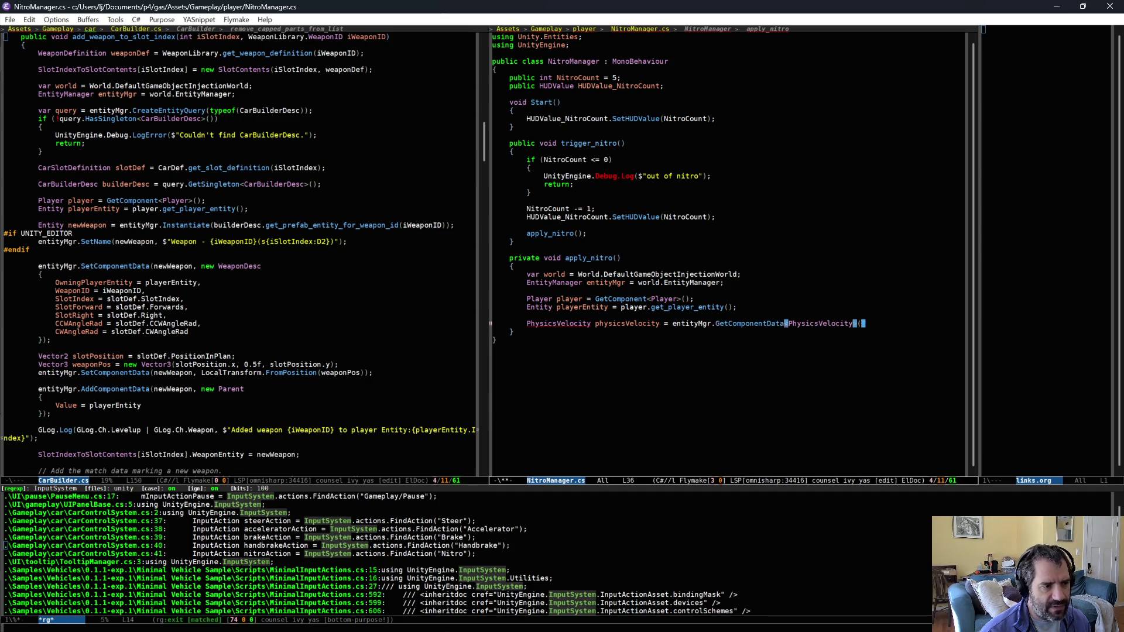
{"action": "type", "text": "playerEntity);"}
Step: Add the 'using Unity.Physics' import for PhysicsVelocity and save
{"action": "left_click", "coordinate": [558, 323]}
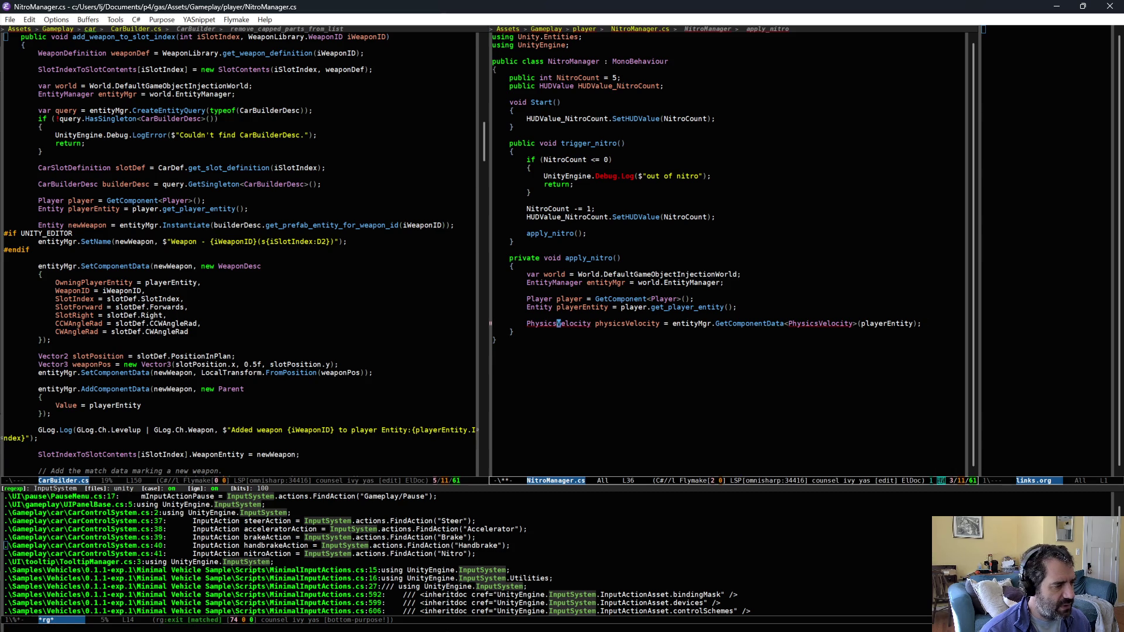
{"action": "key", "text": "ctrl+period"}
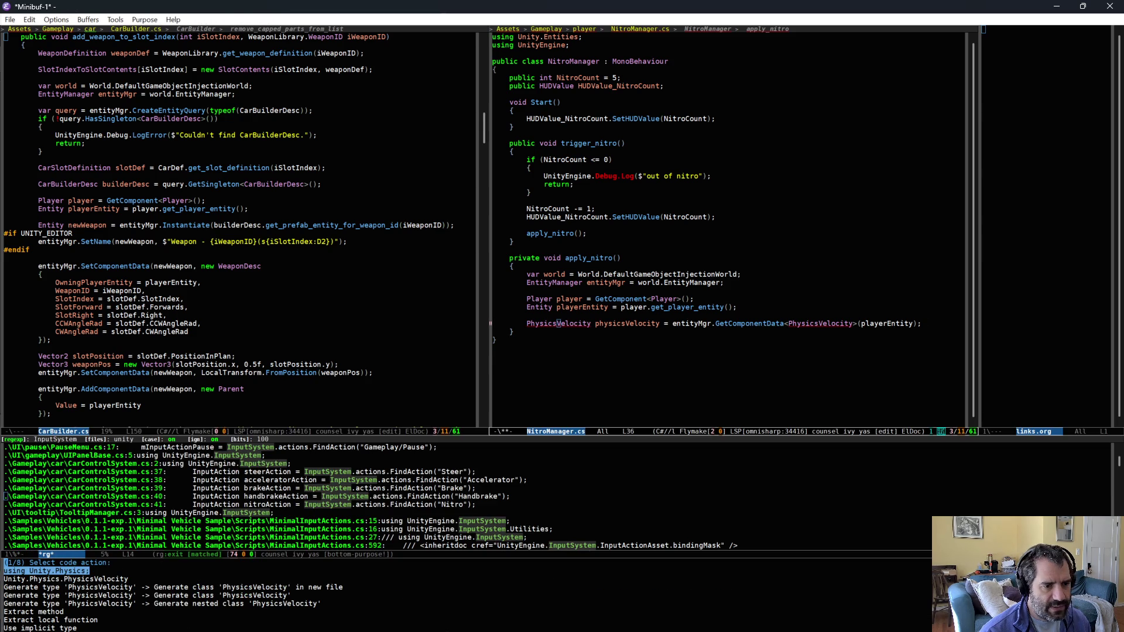
{"action": "key", "text": "Return"}
{"action": "key", "text": "ctrl+x"}
{"action": "key", "text": "ctrl+s"}
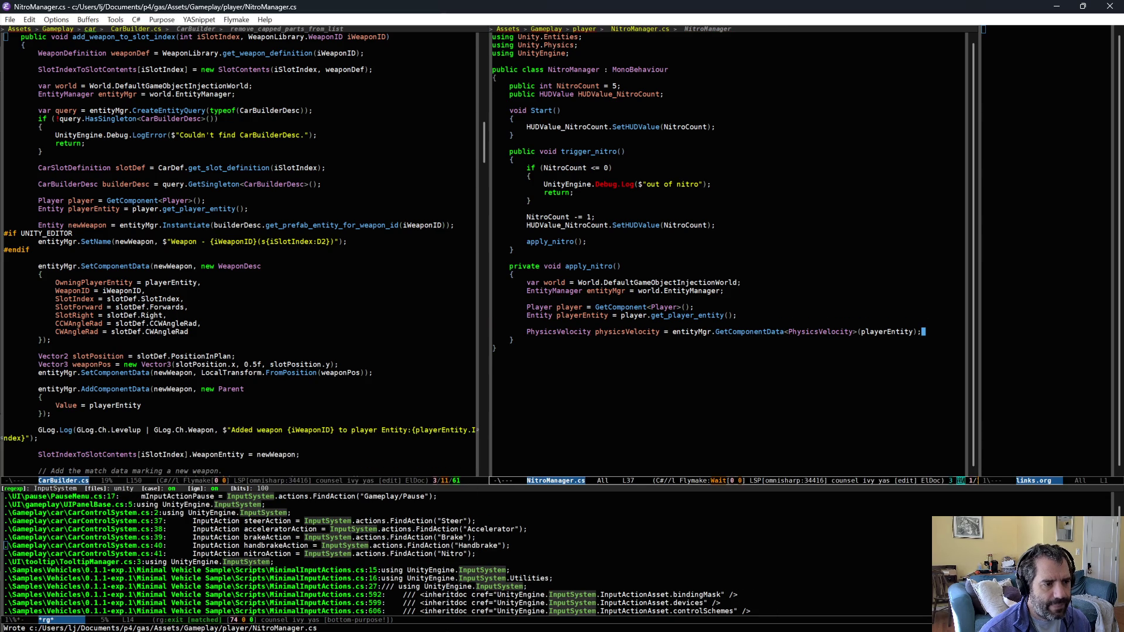
Step: Add 'physicsVelocity.Linear.y += 200.0f;' and 'entityMgr.SetComponentData(playerEntity, physicsVelocity);', then save
{"action": "key", "text": "Return"}
{"action": "type", "text": "physicsVelocity."}
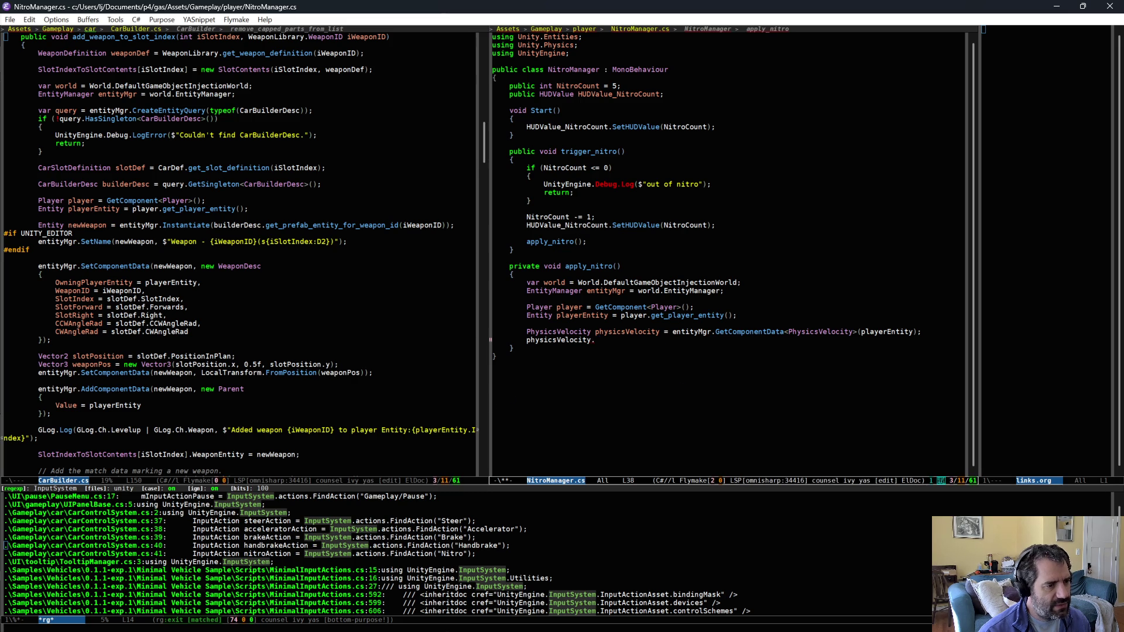
{"action": "type", "text": "L"}
{"action": "key", "text": "Return"}
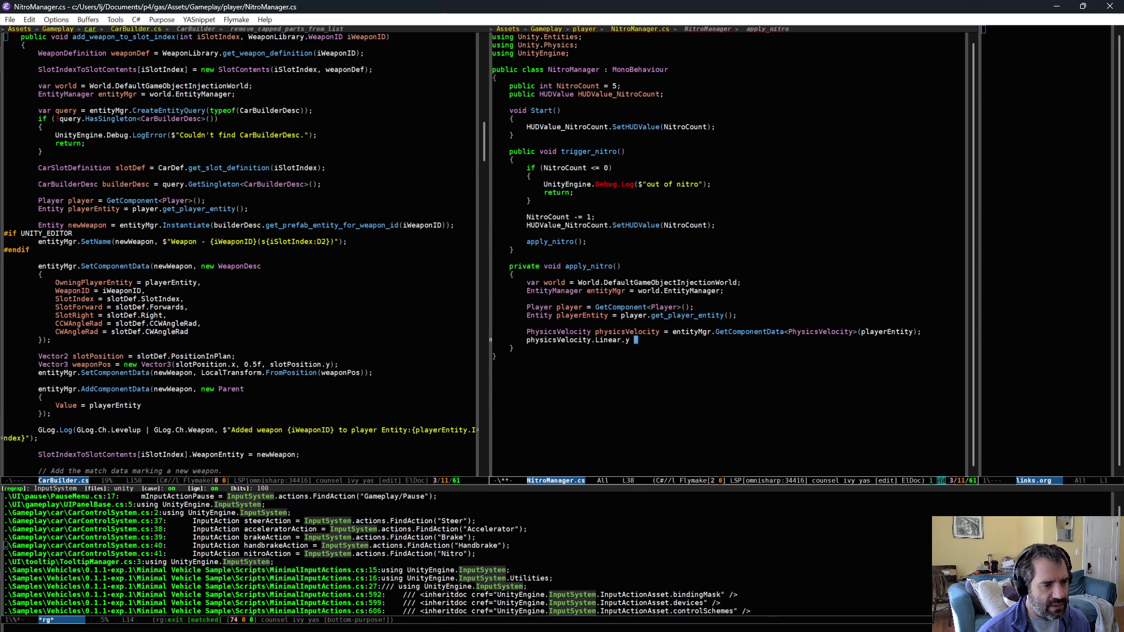
{"action": "type", "text": "+="}
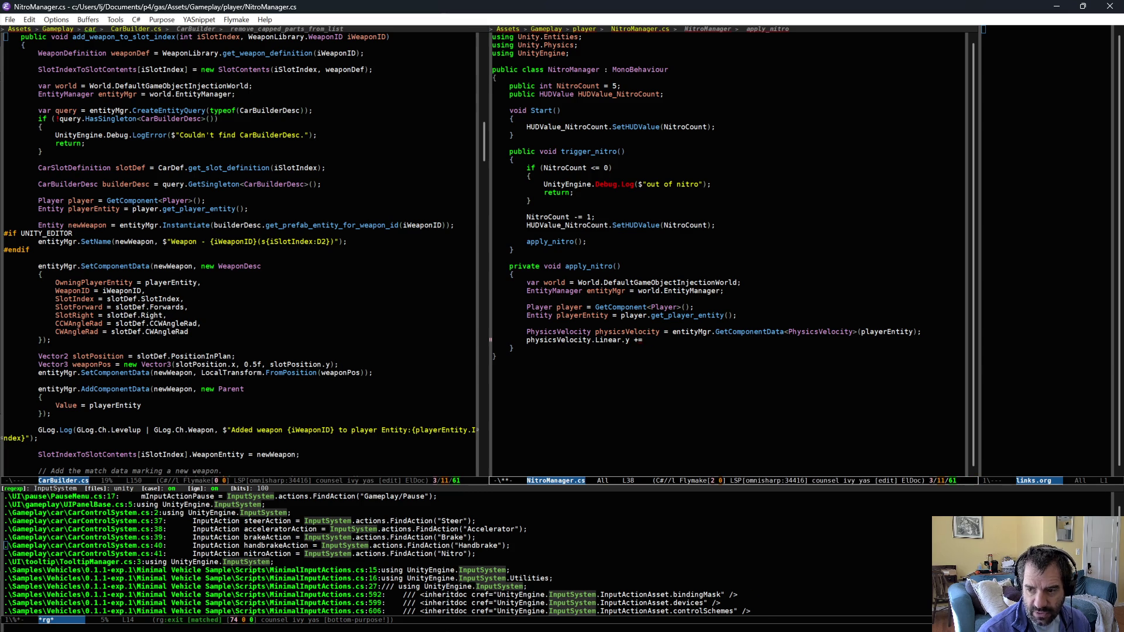
{"action": "type", "text": " 200.0f;"}
{"action": "key", "text": "Return"}
{"action": "type", "text": "entityMgr."}
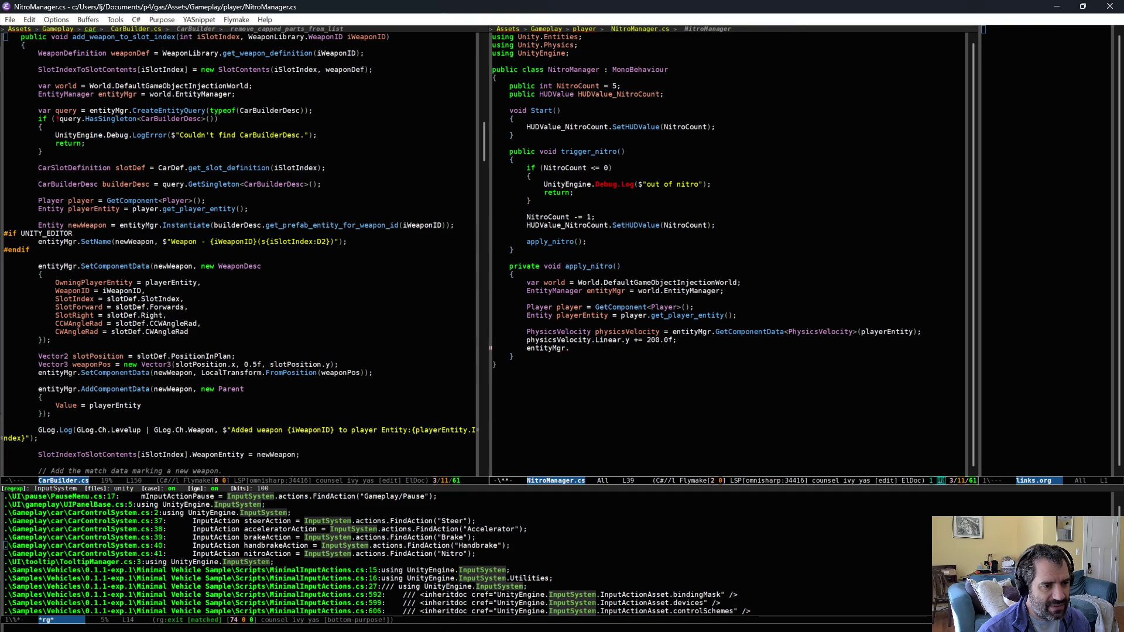
{"action": "type", "text": "SetComponentData"}
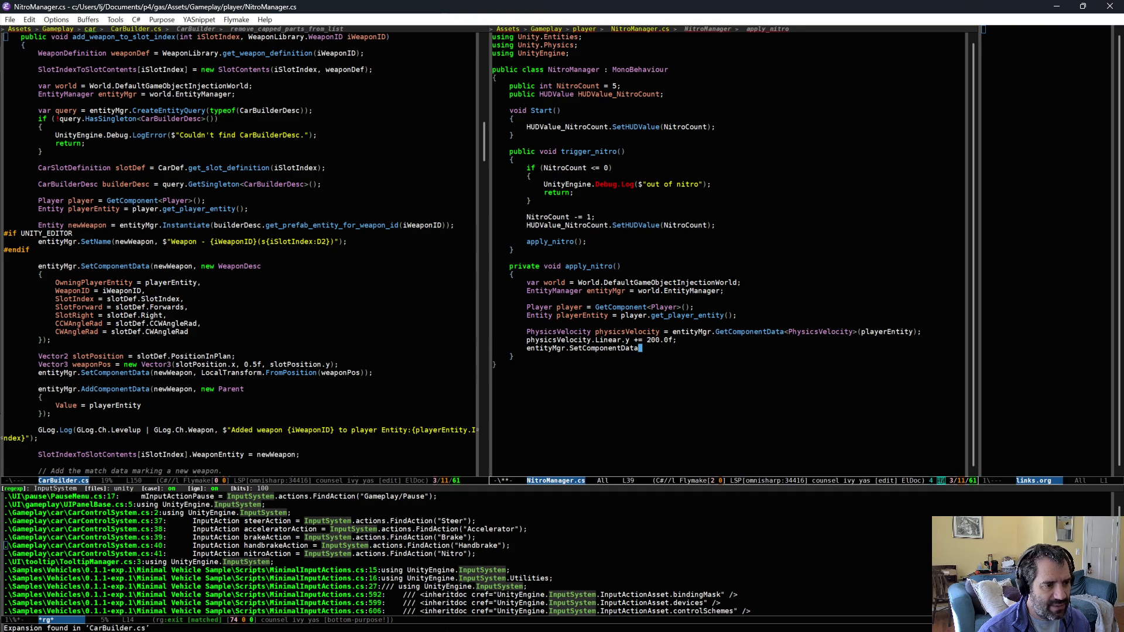
{"action": "type", "text": "("}
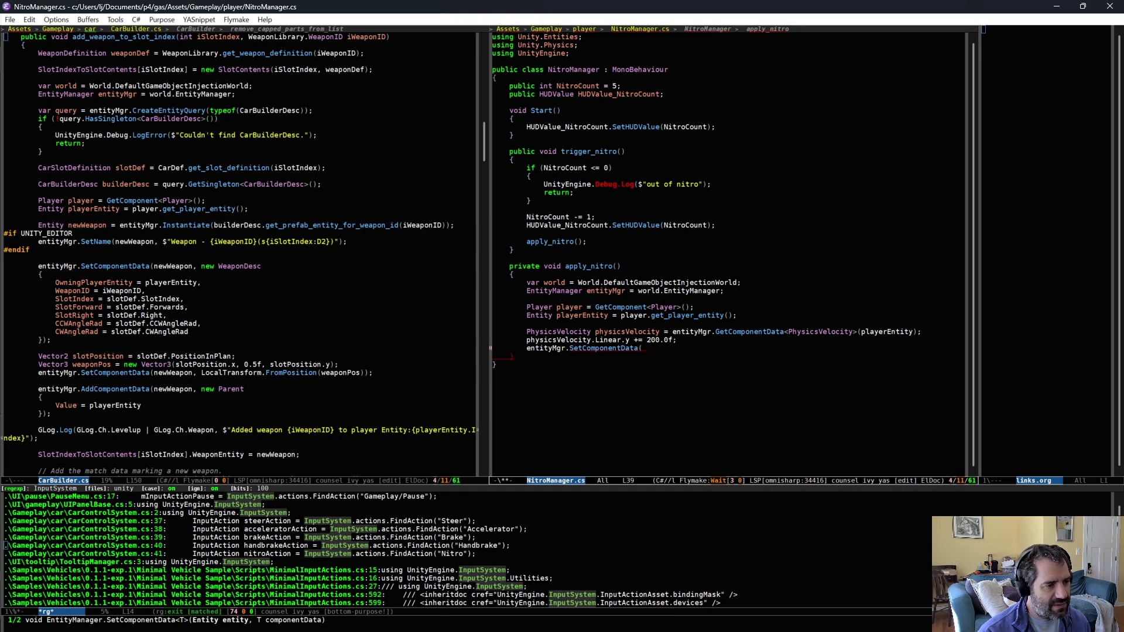
{"action": "type", "text": "playerEntity, physicsVelocity);"}
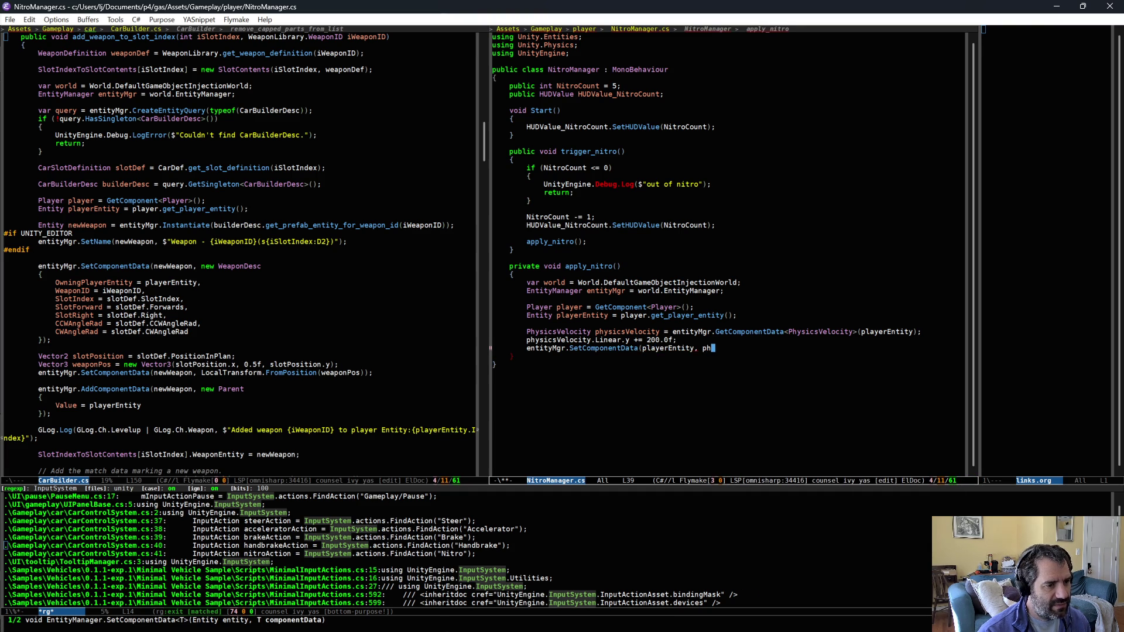
{"action": "key", "text": "ctrl+x"}
{"action": "key", "text": "ctrl+s"}
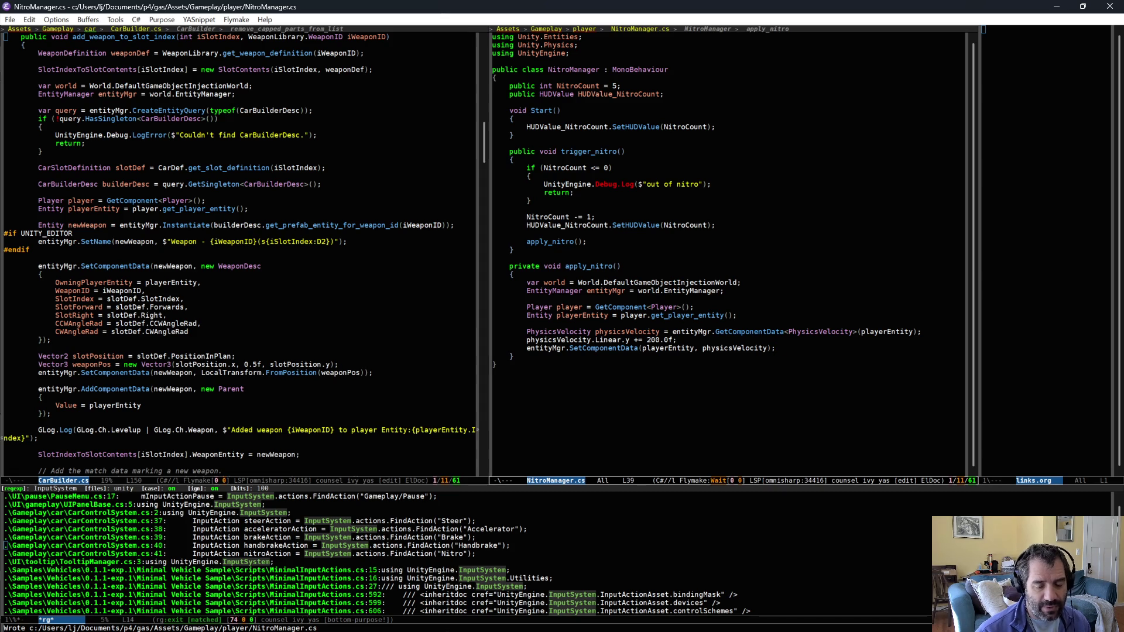
{"action": "key", "text": "alt+Tab"}
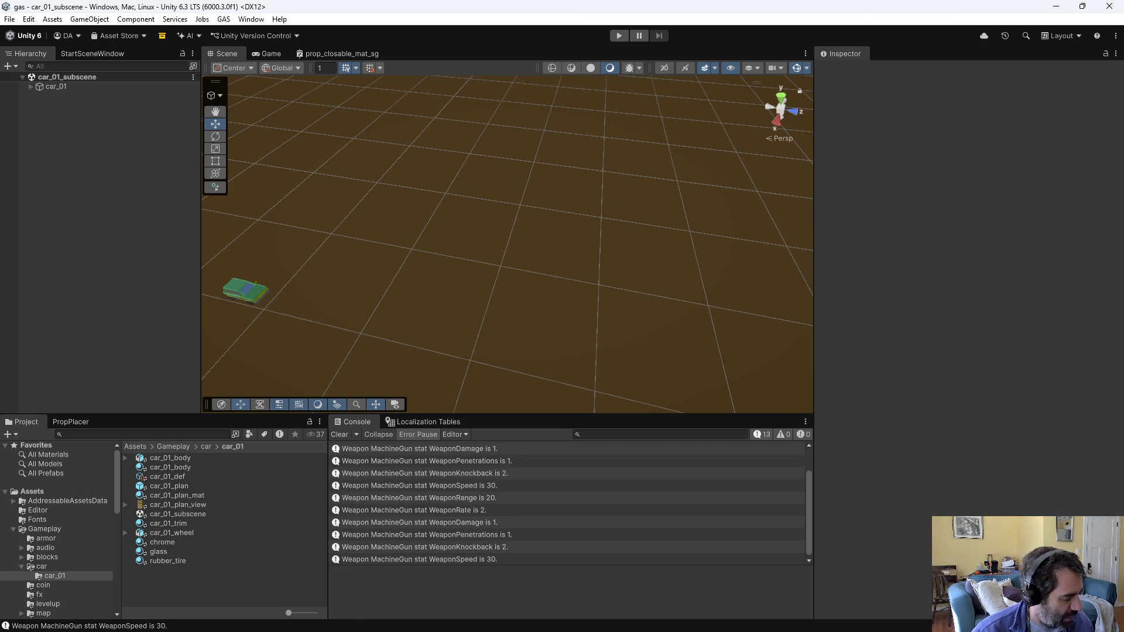
Step: Play, drive forward and fire nitro, launching the car above the map, then stop
{"action": "left_click", "coordinate": [618, 35]}
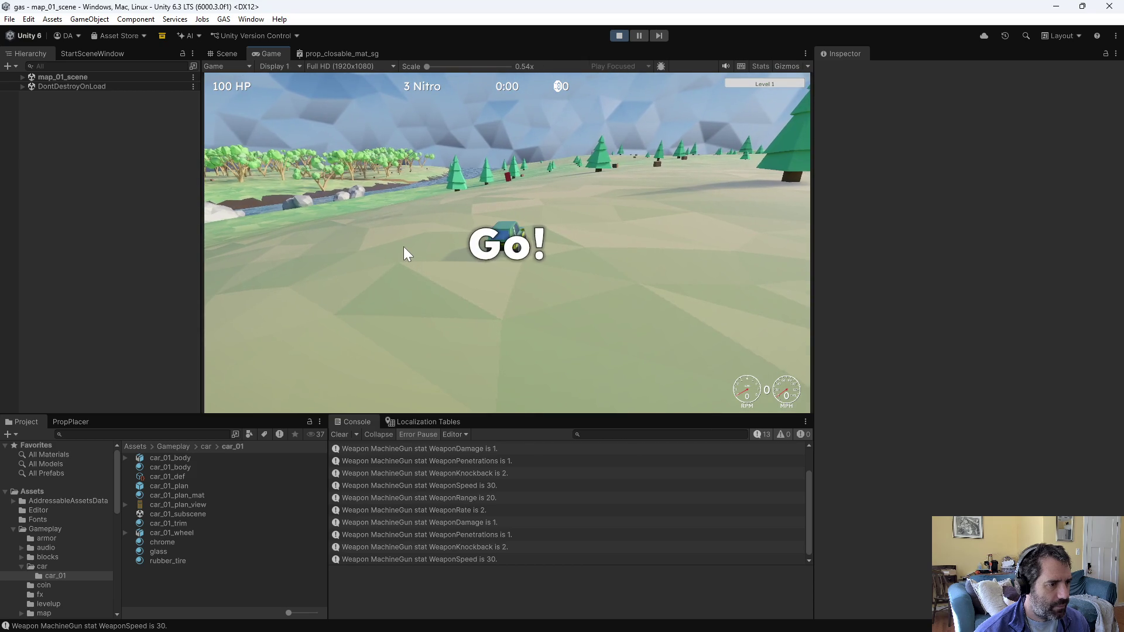
{"action": "key", "text": "w"}
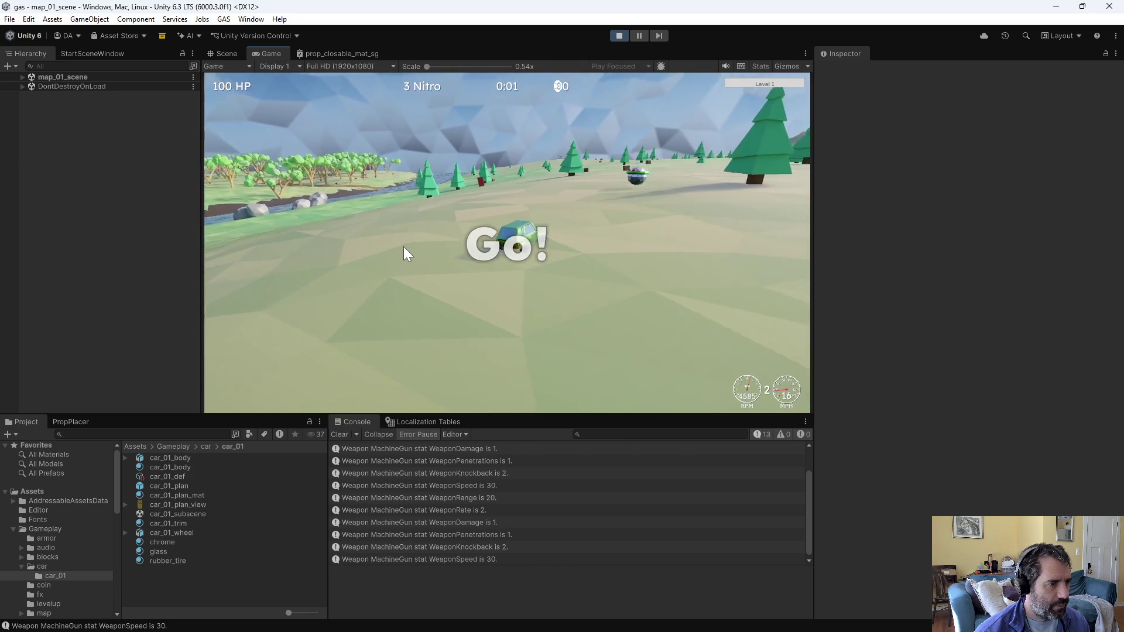
{"action": "key", "text": "shift"}
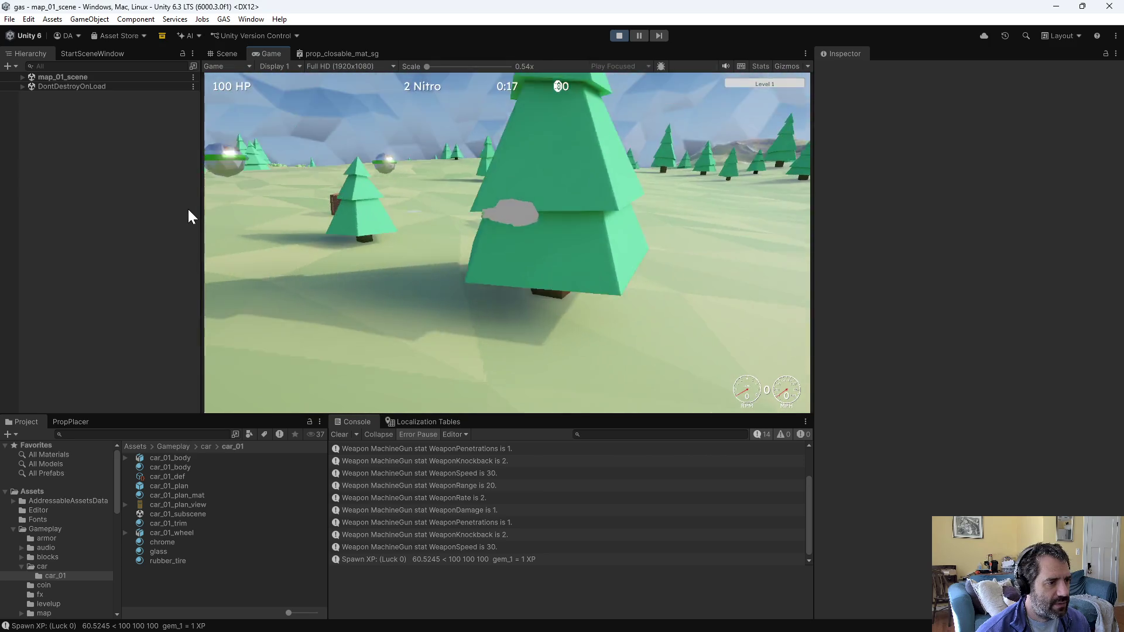
{"action": "left_click", "coordinate": [621, 36]}
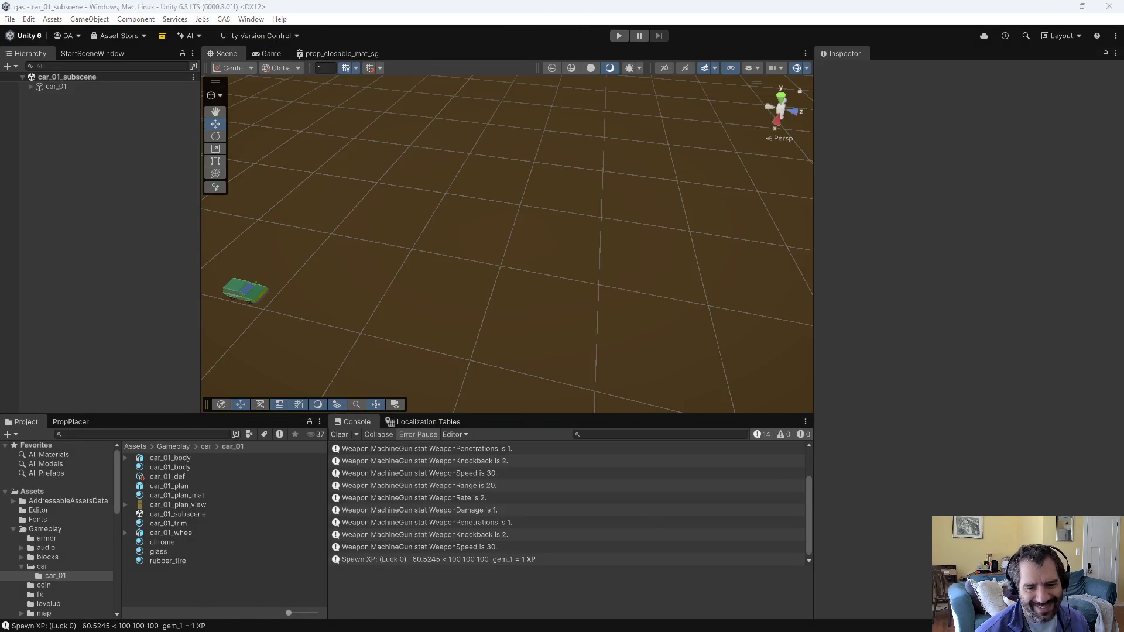
Step: Change the Linear.y boost from 200.0f to 2.0f, save, and start Play again in Unity
{"action": "key", "text": "alt+Tab"}
{"action": "key", "text": "Up"}
{"action": "key", "text": "Left"}
{"action": "key", "text": "Left"}
{"action": "key", "text": "Left"}
{"action": "key", "text": "BackSpace"}
{"action": "key", "text": "BackSpace"}
{"action": "type", "text": "2"}
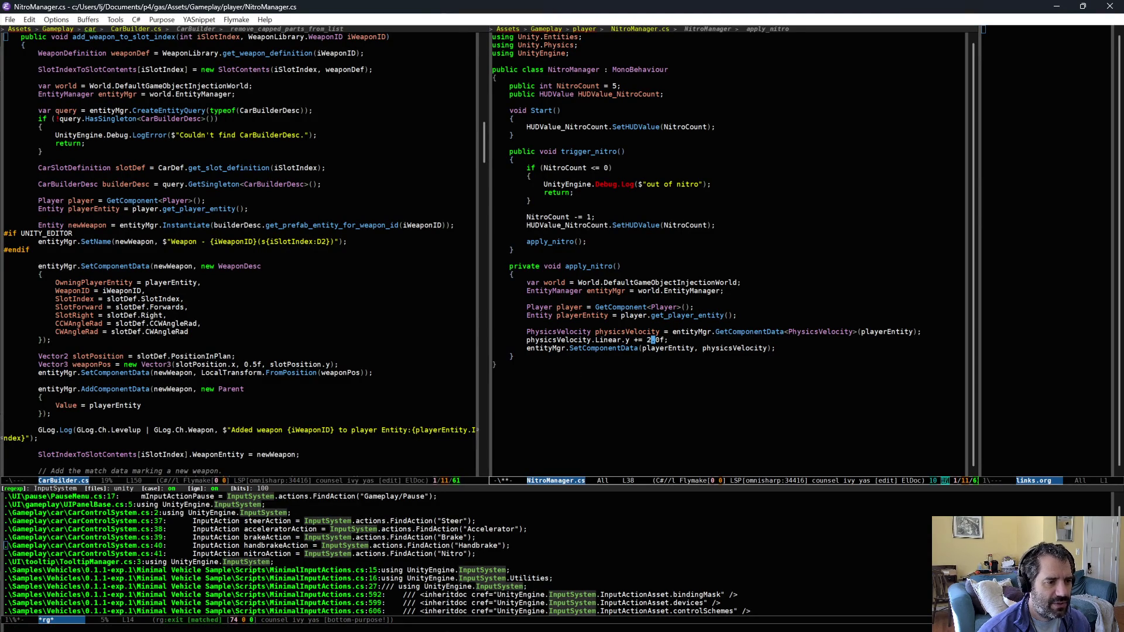
{"action": "key", "text": "ctrl+x"}
{"action": "key", "text": "ctrl+s"}
{"action": "key", "text": "alt+Tab"}
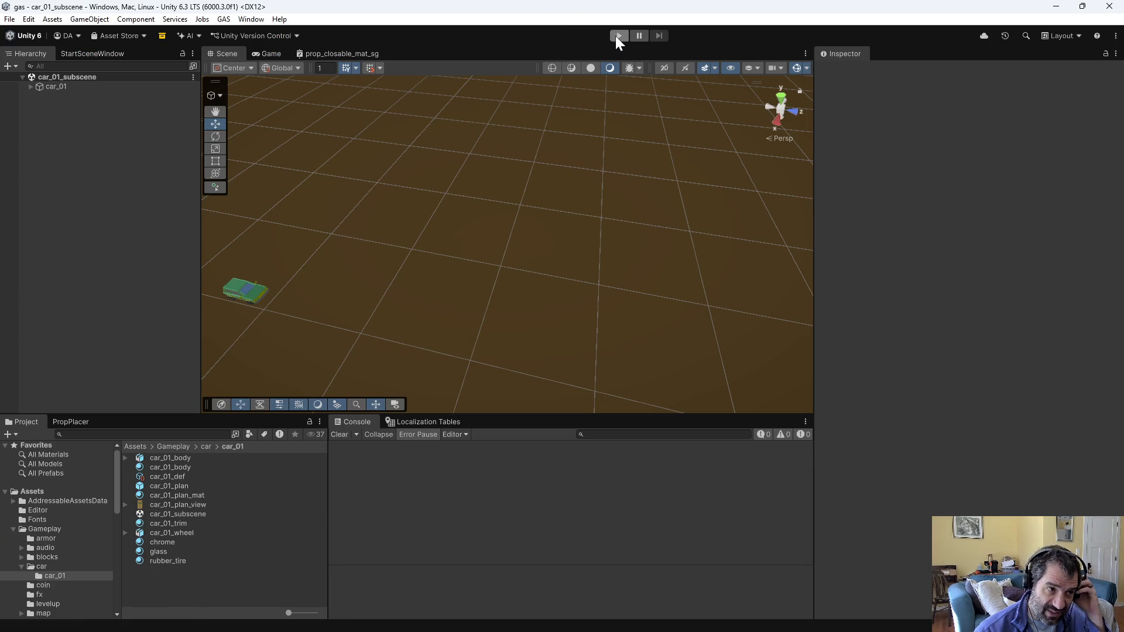
{"action": "left_click", "coordinate": [616, 36]}
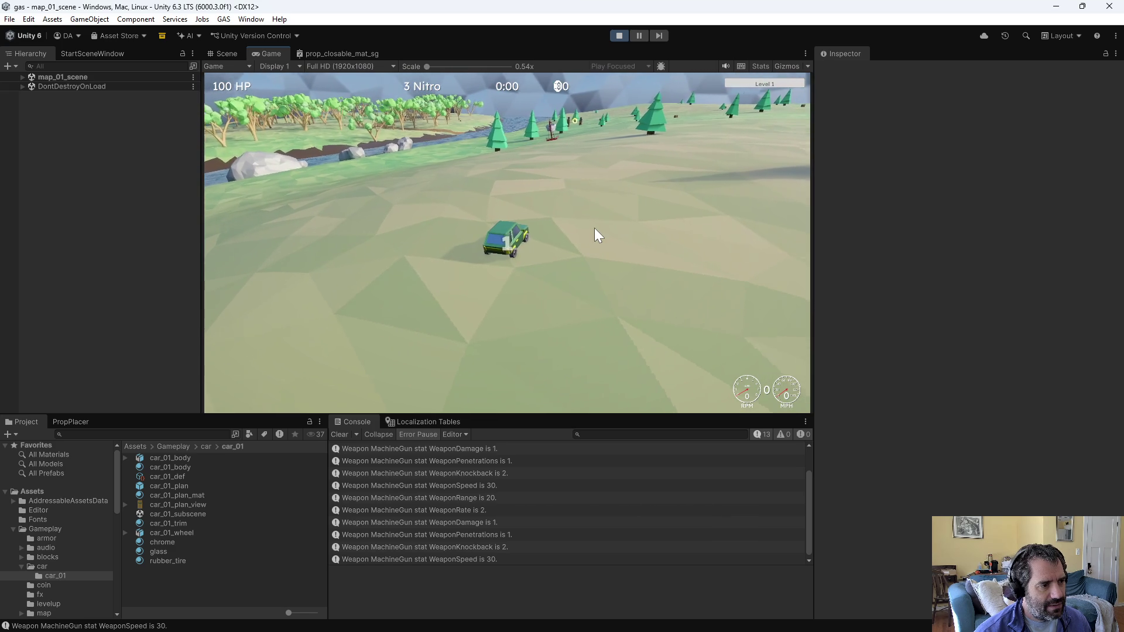
Step: Drive and fire all three nitro charges, then stop the game
{"action": "key", "text": "w"}
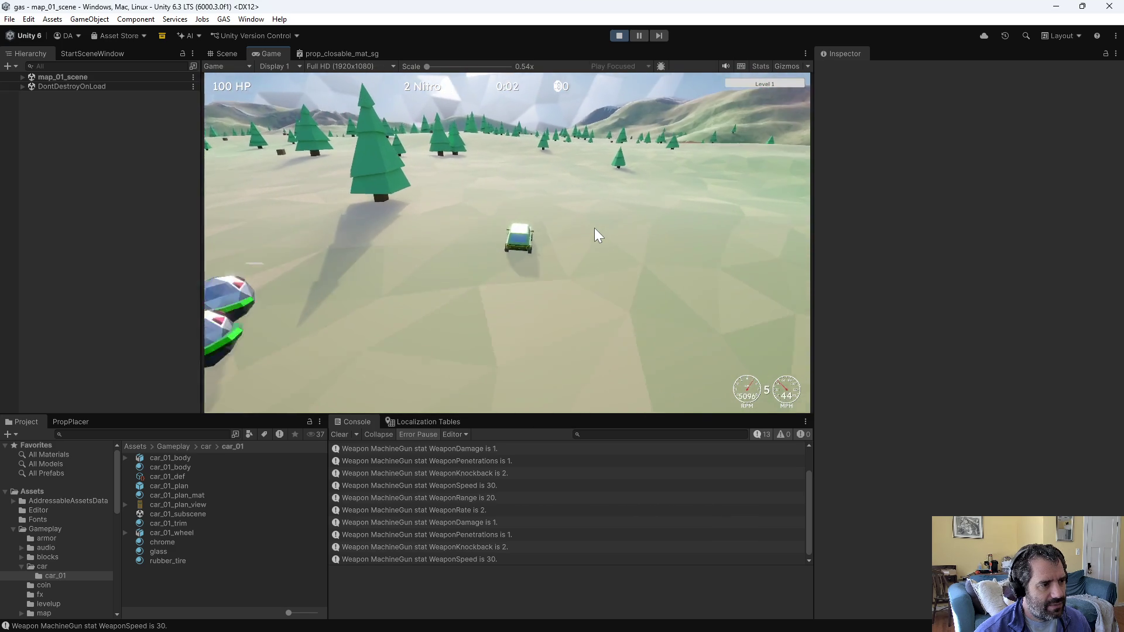
{"action": "key", "text": "shift"}
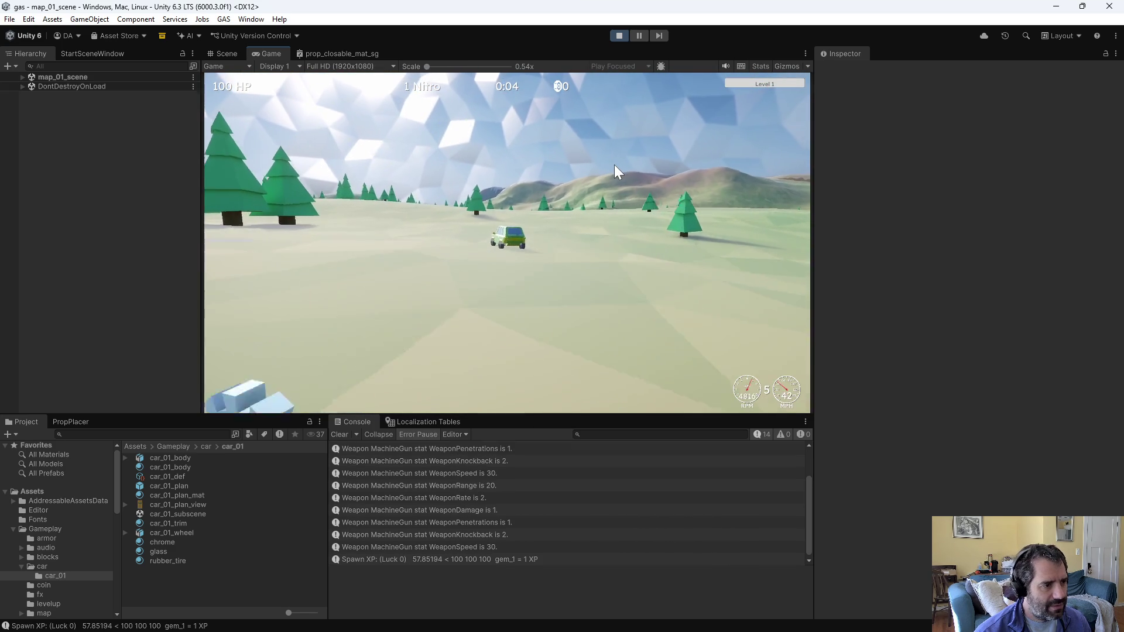
{"action": "key", "text": "shift"}
{"action": "left_click", "coordinate": [615, 33]}
Step: Switch to Emacs and back so Unity recompiles, then start Play again
{"action": "key", "text": "alt+Tab"}
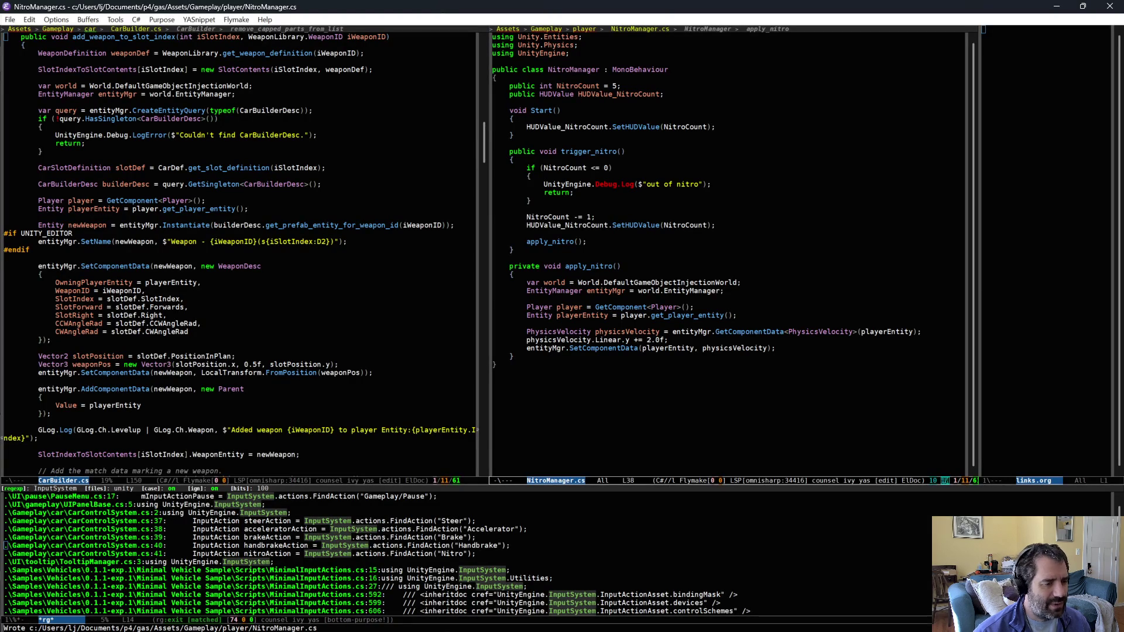
{"action": "key", "text": "alt+Tab"}
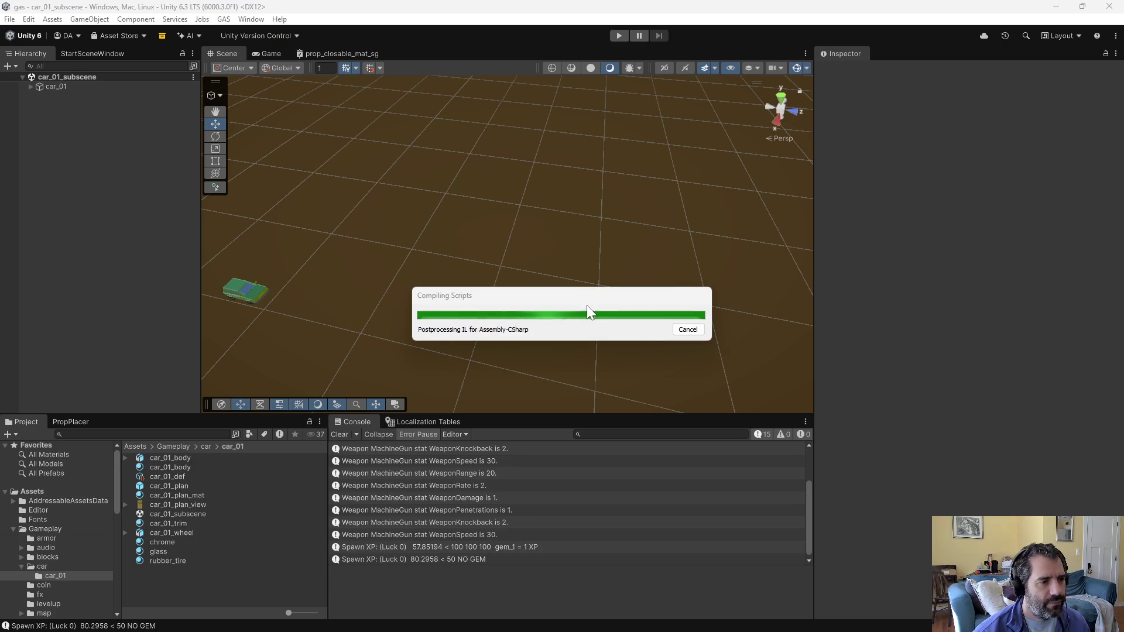
{"action": "left_click", "coordinate": [616, 36]}
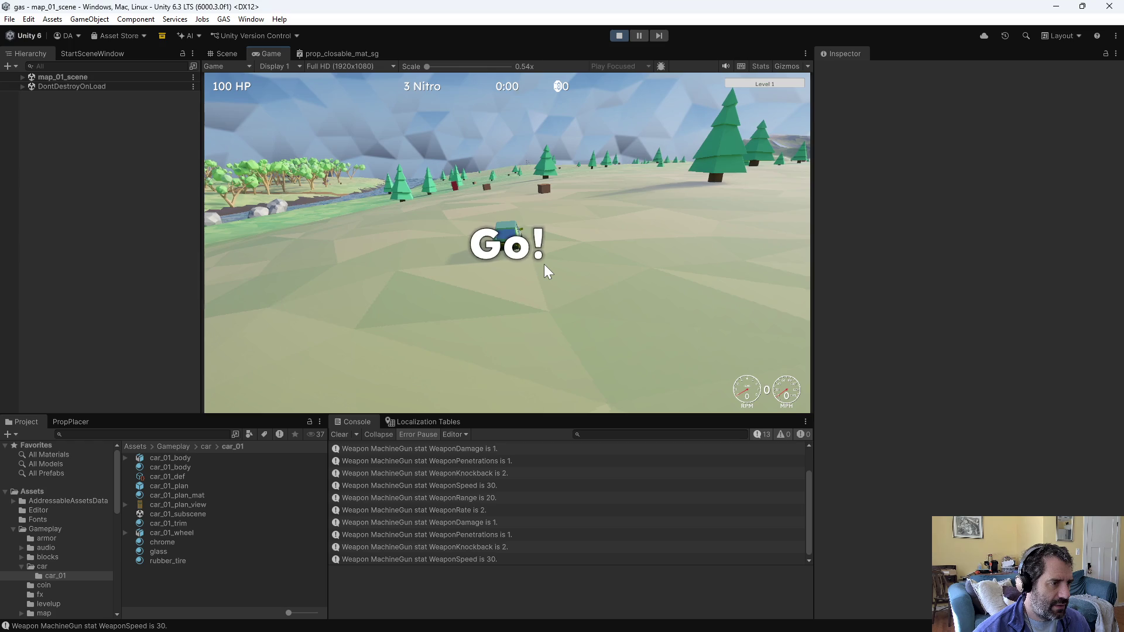
Step: Drive the car and fire nitro with Shift until all three charges are spent and the console reports out of nitro
{"action": "key", "text": "w"}
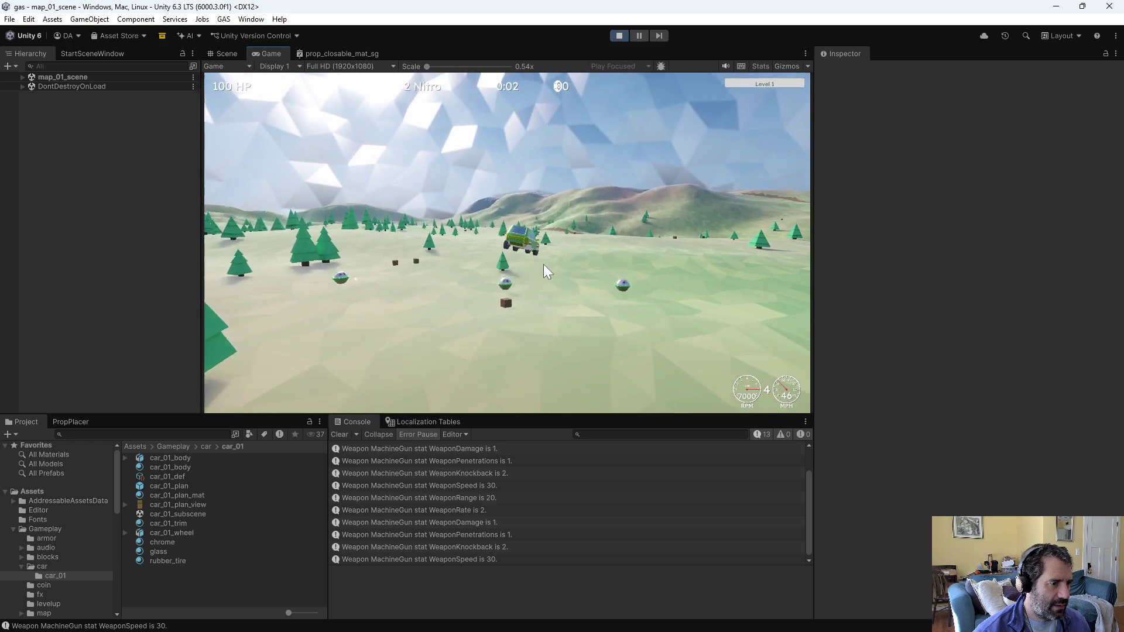
{"action": "key", "text": "d"}
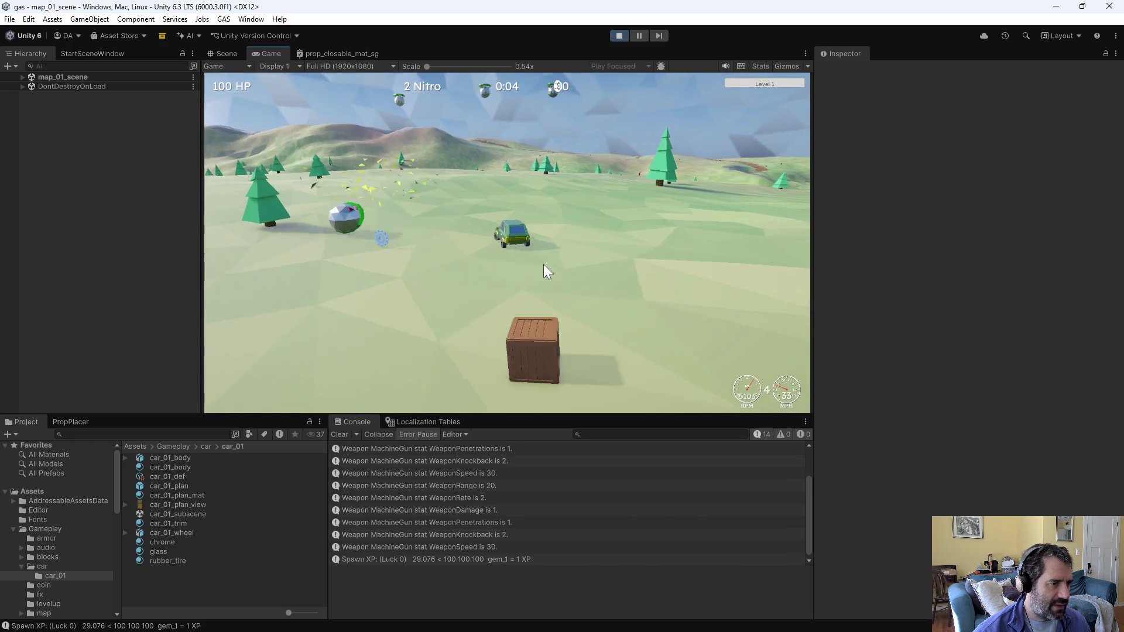
{"action": "key", "text": "a"}
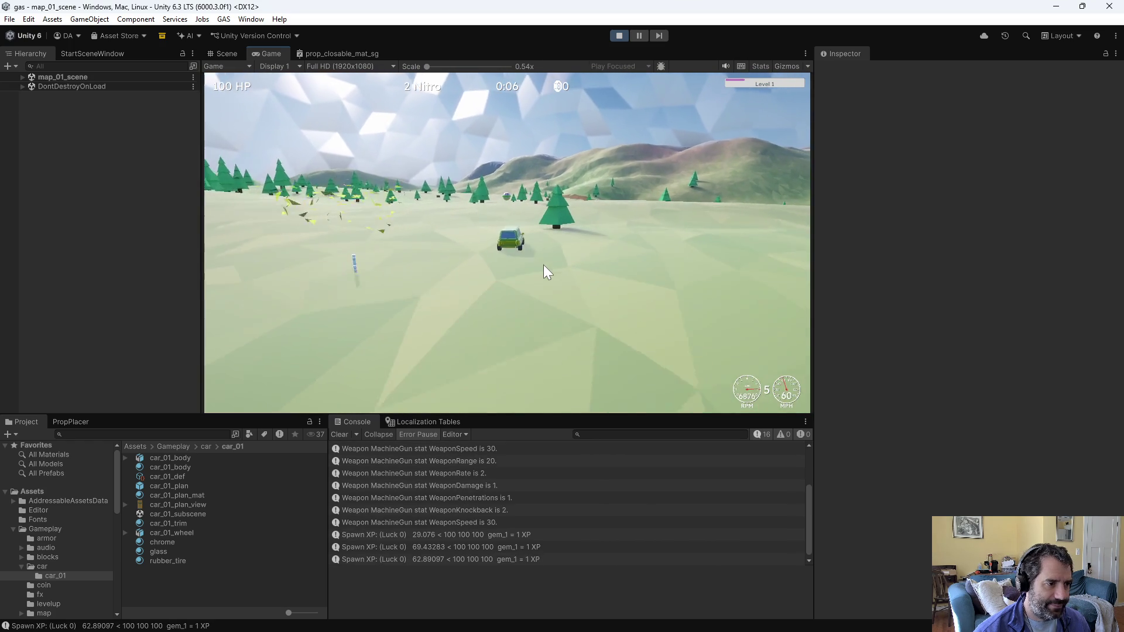
{"action": "key", "text": "shift"}
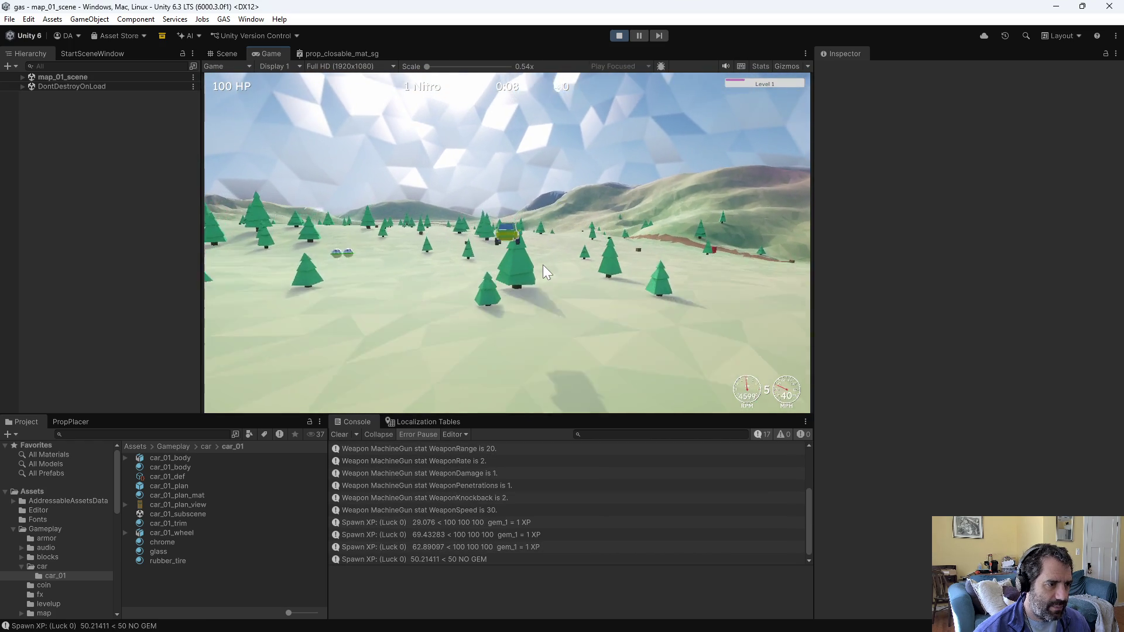
{"action": "key", "text": "d"}
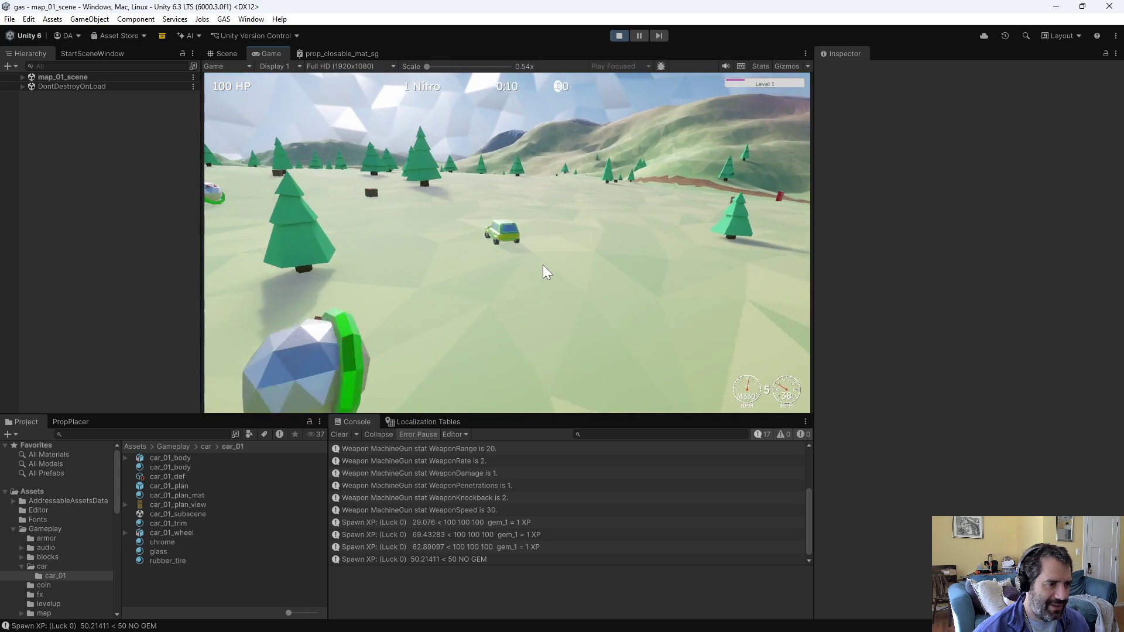
{"action": "key", "text": "shift"}
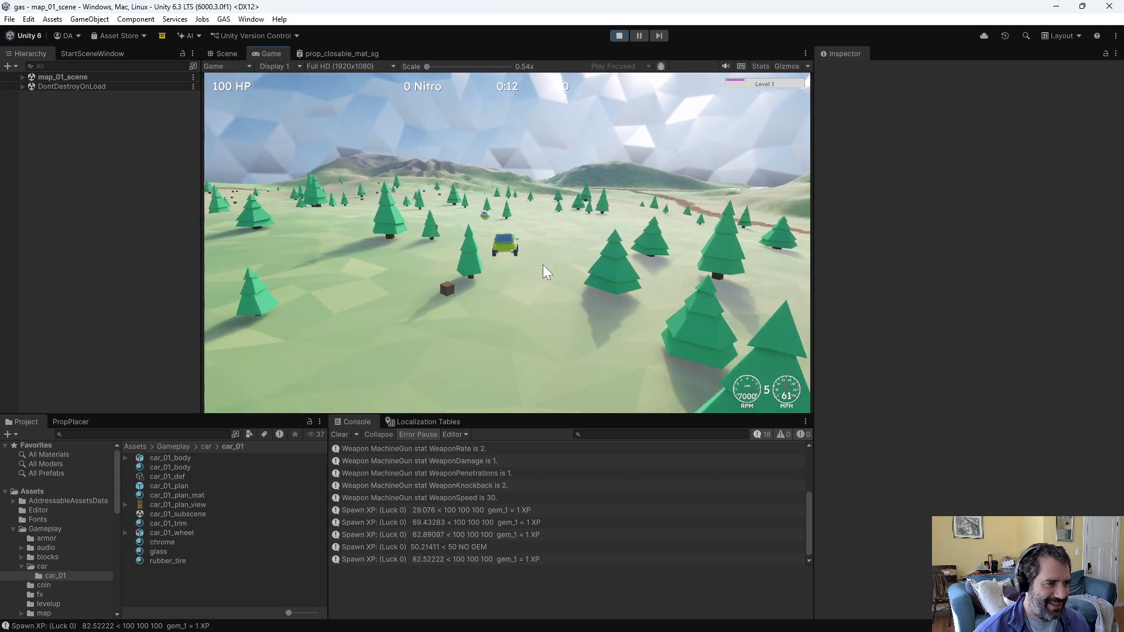
{"action": "key", "text": "shift"}
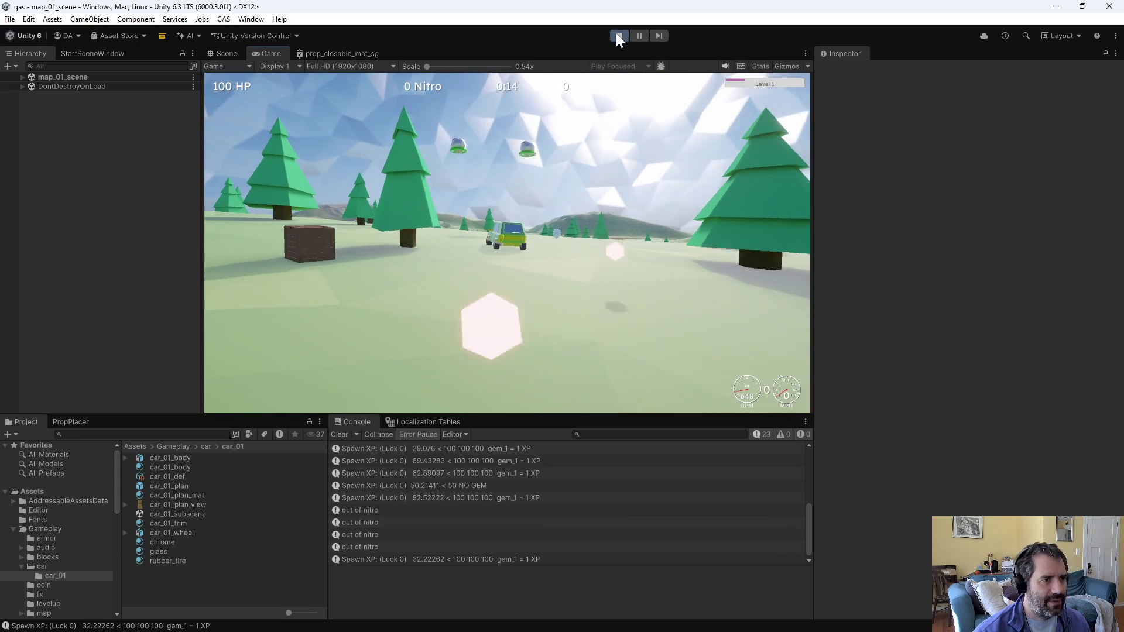
Step: Stop play mode and open the Player prefab in Assets/Gameplay/player to find its NitroManager script
{"action": "left_click", "coordinate": [618, 36]}
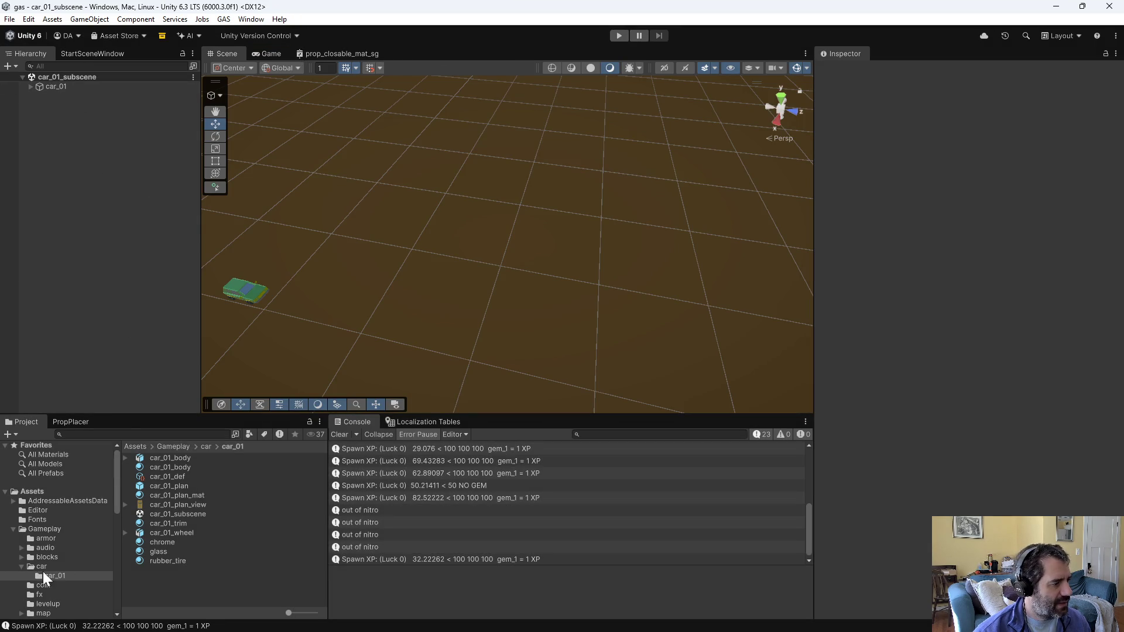
{"action": "scroll", "coordinate": [49, 567], "scroll_direction": "down", "scroll_amount": 3}
{"action": "left_click", "coordinate": [45, 546]}
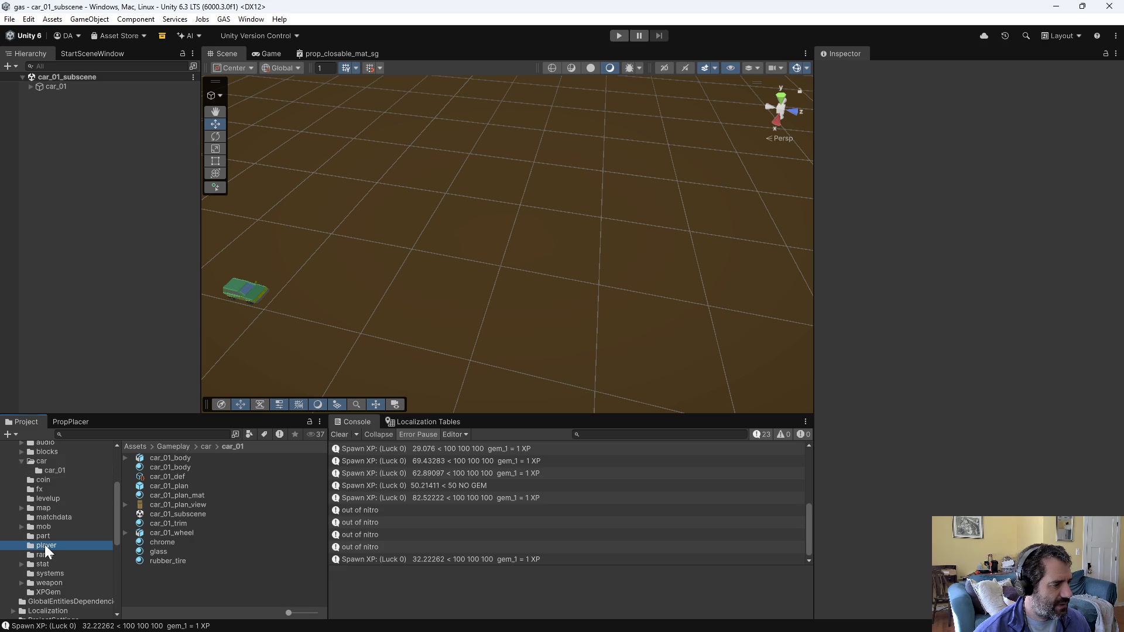
{"action": "left_click", "coordinate": [188, 487]}
{"action": "double_click", "coordinate": [188, 487]}
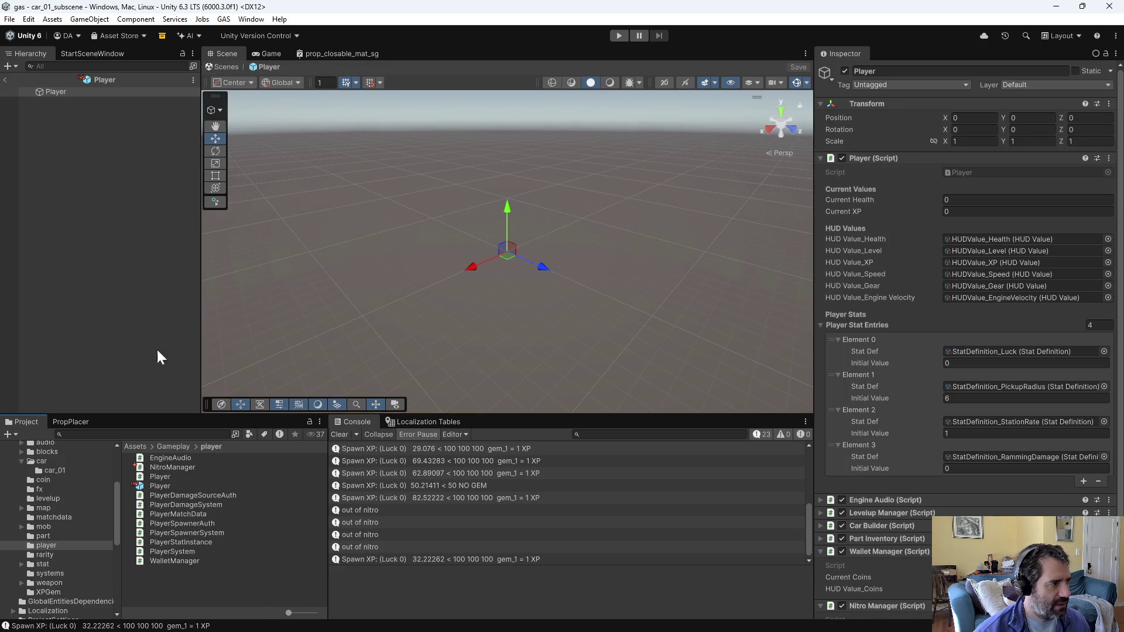
{"action": "scroll", "coordinate": [1020, 512], "scroll_direction": "down", "scroll_amount": 3}
{"action": "left_click", "coordinate": [967, 528]}
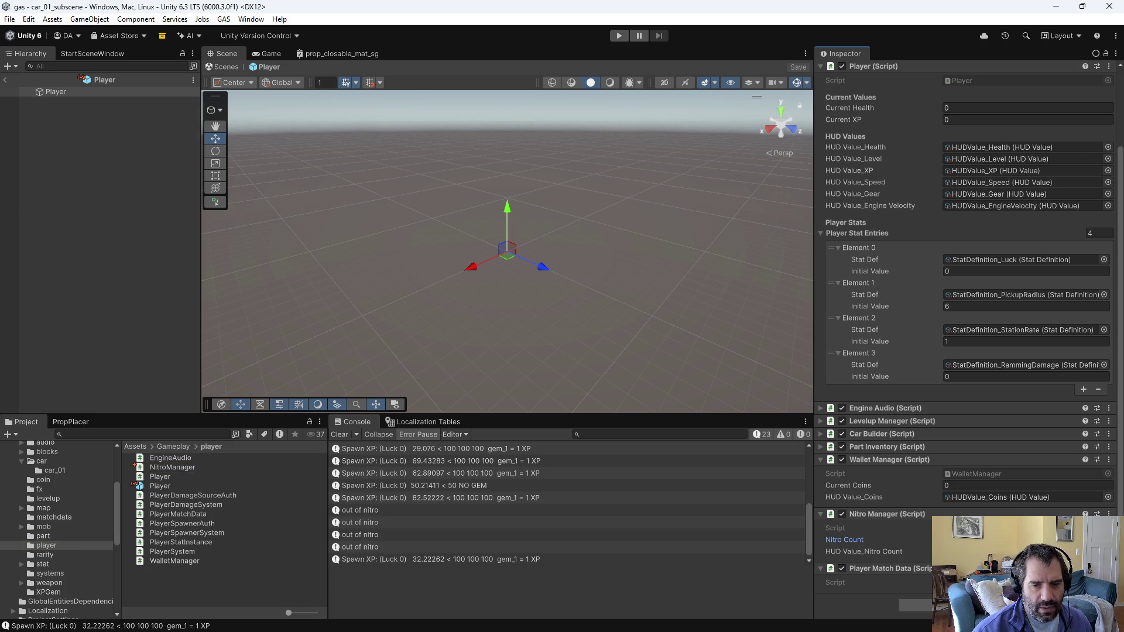
{"action": "key", "text": "alt+Tab"}
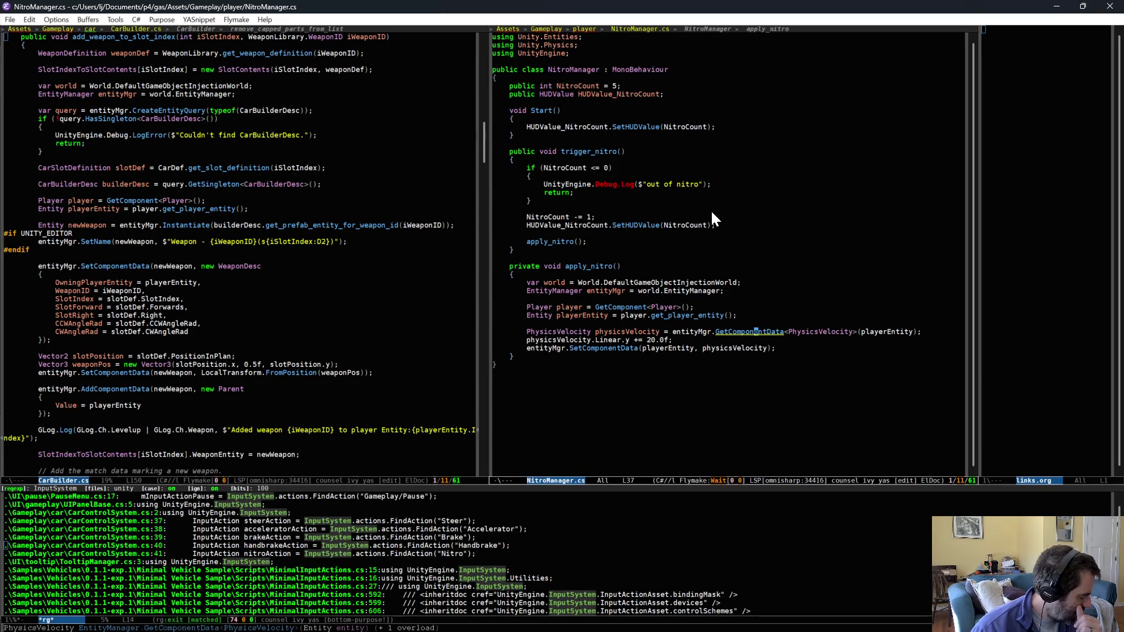
Step: Above the velocity line, add playerTransform = entityMgr.GetComponentData<LocalTransform>(playerEntity)
{"action": "left_click", "coordinate": [702, 317]}
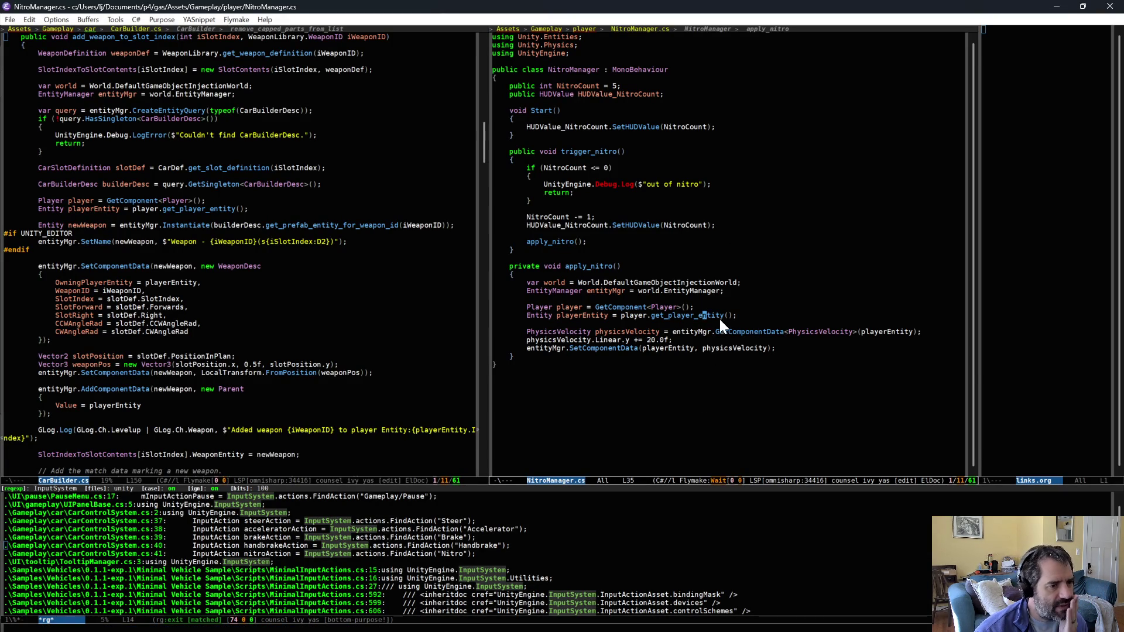
{"action": "left_click", "coordinate": [636, 340]}
{"action": "key", "text": "ctrl+space"}
{"action": "key", "text": "Right"}
{"action": "key", "text": "Right"}
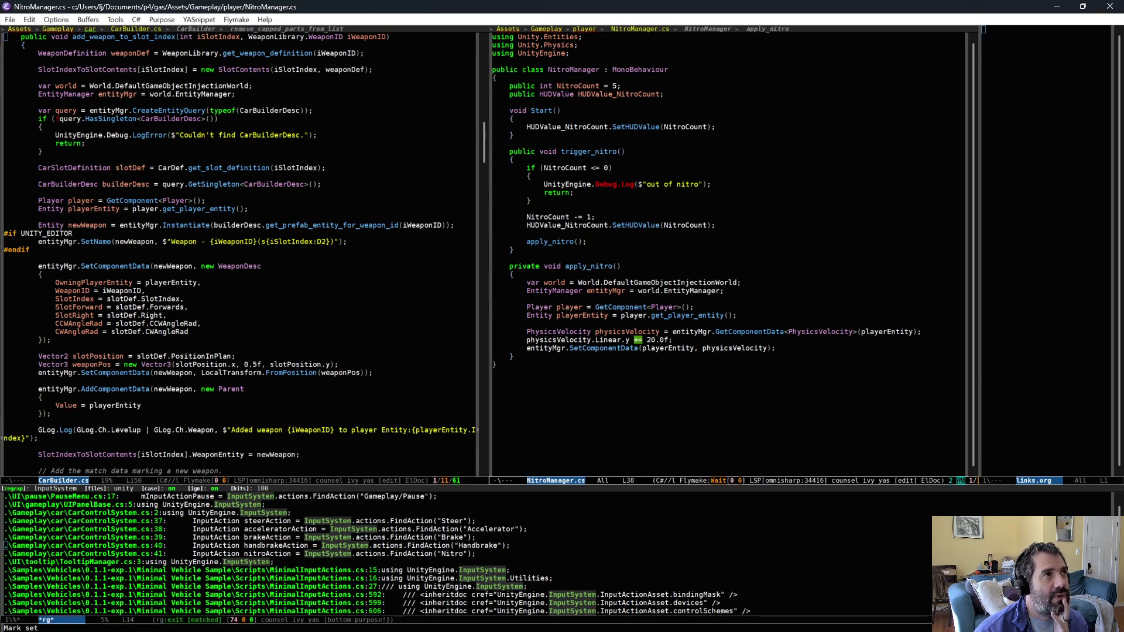
{"action": "key", "text": "Right"}
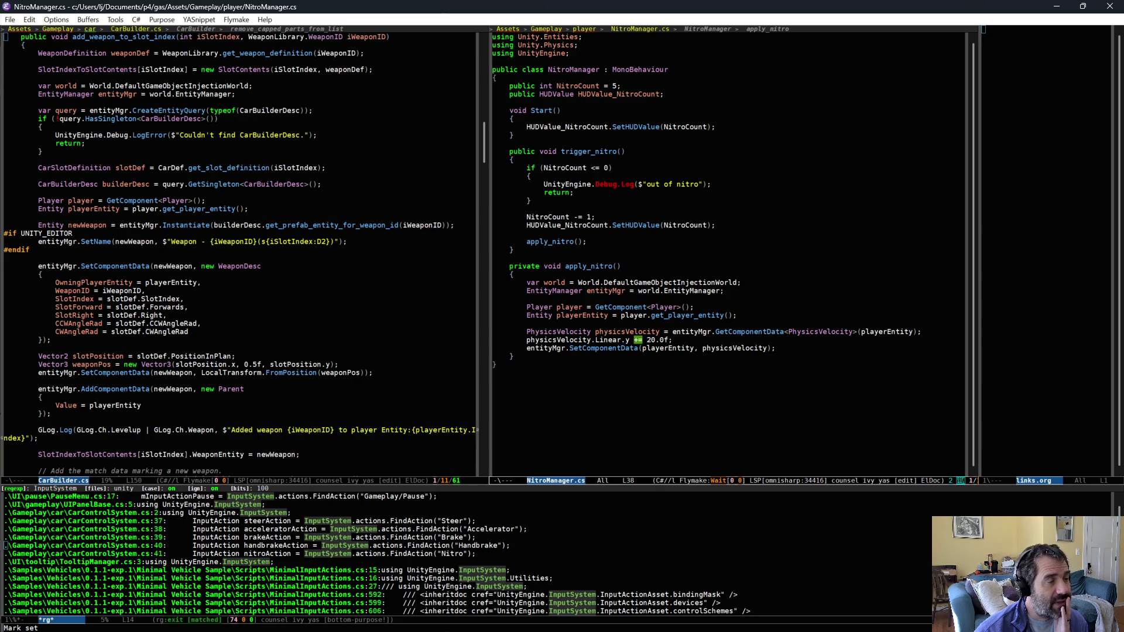
{"action": "left_click", "coordinate": [650, 323]}
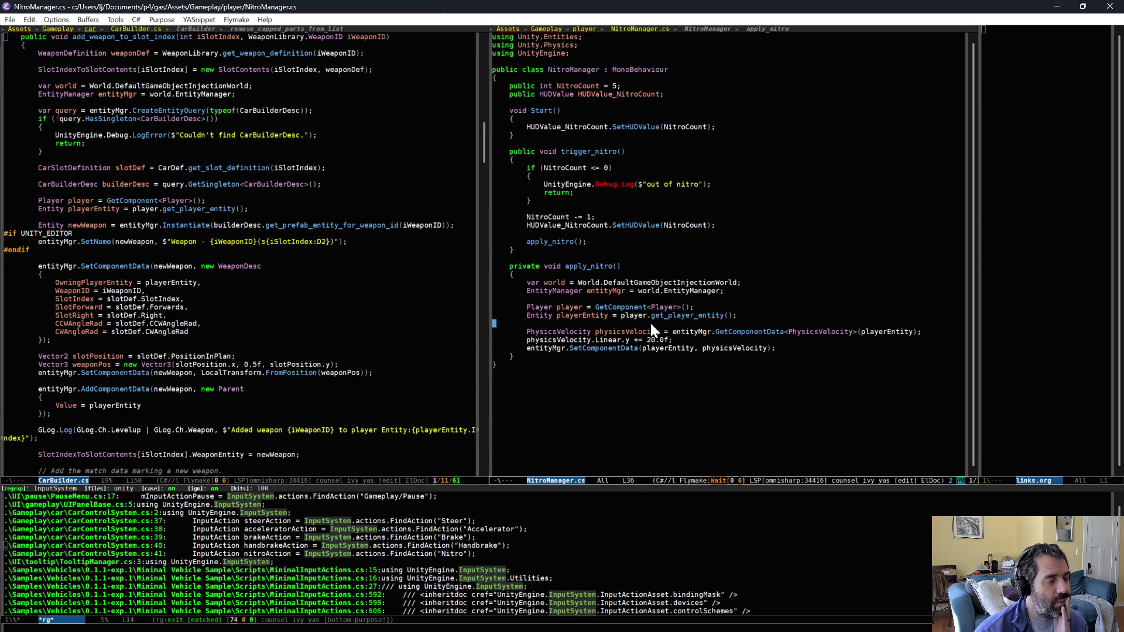
{"action": "key", "text": "Return"}
{"action": "key", "text": "ctrl+o"}
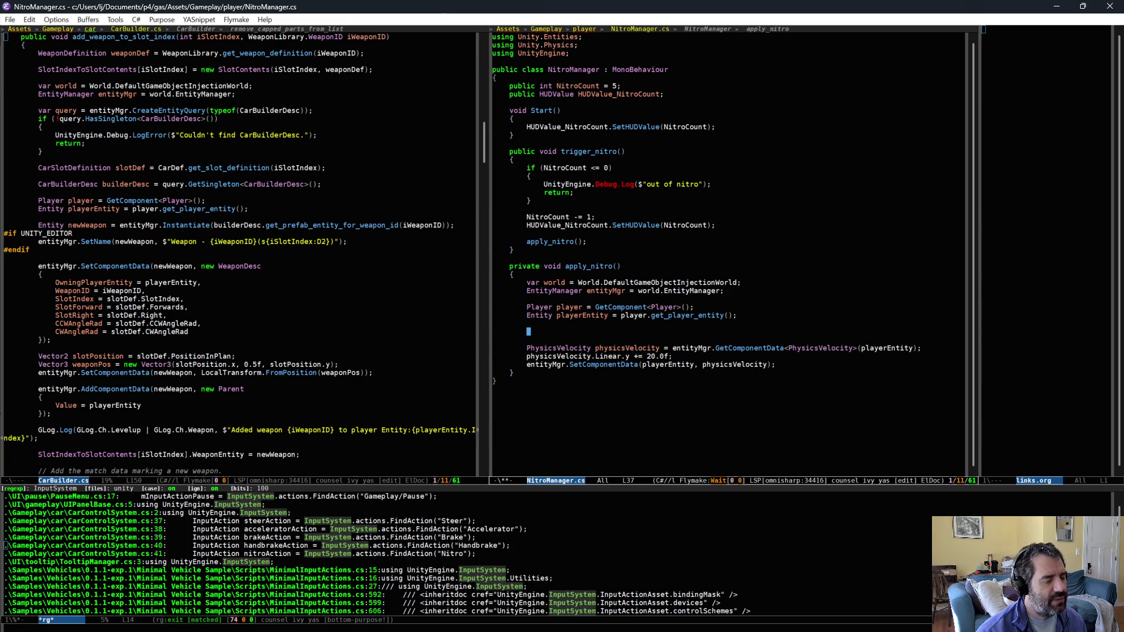
{"action": "type", "text": "LocalT"}
{"action": "key", "text": "alt+slash"}
{"action": "key", "text": "alt+slash"}
{"action": "type", "text": "ransform playerT"}
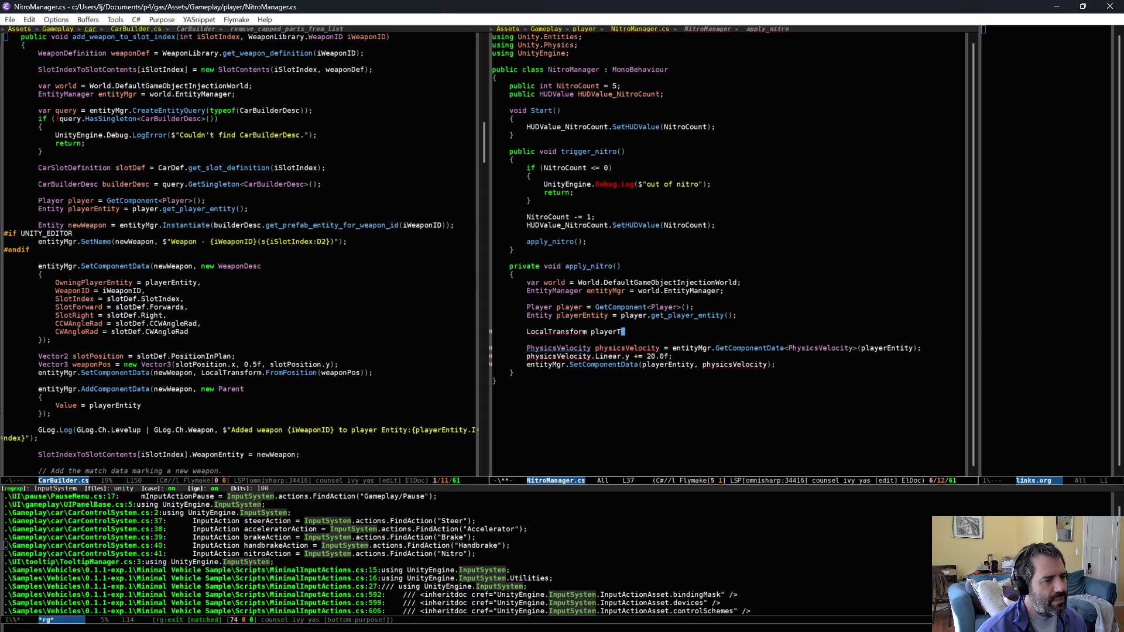
{"action": "type", "text": "ransform = entityMgr.GetC"}
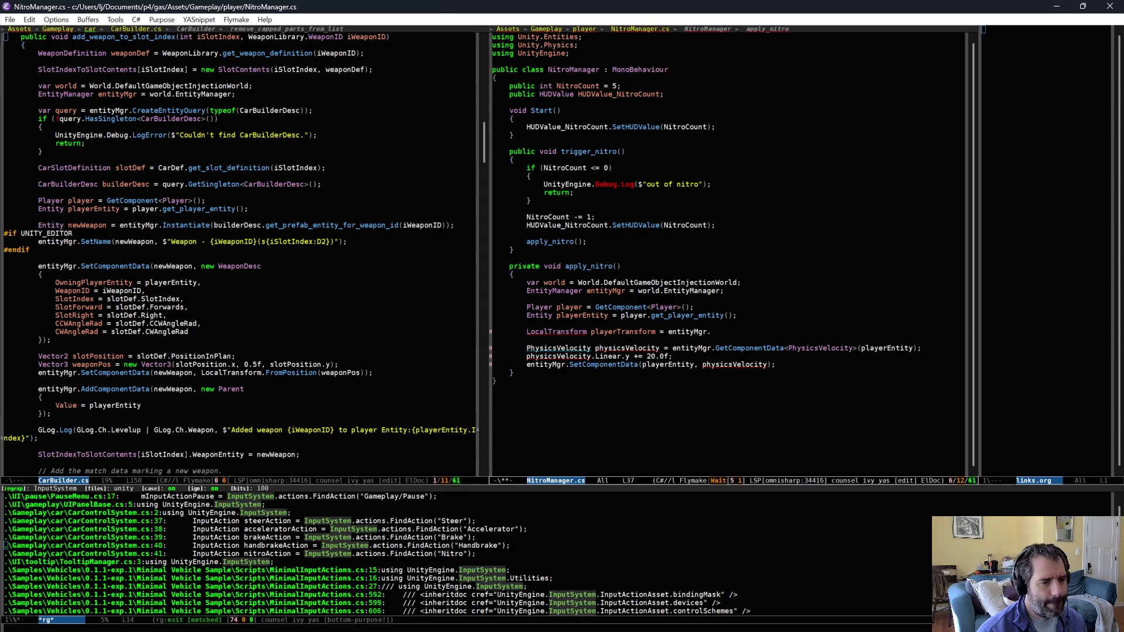
{"action": "type", "text": "omponentData<LocalTransform>(playerEntity);"}
Step: Add the using Unity.Transforms import with an LSP code action on LocalTransform
{"action": "left_click", "coordinate": [550, 332]}
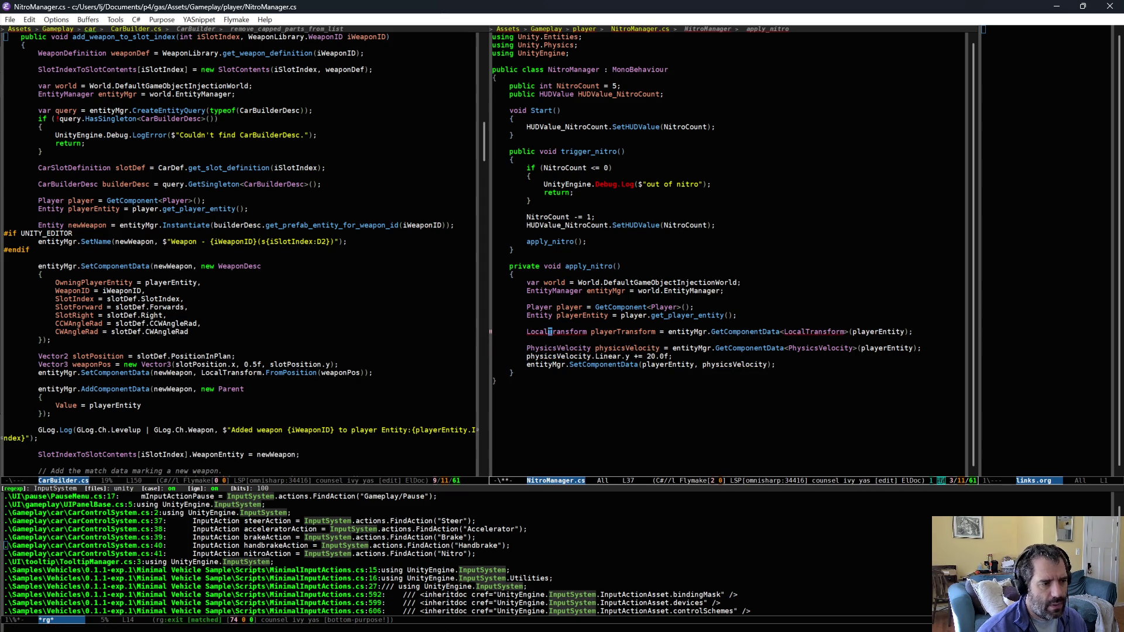
{"action": "key", "text": "ctrl+c"}
{"action": "key", "text": "l"}
{"action": "key", "text": "a"}
{"action": "key", "text": "a"}
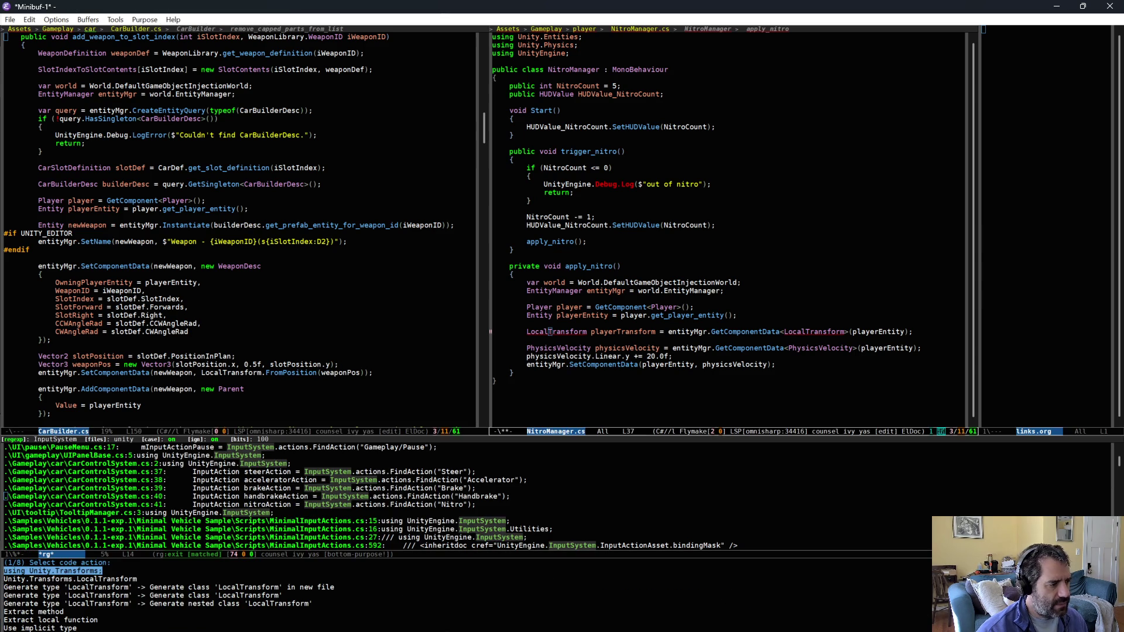
{"action": "key", "text": "Return"}
Step: Begin a float3 boostVelocity line and add the using Unity.Mathematics import
{"action": "key", "text": "Down"}
{"action": "key", "text": "Down"}
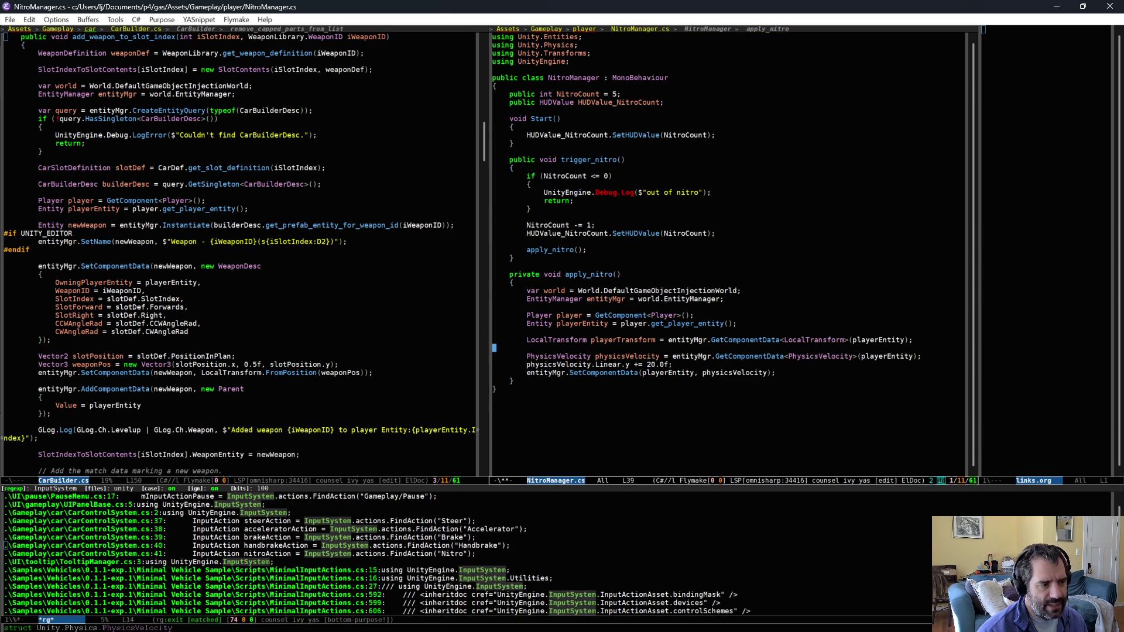
{"action": "key", "text": "ctrl+o"}
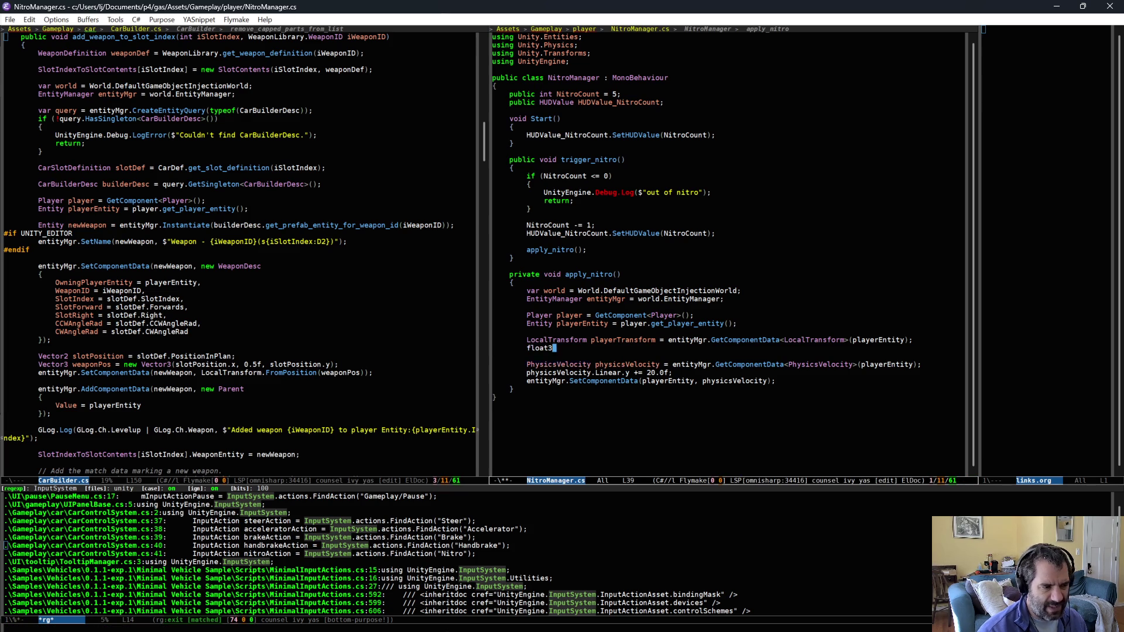
{"action": "type", "text": "float3"}
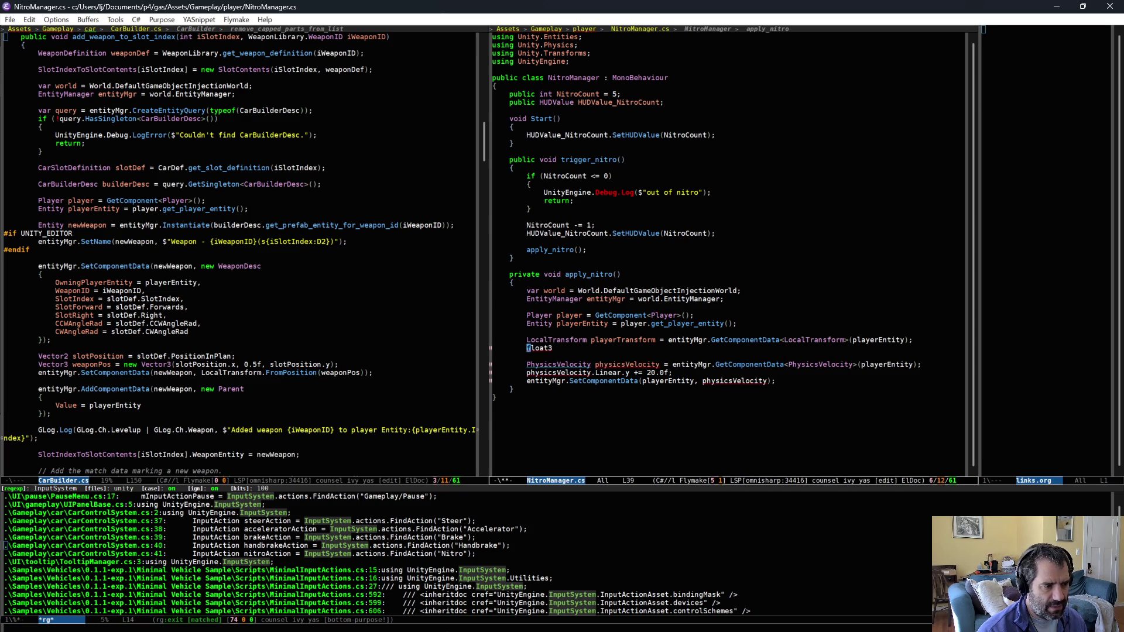
{"action": "key", "text": "ctrl+c"}
{"action": "key", "text": "l"}
{"action": "key", "text": "a"}
{"action": "key", "text": "a"}
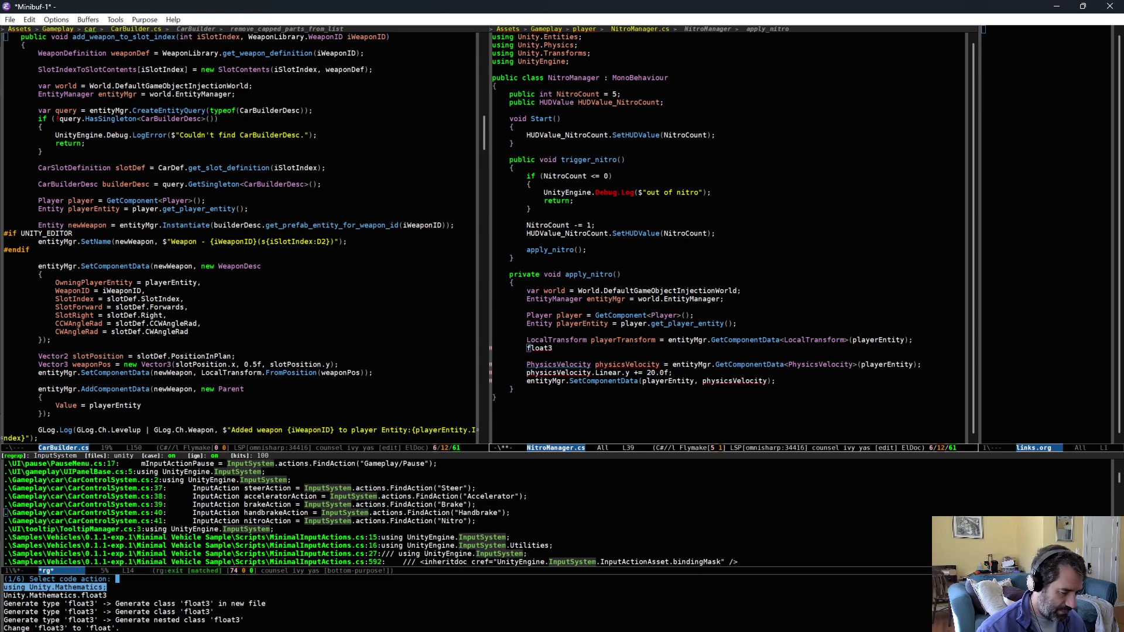
{"action": "key", "text": "Return"}
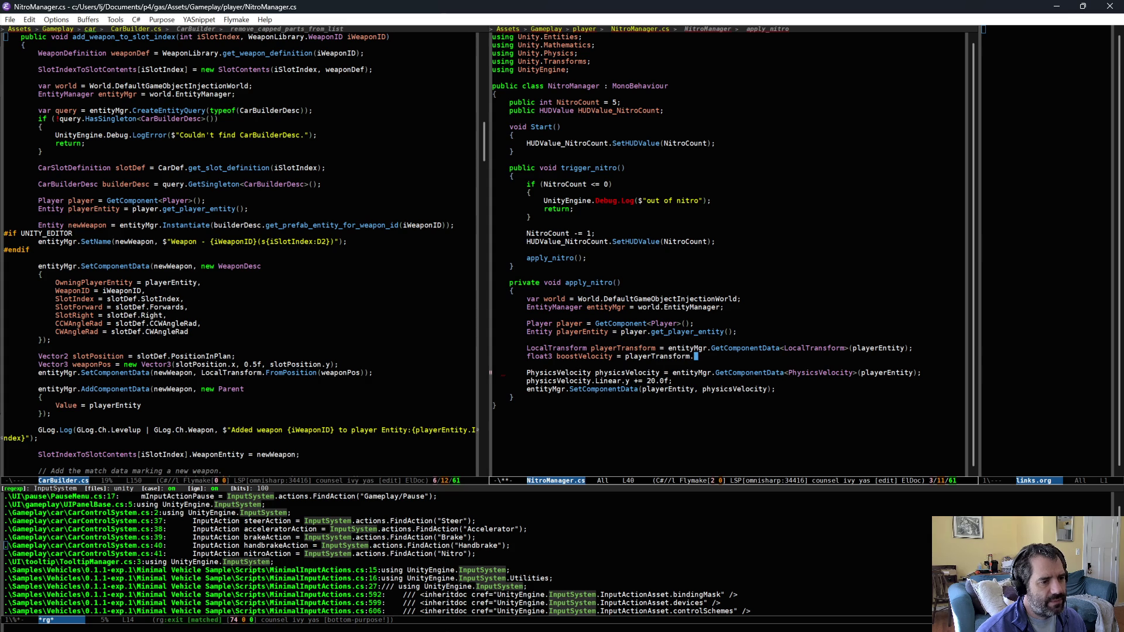
Step: Make boostVelocity playerTransform.Forward() * 20.0f and add it to Linear instead of the y bump
{"action": "key", "text": "ctrl+alt+i"}
{"action": "type", "text": "fo"}
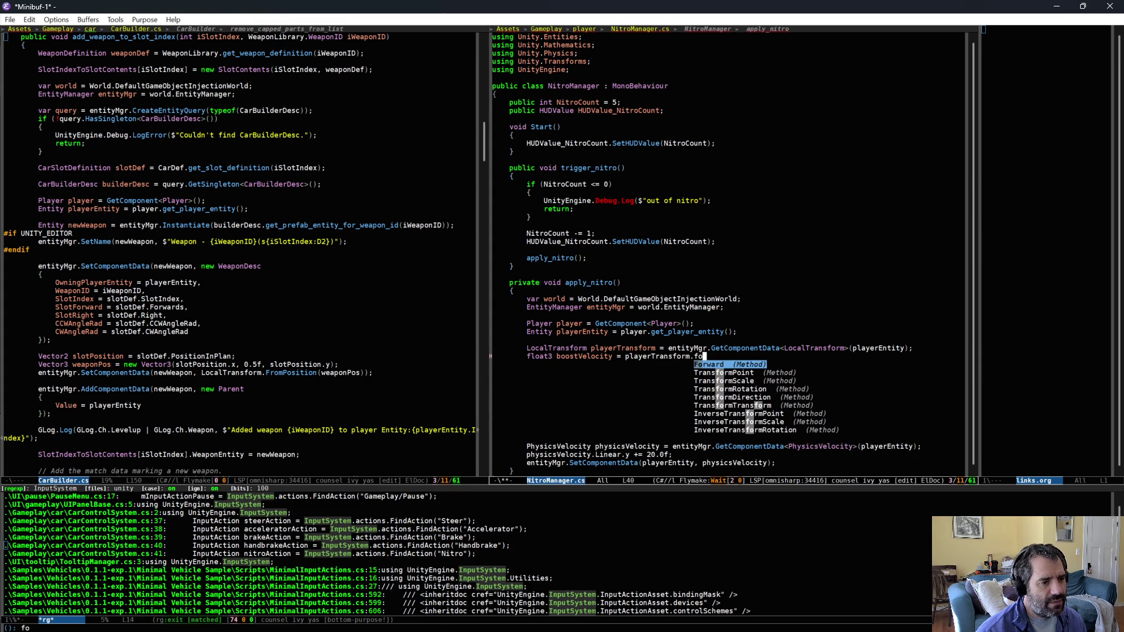
{"action": "key", "text": "Return"}
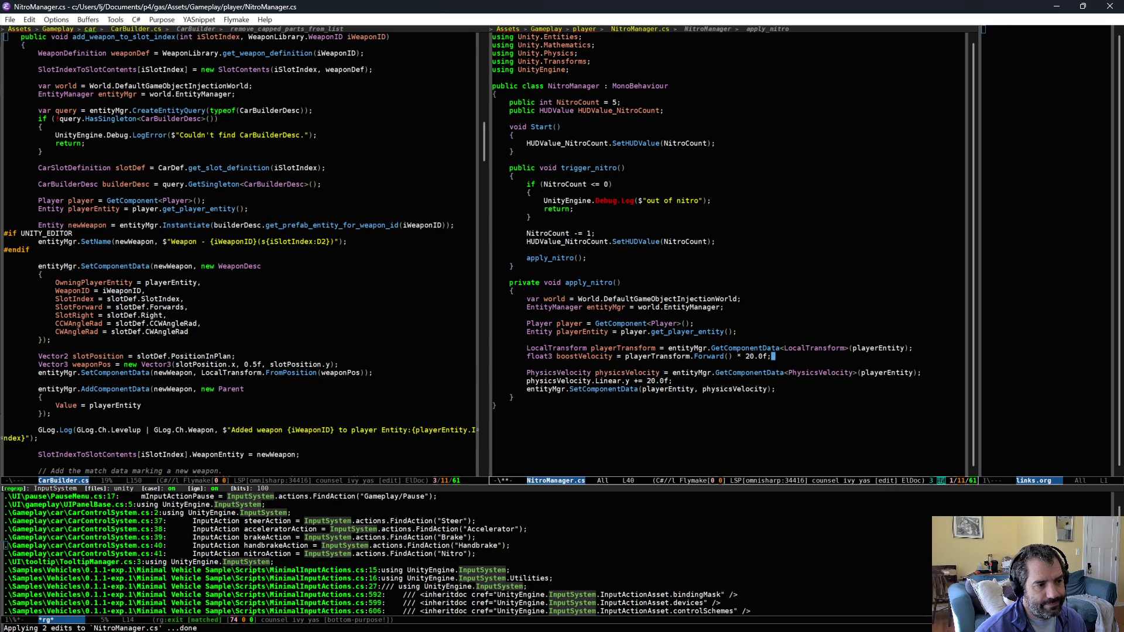
{"action": "key", "text": "Return"}
{"action": "type", "text": "boostVelocity.y +="}
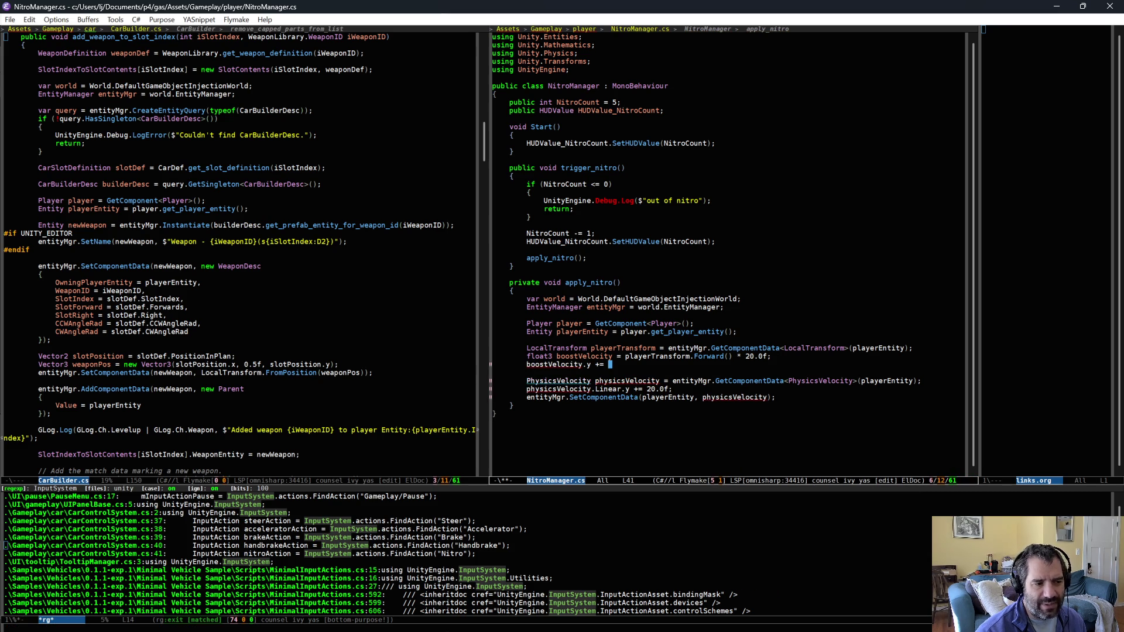
{"action": "key", "text": "ctrl+k"}
{"action": "key", "text": "ctrl+k"}
{"action": "type", "text": "boostVelocity"}
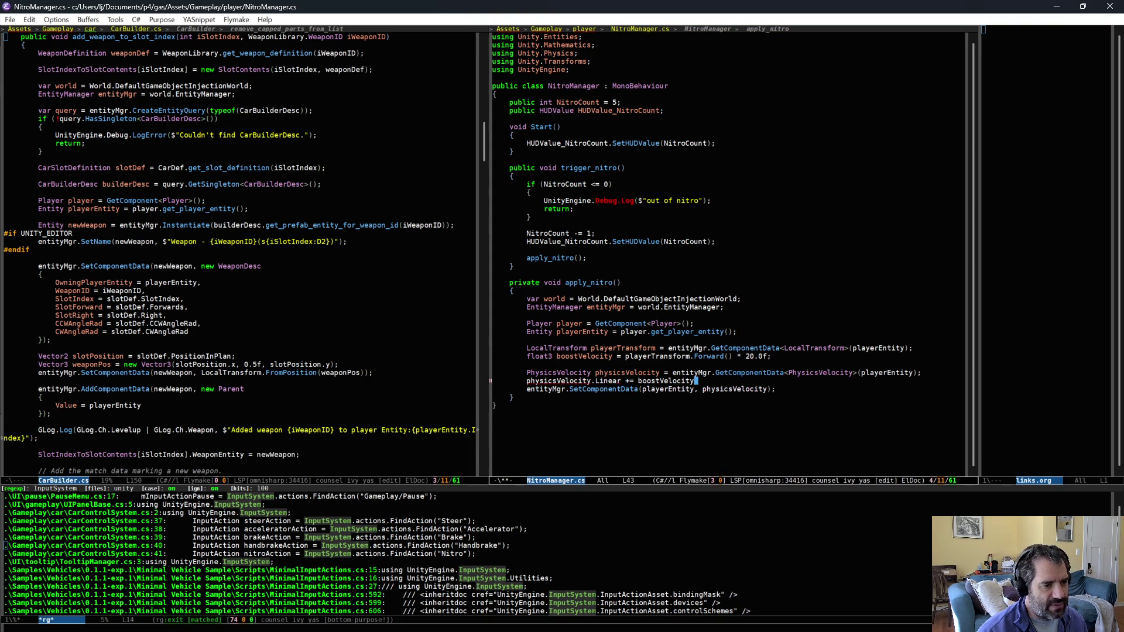
{"action": "type", "text": ";"}
Step: Save NitroManager.cs and review the boostVelocity, velocity update and NitroCount lines
{"action": "key", "text": "ctrl+x"}
{"action": "key", "text": "ctrl+s"}
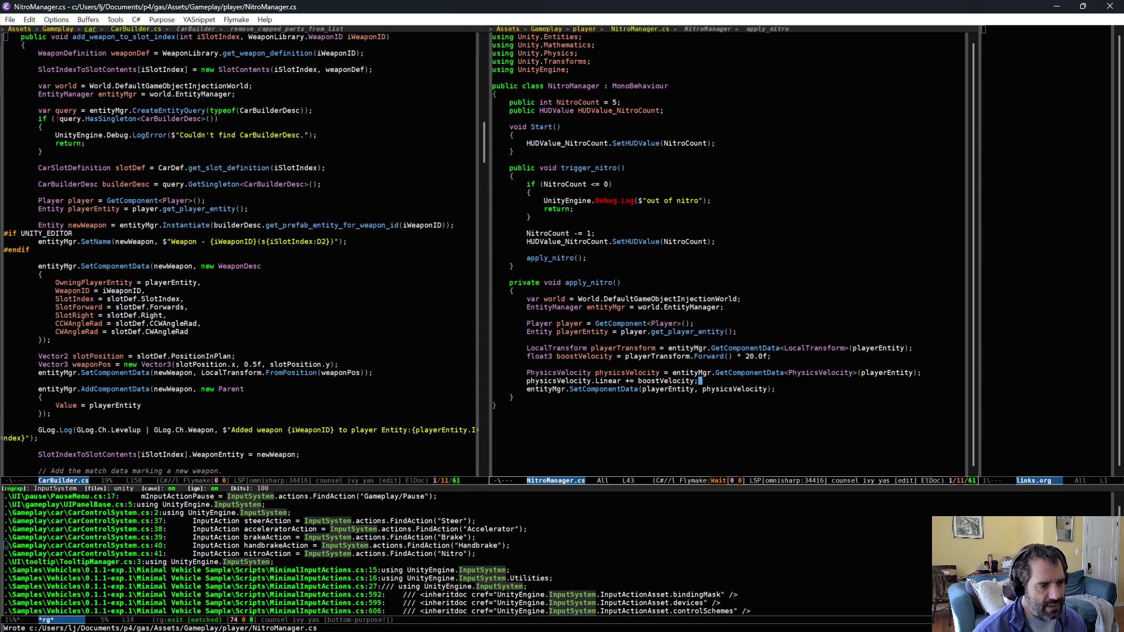
{"action": "left_click", "coordinate": [495, 365]}
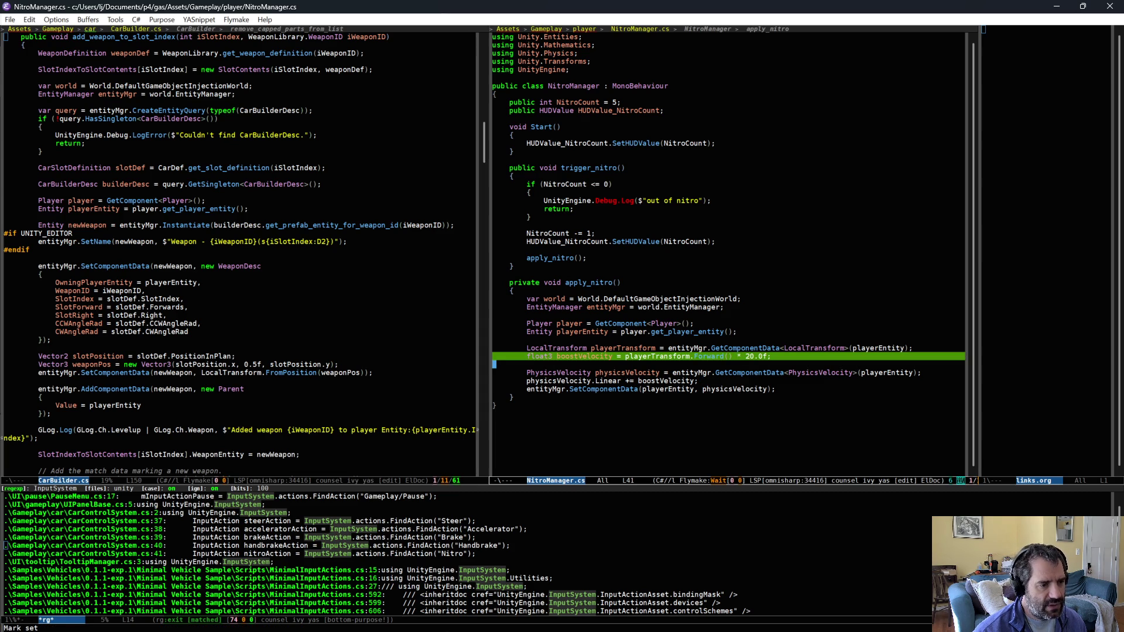
{"action": "left_click", "coordinate": [494, 389]}
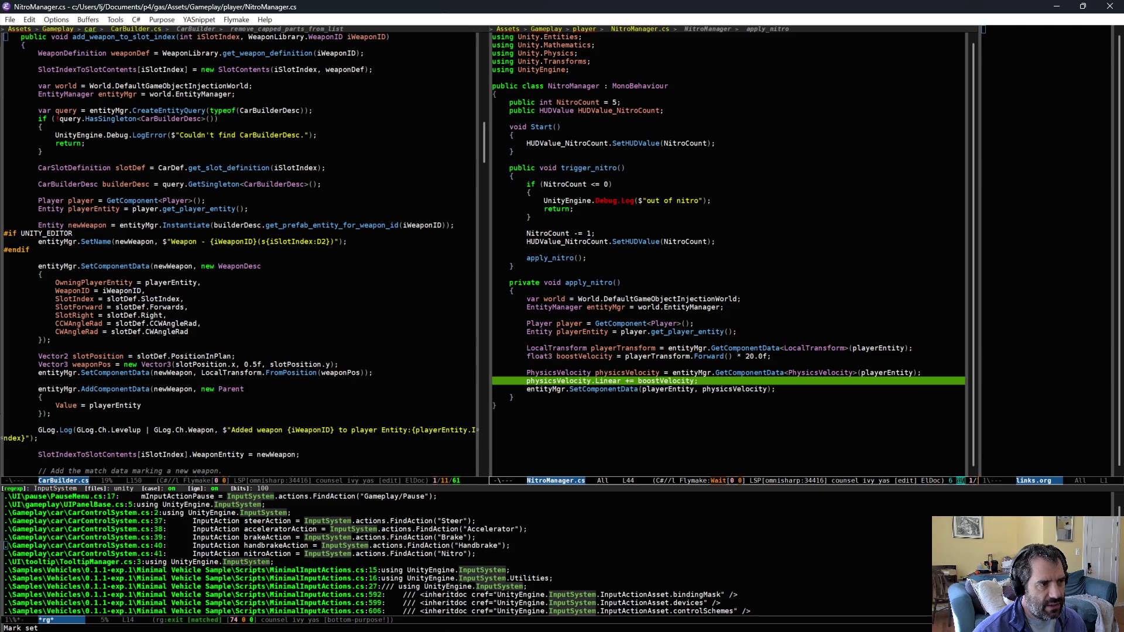
{"action": "left_click", "coordinate": [675, 101]}
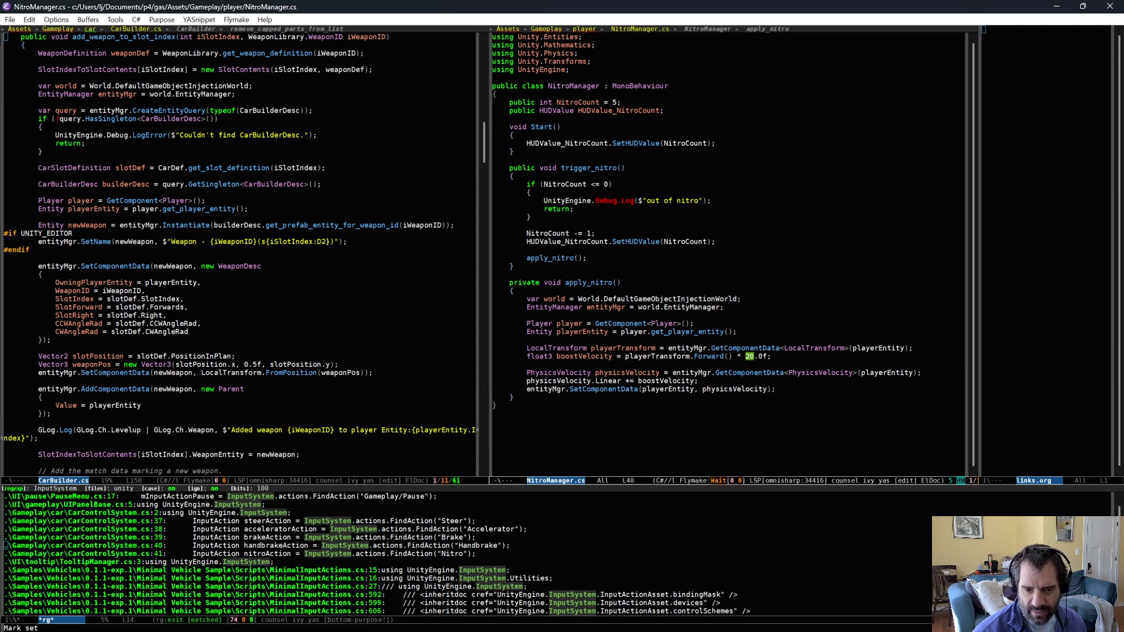
{"action": "key", "text": "alt+Tab"}
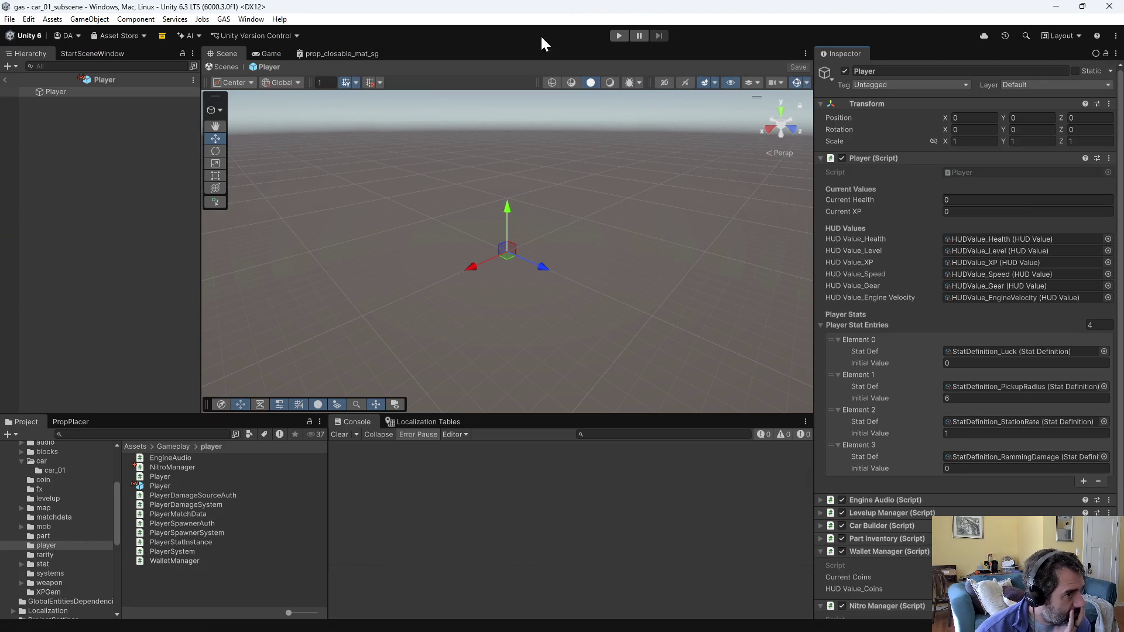
Step: Play, drive forward using the new nitro boost, dismiss the retrofit screen, then stop
{"action": "left_click", "coordinate": [619, 35]}
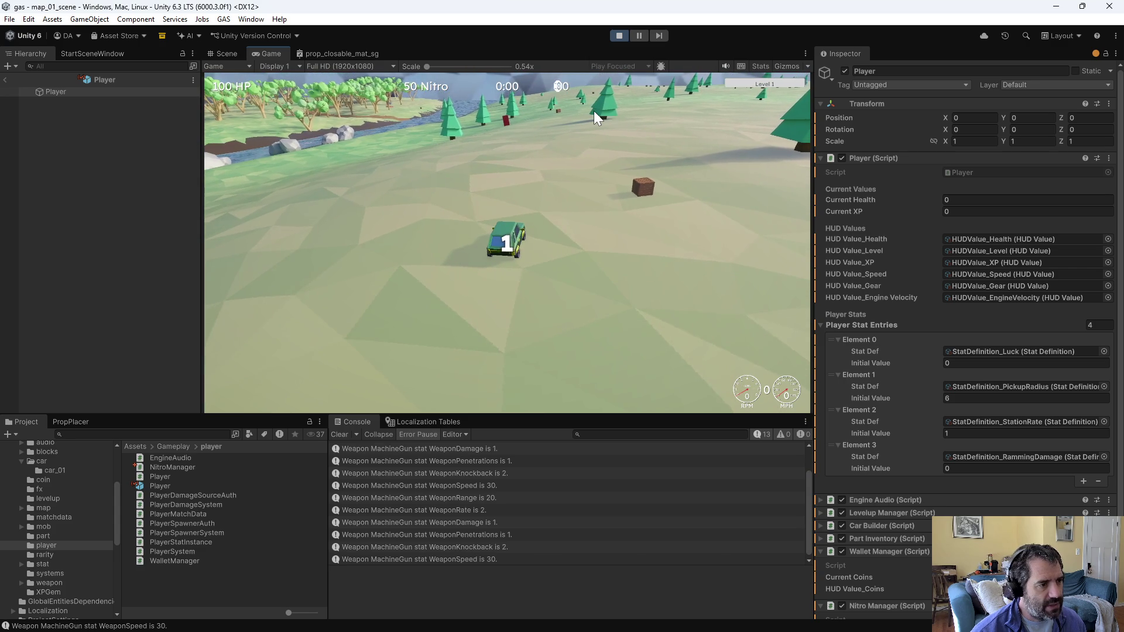
{"action": "key", "text": "w"}
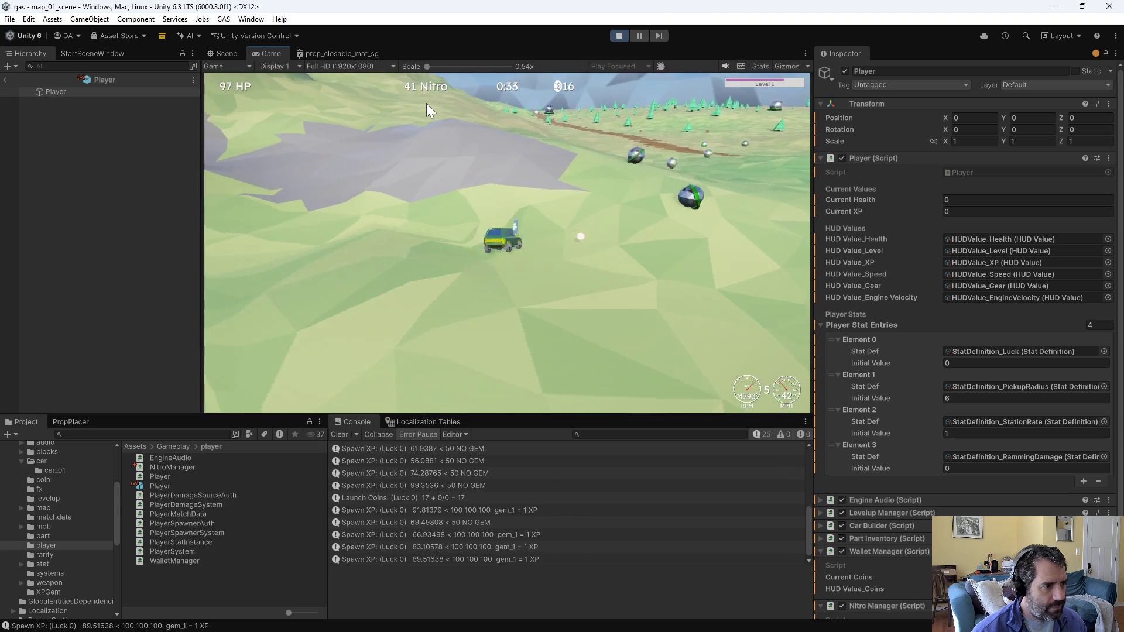
{"action": "left_click", "coordinate": [781, 399]}
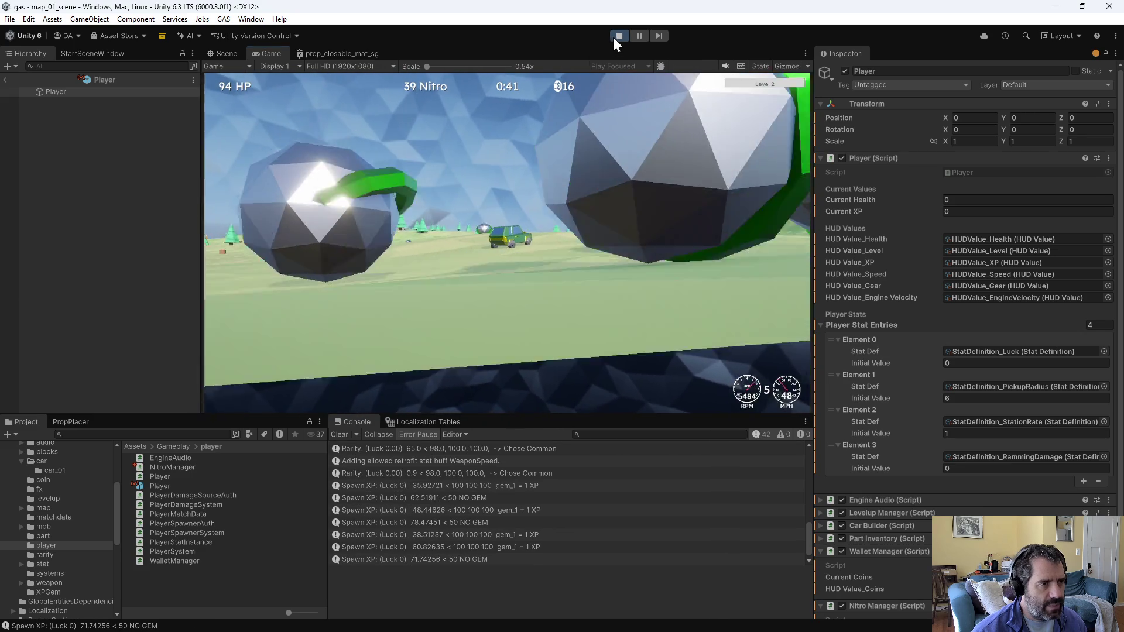
{"action": "left_click", "coordinate": [619, 35]}
Step: Change the boostVelocity multiplier from 20.0f to 40.0f and save NitroManager.cs
{"action": "key", "text": "alt+Tab"}
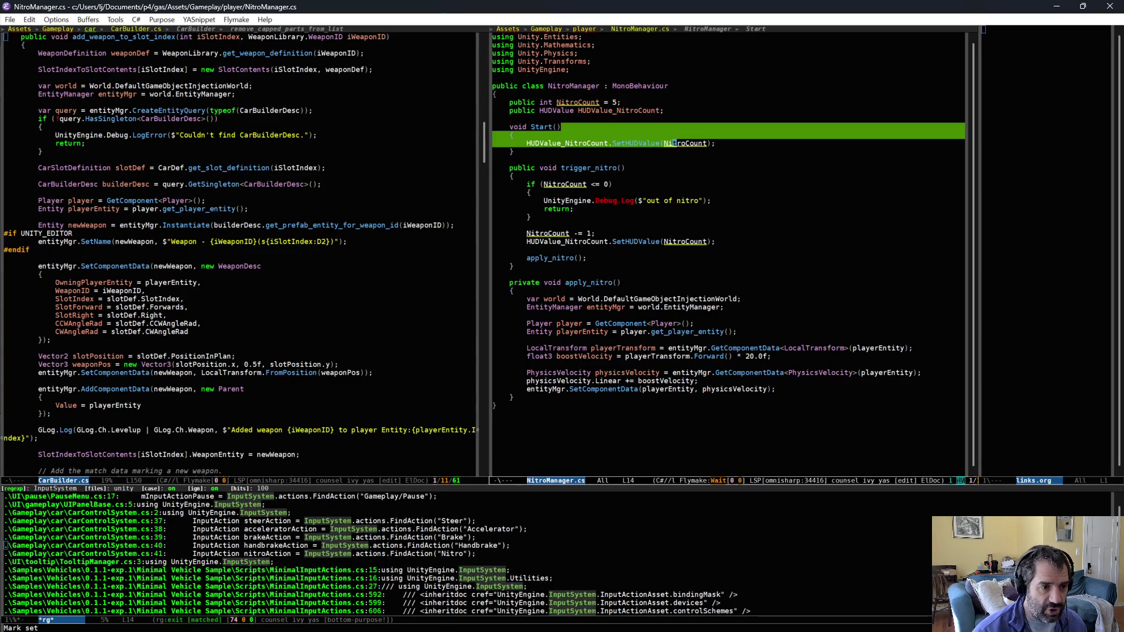
{"action": "left_click", "coordinate": [750, 355]}
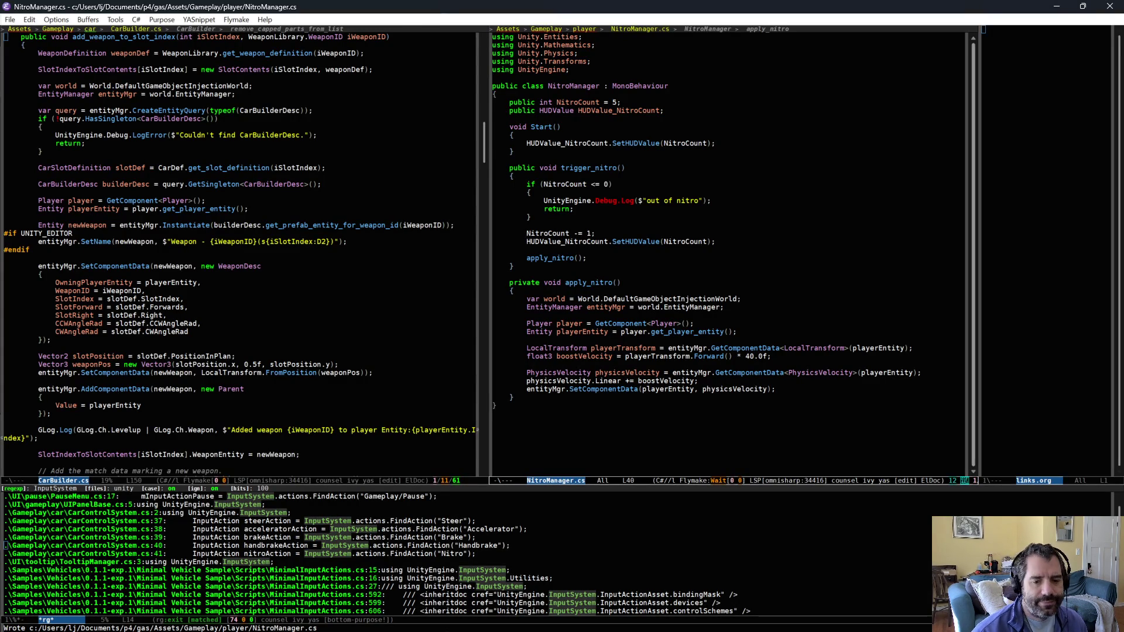
{"action": "key", "text": "alt+Tab"}
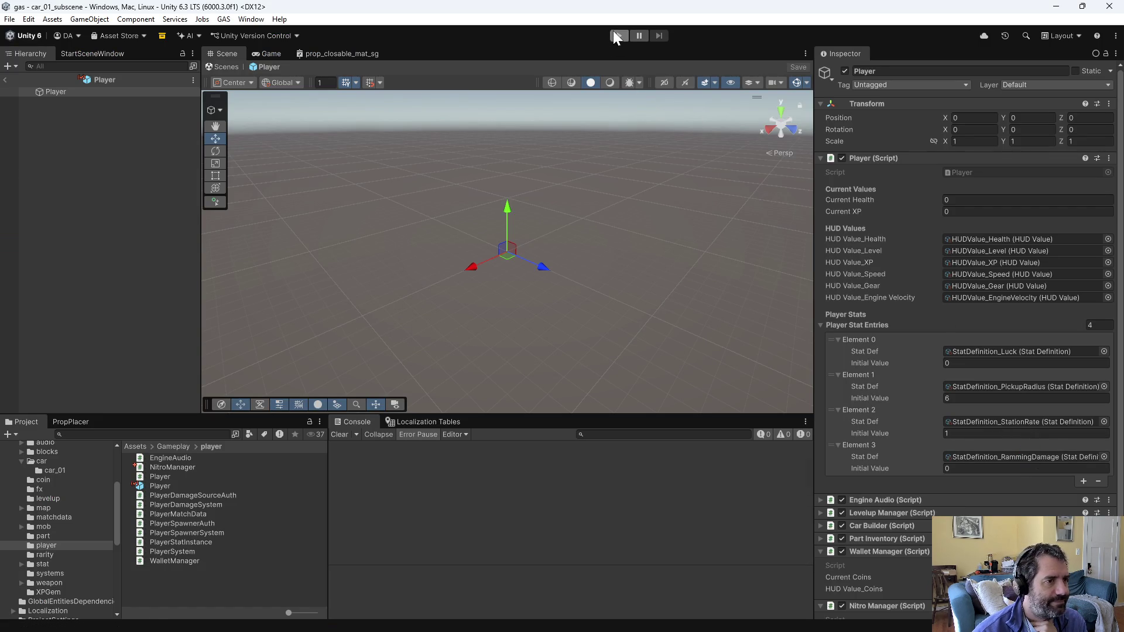
Step: Start play mode and drive the car forward across the map
{"action": "left_click", "coordinate": [618, 36]}
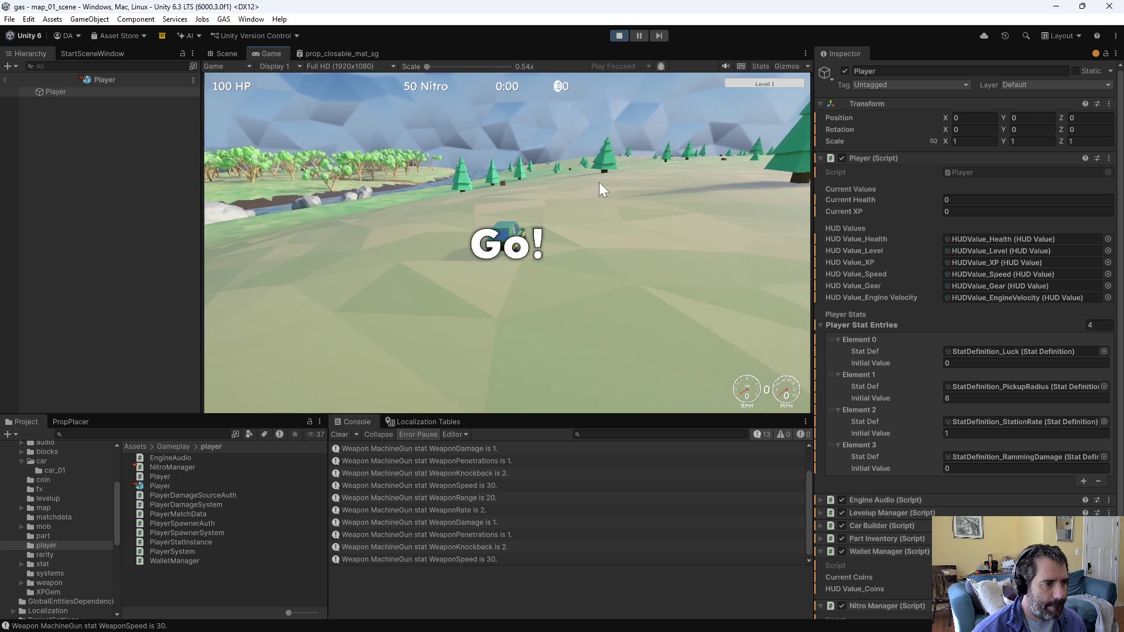
{"action": "key", "text": "w"}
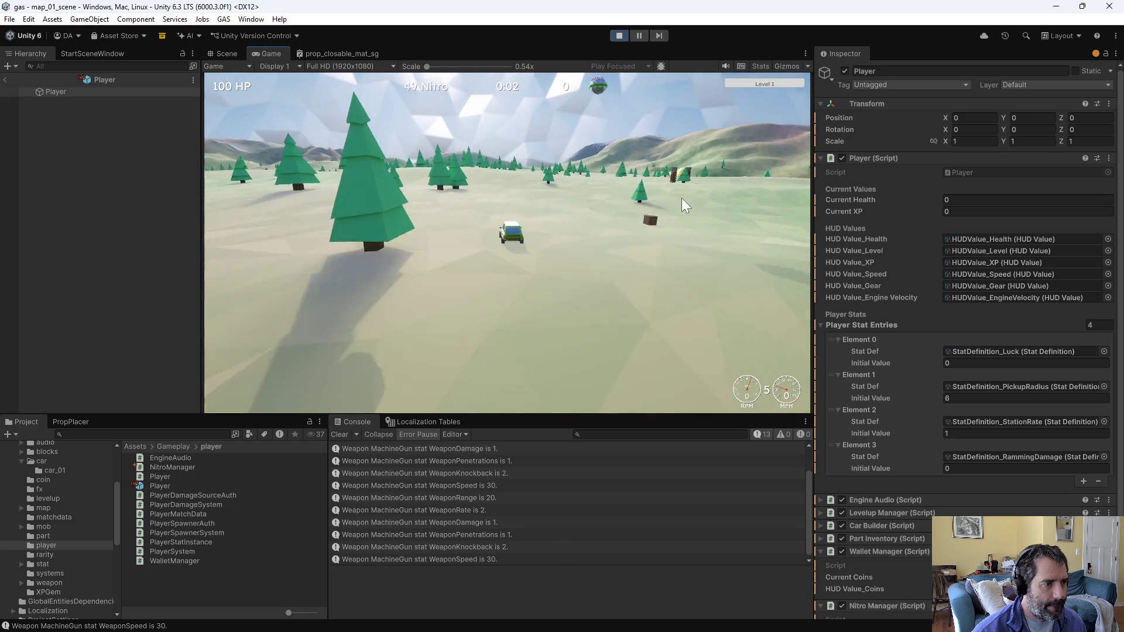
{"action": "key", "text": "w"}
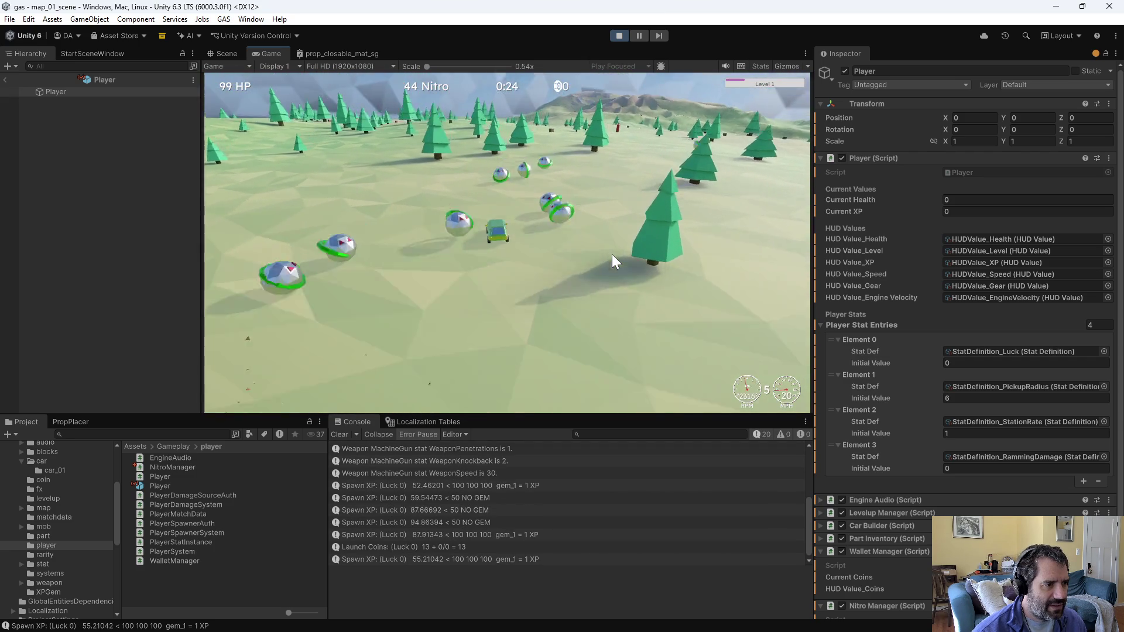
Step: Force a level up, pick the Damage and Station Rate cards, and fit Ramming Damage onto the car
{"action": "key", "text": "grave"}
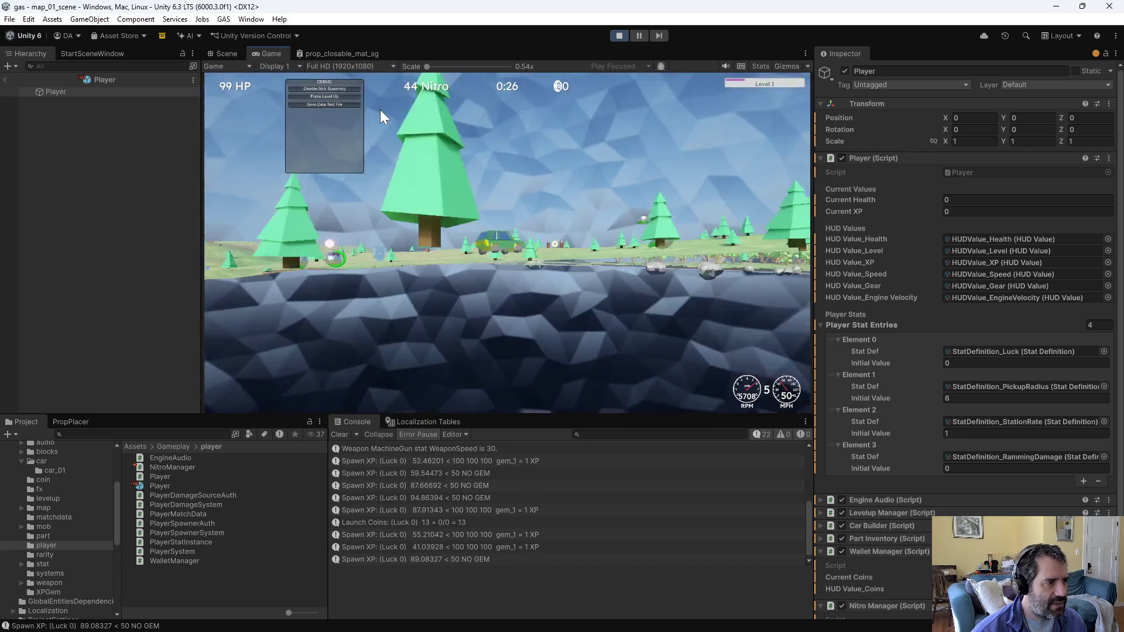
{"action": "left_click", "coordinate": [321, 95]}
{"action": "left_click", "coordinate": [676, 111]}
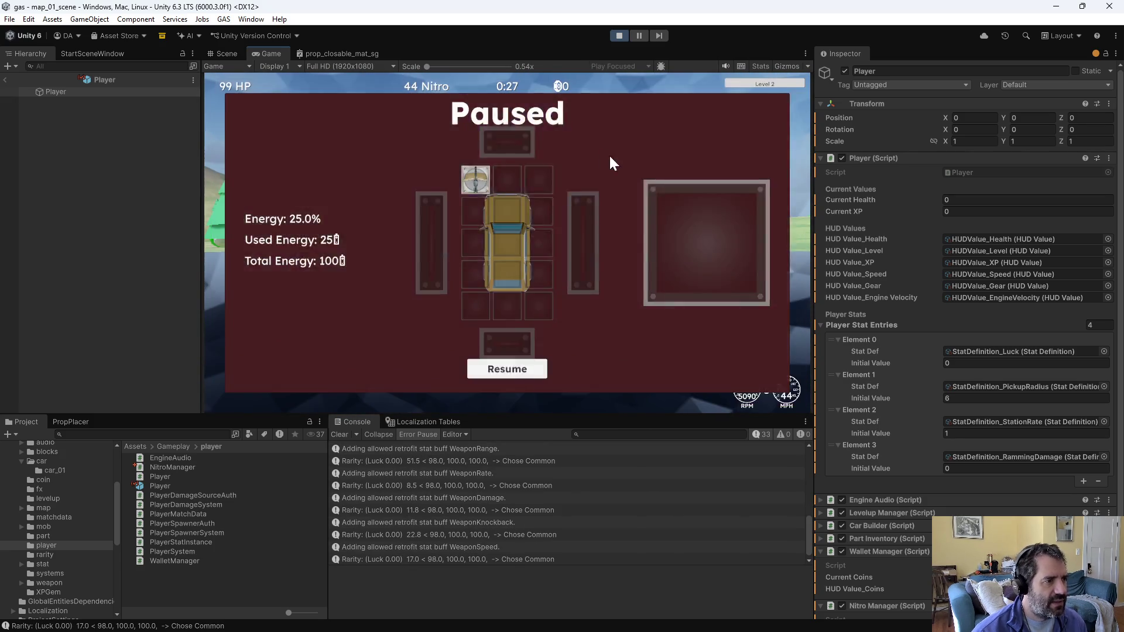
{"action": "key", "text": "Escape"}
{"action": "left_click", "coordinate": [344, 94]}
{"action": "left_click", "coordinate": [344, 93]}
{"action": "key", "text": "Escape"}
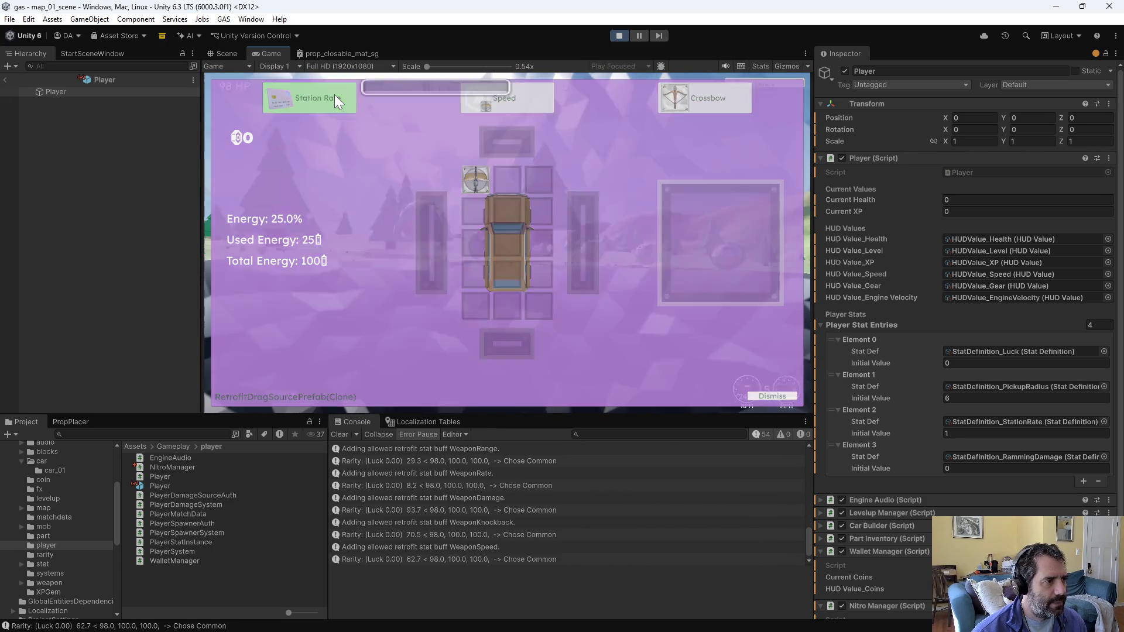
{"action": "left_click", "coordinate": [354, 97]}
{"action": "mouse_move", "coordinate": [480, 96]}
{"action": "left_mouse_down"}
{"action": "mouse_move", "coordinate": [521, 142]}
{"action": "mouse_move", "coordinate": [512, 201]}
{"action": "left_mouse_up"}
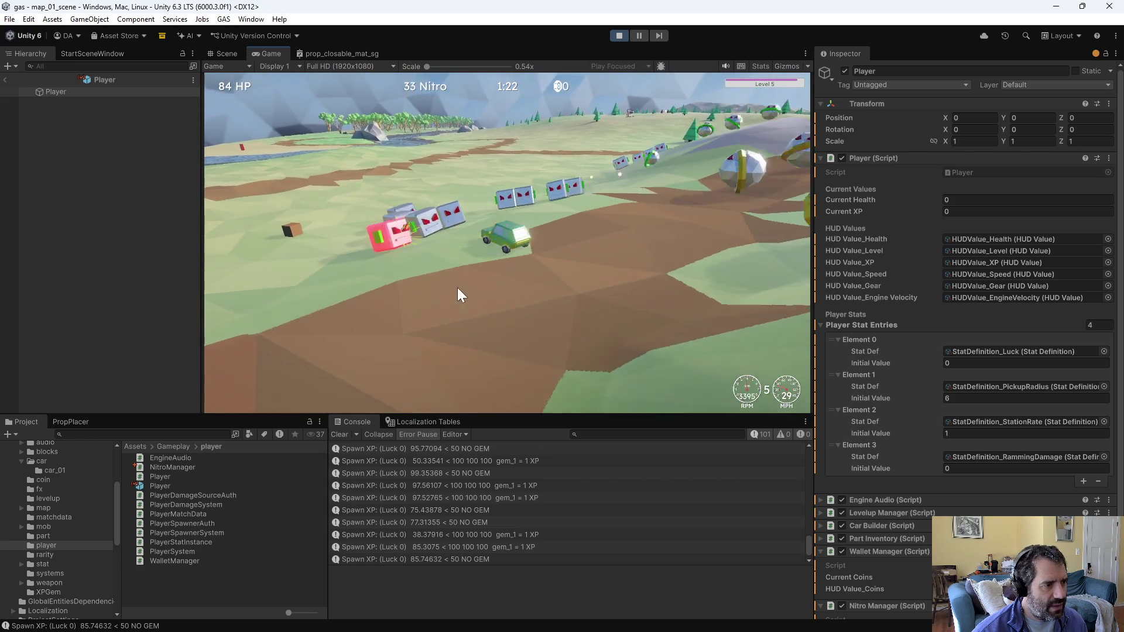
{"action": "left_click", "coordinate": [782, 396]}
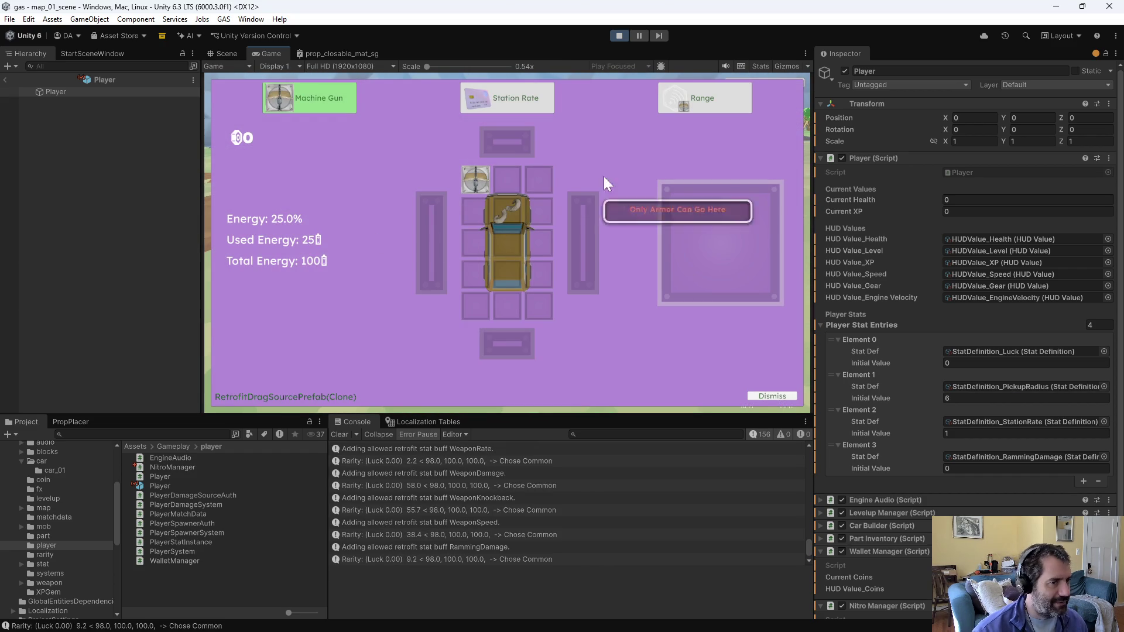
Step: Exit play mode to return to editing the car_01_subscene scene
{"action": "left_click", "coordinate": [619, 35]}
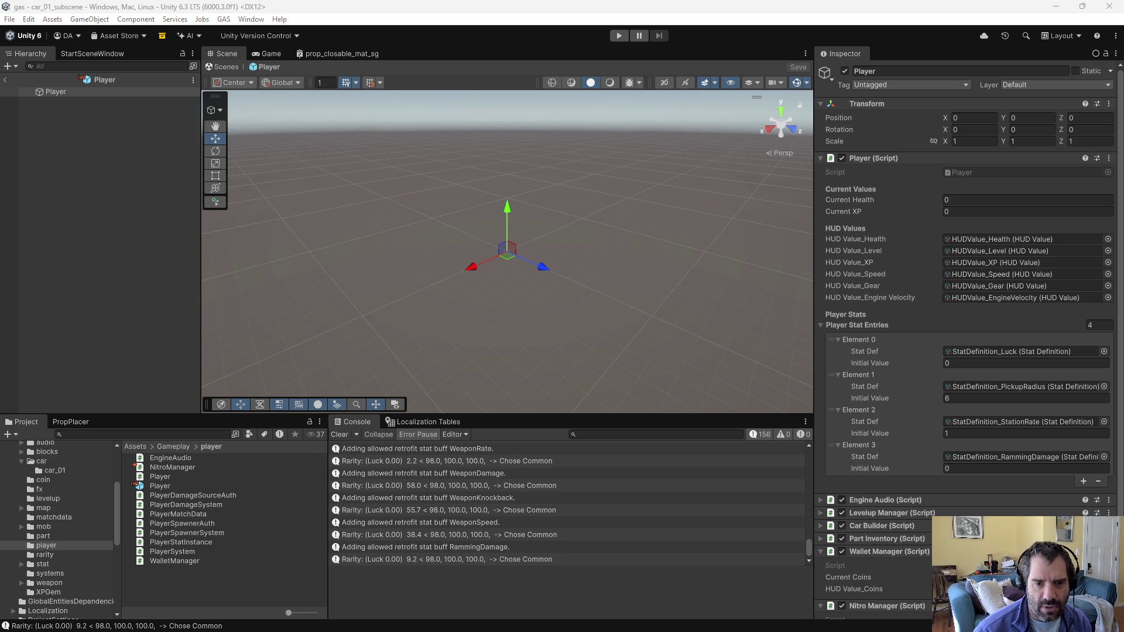
Step: Browse Assets (M:) > Sound Effects > Superheroes Sound FX Pack Vol. 2 > Whooshes
{"action": "key", "text": "super+e"}
{"action": "left_click", "coordinate": [209, 553]}
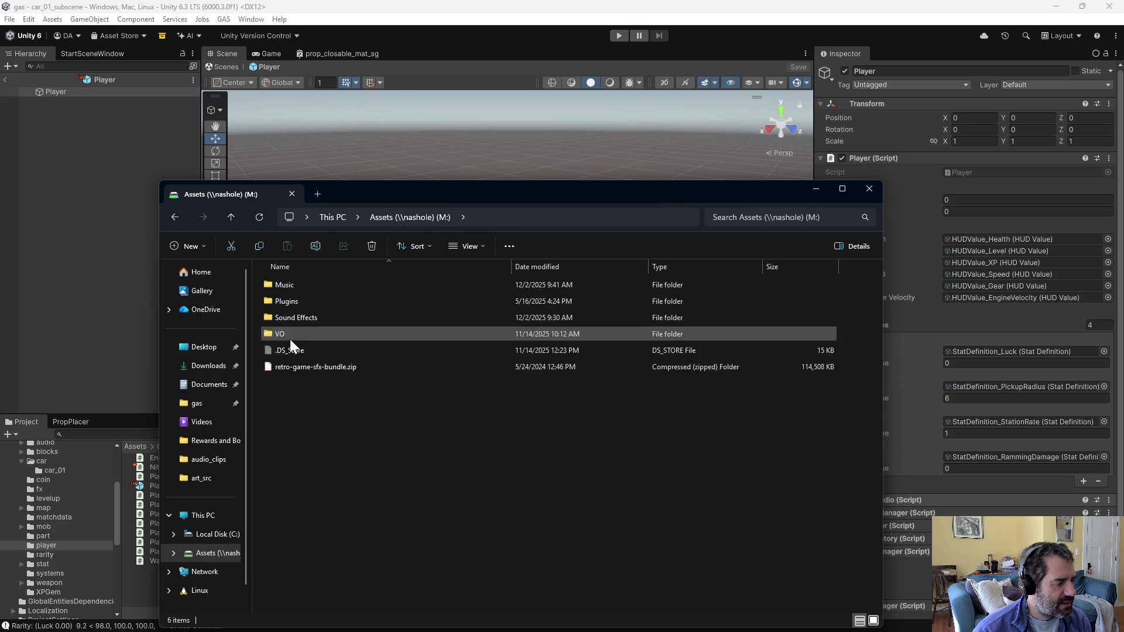
{"action": "double_click", "coordinate": [310, 319]}
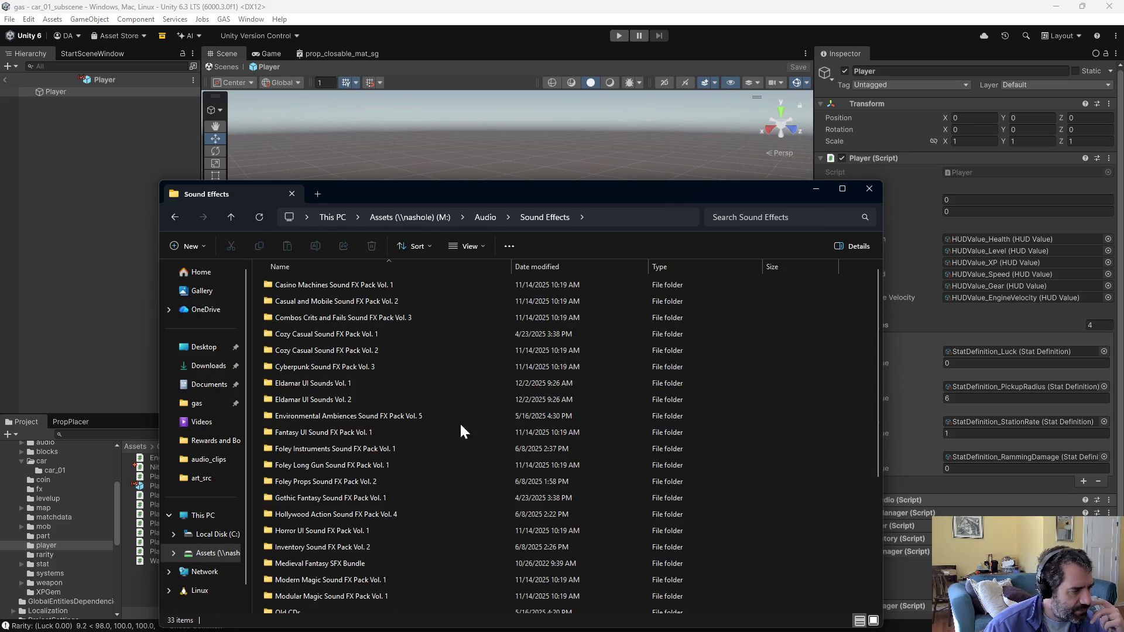
{"action": "scroll", "coordinate": [434, 526], "scroll_direction": "down", "scroll_amount": 4}
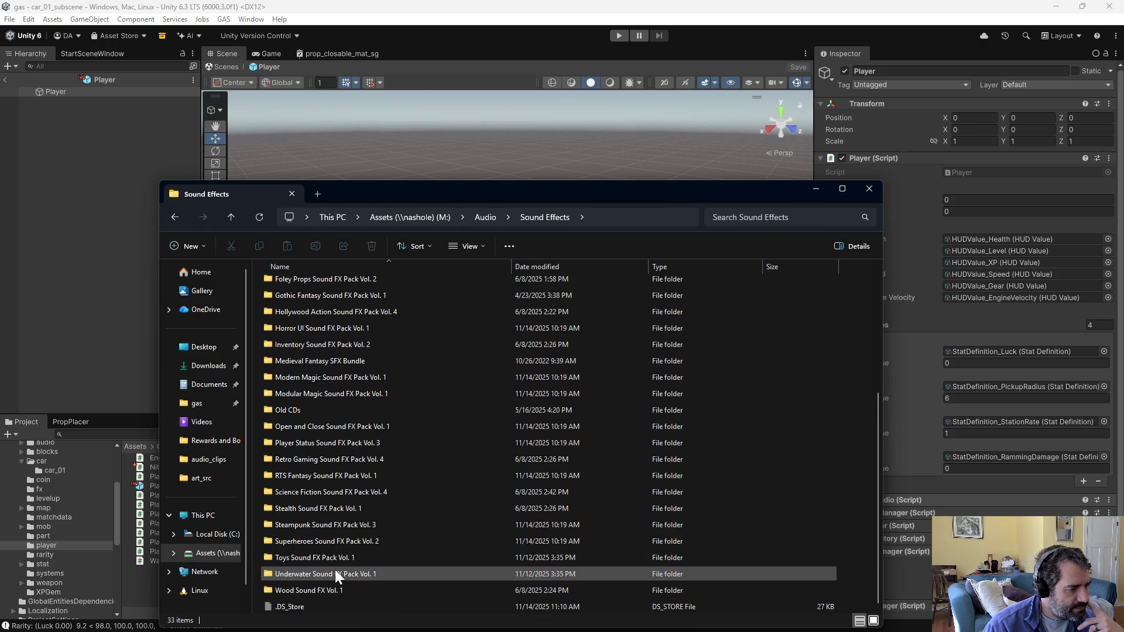
{"action": "double_click", "coordinate": [318, 542]}
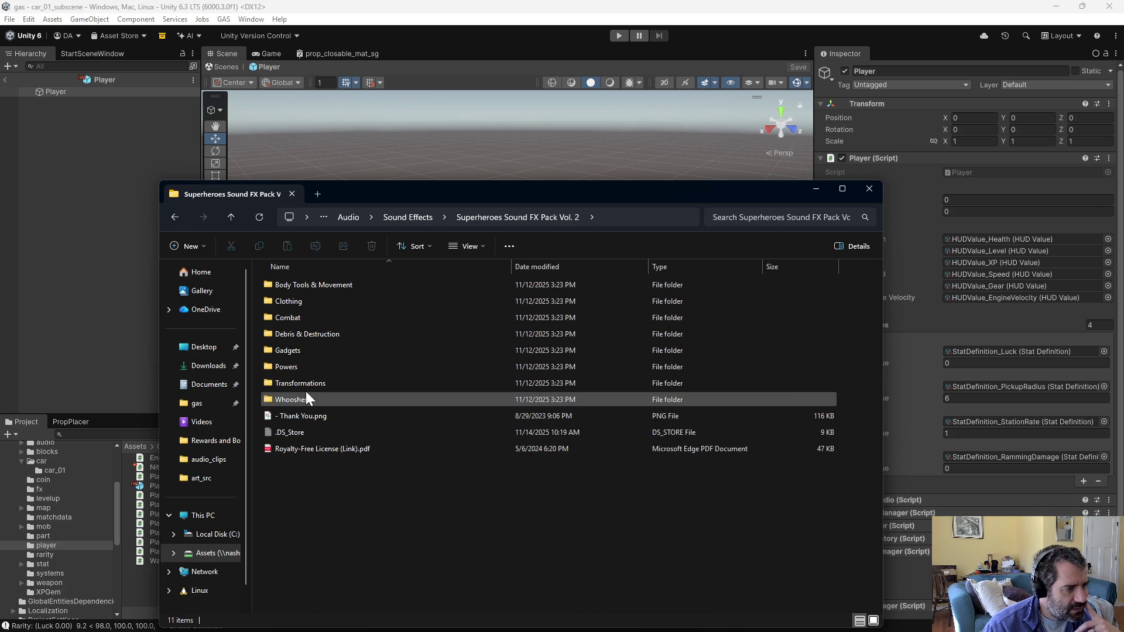
{"action": "double_click", "coordinate": [283, 398]}
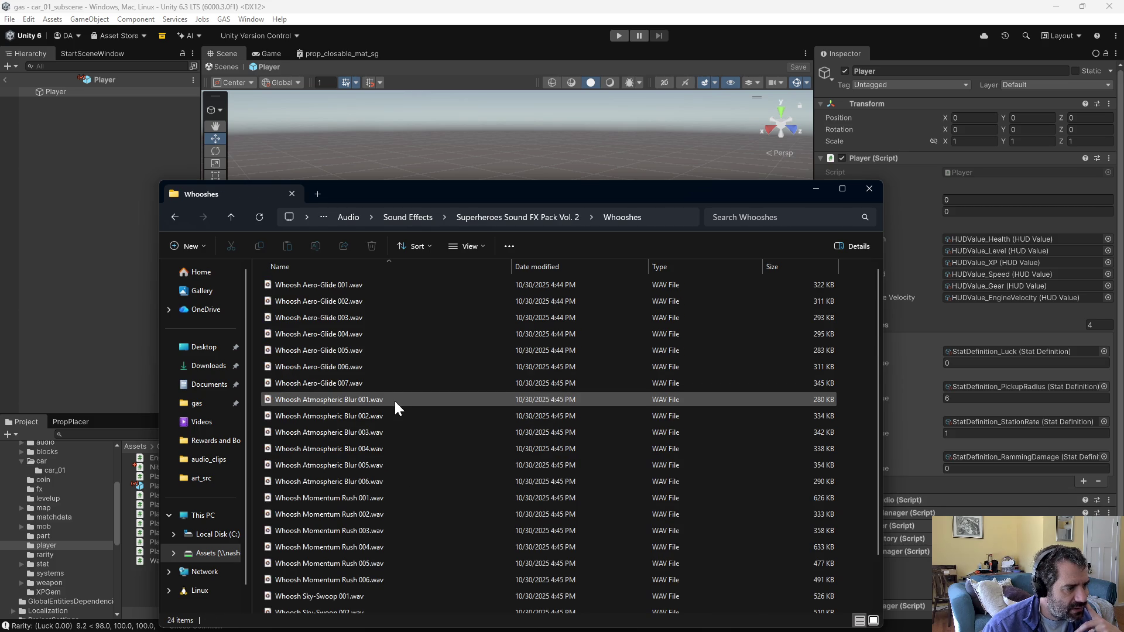
{"action": "scroll", "coordinate": [416, 433], "scroll_direction": "down", "scroll_amount": 1}
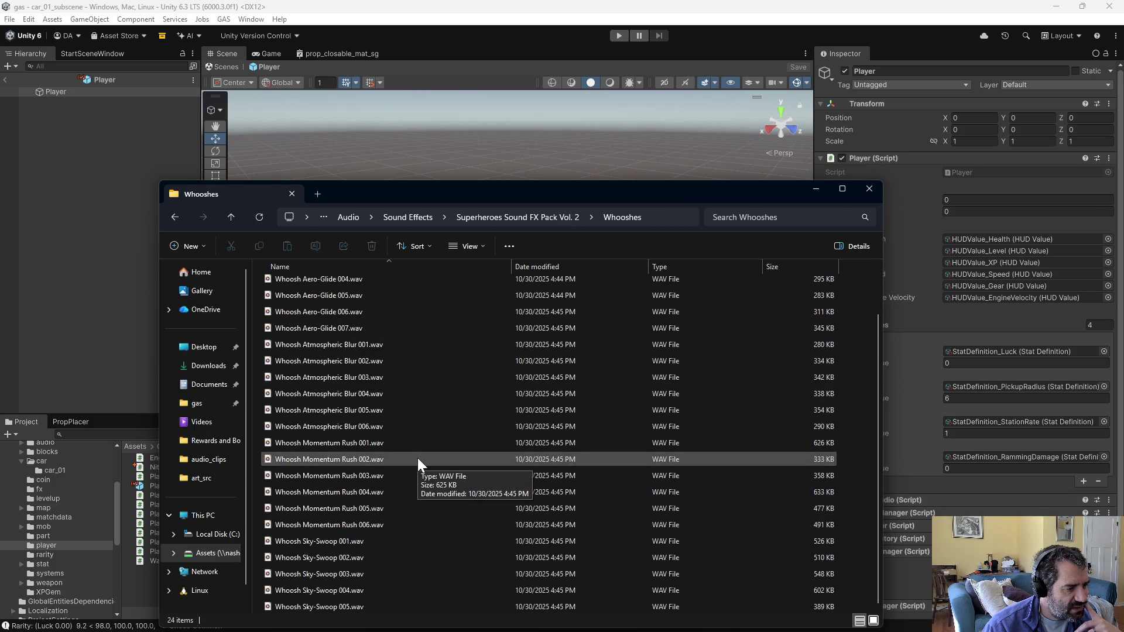
Step: Play Whoosh Momentum Rush 002, Aero-Glide 007 and Sky-Swoop 002, then return to the pack folder
{"action": "double_click", "coordinate": [360, 459]}
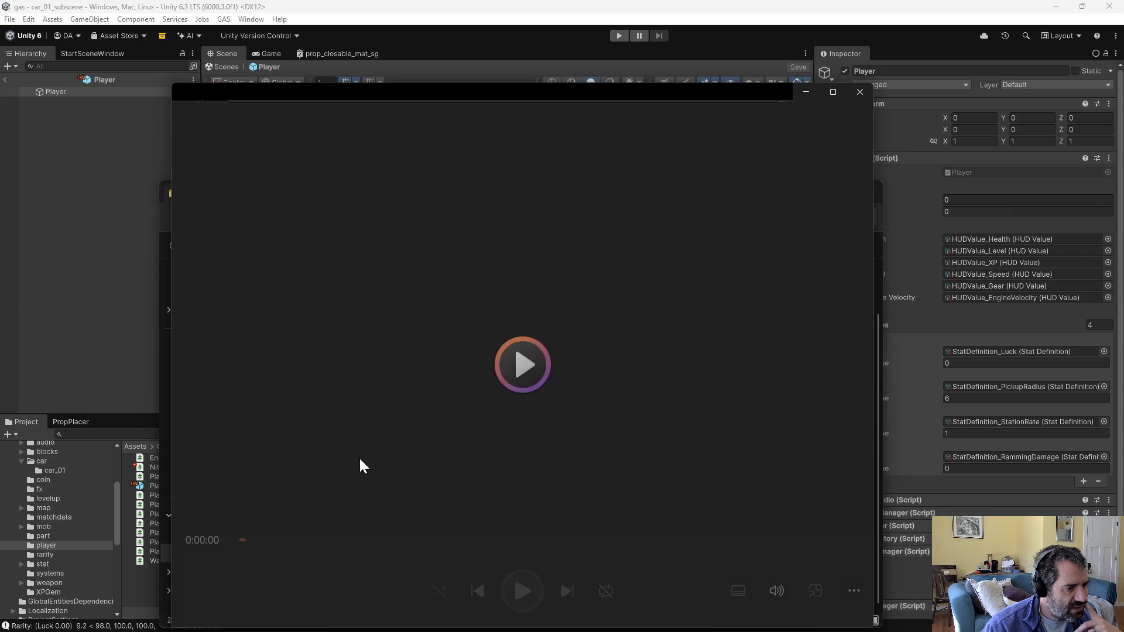
{"action": "left_click", "coordinate": [859, 91]}
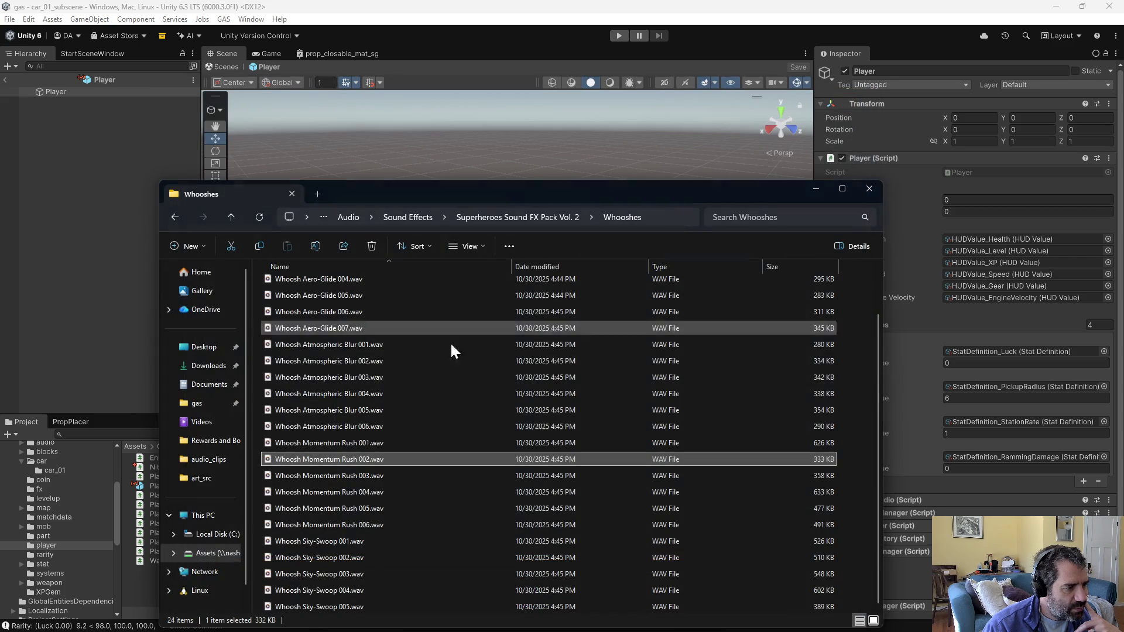
{"action": "double_click", "coordinate": [311, 328]}
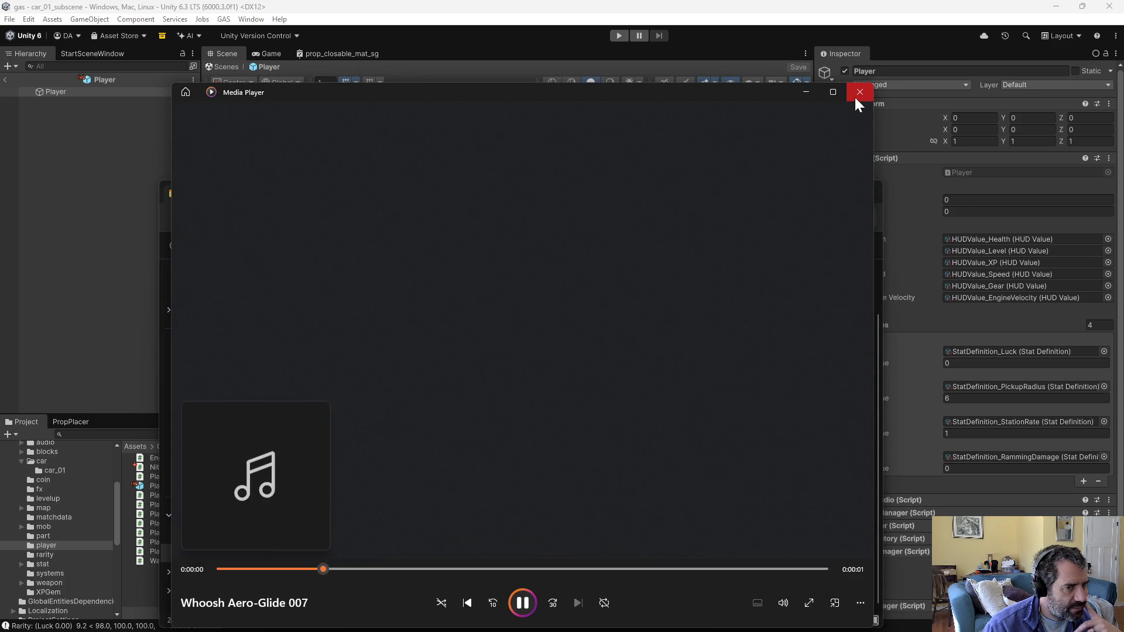
{"action": "left_click", "coordinate": [858, 96]}
{"action": "double_click", "coordinate": [311, 556]}
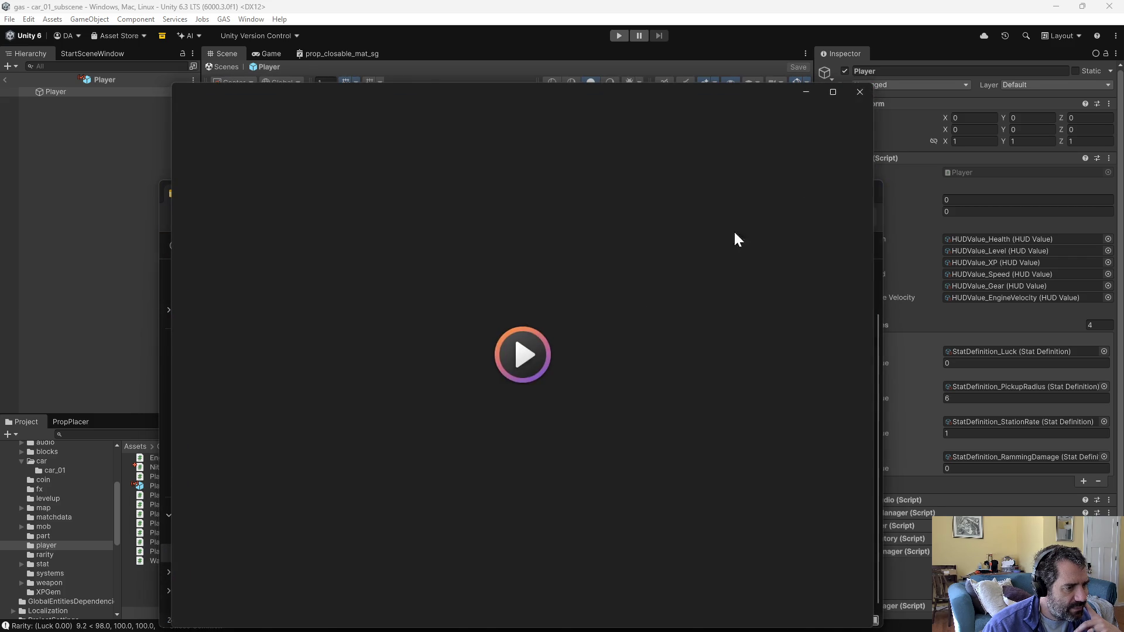
{"action": "left_click", "coordinate": [860, 92]}
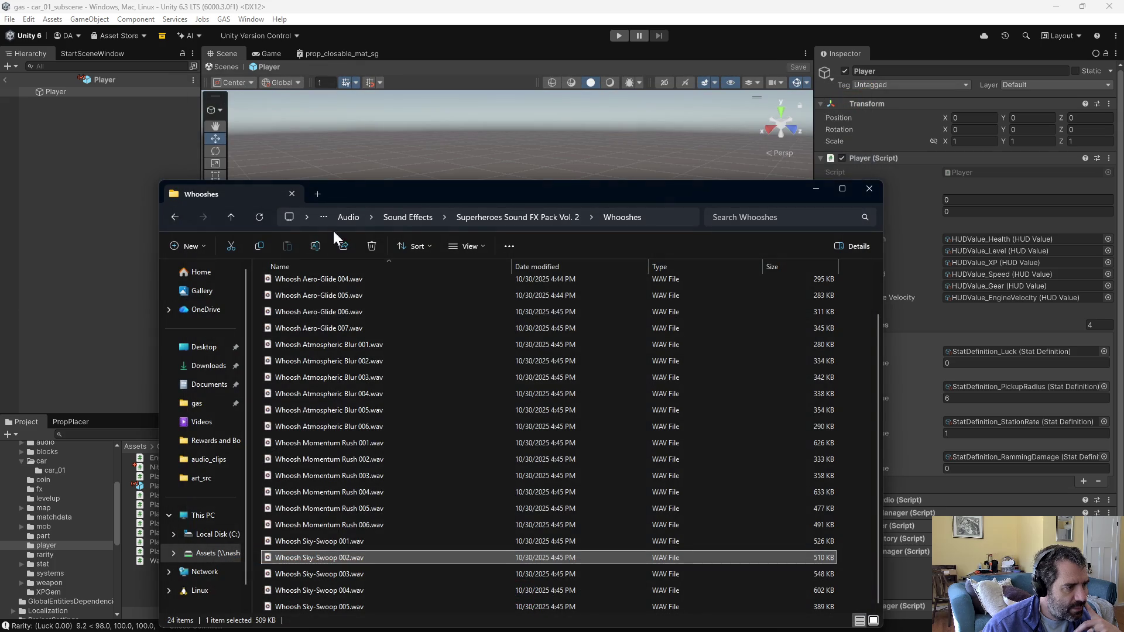
{"action": "left_click", "coordinate": [175, 216]}
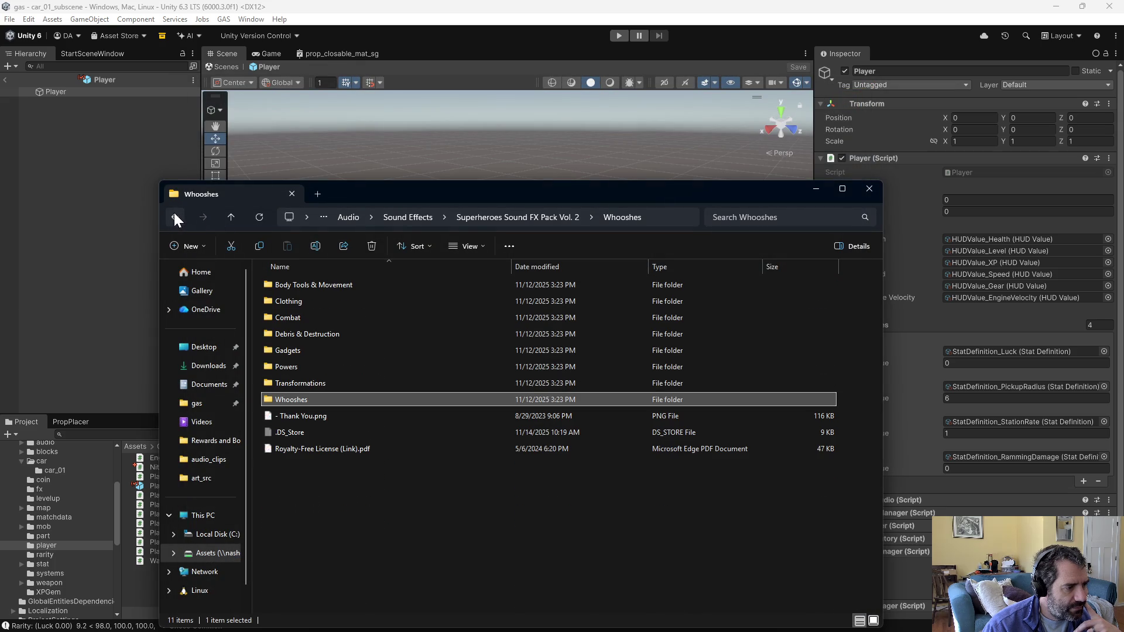
Step: Audition Powers Planet Crush 003, Power Ray 006, Supernova 004 and Telekinetic Throw 003
{"action": "double_click", "coordinate": [283, 367]}
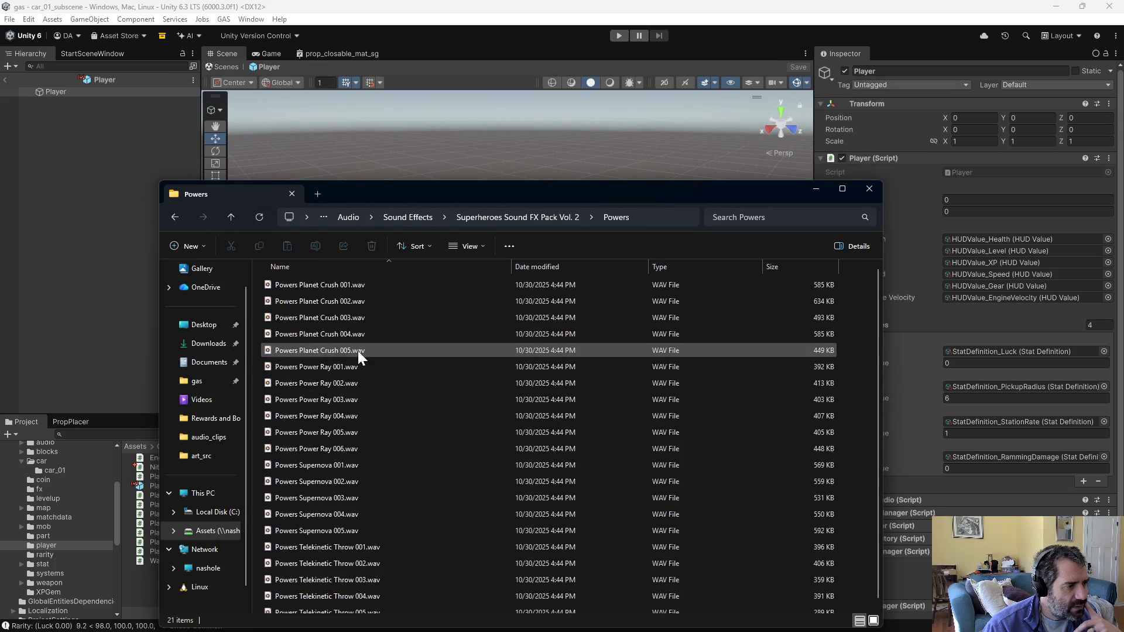
{"action": "double_click", "coordinate": [378, 316]}
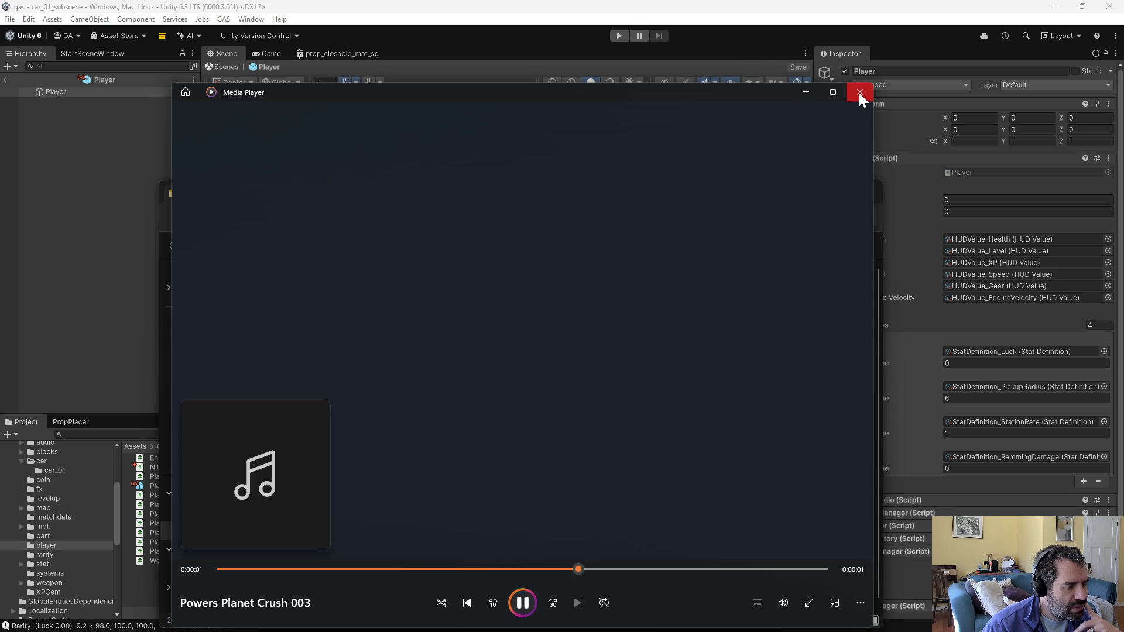
{"action": "left_click", "coordinate": [859, 92]}
{"action": "double_click", "coordinate": [331, 449]}
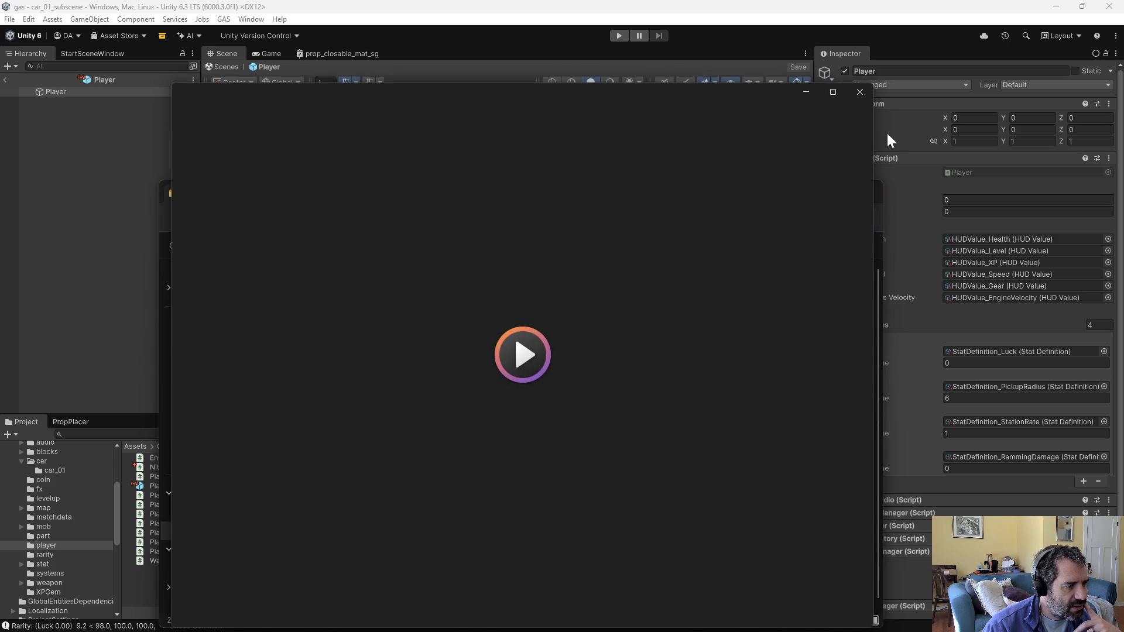
{"action": "left_click", "coordinate": [860, 93]}
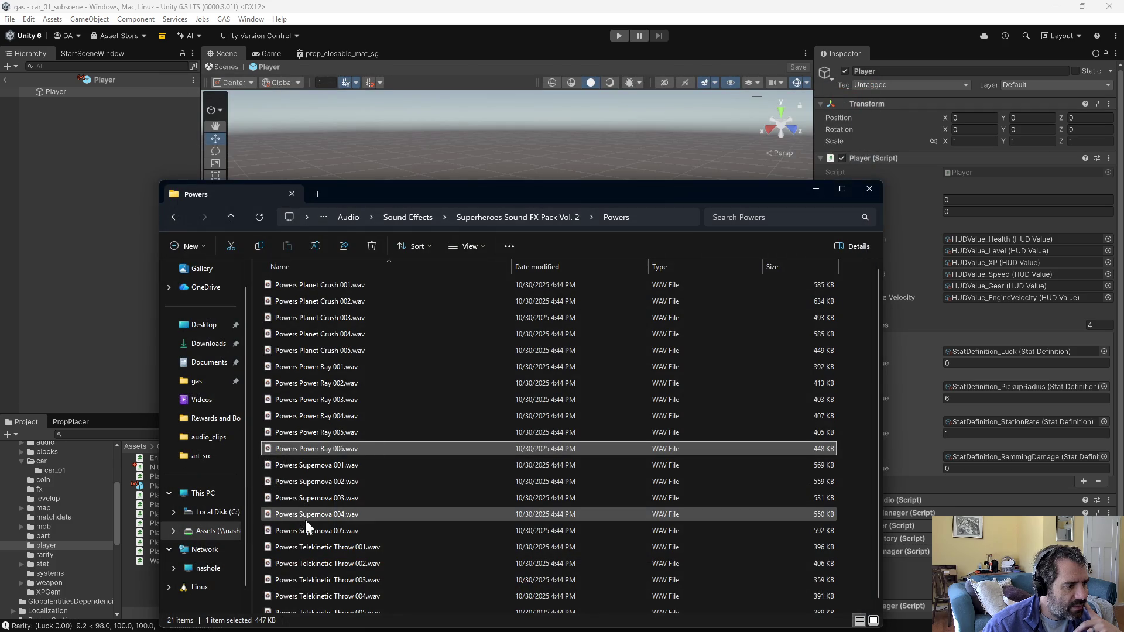
{"action": "double_click", "coordinate": [314, 513]}
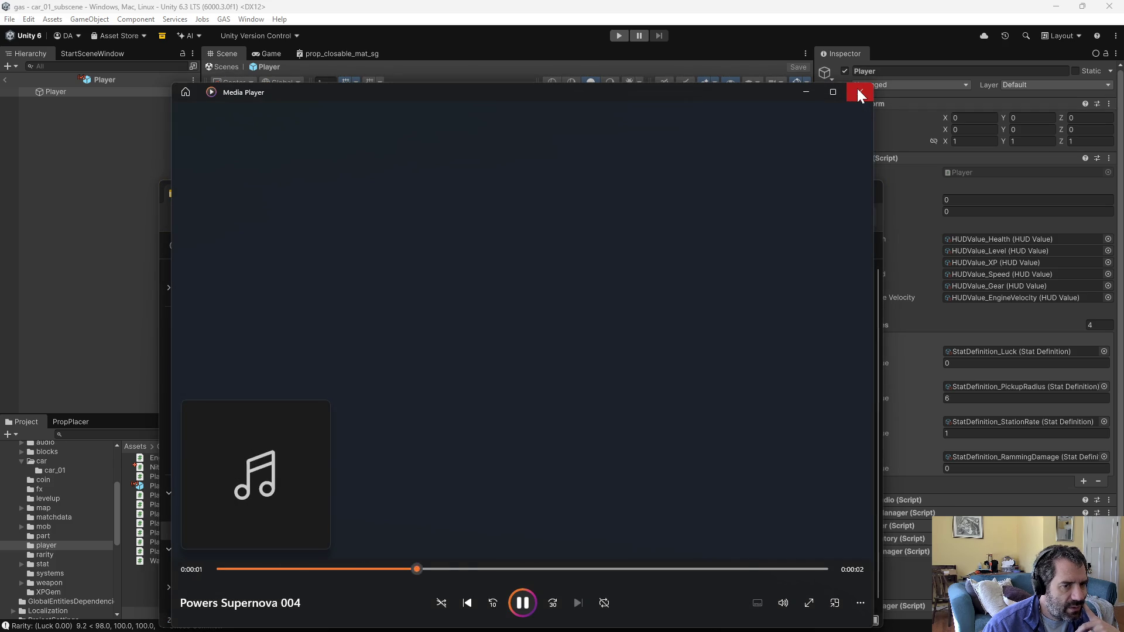
{"action": "left_click", "coordinate": [858, 93]}
{"action": "scroll", "coordinate": [355, 483], "scroll_direction": "down", "scroll_amount": 1}
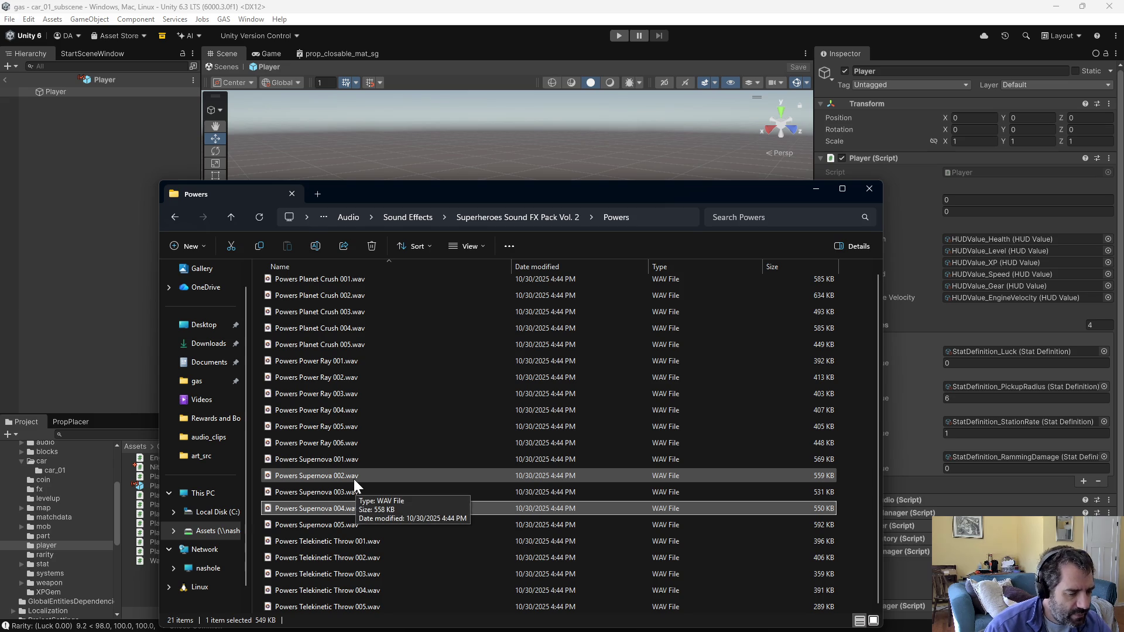
{"action": "double_click", "coordinate": [354, 573]}
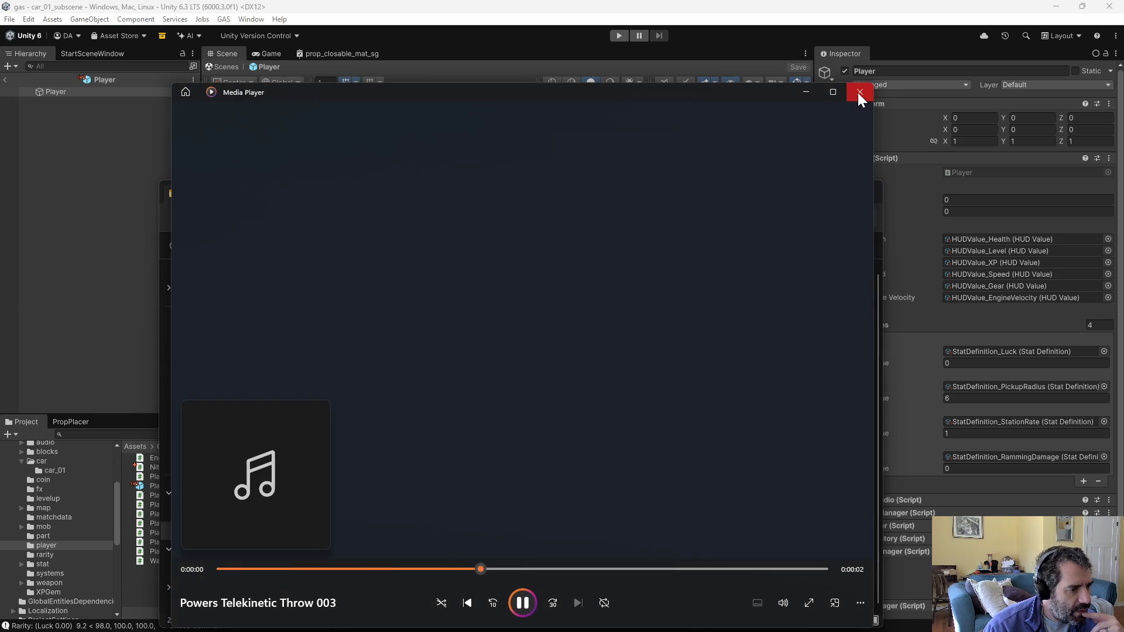
{"action": "left_click", "coordinate": [858, 93]}
{"action": "left_click", "coordinate": [232, 217]}
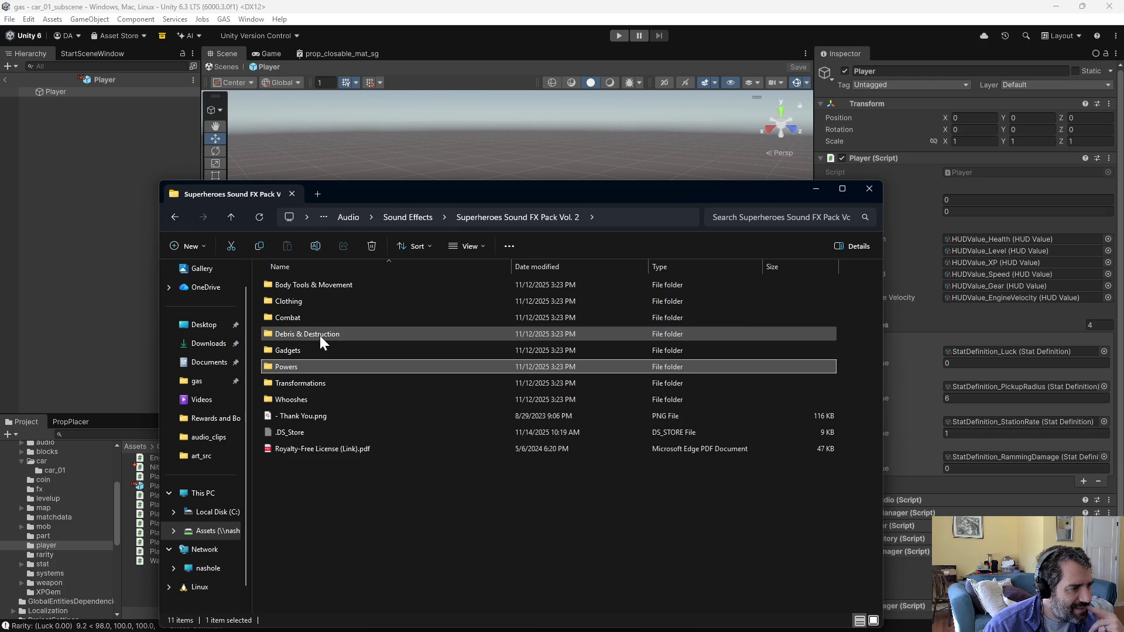
Step: Audition Body Robotman Landing 001, Grappling Hook Shot 002 and Growing Claws 002 from Body Tools & Movement
{"action": "double_click", "coordinate": [318, 285]}
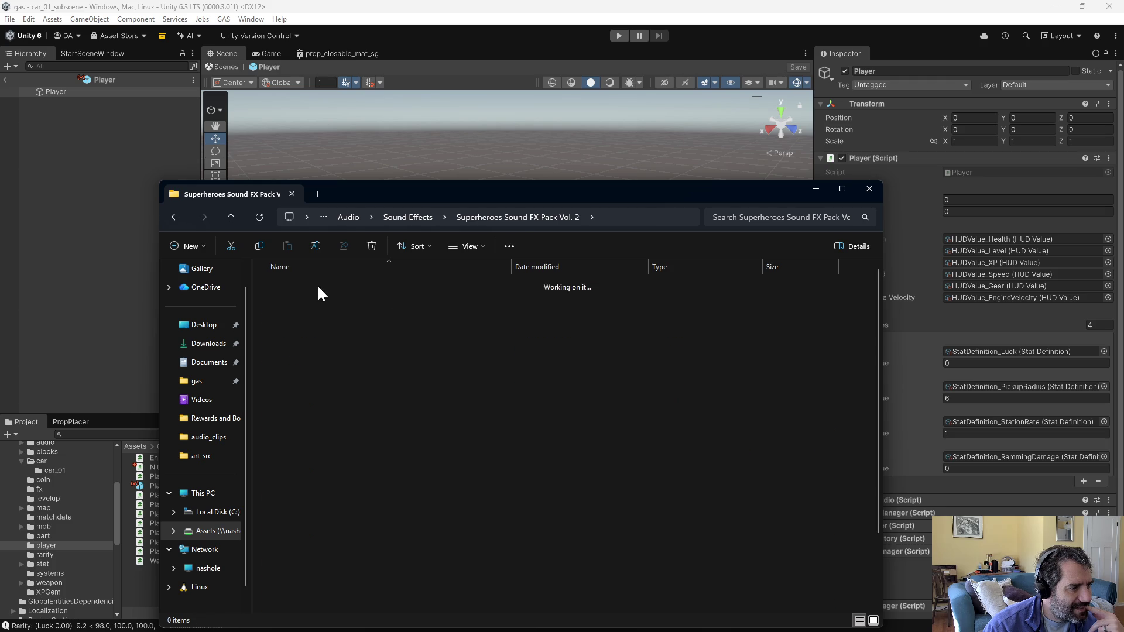
{"action": "scroll", "coordinate": [404, 385], "scroll_direction": "down", "scroll_amount": 2}
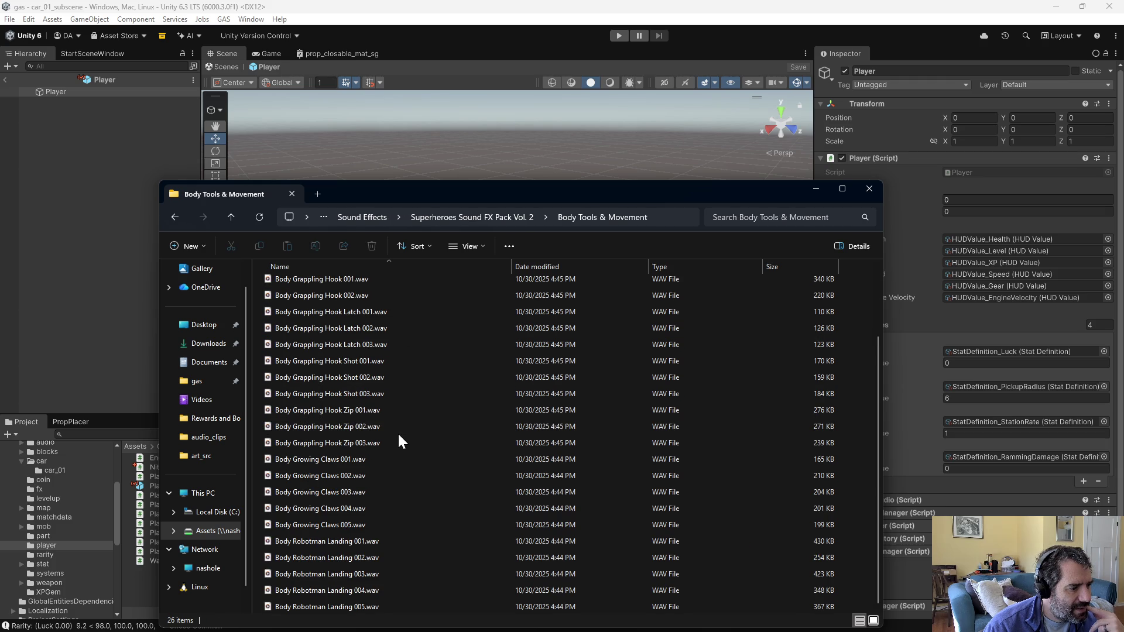
{"action": "double_click", "coordinate": [344, 547]}
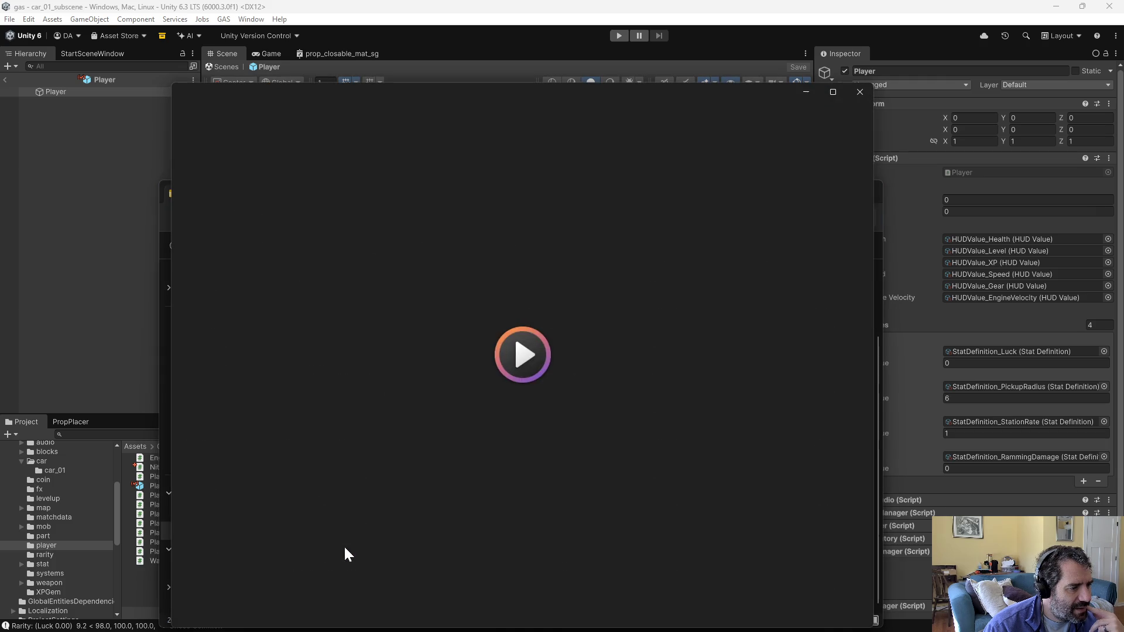
{"action": "left_click", "coordinate": [865, 92]}
{"action": "double_click", "coordinate": [355, 376]}
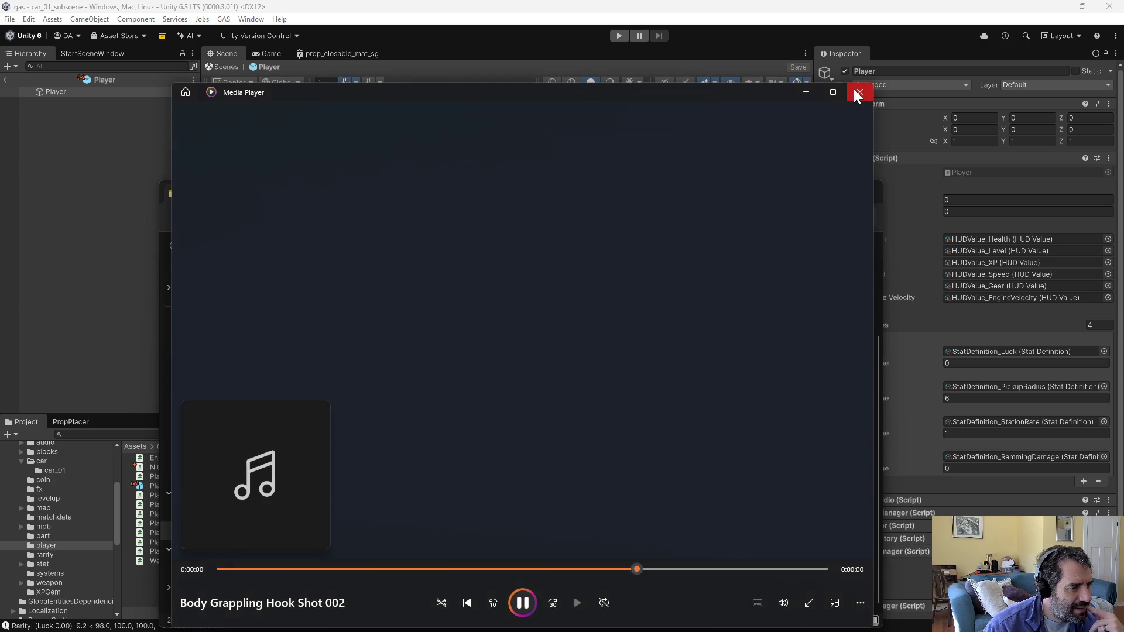
{"action": "left_click", "coordinate": [859, 92]}
{"action": "double_click", "coordinate": [351, 476]}
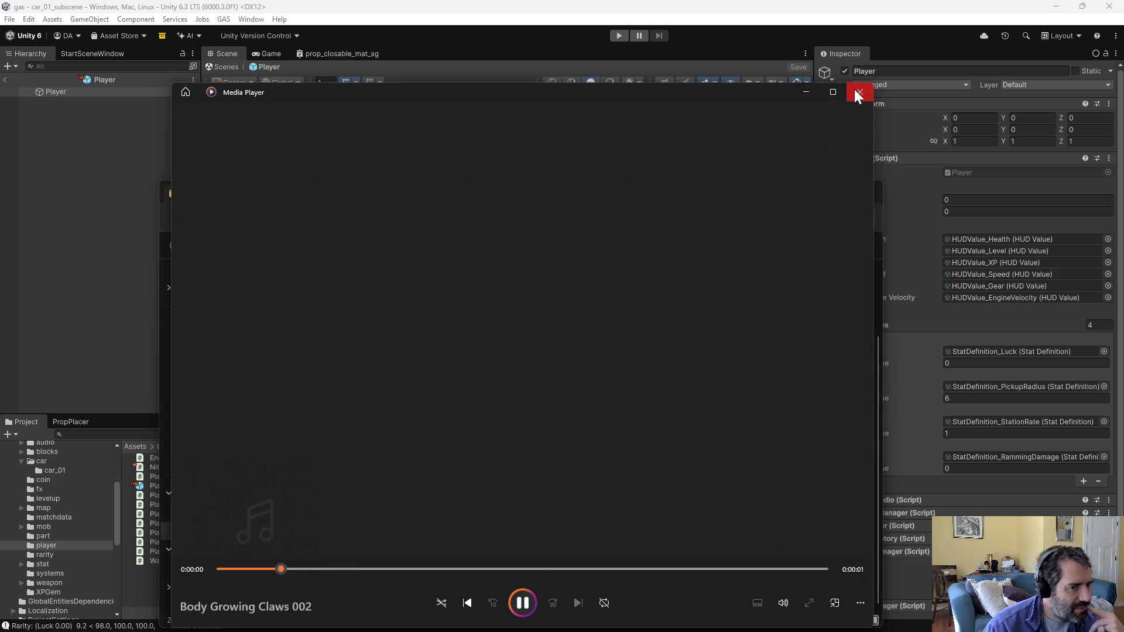
{"action": "left_click", "coordinate": [859, 93]}
{"action": "left_click", "coordinate": [232, 217]}
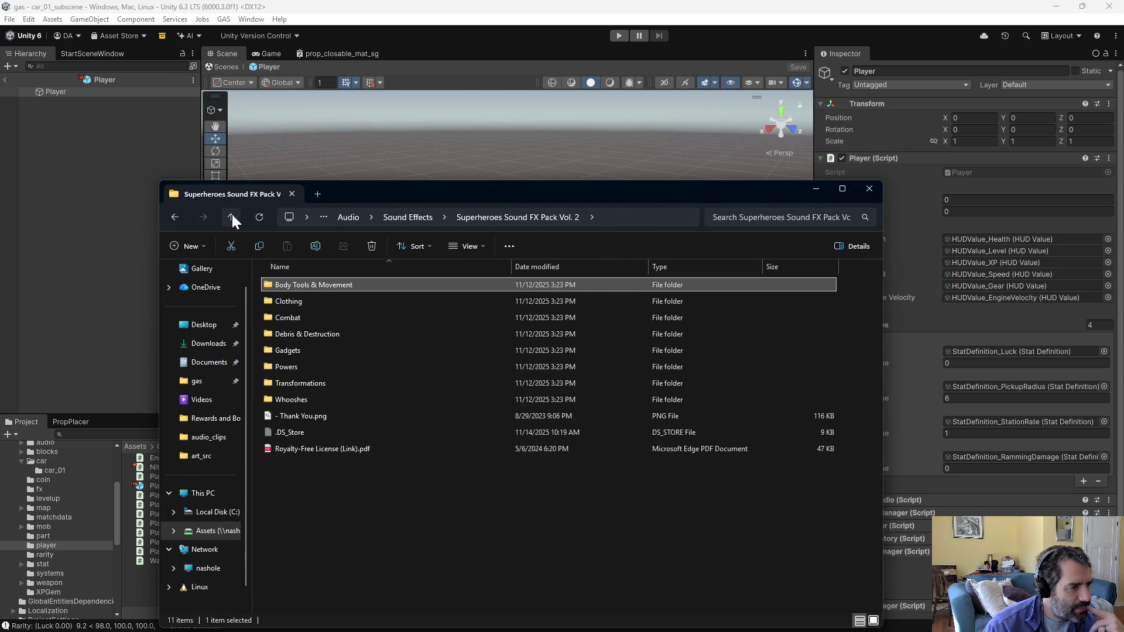
Step: In Steampunk Sound FX Pack Vol. 3's Gas Steam folder, play Gas Release E and Gas Release K
{"action": "left_click", "coordinate": [232, 218]}
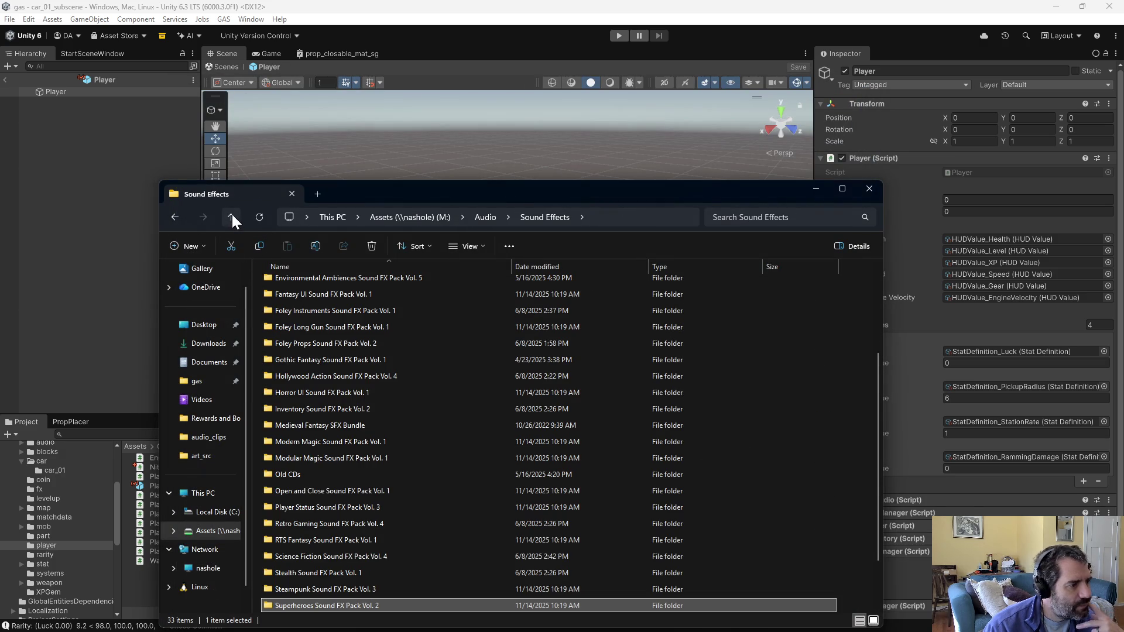
{"action": "double_click", "coordinate": [336, 587]}
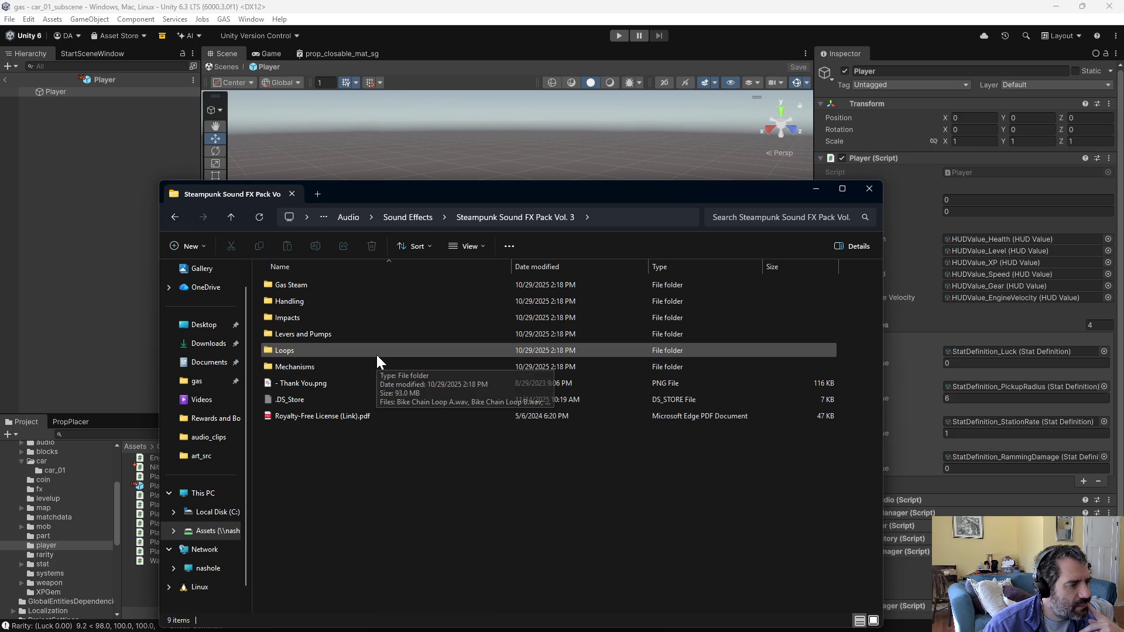
{"action": "double_click", "coordinate": [293, 287]}
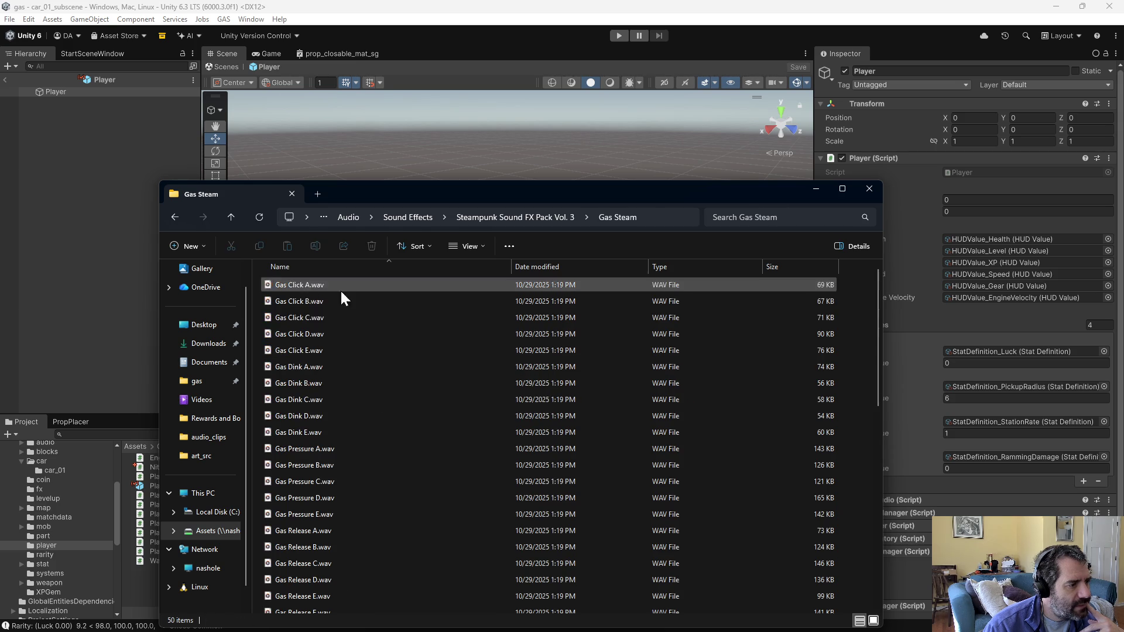
{"action": "scroll", "coordinate": [331, 477], "scroll_direction": "down", "scroll_amount": 3}
{"action": "double_click", "coordinate": [310, 459]}
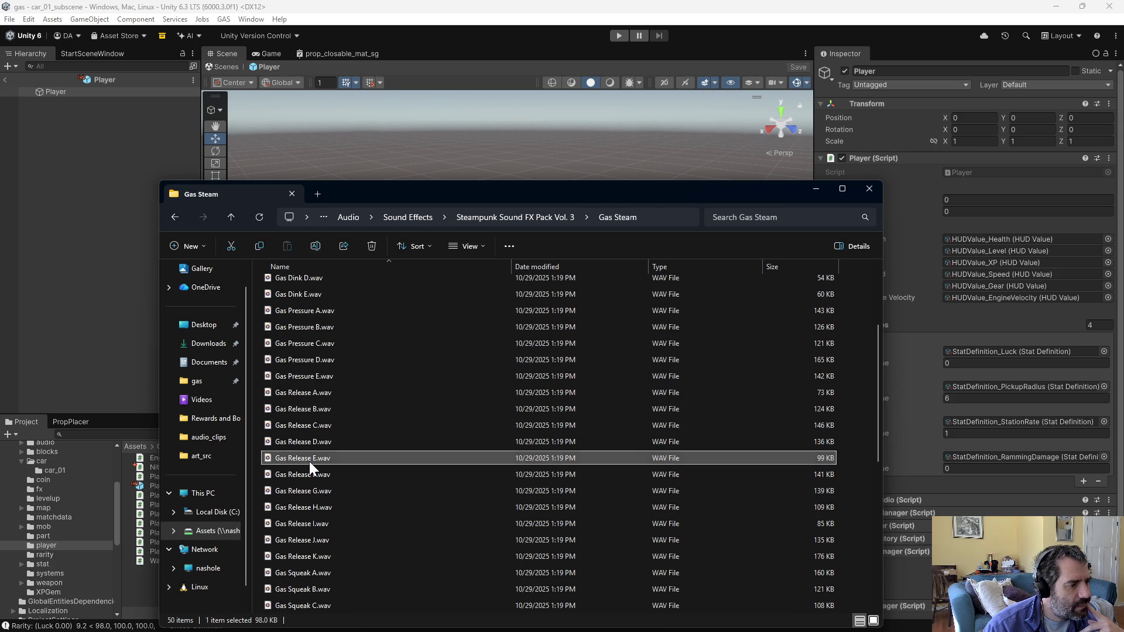
{"action": "left_click", "coordinate": [852, 91]}
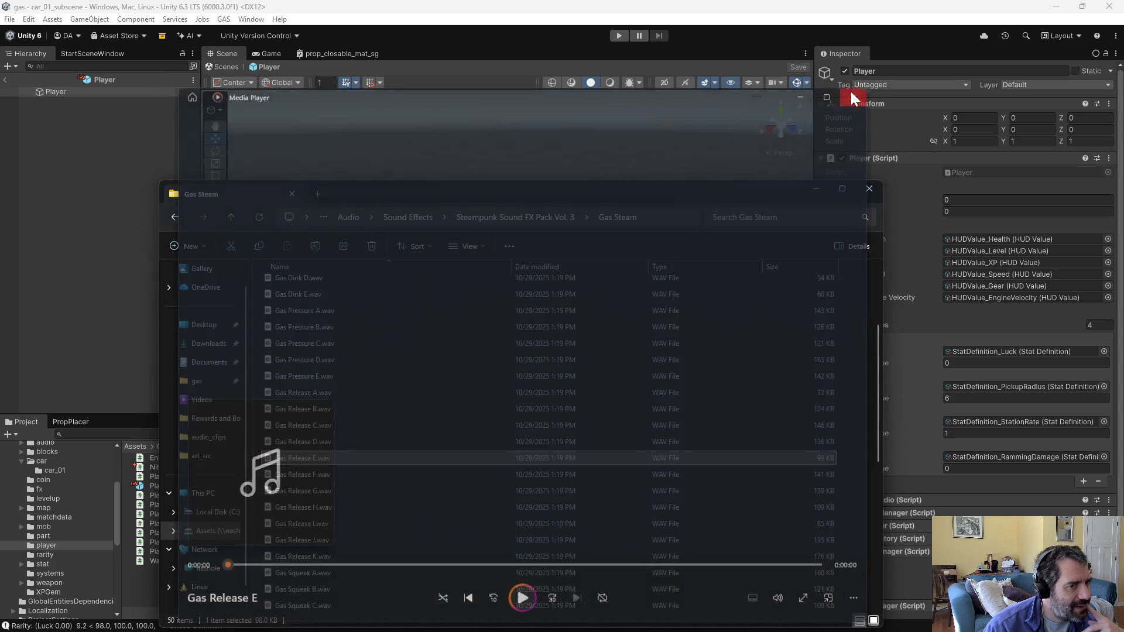
{"action": "left_click", "coordinate": [308, 557]}
{"action": "double_click", "coordinate": [308, 557]}
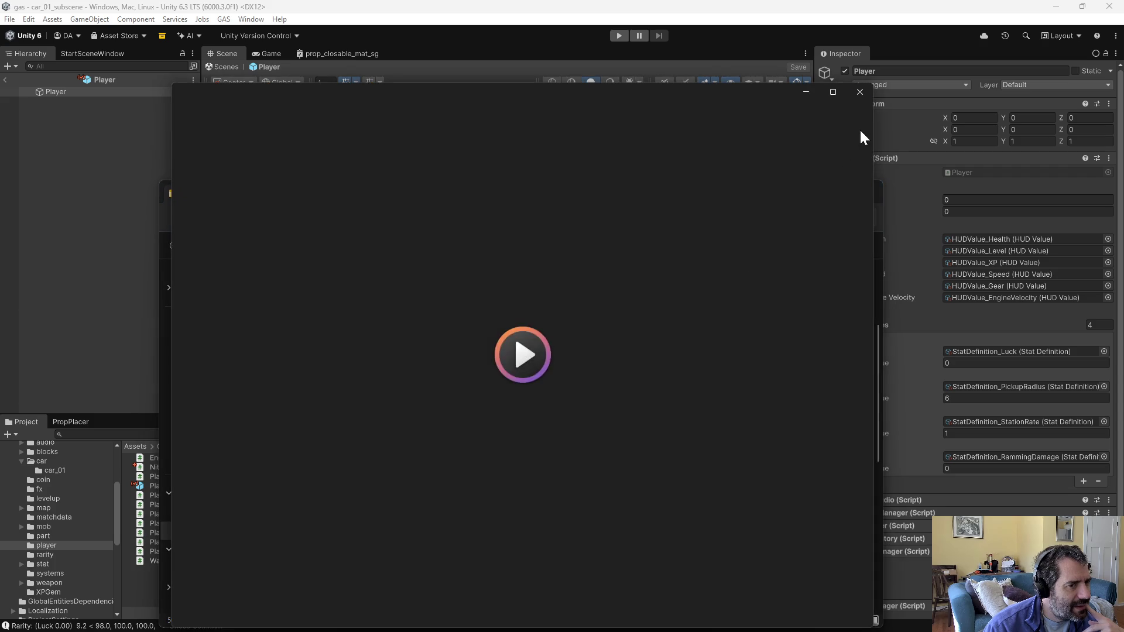
{"action": "left_click", "coordinate": [856, 92]}
Step: Preview Gas Squeak B and Steam Engine Speed Up Long C from the Gas Steam folder
{"action": "left_click", "coordinate": [301, 590]}
{"action": "double_click", "coordinate": [300, 594]}
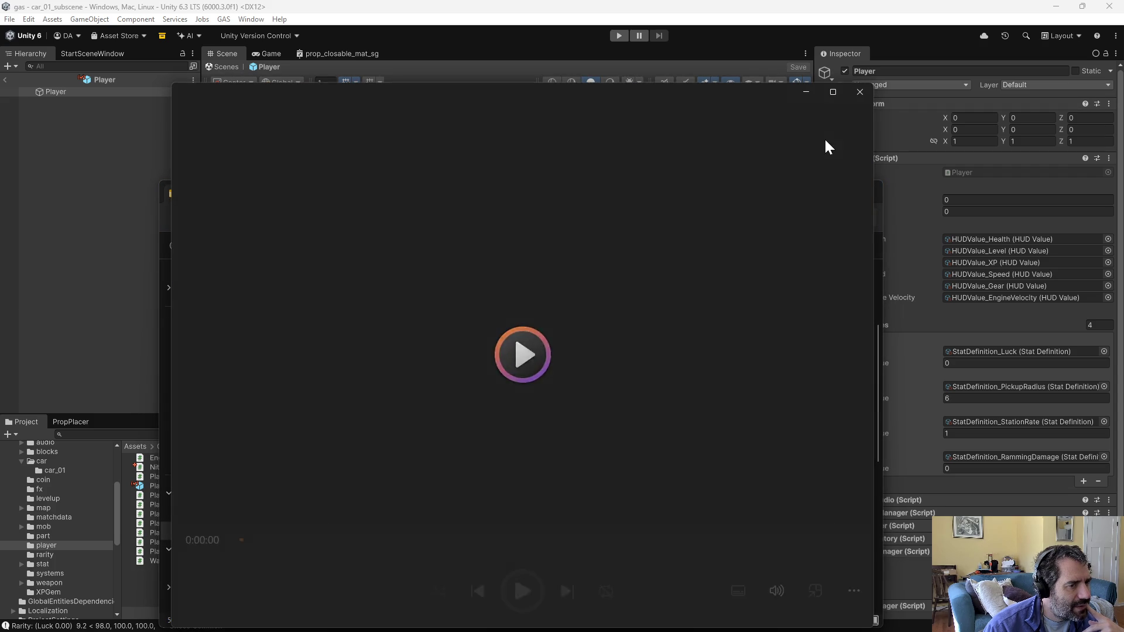
{"action": "left_click", "coordinate": [863, 90]}
{"action": "scroll", "coordinate": [592, 395], "scroll_direction": "down", "scroll_amount": 4}
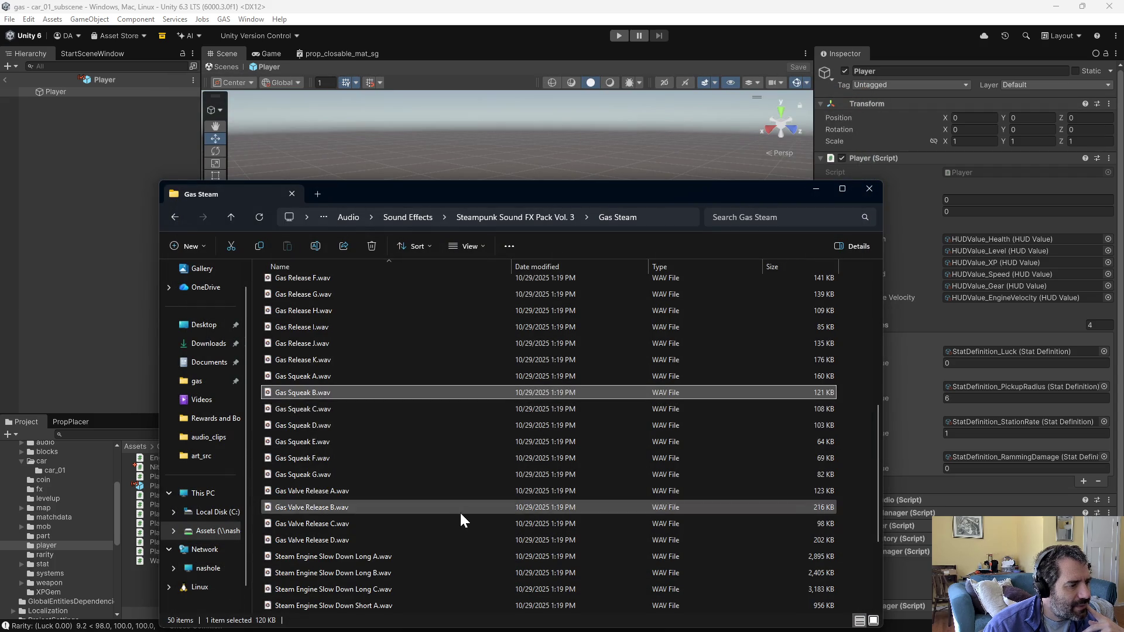
{"action": "scroll", "coordinate": [458, 513], "scroll_direction": "down", "scroll_amount": 3}
{"action": "double_click", "coordinate": [367, 540]}
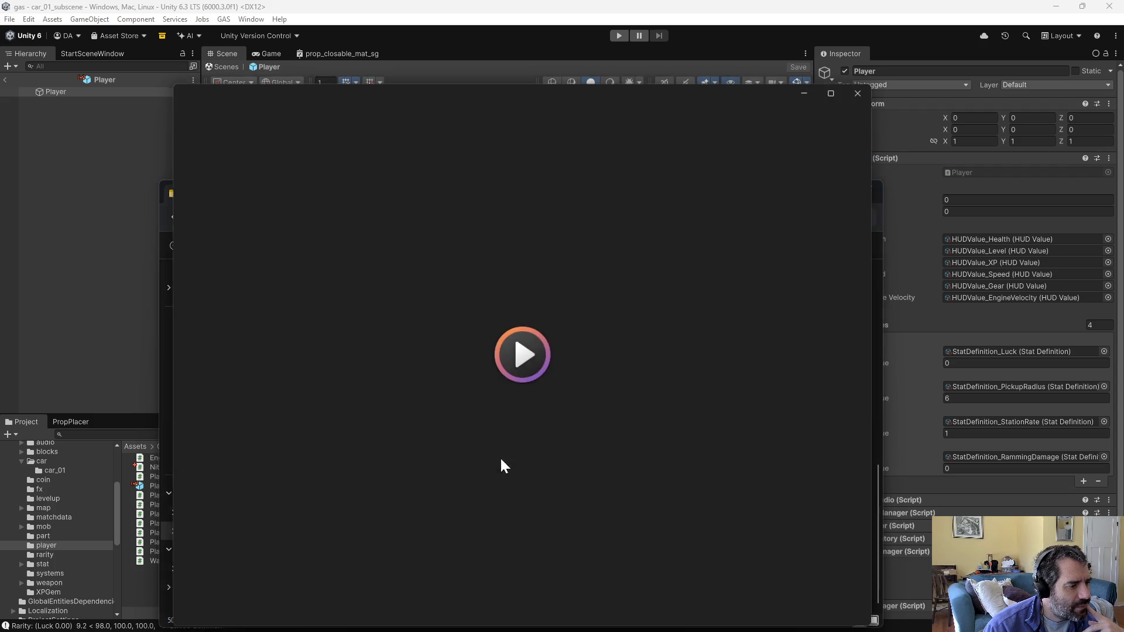
{"action": "left_click", "coordinate": [865, 92]}
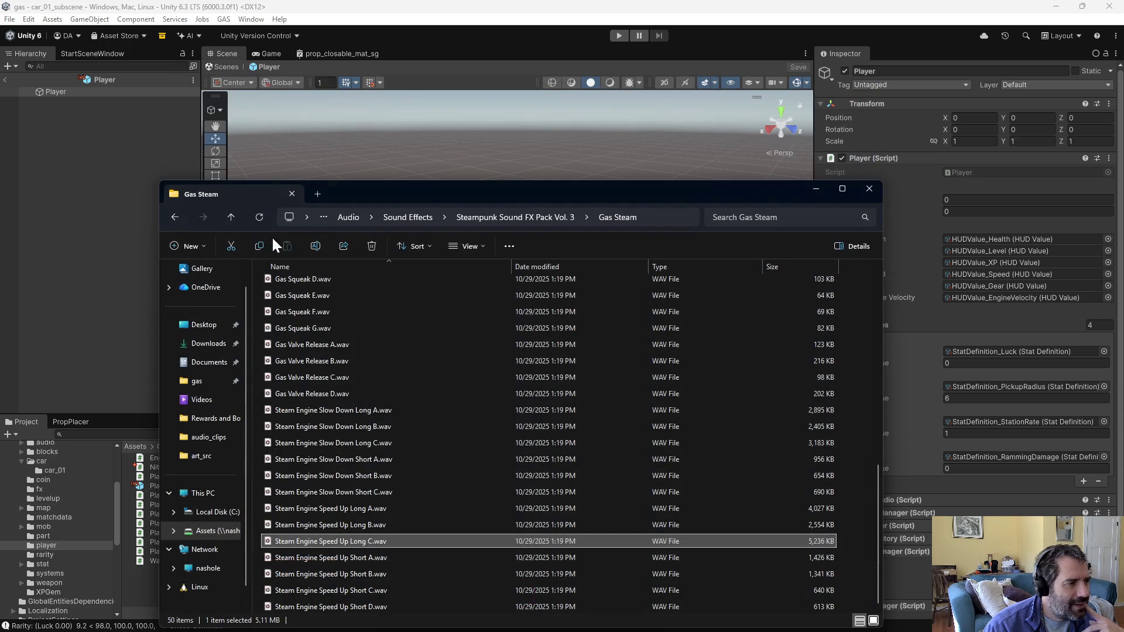
Step: Play Handlight Thingy F.wav from the pack's Handling folder
{"action": "left_click", "coordinate": [228, 218]}
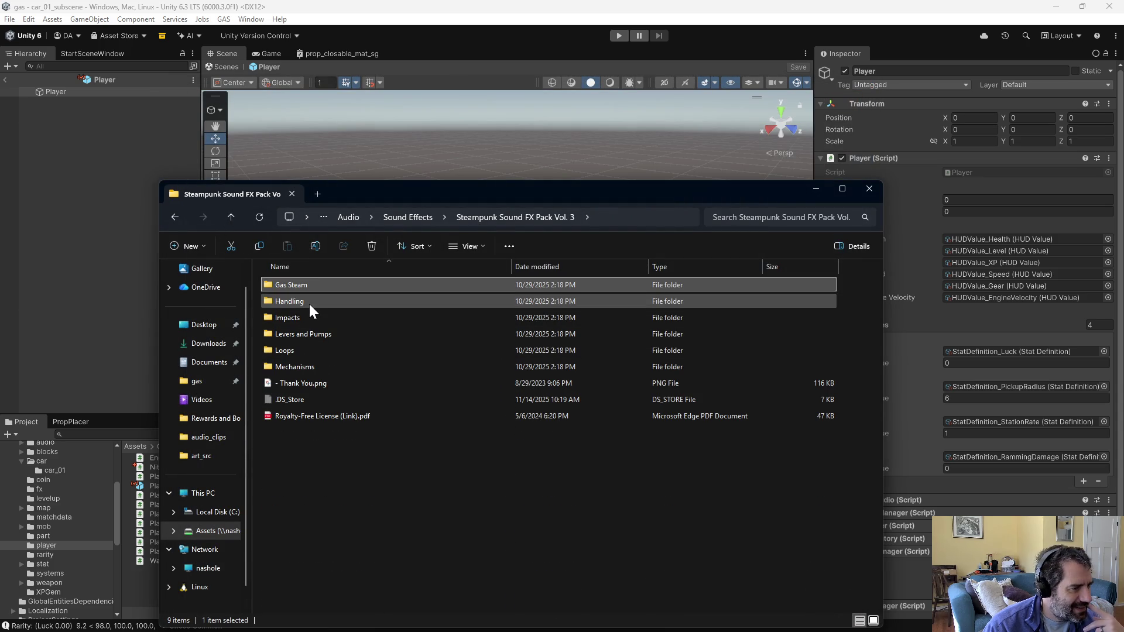
{"action": "double_click", "coordinate": [290, 302]}
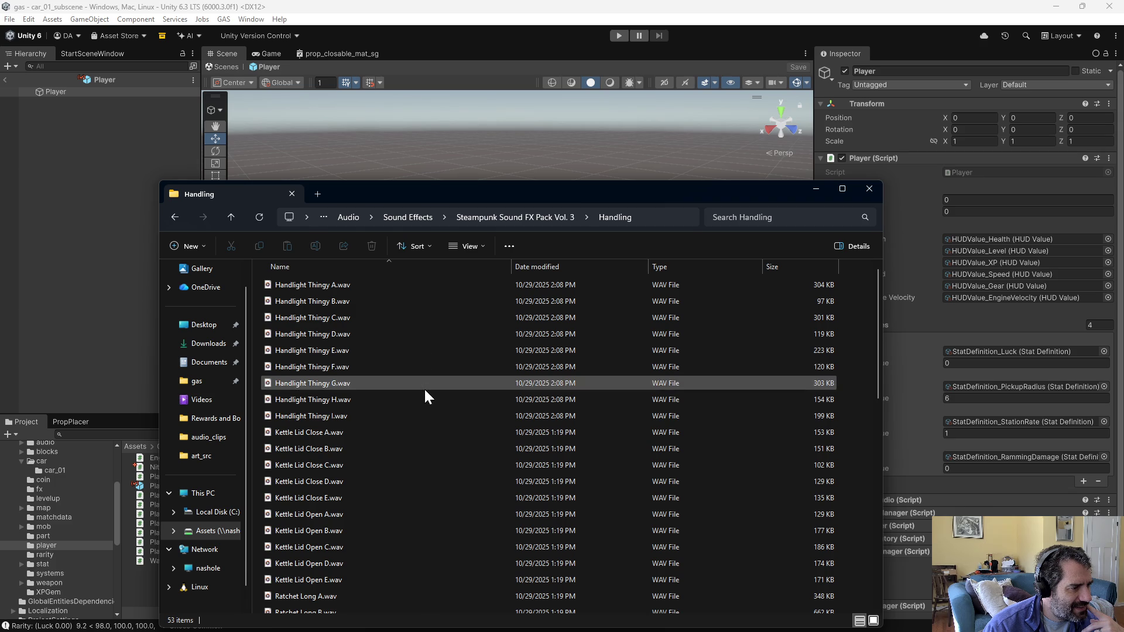
{"action": "double_click", "coordinate": [331, 366]}
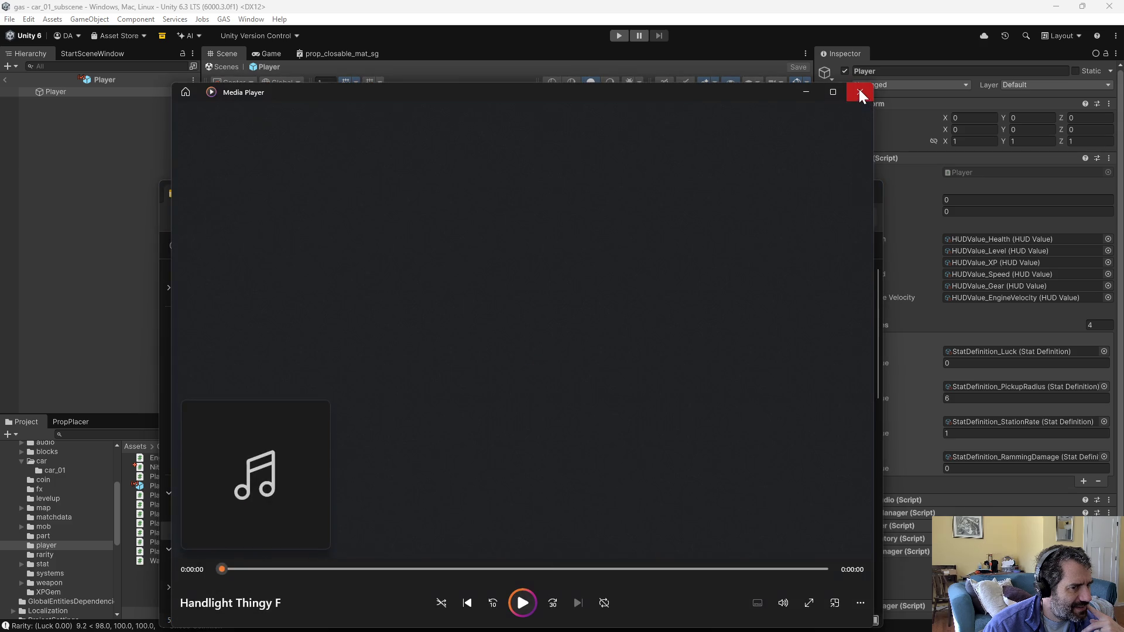
{"action": "left_click", "coordinate": [859, 91]}
{"action": "scroll", "coordinate": [473, 374], "scroll_direction": "down", "scroll_amount": 4}
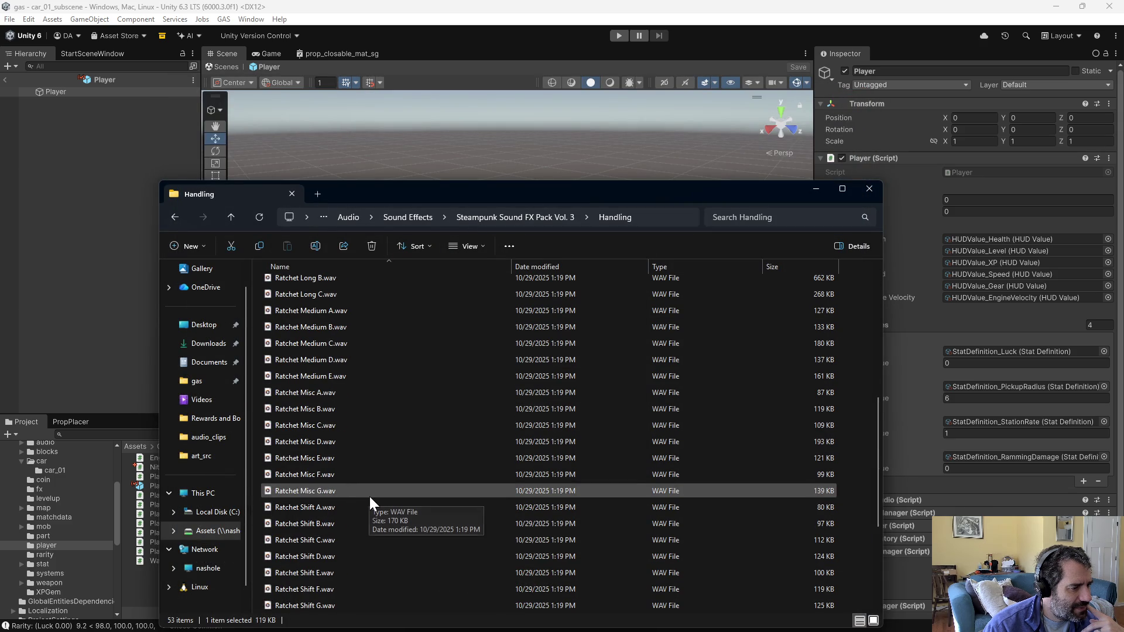
Step: Play Squeaky Lever Short B.wav from the Levers and Pumps folder
{"action": "left_click", "coordinate": [231, 217]}
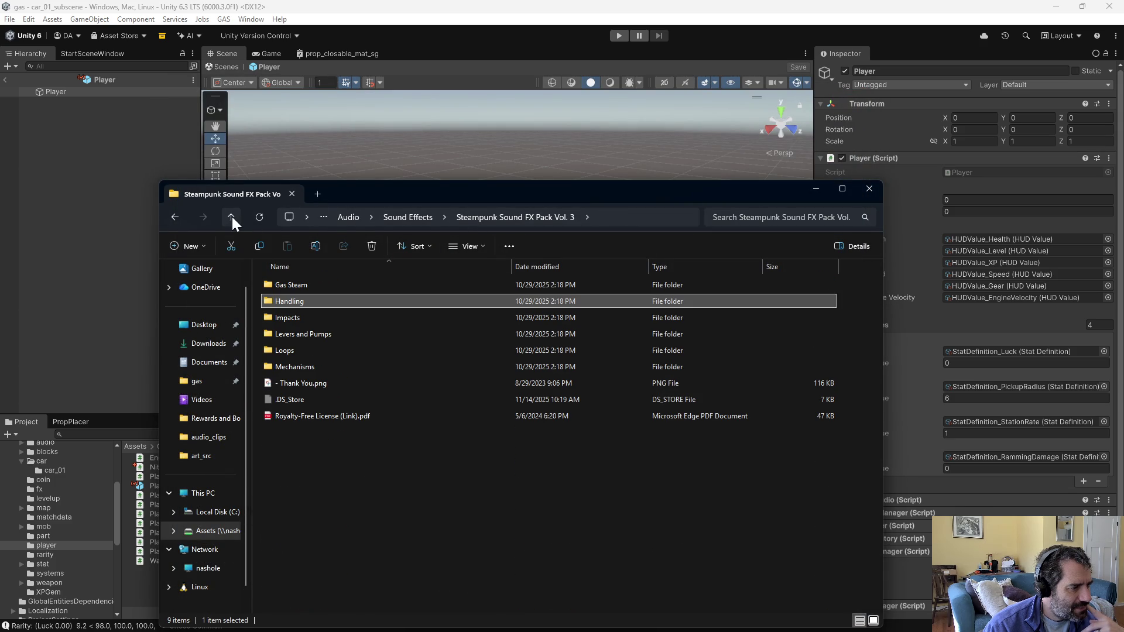
{"action": "double_click", "coordinate": [301, 335]}
{"action": "scroll", "coordinate": [392, 475], "scroll_direction": "down", "scroll_amount": 3}
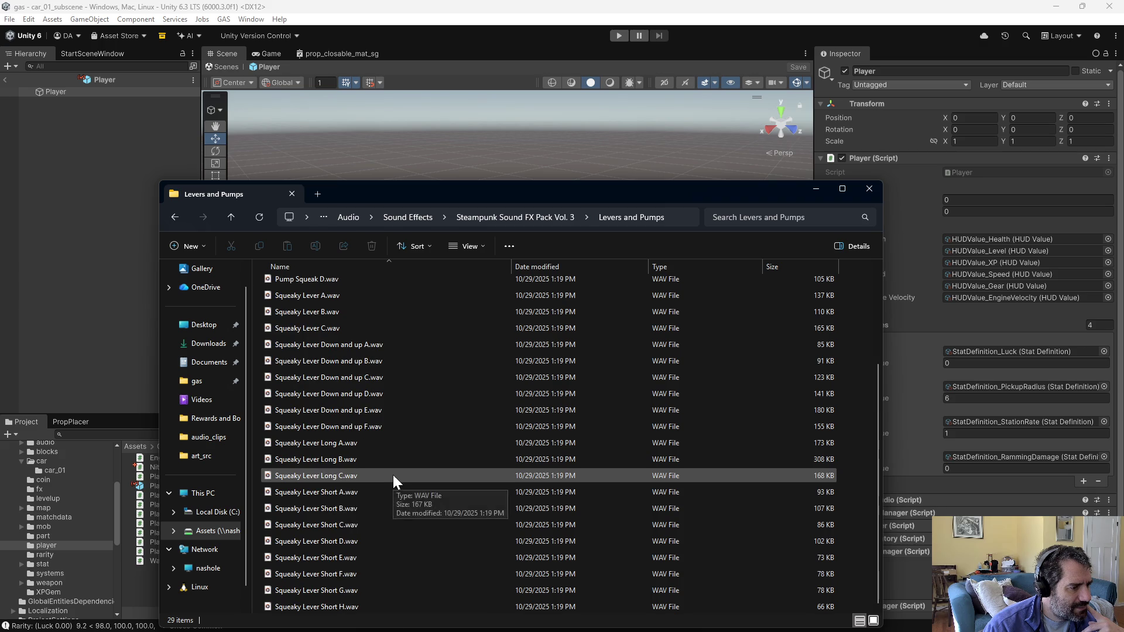
{"action": "double_click", "coordinate": [346, 513]}
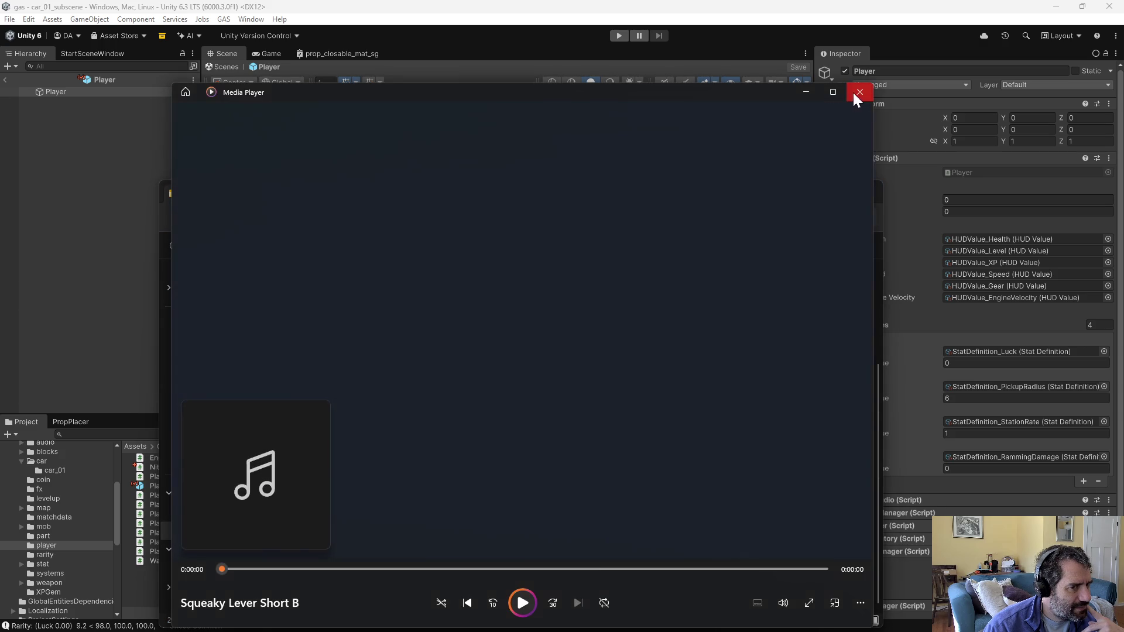
{"action": "left_click", "coordinate": [854, 92]}
Step: Play Reload B.wav from the Mechanisms folder, then return to the Sound Effects folder
{"action": "left_click", "coordinate": [232, 217]}
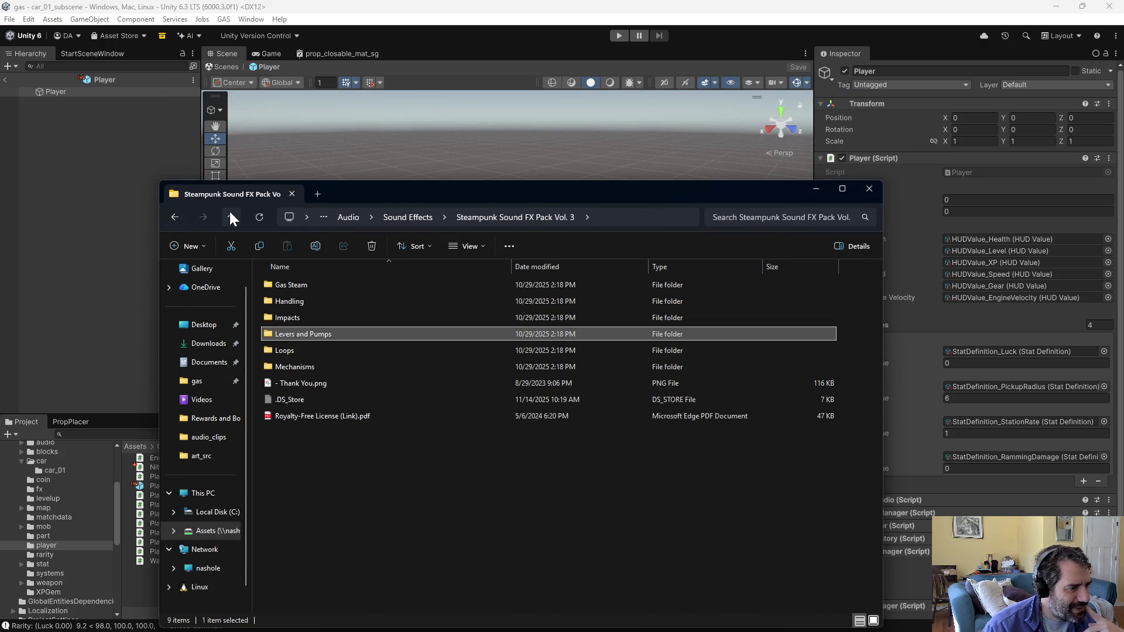
{"action": "double_click", "coordinate": [318, 368]}
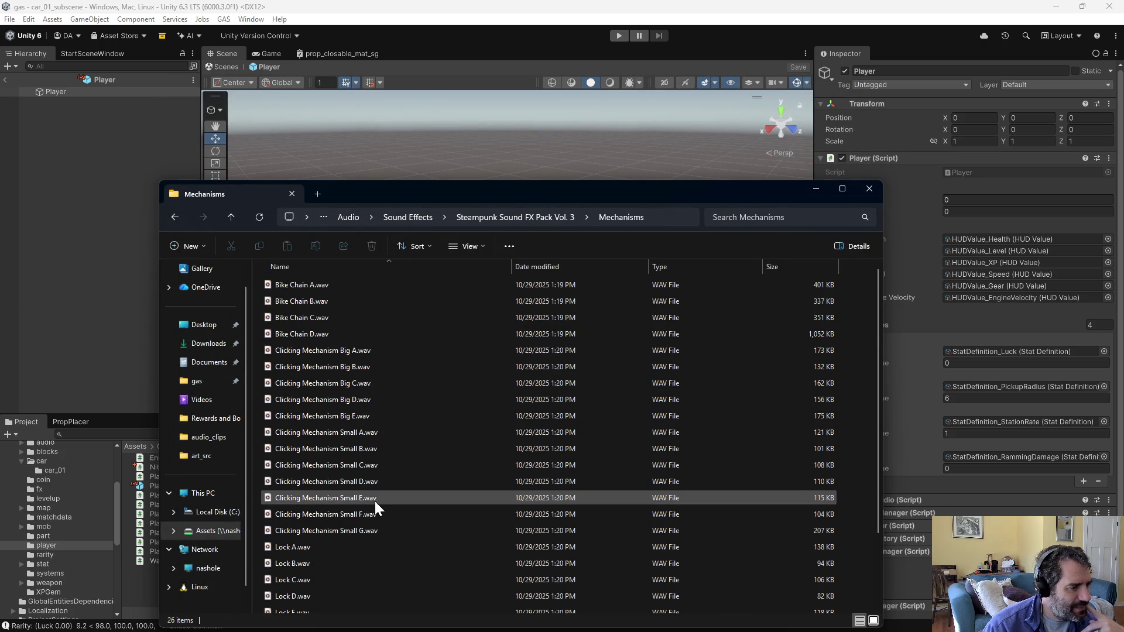
{"action": "scroll", "coordinate": [376, 502], "scroll_direction": "down", "scroll_amount": 2}
{"action": "double_click", "coordinate": [308, 556]}
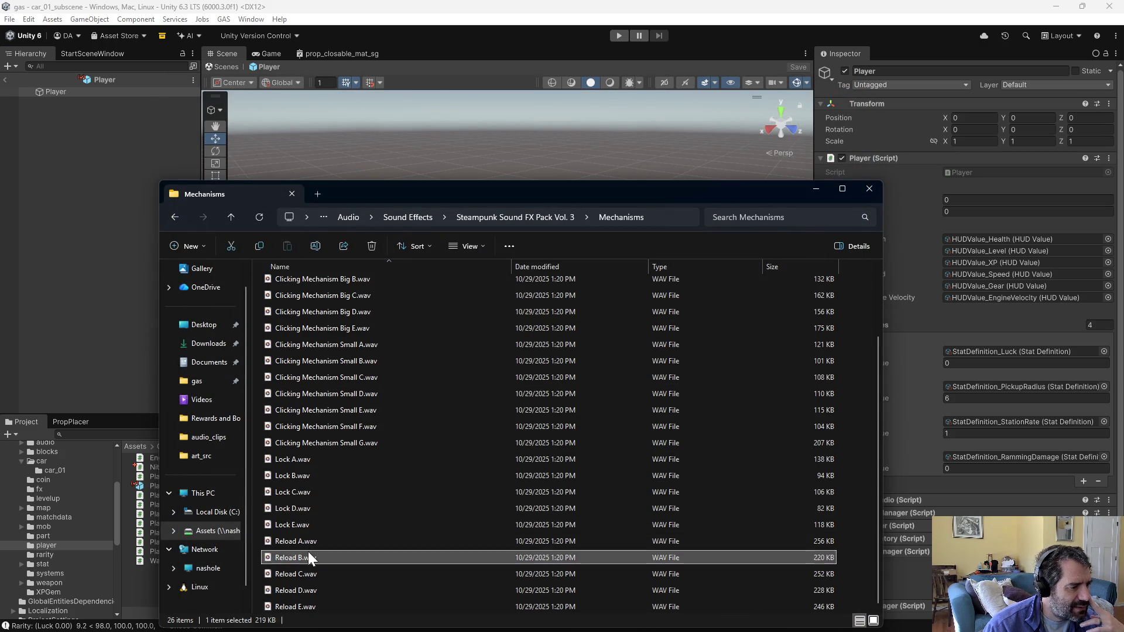
{"action": "left_click", "coordinate": [863, 92]}
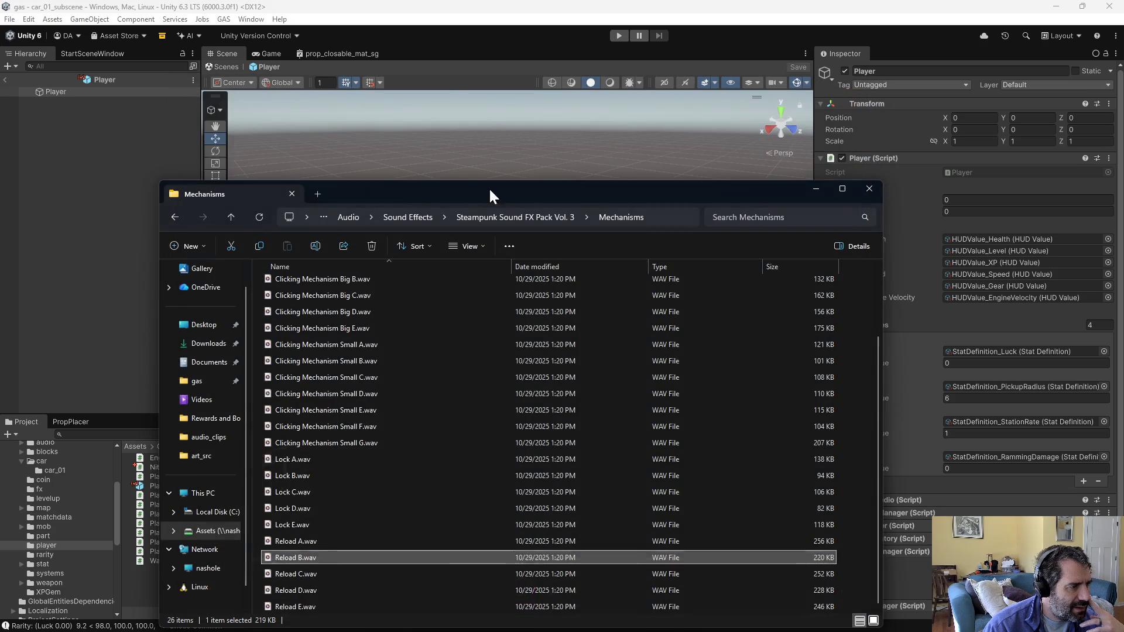
{"action": "left_click", "coordinate": [228, 214]}
{"action": "left_click", "coordinate": [230, 217]}
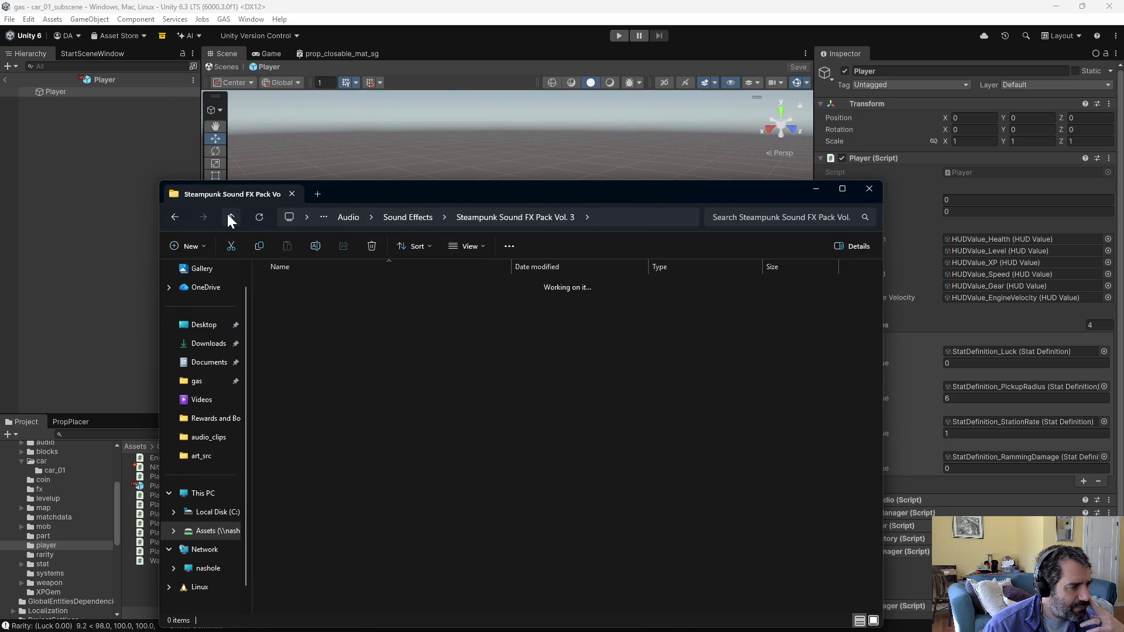
{"action": "double_click", "coordinate": [349, 574]}
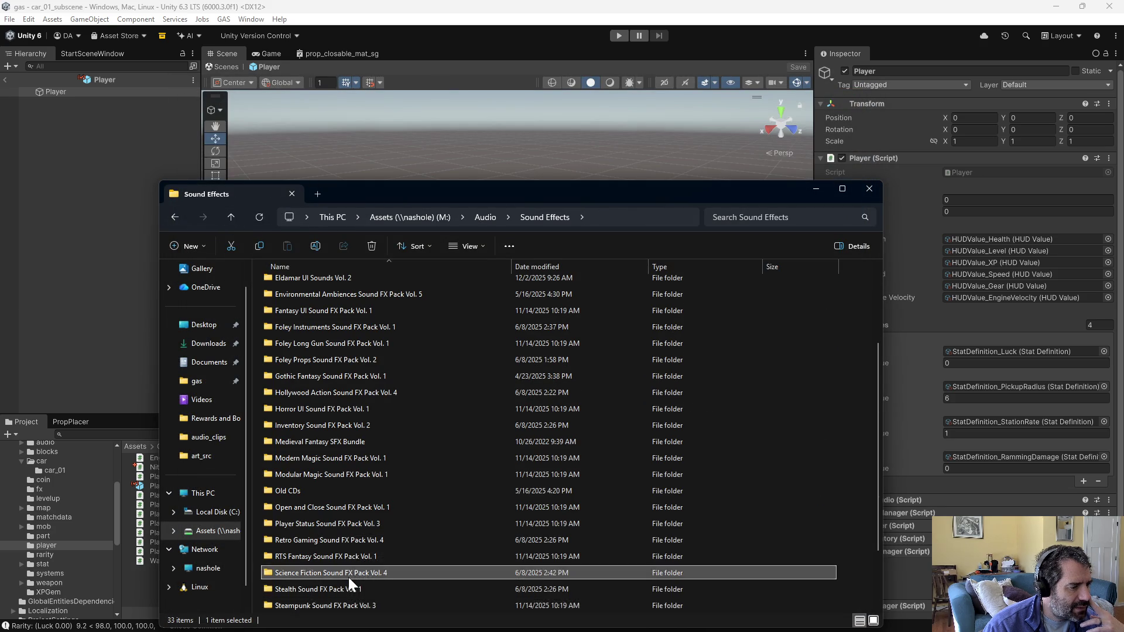
{"action": "double_click", "coordinate": [329, 334]}
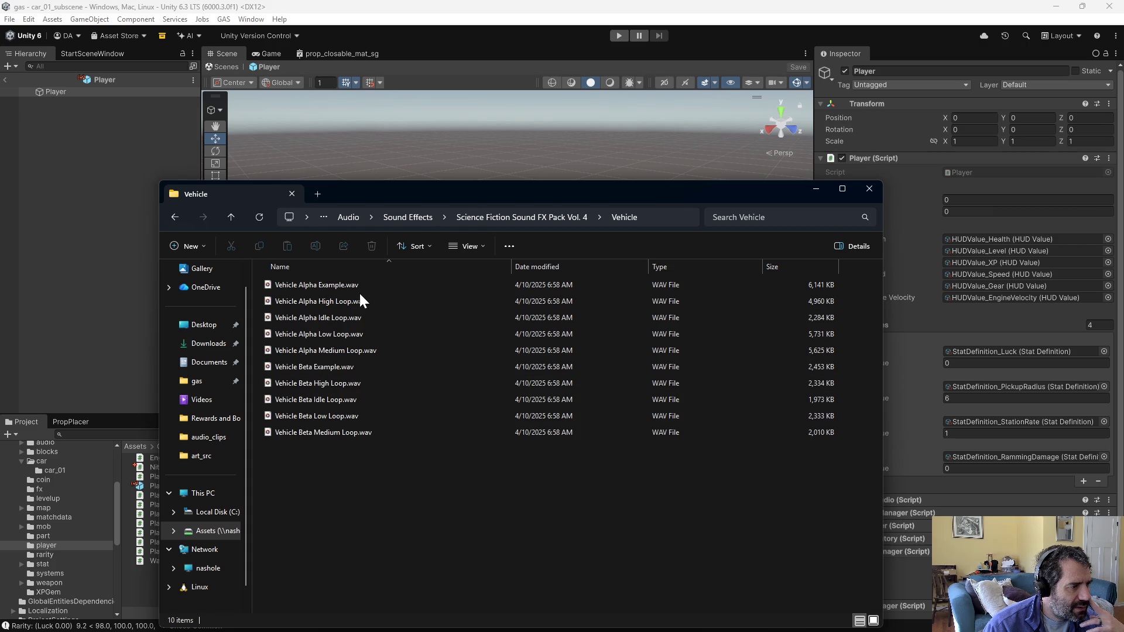
{"action": "double_click", "coordinate": [350, 298]}
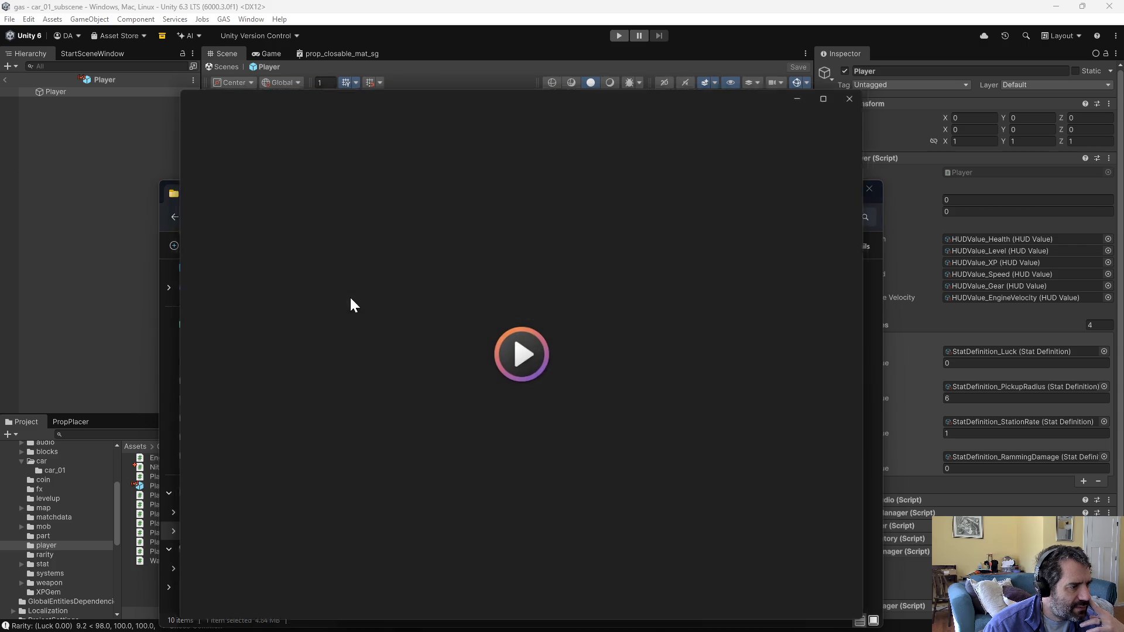
{"action": "left_click", "coordinate": [861, 92]}
{"action": "left_click", "coordinate": [296, 399]}
{"action": "double_click", "coordinate": [296, 399]}
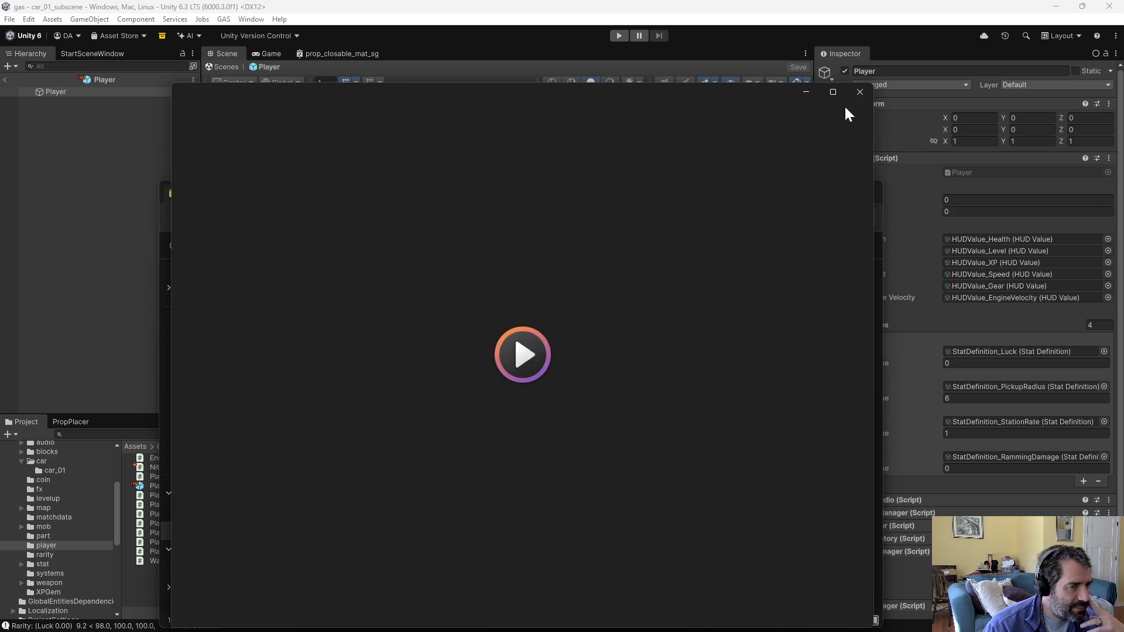
{"action": "left_click", "coordinate": [862, 91]}
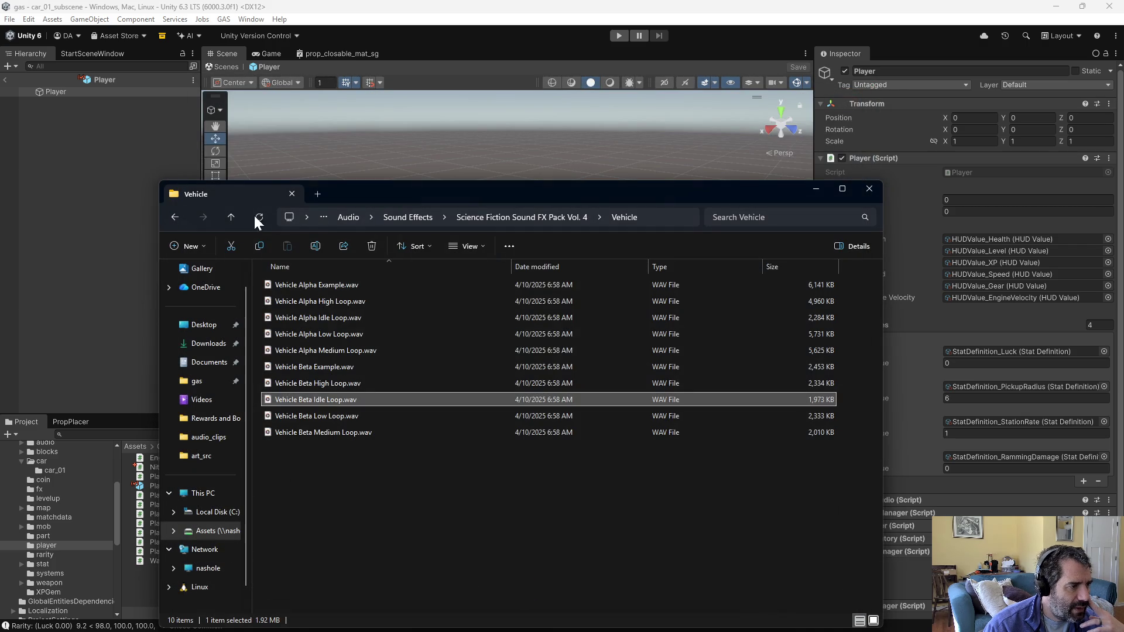
{"action": "left_click", "coordinate": [230, 216]}
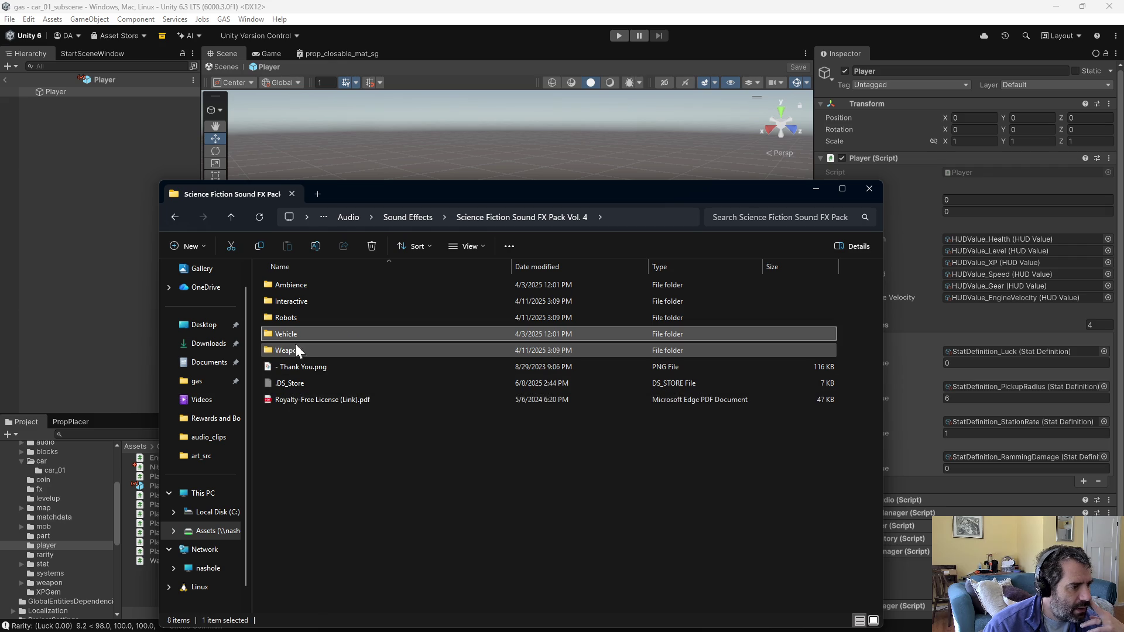
{"action": "double_click", "coordinate": [302, 315]}
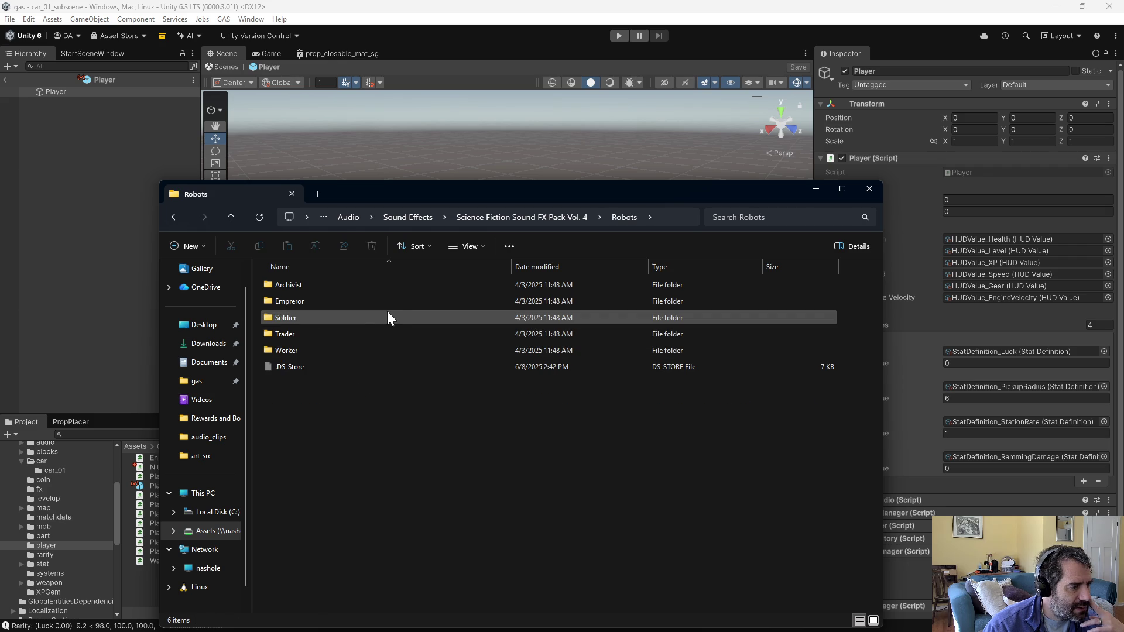
{"action": "double_click", "coordinate": [372, 312]}
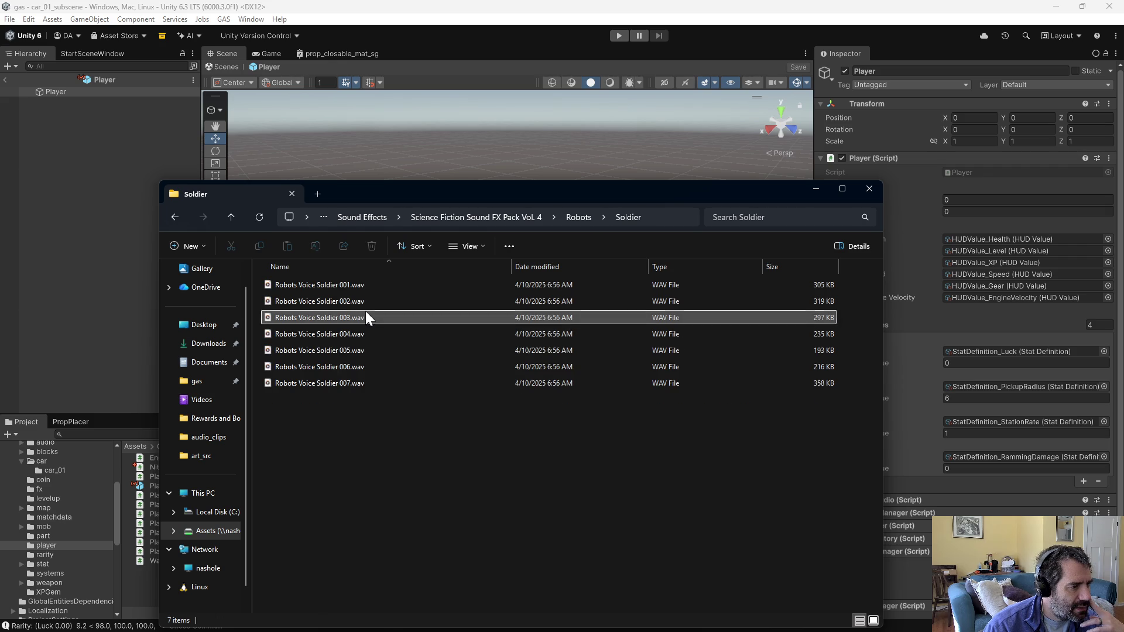
{"action": "double_click", "coordinate": [366, 315]}
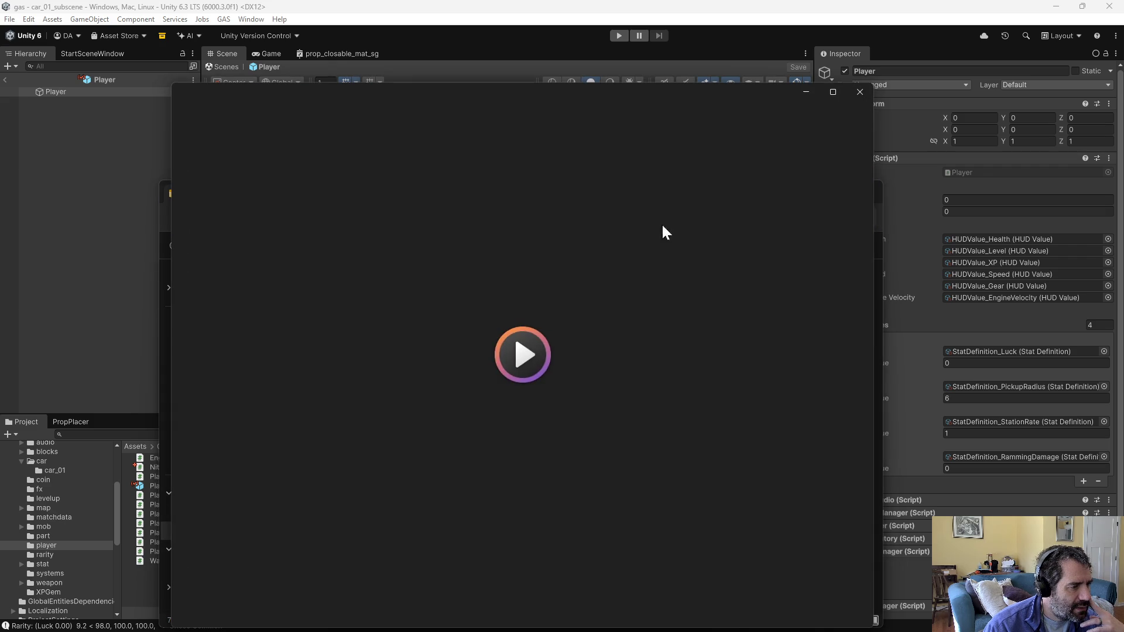
{"action": "left_click", "coordinate": [857, 87]}
{"action": "left_click", "coordinate": [233, 215]}
{"action": "left_click", "coordinate": [233, 216]}
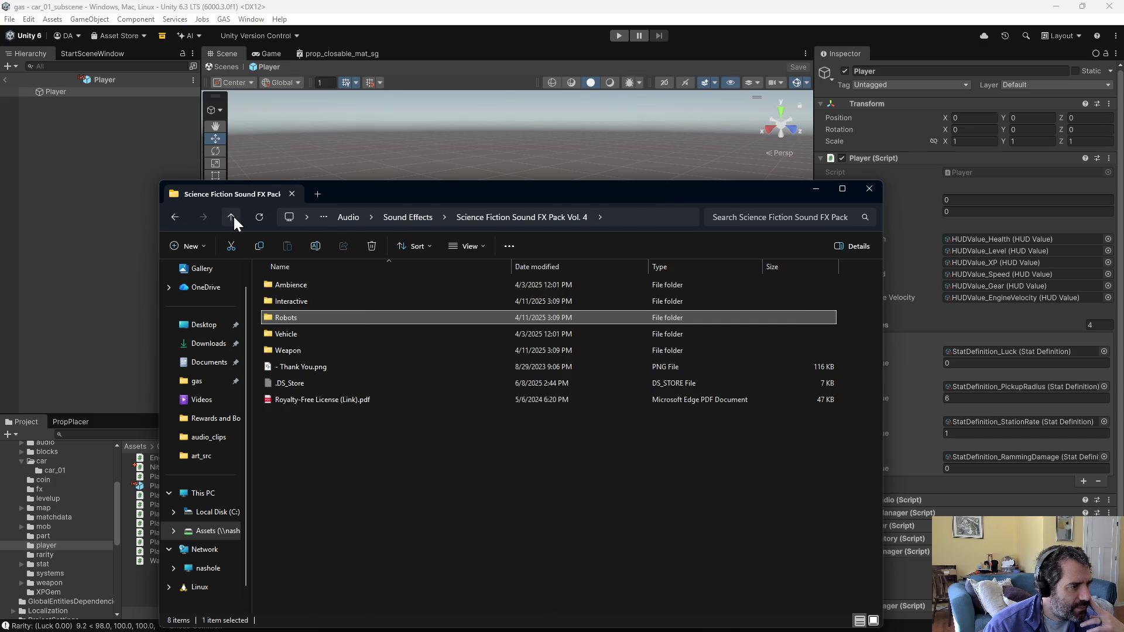
{"action": "left_click", "coordinate": [232, 218]}
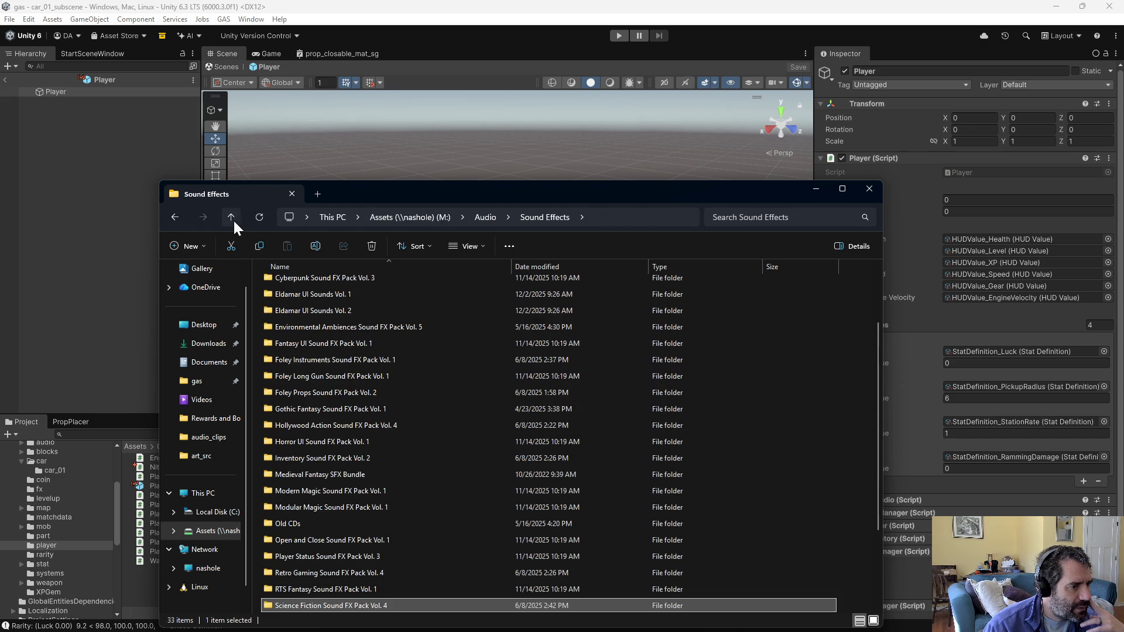
{"action": "scroll", "coordinate": [331, 578], "scroll_direction": "down", "scroll_amount": 2}
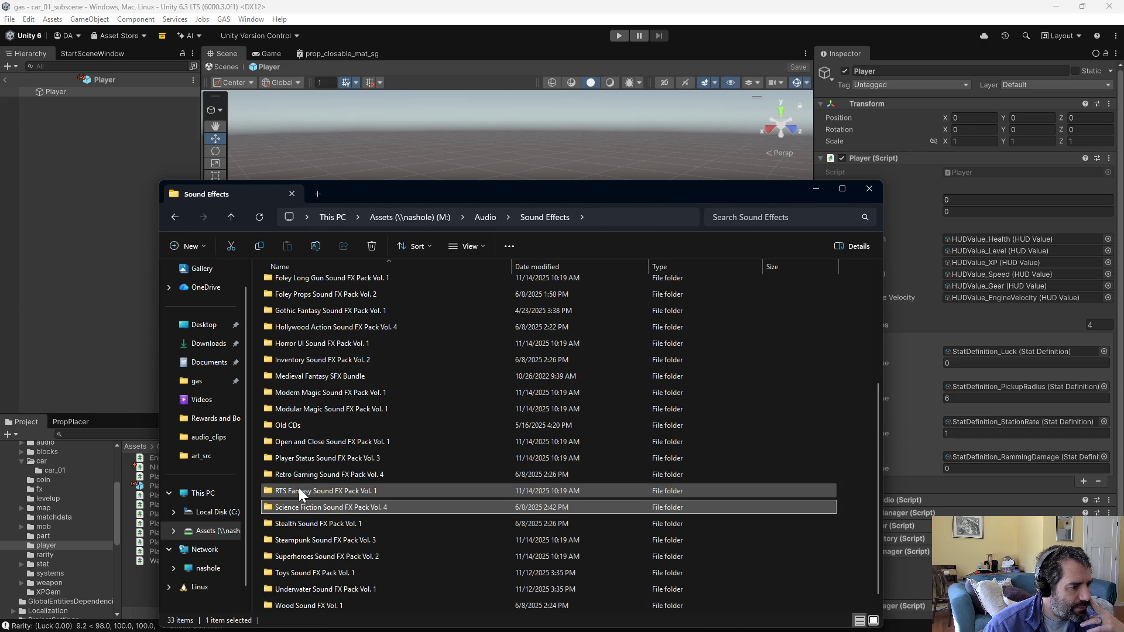
{"action": "double_click", "coordinate": [313, 476]}
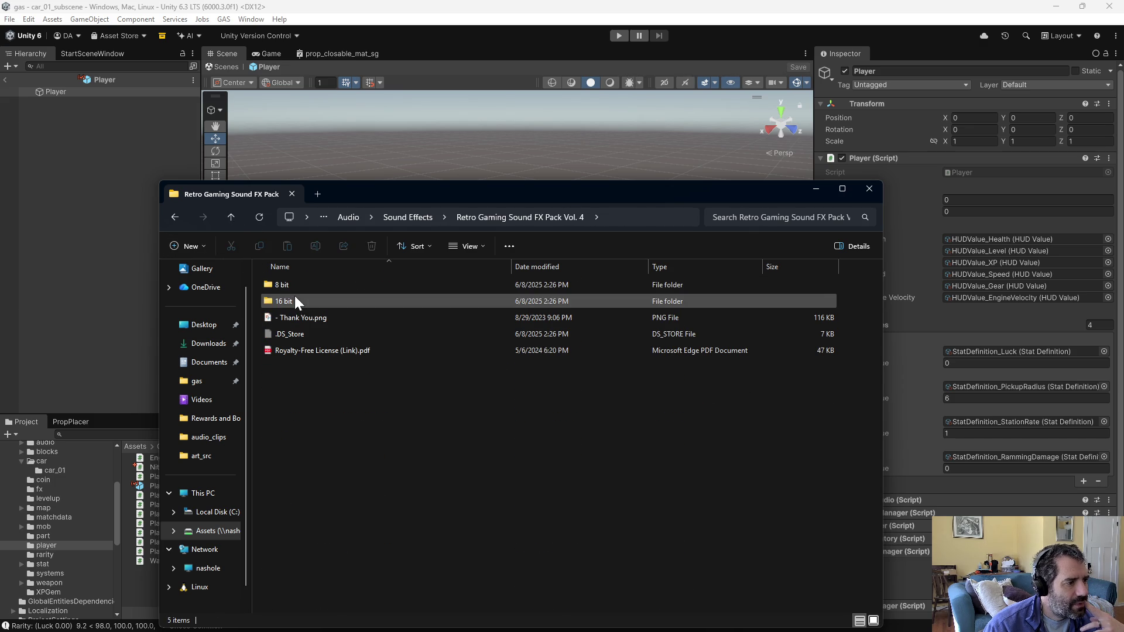
{"action": "double_click", "coordinate": [295, 300]}
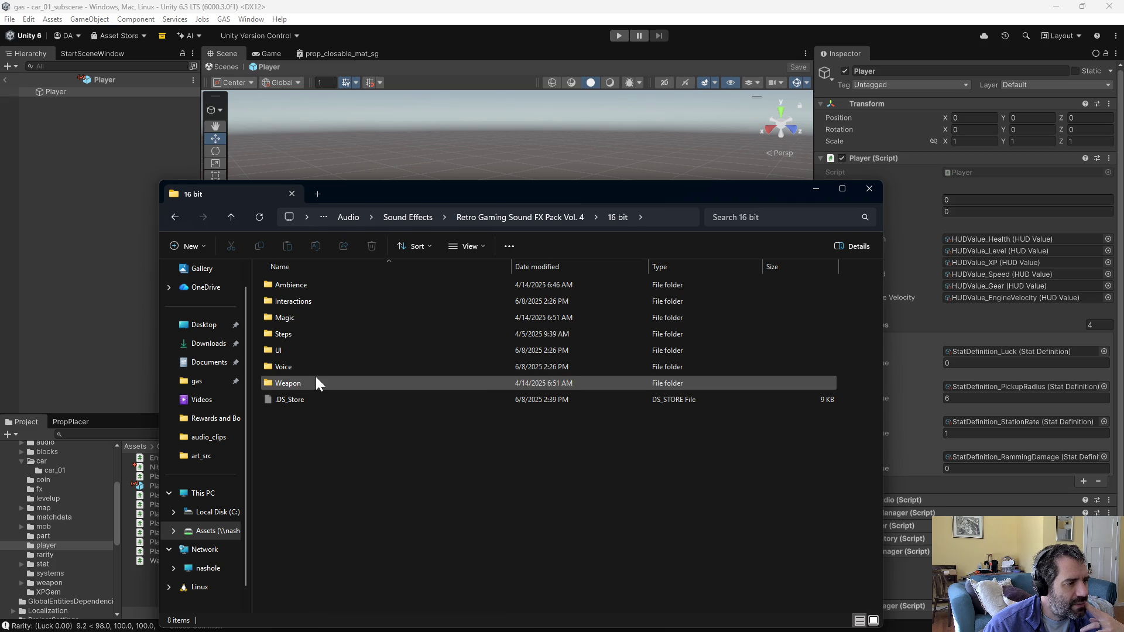
{"action": "double_click", "coordinate": [301, 318]}
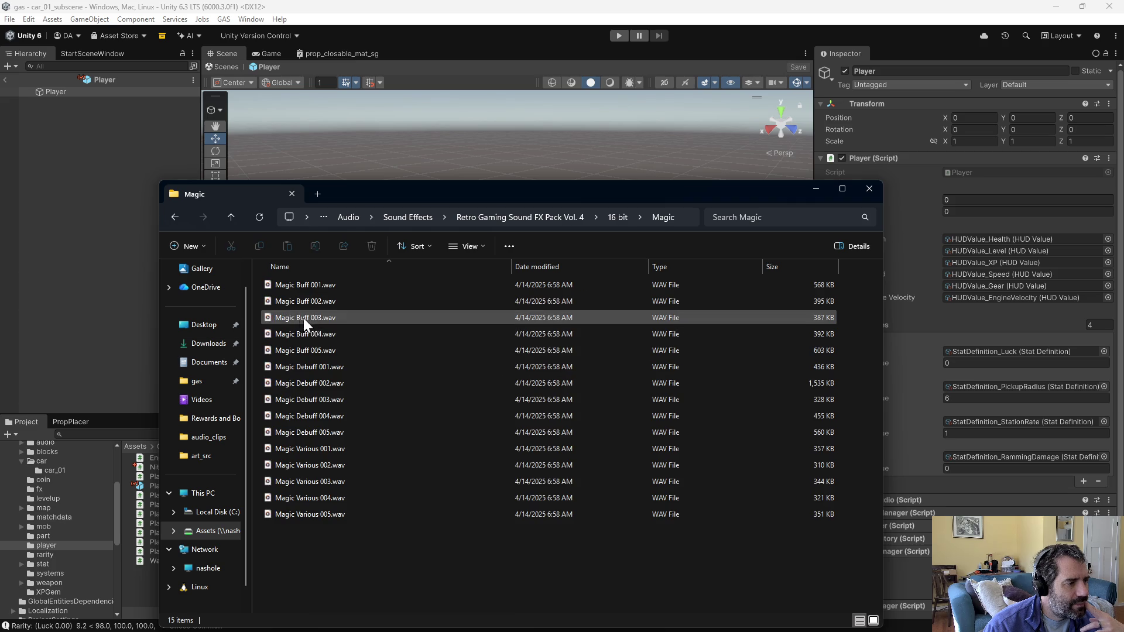
{"action": "double_click", "coordinate": [320, 322]}
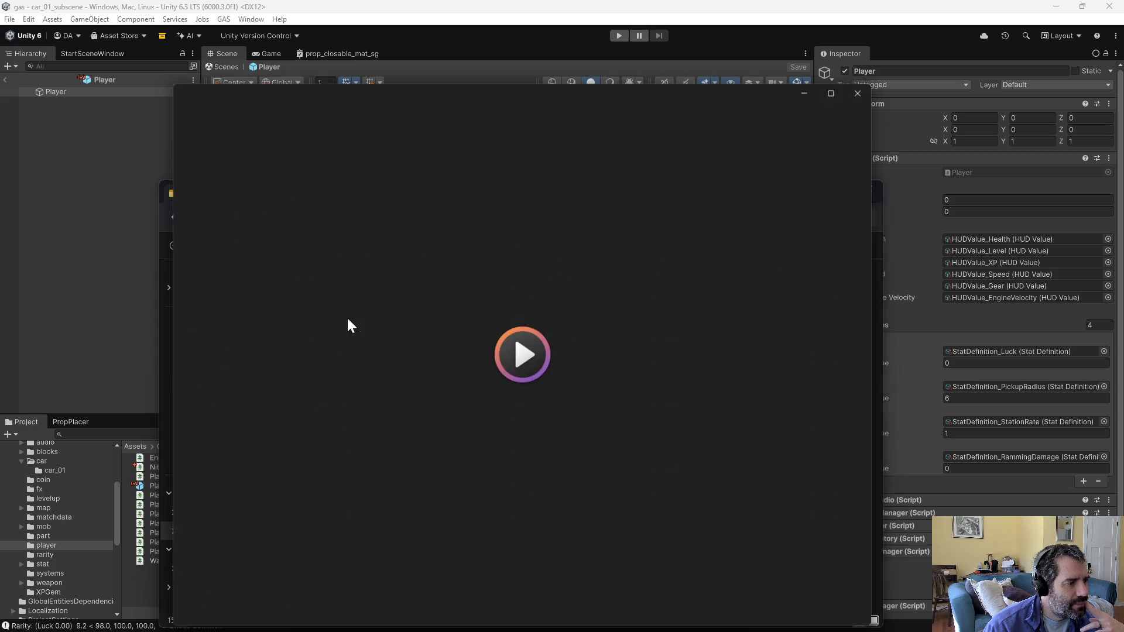
{"action": "left_click", "coordinate": [863, 92]}
{"action": "double_click", "coordinate": [282, 462]}
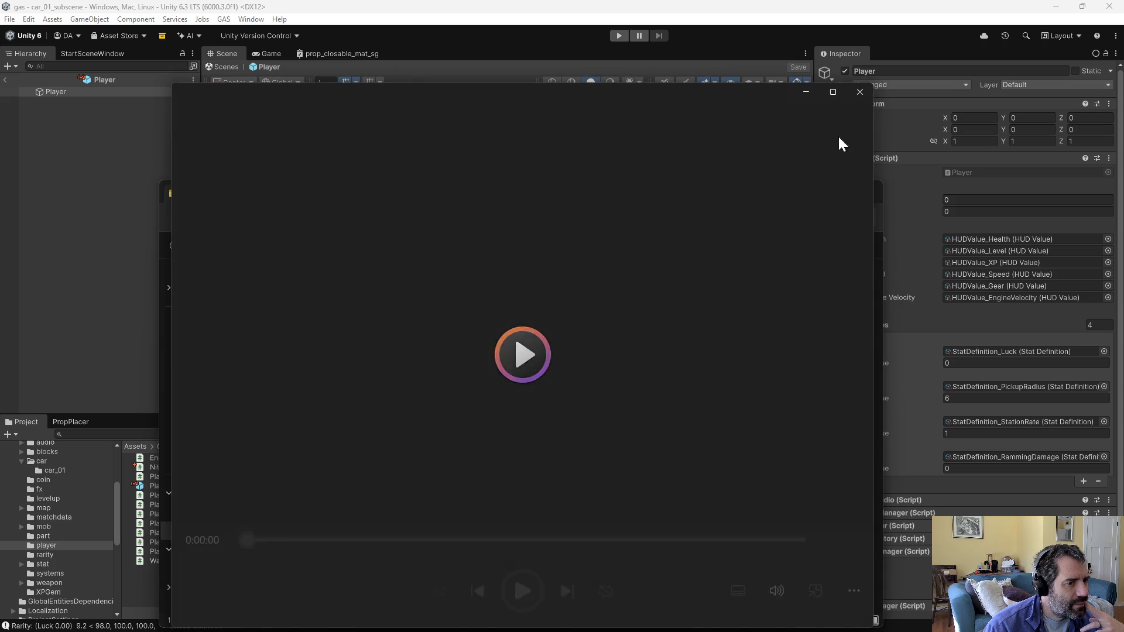
{"action": "left_click", "coordinate": [860, 92]}
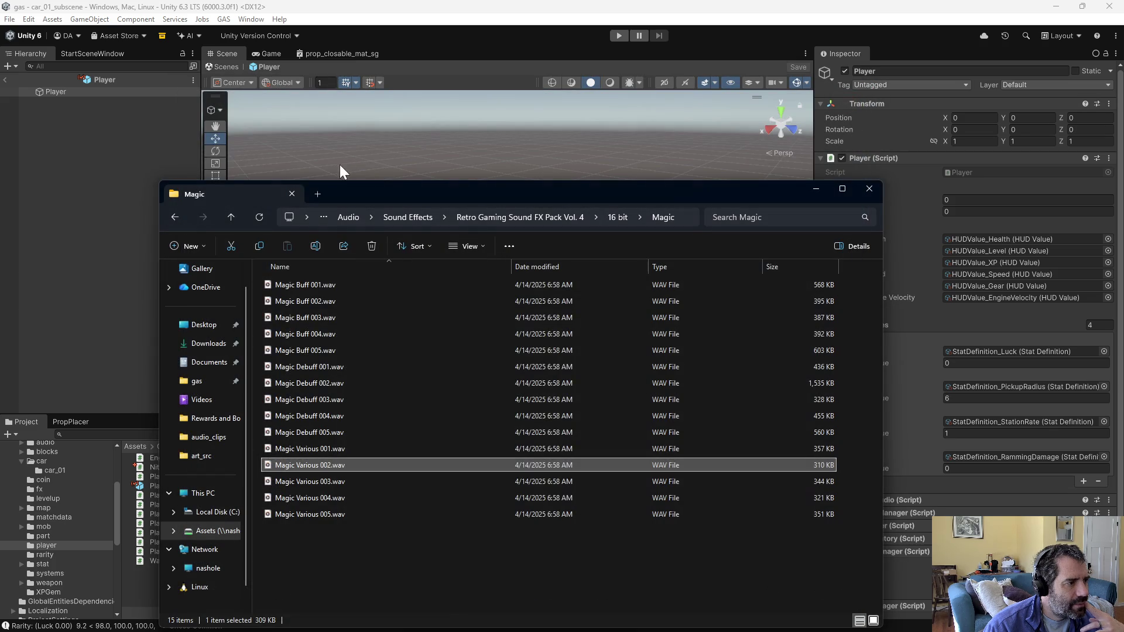
{"action": "left_click", "coordinate": [227, 219]}
{"action": "double_click", "coordinate": [287, 384]}
{"action": "left_click", "coordinate": [304, 369]}
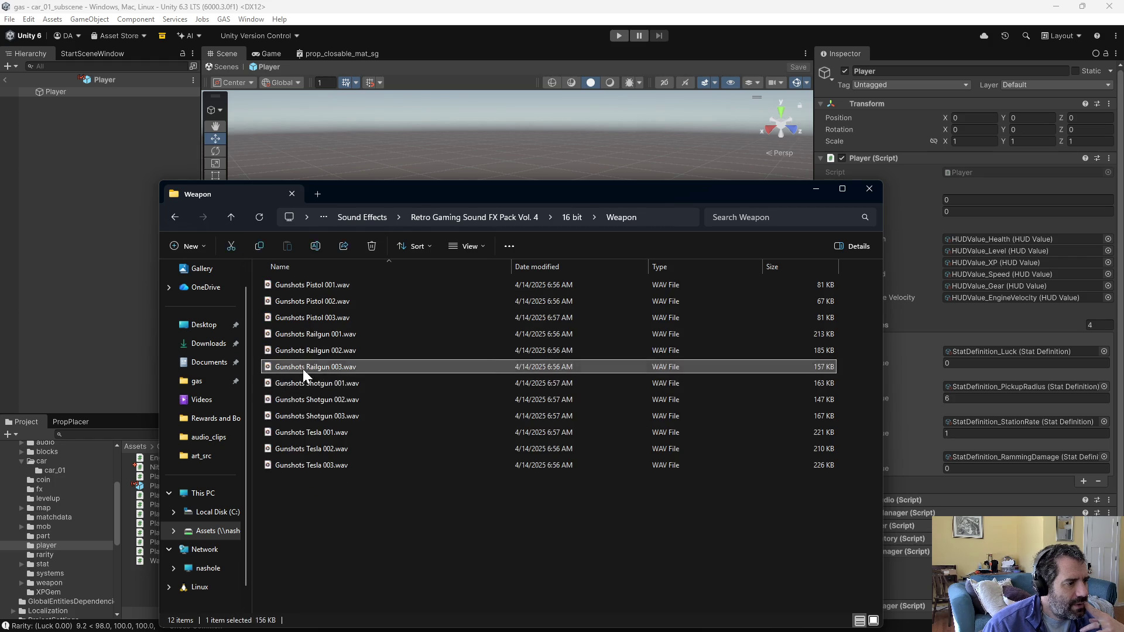
{"action": "double_click", "coordinate": [303, 369]}
{"action": "left_click", "coordinate": [855, 89]}
{"action": "double_click", "coordinate": [324, 433]}
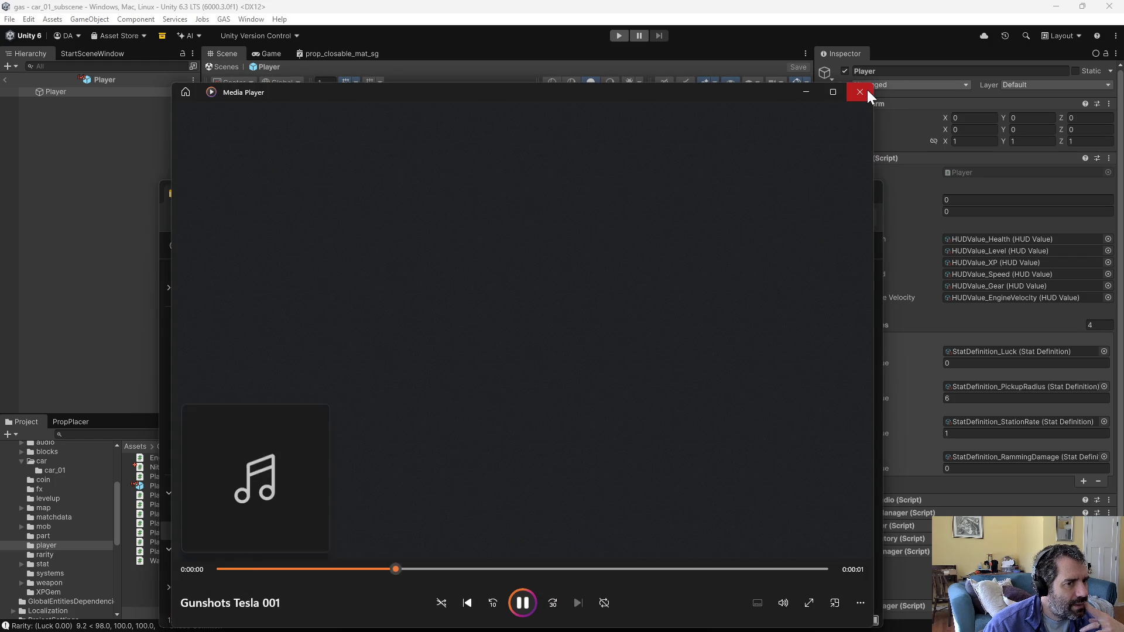
{"action": "left_click", "coordinate": [865, 90]}
{"action": "double_click", "coordinate": [293, 450]}
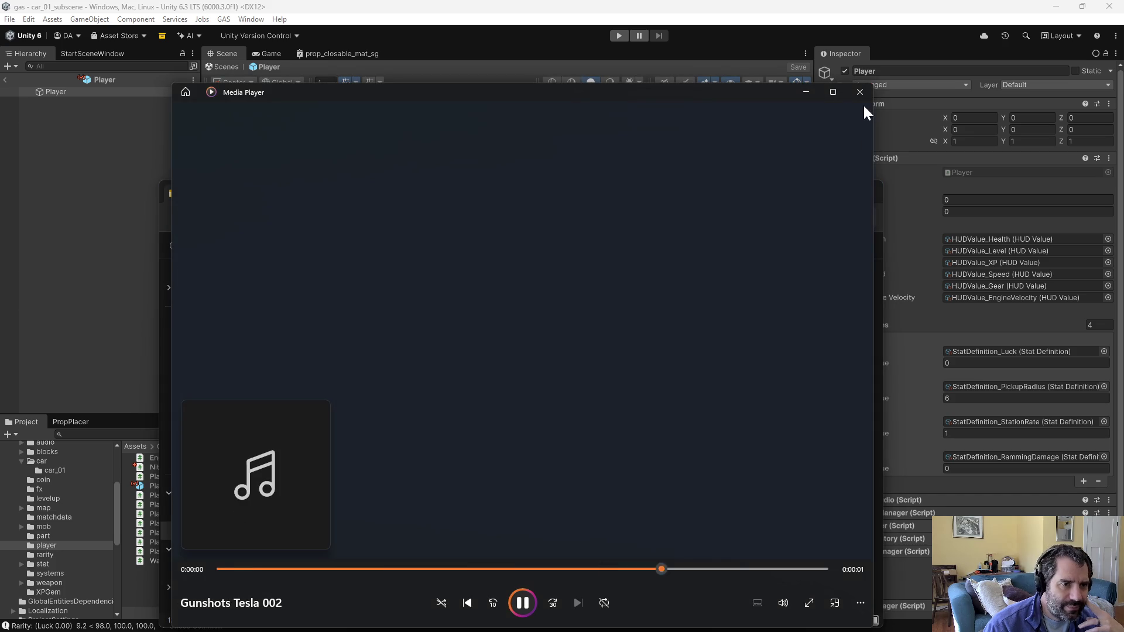
{"action": "left_click", "coordinate": [860, 92]}
{"action": "left_click", "coordinate": [230, 217]}
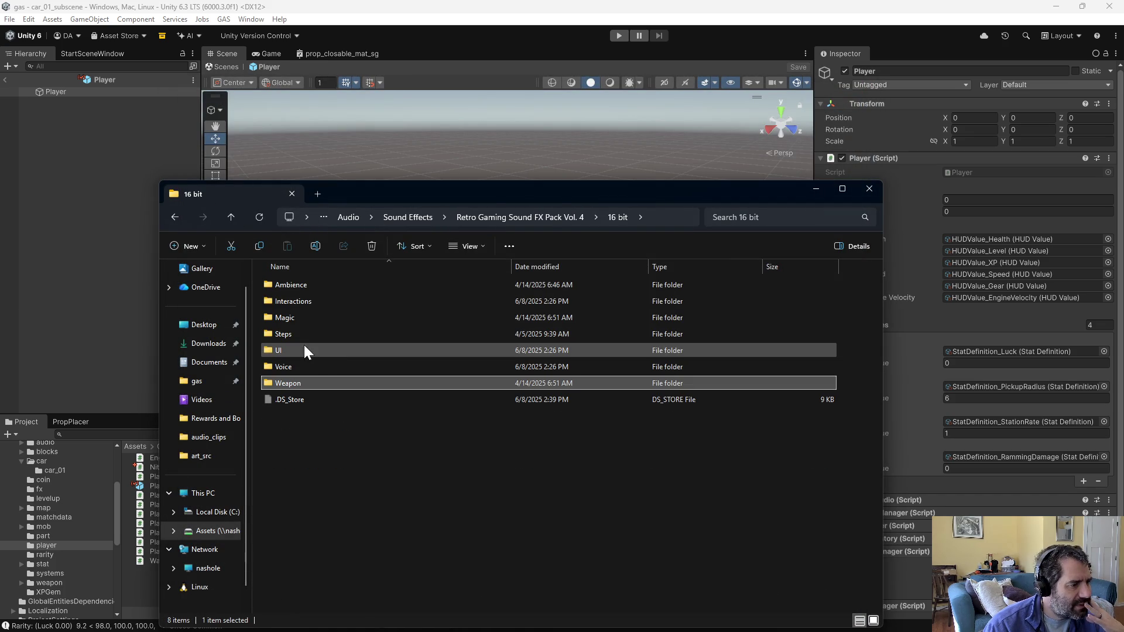
{"action": "left_click", "coordinate": [231, 218]}
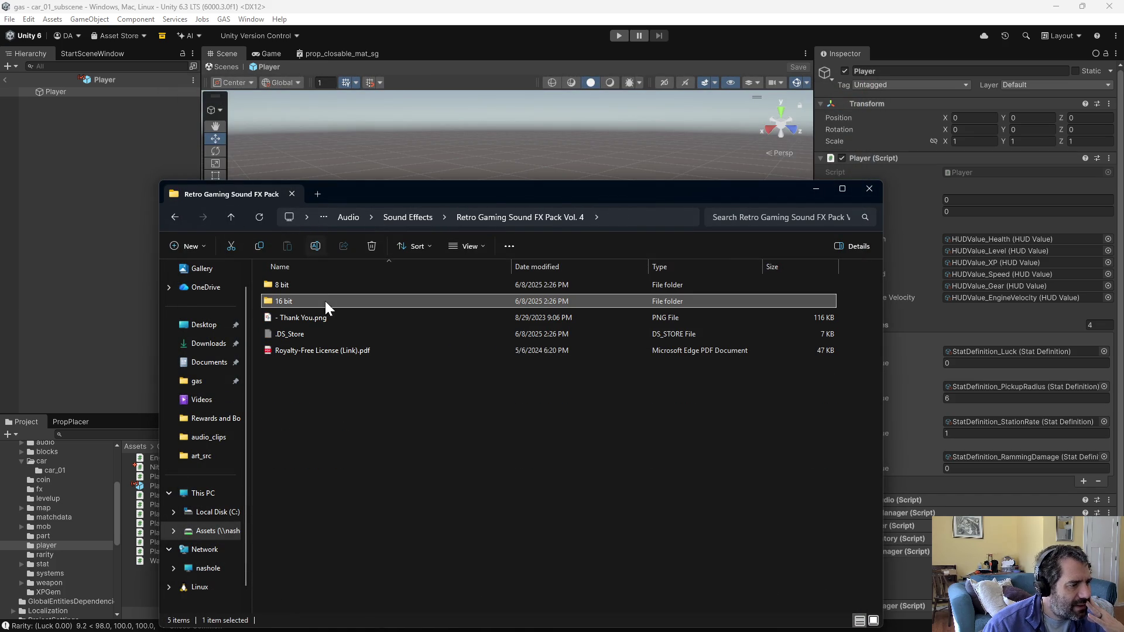
{"action": "left_click", "coordinate": [230, 211]}
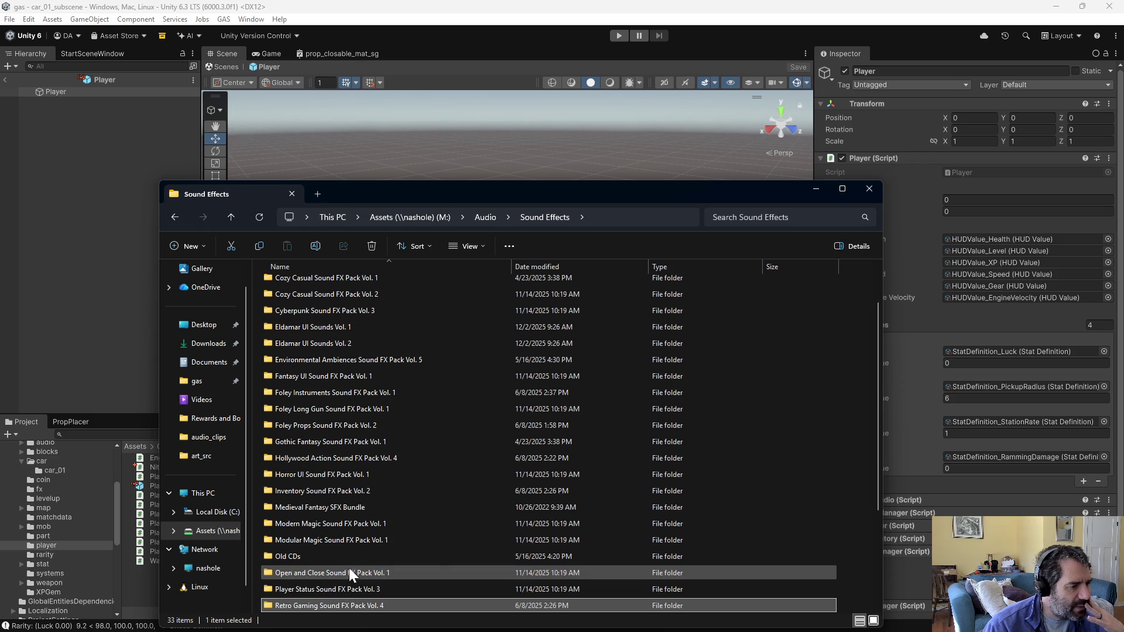
Step: In Modular Magic Sound FX Pack Vol. 1 > Fire, play Fire Impact E and Fire Impact Short E
{"action": "left_click", "coordinate": [339, 541]}
{"action": "double_click", "coordinate": [339, 542]}
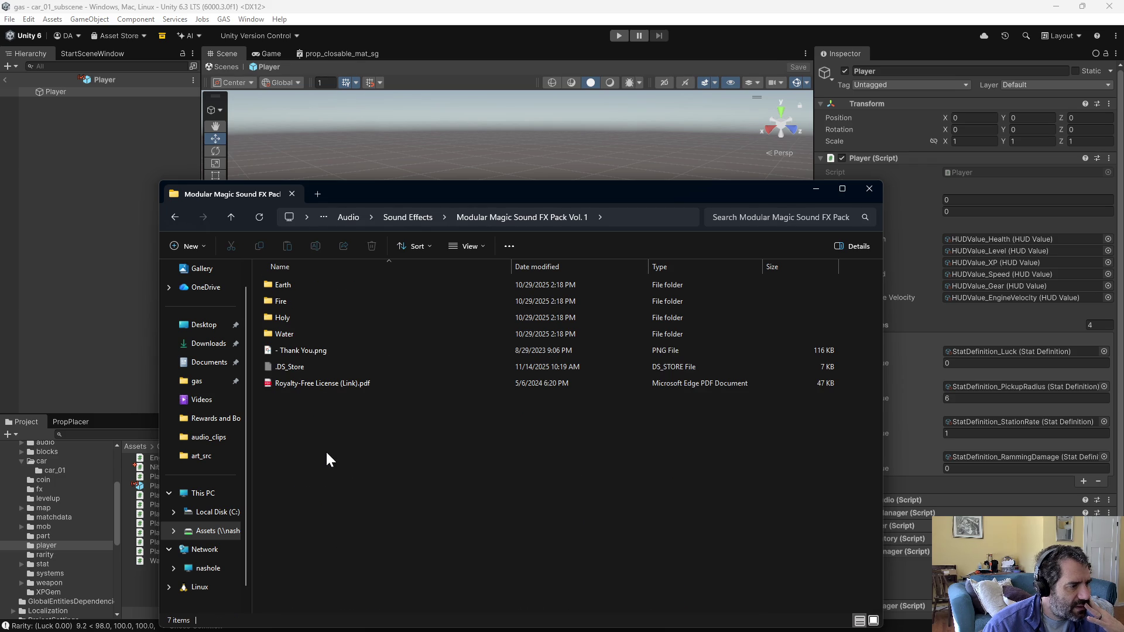
{"action": "double_click", "coordinate": [293, 300]}
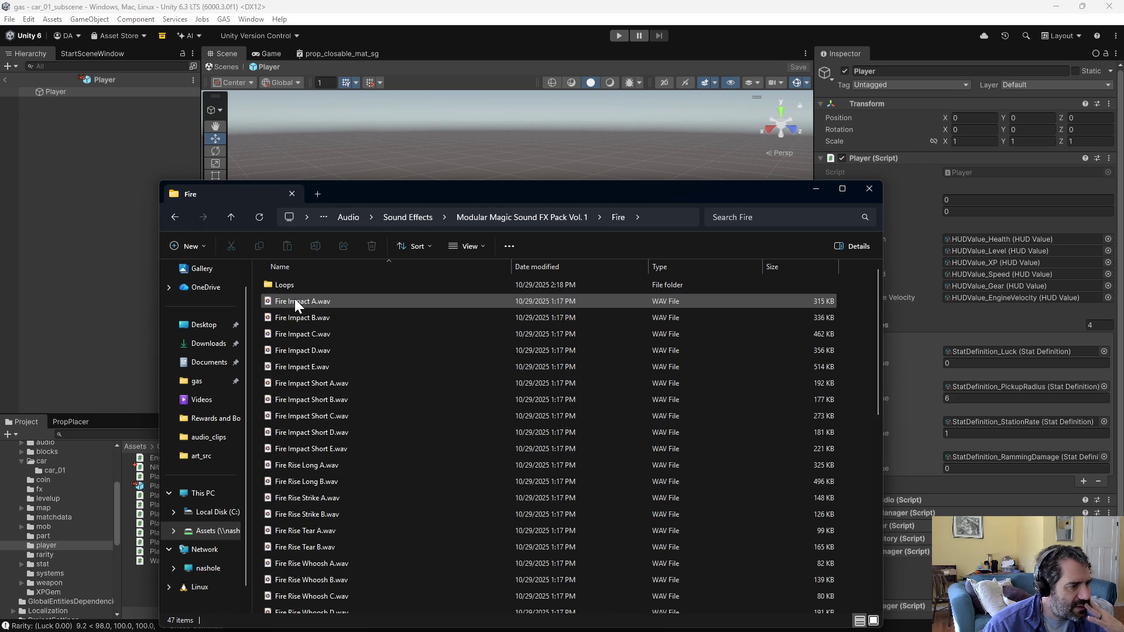
{"action": "left_click", "coordinate": [286, 346]}
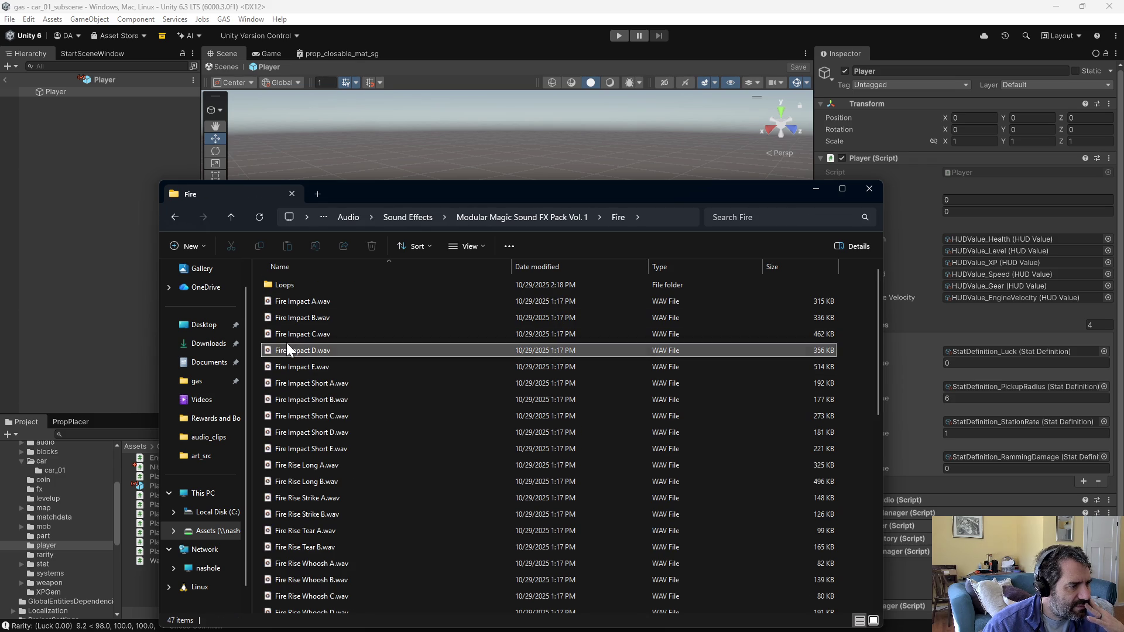
{"action": "double_click", "coordinate": [290, 366]}
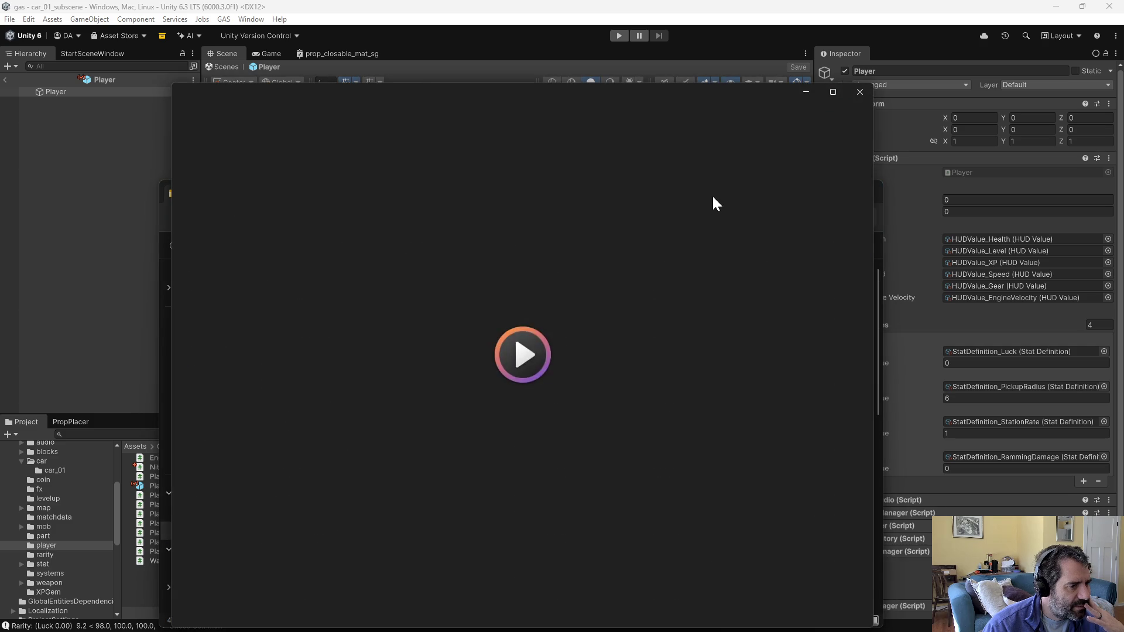
{"action": "left_click", "coordinate": [858, 94]}
{"action": "double_click", "coordinate": [345, 447]}
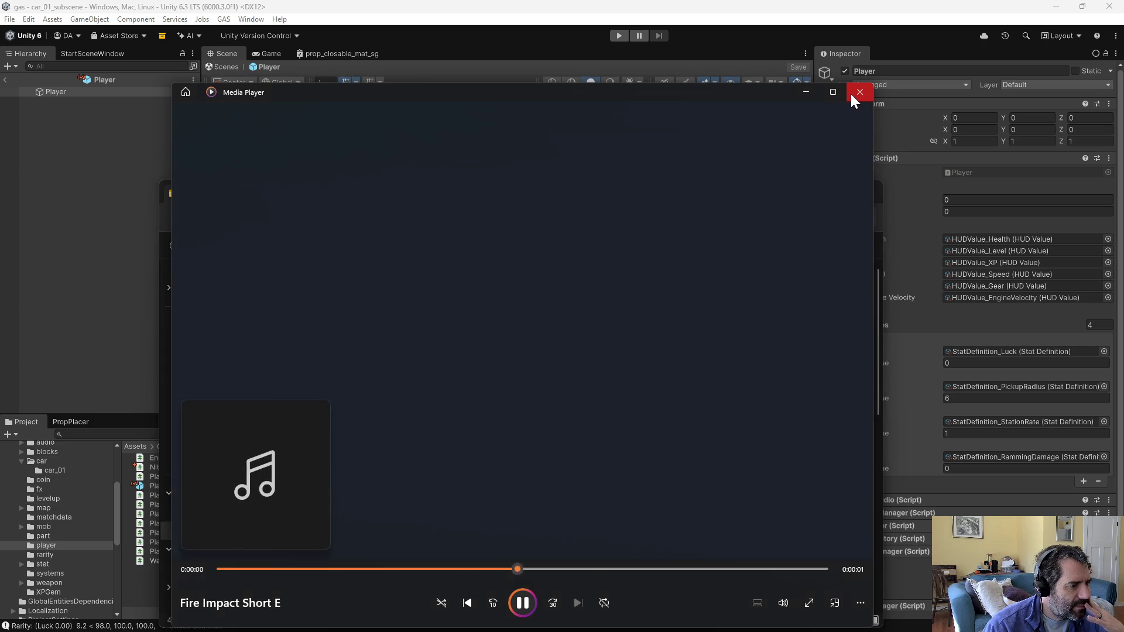
{"action": "left_click", "coordinate": [855, 94]}
Step: Preview Fire Rise Long B, Fire Rise Tear A, Fire Rise Whoosh A and Fire Rise Whoosh C
{"action": "double_click", "coordinate": [318, 481]}
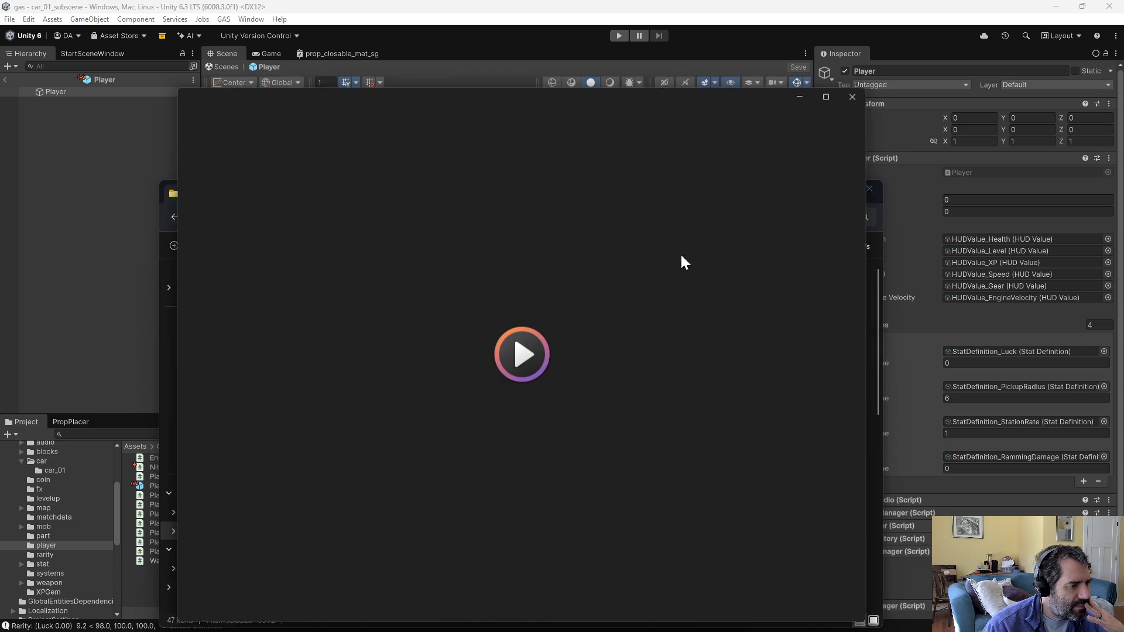
{"action": "left_click", "coordinate": [862, 89]}
{"action": "double_click", "coordinate": [313, 529]}
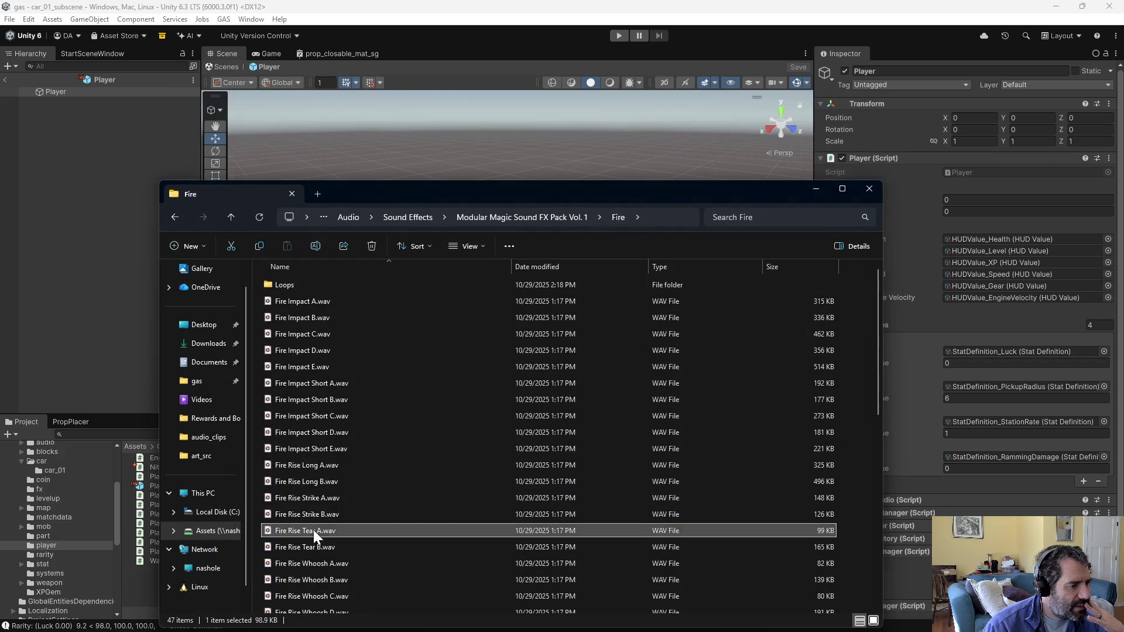
{"action": "left_click", "coordinate": [855, 94]}
{"action": "scroll", "coordinate": [409, 497], "scroll_direction": "down", "scroll_amount": 4}
{"action": "double_click", "coordinate": [333, 378]}
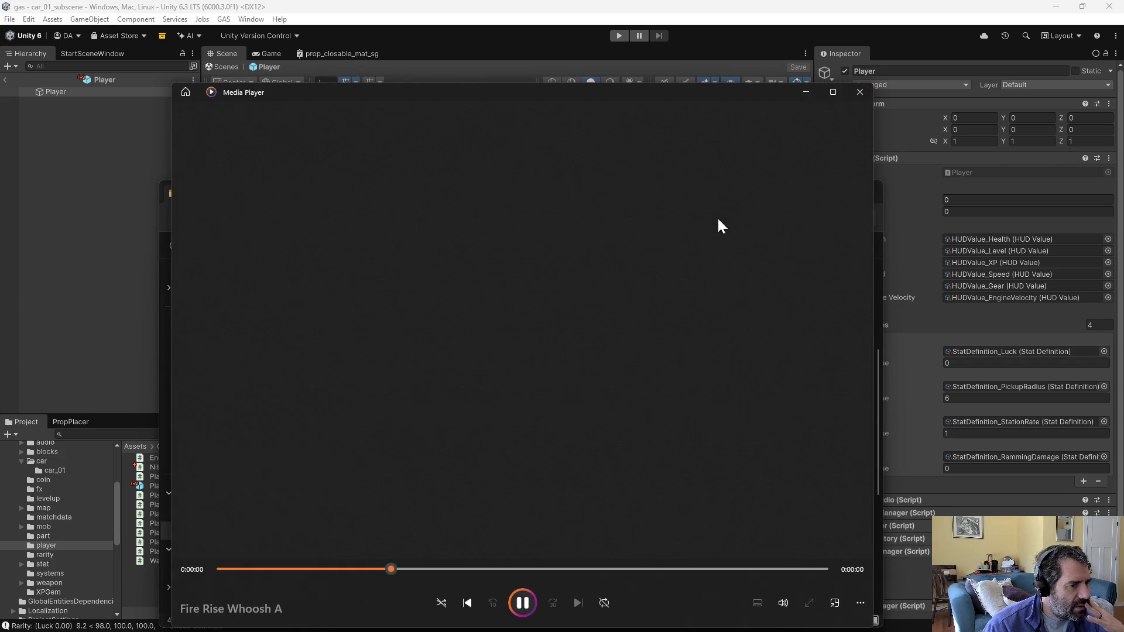
{"action": "left_click", "coordinate": [856, 93]}
{"action": "double_click", "coordinate": [308, 413]}
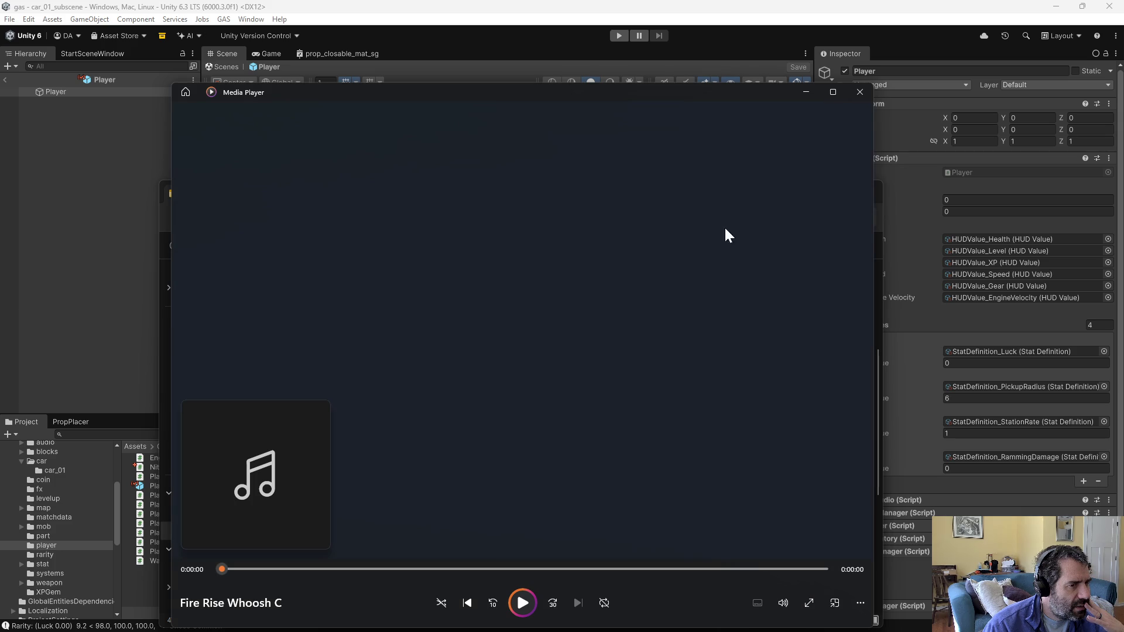
{"action": "left_click", "coordinate": [860, 91]}
Step: Preview the Fire Tail clips: B, Crackling, Long C and Whip C
{"action": "double_click", "coordinate": [322, 443]}
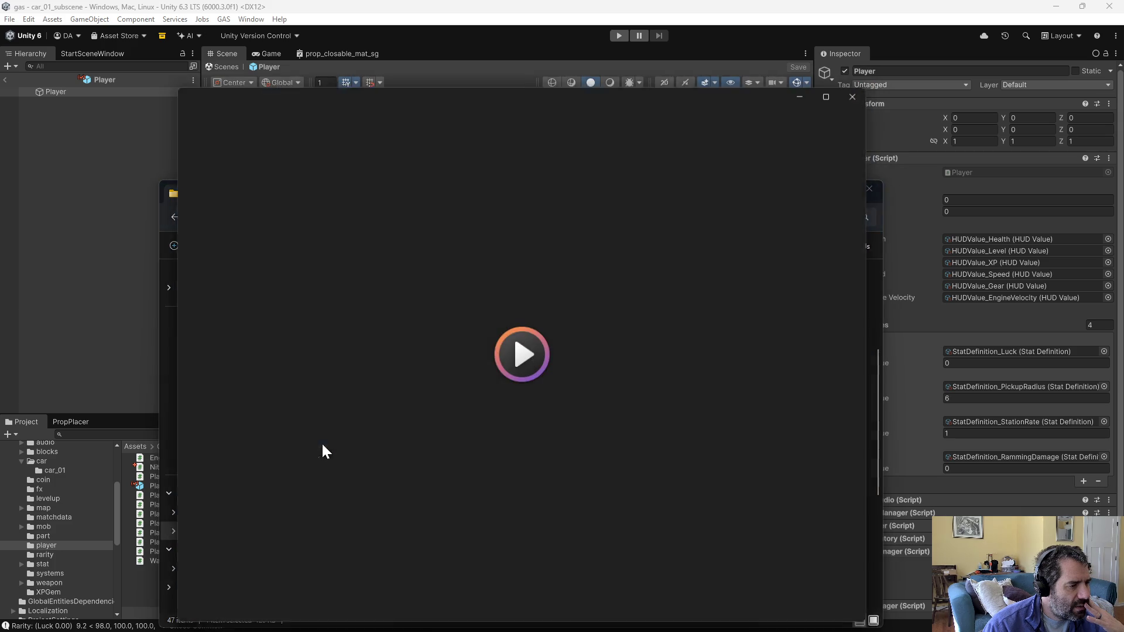
{"action": "left_click", "coordinate": [860, 93]}
{"action": "double_click", "coordinate": [292, 472]}
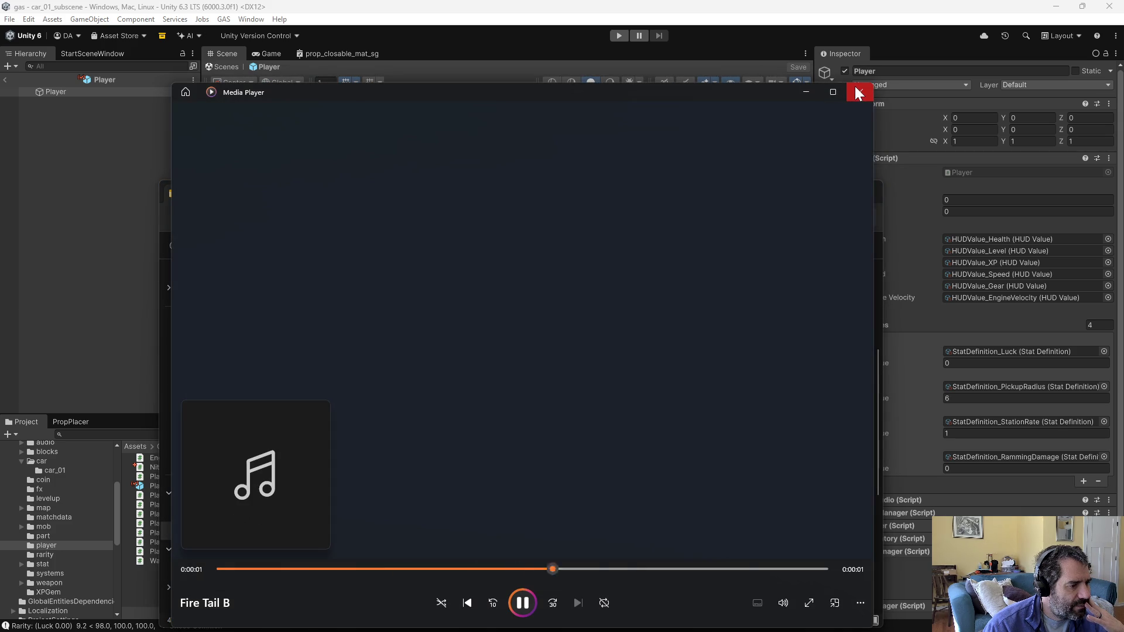
{"action": "left_click", "coordinate": [860, 92]}
{"action": "double_click", "coordinate": [359, 507]}
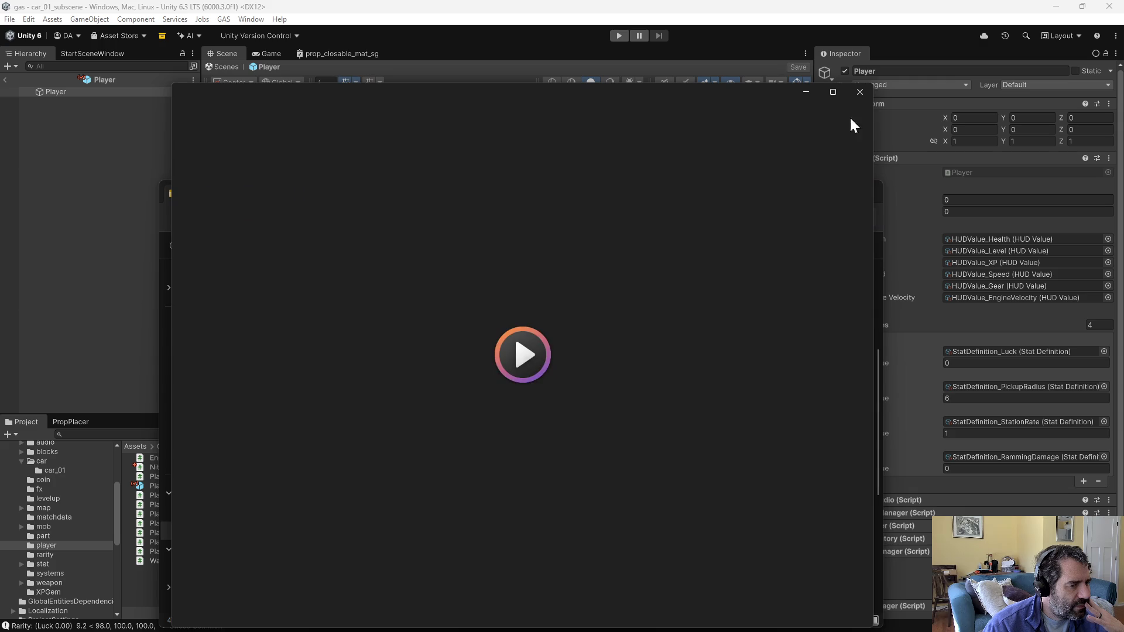
{"action": "left_click", "coordinate": [859, 92]}
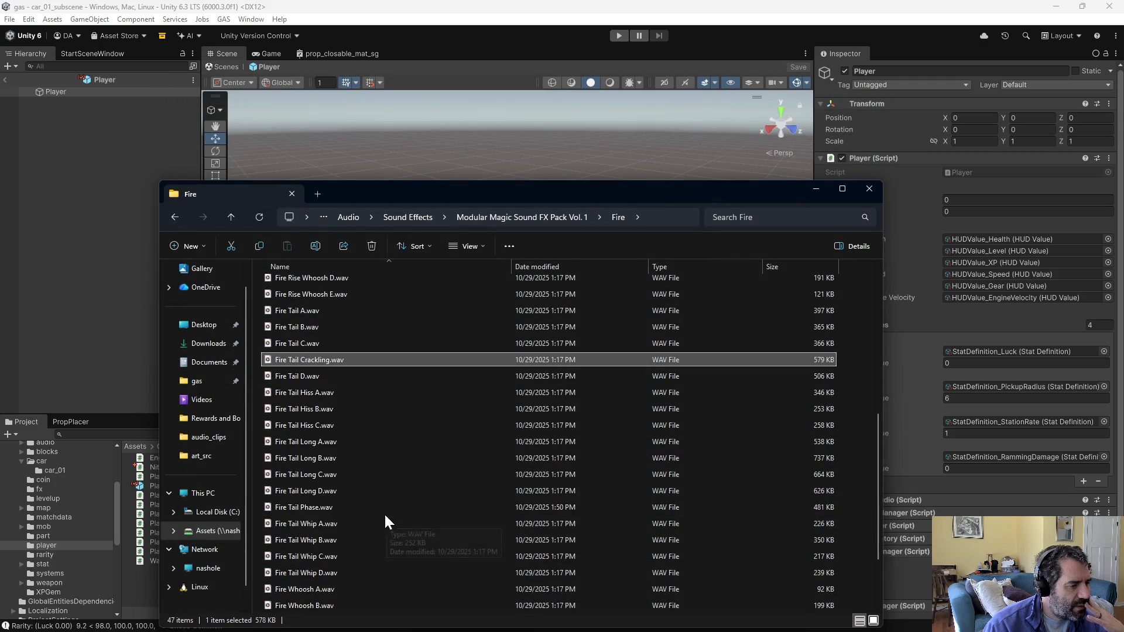
{"action": "double_click", "coordinate": [297, 474]}
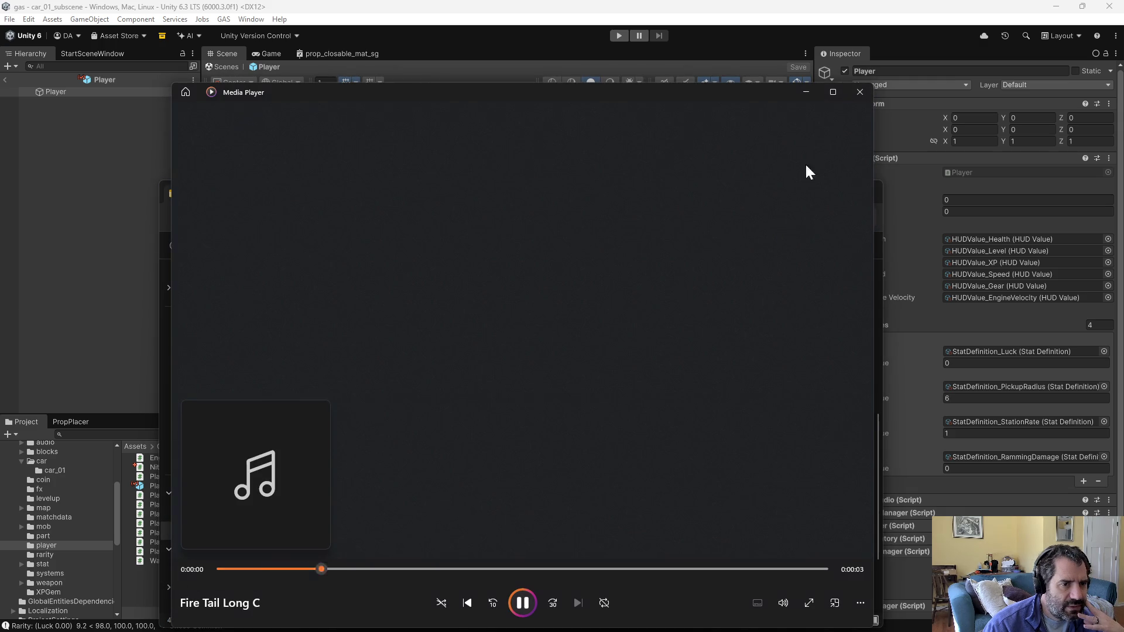
{"action": "left_click", "coordinate": [862, 95]}
{"action": "double_click", "coordinate": [304, 549]}
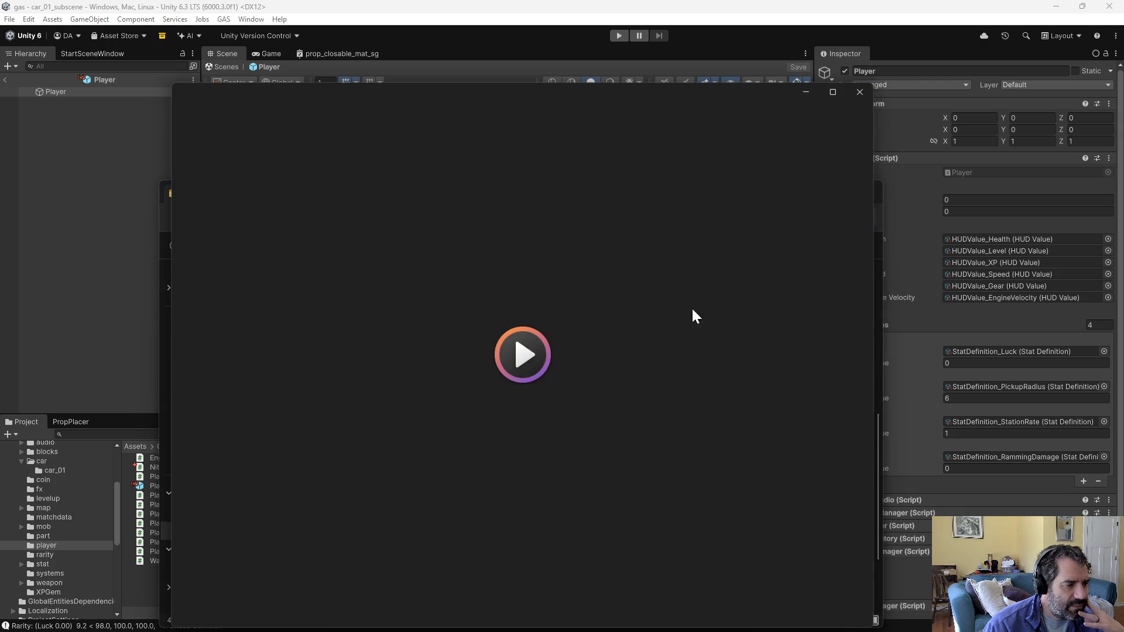
{"action": "left_click", "coordinate": [860, 92]}
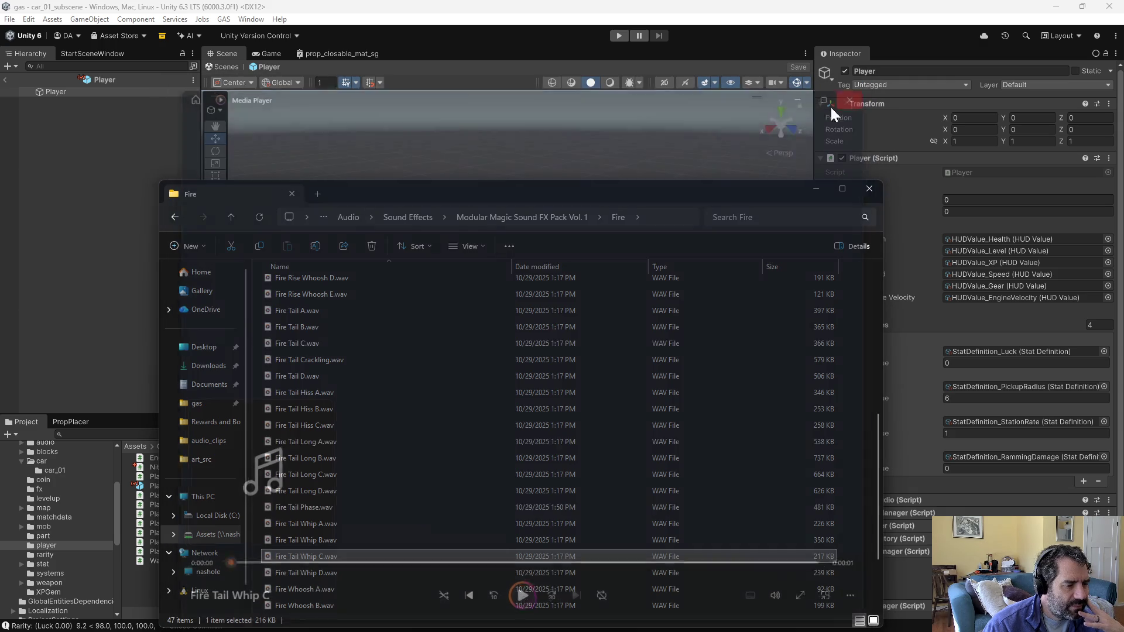
Step: Play Fire Whoosh A, E and C, then return to the pack folder
{"action": "double_click", "coordinate": [298, 589]}
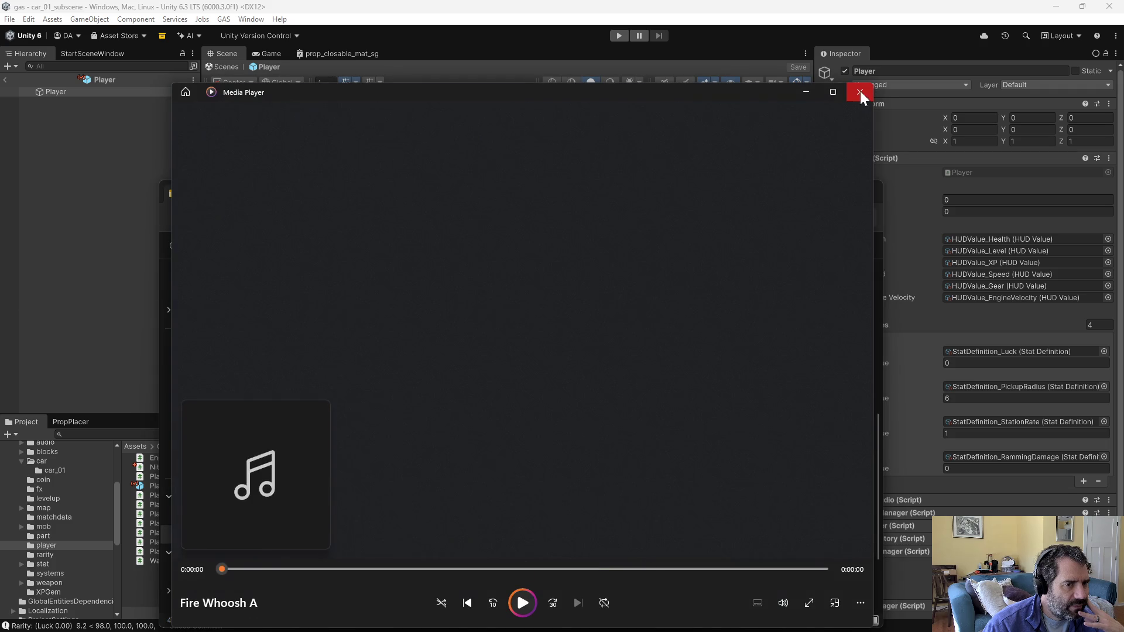
{"action": "left_click", "coordinate": [860, 92]}
{"action": "scroll", "coordinate": [416, 539], "scroll_direction": "down", "scroll_amount": 2}
{"action": "double_click", "coordinate": [311, 553]}
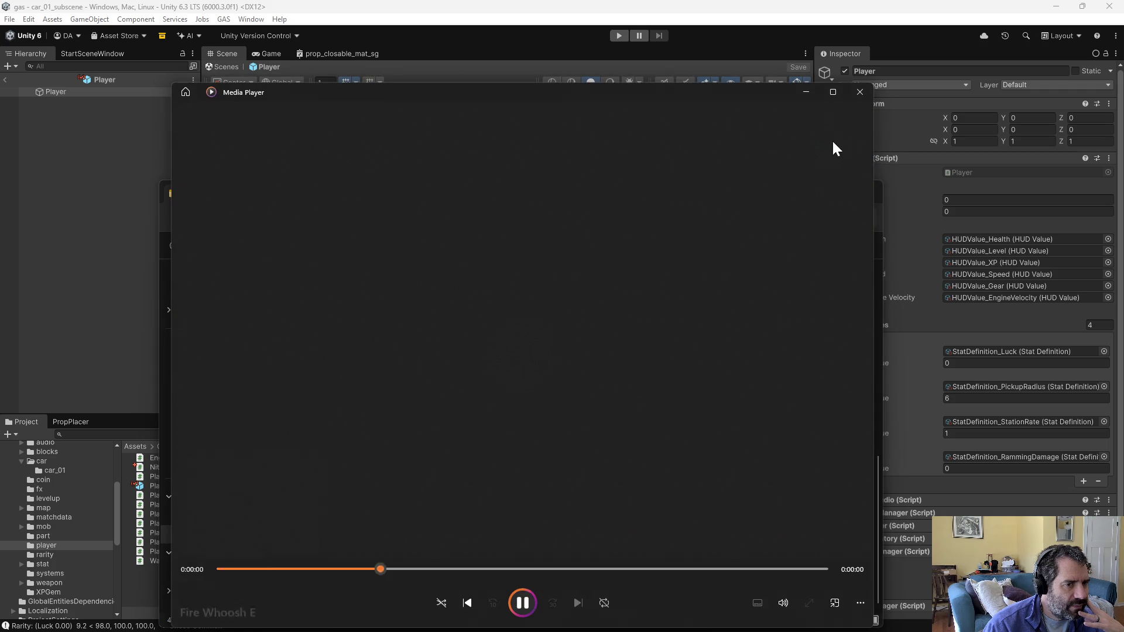
{"action": "left_click", "coordinate": [855, 94]}
{"action": "double_click", "coordinate": [327, 527]}
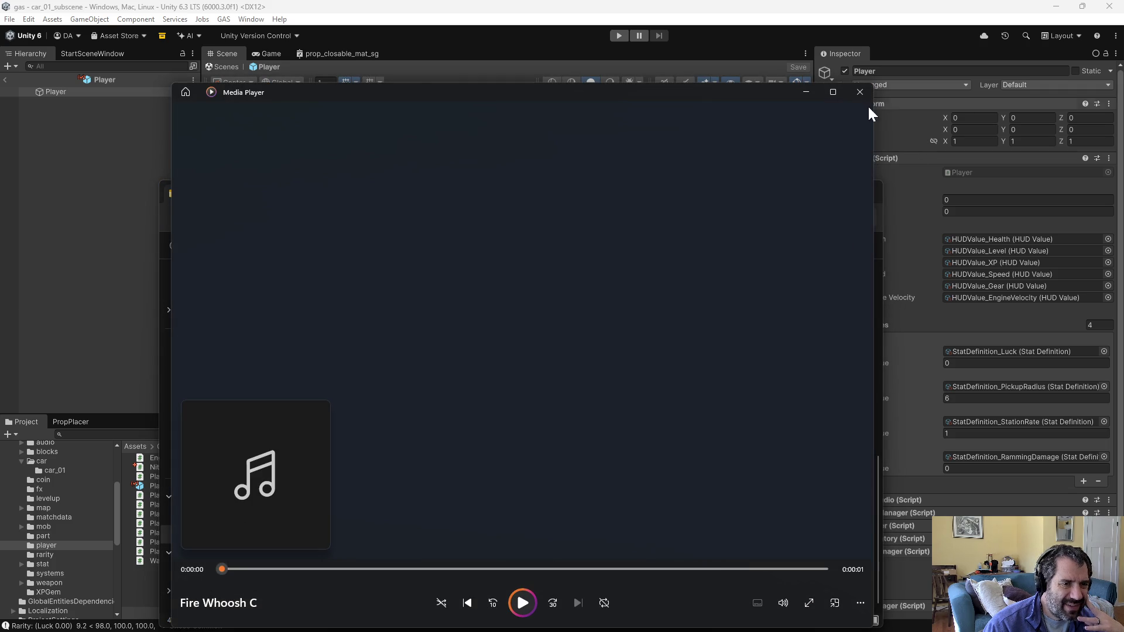
{"action": "left_click", "coordinate": [852, 99]}
{"action": "left_click", "coordinate": [231, 217]}
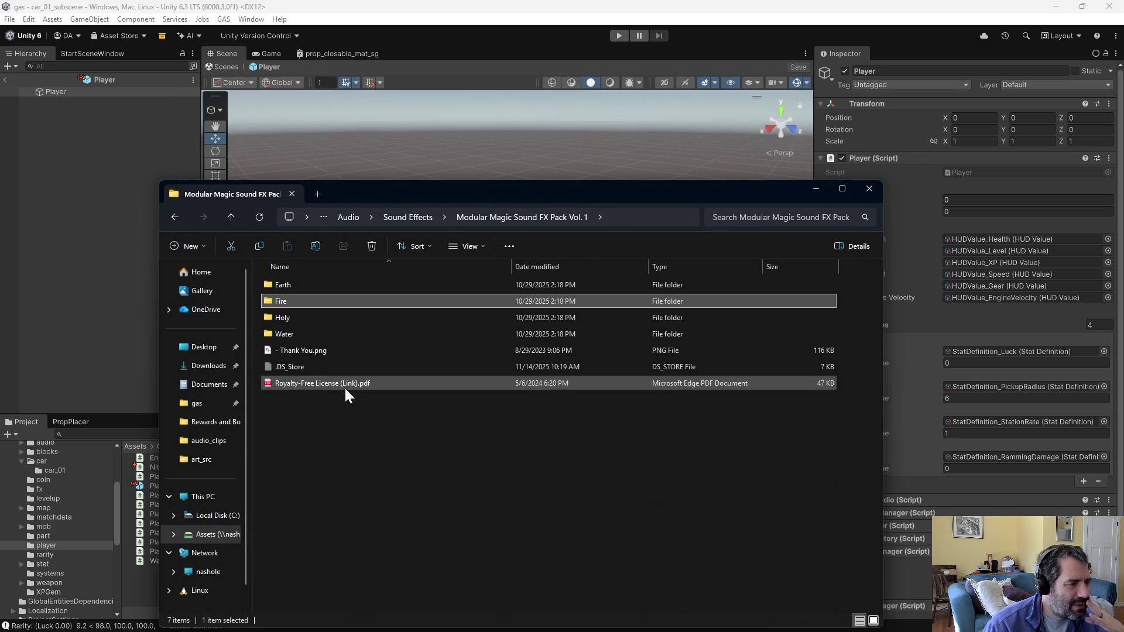
Step: In the Holy folder, play Holy Rise Saddle A, Holy Impact B, Holy Tail Gong D and Holy Tail Short A
{"action": "double_click", "coordinate": [289, 318]}
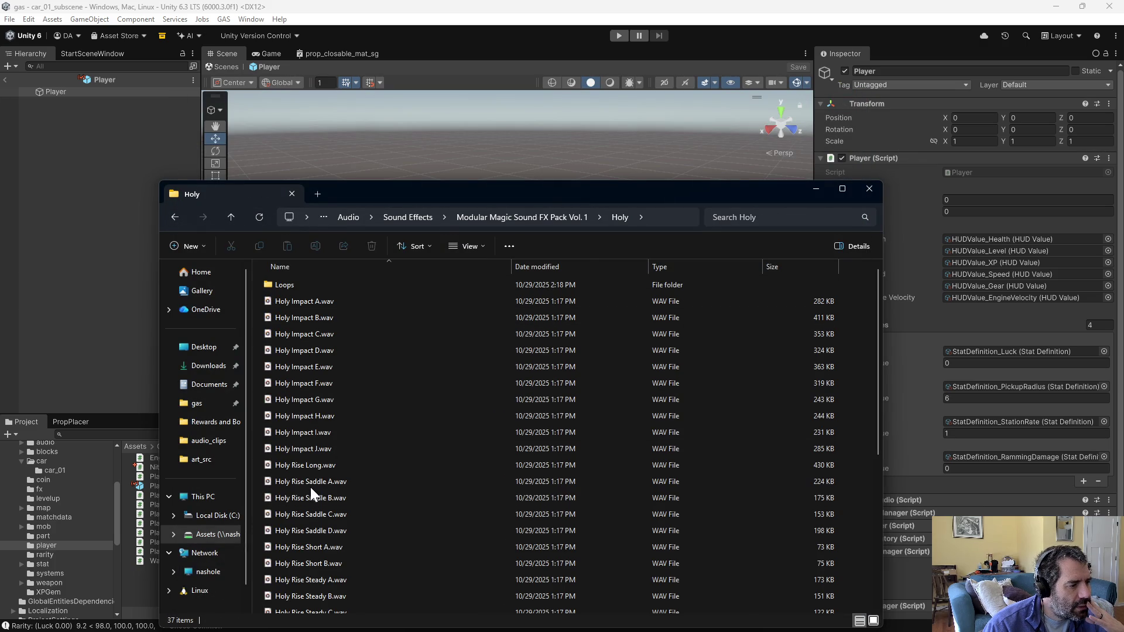
{"action": "double_click", "coordinate": [314, 482]}
{"action": "left_click", "coordinate": [859, 92]}
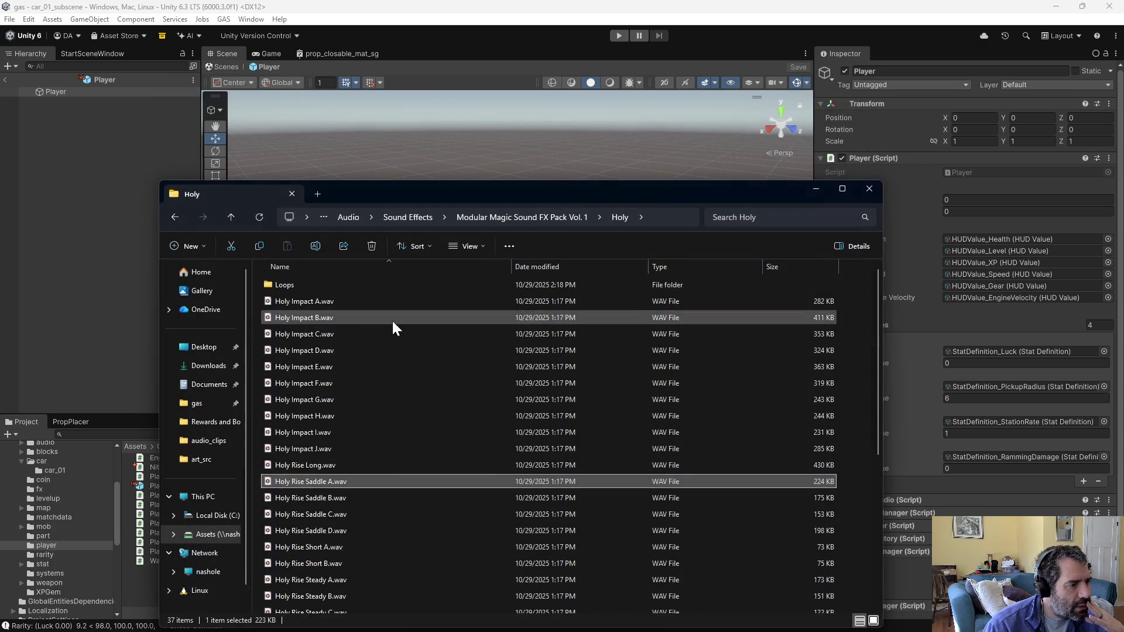
{"action": "double_click", "coordinate": [372, 323]}
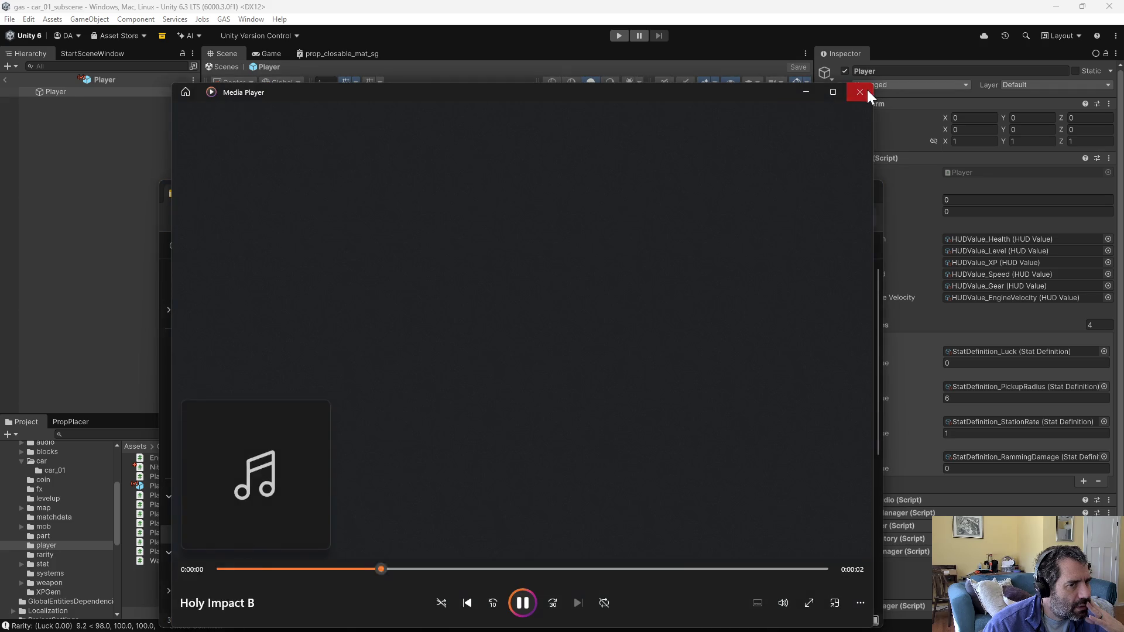
{"action": "left_click", "coordinate": [864, 91]}
{"action": "scroll", "coordinate": [540, 548], "scroll_direction": "down", "scroll_amount": 5}
{"action": "double_click", "coordinate": [349, 524]}
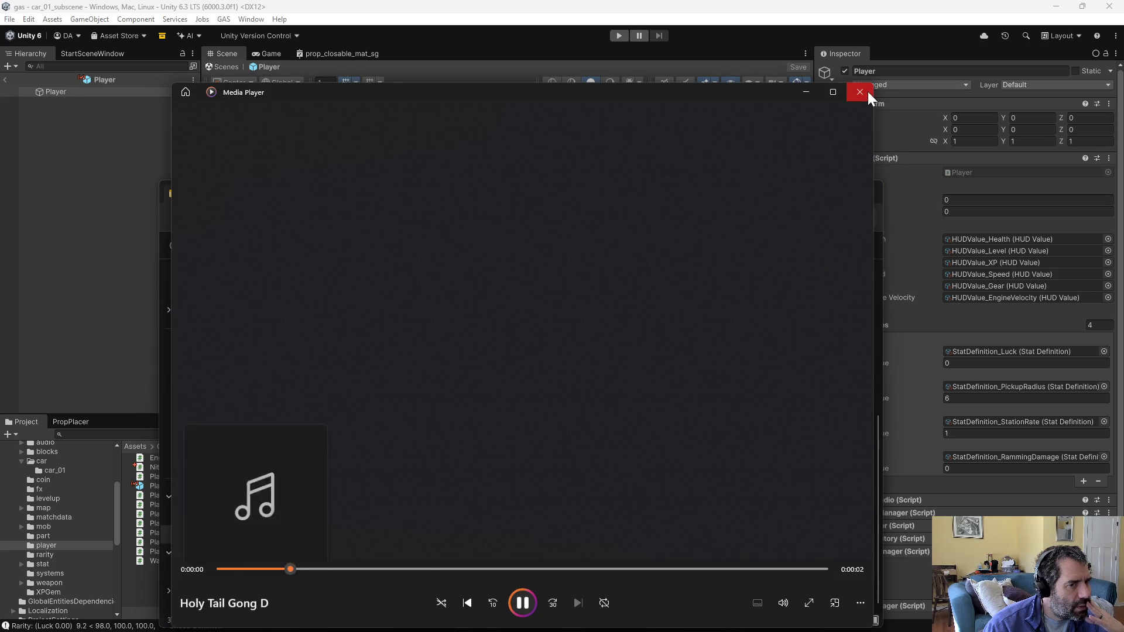
{"action": "left_click", "coordinate": [867, 91]}
{"action": "double_click", "coordinate": [360, 590]}
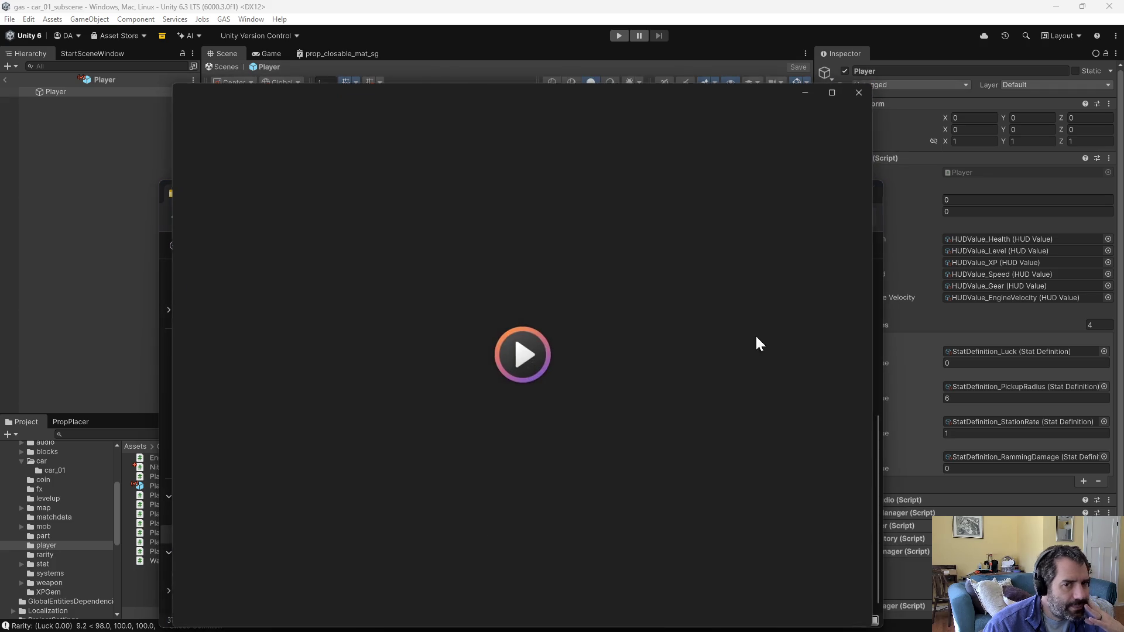
{"action": "left_click", "coordinate": [860, 92]}
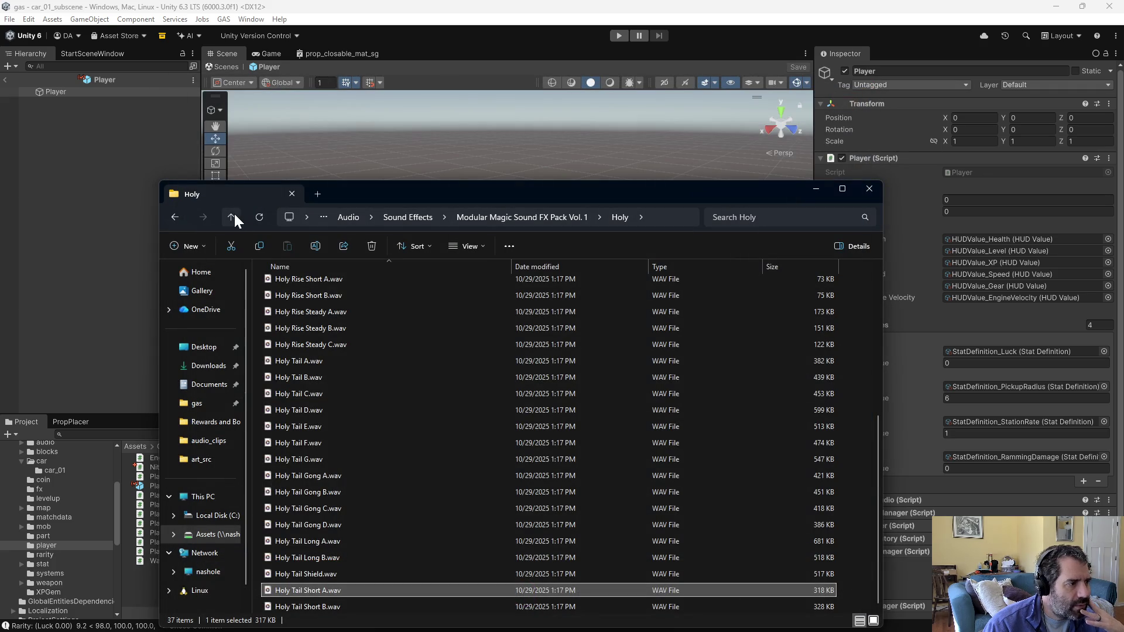
Step: In the Water folder, play Water Rise B, Water Rise Whoosh and Water Tail Blades A
{"action": "left_click", "coordinate": [234, 216]}
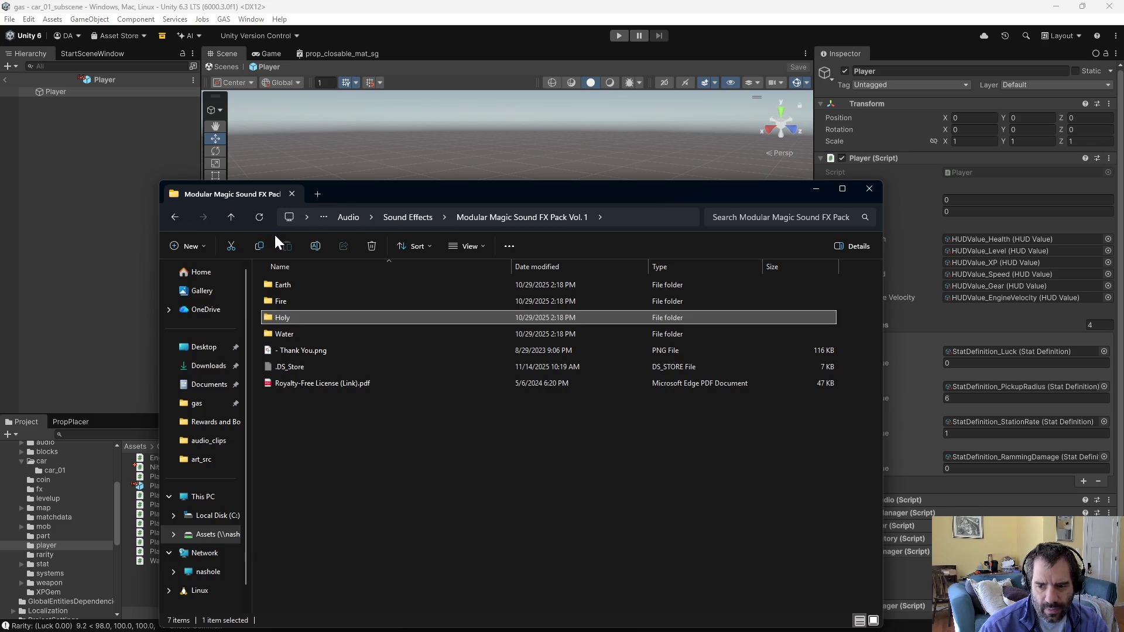
{"action": "double_click", "coordinate": [284, 332]}
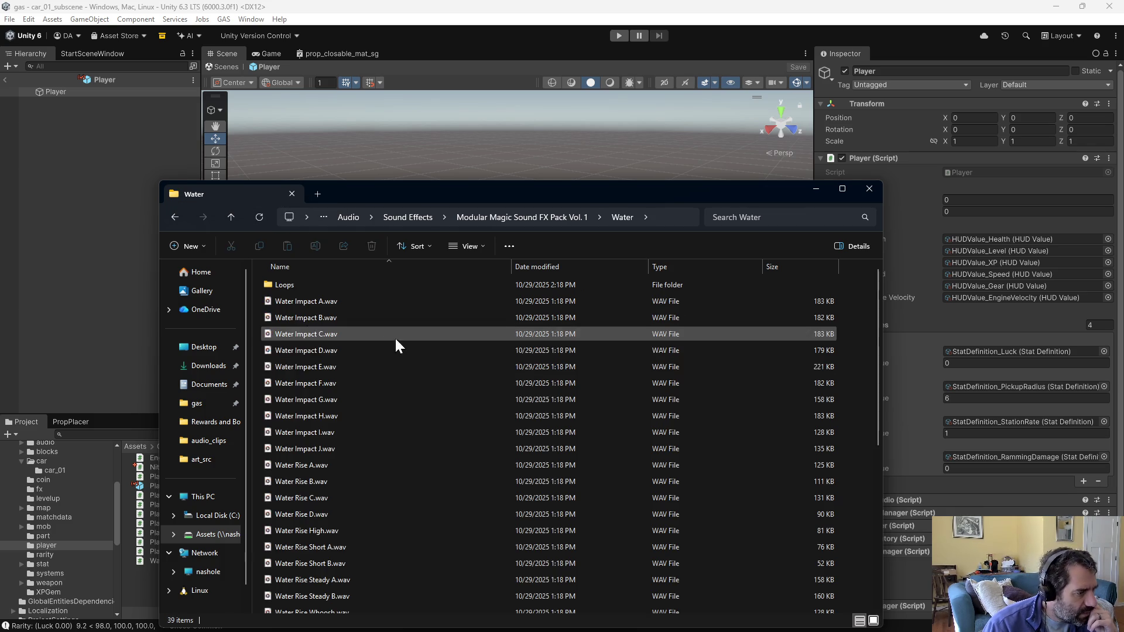
{"action": "double_click", "coordinate": [312, 482]}
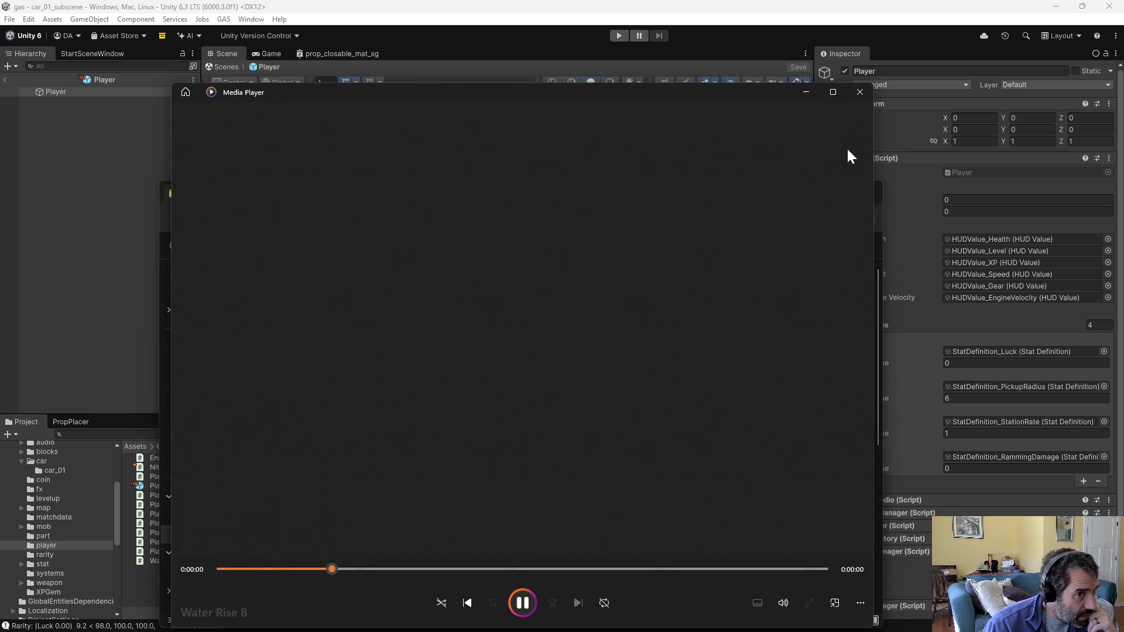
{"action": "left_click", "coordinate": [860, 92]}
{"action": "scroll", "coordinate": [346, 541], "scroll_direction": "down", "scroll_amount": 3}
{"action": "double_click", "coordinate": [306, 476]}
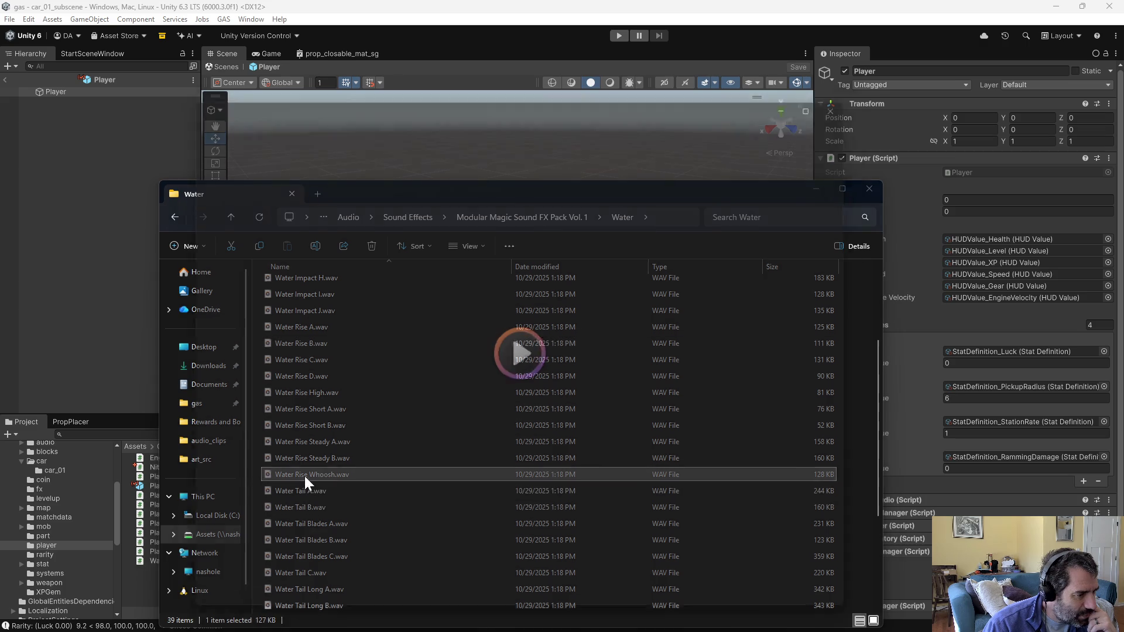
{"action": "left_click", "coordinate": [854, 92]}
{"action": "left_click", "coordinate": [342, 524]}
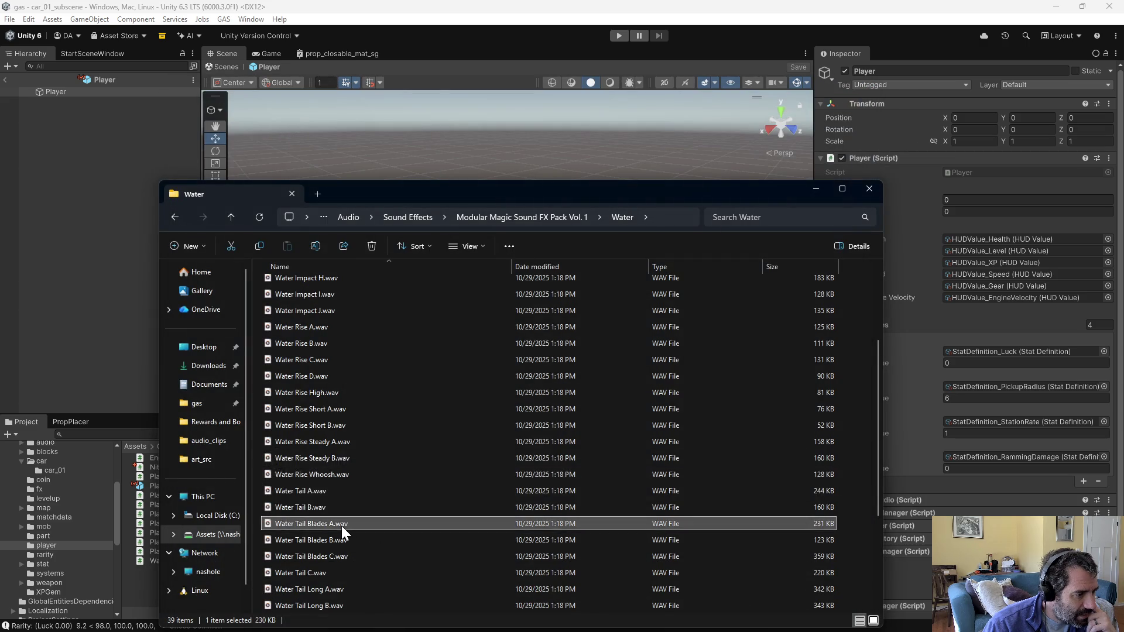
{"action": "double_click", "coordinate": [342, 526]}
{"action": "left_click", "coordinate": [853, 93]}
{"action": "left_click", "coordinate": [231, 216]}
Step: Open Hollywood Action Sound FX Pack Vol. 4 > Mech And Tech and play Roaring Motor 002.wav
{"action": "left_click", "coordinate": [231, 216]}
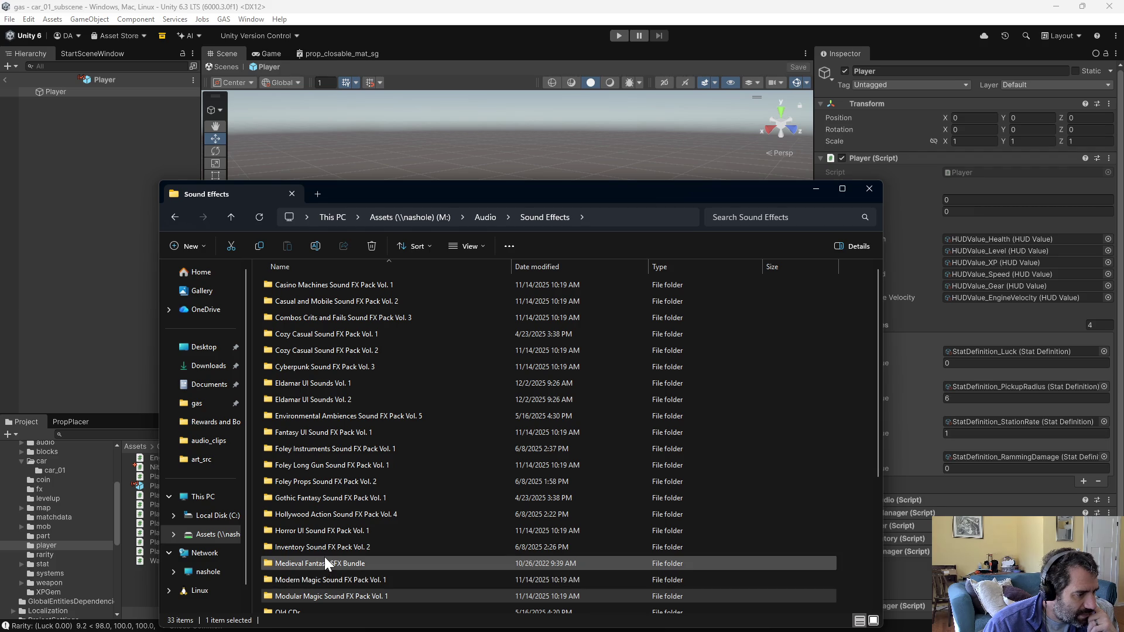
{"action": "double_click", "coordinate": [314, 515]}
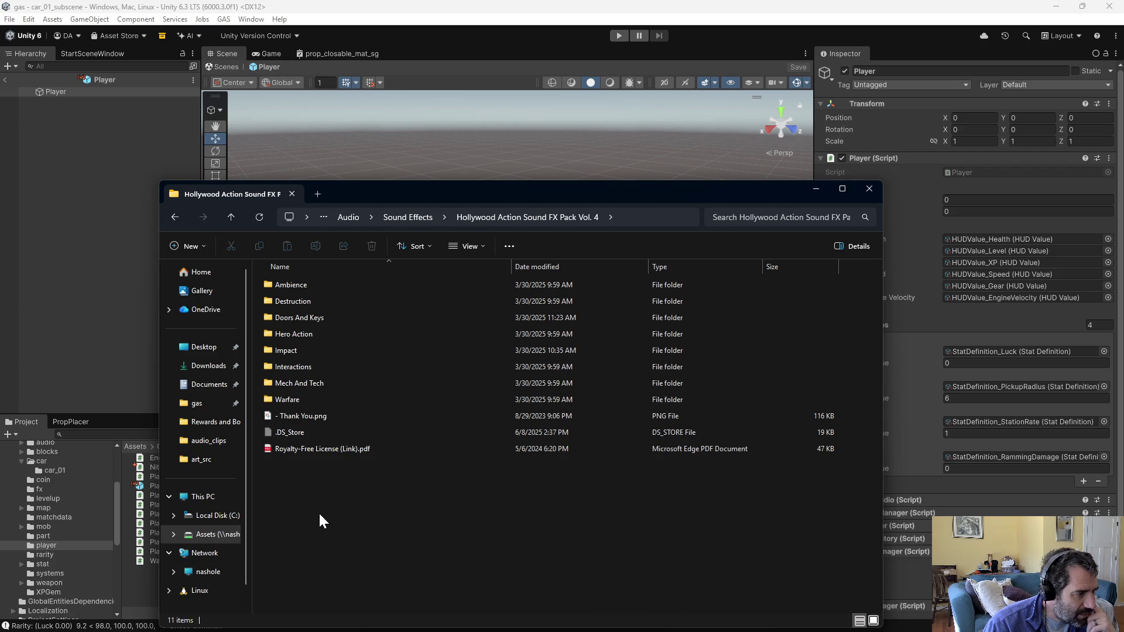
{"action": "double_click", "coordinate": [312, 384]}
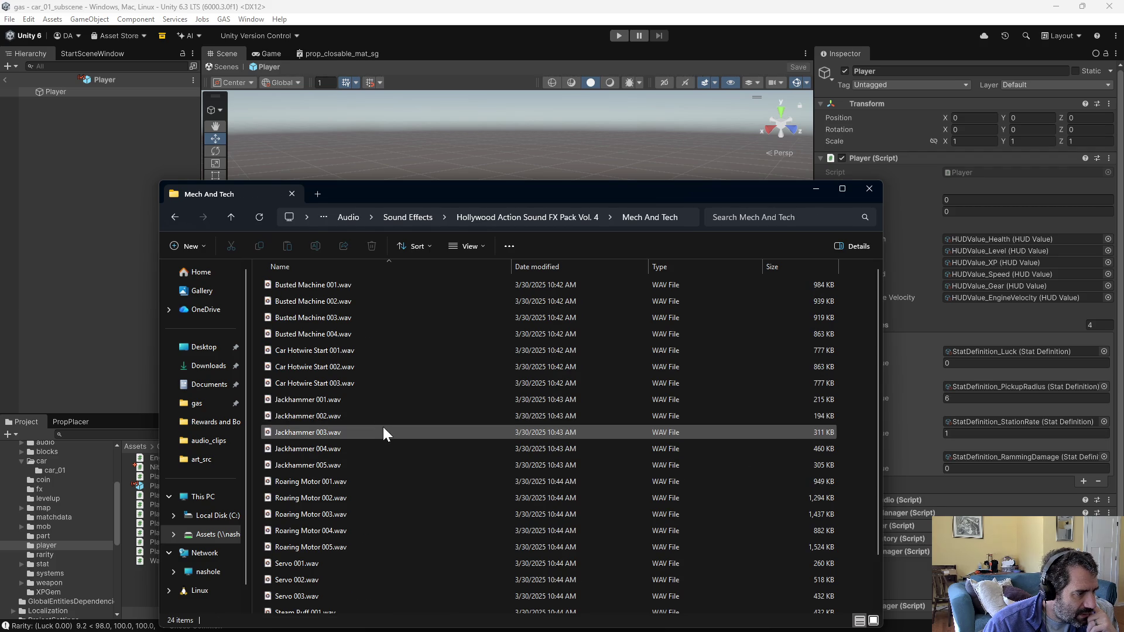
{"action": "scroll", "coordinate": [355, 452], "scroll_direction": "down", "scroll_amount": 1}
{"action": "double_click", "coordinate": [328, 462]}
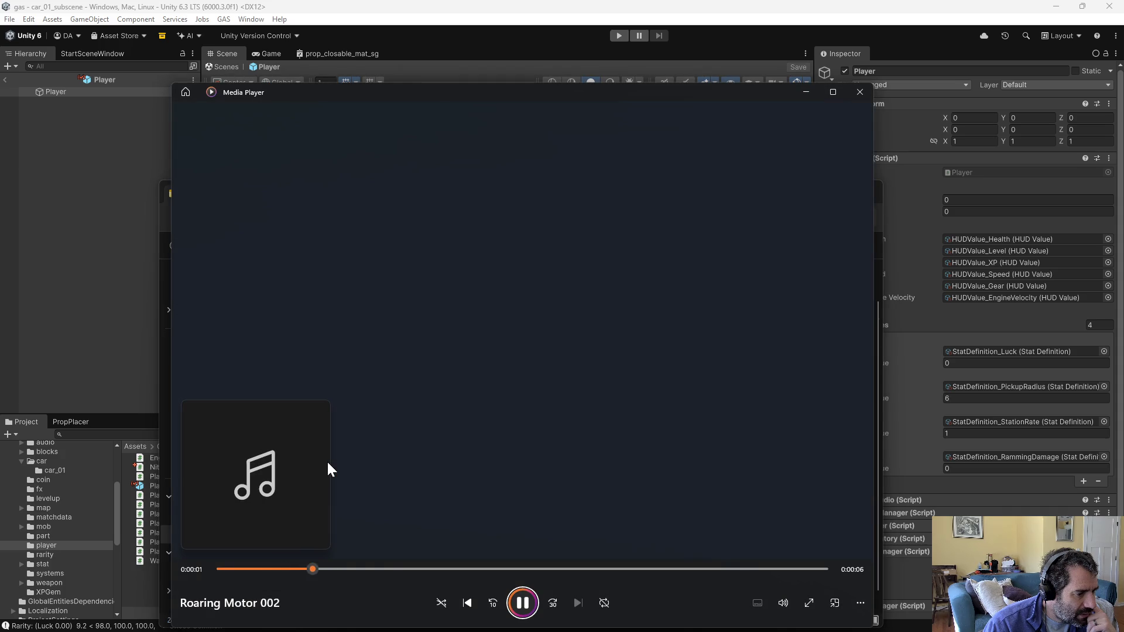
{"action": "left_click", "coordinate": [863, 91]}
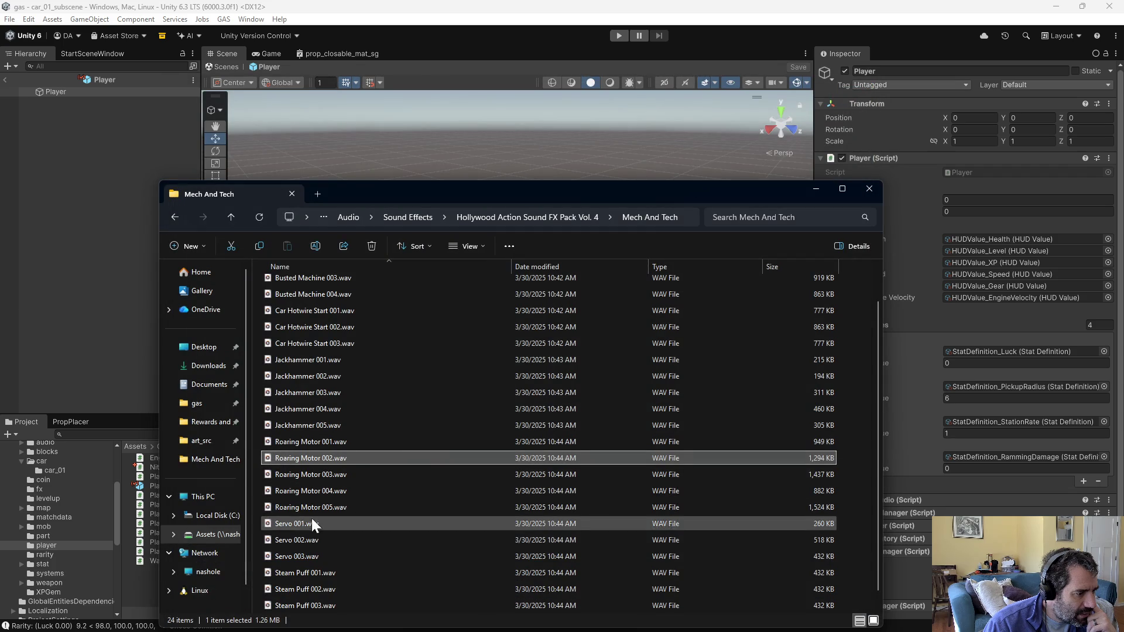
Step: Preview Steam Puff 001, 003, 002 and 004 from the Mech And Tech folder
{"action": "double_click", "coordinate": [311, 558]}
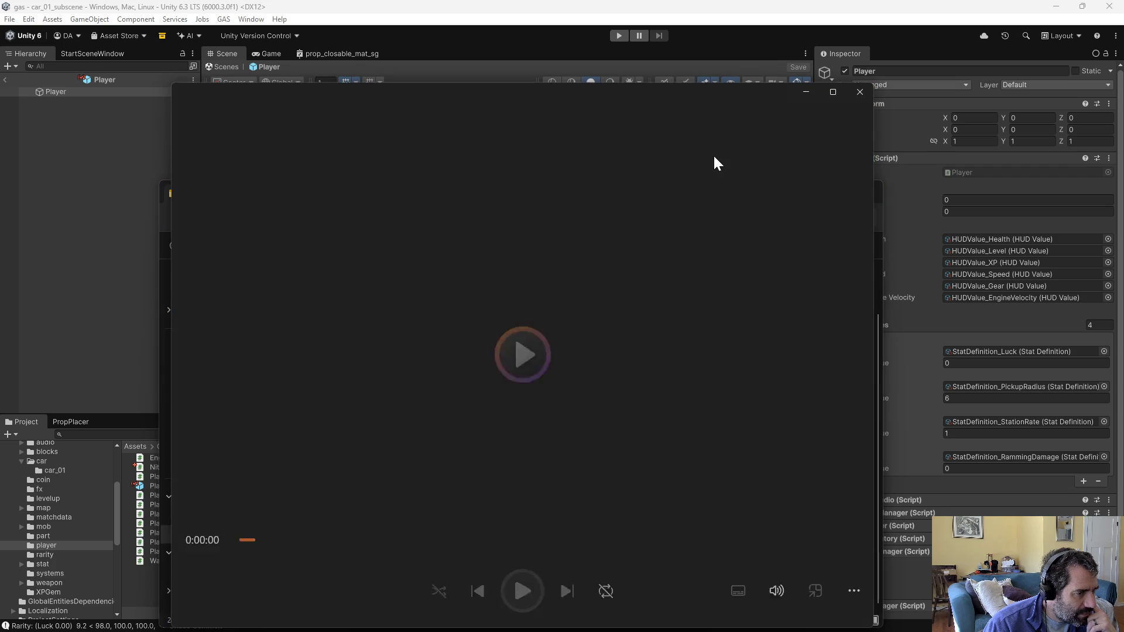
{"action": "left_click", "coordinate": [860, 91]}
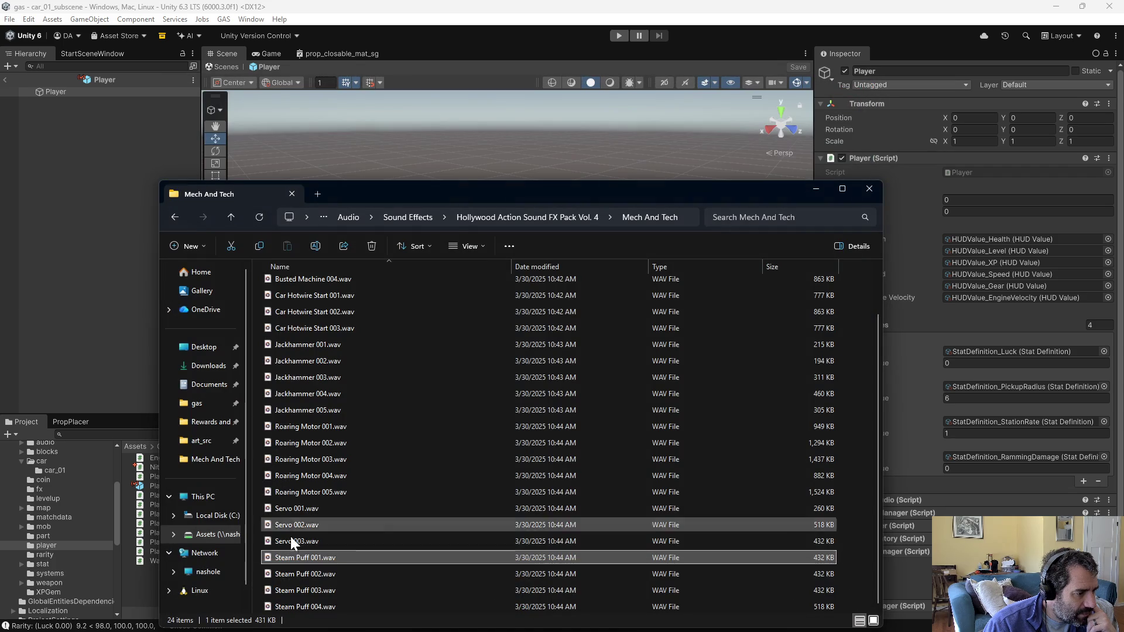
{"action": "double_click", "coordinate": [296, 590]}
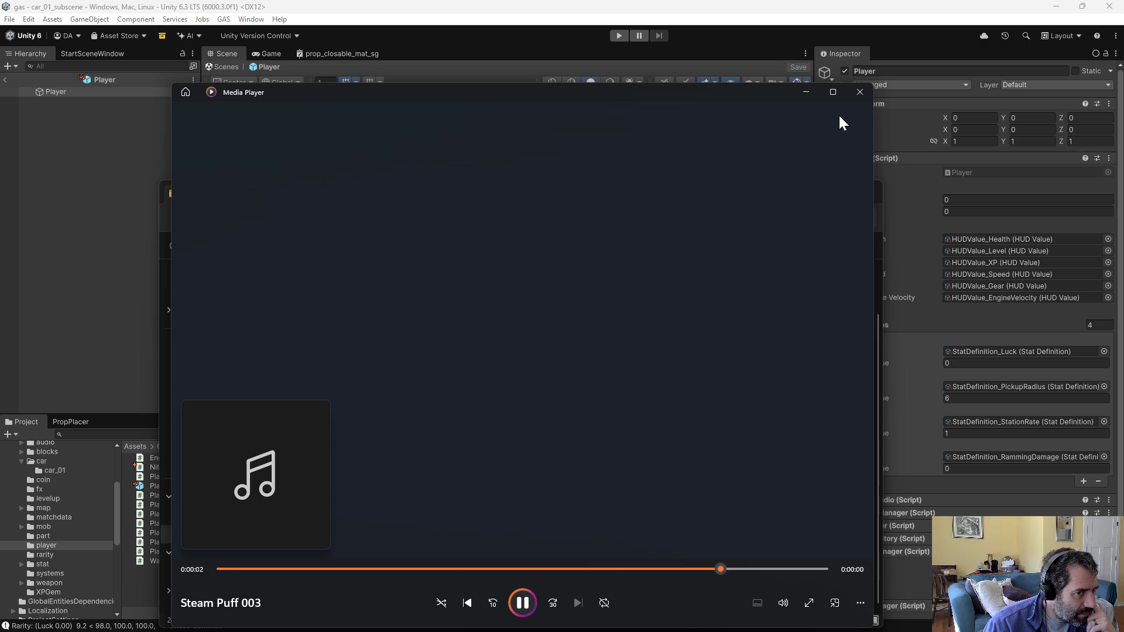
{"action": "left_click", "coordinate": [858, 91]}
{"action": "double_click", "coordinate": [328, 577]}
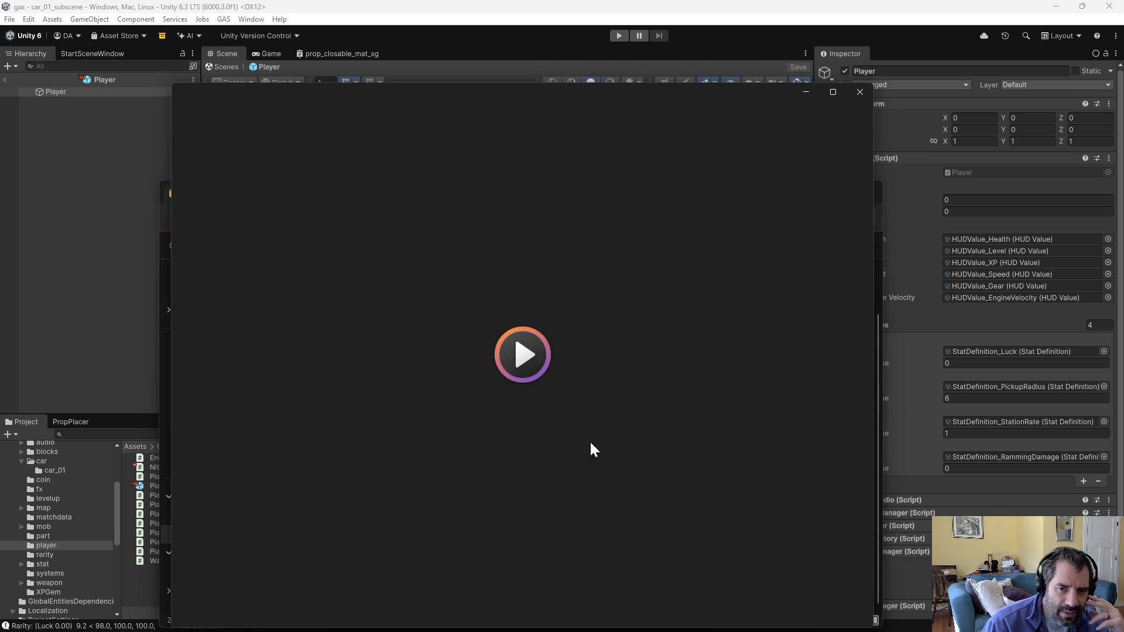
{"action": "left_click", "coordinate": [860, 91]}
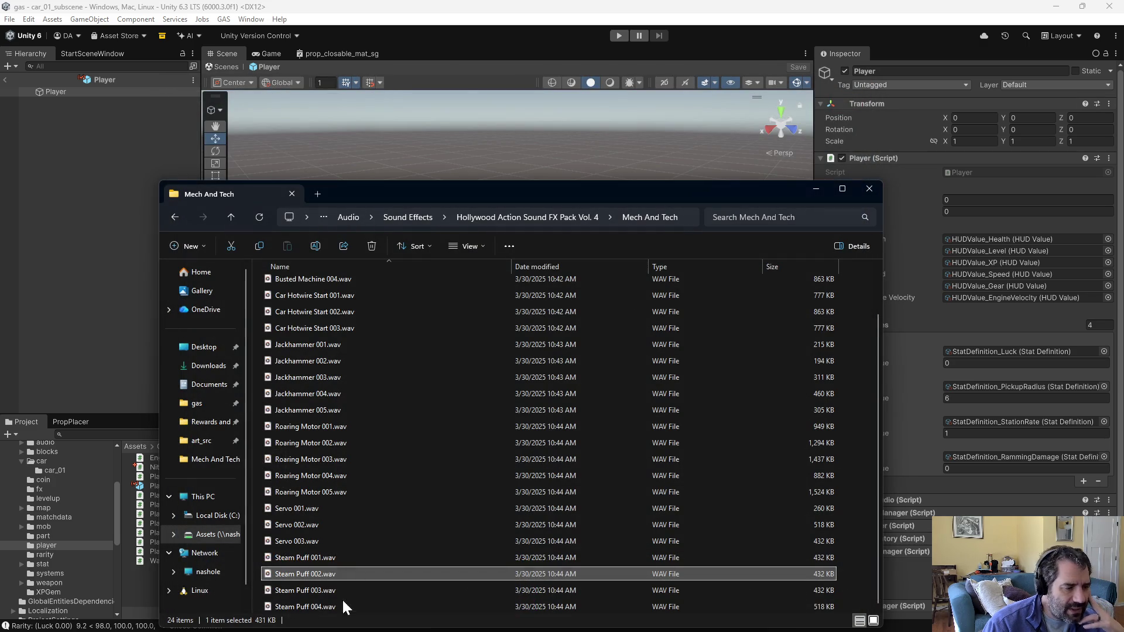
{"action": "left_click", "coordinate": [315, 604]}
{"action": "double_click", "coordinate": [315, 604]}
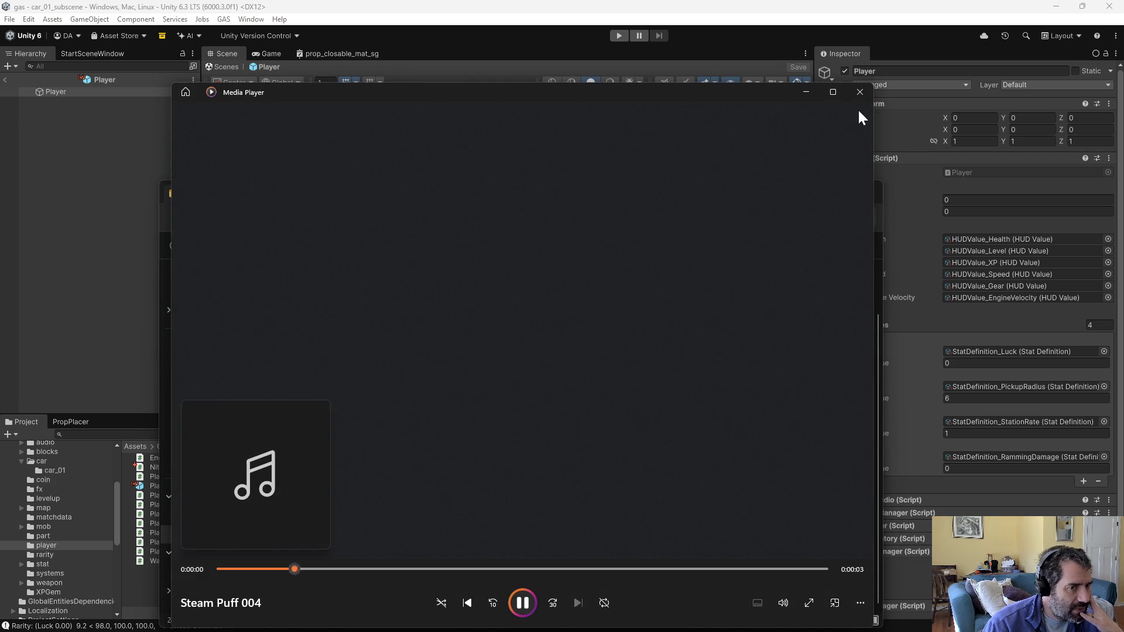
{"action": "left_click", "coordinate": [860, 91]}
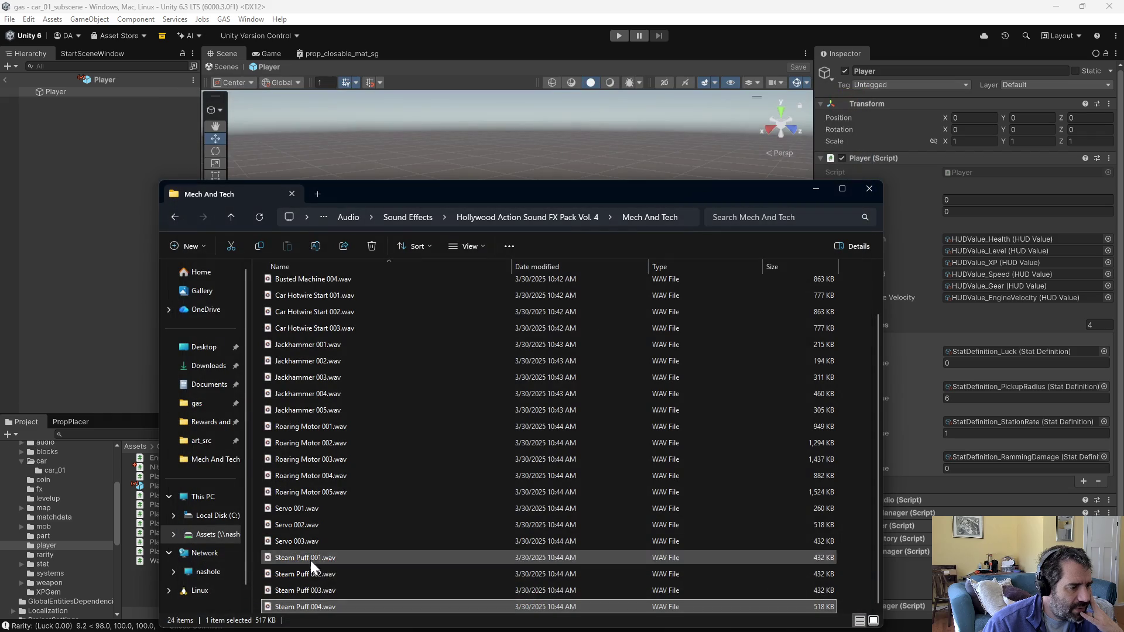
Step: Make Audacity.exe from Program Files\Audacity the app that opens Steam Puff 004.wav and other WAV files
{"action": "right_click", "coordinate": [314, 606]}
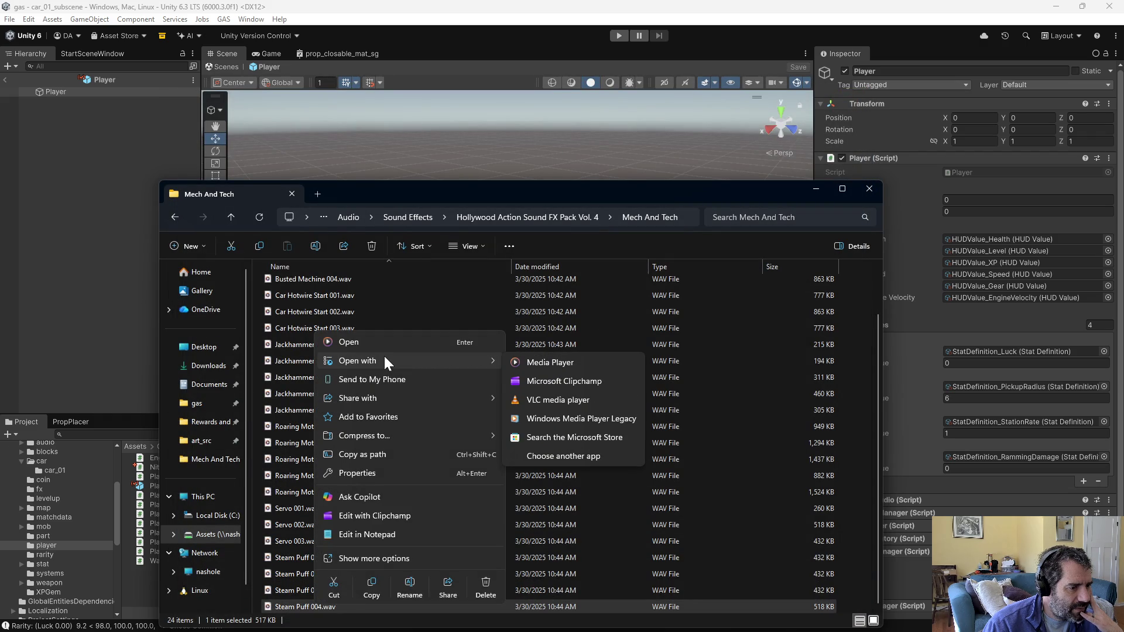
{"action": "left_click", "coordinate": [585, 456]}
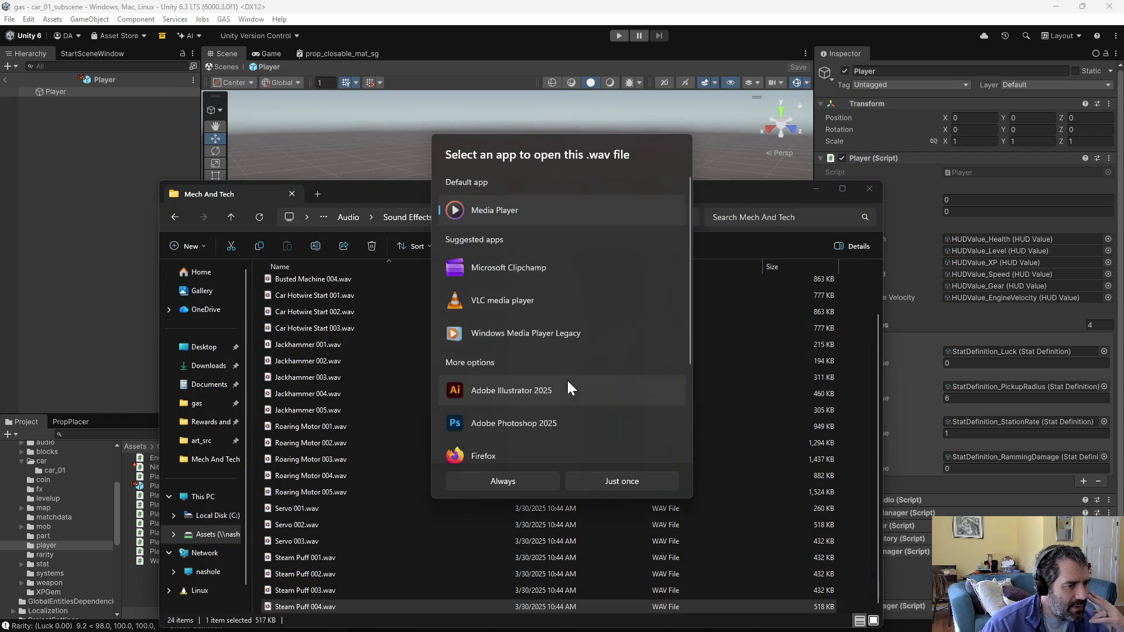
{"action": "scroll", "coordinate": [536, 402], "scroll_direction": "down", "scroll_amount": 5}
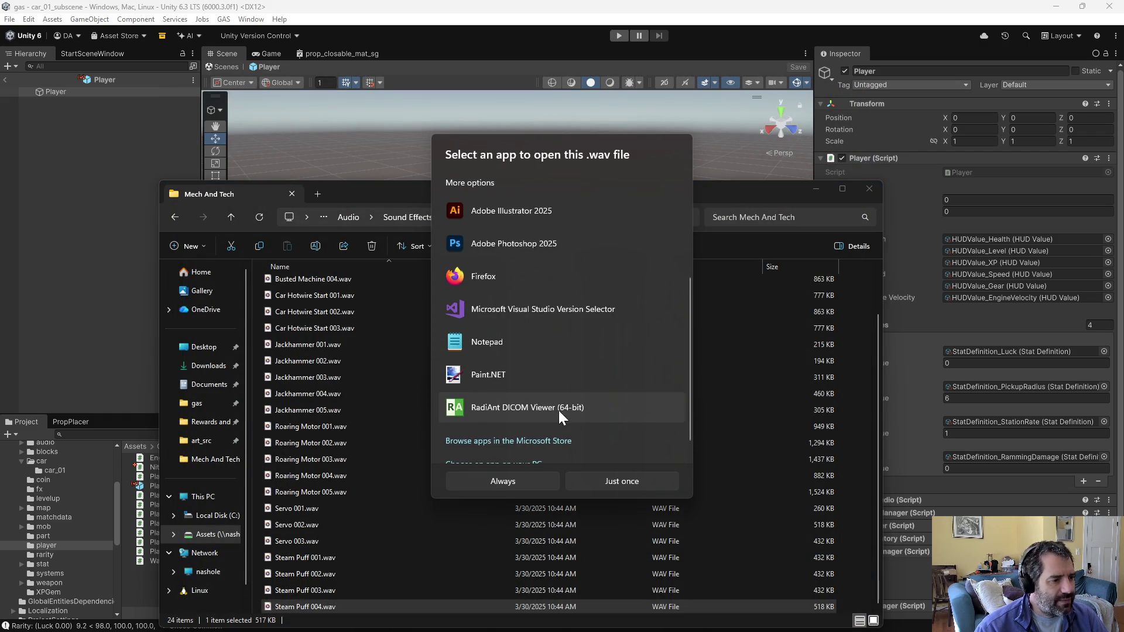
{"action": "left_click", "coordinate": [530, 440]}
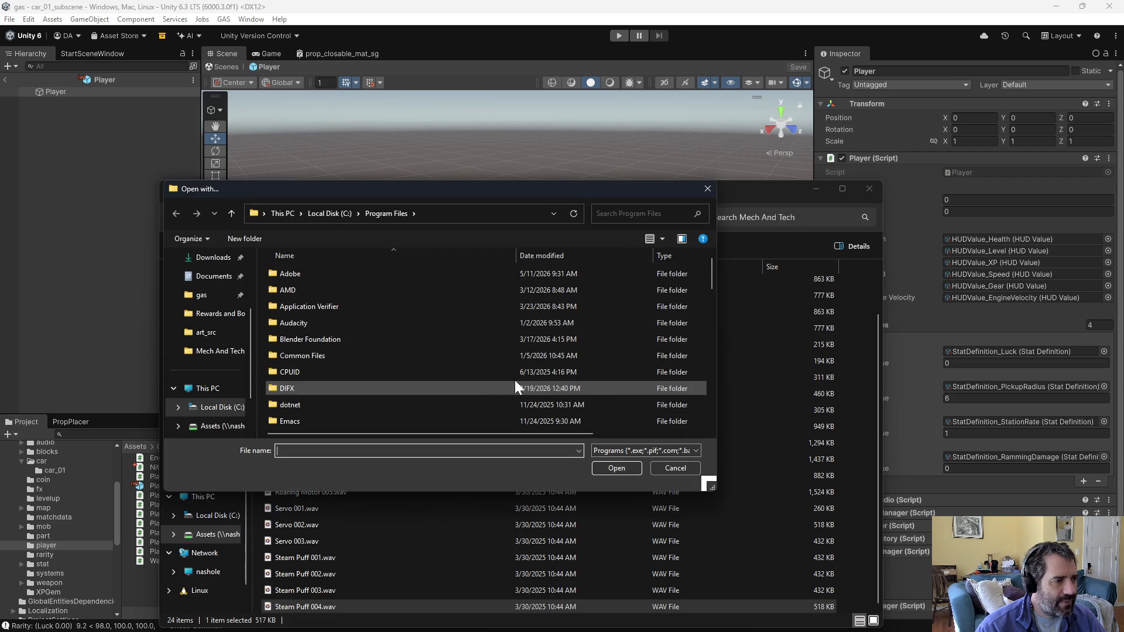
{"action": "double_click", "coordinate": [320, 321]}
{"action": "left_click", "coordinate": [312, 339]}
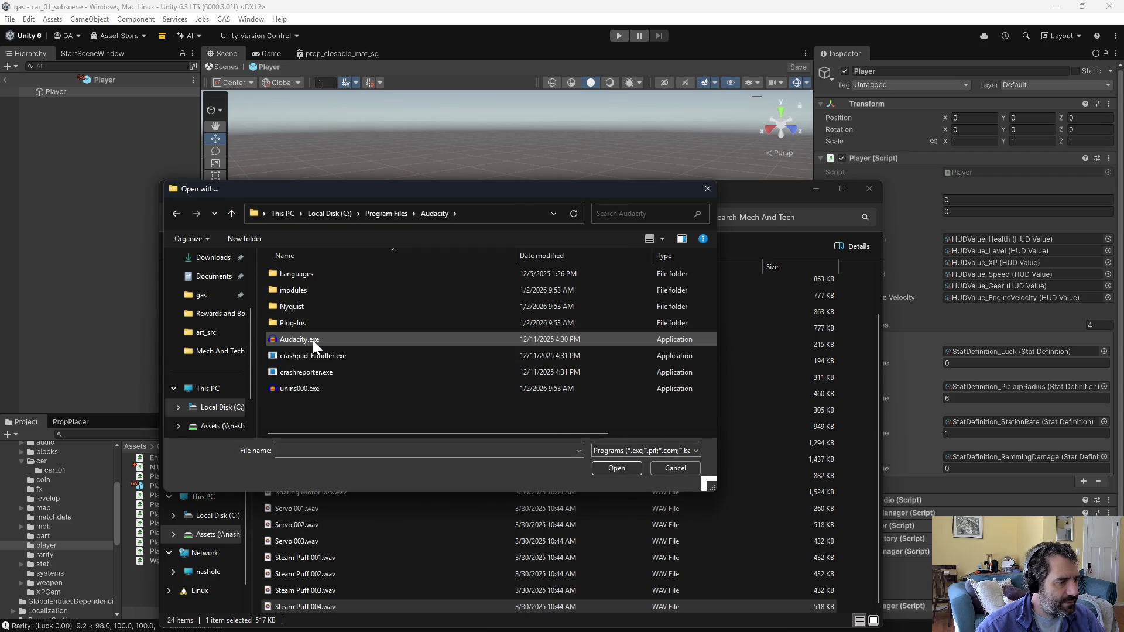
{"action": "double_click", "coordinate": [313, 340]}
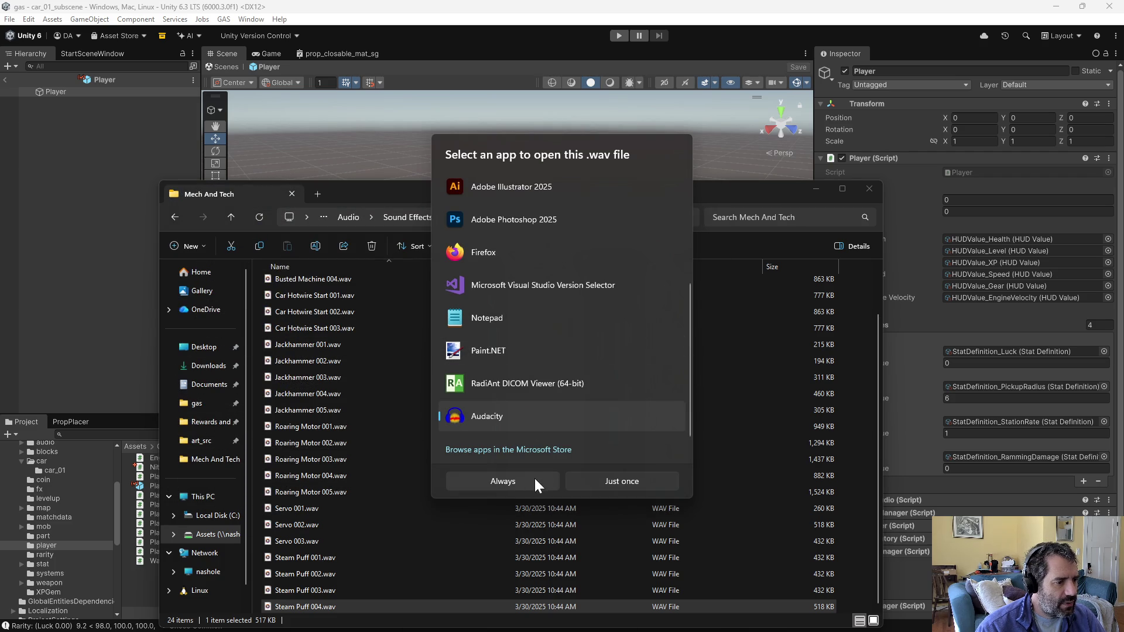
{"action": "left_click", "coordinate": [611, 481]}
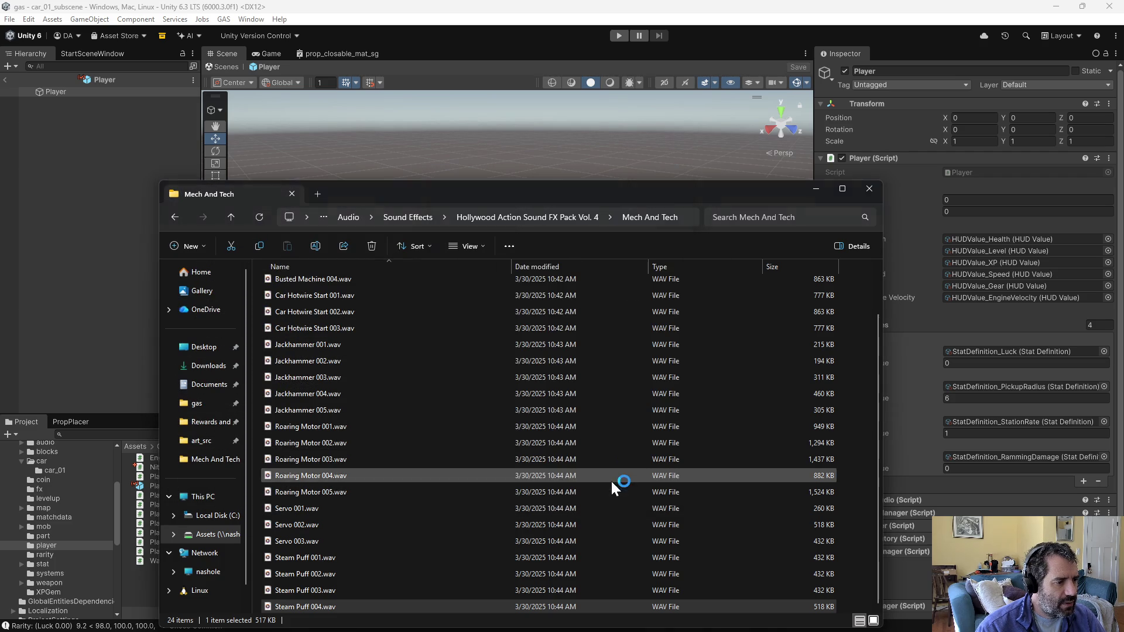
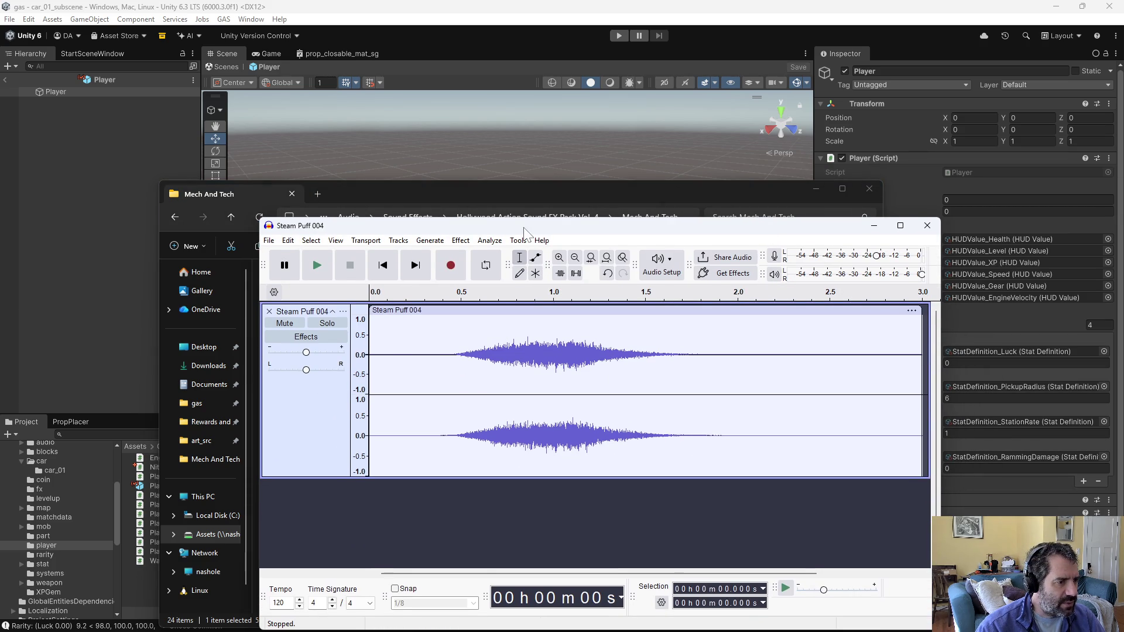
Step: Audition Steam Puff 004 from start points 0.832 s, 0.949 s and 0.844 s
{"action": "left_click_drag", "start_coordinate": [525, 231], "coordinate": [547, 146]}
{"action": "left_click", "coordinate": [338, 181]}
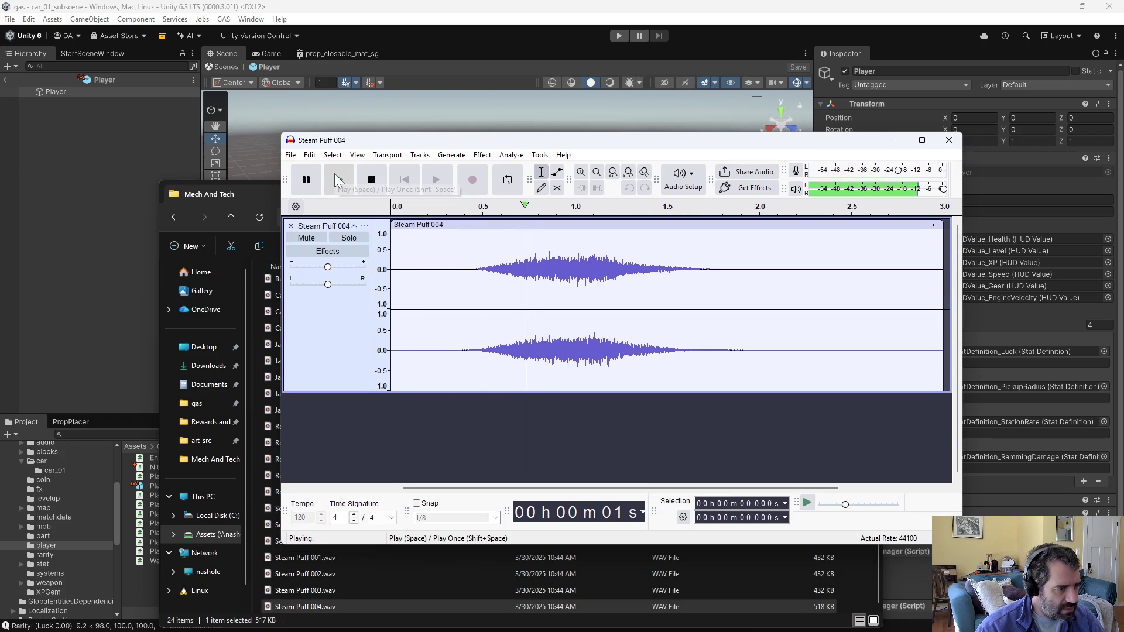
{"action": "left_click", "coordinate": [544, 276]}
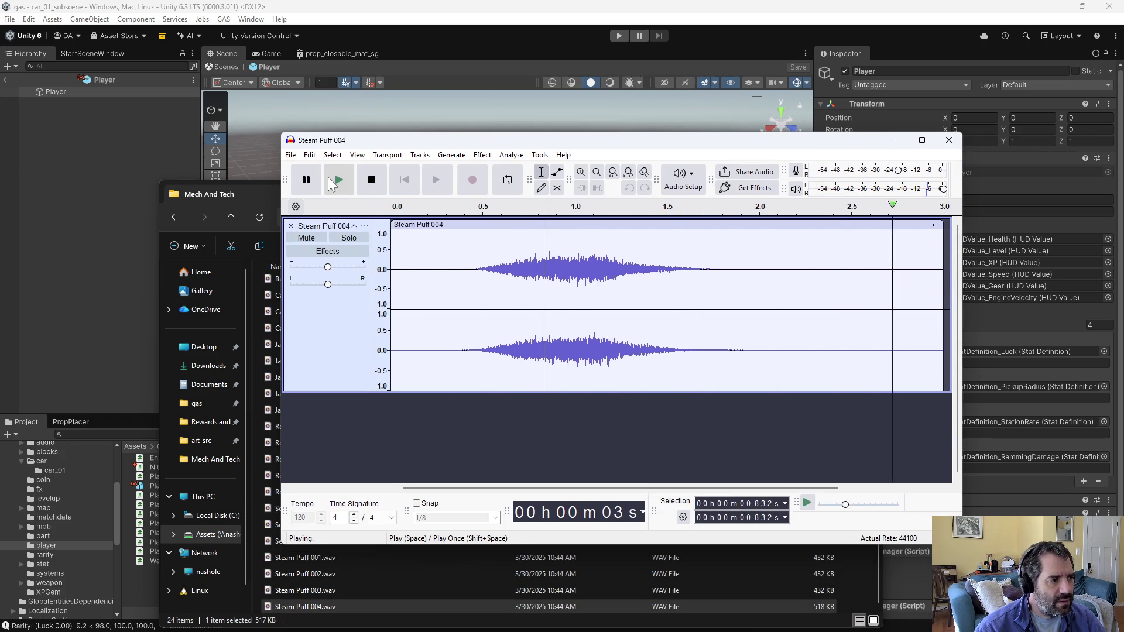
{"action": "left_click", "coordinate": [344, 176]}
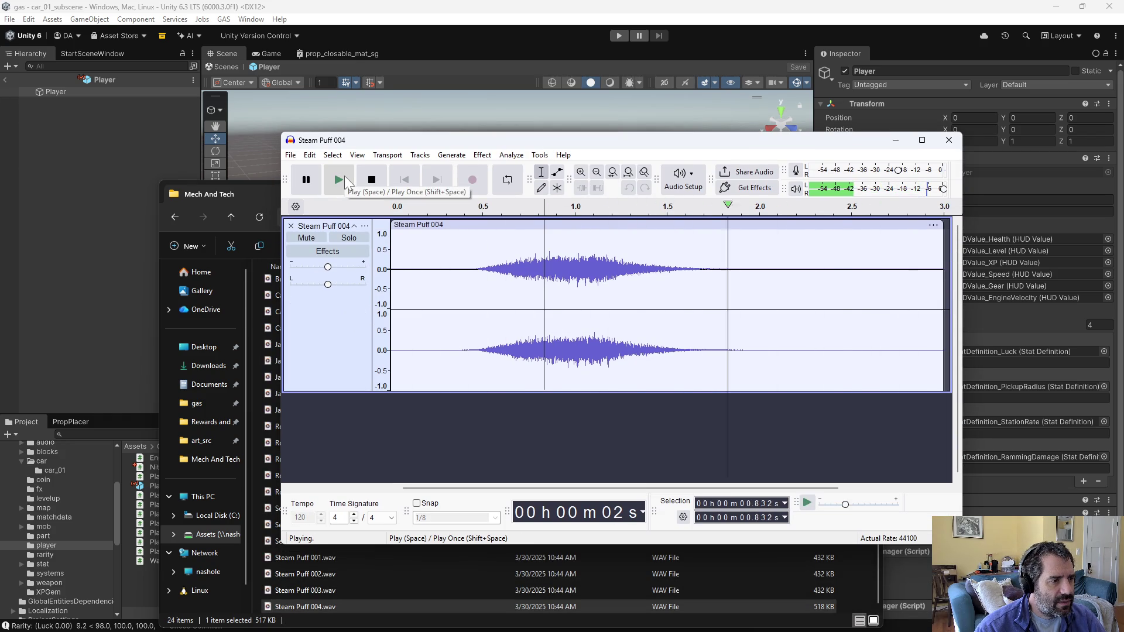
{"action": "left_click", "coordinate": [344, 176]}
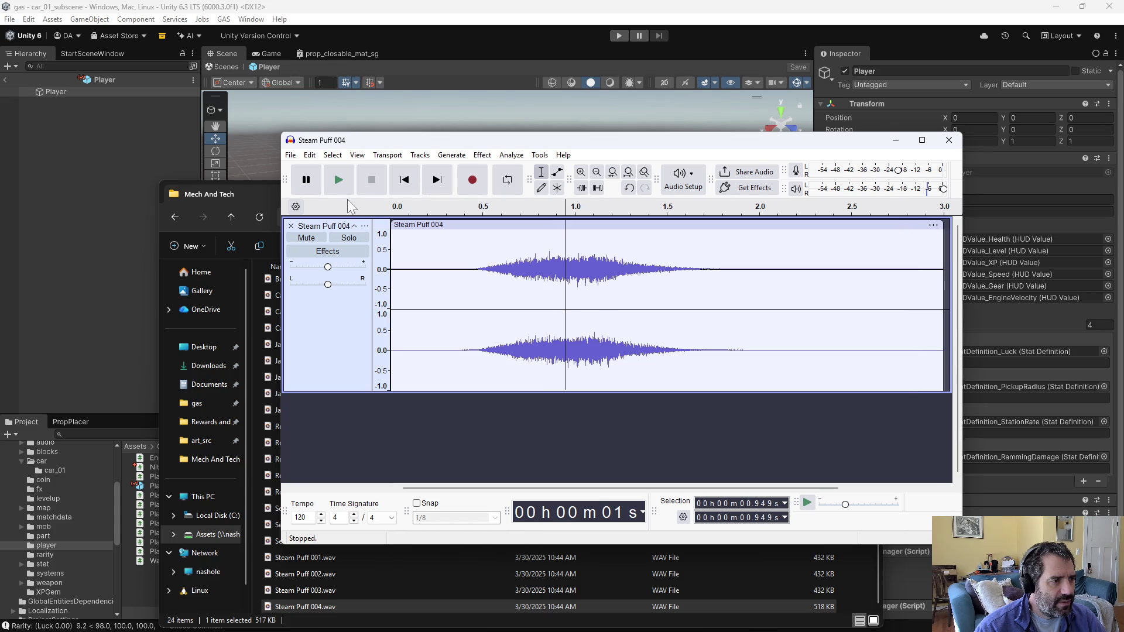
{"action": "left_click", "coordinate": [343, 177]}
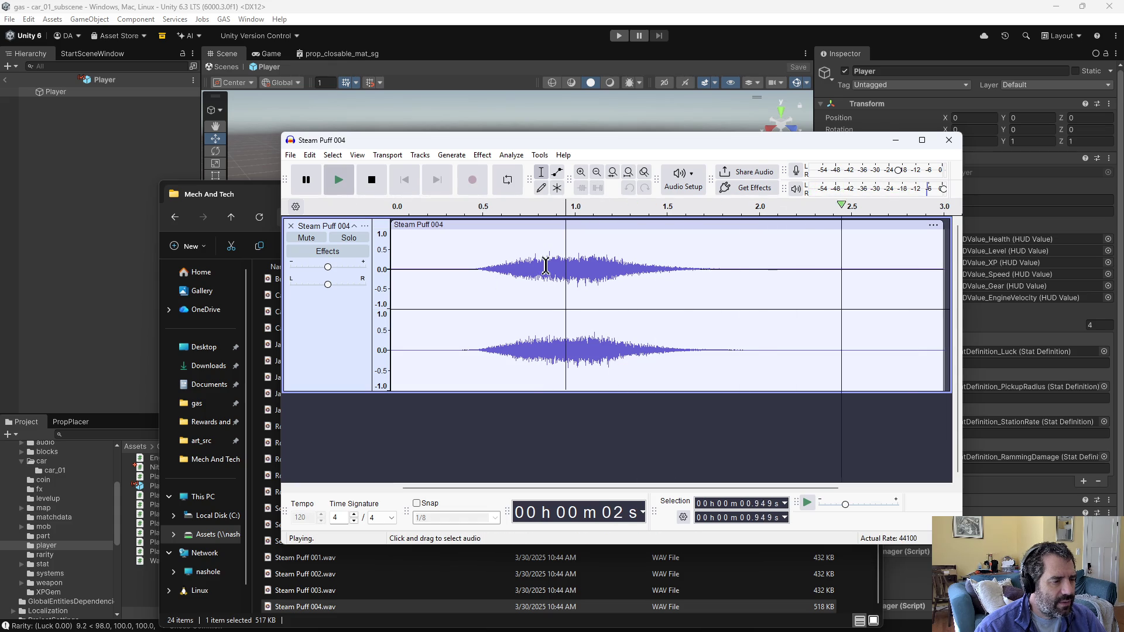
{"action": "left_click", "coordinate": [546, 264]}
{"action": "left_click", "coordinate": [345, 171]}
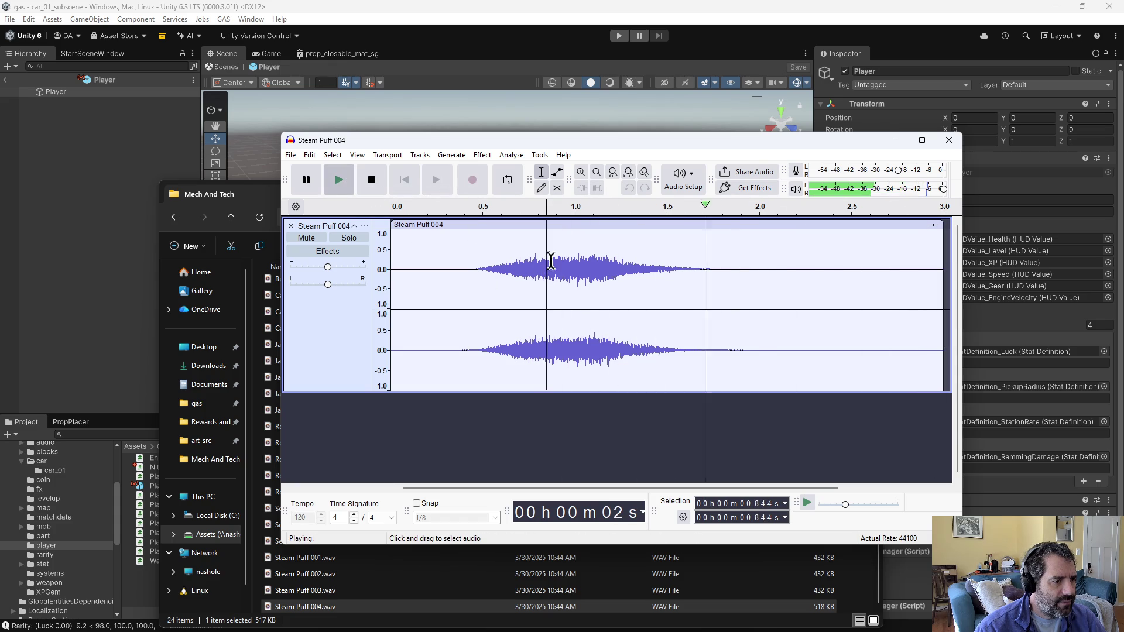
Step: Audition from 1.041 s, 0.949 s and 0.971 s, then delete everything before 0.971 s
{"action": "left_click", "coordinate": [583, 264]}
{"action": "left_click", "coordinate": [345, 174]}
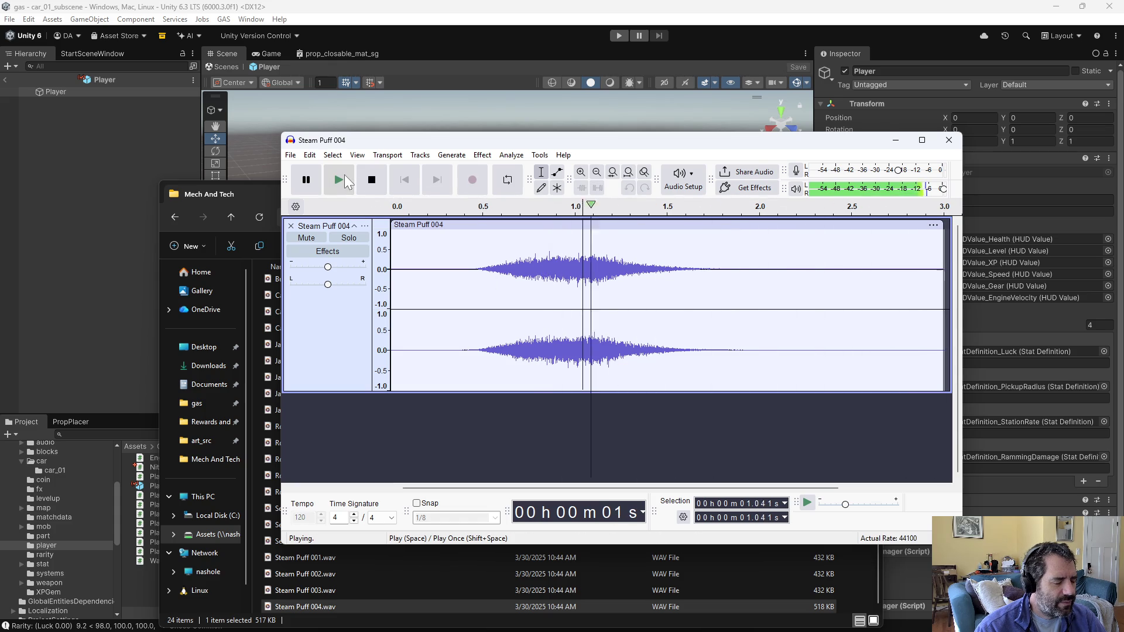
{"action": "left_click", "coordinate": [565, 269]}
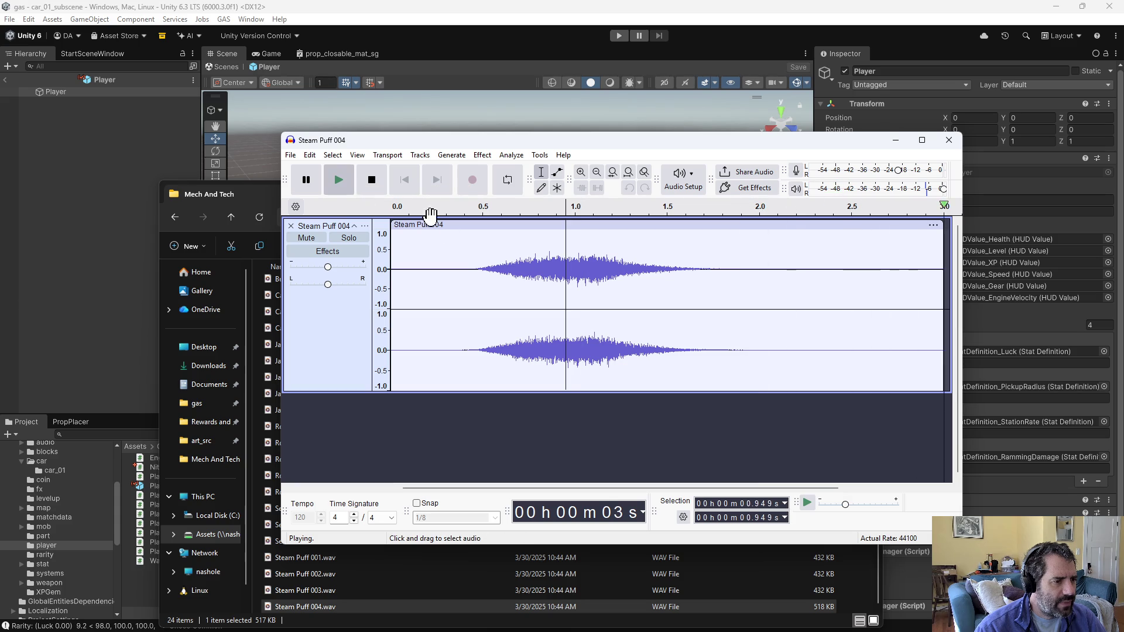
{"action": "left_click", "coordinate": [350, 185]}
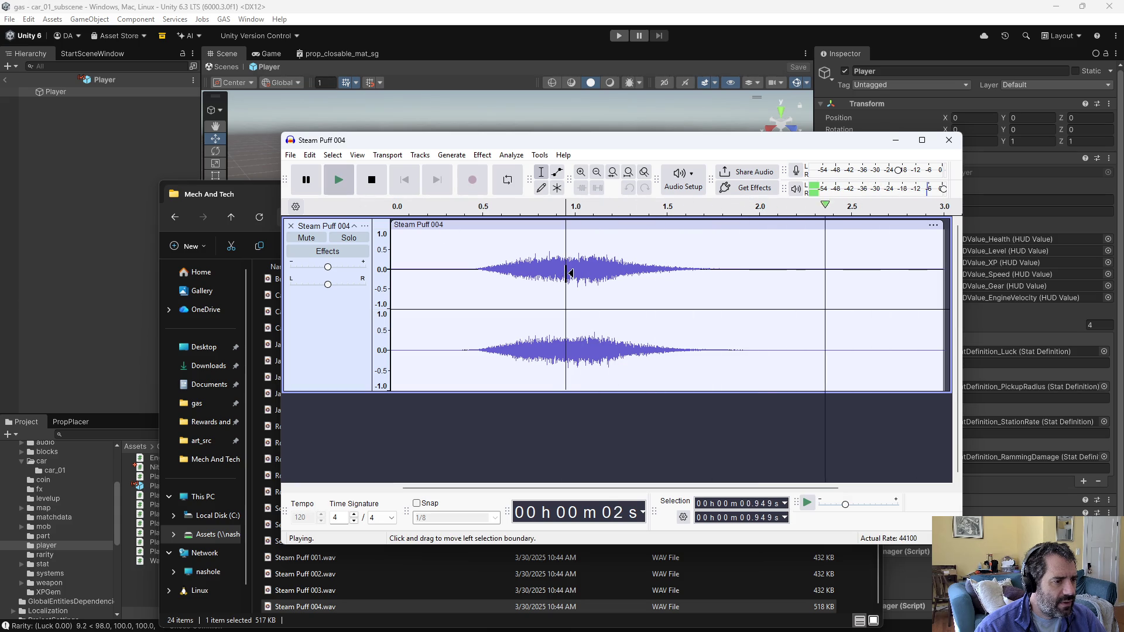
{"action": "left_click", "coordinate": [346, 182]}
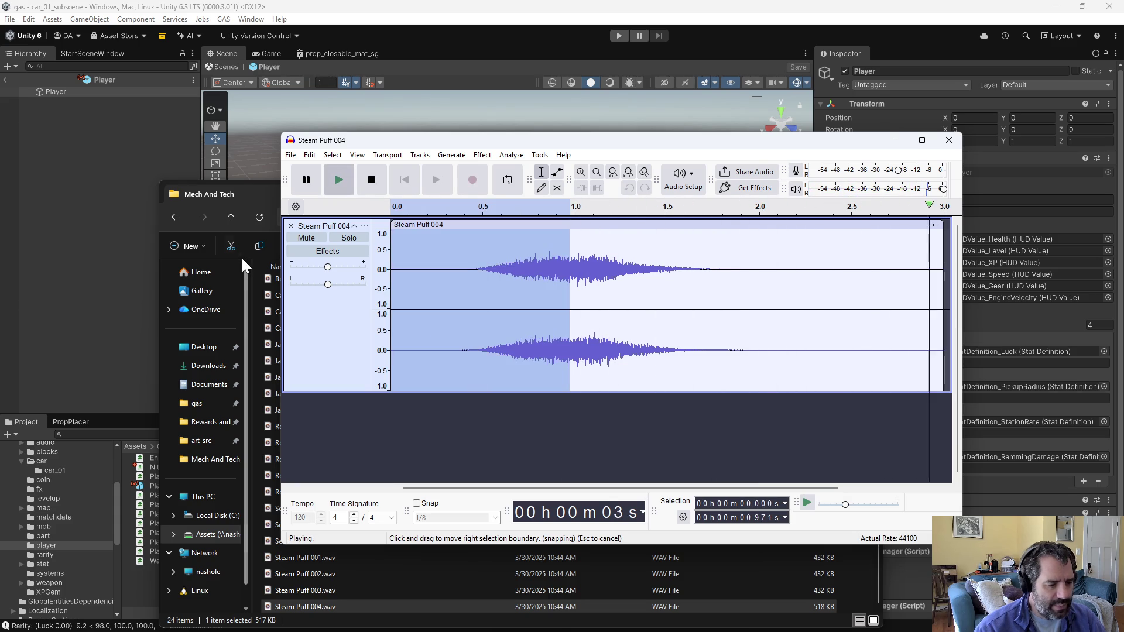
{"action": "key", "text": "shift+Home"}
{"action": "key", "text": "Delete"}
Step: Zoom in and apply a Fade In to the first 0.019 s of Steam Puff 004
{"action": "scroll", "coordinate": [408, 287], "scroll_direction": "up", "scroll_amount": 5, "text": "ctrl"}
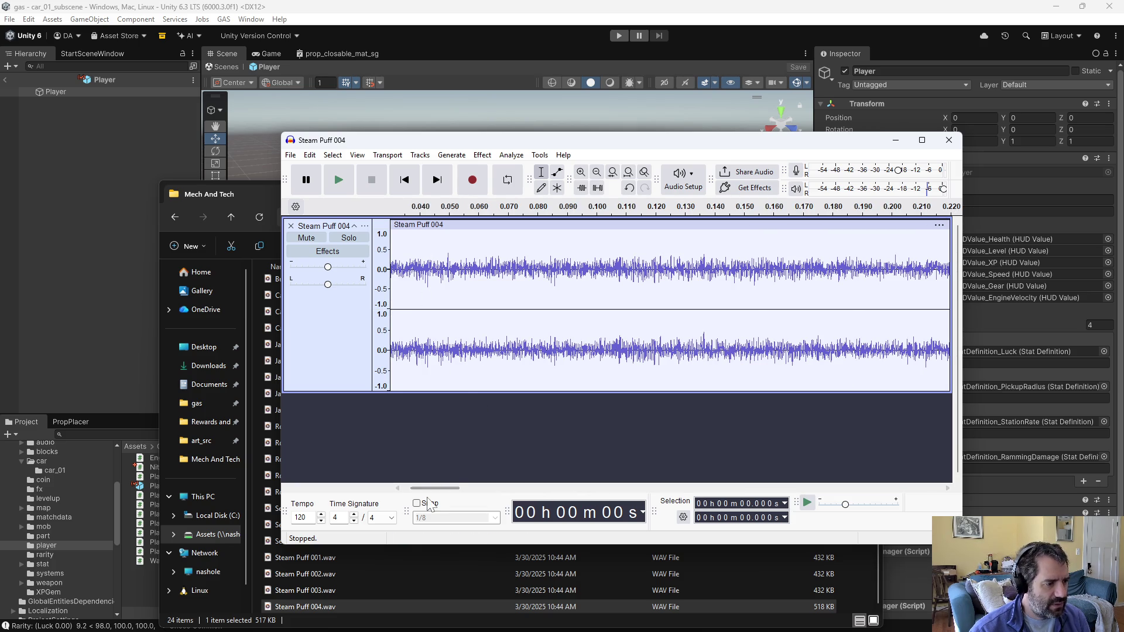
{"action": "scroll", "coordinate": [402, 319], "scroll_direction": "up", "scroll_amount": 2, "text": "ctrl"}
{"action": "left_click_drag", "start_coordinate": [423, 486], "coordinate": [311, 469]}
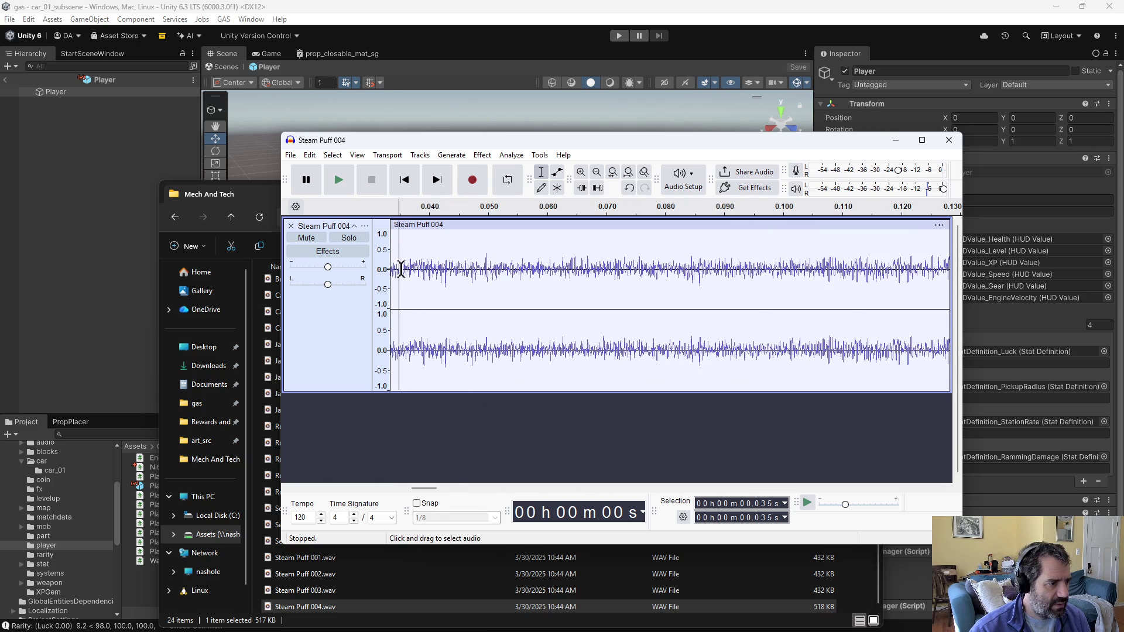
{"action": "left_click_drag", "start_coordinate": [400, 269], "coordinate": [391, 260]}
{"action": "left_click_drag", "start_coordinate": [449, 281], "coordinate": [240, 273]}
{"action": "left_click", "coordinate": [485, 270]}
{"action": "left_click", "coordinate": [501, 272]}
{"action": "key", "text": "shift+Home"}
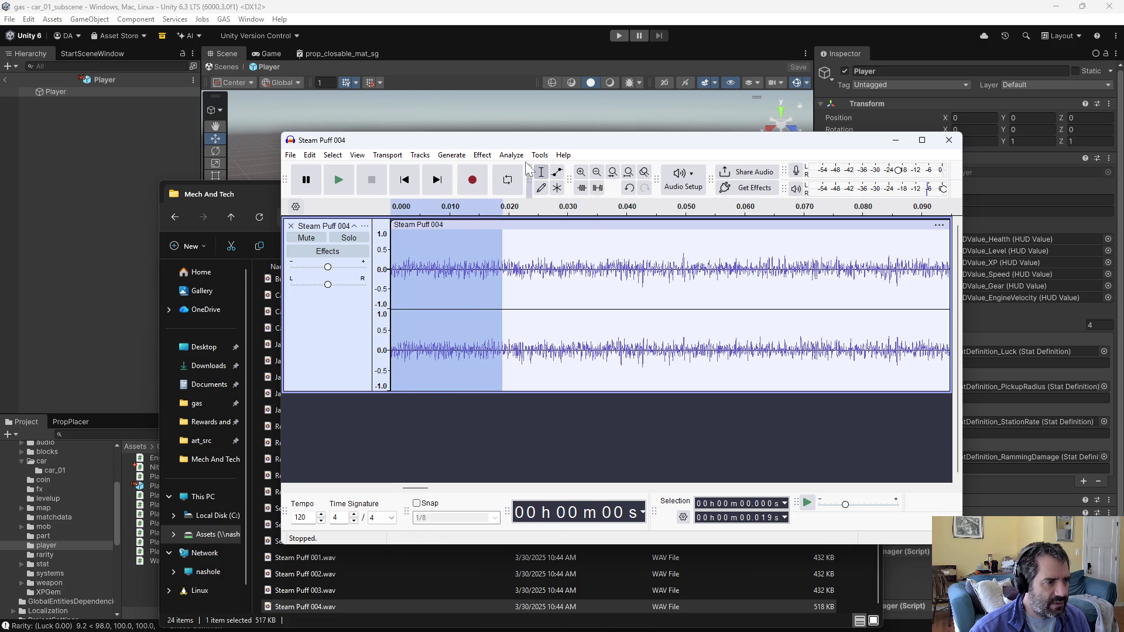
{"action": "left_click", "coordinate": [511, 155]}
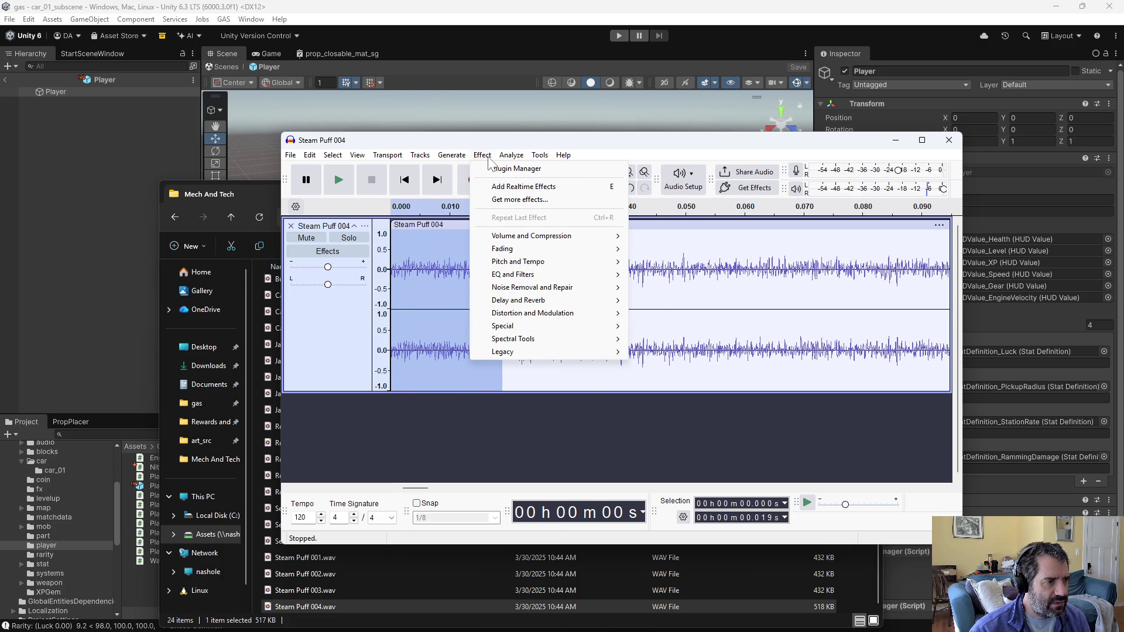
{"action": "mouse_move", "coordinate": [509, 249]}
{"action": "left_click", "coordinate": [677, 289]}
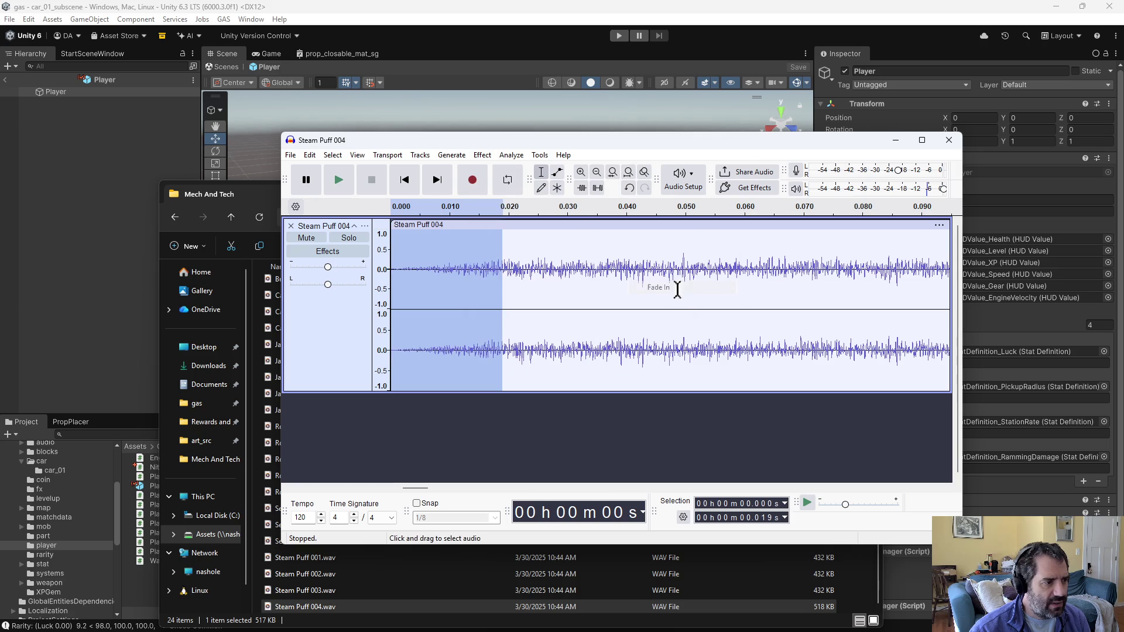
{"action": "left_click", "coordinate": [551, 299]}
Step: Play back the faded clip to judge where the burst should end
{"action": "key", "text": "ctrl+a"}
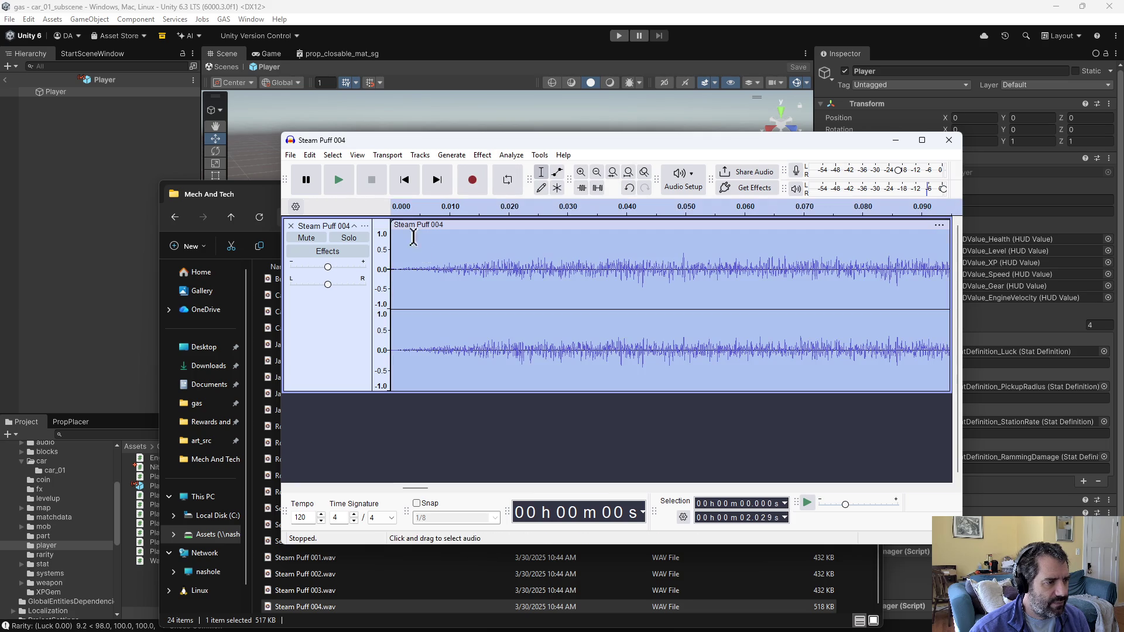
{"action": "left_click", "coordinate": [340, 178]}
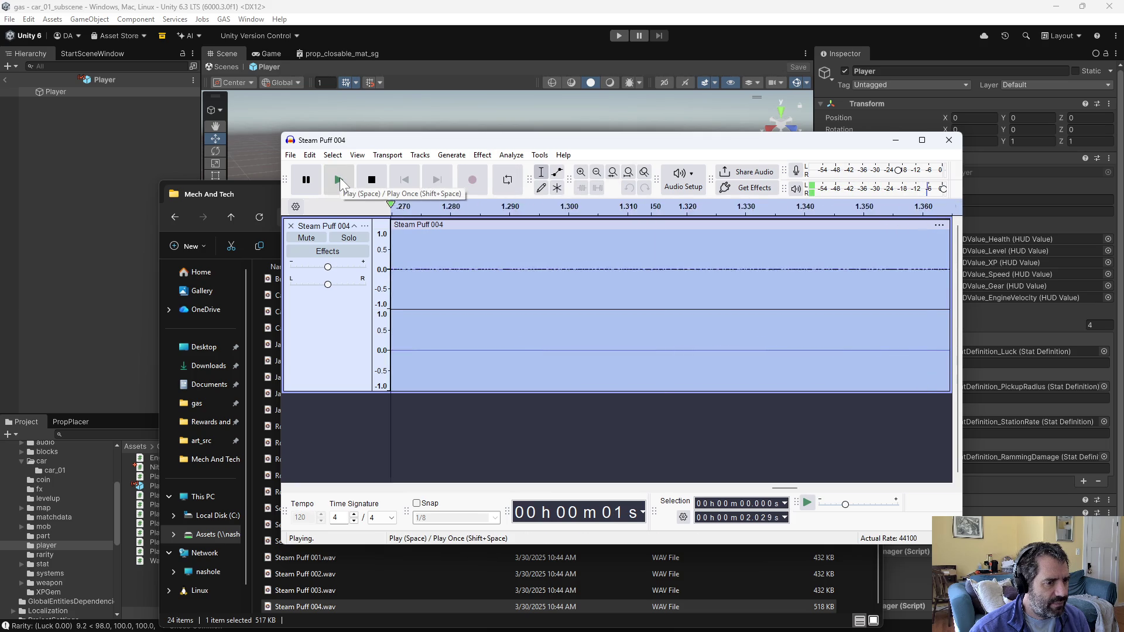
{"action": "scroll", "coordinate": [562, 297], "scroll_direction": "down", "scroll_amount": 5, "text": "ctrl"}
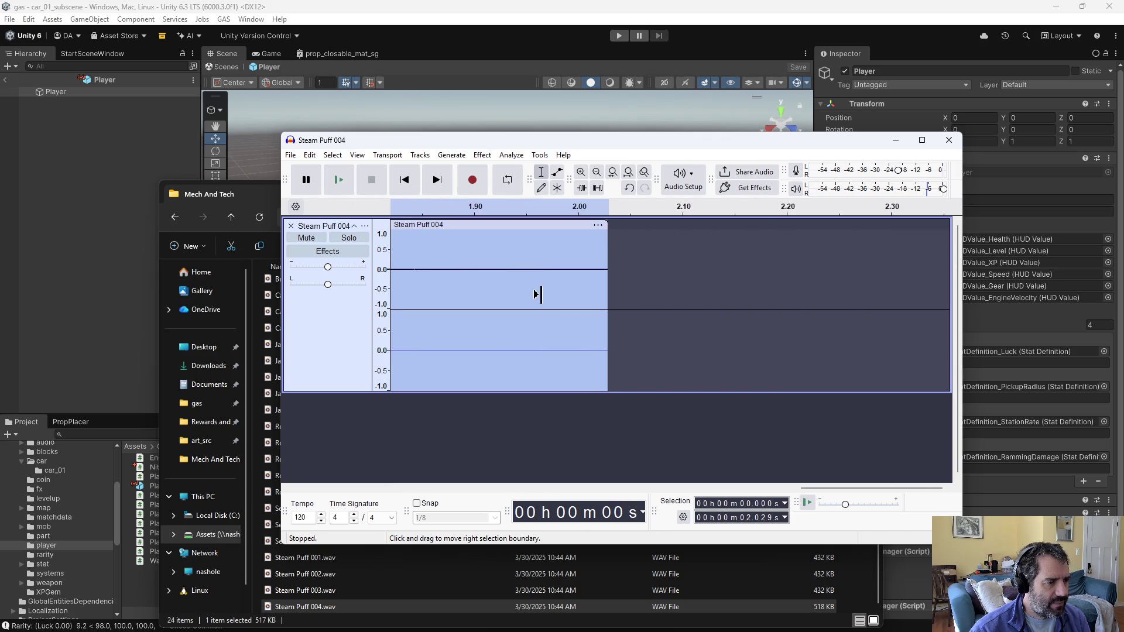
{"action": "scroll", "coordinate": [597, 333], "scroll_direction": "down", "scroll_amount": 4, "text": "ctrl"}
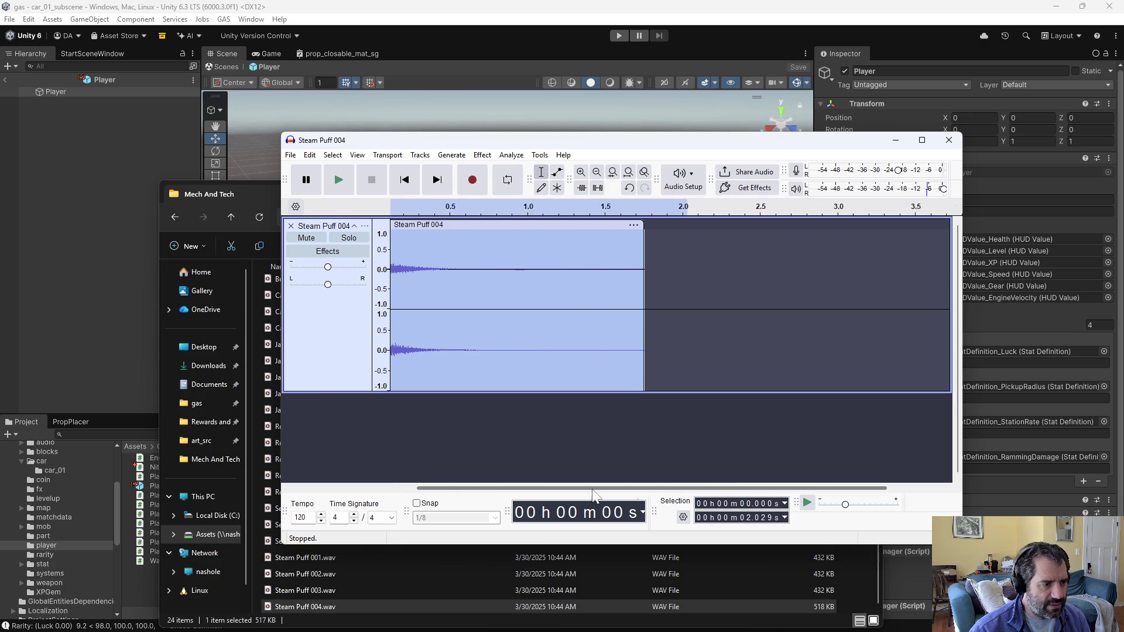
{"action": "left_click", "coordinate": [634, 363]}
{"action": "left_click_drag", "start_coordinate": [662, 489], "coordinate": [593, 489]}
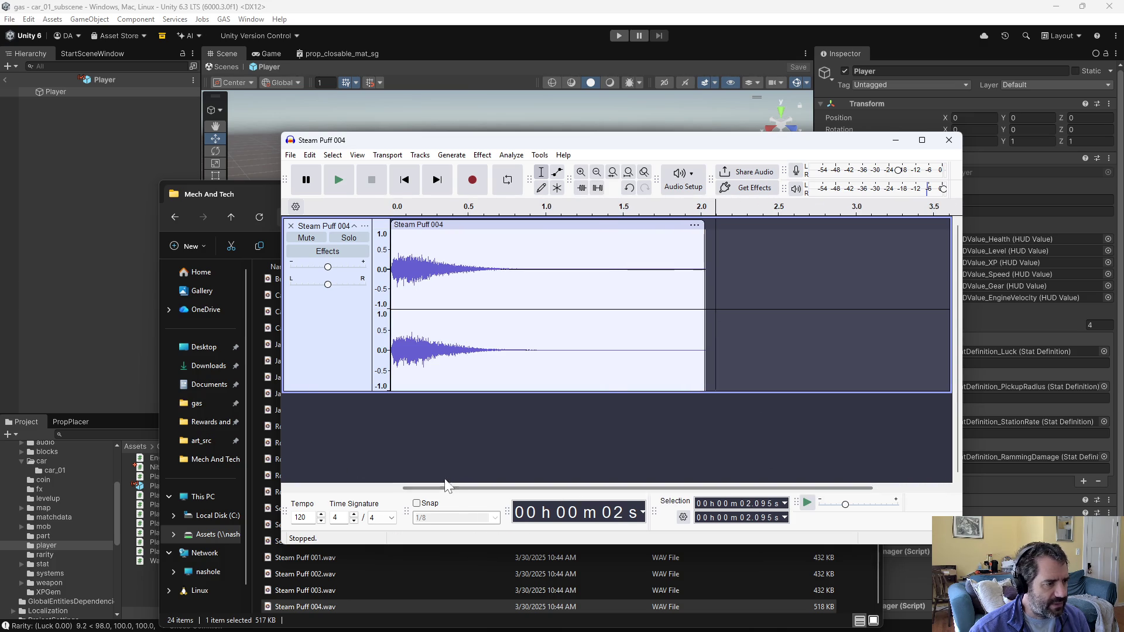
{"action": "left_click", "coordinate": [335, 178]}
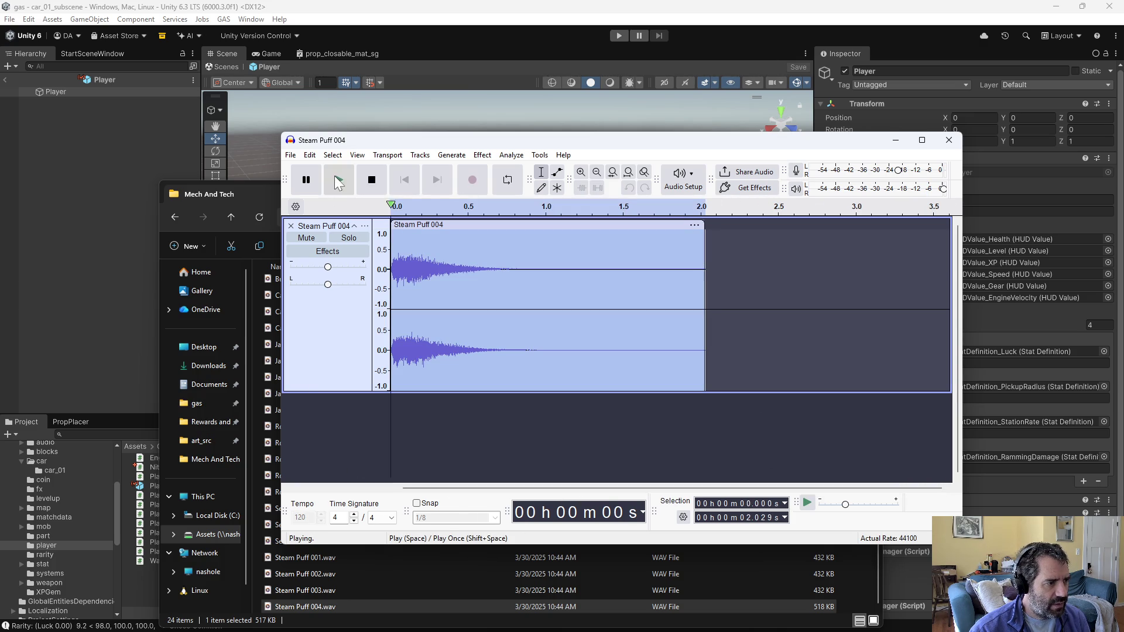
{"action": "left_click", "coordinate": [371, 179]}
Step: Apply a Fade Out to the clip's final stretch around 1.12 s and replay the result
{"action": "left_click_drag", "start_coordinate": [565, 258], "coordinate": [806, 273]}
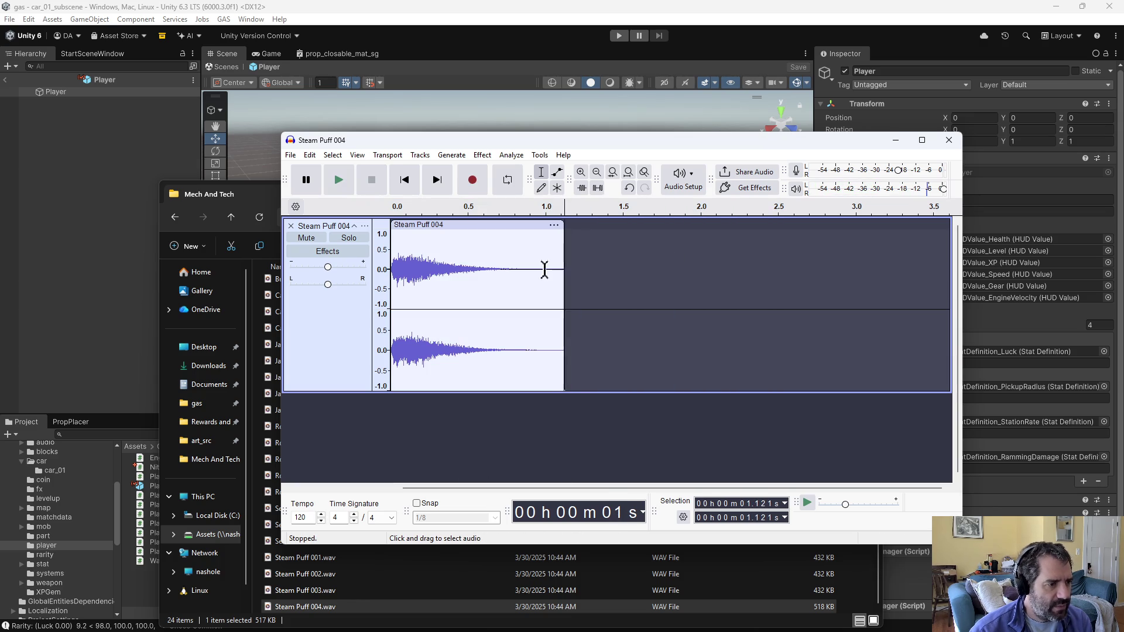
{"action": "left_click_drag", "start_coordinate": [544, 266], "coordinate": [574, 268]}
{"action": "left_click", "coordinate": [478, 157]}
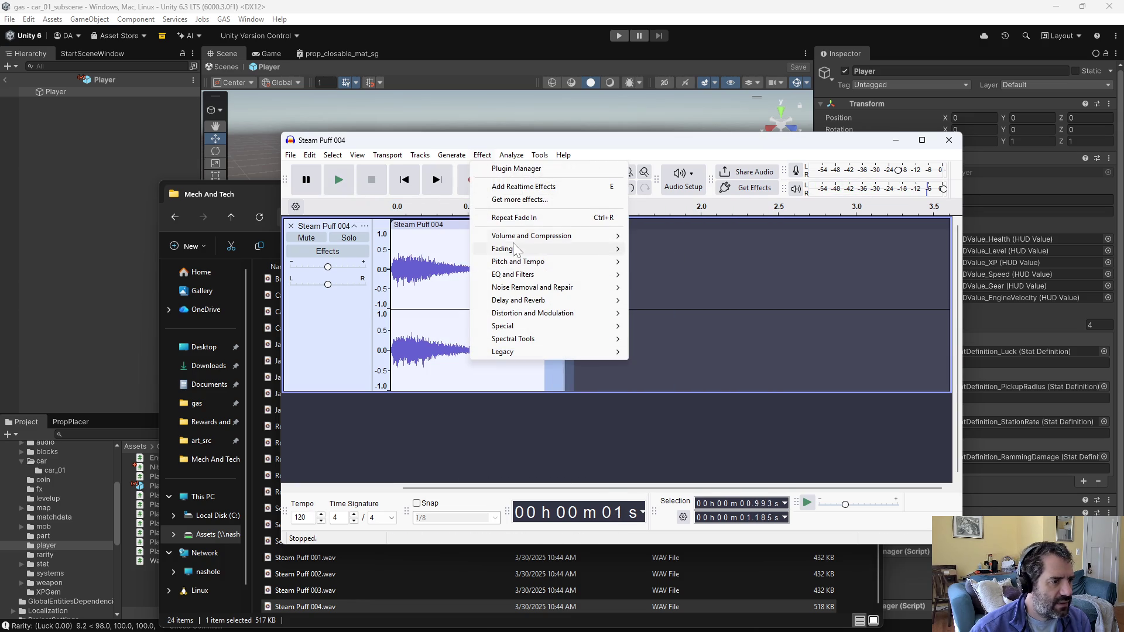
{"action": "mouse_move", "coordinate": [503, 249]}
{"action": "left_click", "coordinate": [644, 300]}
{"action": "double_click", "coordinate": [481, 244]}
{"action": "left_click", "coordinate": [351, 185]}
{"action": "left_click", "coordinate": [350, 185]}
{"action": "key", "text": "alt+f"}
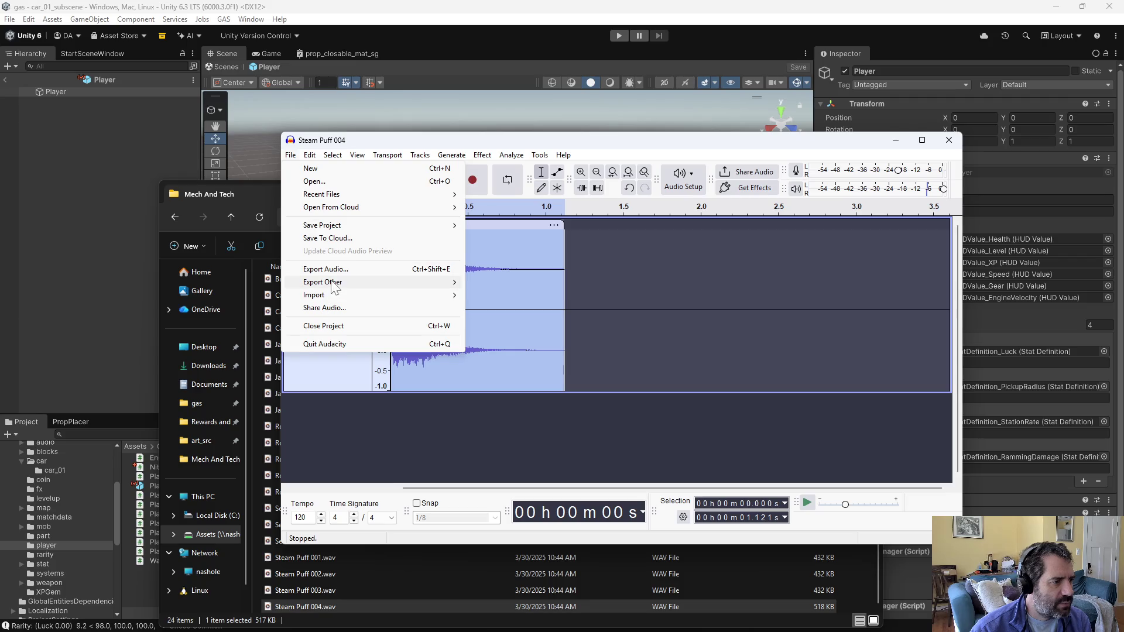
Step: Start exporting the audio and browse to Assets > Gameplay > audio > audio_clips
{"action": "left_click", "coordinate": [339, 271]}
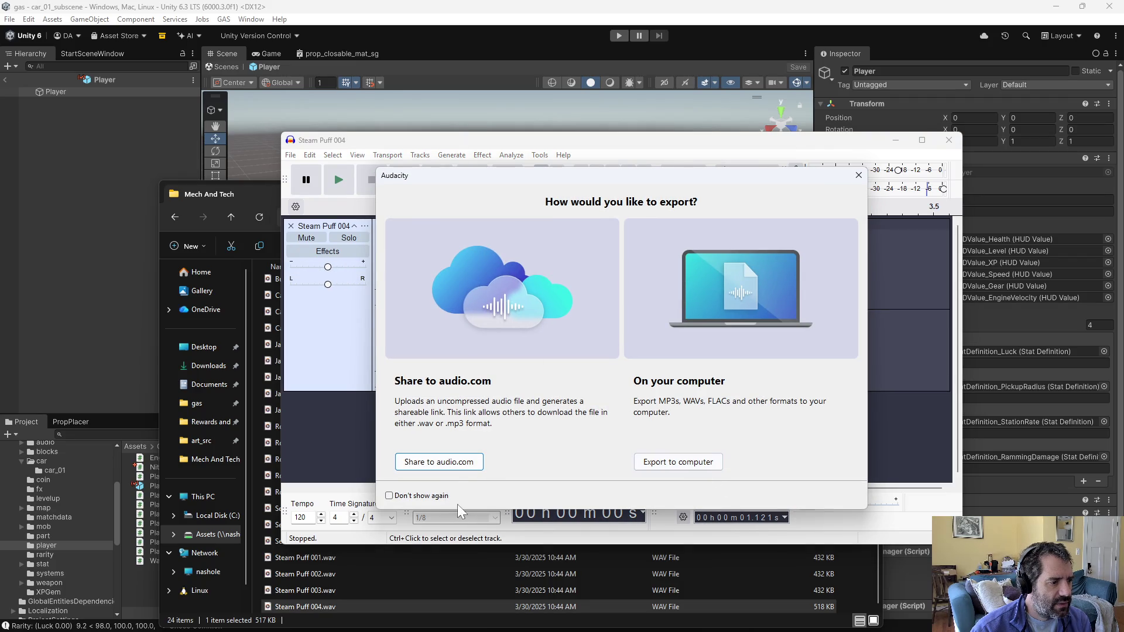
{"action": "left_click", "coordinate": [646, 467]}
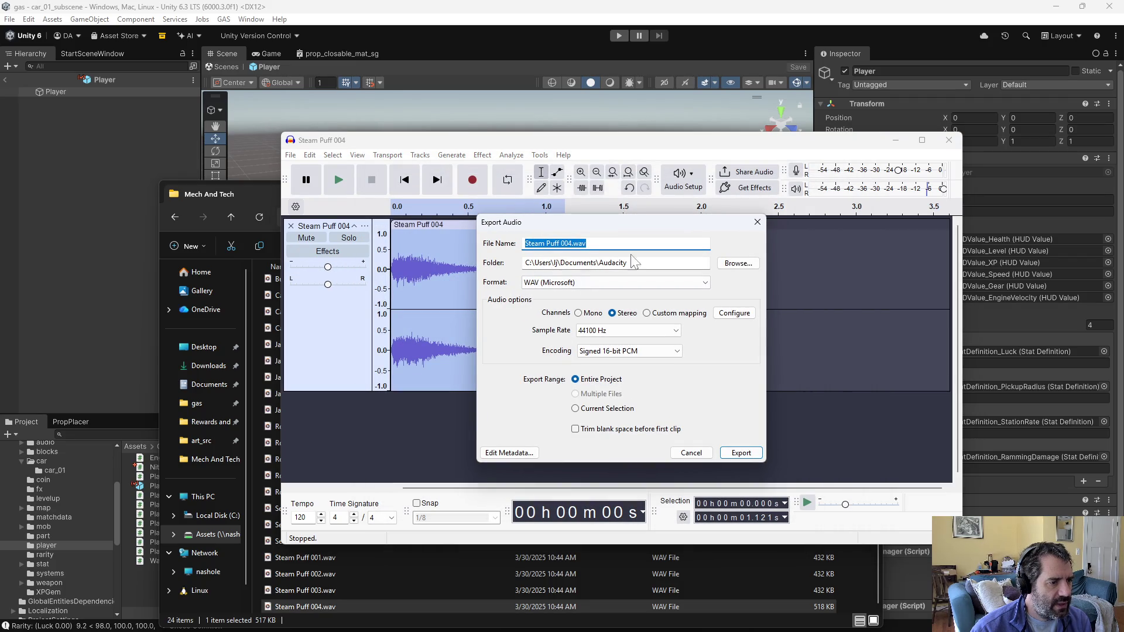
{"action": "left_click", "coordinate": [753, 263]}
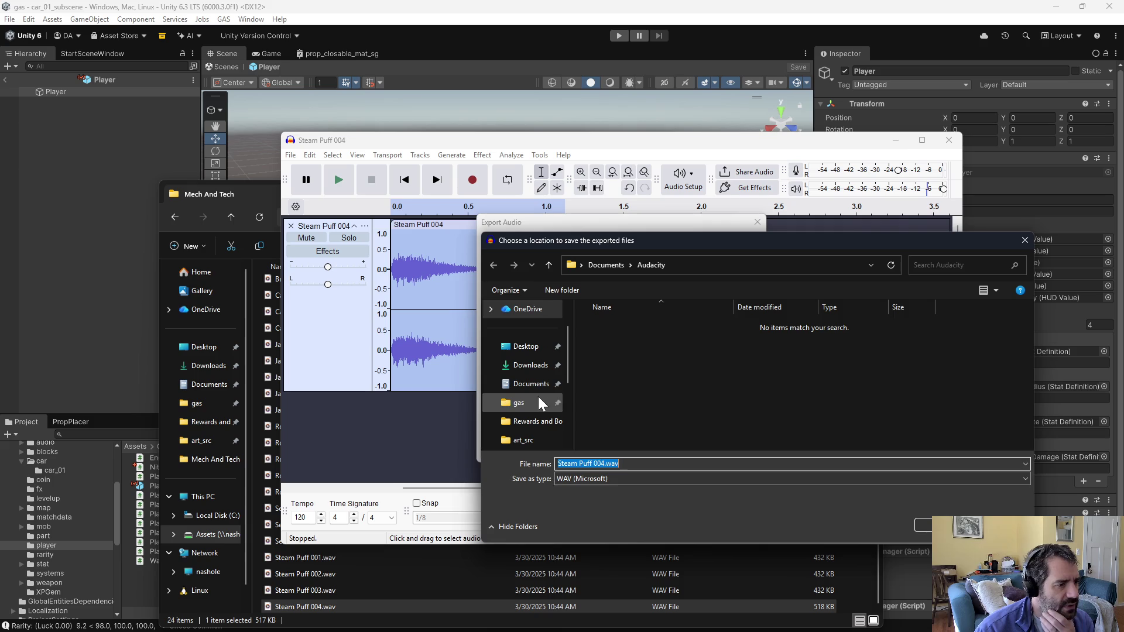
{"action": "left_click", "coordinate": [539, 403]}
{"action": "double_click", "coordinate": [612, 340]}
{"action": "double_click", "coordinate": [648, 375]}
{"action": "double_click", "coordinate": [616, 341]}
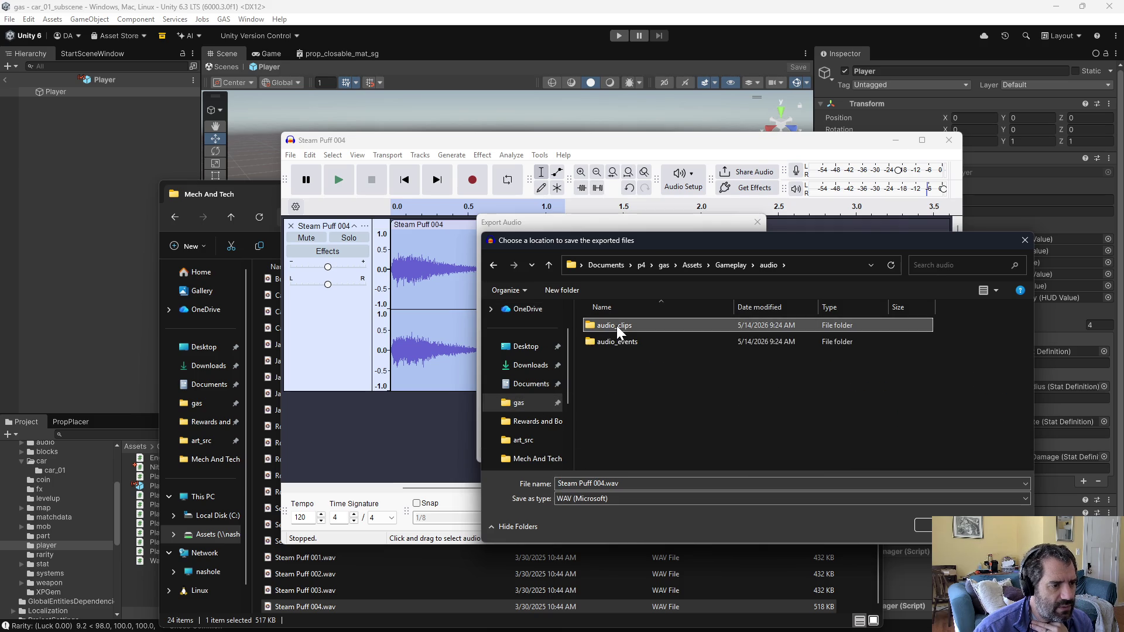
{"action": "double_click", "coordinate": [616, 325]}
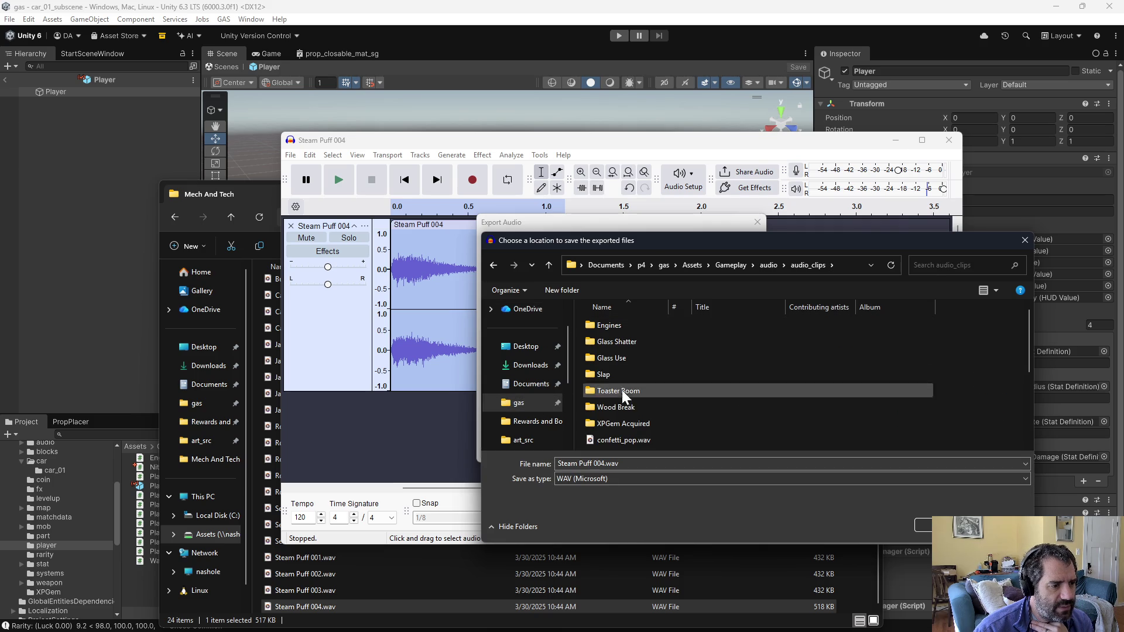
Step: Create a 'Steam Puff' folder in audio_clips, export Steam Puff 004 there as WAV, then close the project
{"action": "right_click", "coordinate": [735, 414]}
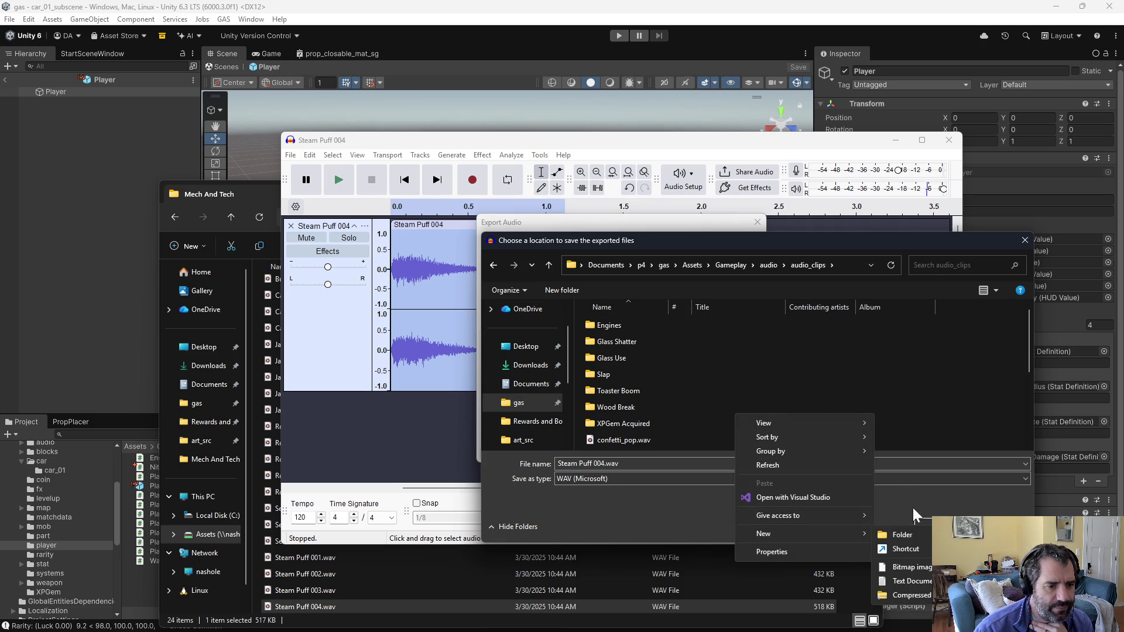
{"action": "left_click", "coordinate": [894, 536]}
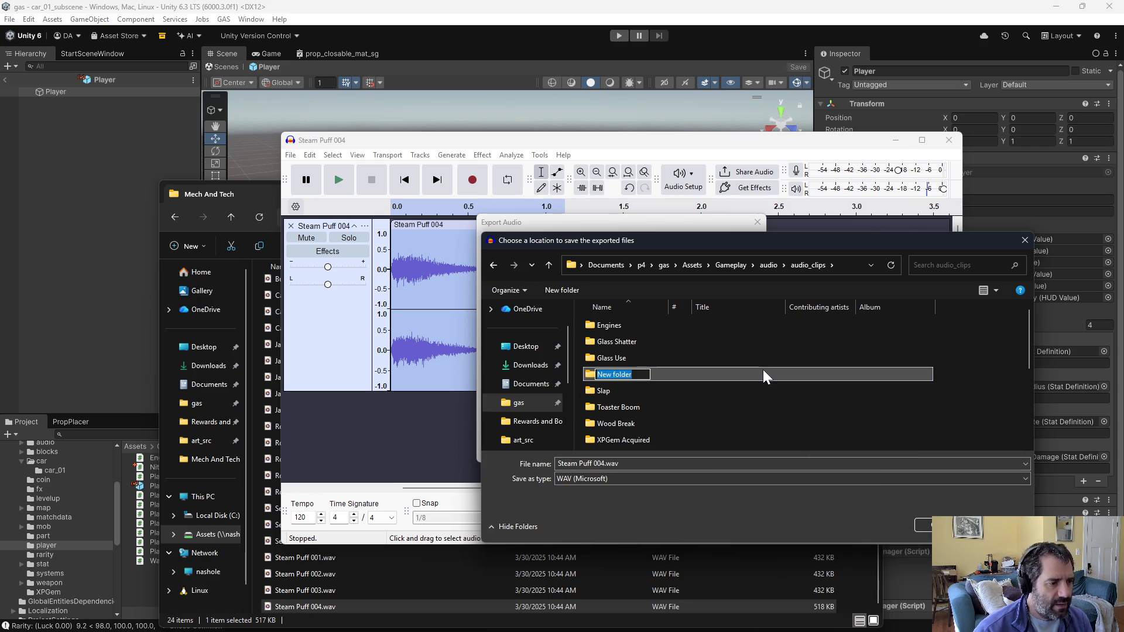
{"action": "type", "text": "Steam Puff"}
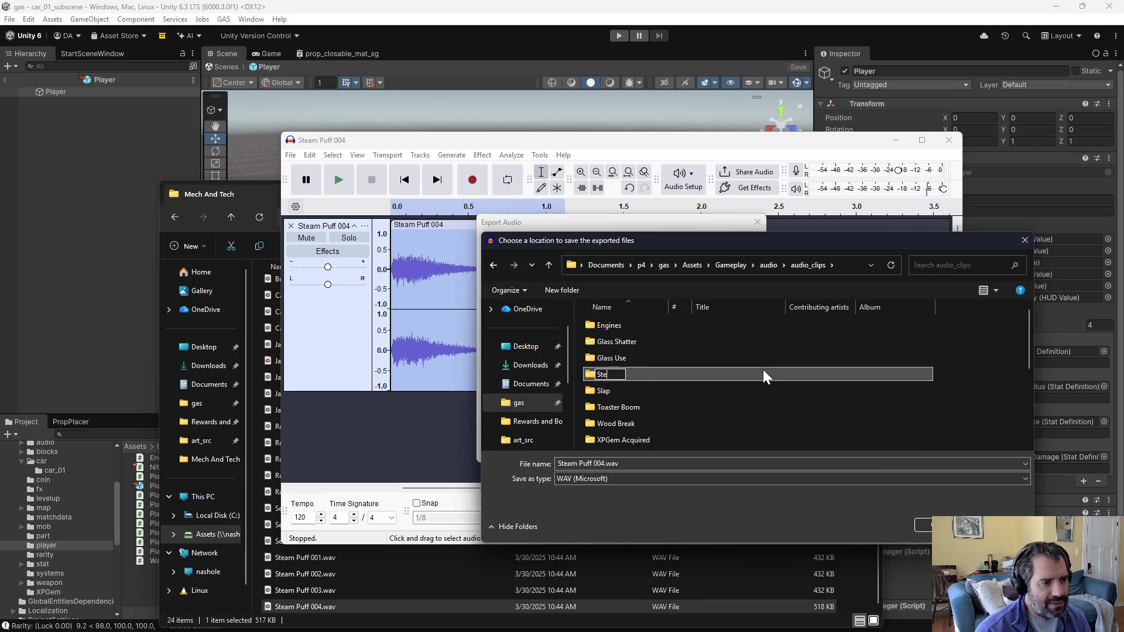
{"action": "key", "text": "Return"}
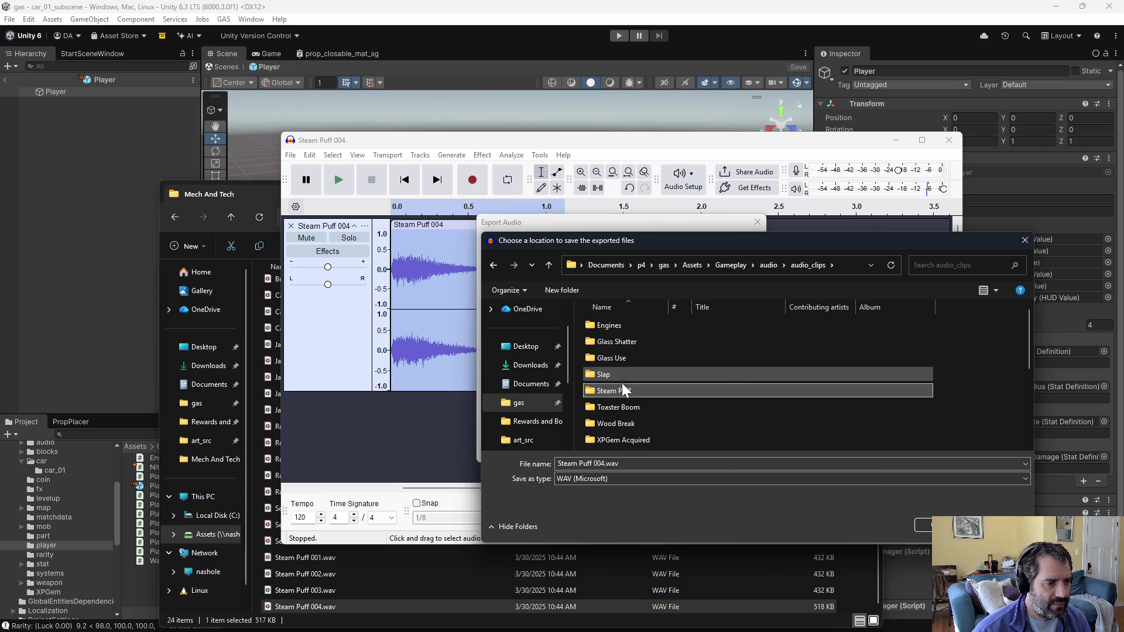
{"action": "double_click", "coordinate": [623, 392]}
{"action": "left_click", "coordinate": [928, 528]}
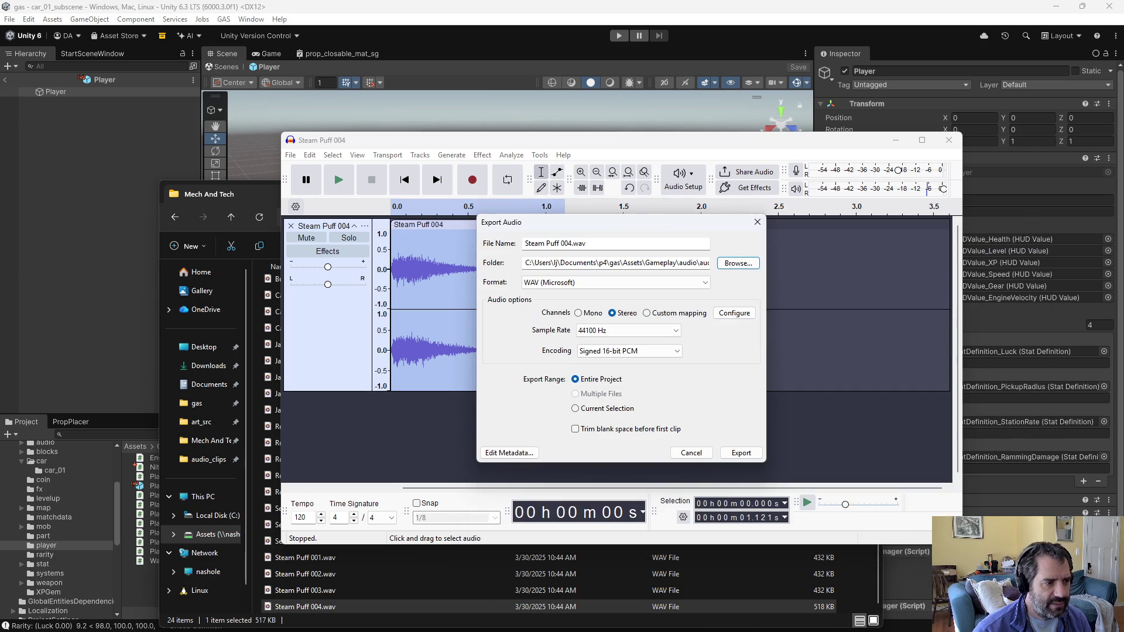
{"action": "left_click", "coordinate": [741, 453]}
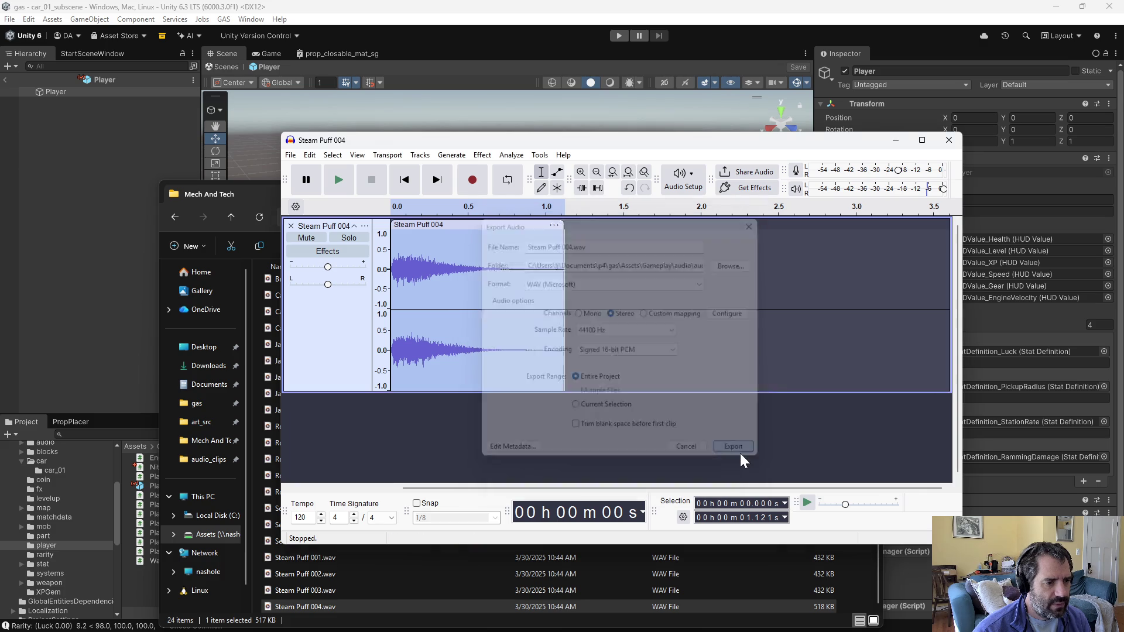
{"action": "left_click", "coordinate": [950, 139]}
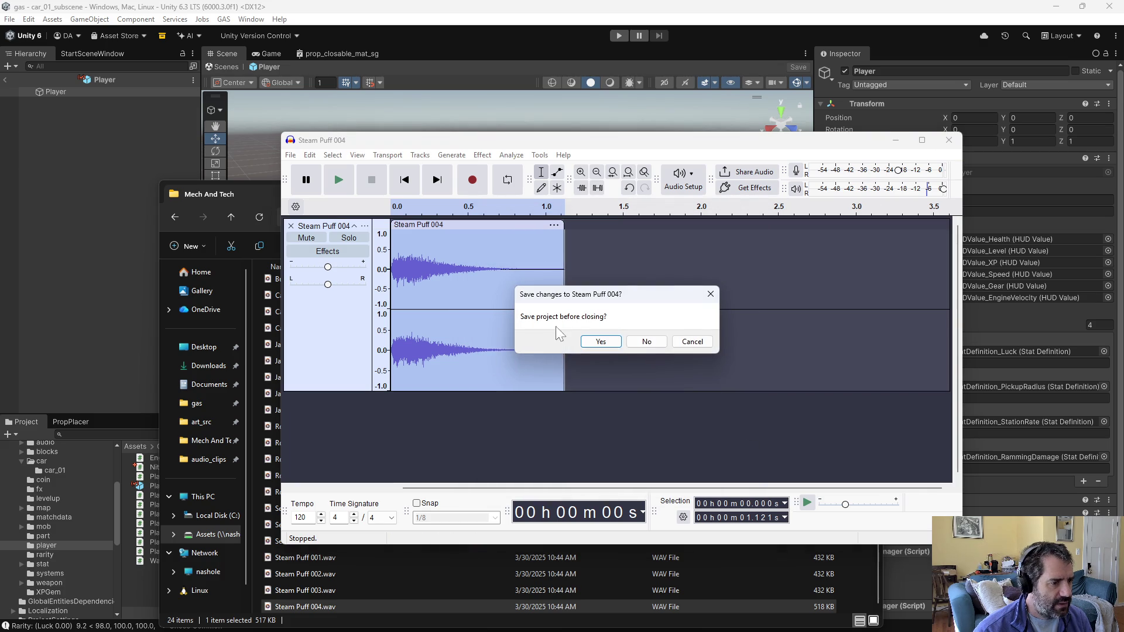
Step: Discard the Steam Puff 004 project changes and preview Steam Puff 001, 004 and 003
{"action": "left_click", "coordinate": [644, 343]}
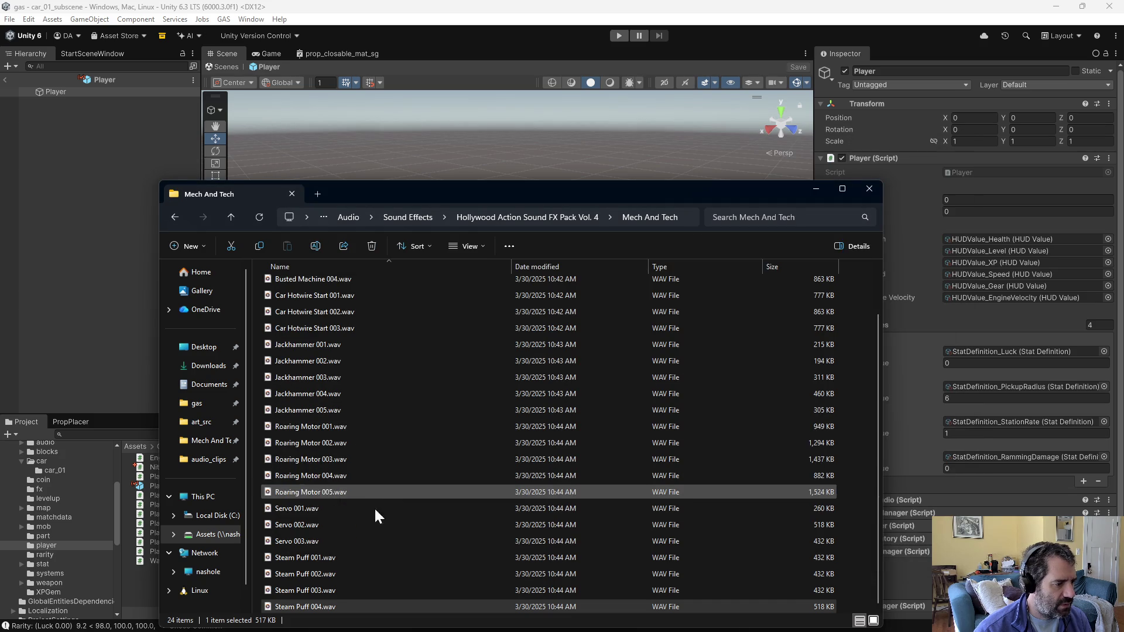
{"action": "left_click", "coordinate": [307, 561]}
{"action": "double_click", "coordinate": [307, 562]}
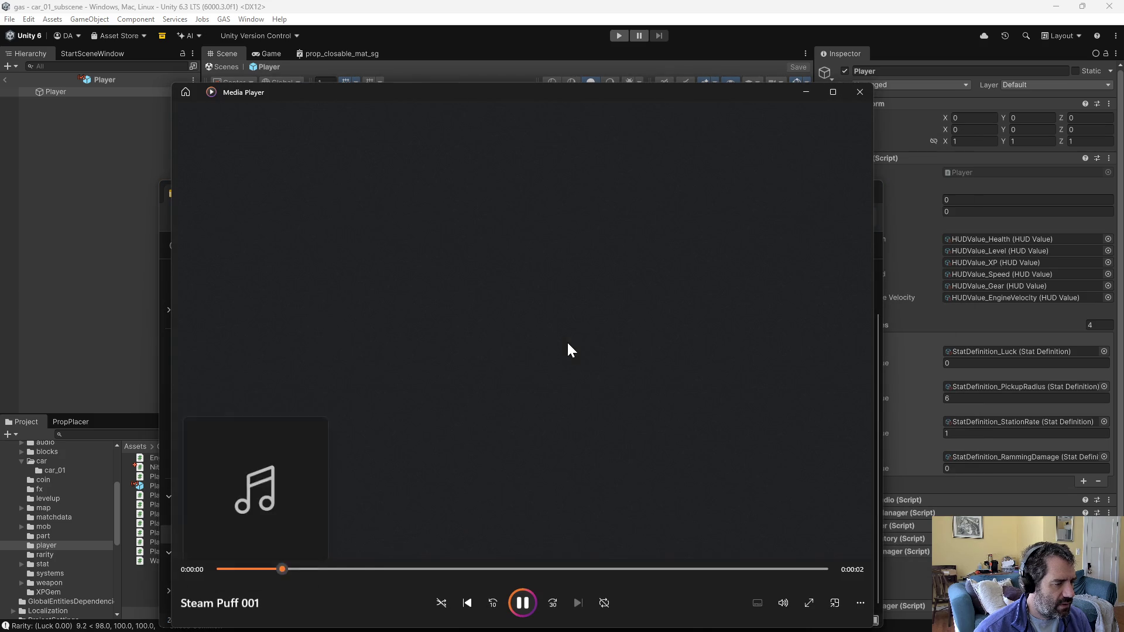
{"action": "left_click", "coordinate": [859, 92]}
{"action": "double_click", "coordinate": [311, 602]}
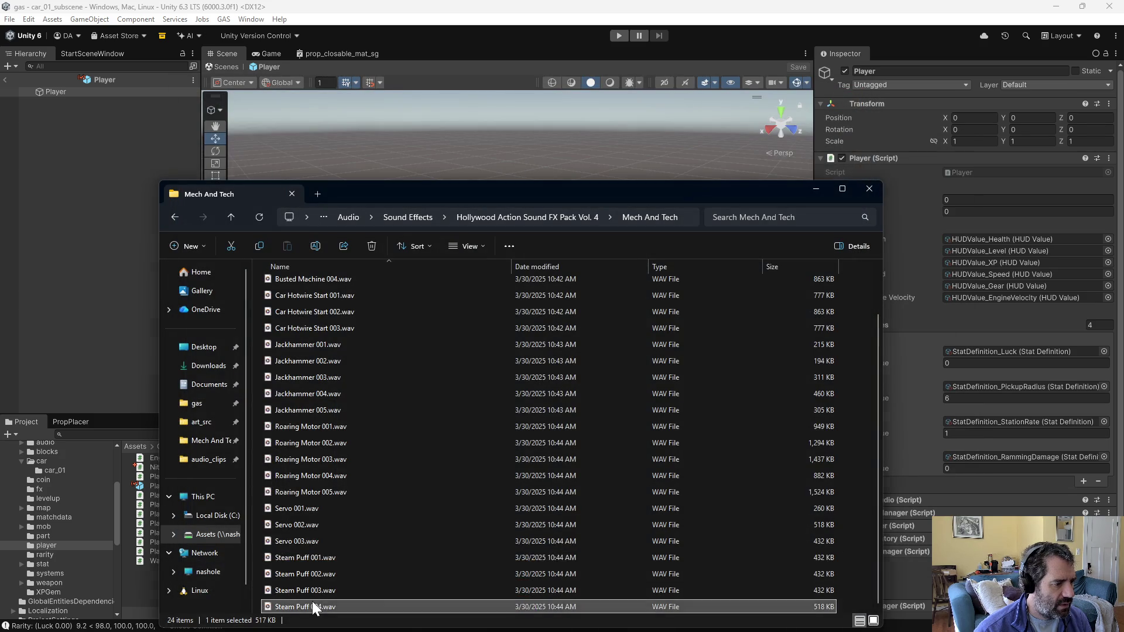
{"action": "left_click", "coordinate": [860, 92]}
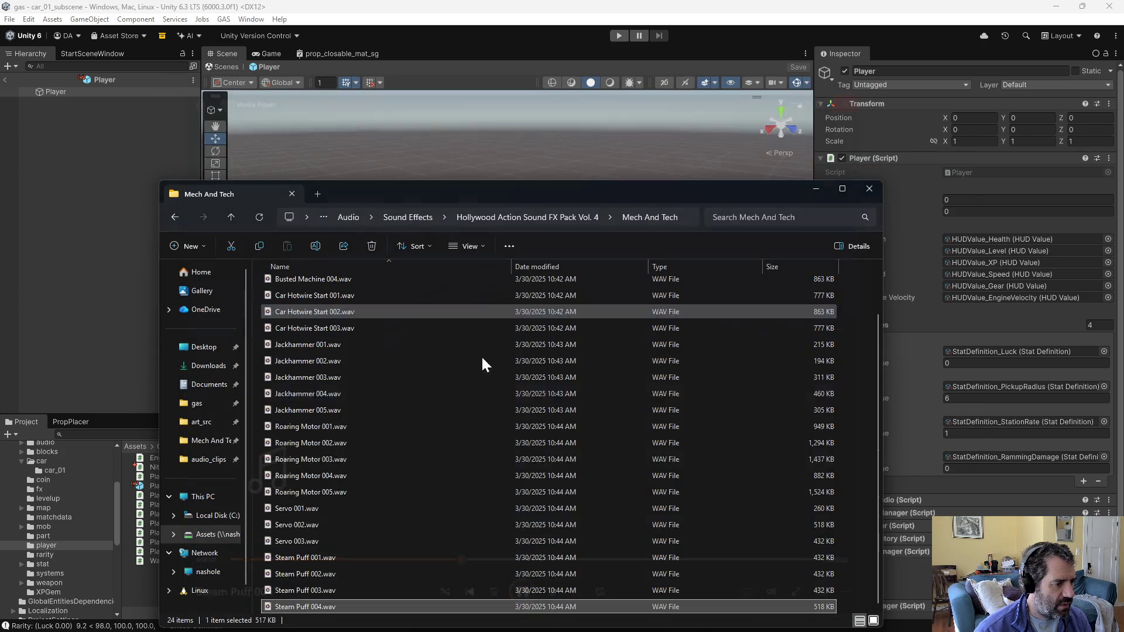
{"action": "double_click", "coordinate": [300, 589]}
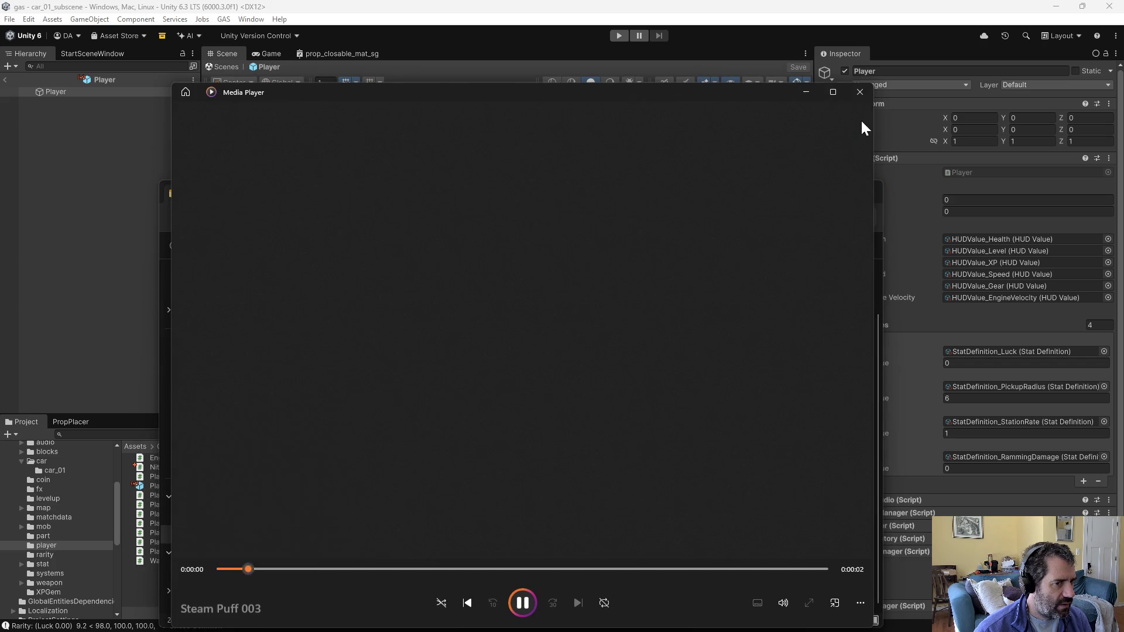
{"action": "left_click", "coordinate": [860, 92]}
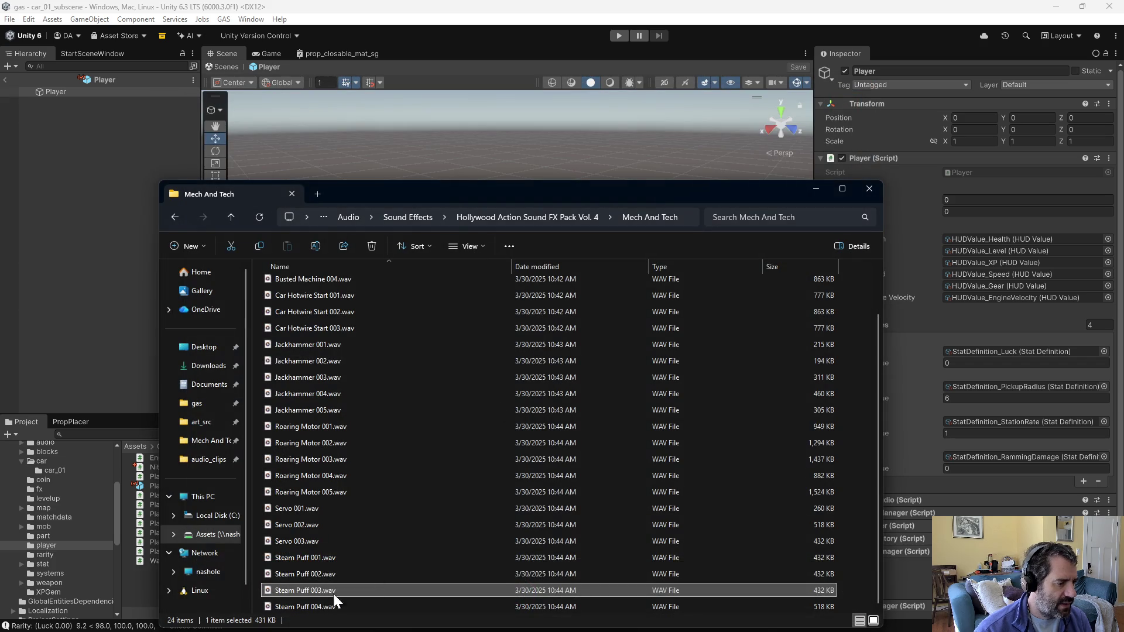
Step: Open Steam Puff 003 in Audacity through Open with
{"action": "right_click", "coordinate": [300, 591]}
{"action": "mouse_move", "coordinate": [362, 382]}
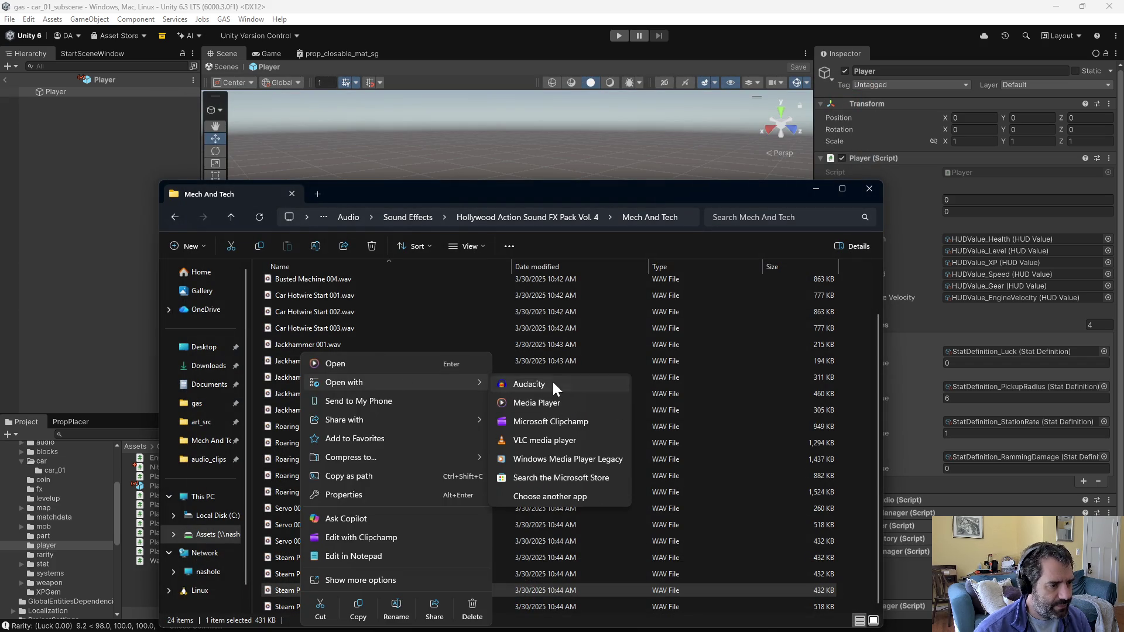
{"action": "left_click", "coordinate": [552, 382]}
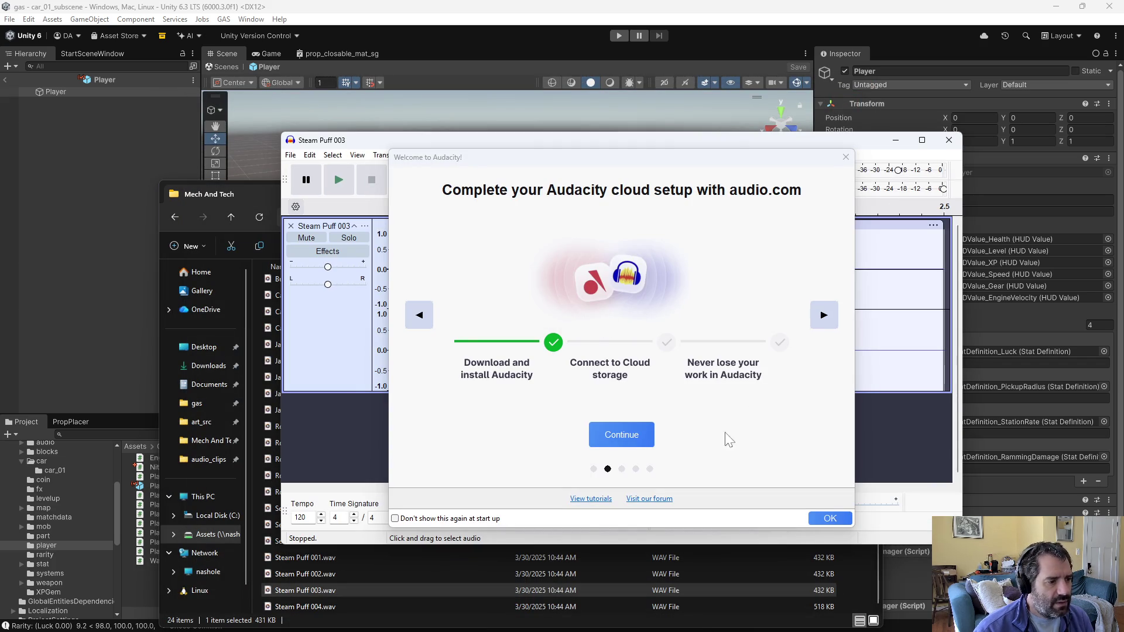
Step: Turn off the welcome screen and trim Steam Puff 003's quiet lead-in and tail past 1.103 s
{"action": "left_click", "coordinate": [476, 517]}
{"action": "left_click", "coordinate": [823, 519]}
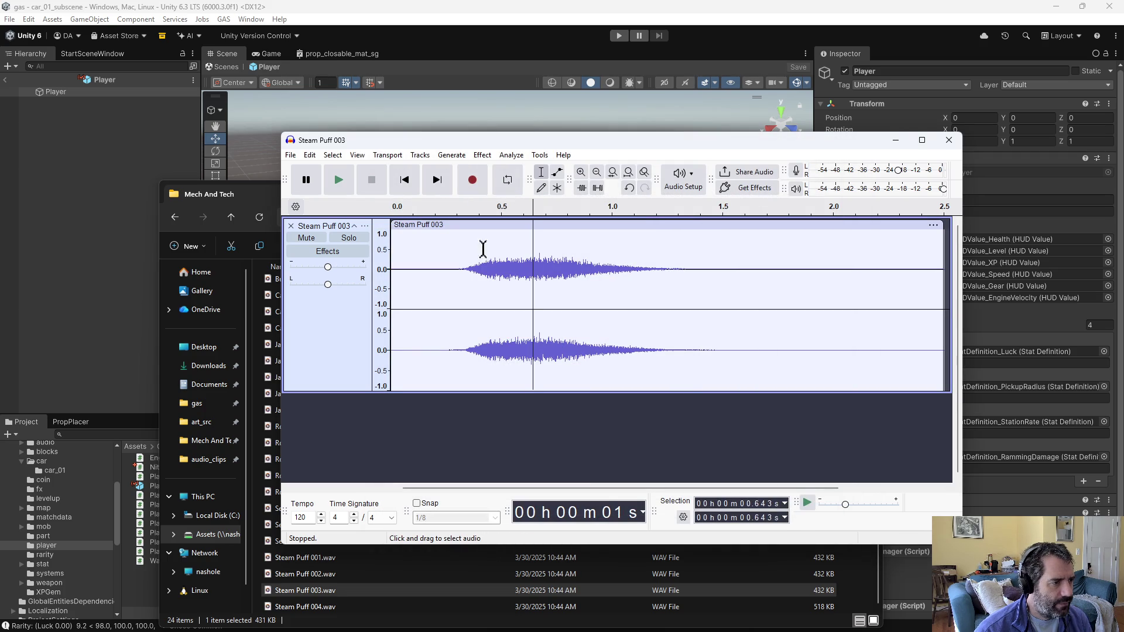
{"action": "left_click", "coordinate": [345, 184]}
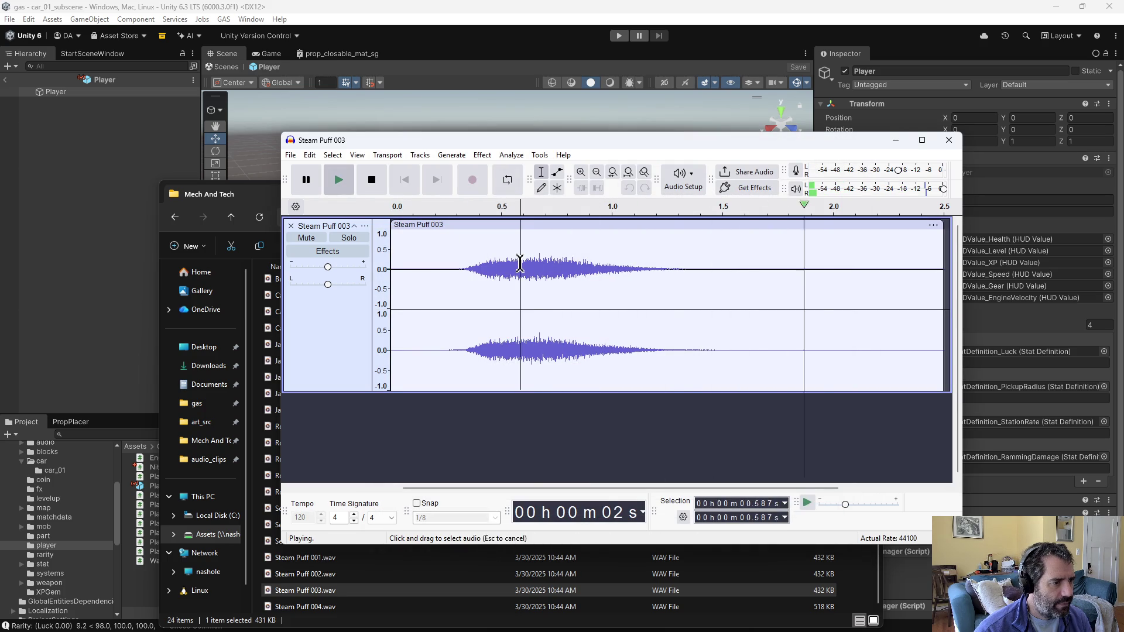
{"action": "left_click", "coordinate": [346, 184]}
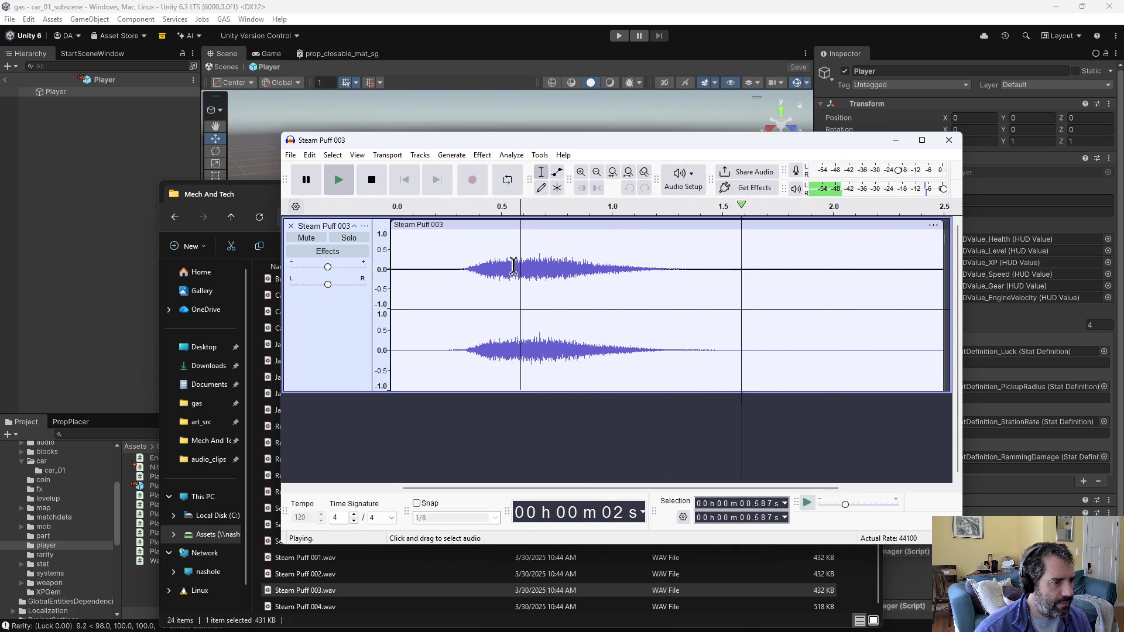
{"action": "left_click_drag", "start_coordinate": [526, 267], "coordinate": [391, 275]}
{"action": "key", "text": "Delete"}
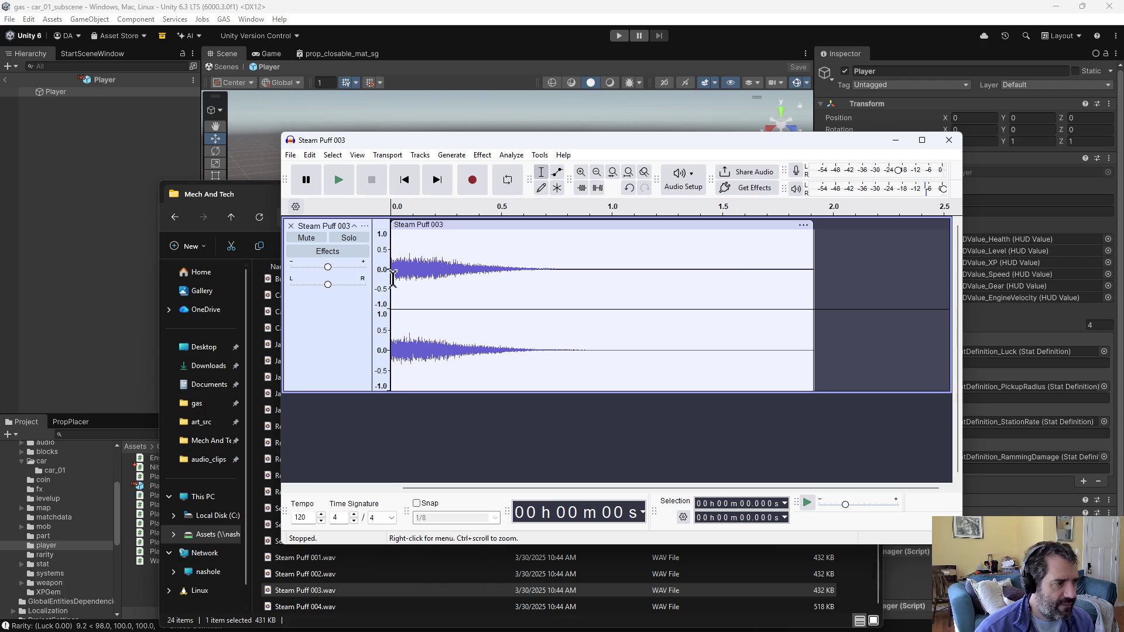
{"action": "mouse_move", "coordinate": [636, 285]}
{"action": "left_mouse_down"}
{"action": "mouse_move", "coordinate": [848, 284]}
{"action": "mouse_move", "coordinate": [836, 284]}
{"action": "left_mouse_up"}
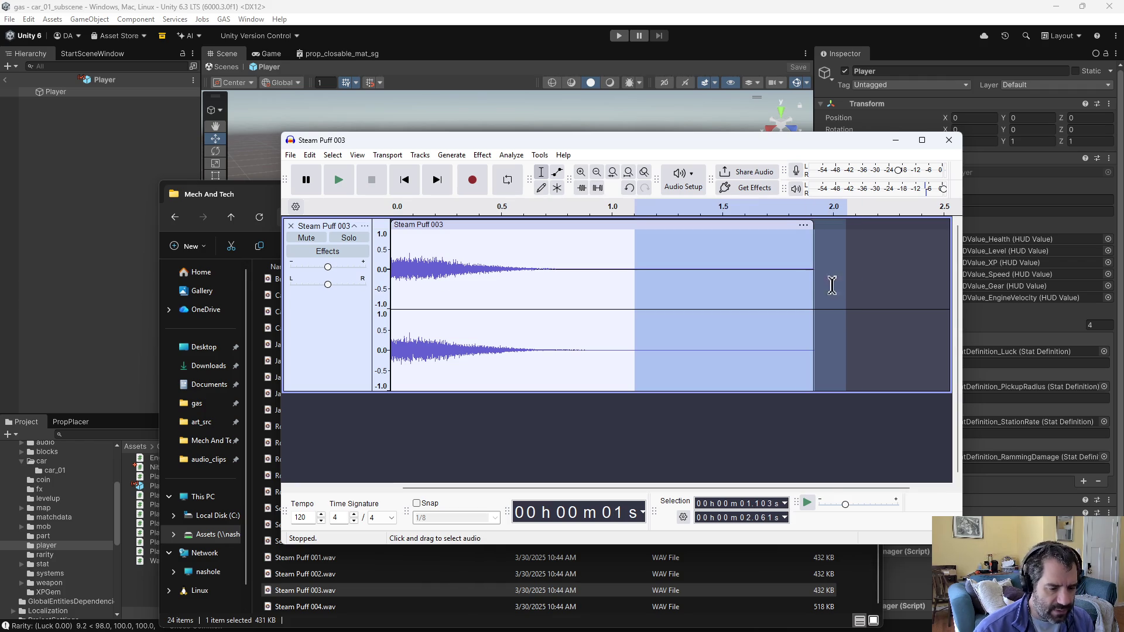
{"action": "key", "text": "Delete"}
Step: Fade out the clip's ending from 0.839 s to the end
{"action": "left_click_drag", "start_coordinate": [578, 260], "coordinate": [647, 263]}
{"action": "left_click", "coordinate": [483, 154]}
{"action": "mouse_move", "coordinate": [482, 154]}
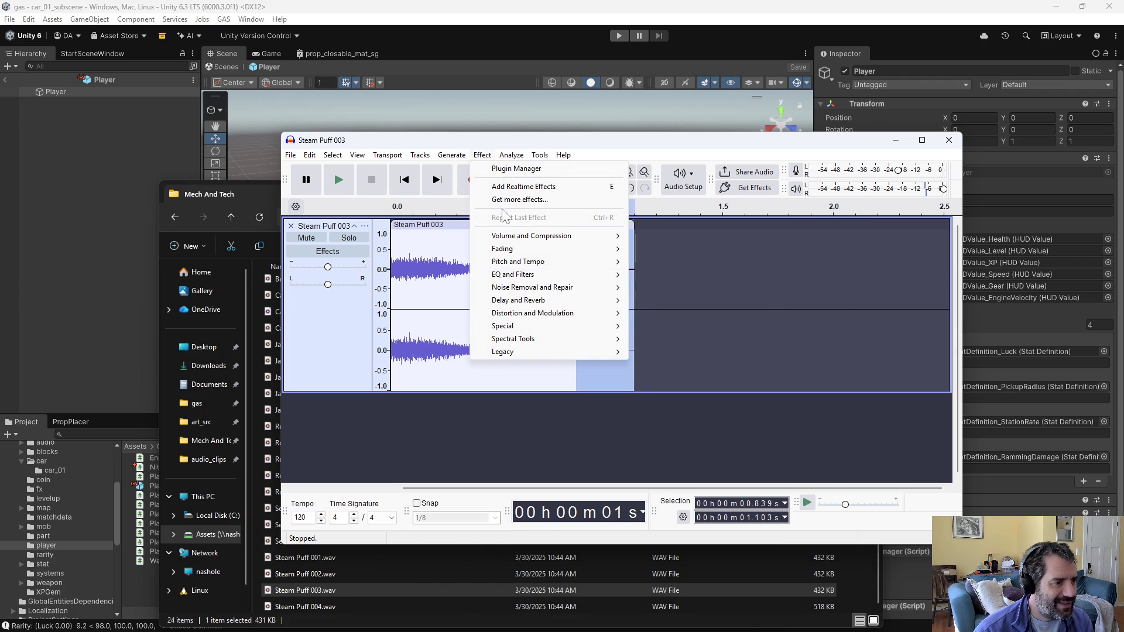
{"action": "mouse_move", "coordinate": [515, 250]}
{"action": "left_click", "coordinate": [662, 298]}
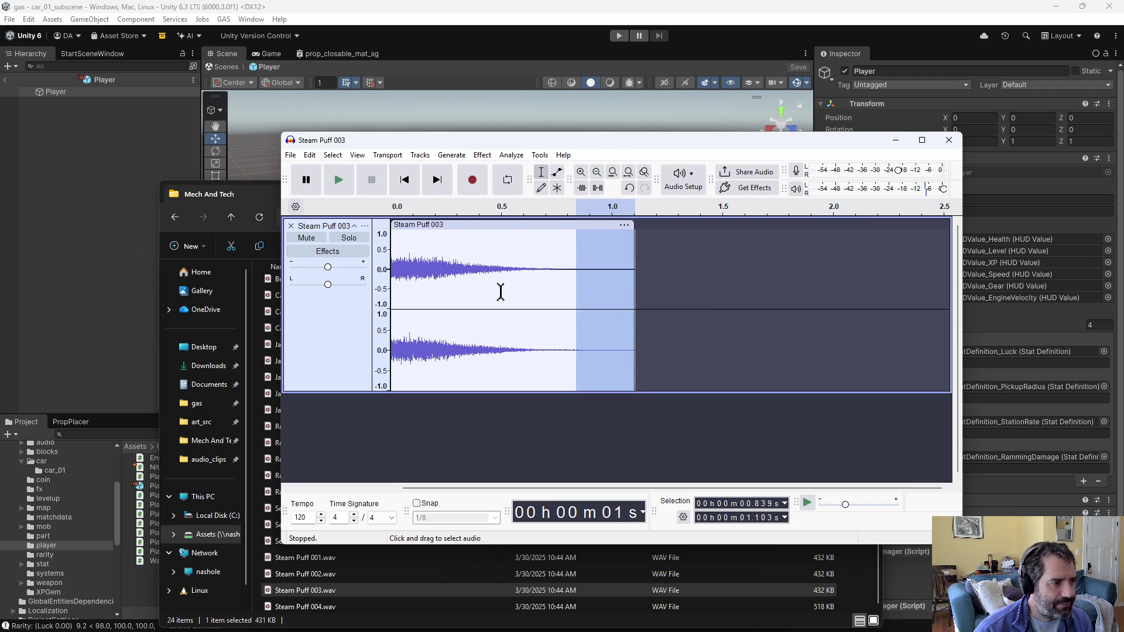
Step: Zoom in and apply a Fade In to the first 0.012 s of the clip
{"action": "mouse_move", "coordinate": [404, 289]}
{"action": "left_mouse_down"}
{"action": "mouse_move", "coordinate": [376, 287]}
{"action": "mouse_move", "coordinate": [388, 276]}
{"action": "left_mouse_up"}
{"action": "left_click", "coordinate": [412, 302]}
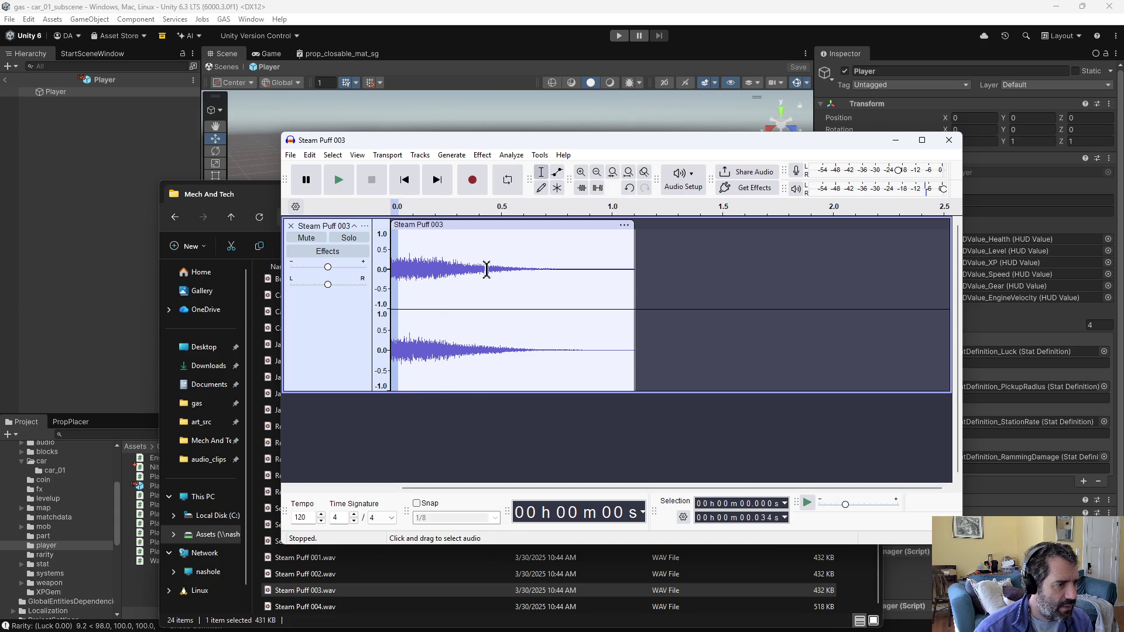
{"action": "left_click", "coordinate": [612, 172]}
{"action": "left_click", "coordinate": [452, 273]}
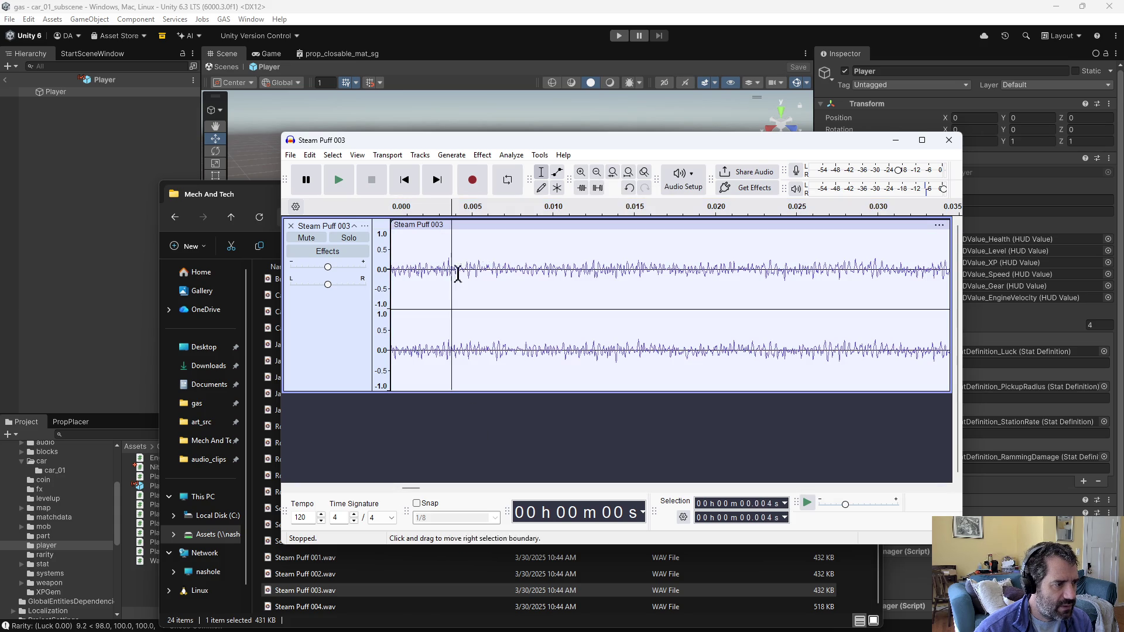
{"action": "left_click_drag", "start_coordinate": [578, 290], "coordinate": [285, 315]}
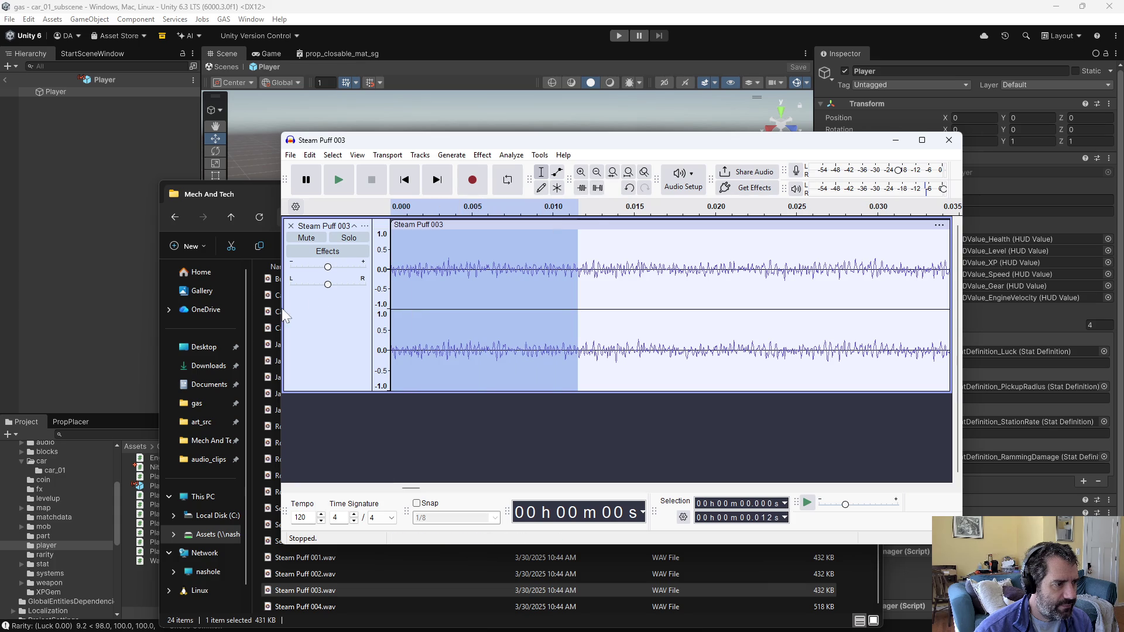
{"action": "left_click", "coordinate": [504, 160]}
{"action": "mouse_move", "coordinate": [482, 155]}
{"action": "mouse_move", "coordinate": [605, 251]}
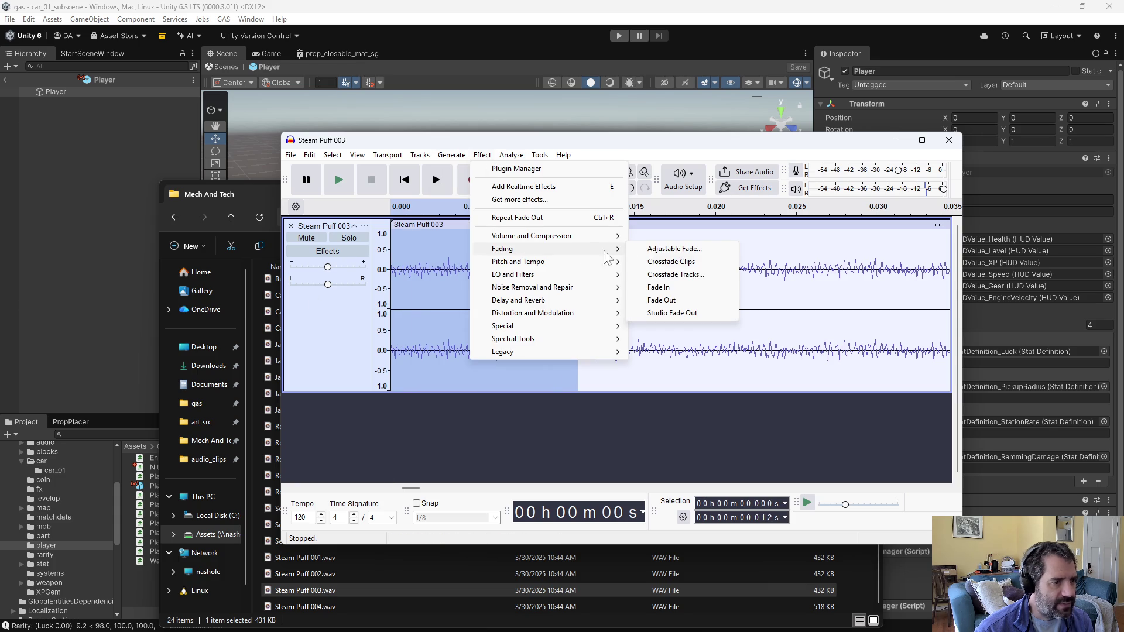
{"action": "left_click", "coordinate": [676, 292]}
{"action": "left_click", "coordinate": [571, 293]}
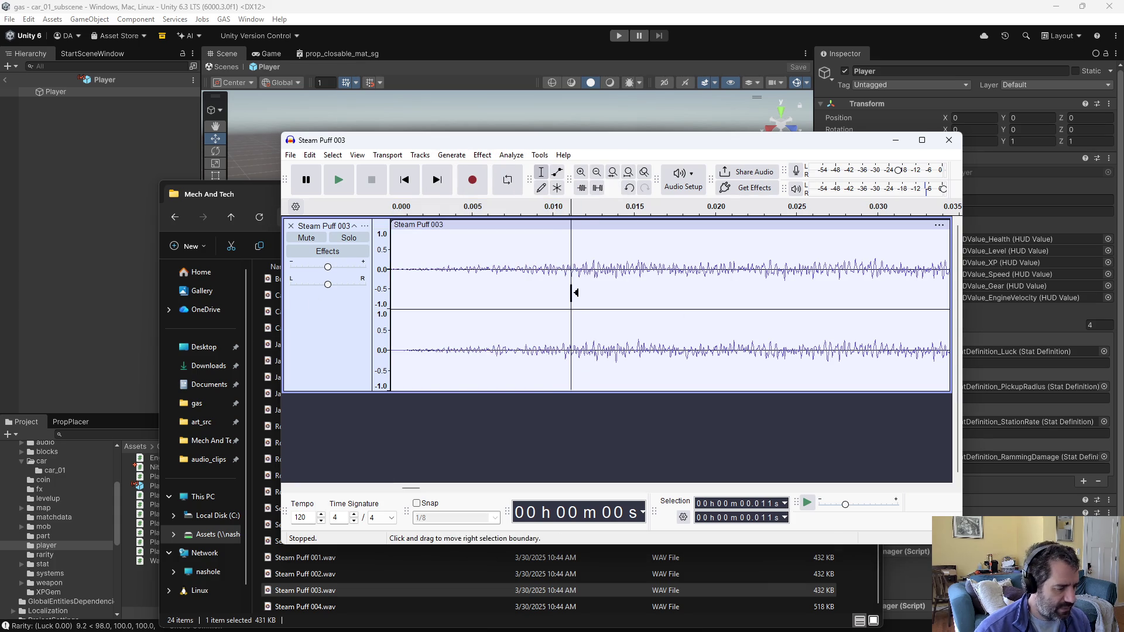
Step: Cancel the project save prompt and replay the trimmed Steam Puff 003
{"action": "key", "text": "ctrl+s"}
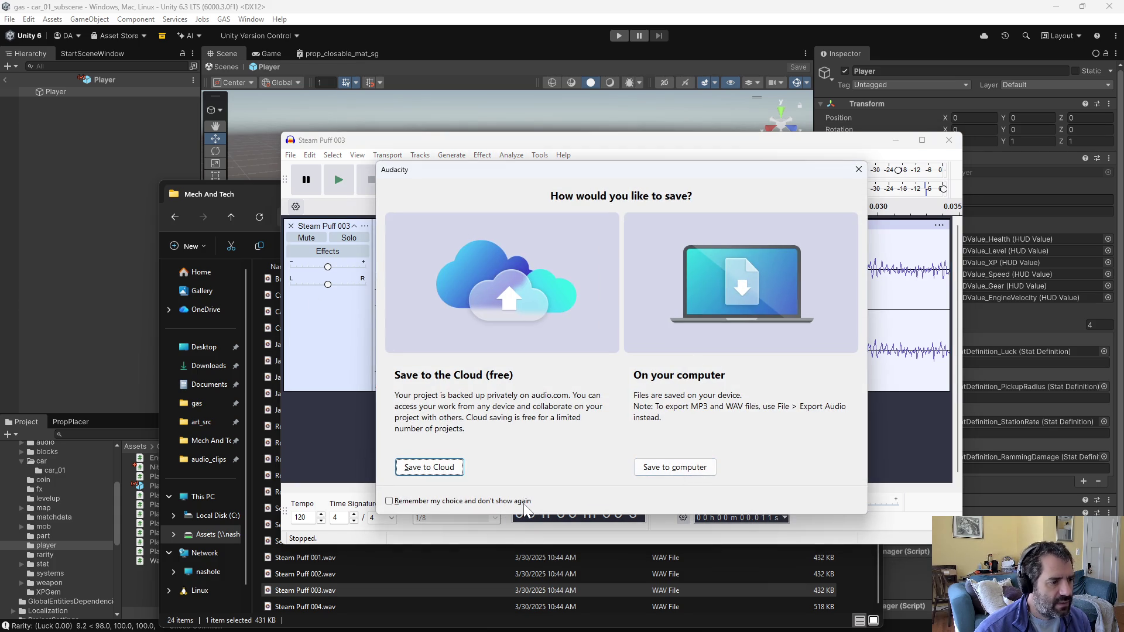
{"action": "left_click", "coordinate": [859, 169]}
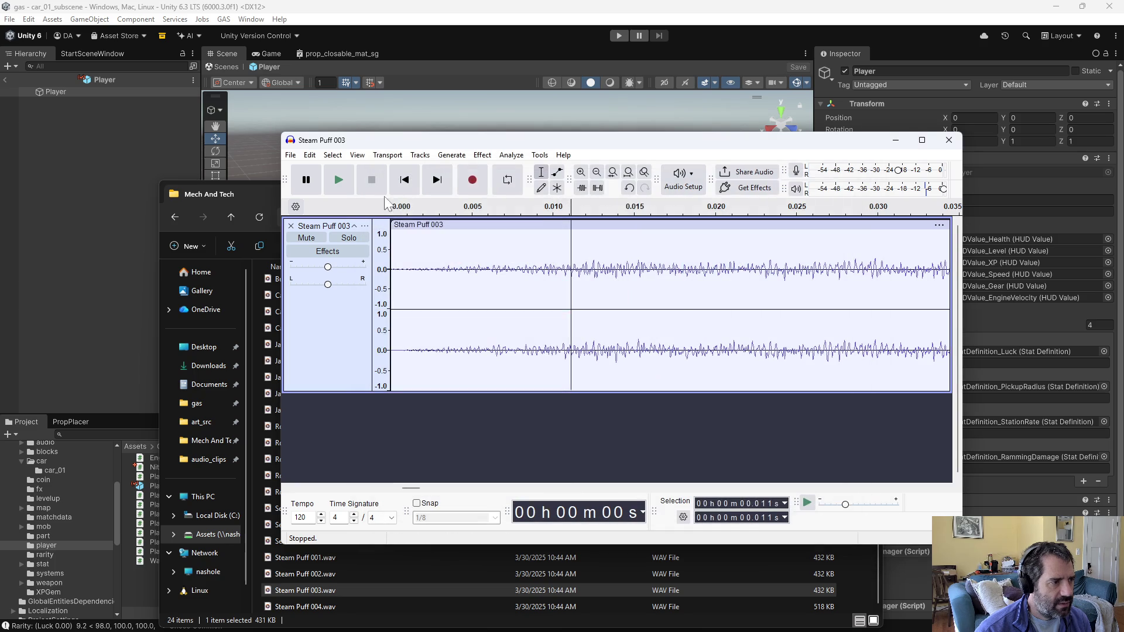
{"action": "left_click", "coordinate": [332, 180]}
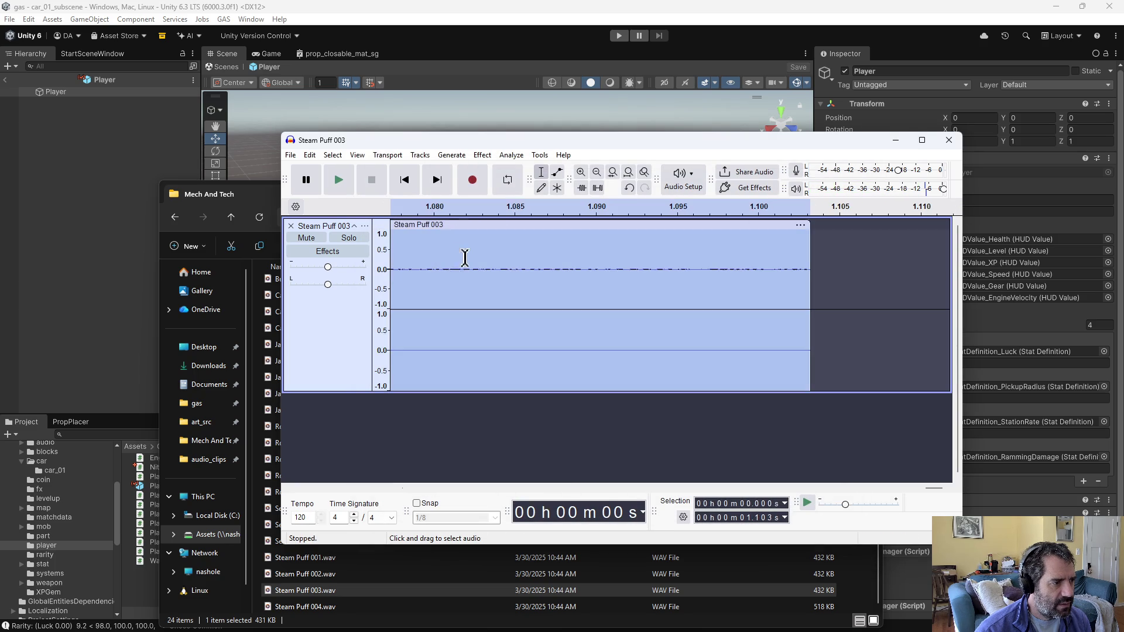
{"action": "left_click", "coordinate": [331, 178]}
Step: Export Steam Puff 003 as WAV to the Steam Puff folder and close without saving
{"action": "left_click", "coordinate": [290, 155]}
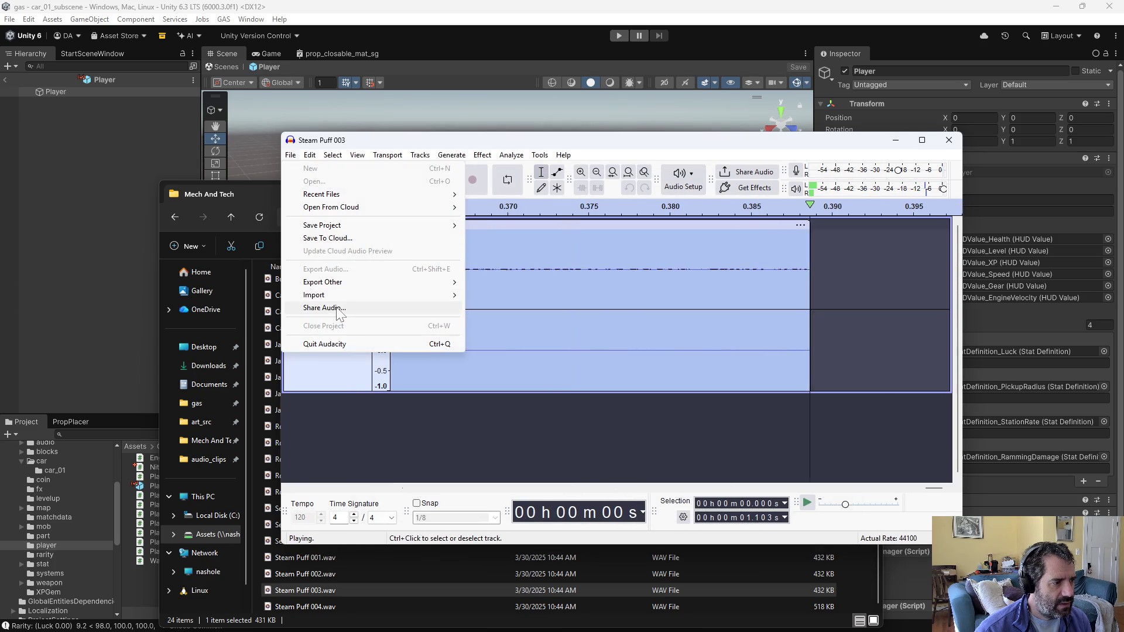
{"action": "left_click", "coordinate": [353, 268]}
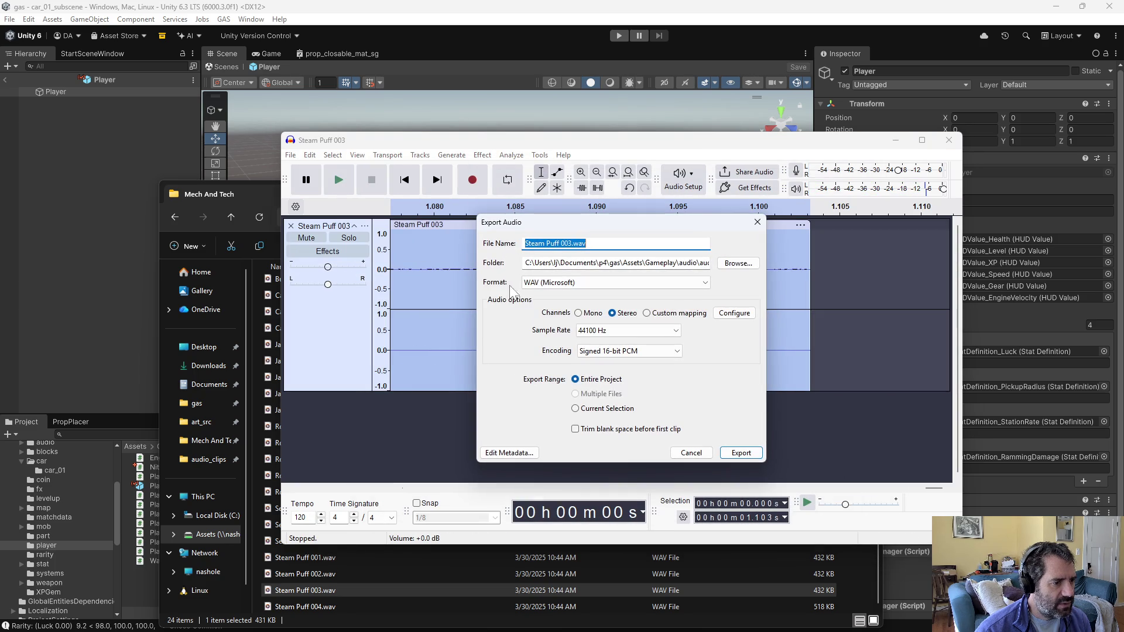
{"action": "left_click_drag", "start_coordinate": [658, 263], "coordinate": [757, 258]}
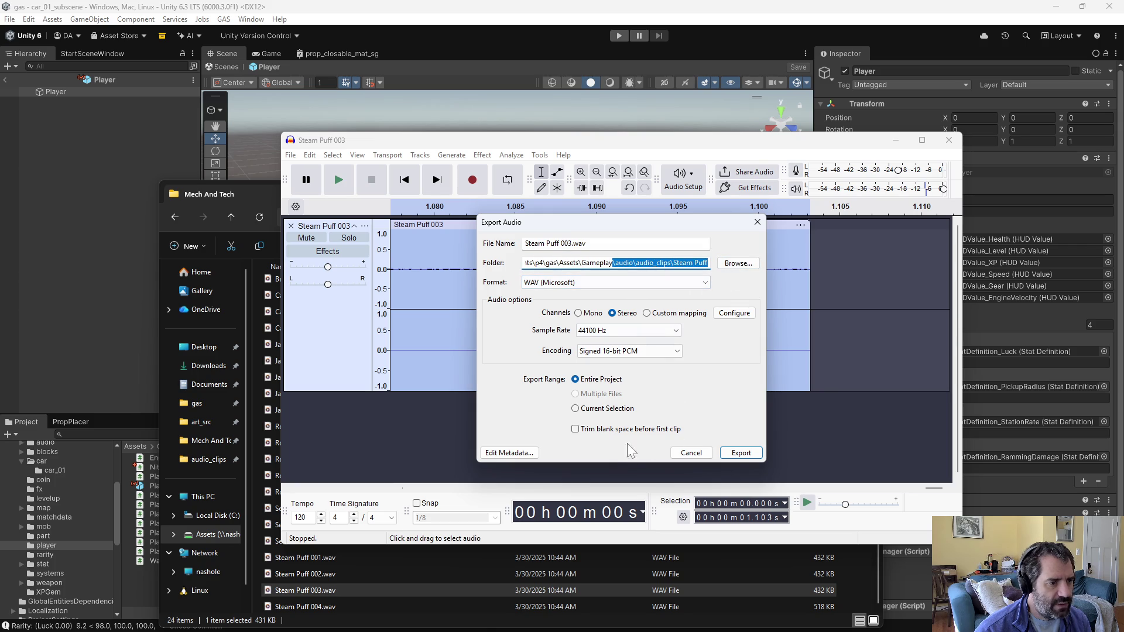
{"action": "left_click", "coordinate": [740, 455]}
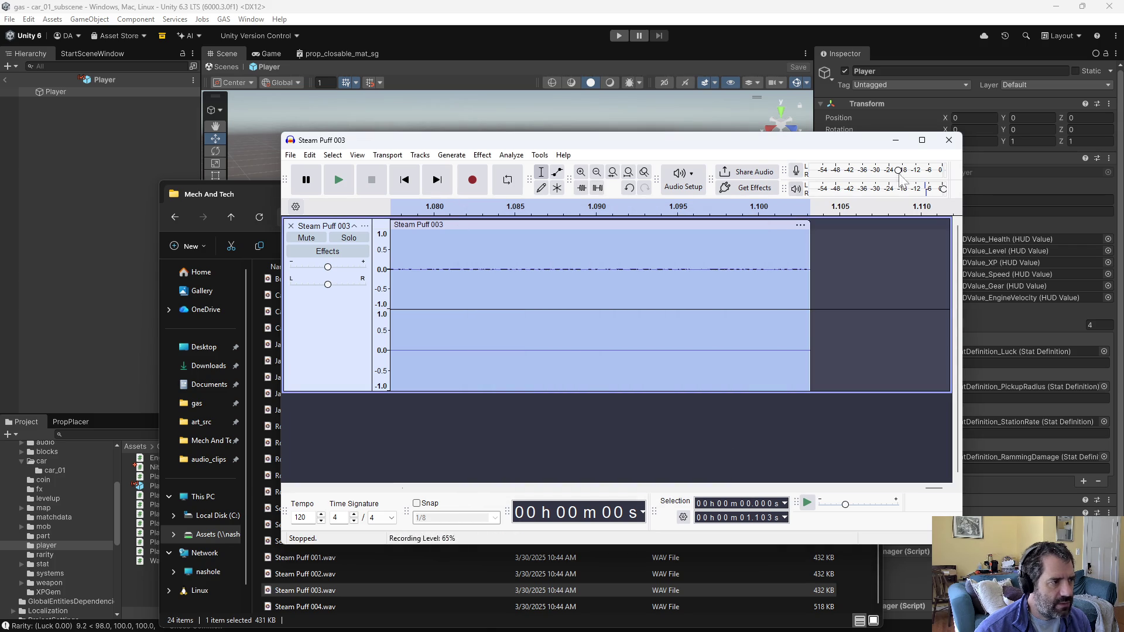
{"action": "left_click", "coordinate": [949, 141]}
{"action": "left_click", "coordinate": [646, 341]}
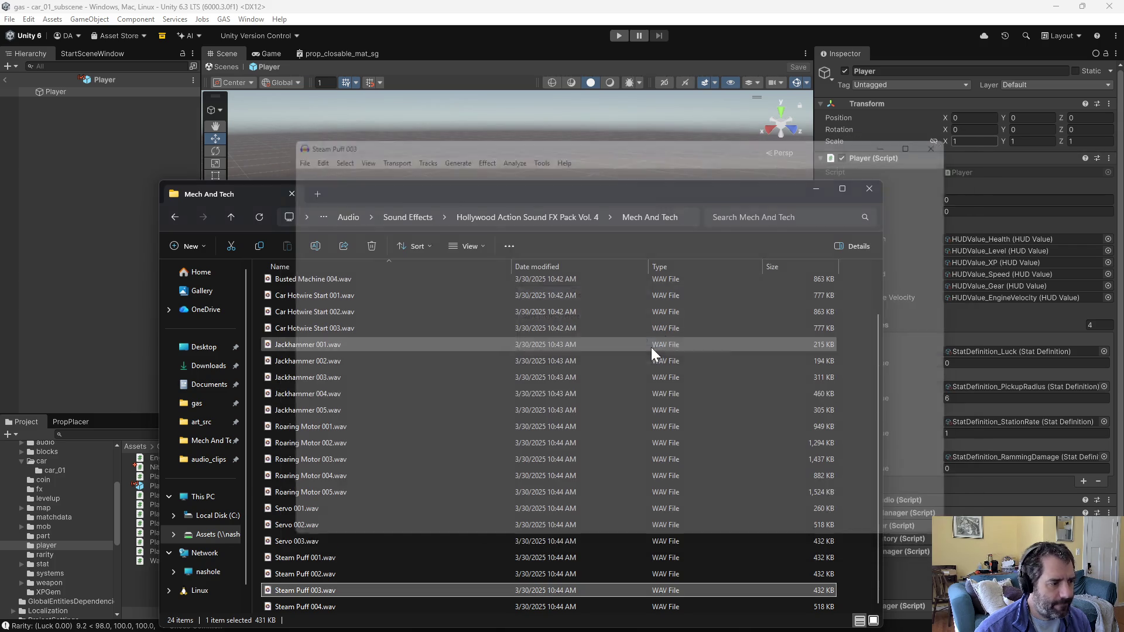
Step: Audition the Steam Puff 002 and Steam Puff 001 sounds in the media player
{"action": "double_click", "coordinate": [315, 571]}
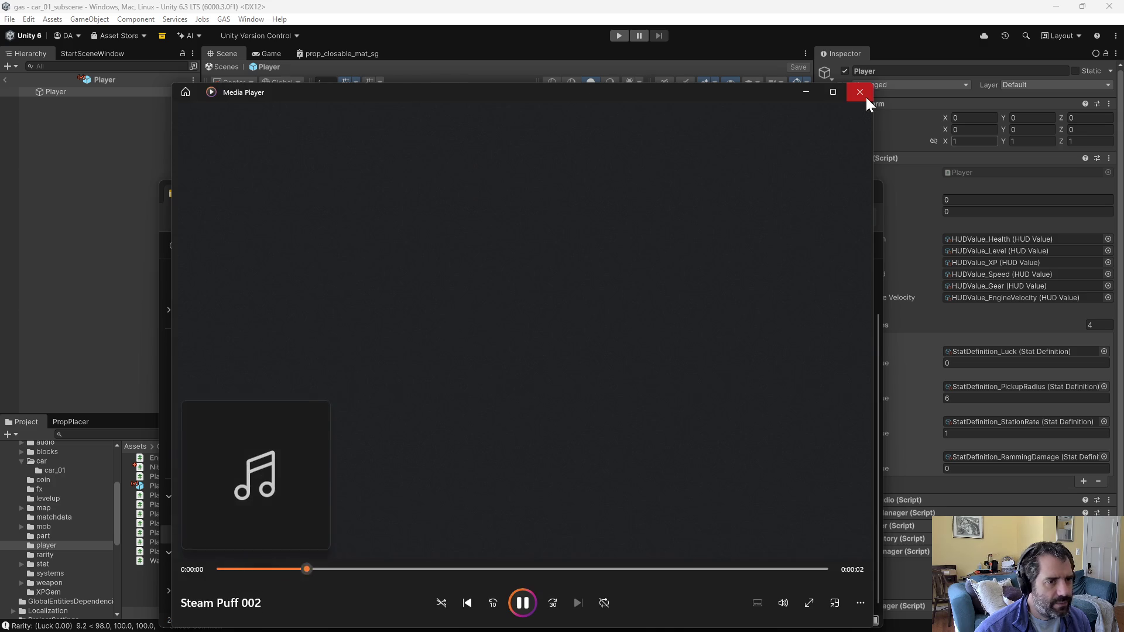
{"action": "left_click", "coordinate": [861, 93]}
{"action": "left_click", "coordinate": [287, 559]}
{"action": "double_click", "coordinate": [287, 558]}
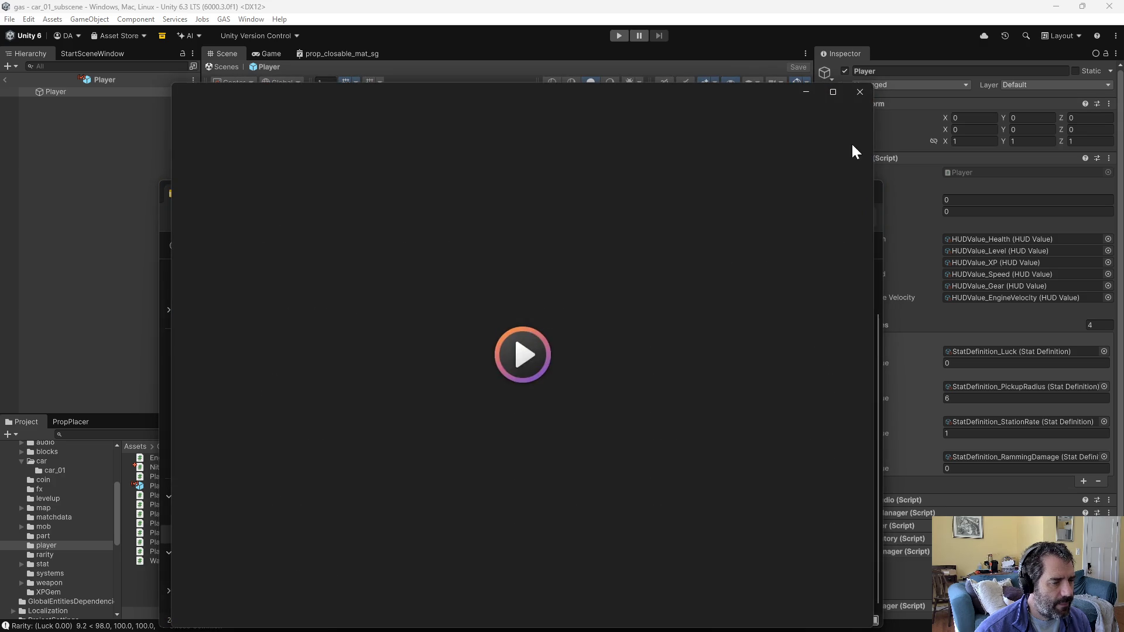
{"action": "left_click", "coordinate": [862, 96]}
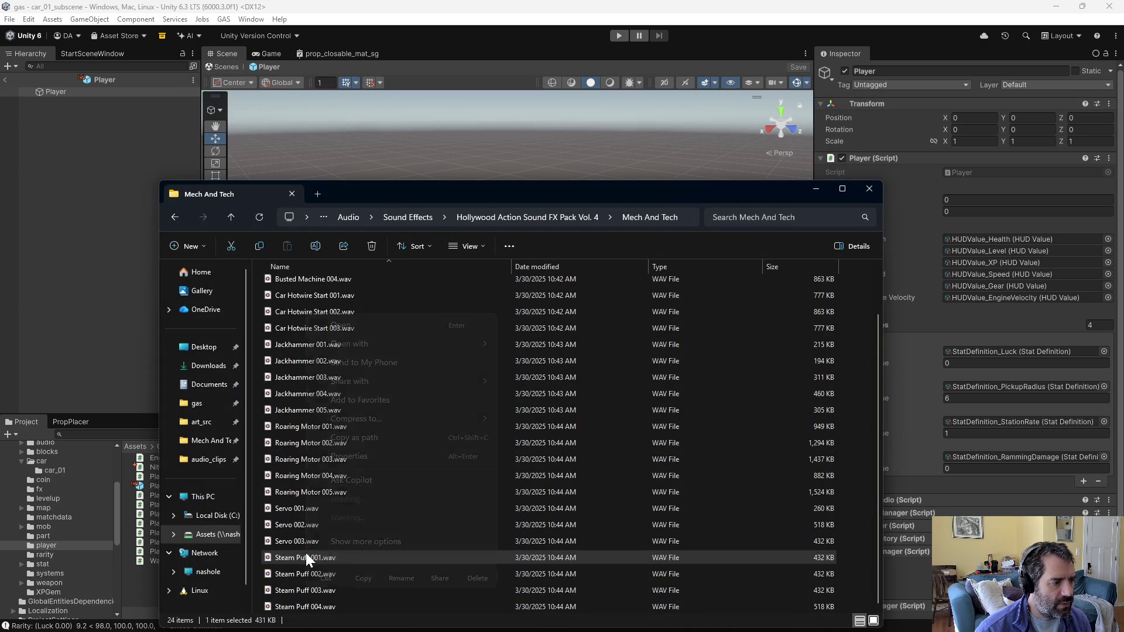
Step: Open Steam Puff 001 in Audacity and delete its opening 0–0.571 s
{"action": "right_click", "coordinate": [306, 552]}
{"action": "mouse_move", "coordinate": [388, 343]}
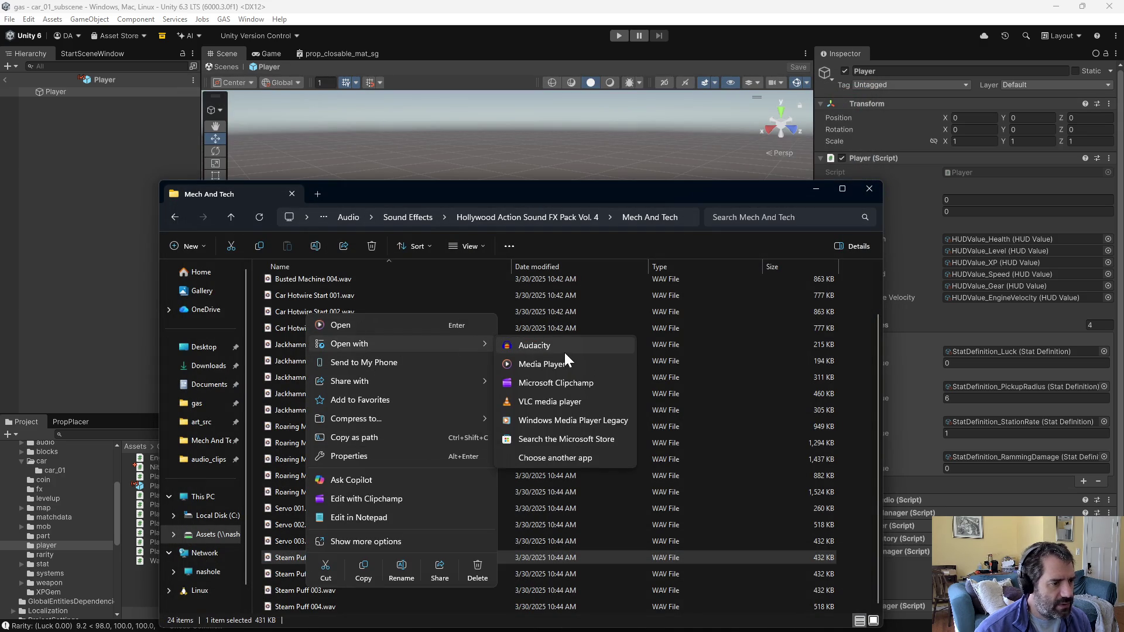
{"action": "left_click", "coordinate": [564, 349]}
{"action": "left_click", "coordinate": [497, 296]}
{"action": "left_click", "coordinate": [348, 190]}
{"action": "left_click", "coordinate": [519, 258]}
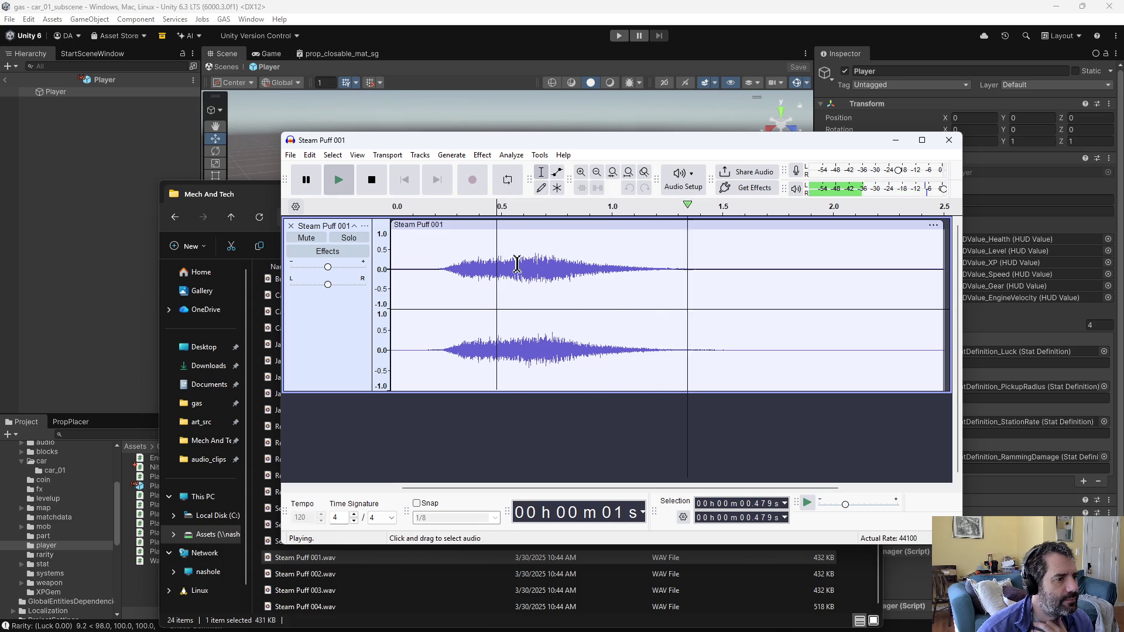
{"action": "left_click", "coordinate": [343, 178]}
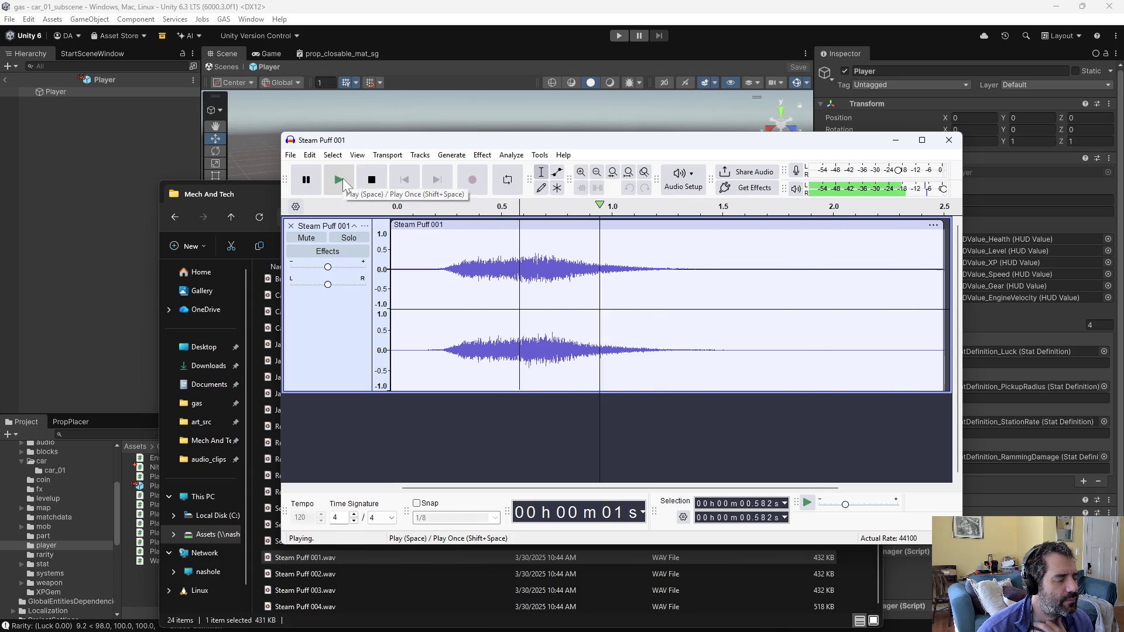
{"action": "left_click_drag", "start_coordinate": [517, 266], "coordinate": [239, 265]}
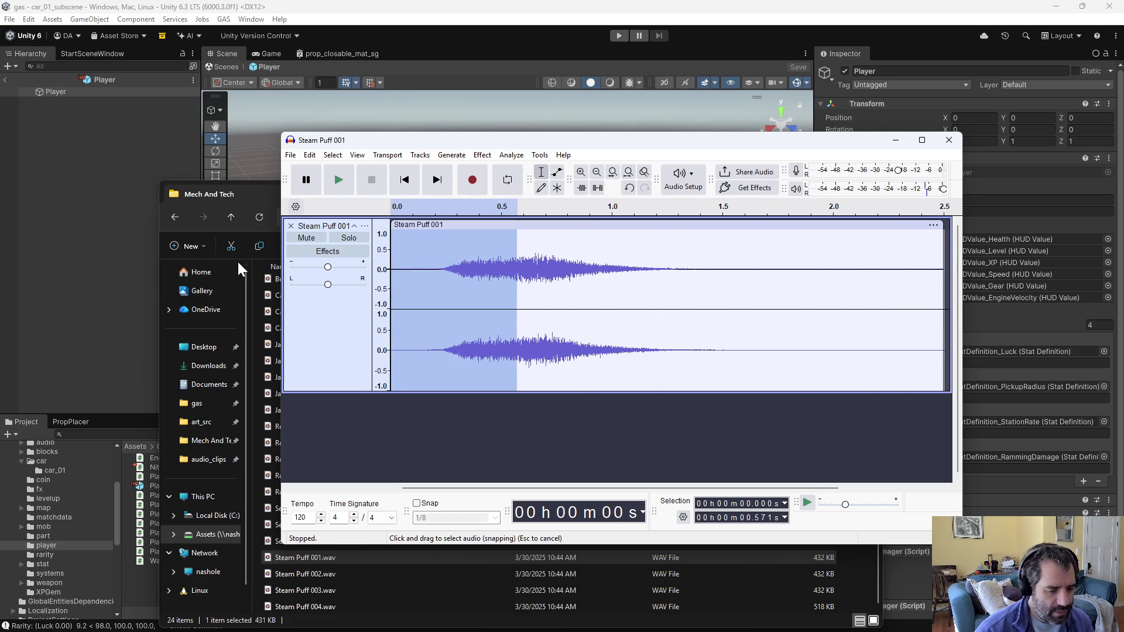
{"action": "key", "text": "Delete"}
Step: Apply a fade-in to the clip's first 0.012 s
{"action": "left_click_drag", "start_coordinate": [396, 266], "coordinate": [390, 266]}
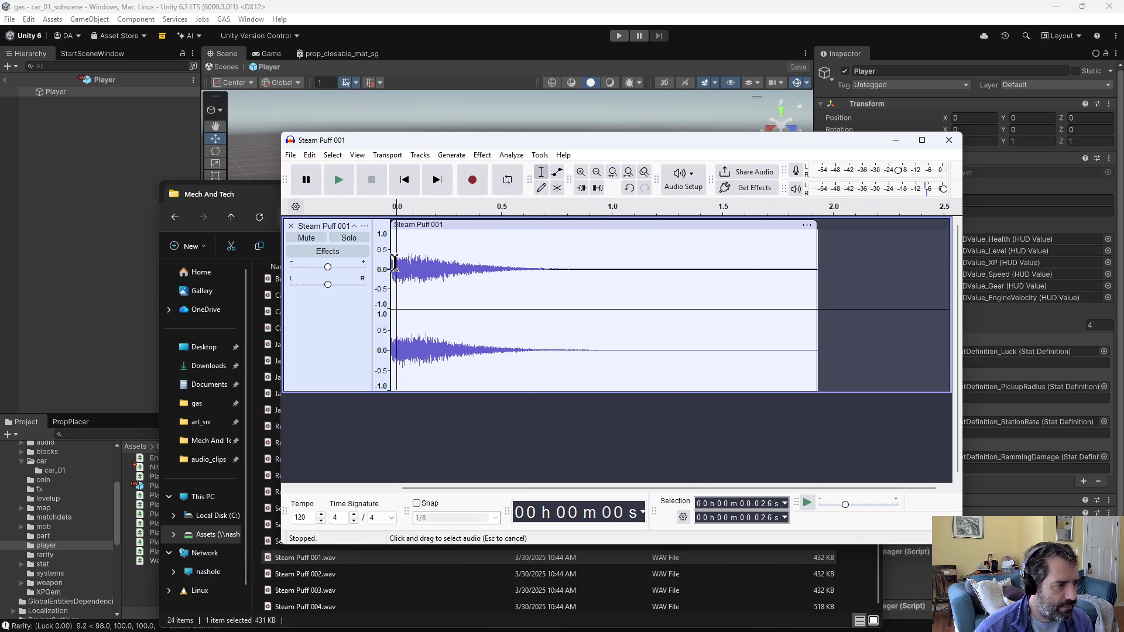
{"action": "left_click", "coordinate": [613, 172]}
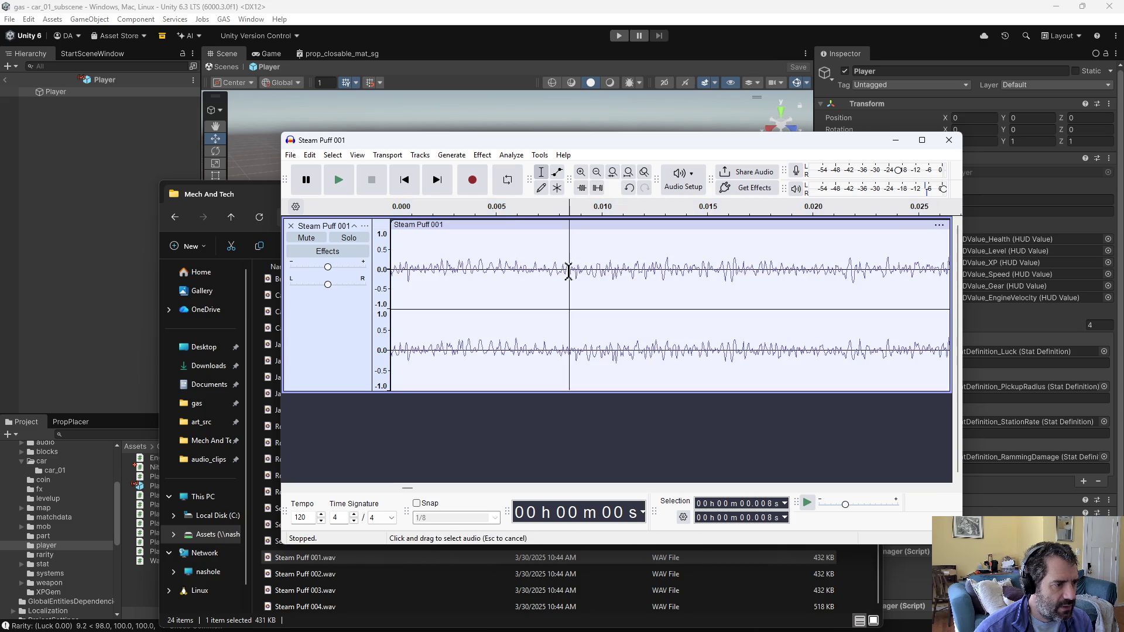
{"action": "left_click_drag", "start_coordinate": [648, 274], "coordinate": [389, 268]}
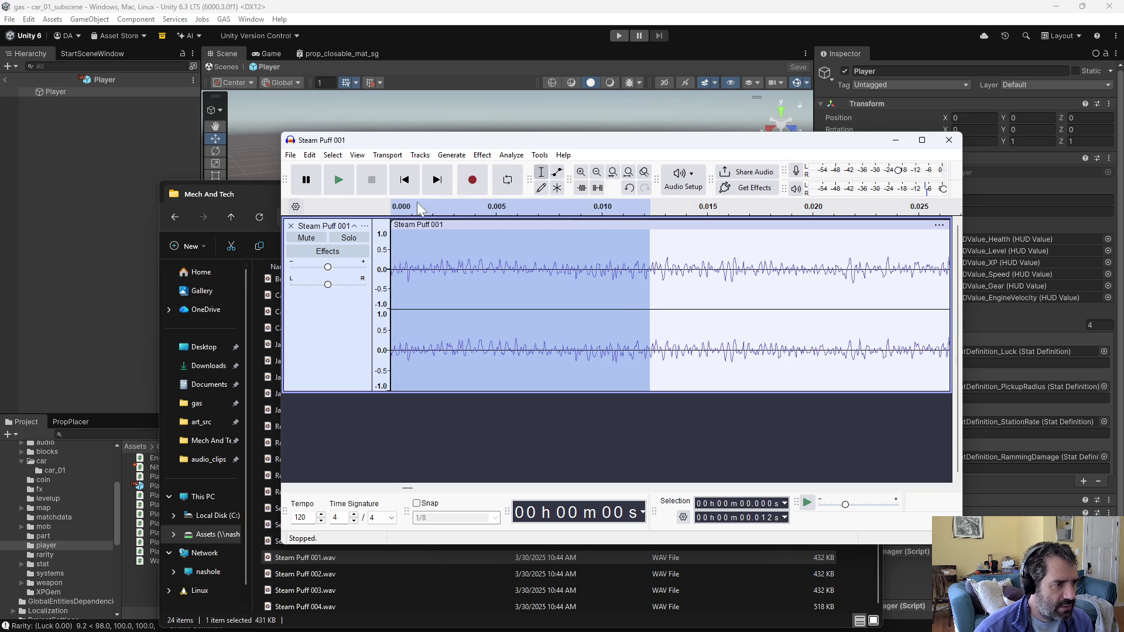
{"action": "left_click", "coordinate": [482, 156]}
{"action": "mouse_move", "coordinate": [506, 250]}
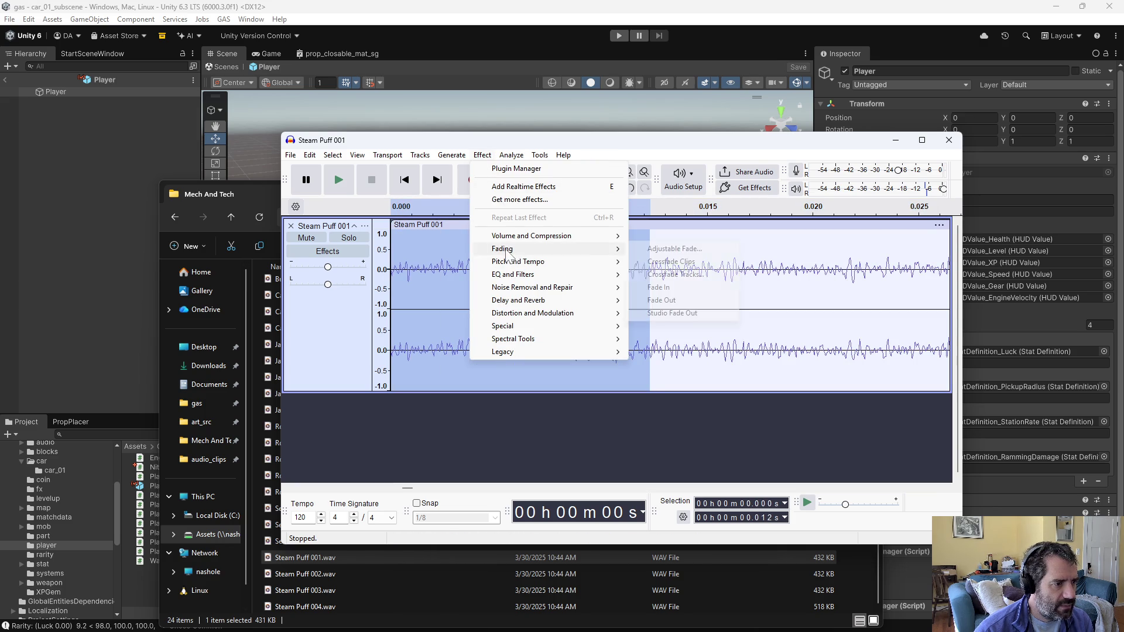
{"action": "left_click", "coordinate": [685, 287]}
{"action": "left_click", "coordinate": [518, 244]}
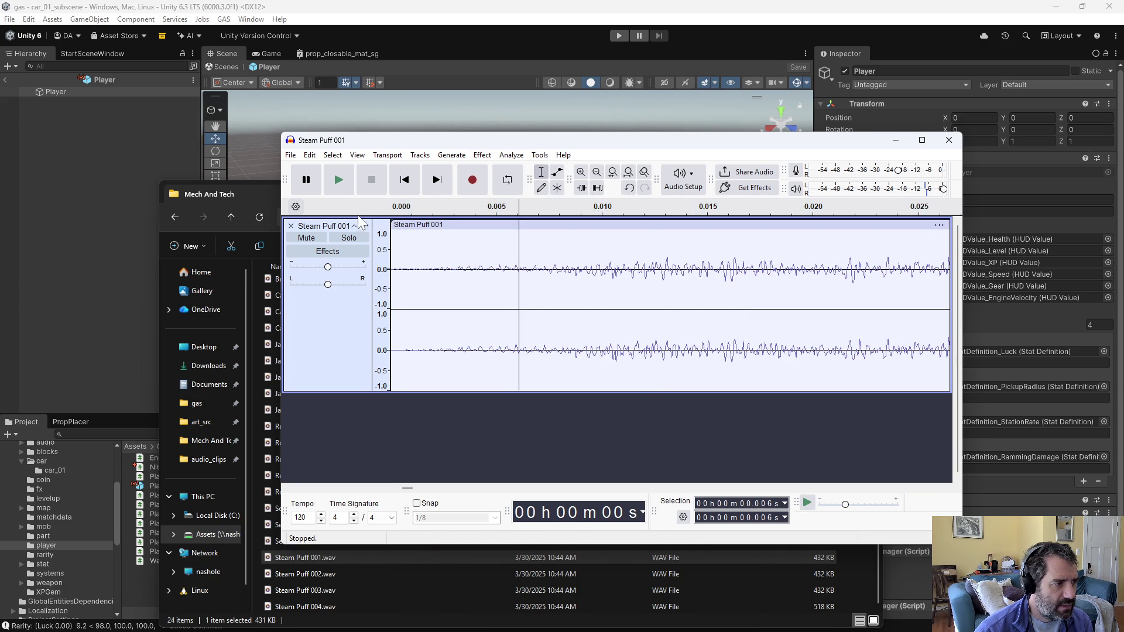
{"action": "left_click", "coordinate": [628, 176]}
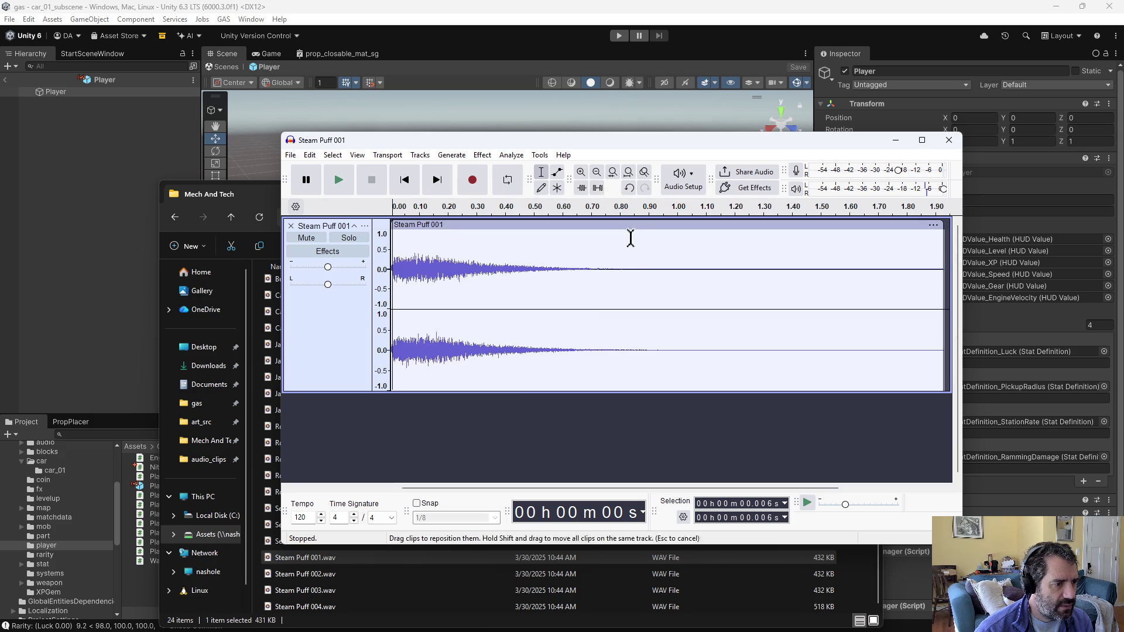
Step: Delete the tail of the clip after about one second
{"action": "mouse_move", "coordinate": [675, 272]}
{"action": "left_mouse_down"}
{"action": "mouse_move", "coordinate": [831, 291]}
{"action": "mouse_move", "coordinate": [942, 286]}
{"action": "mouse_move", "coordinate": [637, 281]}
{"action": "mouse_move", "coordinate": [693, 281]}
{"action": "mouse_move", "coordinate": [676, 281]}
{"action": "mouse_move", "coordinate": [697, 257]}
{"action": "mouse_move", "coordinate": [686, 258]}
{"action": "left_mouse_up"}
{"action": "key", "text": "Delete"}
{"action": "left_click", "coordinate": [612, 276]}
{"action": "left_click", "coordinate": [711, 276]}
{"action": "left_click", "coordinate": [693, 276]}
Step: Fade out the last quarter-second and play back the edited clip
{"action": "left_click", "coordinate": [482, 156]}
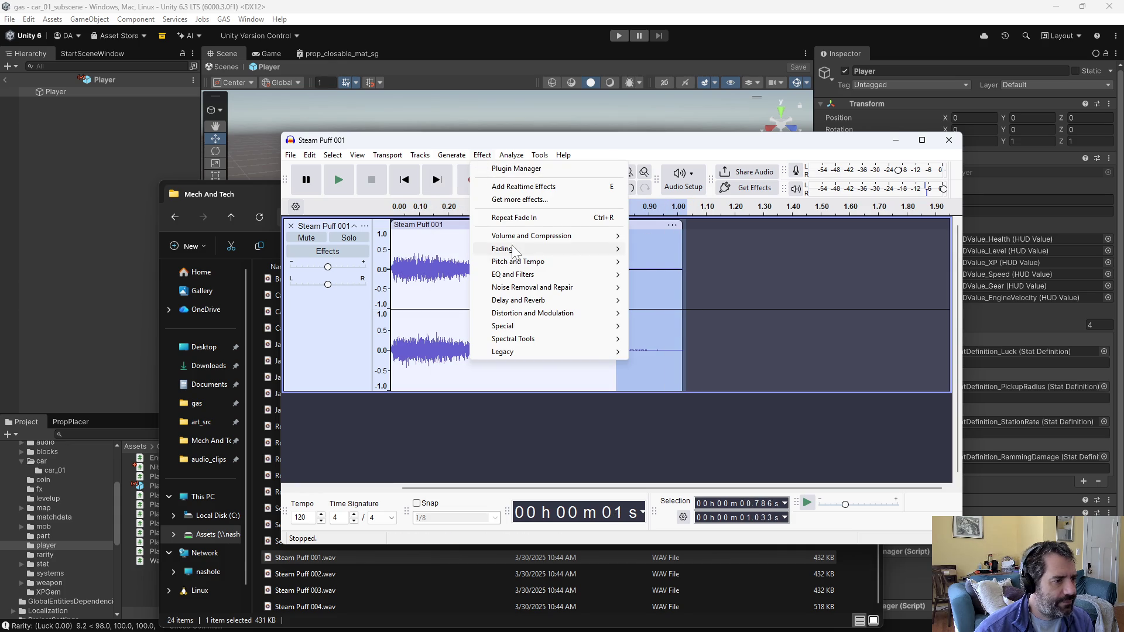
{"action": "mouse_move", "coordinate": [515, 249]}
{"action": "left_click", "coordinate": [691, 300]}
{"action": "left_click", "coordinate": [745, 285]}
{"action": "double_click", "coordinate": [565, 258]}
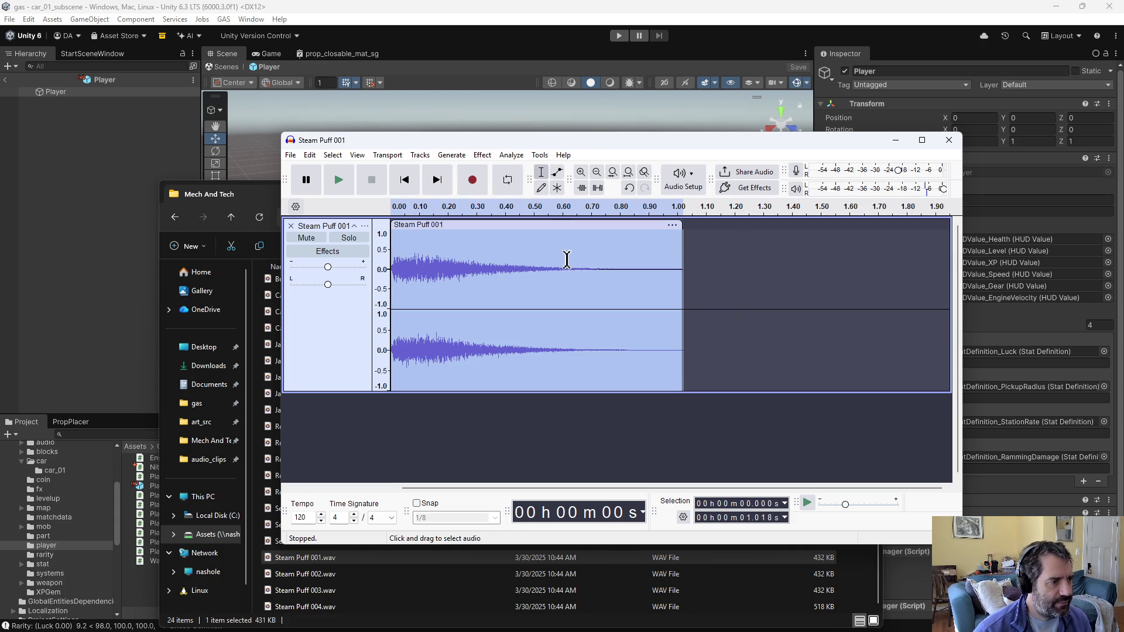
{"action": "left_click", "coordinate": [338, 179]}
{"action": "left_click", "coordinate": [339, 178]}
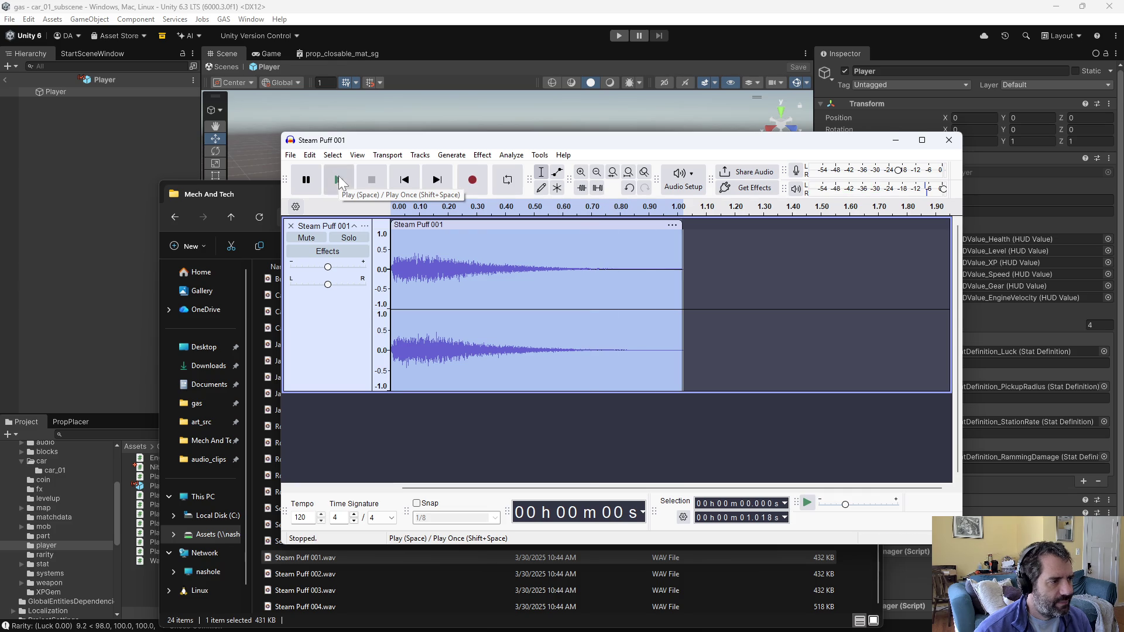
Step: Export Steam Puff 001 as a WAV file and close Audacity without saving
{"action": "left_click", "coordinate": [290, 154]}
{"action": "left_click", "coordinate": [328, 269]}
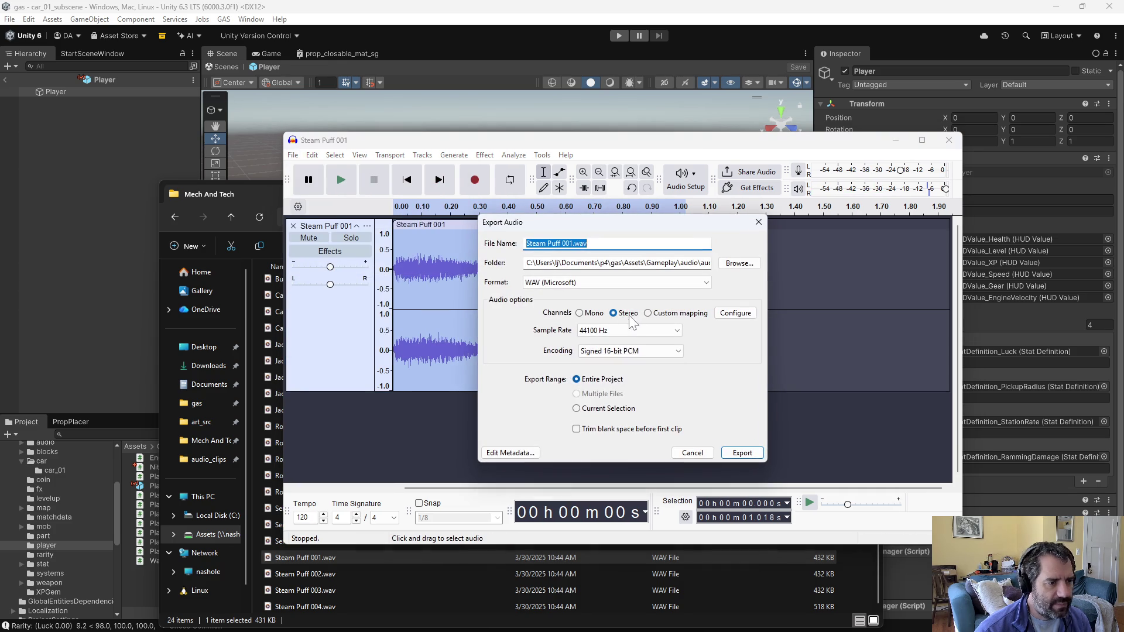
{"action": "left_click", "coordinate": [743, 454]}
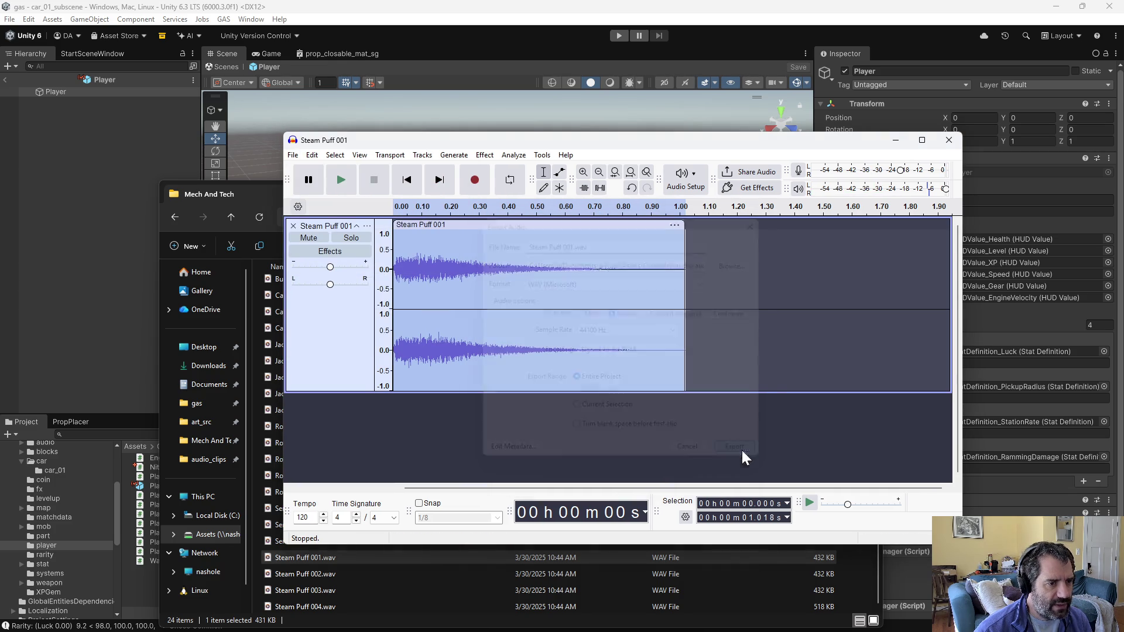
{"action": "left_click", "coordinate": [949, 140]}
{"action": "left_click", "coordinate": [638, 344]}
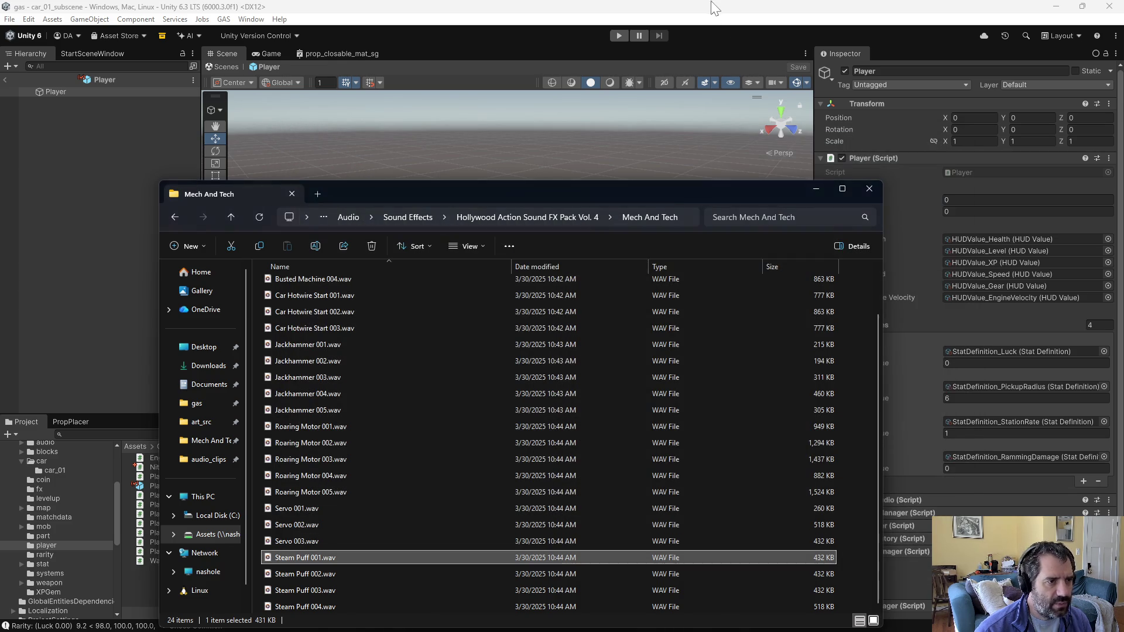
Step: Open EntityAudioEventLibrary.cs in Emacs
{"action": "key", "text": "alt+Tab"}
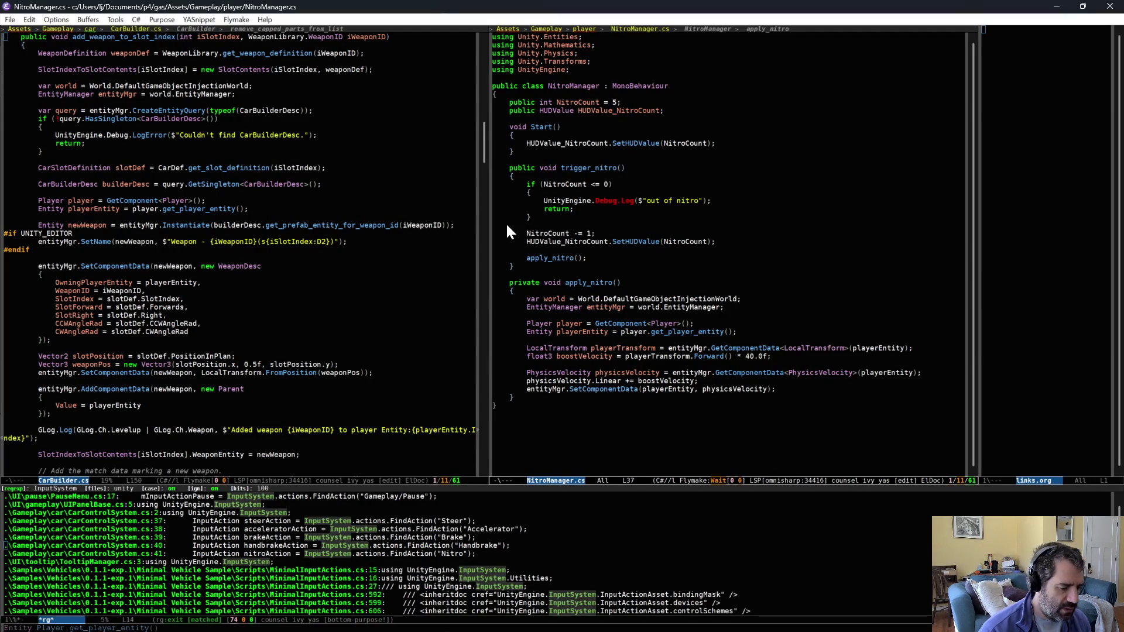
{"action": "key", "text": "ctrl+x"}
{"action": "key", "text": "ctrl+f"}
{"action": "type", "text": "udio even"}
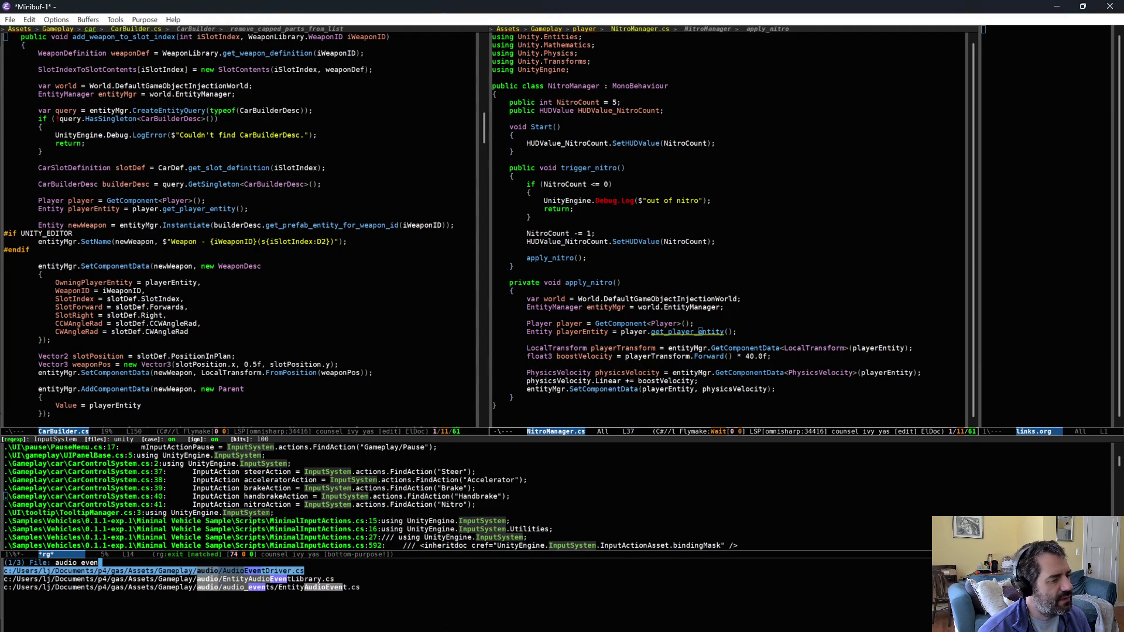
{"action": "key", "text": "Return"}
Step: Add a NitroTriggered entry after RammingDamage in the EventID enum and save
{"action": "left_click", "coordinate": [604, 202]}
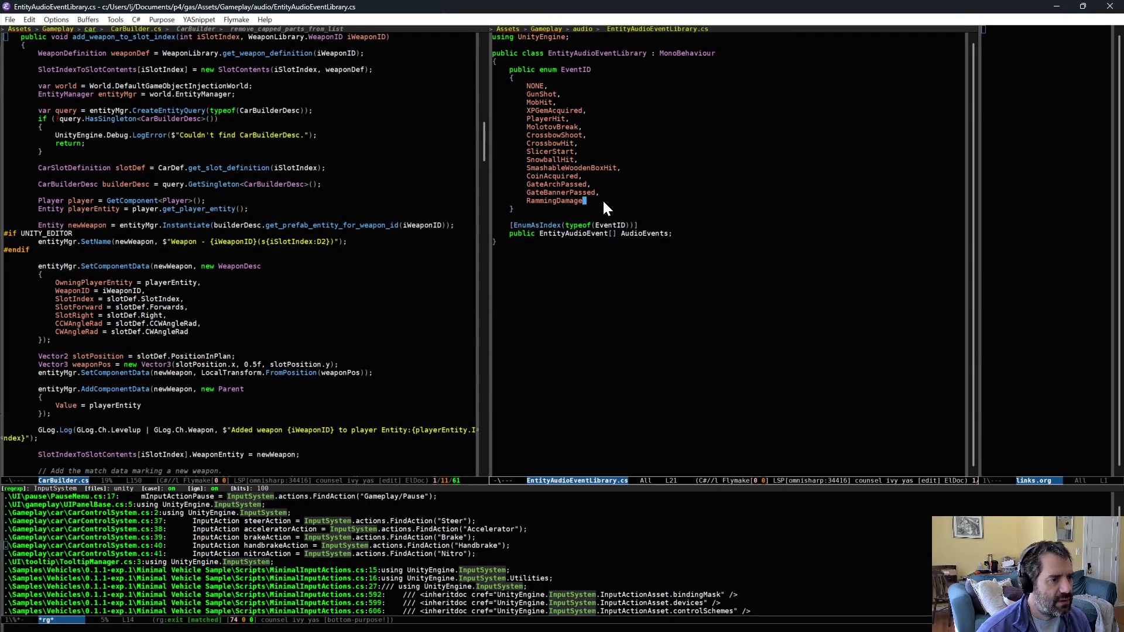
{"action": "type", "text": ","}
{"action": "key", "text": "Return"}
{"action": "type", "text": "Nitro"}
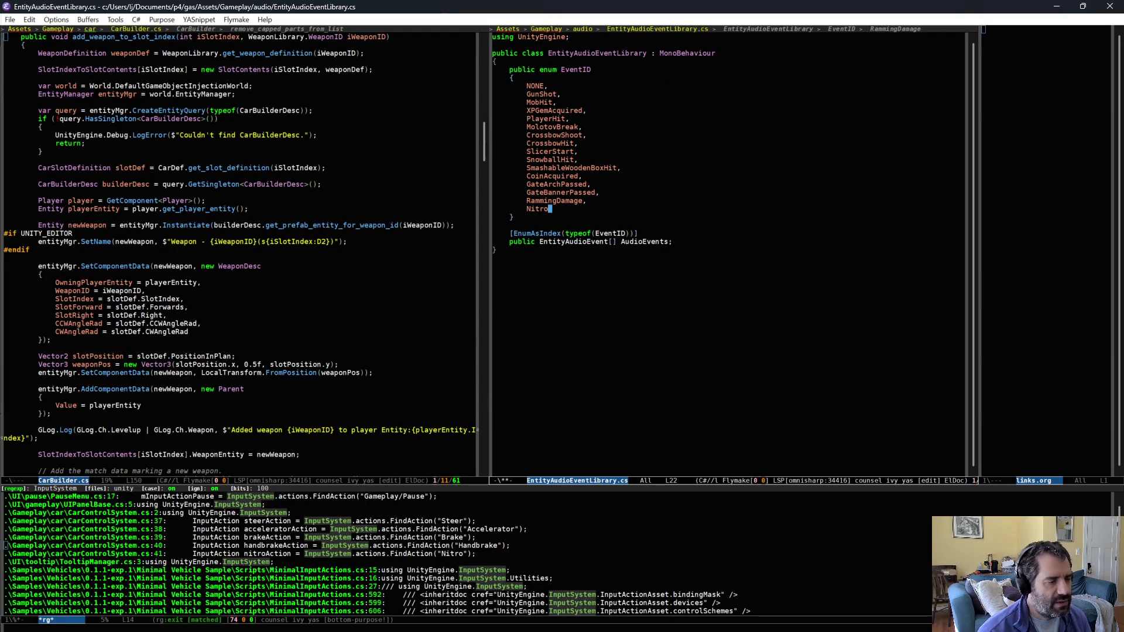
{"action": "type", "text": "Triggered"}
{"action": "key", "text": "ctrl+x"}
{"action": "key", "text": "ctrl+s"}
Step: Return to the NitroManager.cs buffer and go back to Unity to recompile
{"action": "key", "text": "ctrl+x"}
{"action": "key", "text": "b"}
{"action": "key", "text": "Return"}
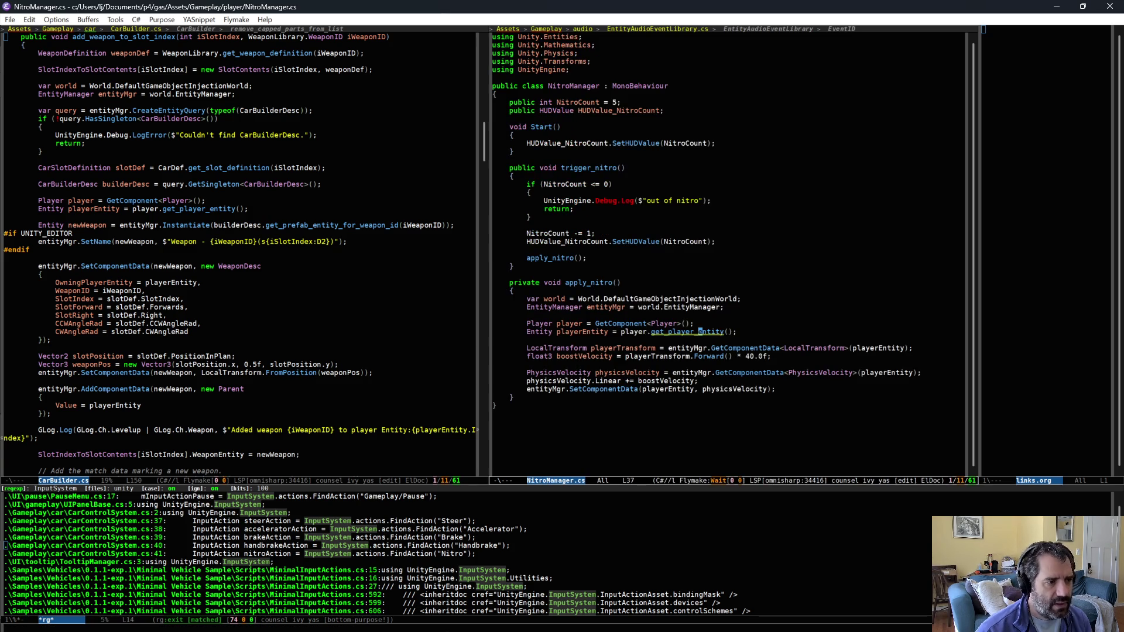
{"action": "key", "text": "alt+Tab"}
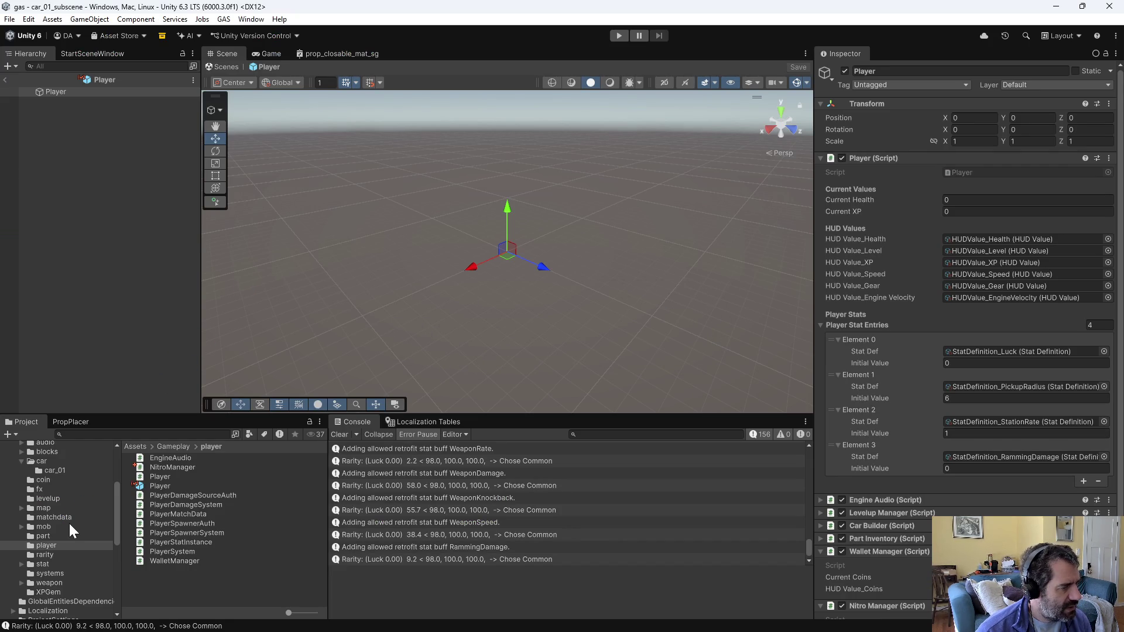
Step: Create an EntityAudioEvent asset named NitroTriggered in Gameplay/audio/audio_events
{"action": "scroll", "coordinate": [69, 521], "scroll_direction": "up", "scroll_amount": 1}
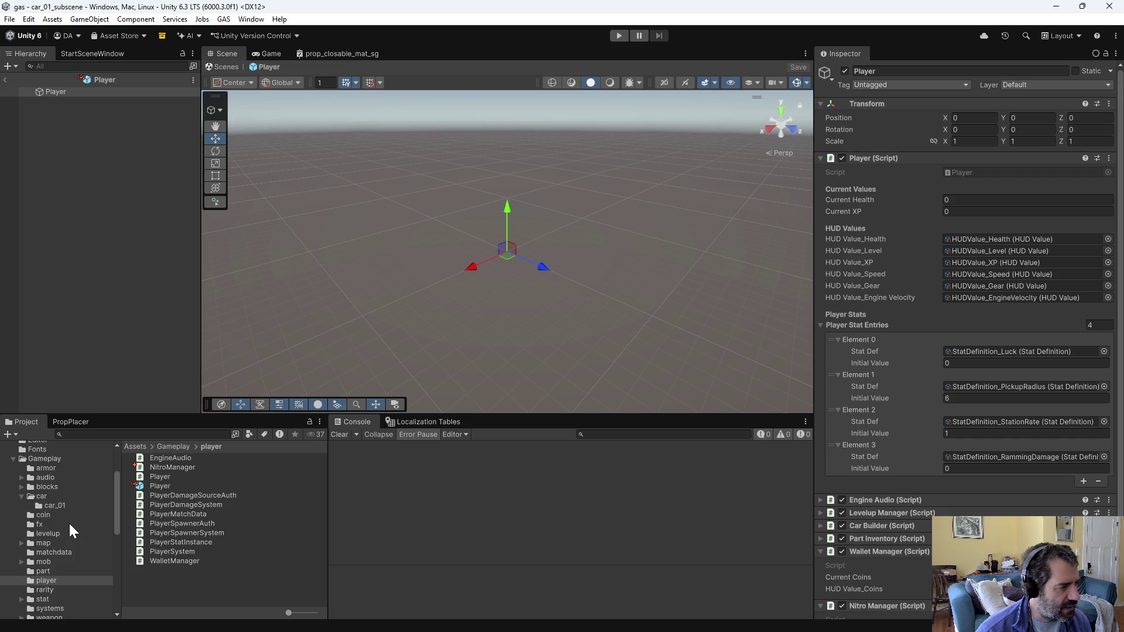
{"action": "left_click", "coordinate": [52, 477]}
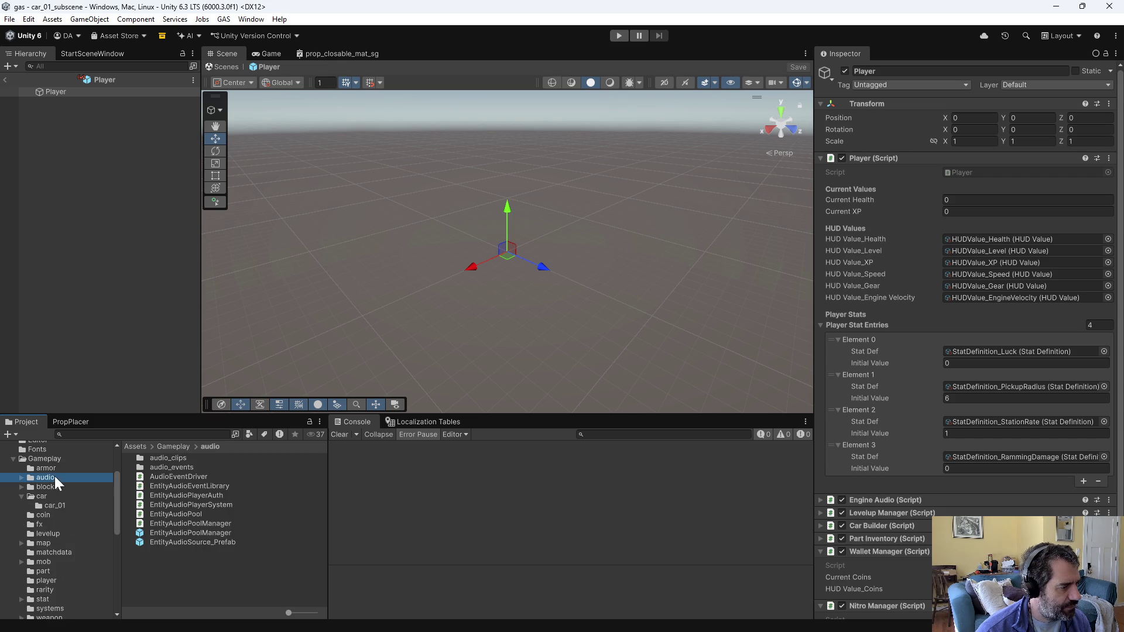
{"action": "double_click", "coordinate": [171, 471]}
{"action": "right_click", "coordinate": [240, 524]}
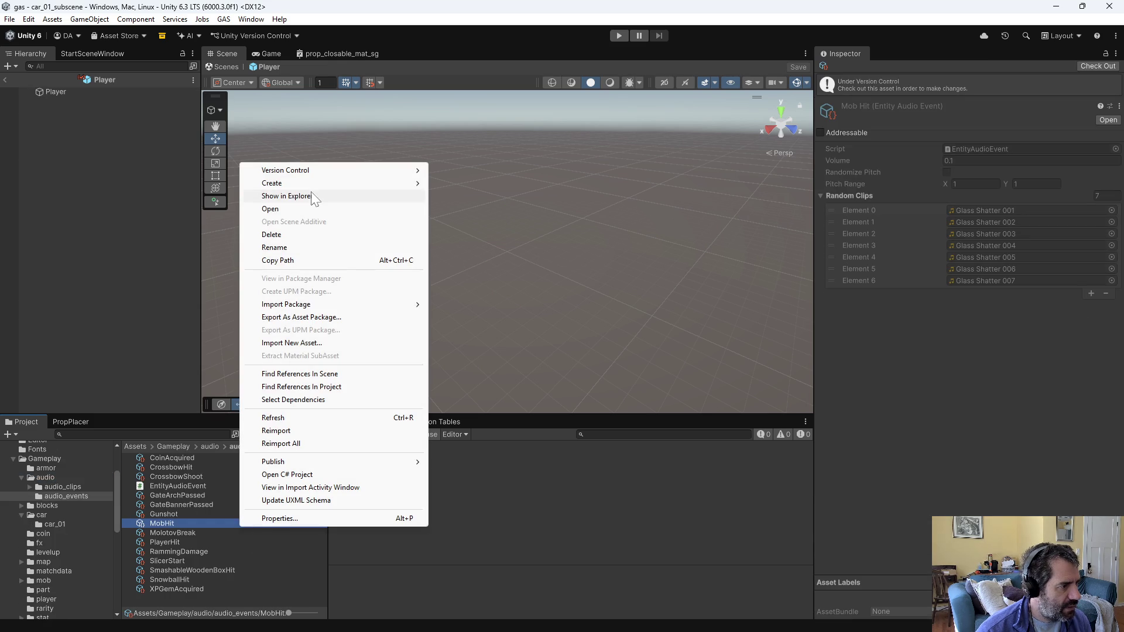
{"action": "mouse_move", "coordinate": [352, 184]}
{"action": "mouse_move", "coordinate": [463, 560]}
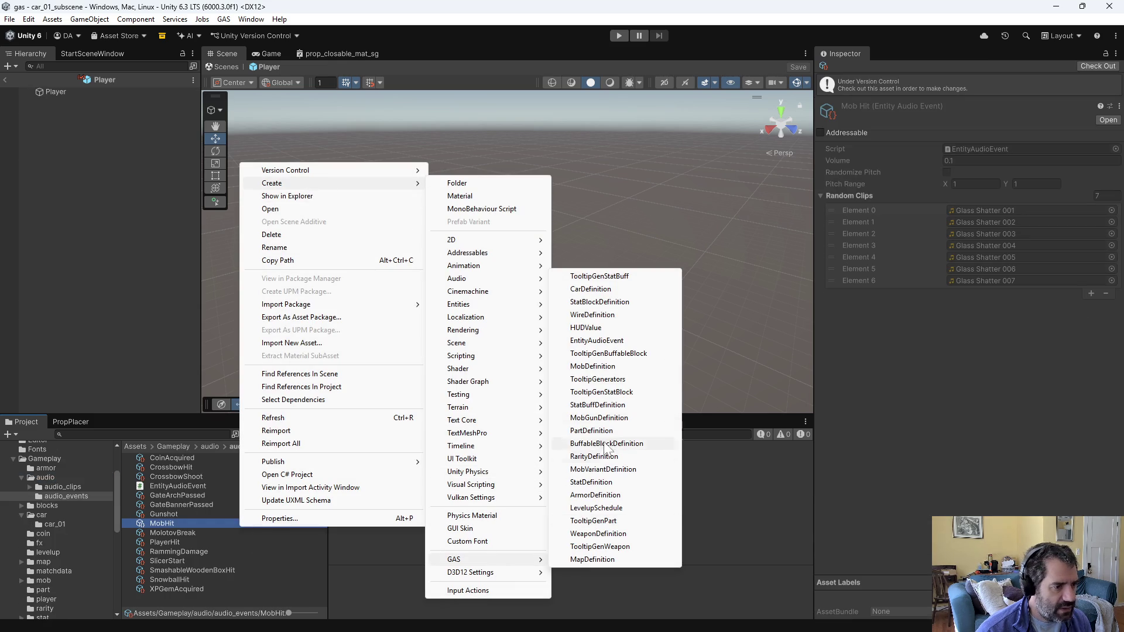
{"action": "left_click", "coordinate": [593, 341]}
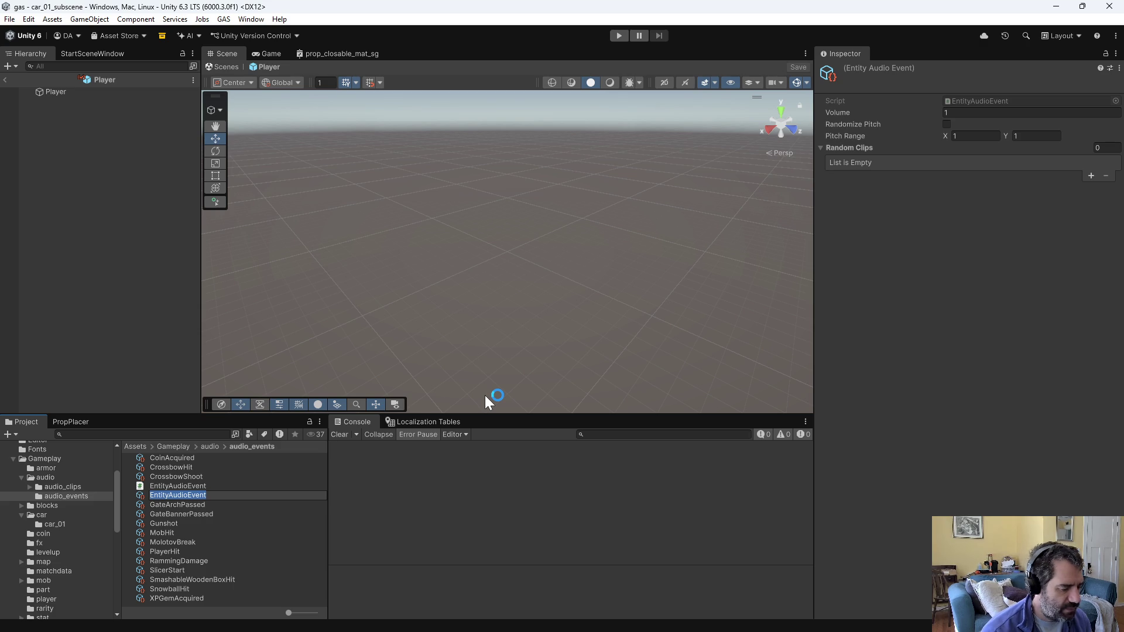
{"action": "type", "text": "NitroTriggered"}
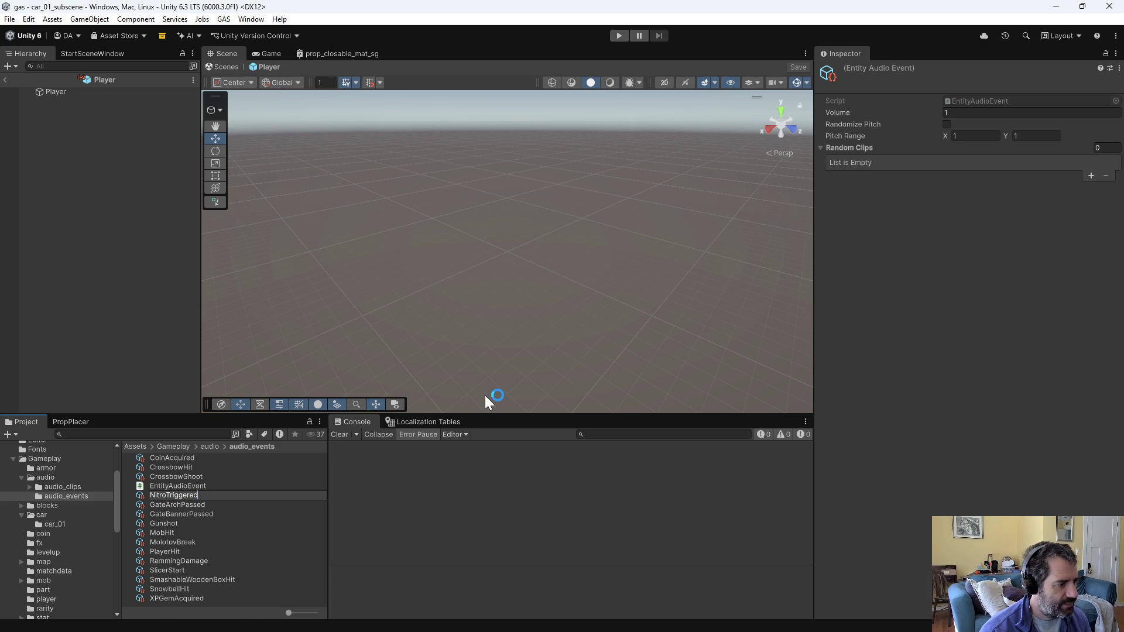
{"action": "key", "text": "Return"}
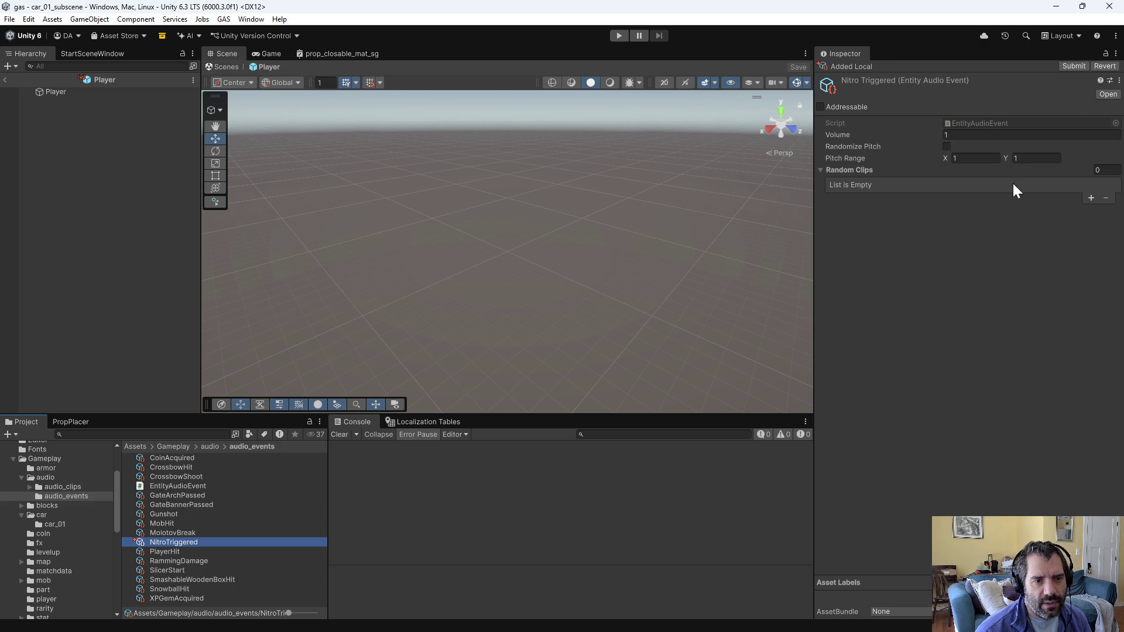
Step: Add three slots to NitroTriggered's Random Clips list, then reselect the event
{"action": "left_click", "coordinate": [1092, 198]}
{"action": "left_click", "coordinate": [1091, 201]}
{"action": "left_click", "coordinate": [1092, 209]}
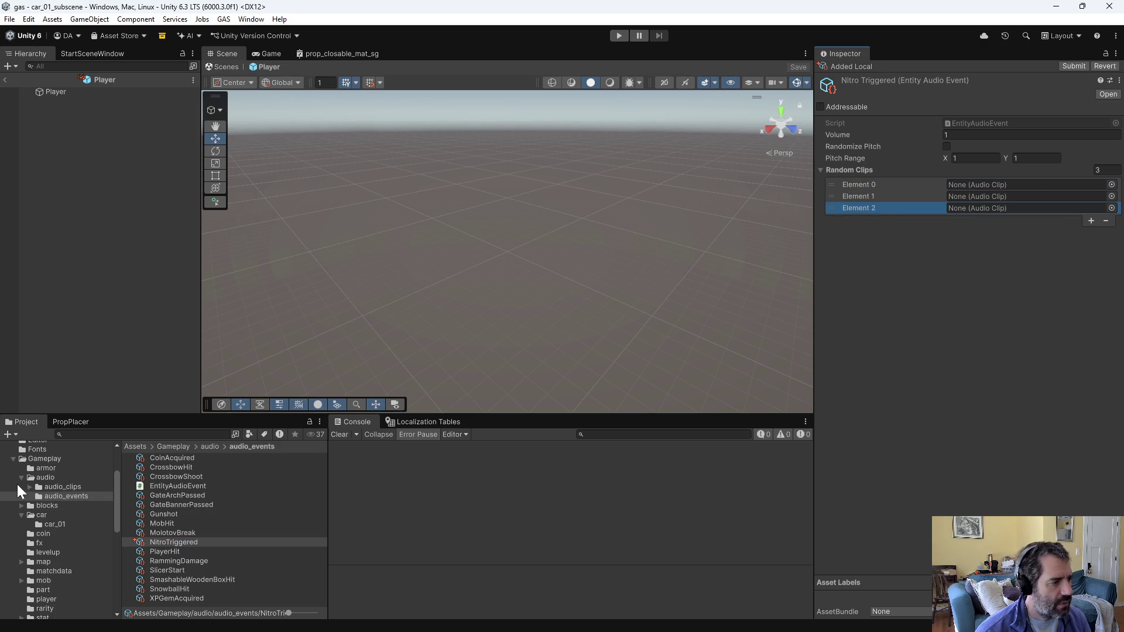
{"action": "left_click", "coordinate": [62, 487]}
{"action": "double_click", "coordinate": [171, 496]}
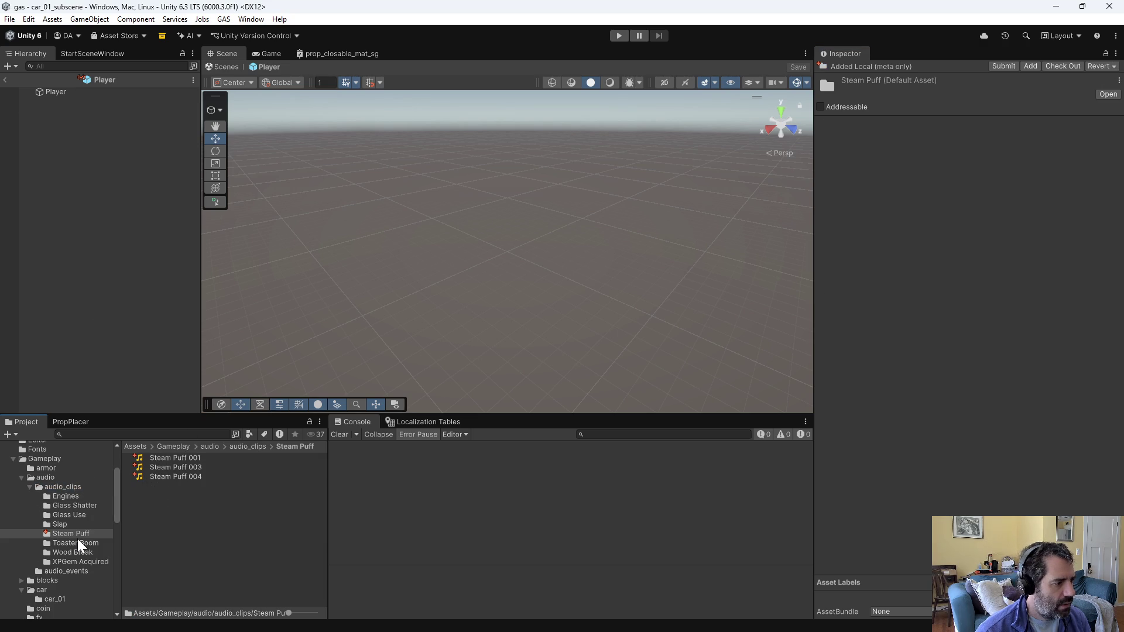
{"action": "left_click", "coordinate": [30, 486]}
{"action": "left_click", "coordinate": [45, 497]}
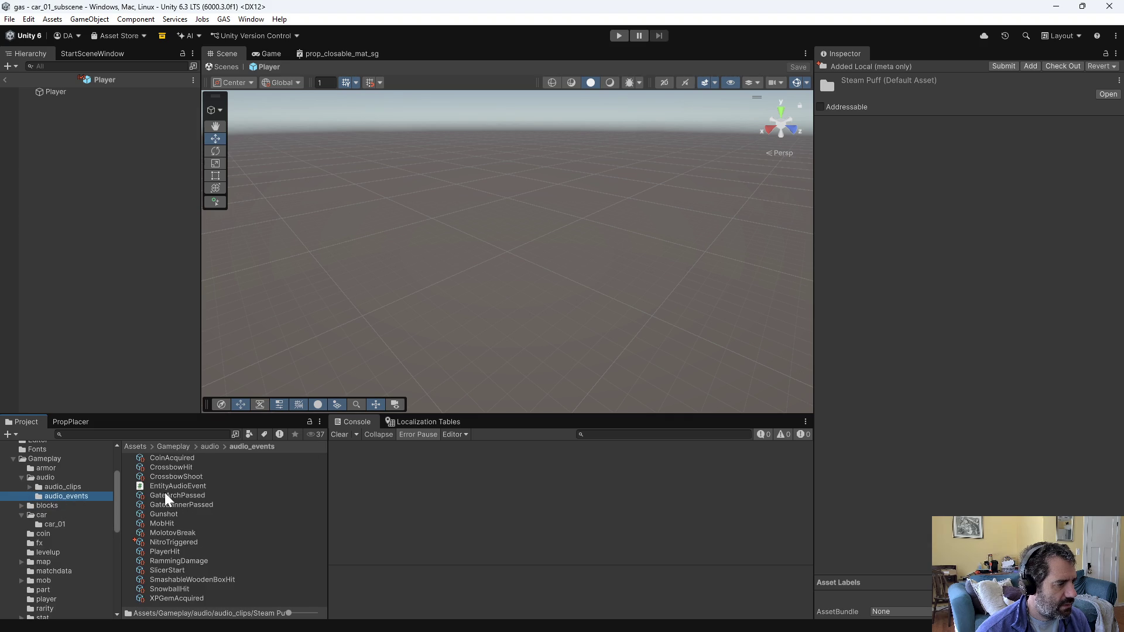
{"action": "left_click", "coordinate": [173, 542]}
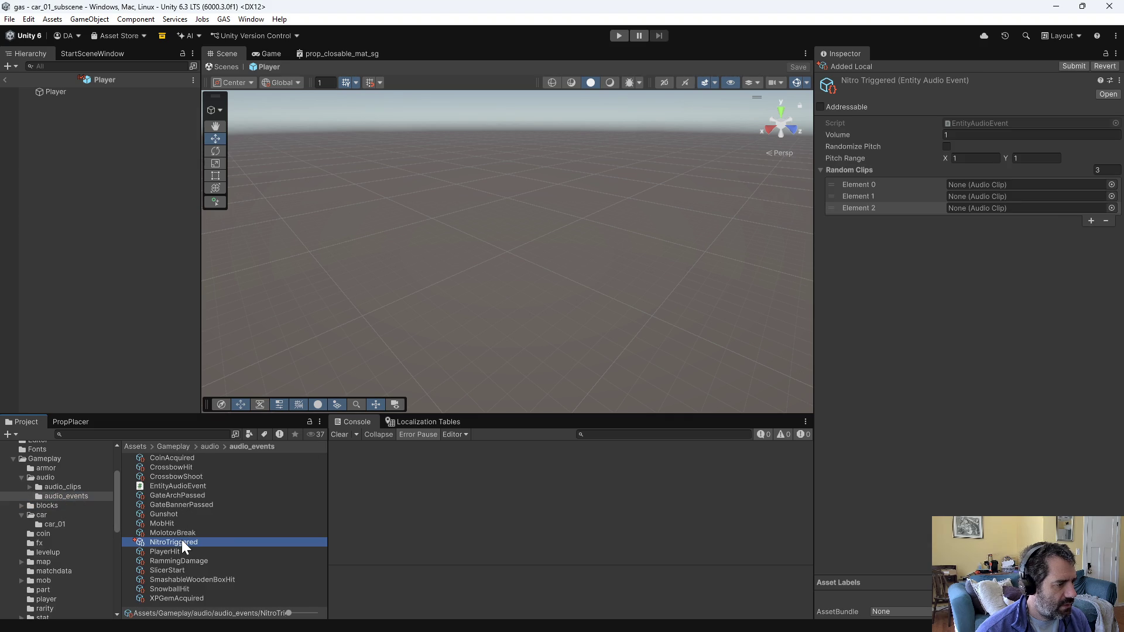
Step: Assign Steam Puff 001, 003 and 004 to the three slots and enable Randomize Pitch
{"action": "left_click", "coordinate": [1112, 186]}
{"action": "type", "text": "f"}
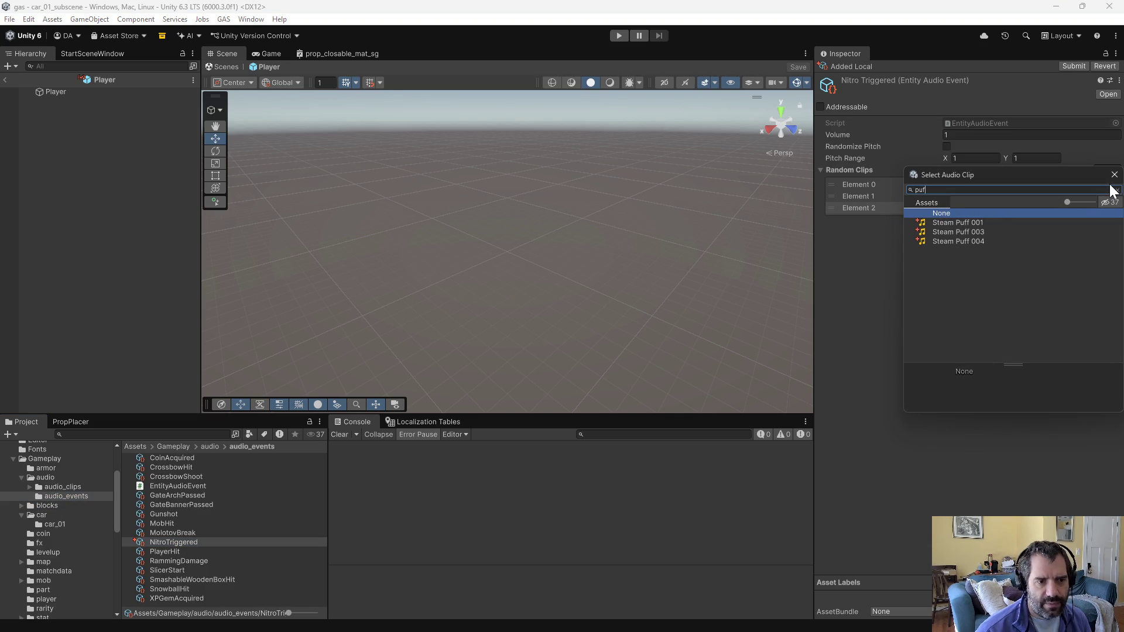
{"action": "double_click", "coordinate": [993, 222]}
{"action": "left_click", "coordinate": [1115, 196]}
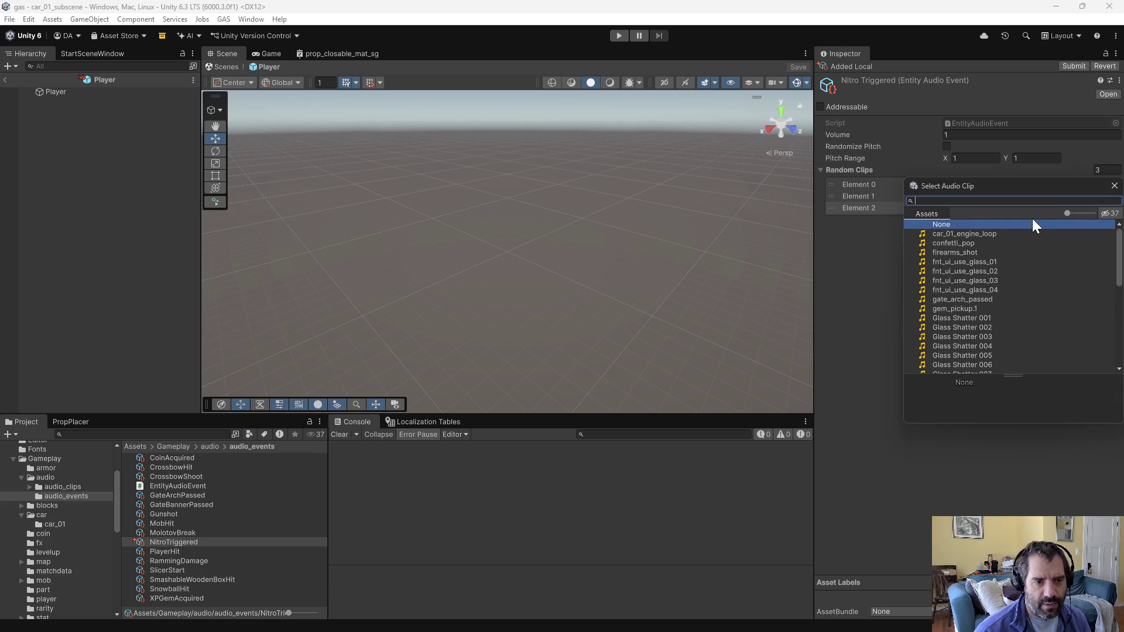
{"action": "type", "text": "puff"}
{"action": "double_click", "coordinate": [939, 242]}
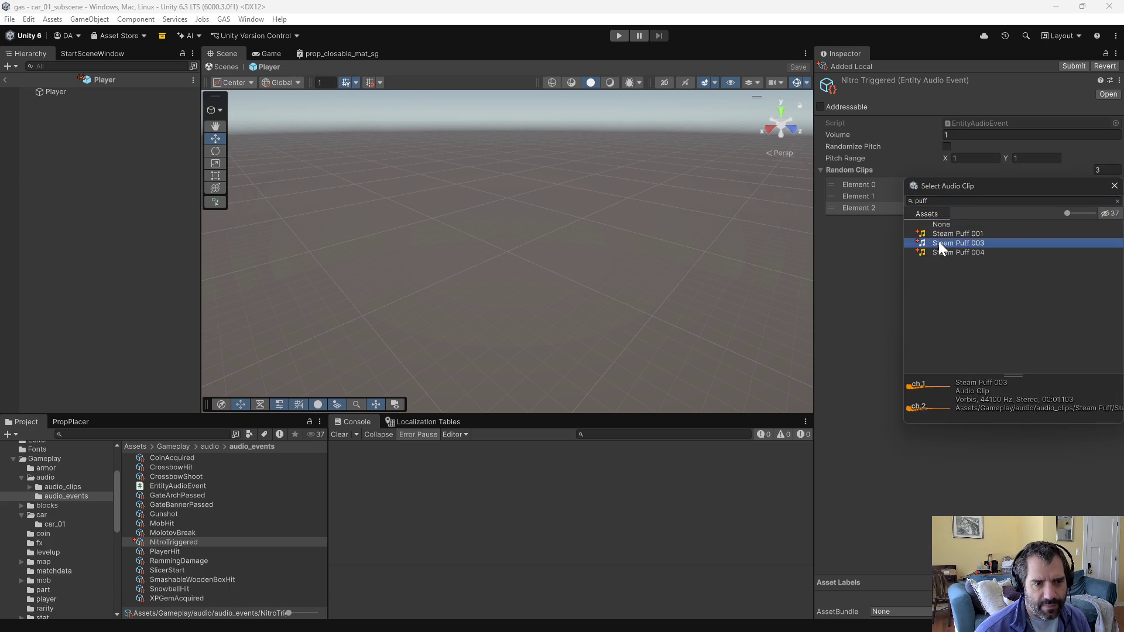
{"action": "left_click", "coordinate": [1112, 208]}
{"action": "type", "text": "puf"}
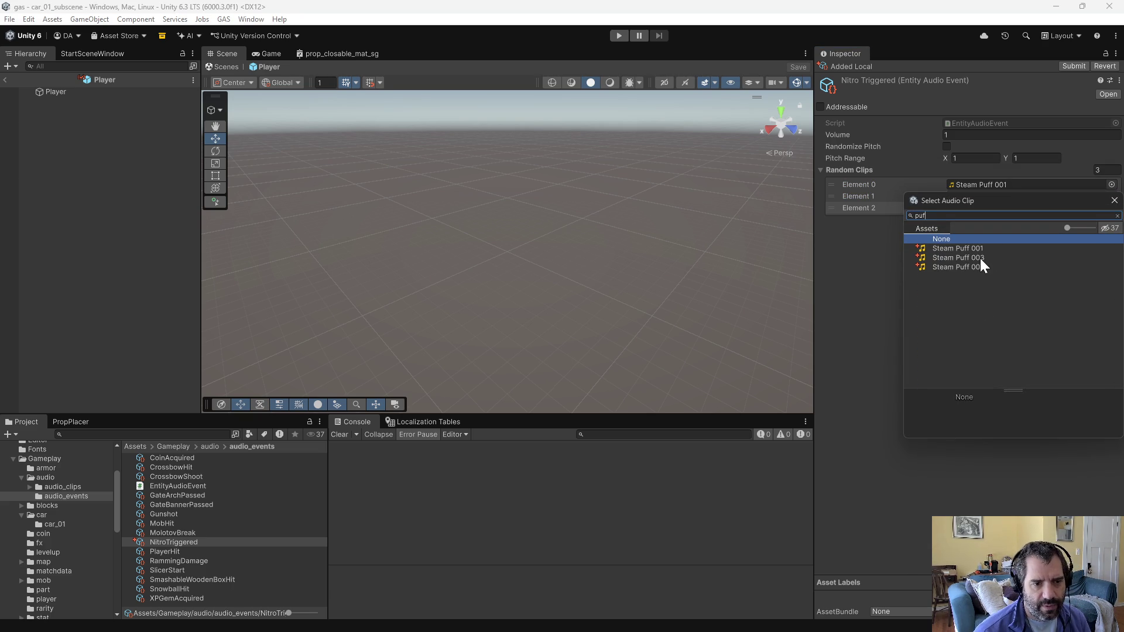
{"action": "double_click", "coordinate": [979, 267]}
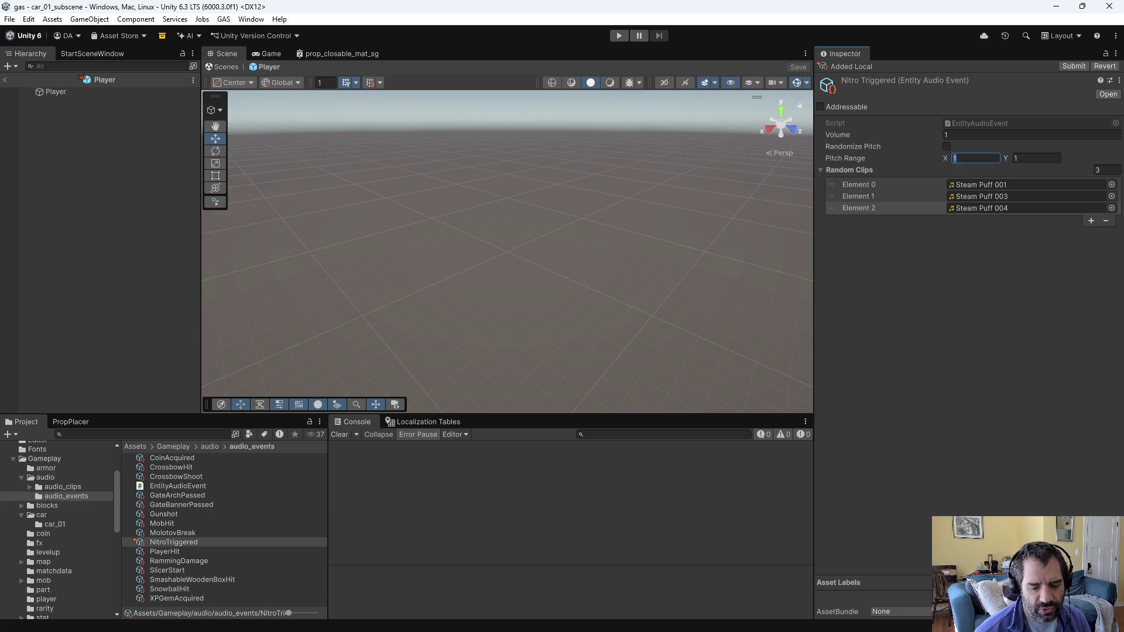
{"action": "type", "text": "0.9"}
{"action": "left_click", "coordinate": [948, 148]}
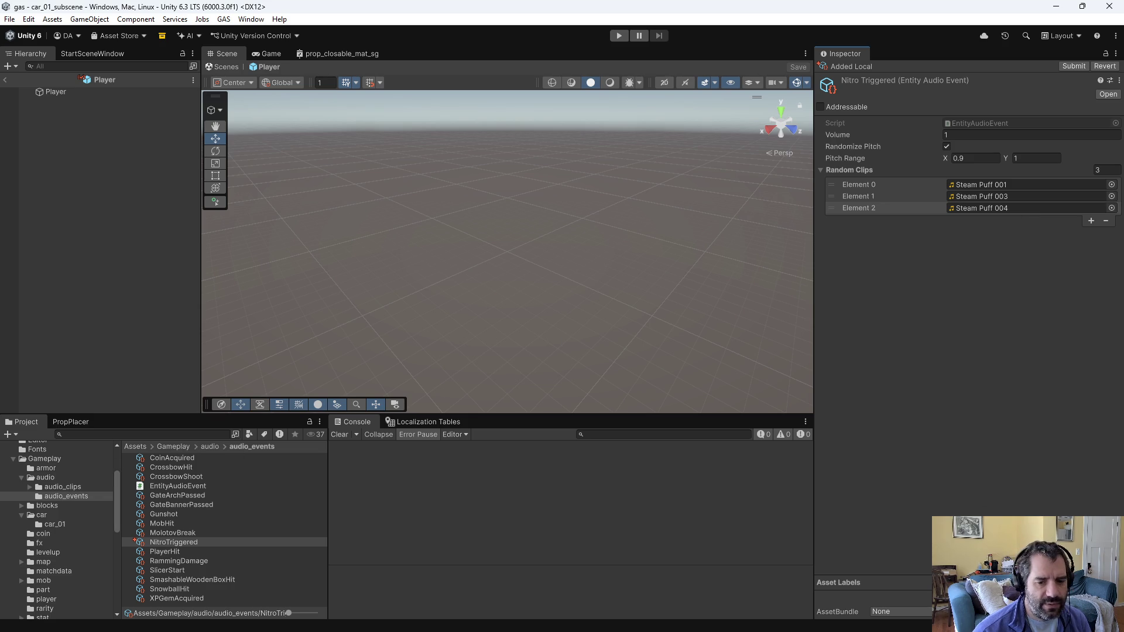
{"action": "key", "text": "alt+Tab"}
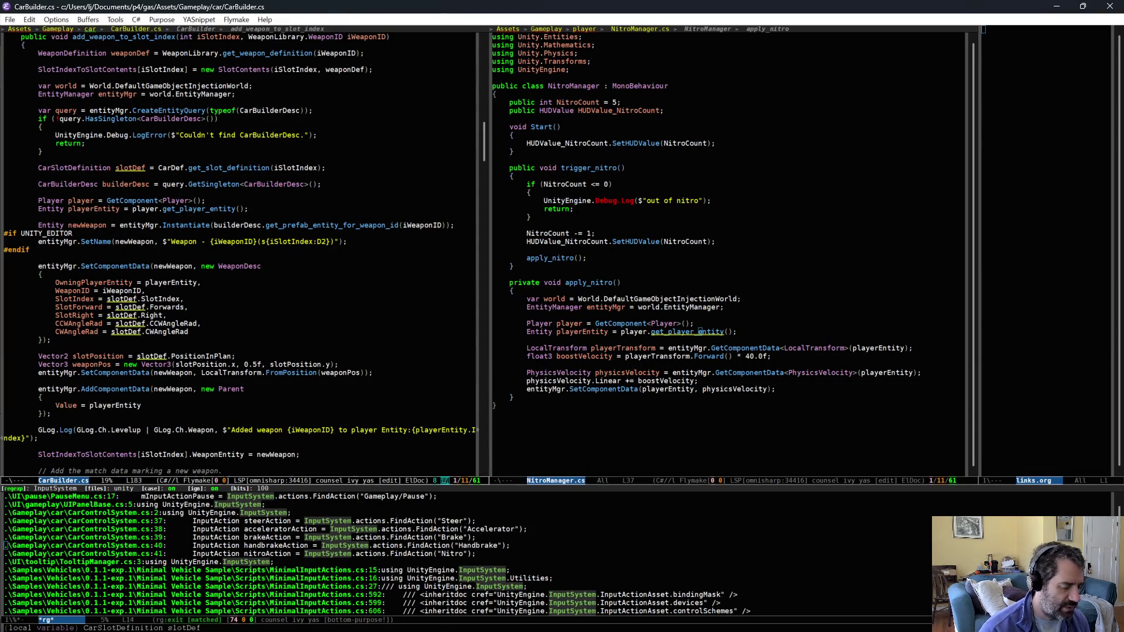
Step: Open FXPlayerSystem.cs and jump to the PlayFX definition in FXManager.cs
{"action": "key", "text": "ctrl+x"}
{"action": "key", "text": "ctrl+f"}
{"action": "type", "text": "fx"}
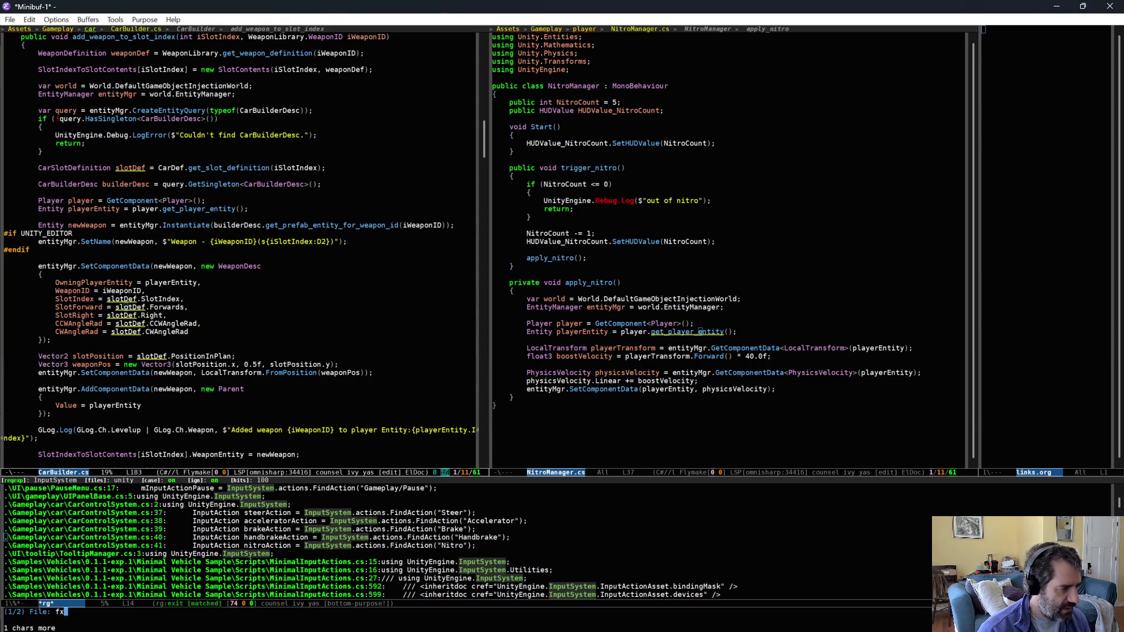
{"action": "type", "text": "pla"}
{"action": "key", "text": "Return"}
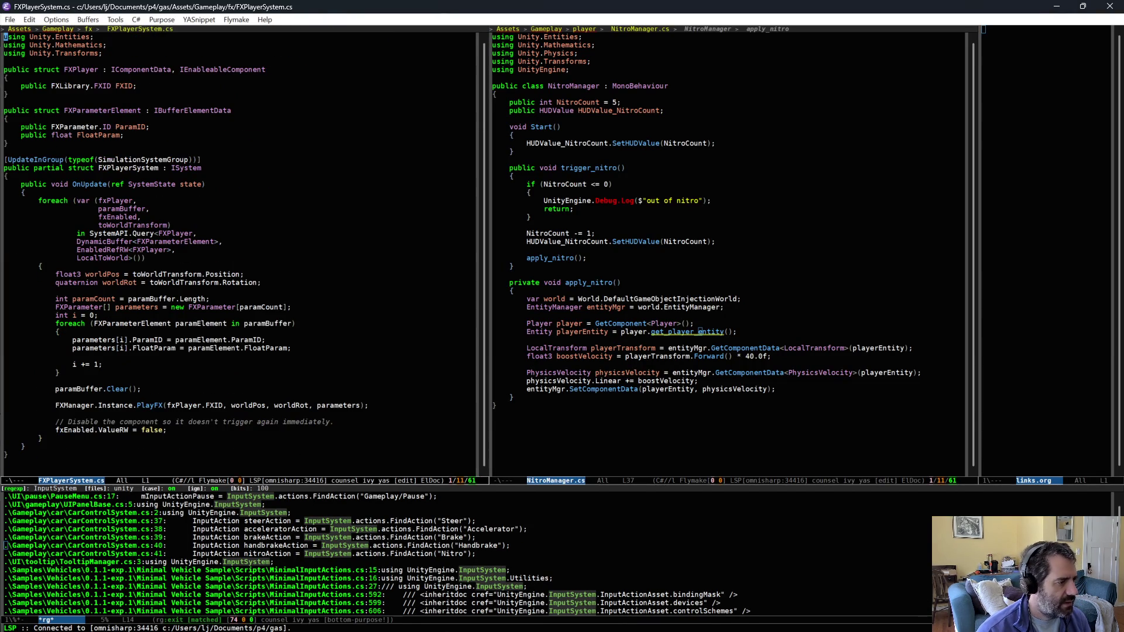
{"action": "left_click", "coordinate": [150, 405]}
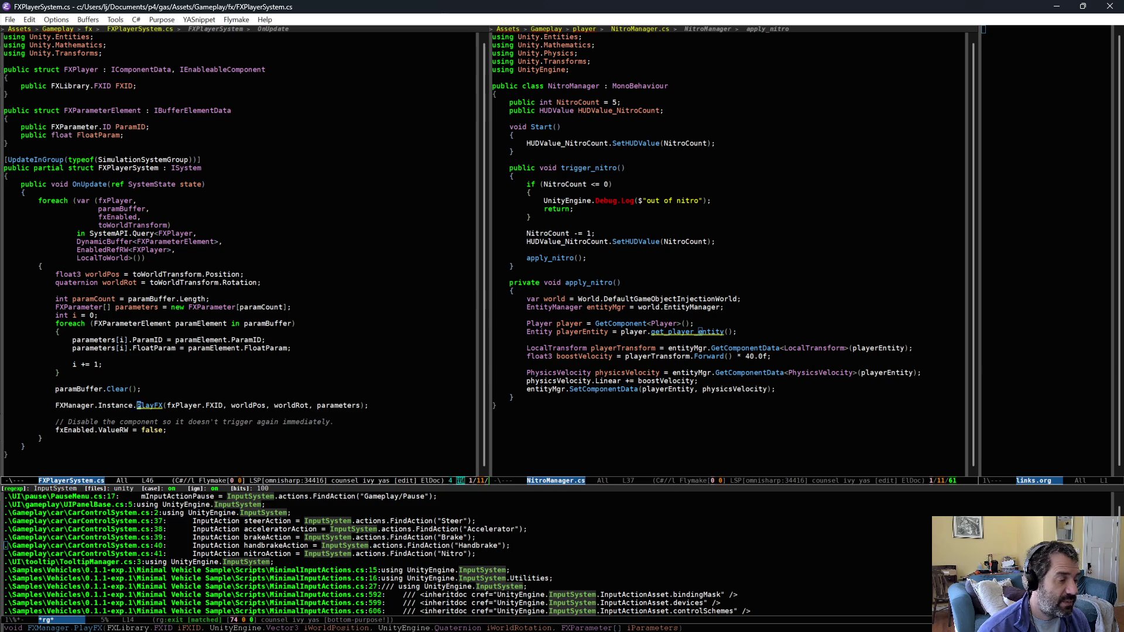
{"action": "key", "text": "alt+period"}
{"action": "left_click", "coordinate": [287, 411]}
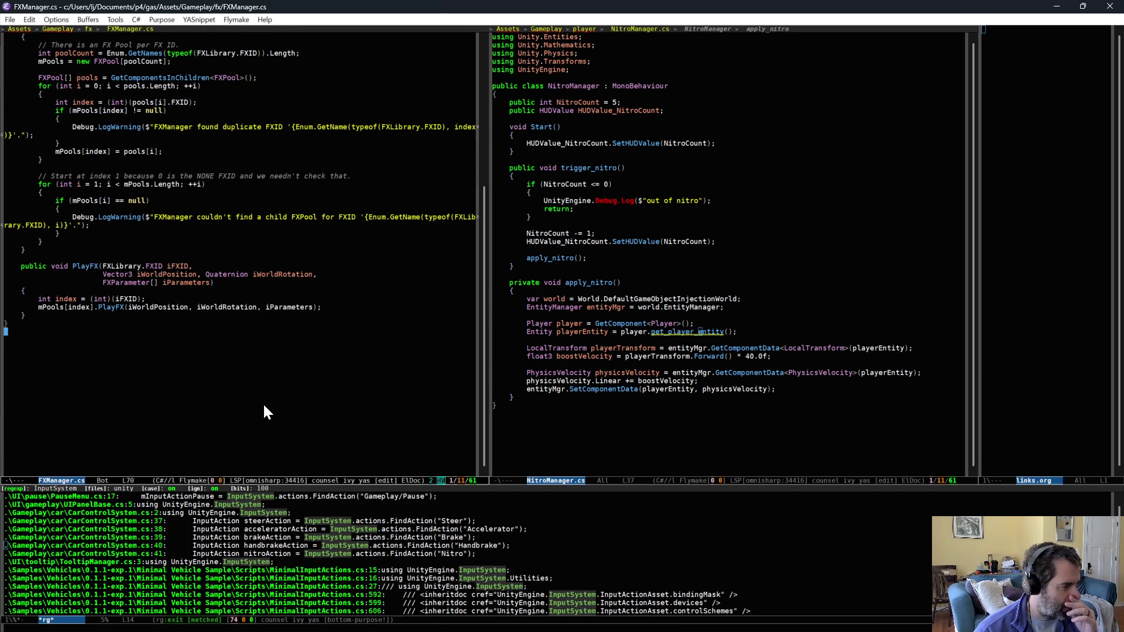
{"action": "key", "text": "ctrl+space"}
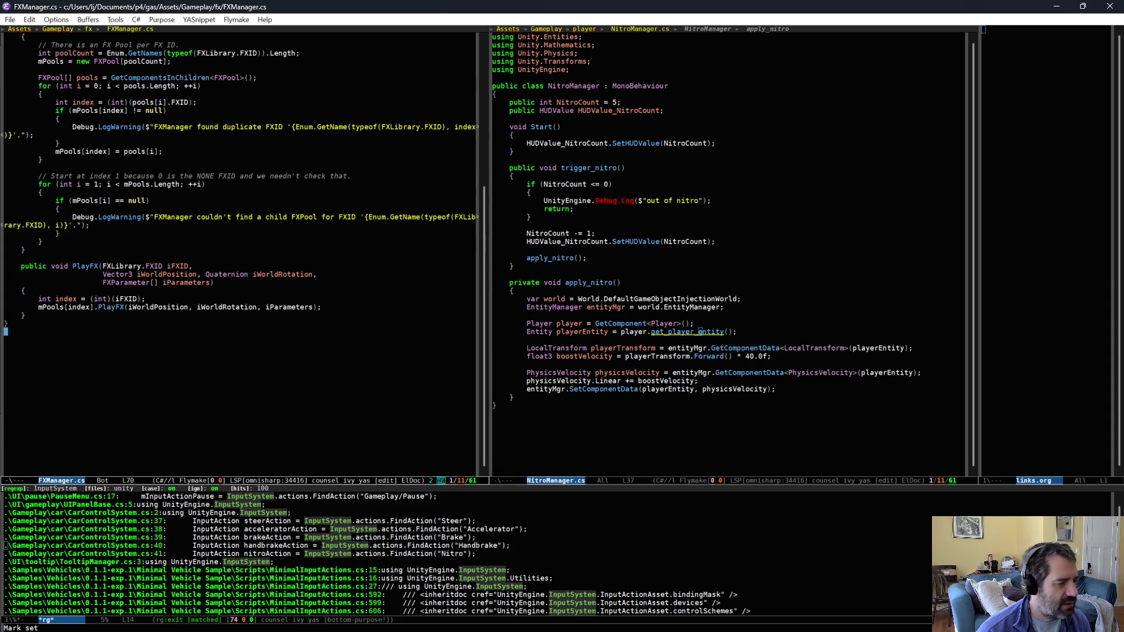
{"action": "left_click", "coordinate": [197, 288]}
Step: Open FXLibrary.cs, add NitroTriggered after RammingDamage in the FXID enum, and save
{"action": "key", "text": "ctrl+x"}
{"action": "key", "text": "ctrl+f"}
{"action": "type", "text": "fxli"}
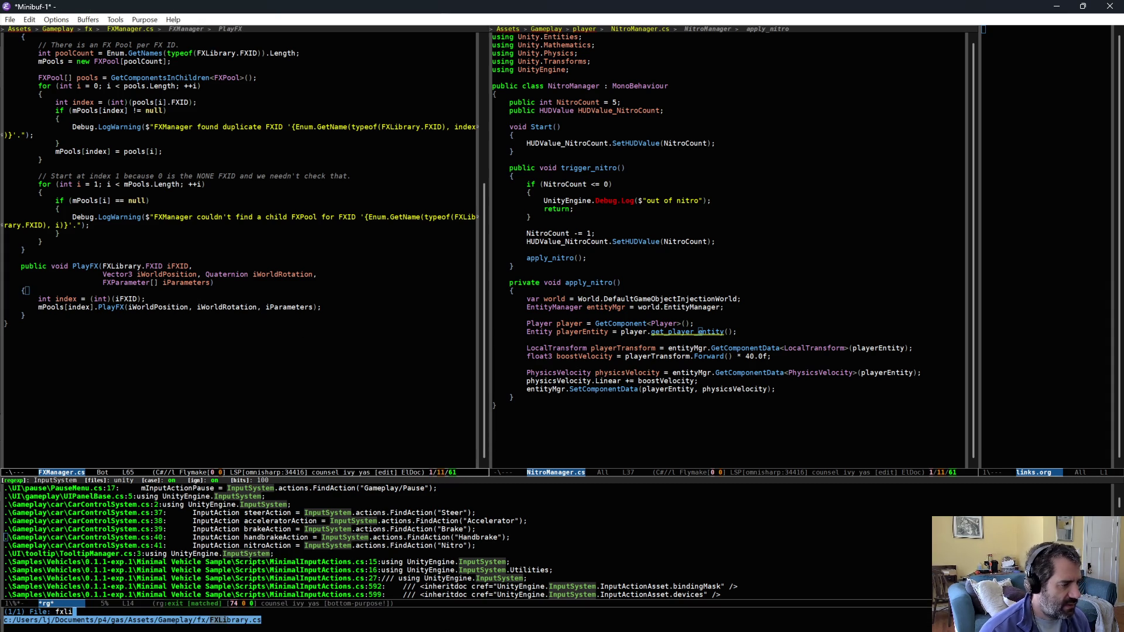
{"action": "key", "text": "Return"}
{"action": "key", "text": "Up"}
{"action": "key", "text": "Up"}
{"action": "key", "text": "Up"}
{"action": "type", "text": ","}
{"action": "key", "text": "Return"}
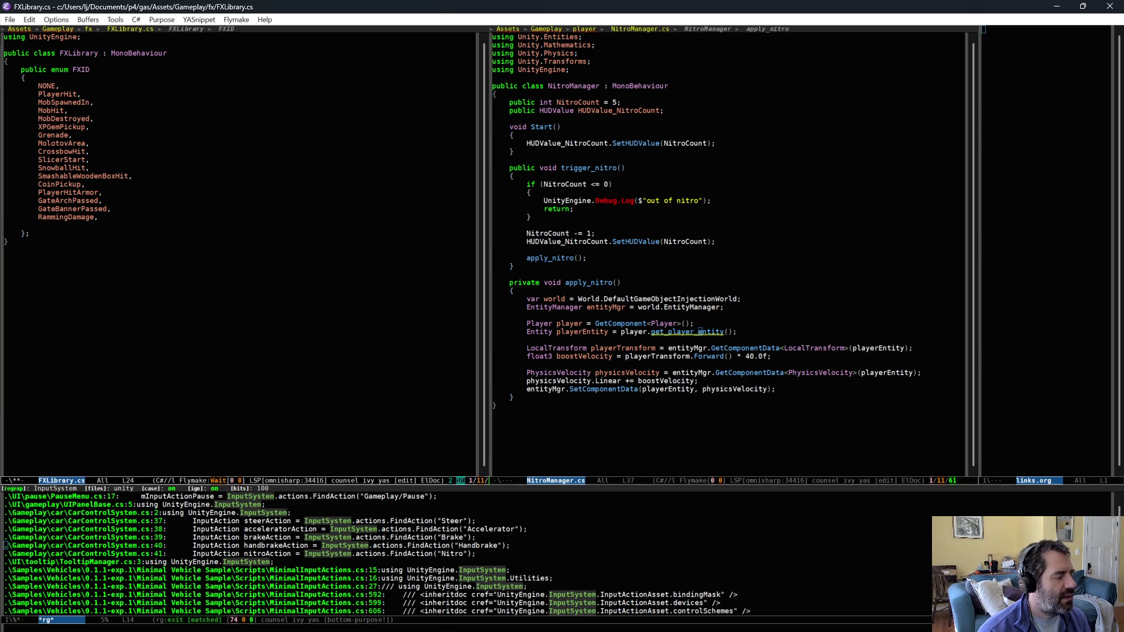
{"action": "type", "text": "itroTrigg"}
{"action": "key", "text": "ctrl+x"}
{"action": "key", "text": "ctrl+s"}
{"action": "key", "text": "alt+Tab"}
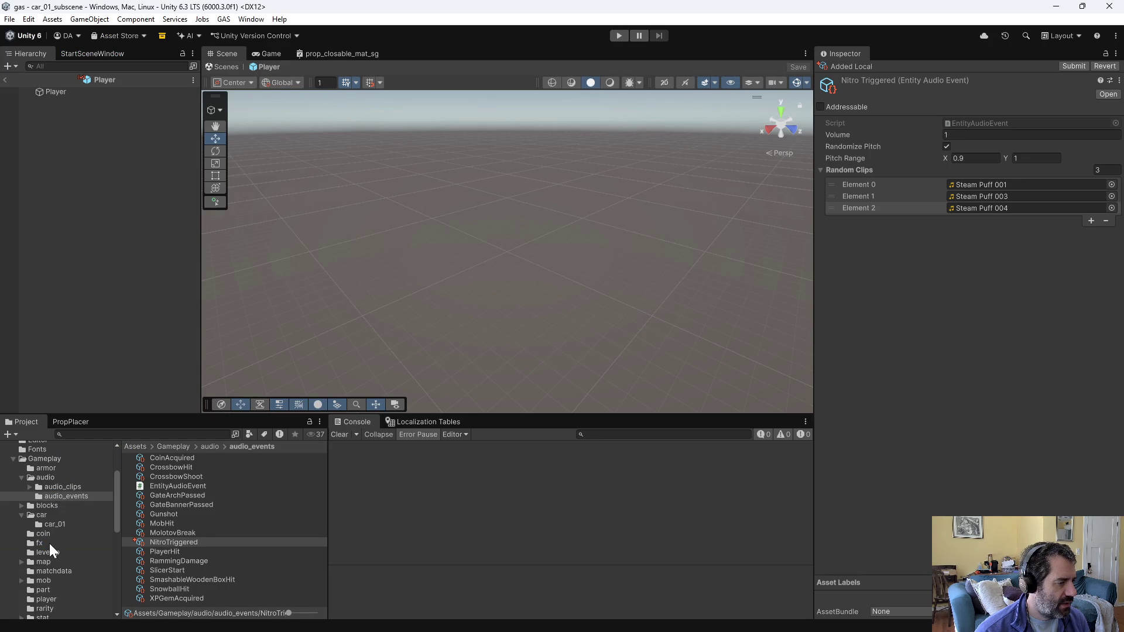
Step: Duplicate the fx_ramming_damage prefab and rename the copy fx_nitro_triggered
{"action": "left_click", "coordinate": [49, 543]}
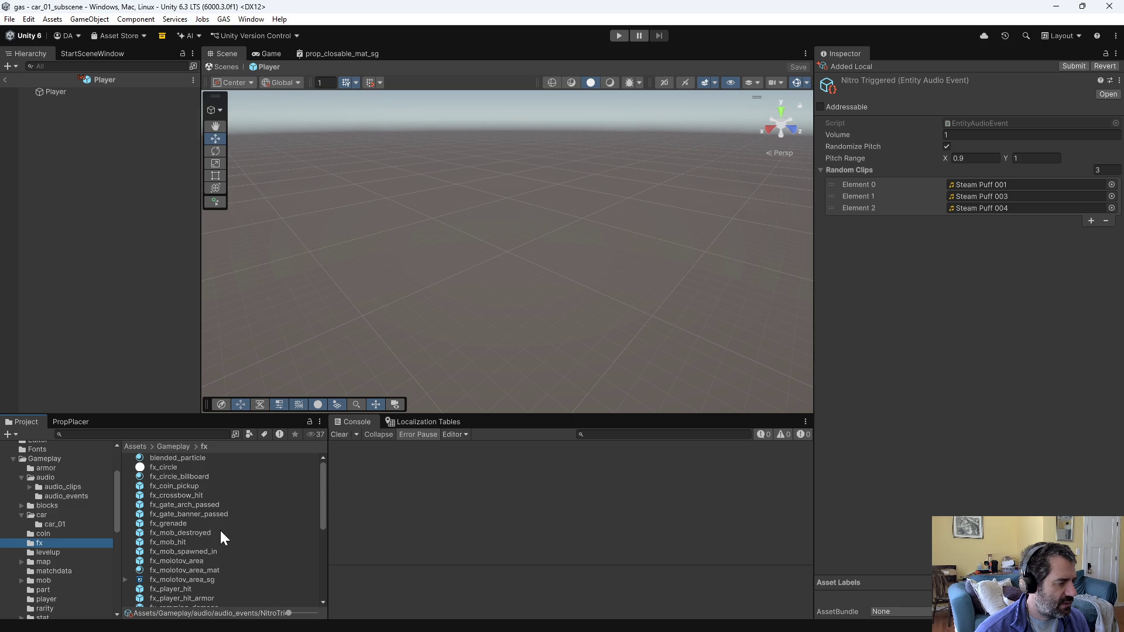
{"action": "scroll", "coordinate": [221, 533], "scroll_direction": "down", "scroll_amount": 3}
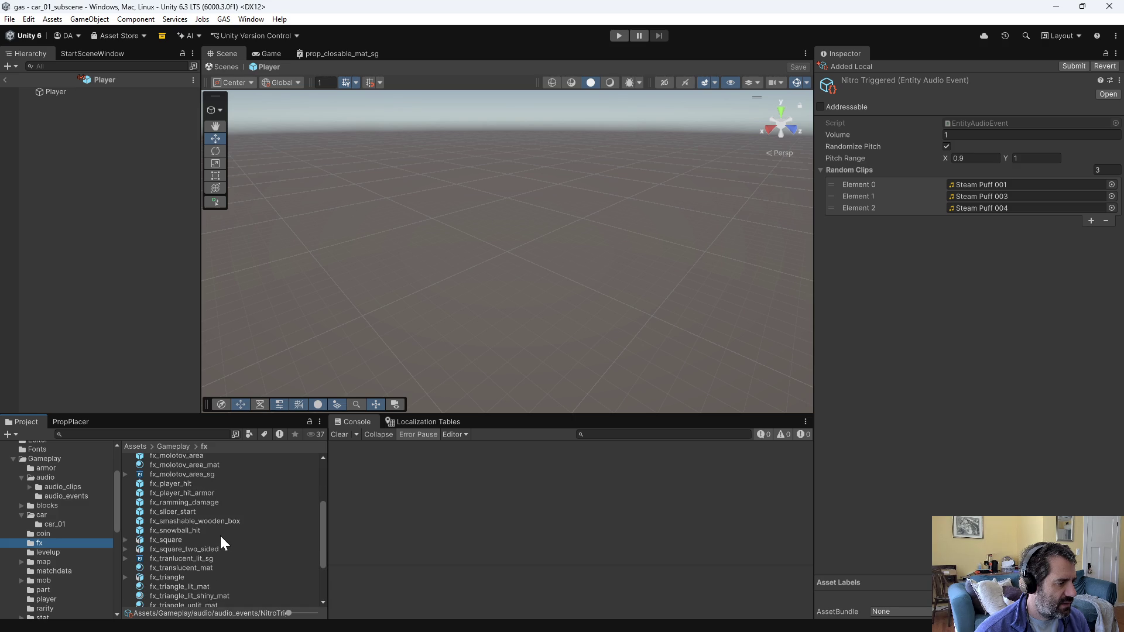
{"action": "left_click", "coordinate": [197, 505]}
{"action": "key", "text": "ctrl+d"}
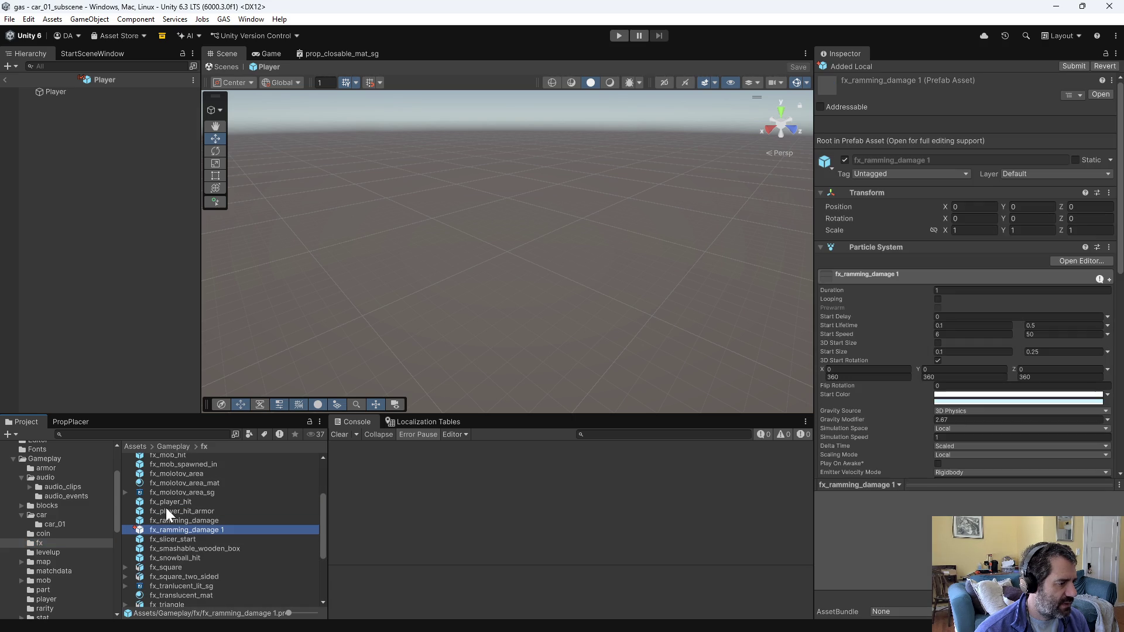
{"action": "left_click", "coordinate": [160, 527]}
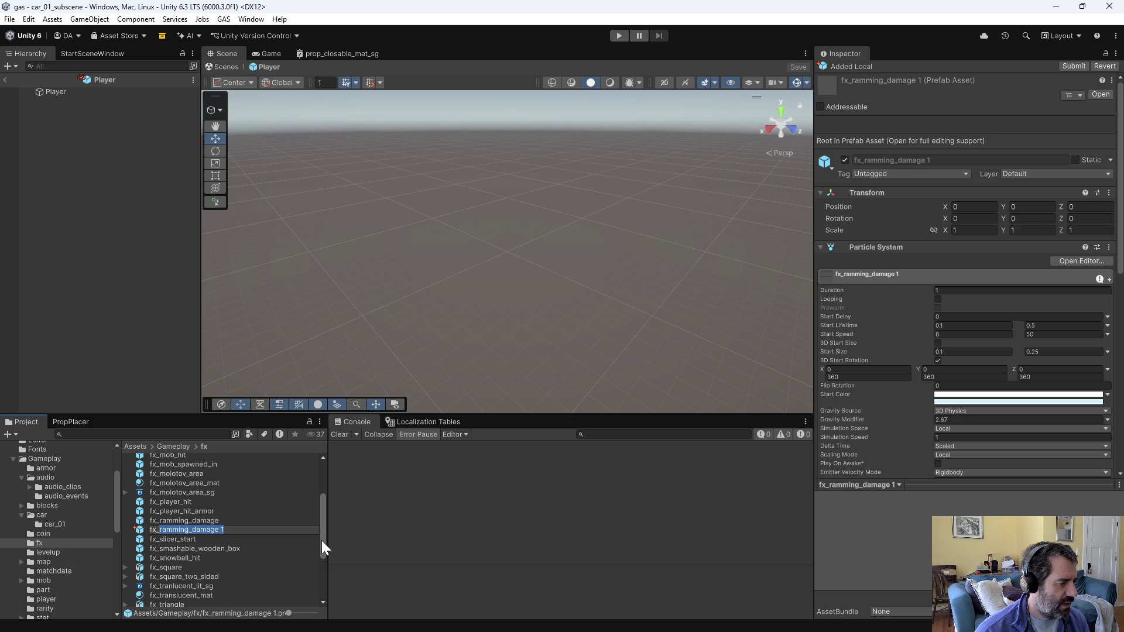
{"action": "type", "text": "fx_nitro_trigg"}
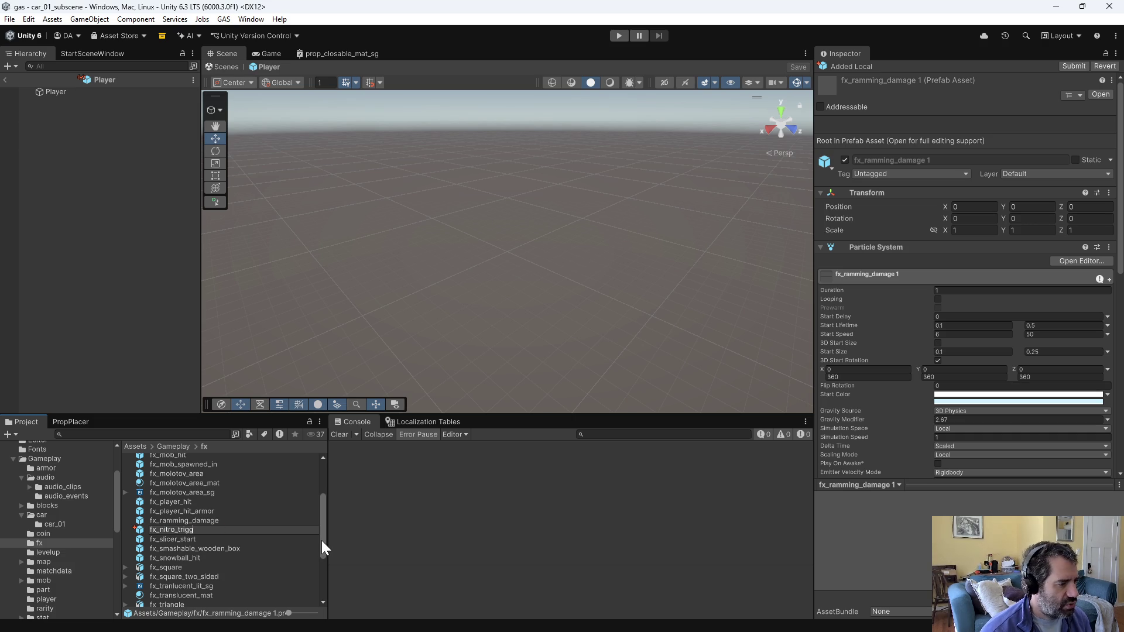
{"action": "type", "text": "ered"}
{"action": "key", "text": "Return"}
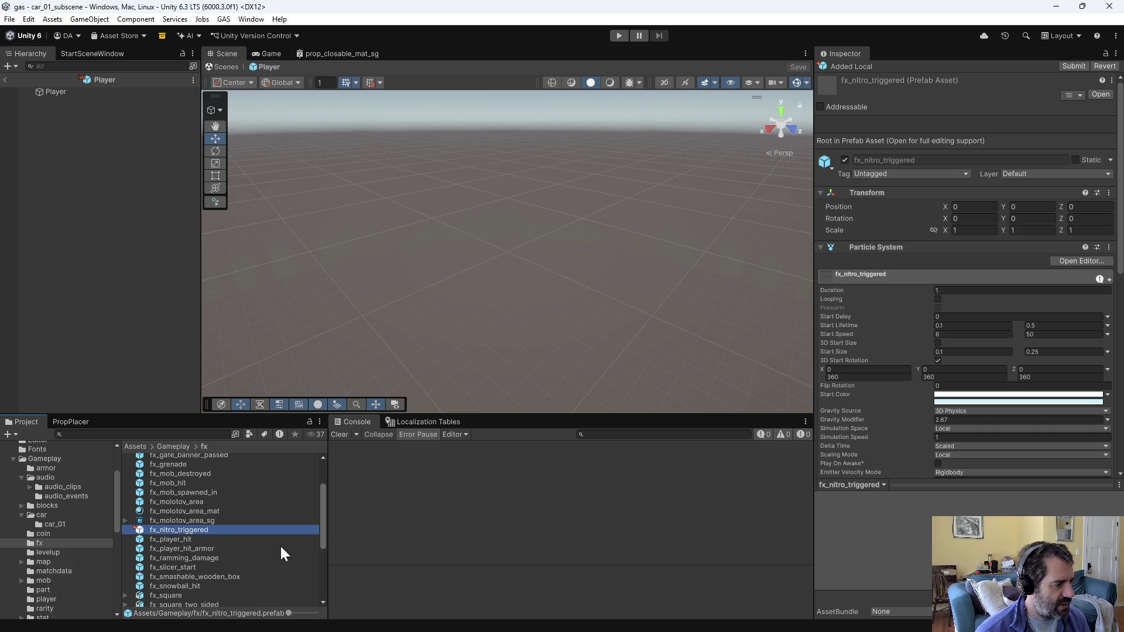
Step: Open the FXLibraryManager prefab for editing
{"action": "scroll", "coordinate": [191, 593], "scroll_direction": "down", "scroll_amount": 3}
{"action": "left_click", "coordinate": [170, 586]}
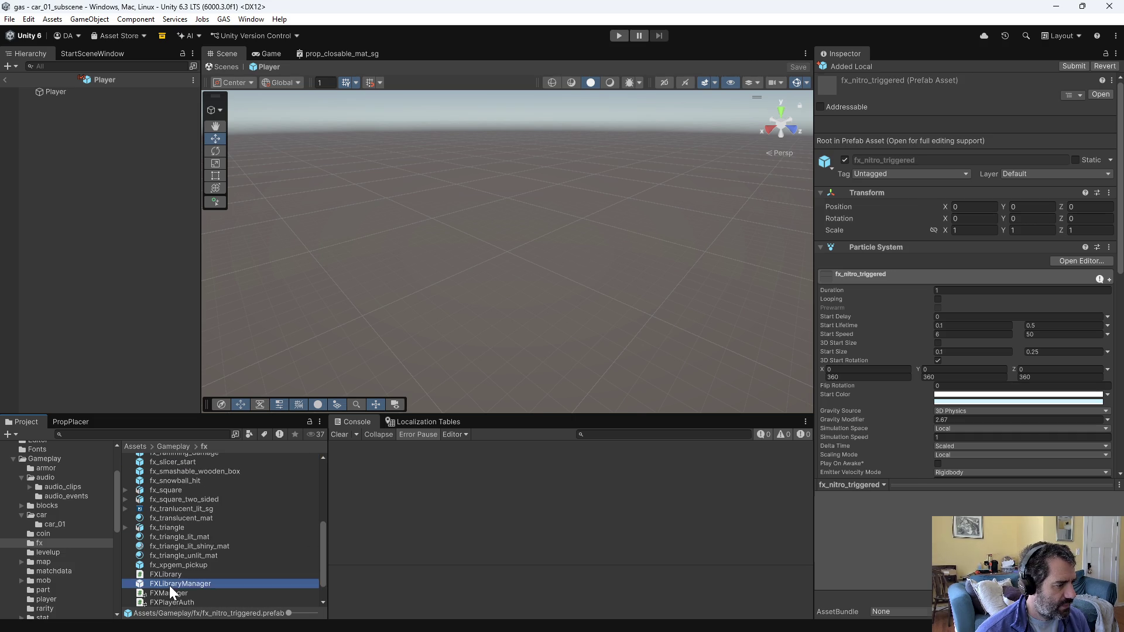
{"action": "double_click", "coordinate": [170, 585]}
Step: Duplicate the Ramming Damage pool as 'FXPool - Nitro Triggered' with FXID Nitro Triggered
{"action": "left_click", "coordinate": [87, 241]}
{"action": "key", "text": "ctrl+d"}
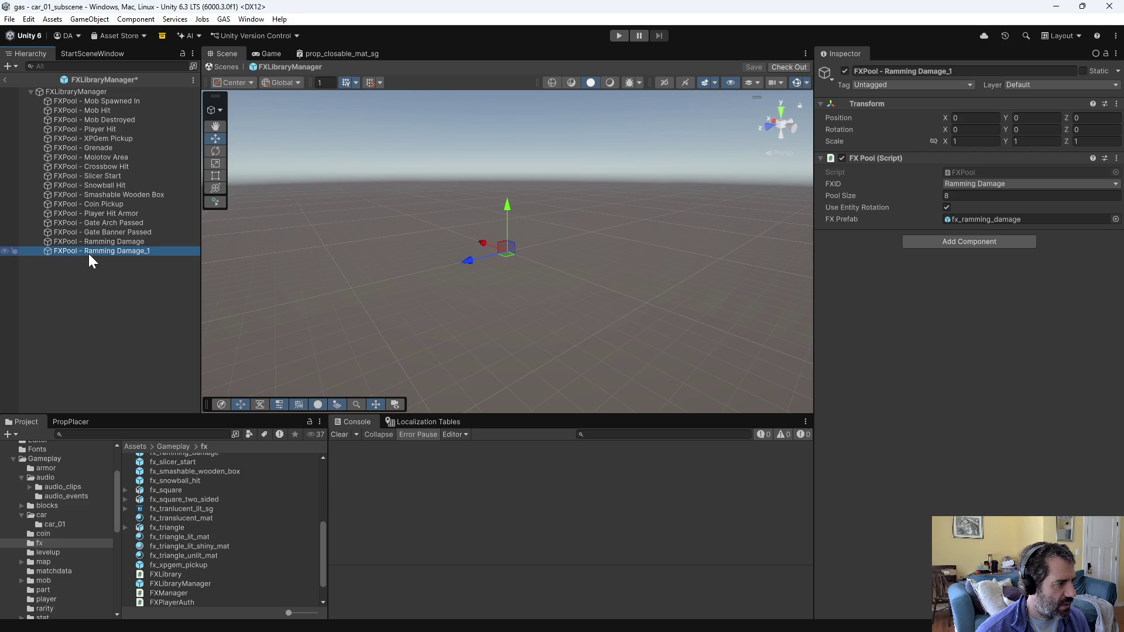
{"action": "key", "text": "F2"}
{"action": "type", "text": "Nitro Triggered"}
{"action": "key", "text": "Return"}
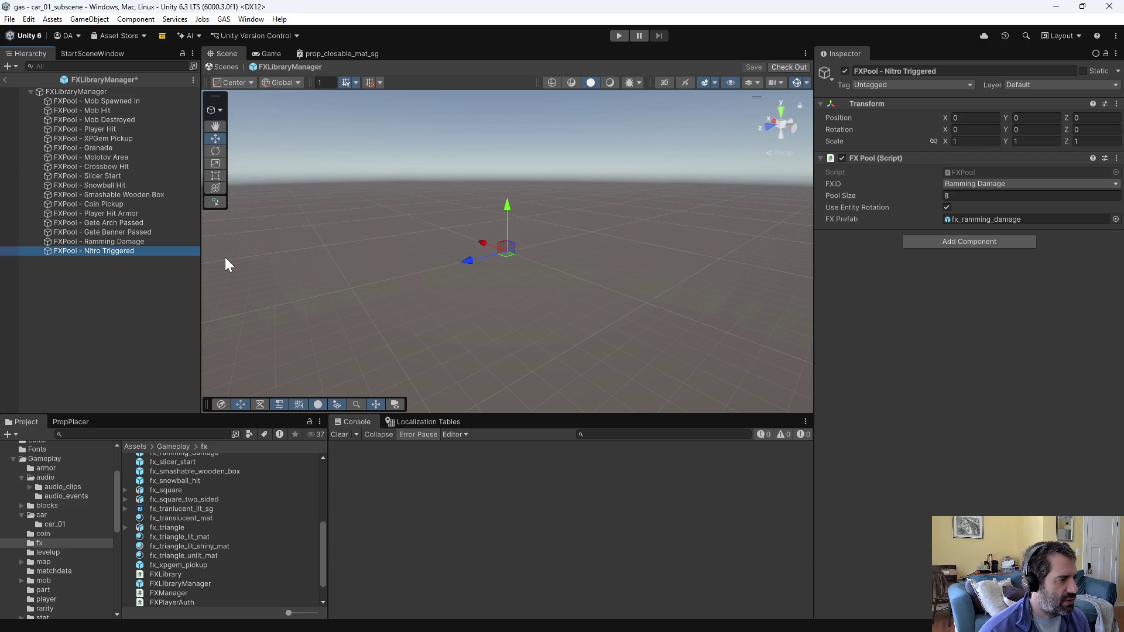
{"action": "left_click", "coordinate": [988, 183]}
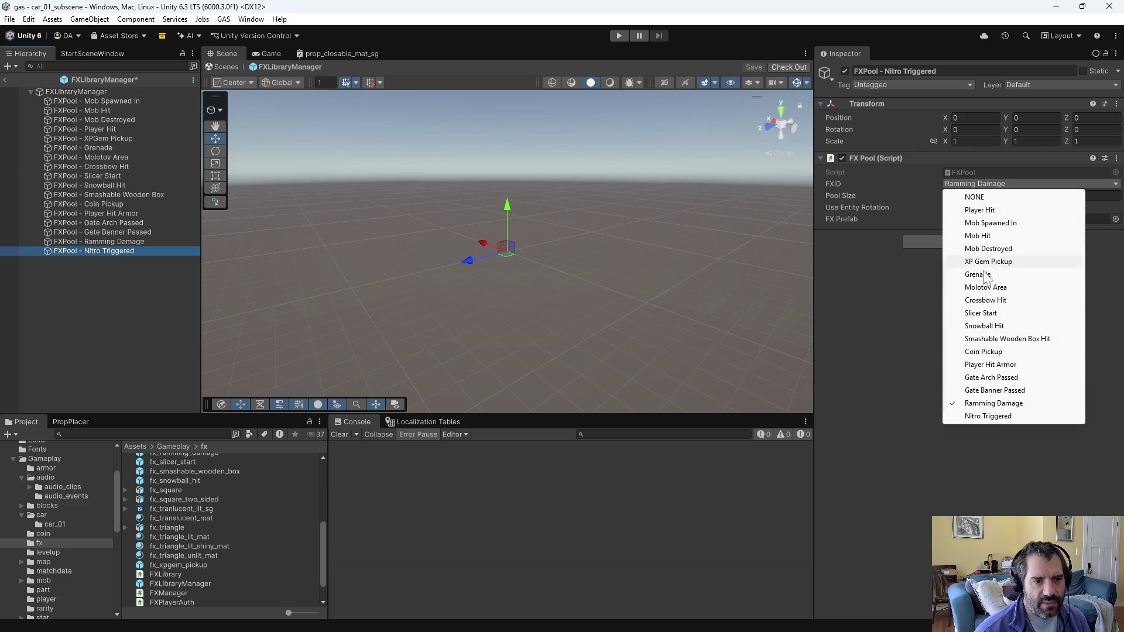
{"action": "left_click", "coordinate": [996, 423]}
Step: Set the pool size to 4, assign fx_nitro_triggered as its prefab, and check out the prefab
{"action": "left_click", "coordinate": [1065, 195]}
{"action": "key", "text": "Return"}
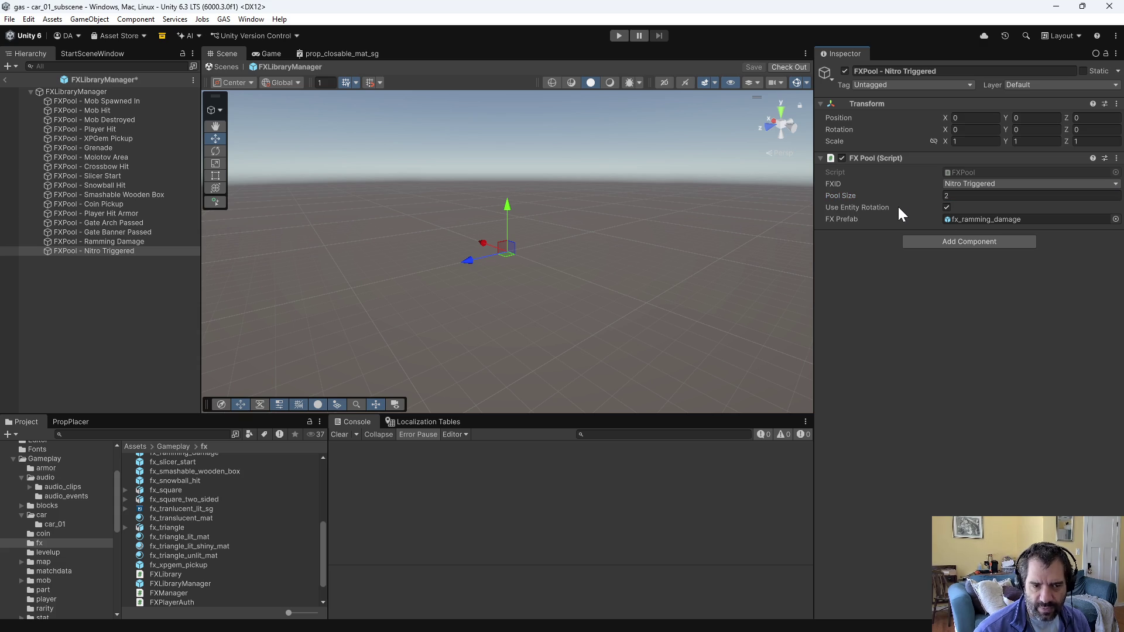
{"action": "left_click", "coordinate": [960, 195]}
{"action": "type", "text": "4"}
{"action": "key", "text": "Return"}
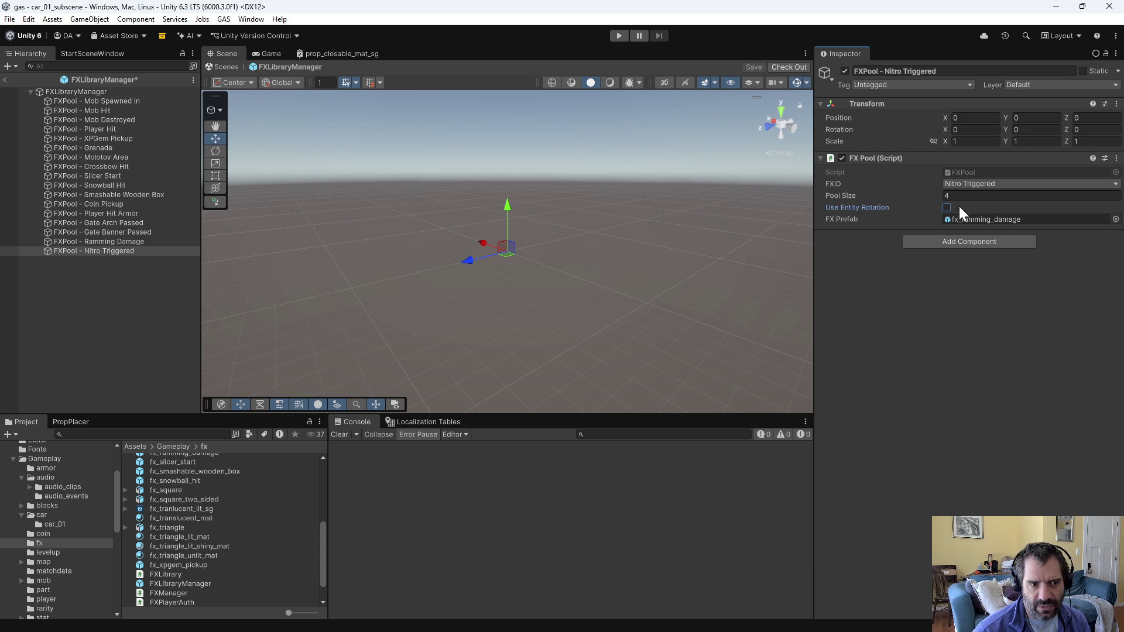
{"action": "left_click", "coordinate": [1115, 219]}
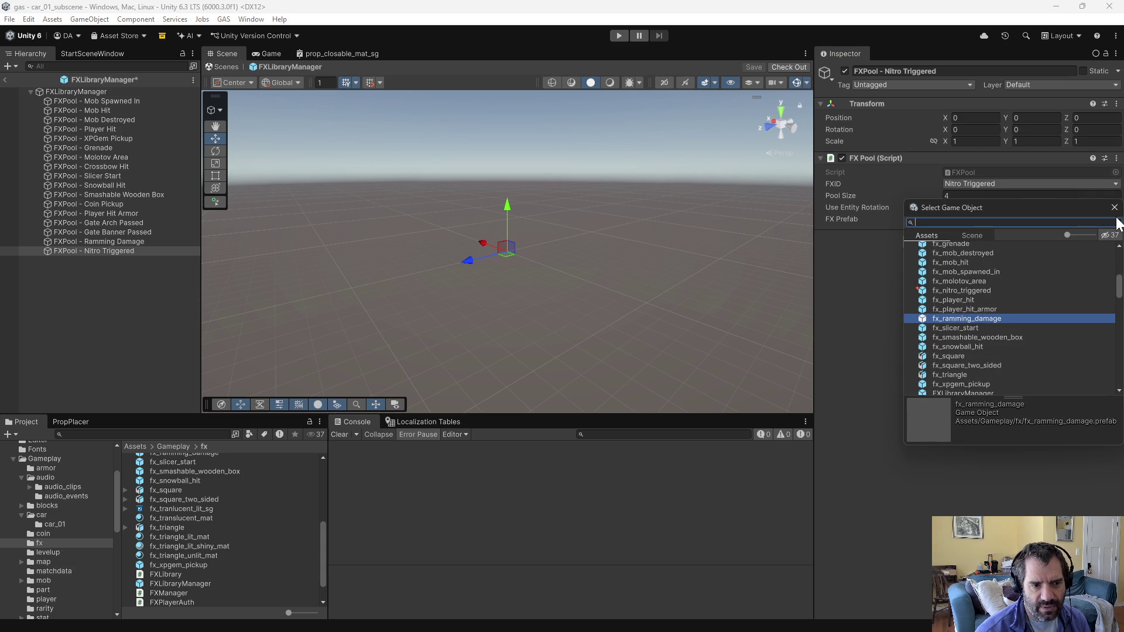
{"action": "double_click", "coordinate": [952, 292]}
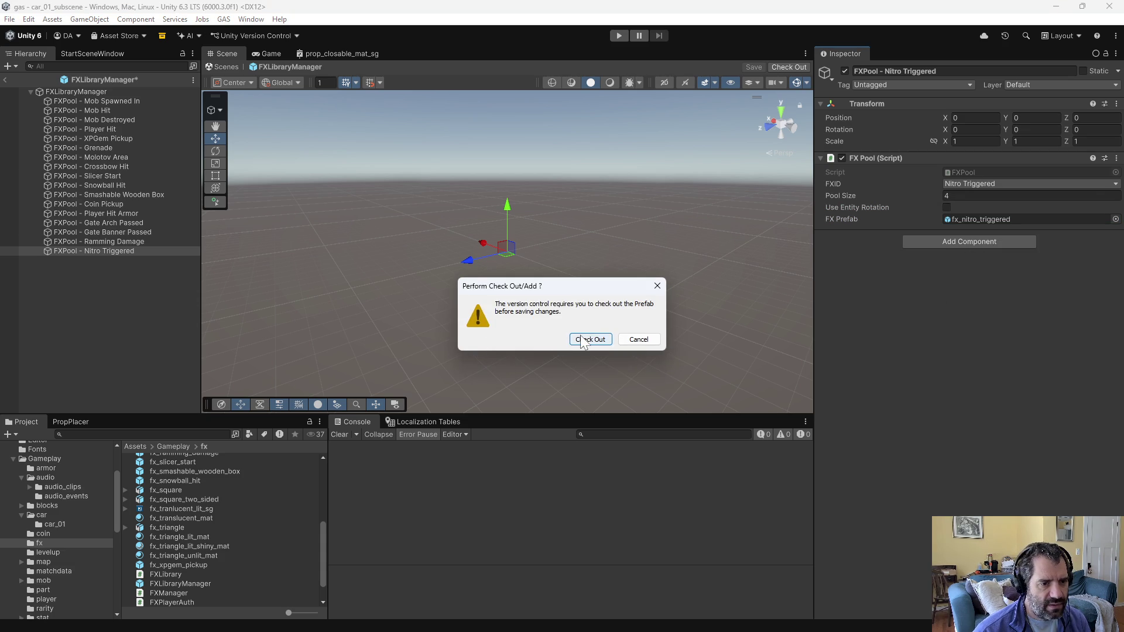
{"action": "left_click", "coordinate": [589, 339]}
{"action": "scroll", "coordinate": [220, 521], "scroll_direction": "up", "scroll_amount": 5}
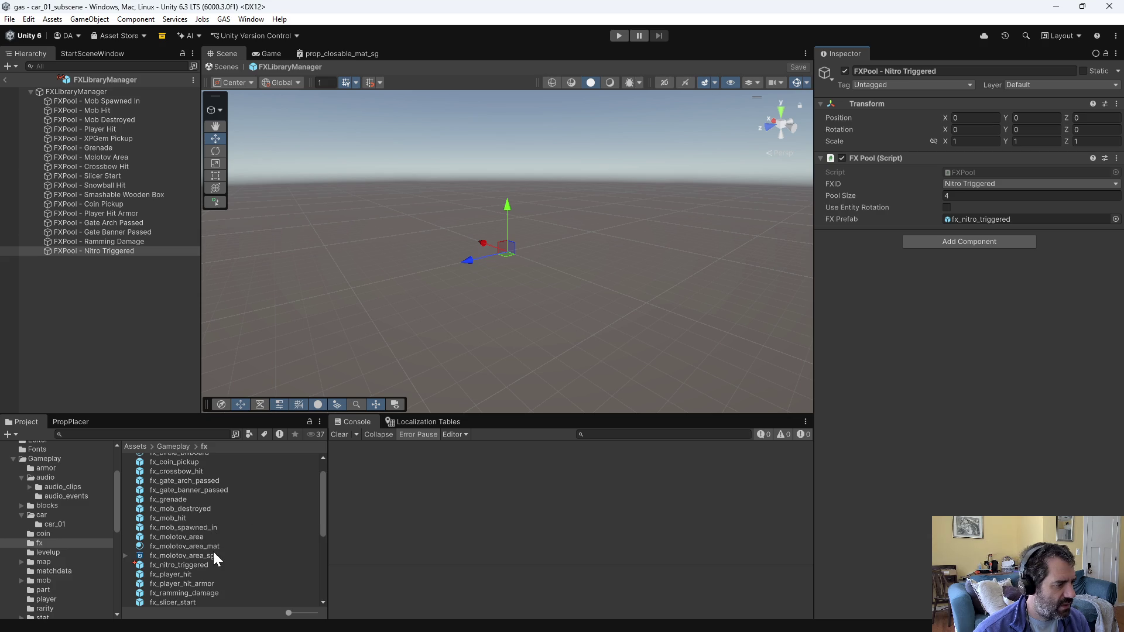
{"action": "double_click", "coordinate": [199, 565]}
Step: Assign the NitroTriggered audio event to fx_nitro_triggered and start previewing the effect
{"action": "scroll", "coordinate": [929, 389], "scroll_direction": "down", "scroll_amount": 10}
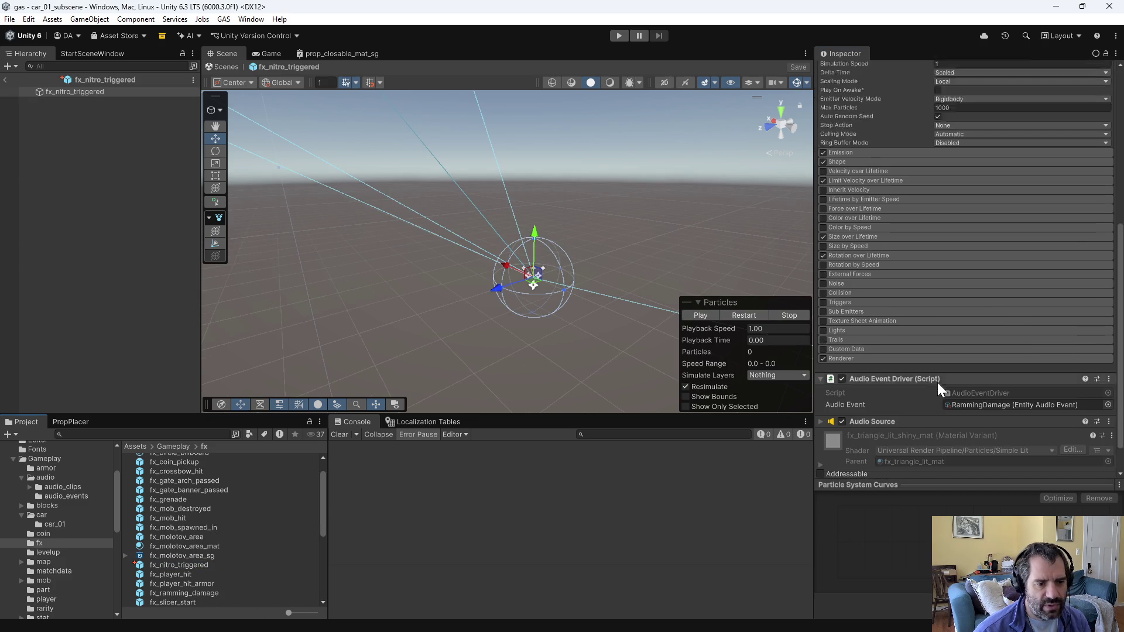
{"action": "left_click", "coordinate": [1108, 369]}
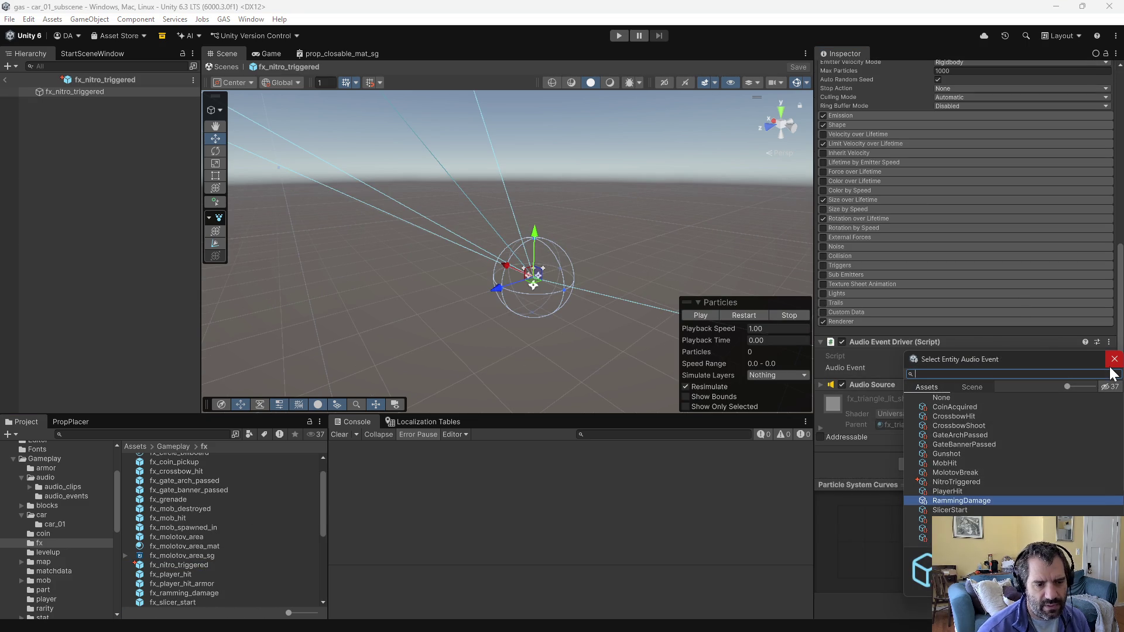
{"action": "type", "text": "nitro"}
{"action": "double_click", "coordinate": [990, 406]}
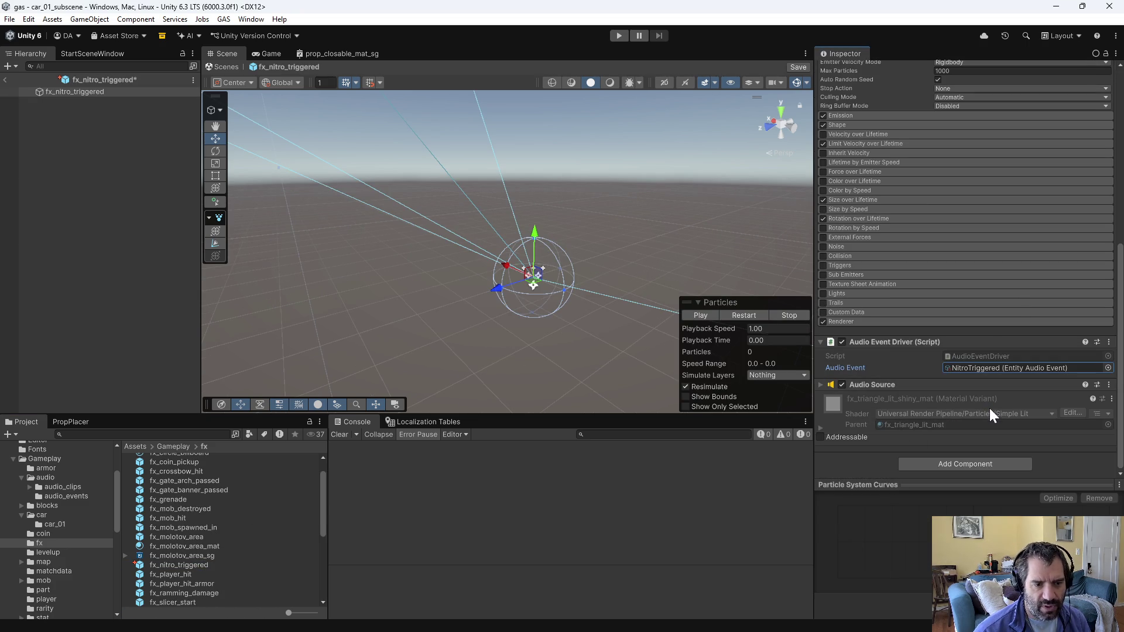
{"action": "scroll", "coordinate": [863, 261], "scroll_direction": "up", "scroll_amount": 10}
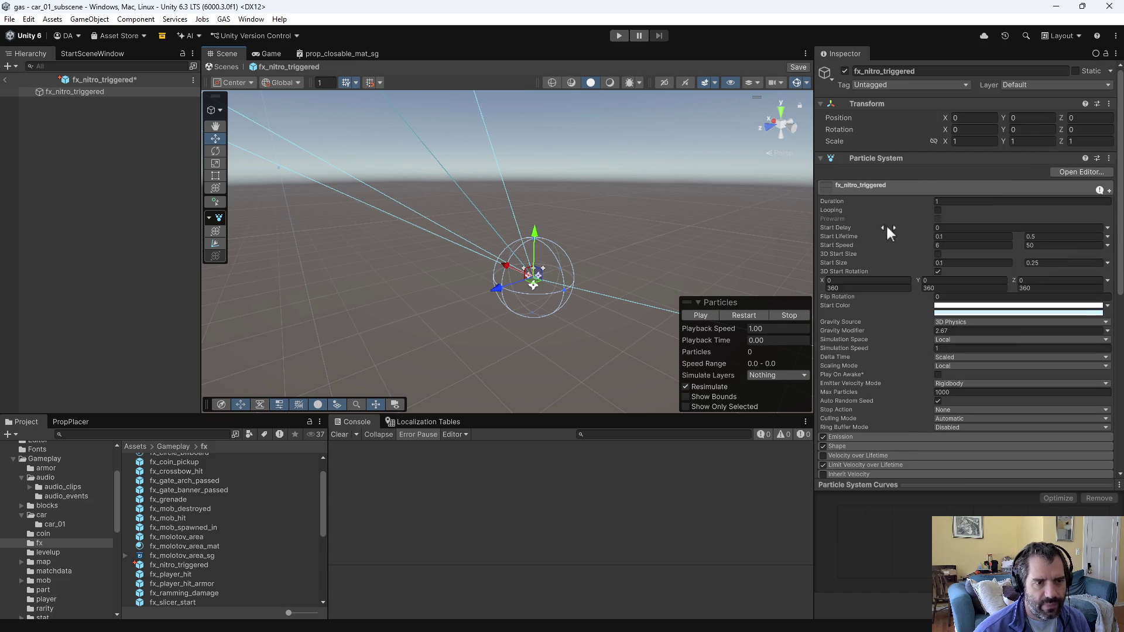
{"action": "left_click", "coordinate": [712, 318]}
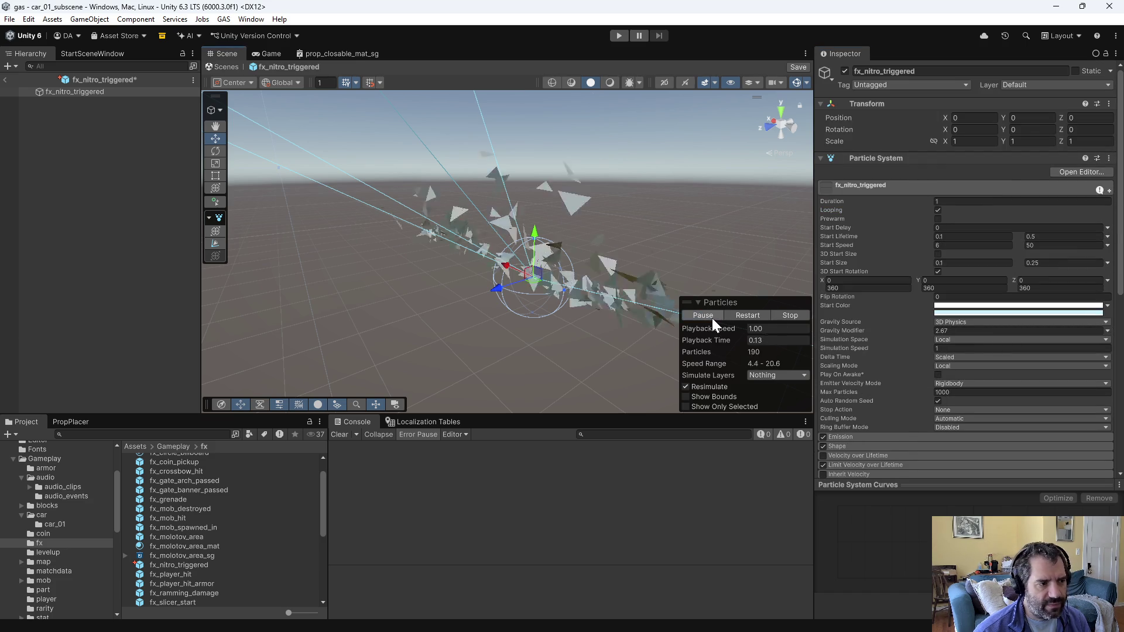
Step: Keep the Cone emission shape and set its Z rotation to 0
{"action": "scroll", "coordinate": [889, 331], "scroll_direction": "down", "scroll_amount": 5}
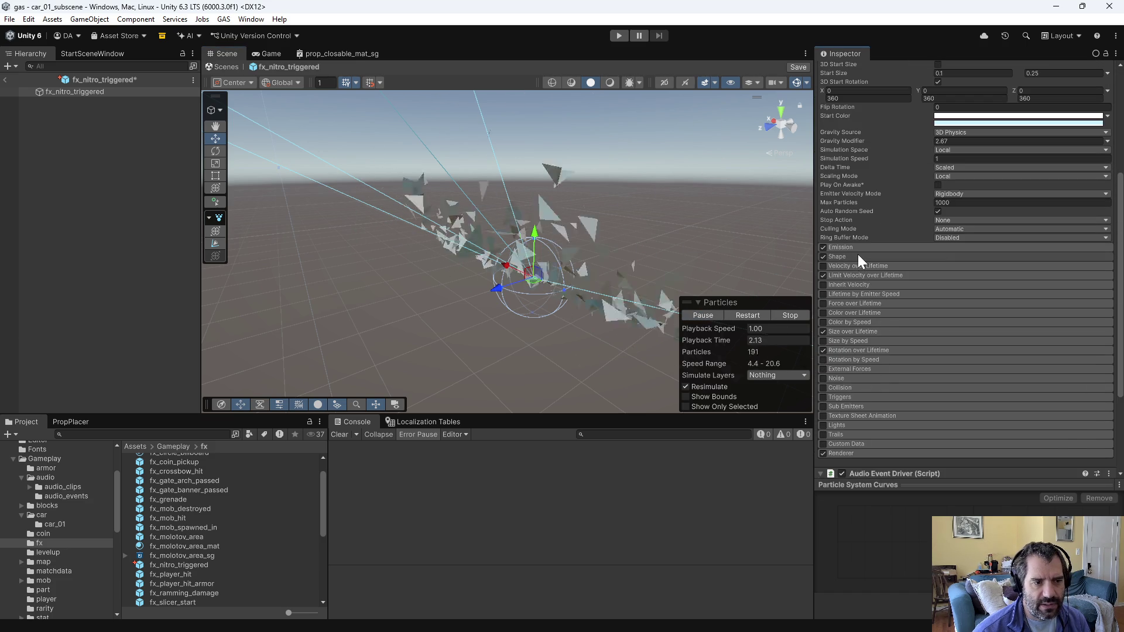
{"action": "left_click", "coordinate": [858, 256]}
{"action": "left_click", "coordinate": [964, 268]}
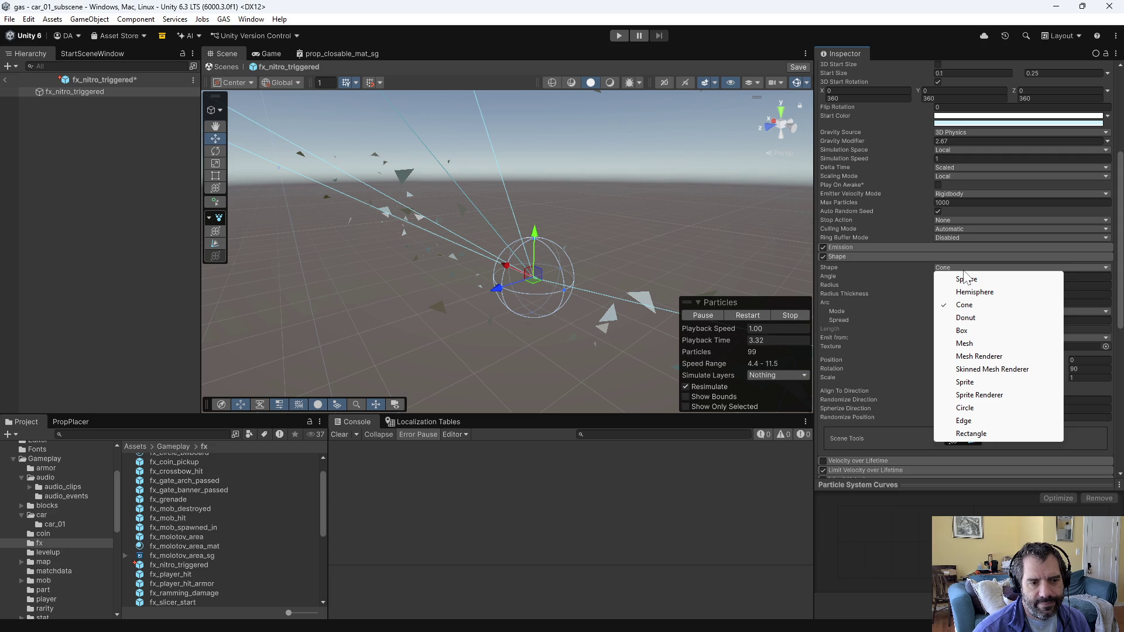
{"action": "left_click", "coordinate": [901, 268]}
{"action": "left_click", "coordinate": [969, 369]}
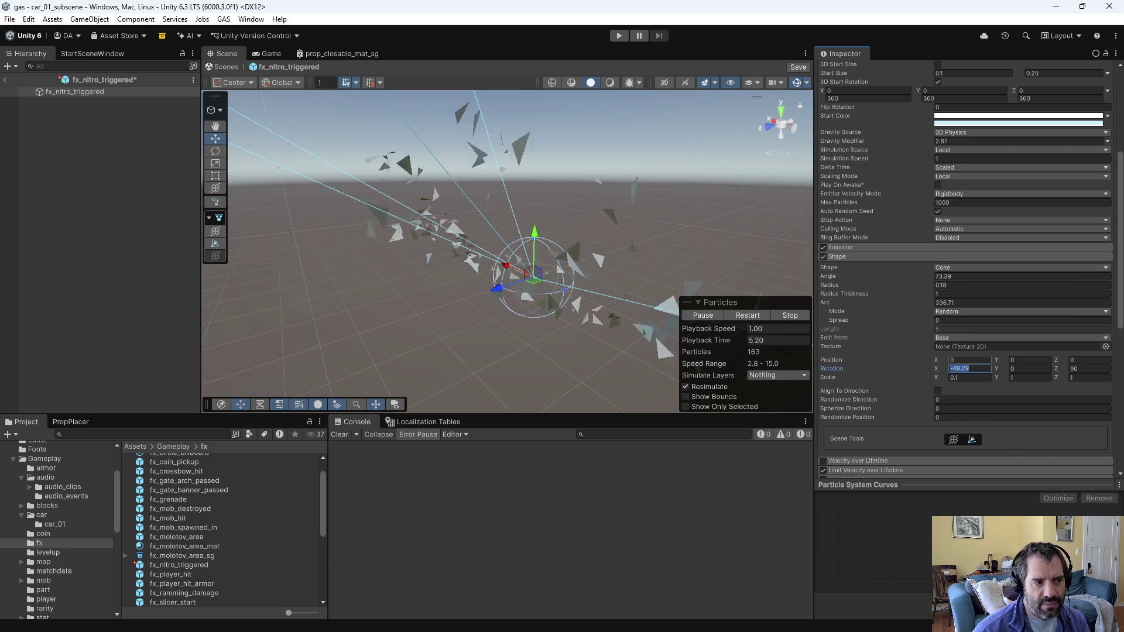
{"action": "scroll", "coordinate": [1003, 338], "scroll_direction": "up", "scroll_amount": 5}
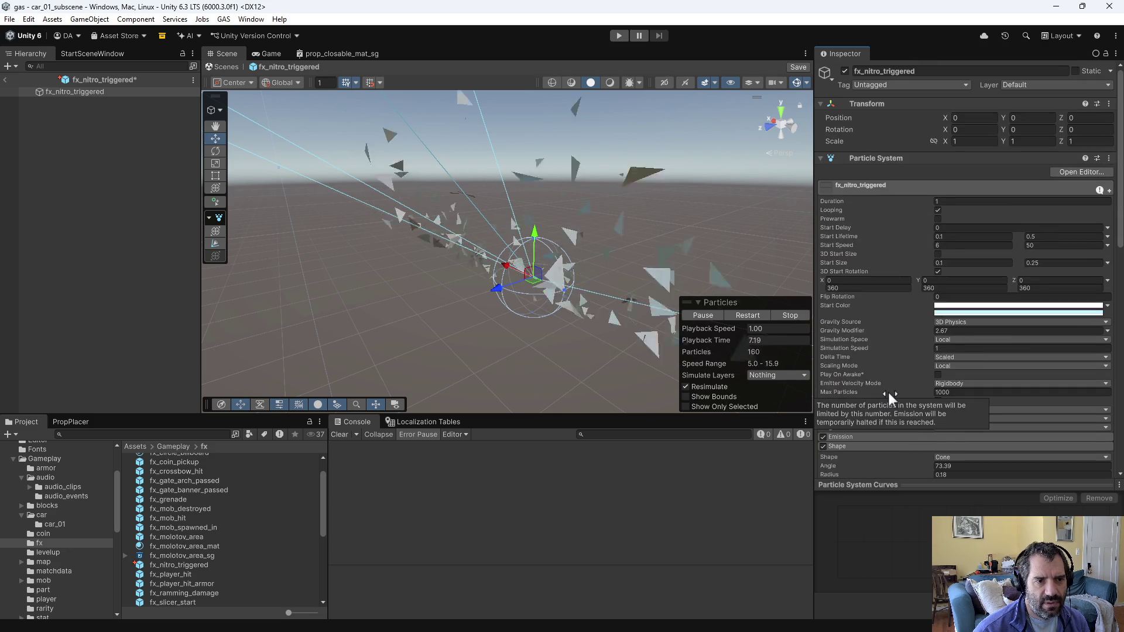
{"action": "scroll", "coordinate": [888, 390], "scroll_direction": "down", "scroll_amount": 5}
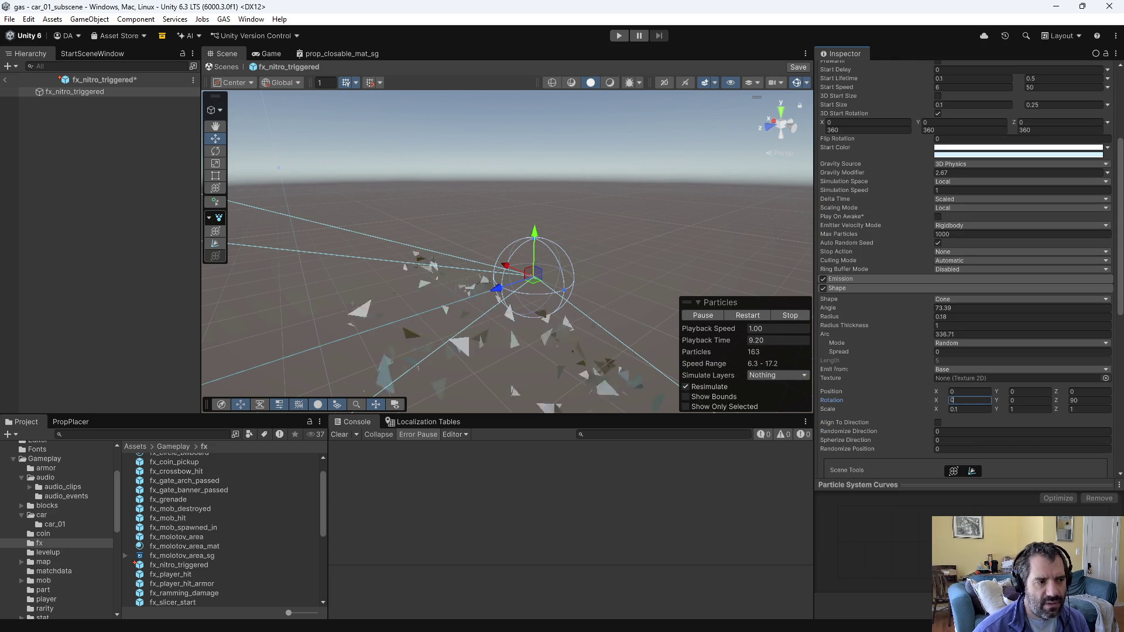
{"action": "left_click", "coordinate": [1090, 401]}
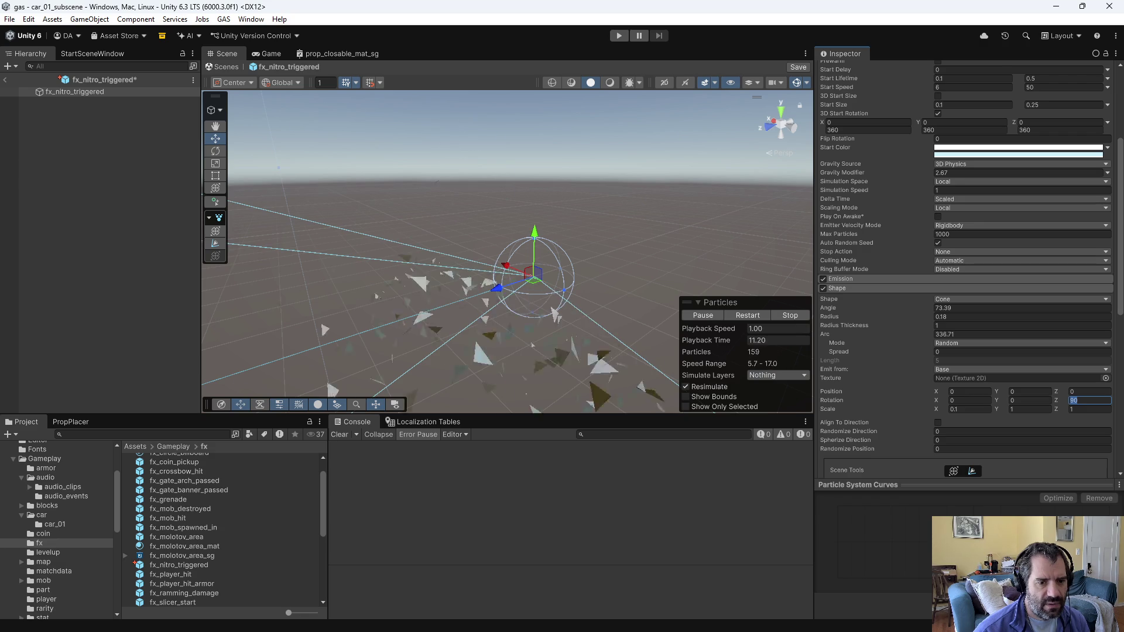
{"action": "type", "text": "0"}
Step: Set the shape's X rotation to -90 and X scale to 1, and narrow the cone angle to 37.03°
{"action": "mouse_move", "coordinate": [557, 283]}
{"action": "left_mouse_down"}
{"action": "mouse_move", "coordinate": [693, 208]}
{"action": "mouse_move", "coordinate": [457, 251]}
{"action": "mouse_move", "coordinate": [229, 249]}
{"action": "mouse_move", "coordinate": [313, 264]}
{"action": "left_mouse_up"}
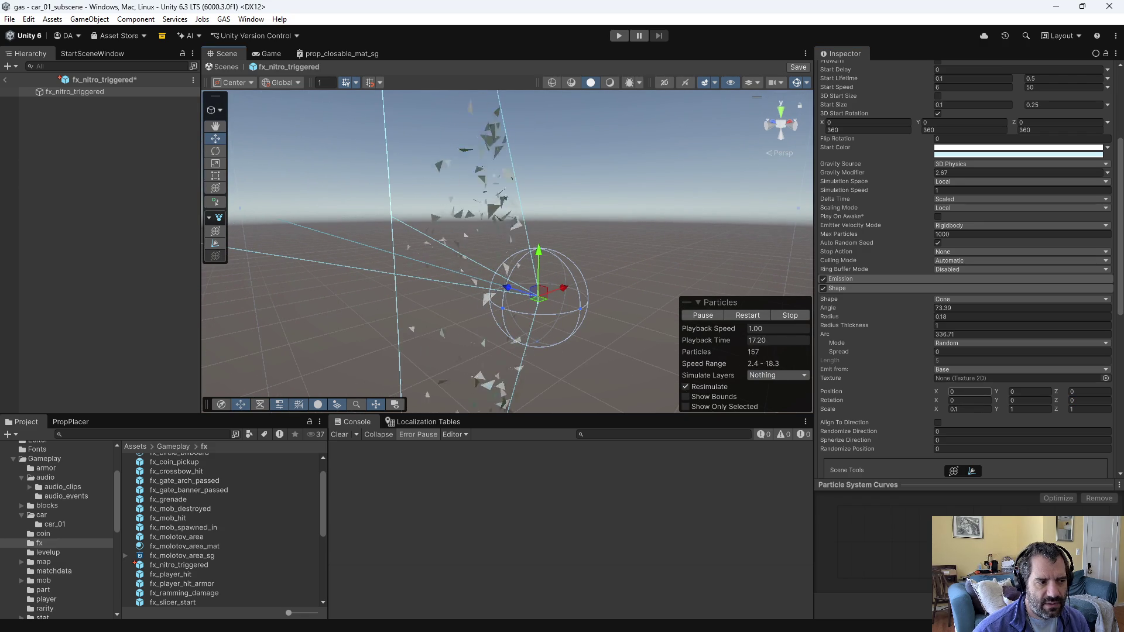
{"action": "left_click", "coordinate": [972, 400]}
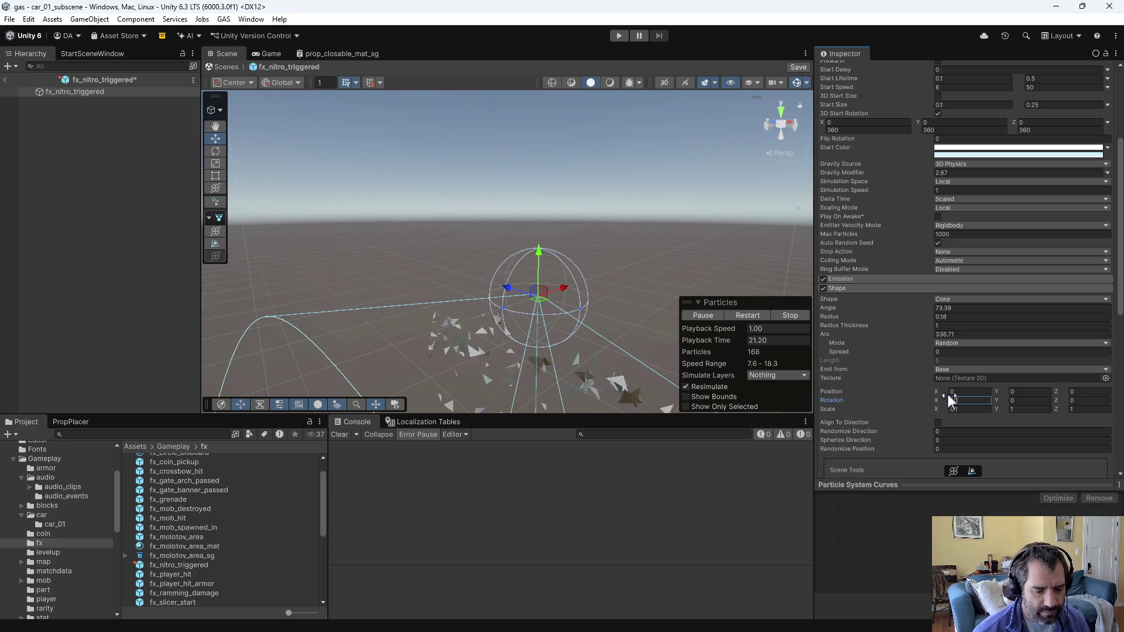
{"action": "type", "text": "-90"}
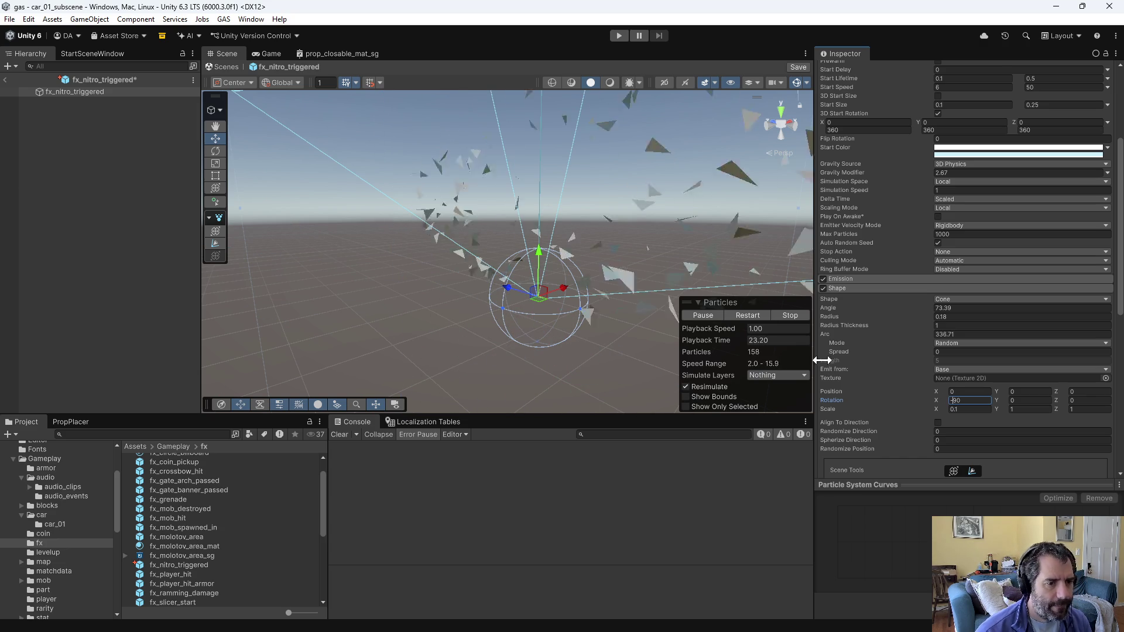
{"action": "left_click", "coordinate": [960, 409]}
{"action": "type", "text": "1"}
{"action": "mouse_move", "coordinate": [527, 222]}
{"action": "left_mouse_down"}
{"action": "mouse_move", "coordinate": [322, 291]}
{"action": "mouse_move", "coordinate": [459, 306]}
{"action": "left_mouse_up"}
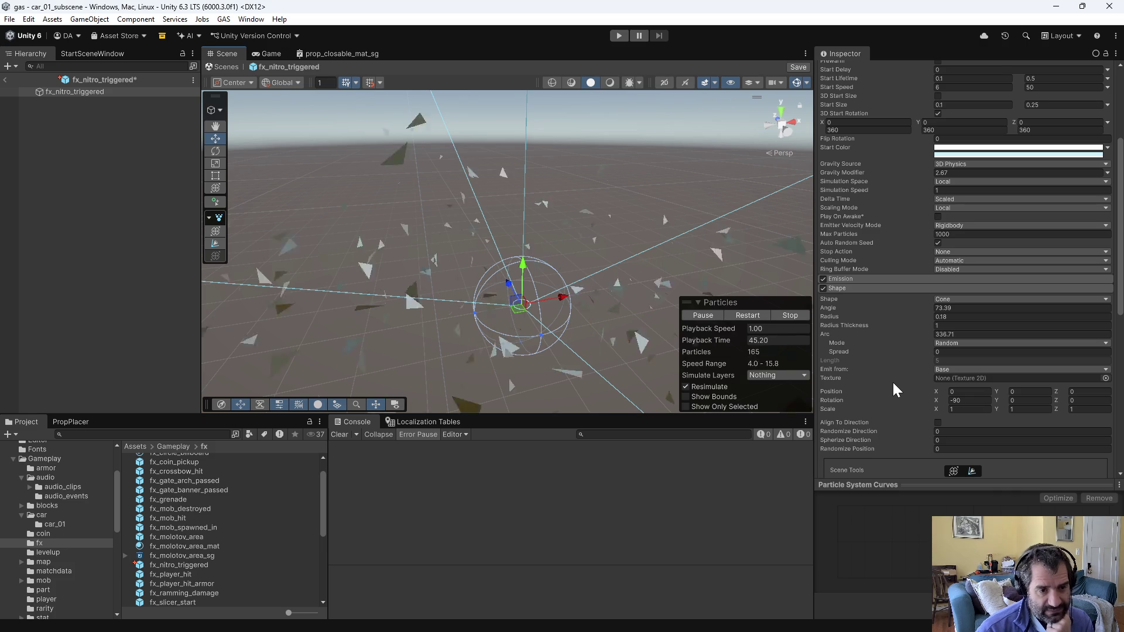
{"action": "mouse_move", "coordinate": [835, 306]}
{"action": "left_mouse_down"}
{"action": "mouse_move", "coordinate": [490, 287]}
{"action": "mouse_move", "coordinate": [191, 252]}
{"action": "mouse_move", "coordinate": [123, 230]}
{"action": "left_mouse_up"}
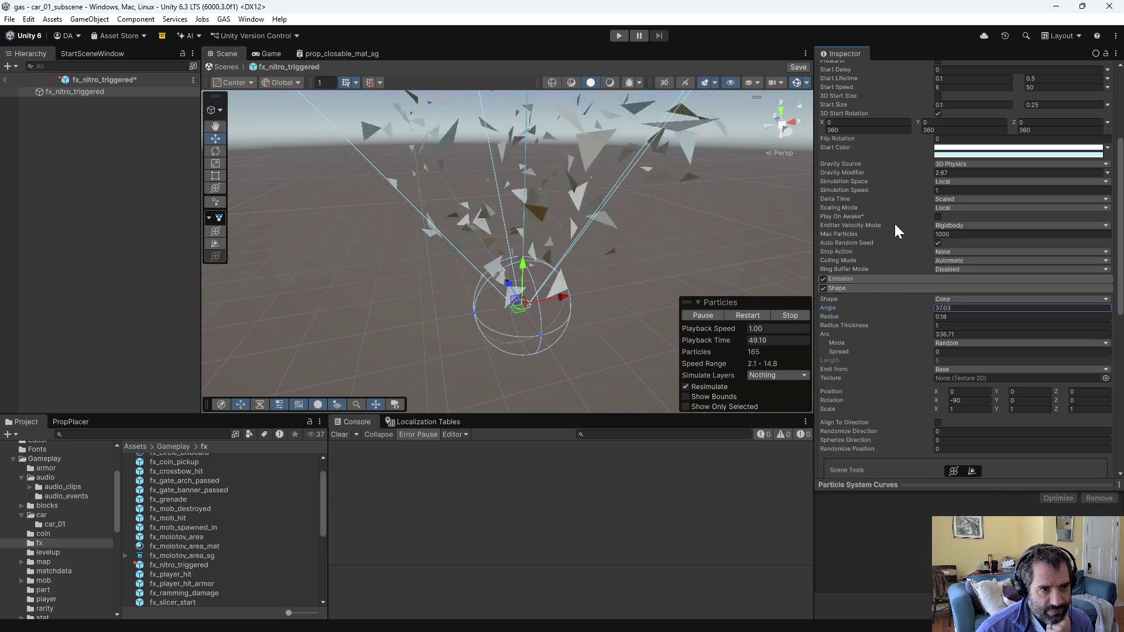
{"action": "scroll", "coordinate": [894, 223], "scroll_direction": "up", "scroll_amount": 5}
{"action": "left_click", "coordinate": [958, 273]}
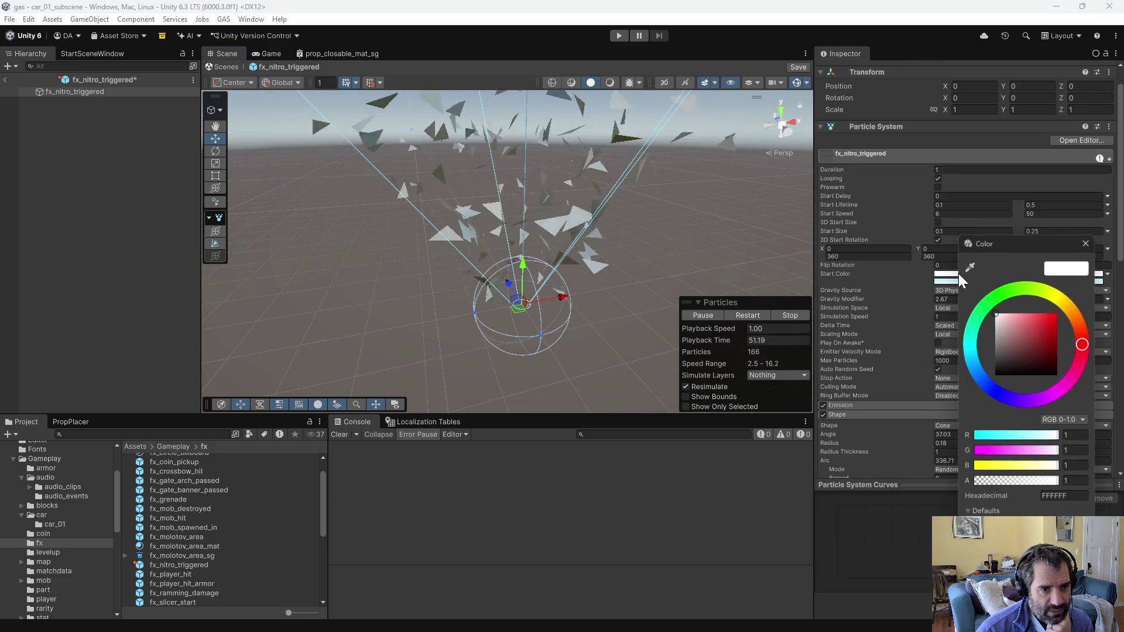
Step: Set the particles' start colour to a single solid yellow
{"action": "left_click", "coordinate": [1055, 297]}
{"action": "left_click", "coordinate": [1035, 335]}
{"action": "left_click", "coordinate": [1086, 243]}
{"action": "left_click", "coordinate": [1108, 275]}
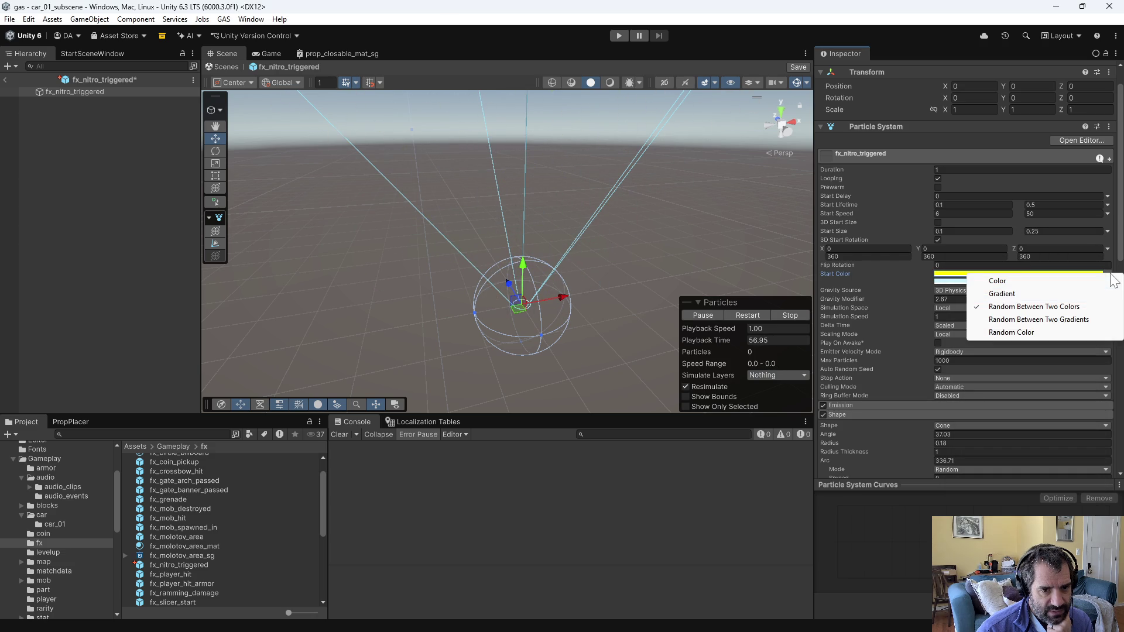
{"action": "left_click", "coordinate": [1047, 290]}
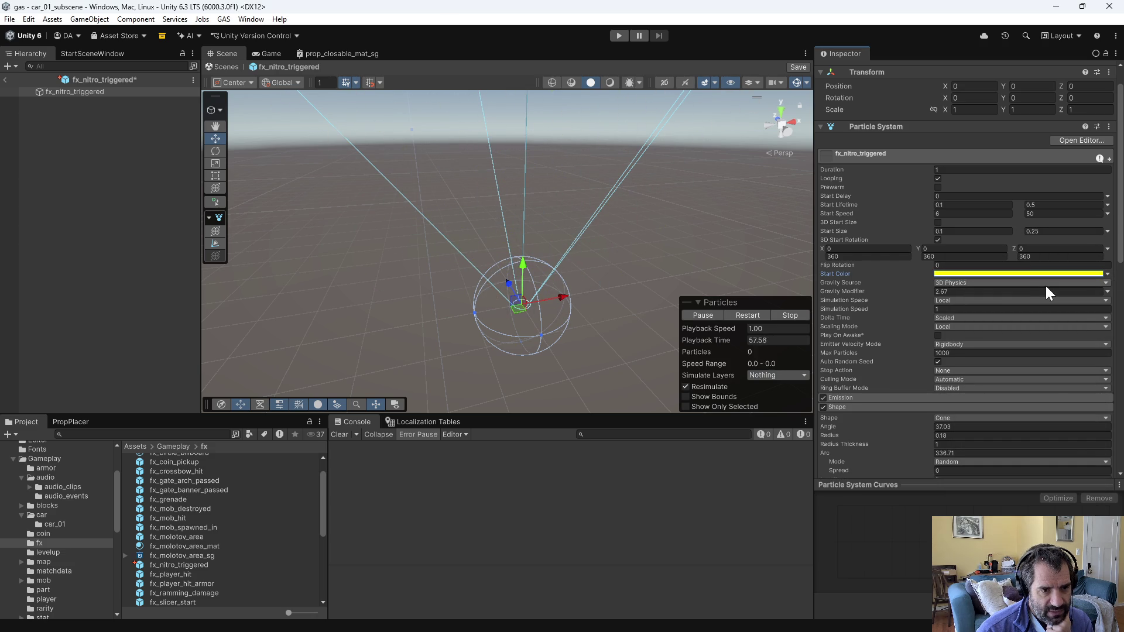
Step: Enable Color over Lifetime and make its gradient's start key yellow
{"action": "scroll", "coordinate": [865, 417], "scroll_direction": "down", "scroll_amount": 3}
{"action": "scroll", "coordinate": [861, 420], "scroll_direction": "down", "scroll_amount": 4}
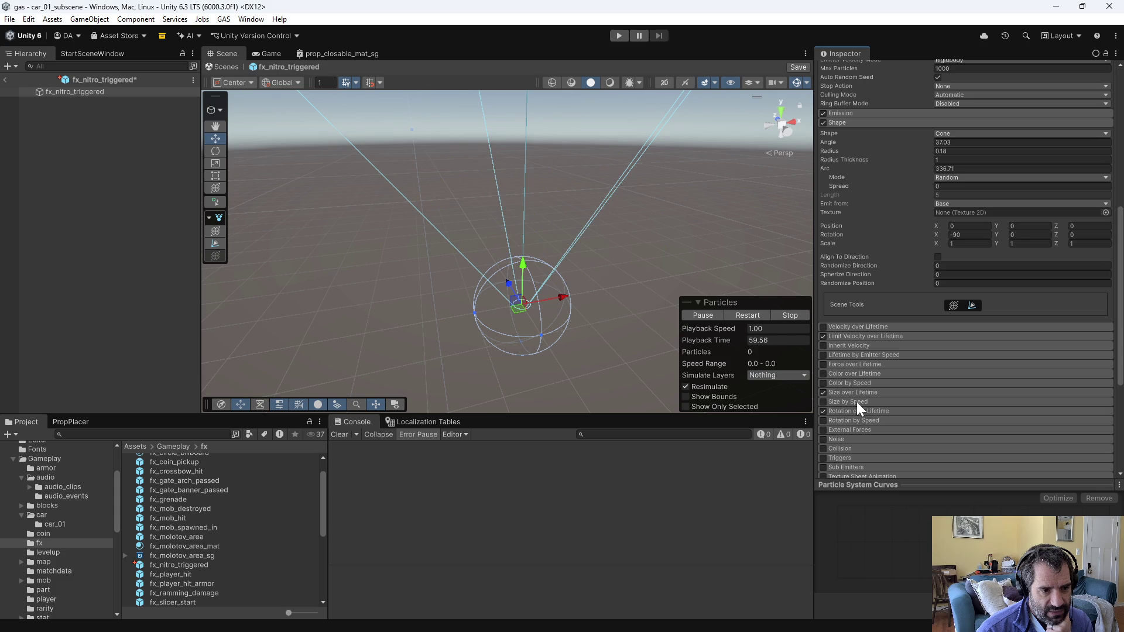
{"action": "left_click", "coordinate": [824, 374]}
{"action": "left_click", "coordinate": [835, 372]}
{"action": "left_click", "coordinate": [950, 384]}
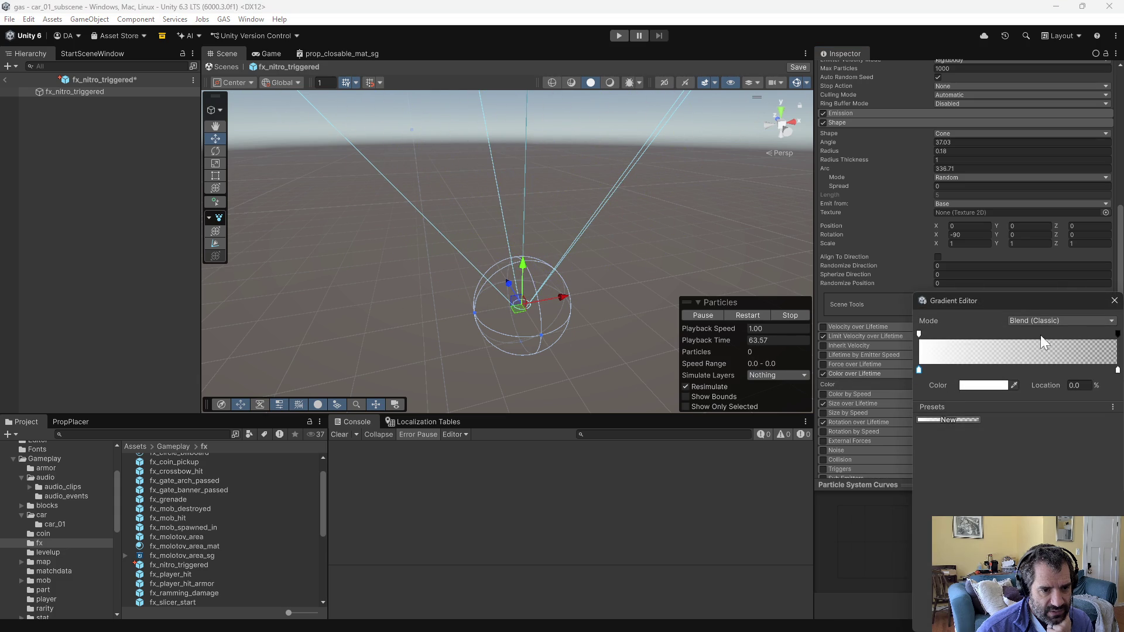
{"action": "left_click", "coordinate": [960, 385]}
{"action": "left_click_drag", "start_coordinate": [1055, 307], "coordinate": [1065, 295]}
{"action": "left_click", "coordinate": [1087, 243]}
Step: Make the lifetime gradient's end key transparent red and close the Gradient Editor
{"action": "left_click", "coordinate": [1118, 371]}
{"action": "left_click", "coordinate": [971, 385]}
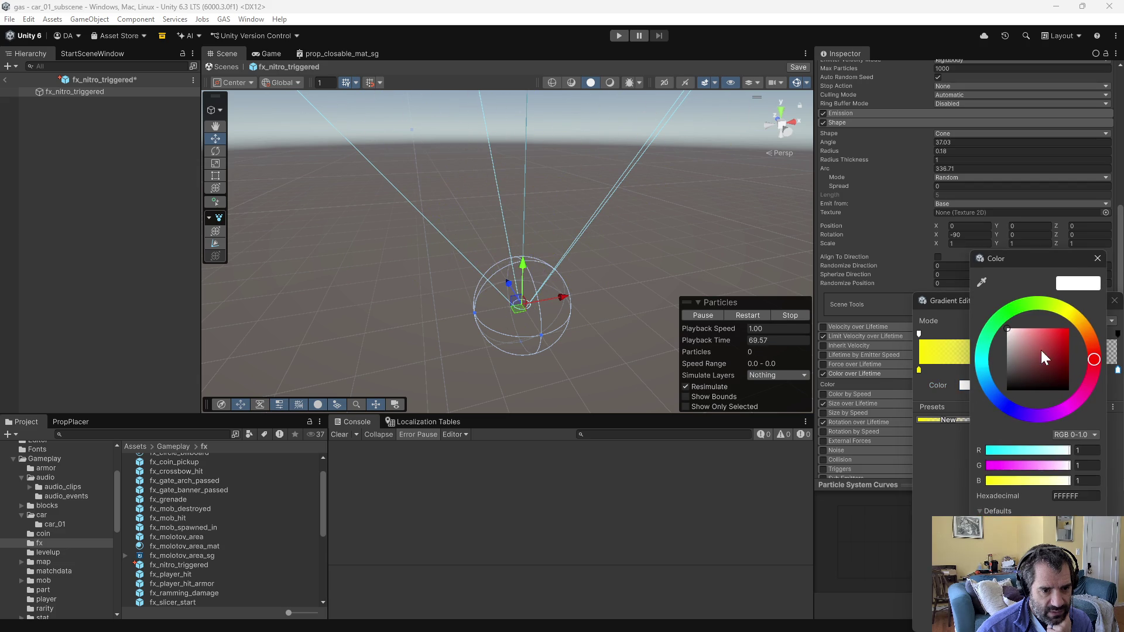
{"action": "left_click_drag", "start_coordinate": [1041, 350], "coordinate": [1069, 329]}
{"action": "left_click", "coordinate": [1102, 259]}
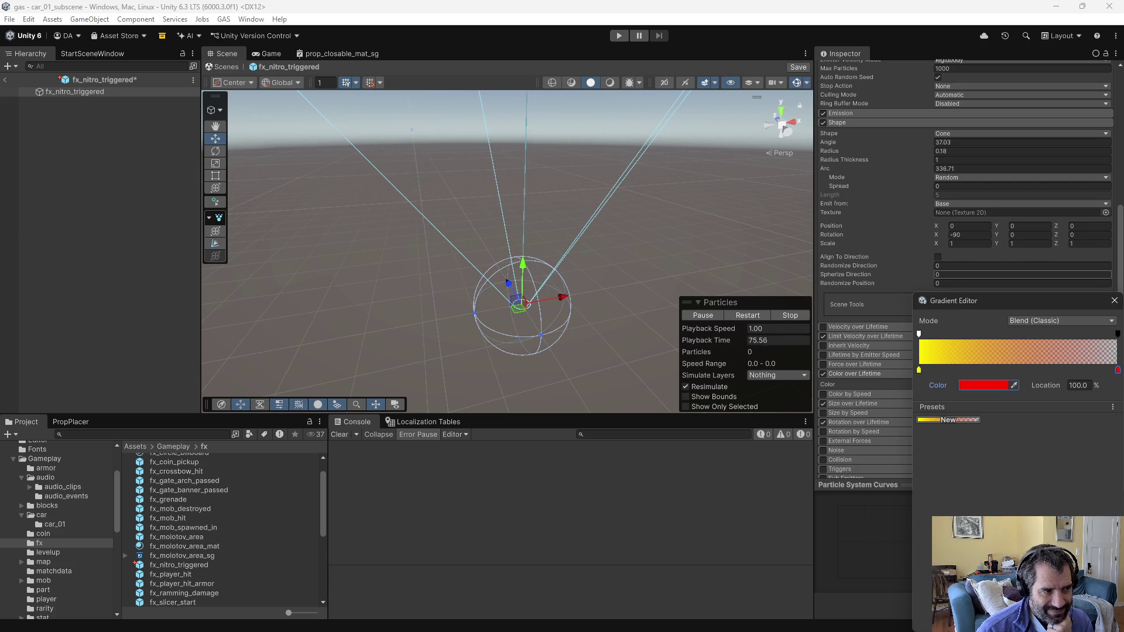
{"action": "left_click", "coordinate": [1114, 301]}
{"action": "scroll", "coordinate": [963, 268], "scroll_direction": "up", "scroll_amount": 5}
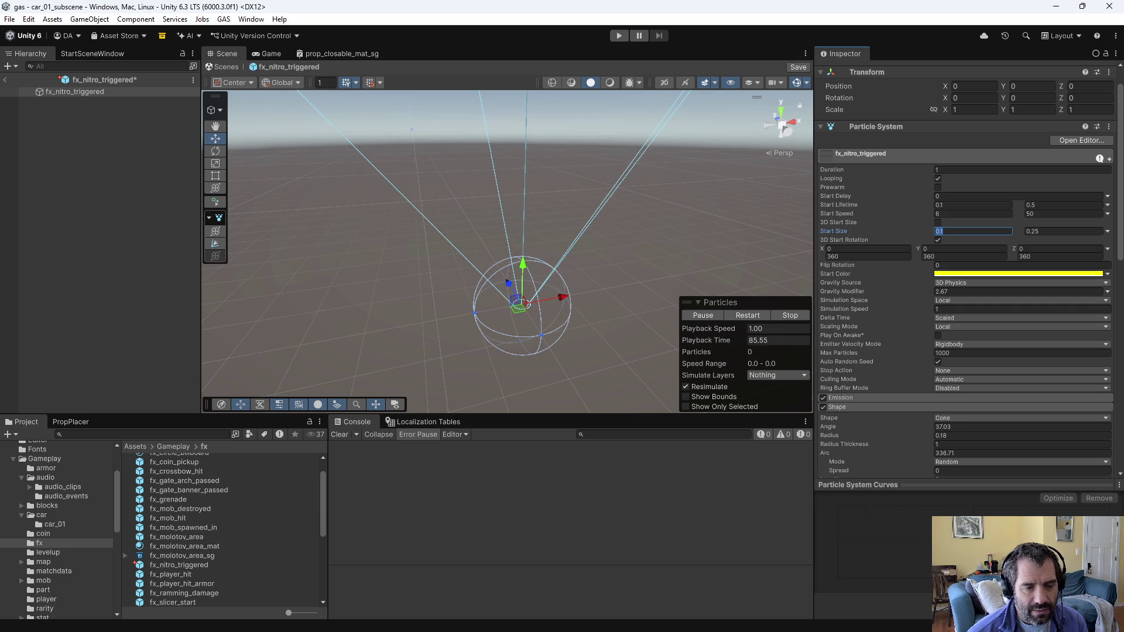
Step: Set the minimum start size to 0.01 and the start speed range to 3–10
{"action": "type", "text": "0.01"}
{"action": "key", "text": "Tab"}
{"action": "type", "text": "0.1"}
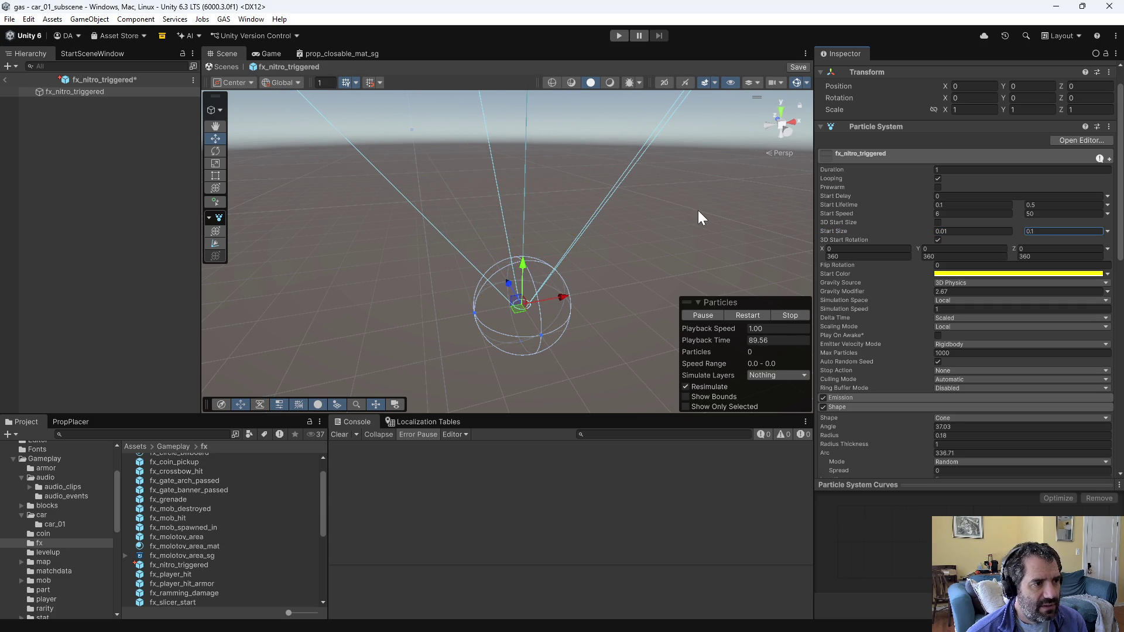
{"action": "left_click", "coordinate": [971, 214]}
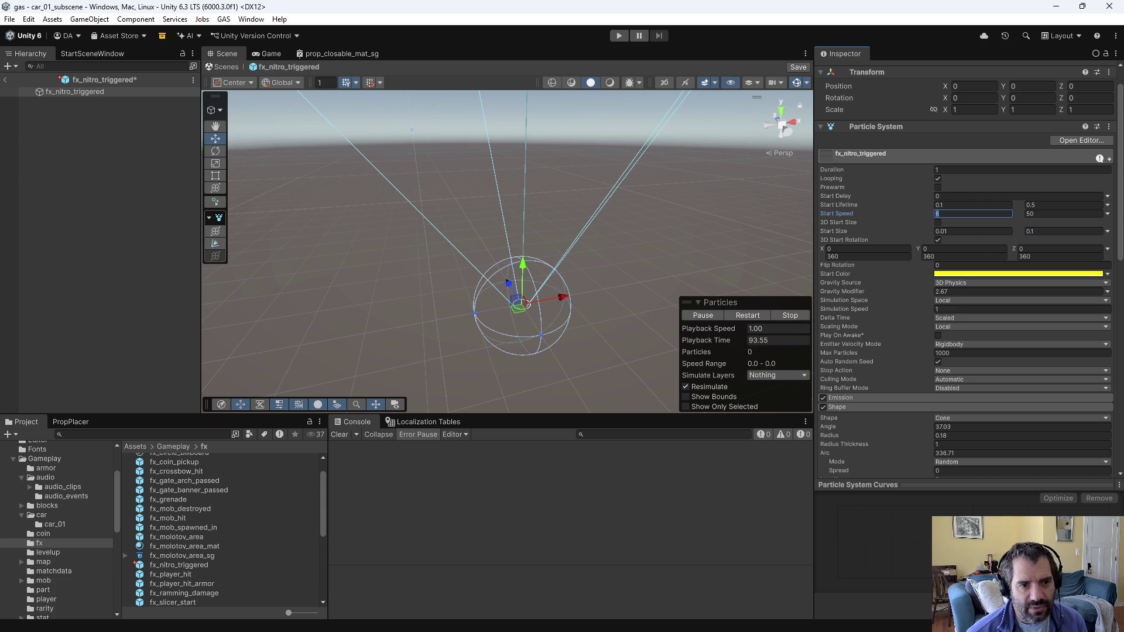
{"action": "type", "text": "3"}
{"action": "key", "text": "Tab"}
{"action": "type", "text": "10"}
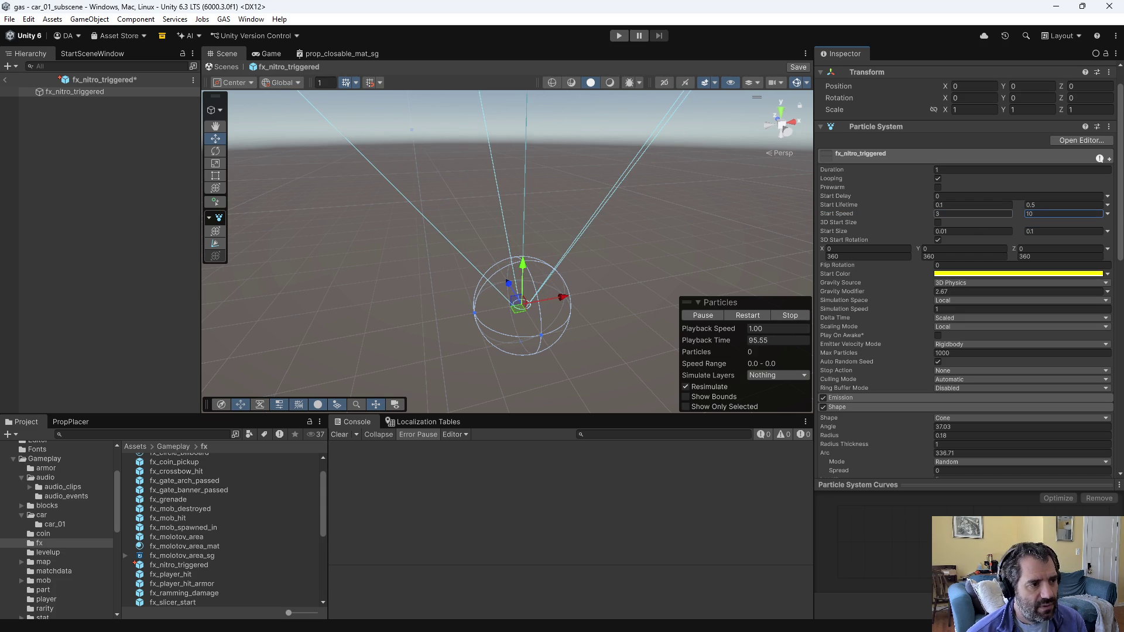
Step: Set the particles' gravity modifier to 1
{"action": "mouse_move", "coordinate": [609, 237]}
{"action": "left_mouse_down"}
{"action": "mouse_move", "coordinate": [705, 191]}
{"action": "mouse_move", "coordinate": [720, 199]}
{"action": "left_mouse_up"}
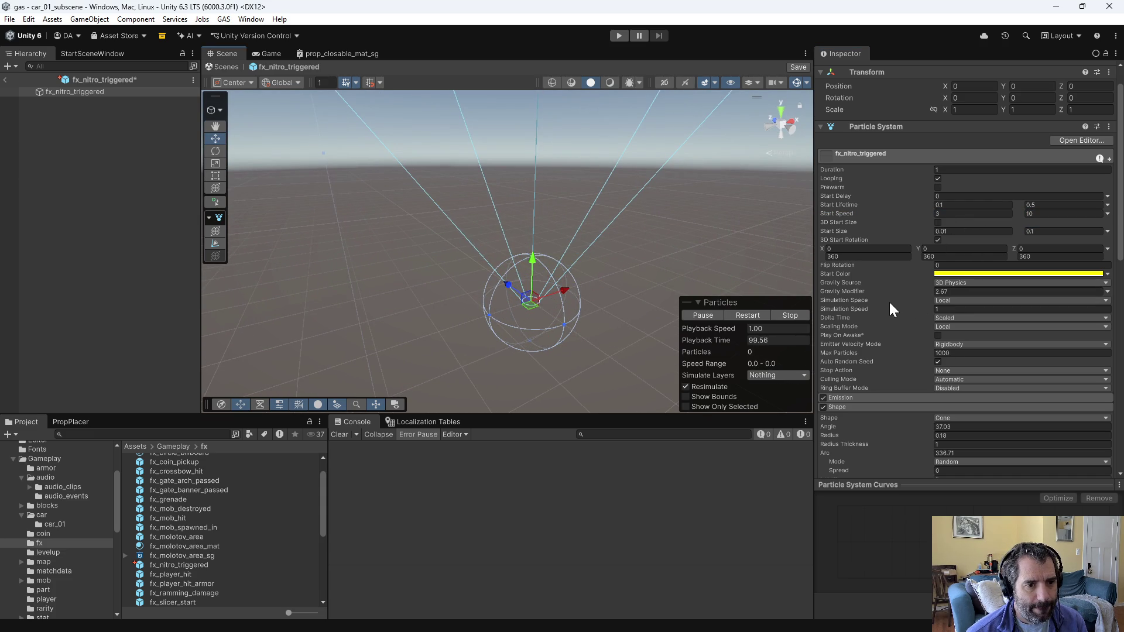
{"action": "left_click", "coordinate": [870, 291]}
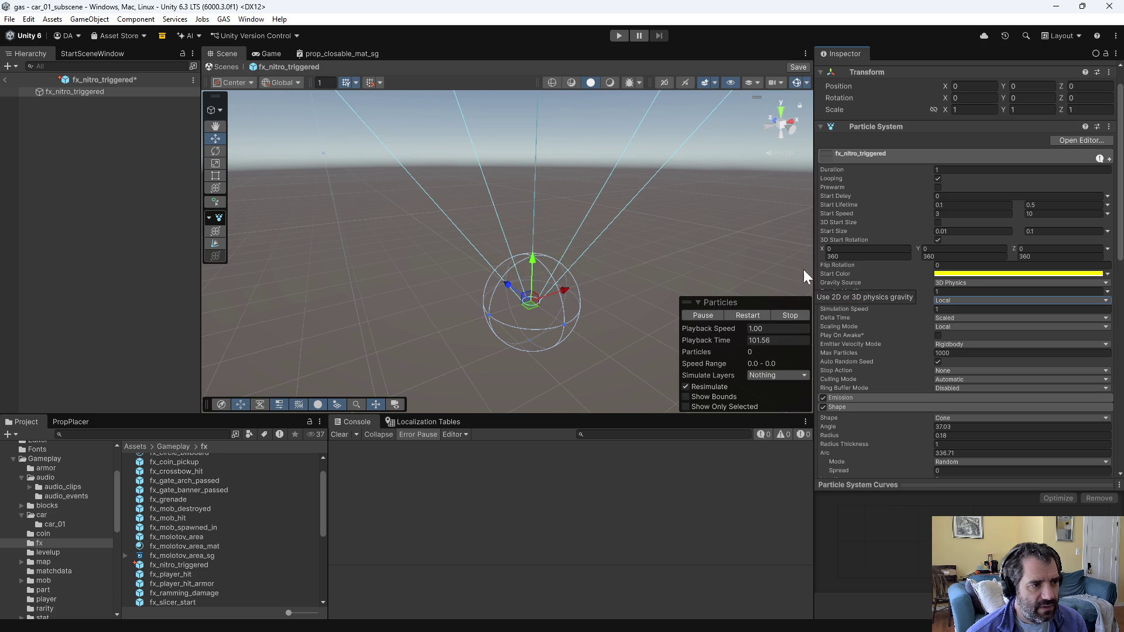
{"action": "mouse_move", "coordinate": [695, 221]}
{"action": "left_mouse_down"}
{"action": "mouse_move", "coordinate": [509, 201]}
{"action": "mouse_move", "coordinate": [560, 209]}
{"action": "left_mouse_up"}
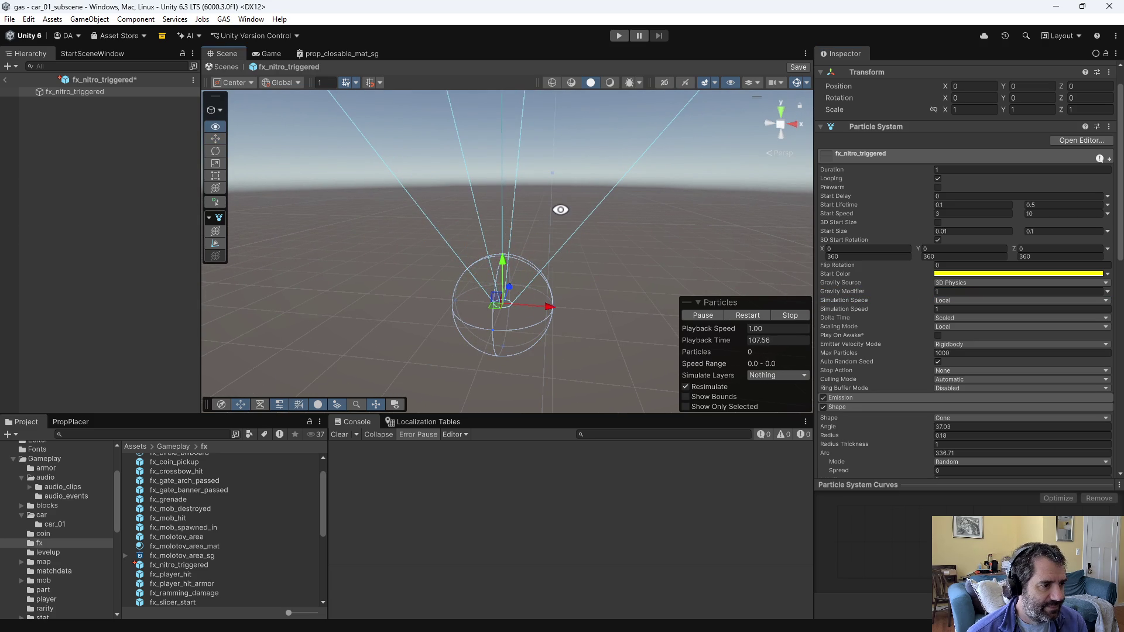
{"action": "scroll", "coordinate": [1015, 342], "scroll_direction": "down", "scroll_amount": 10}
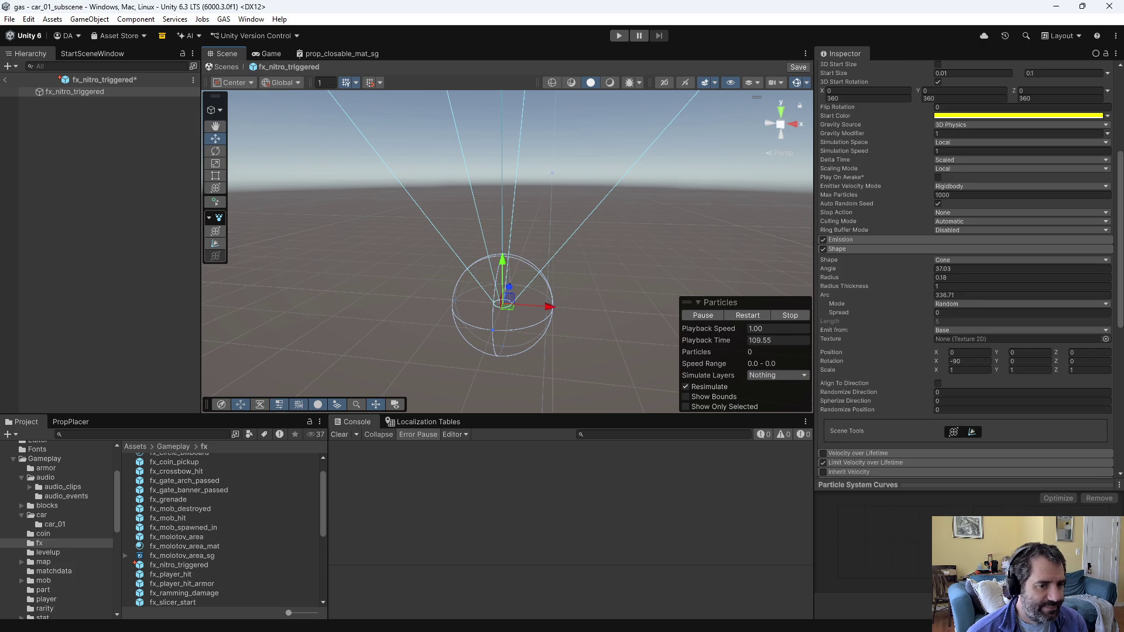
Step: Change the lifetime gradient's end key colour to golden yellow FFC100
{"action": "left_click", "coordinate": [1026, 386]}
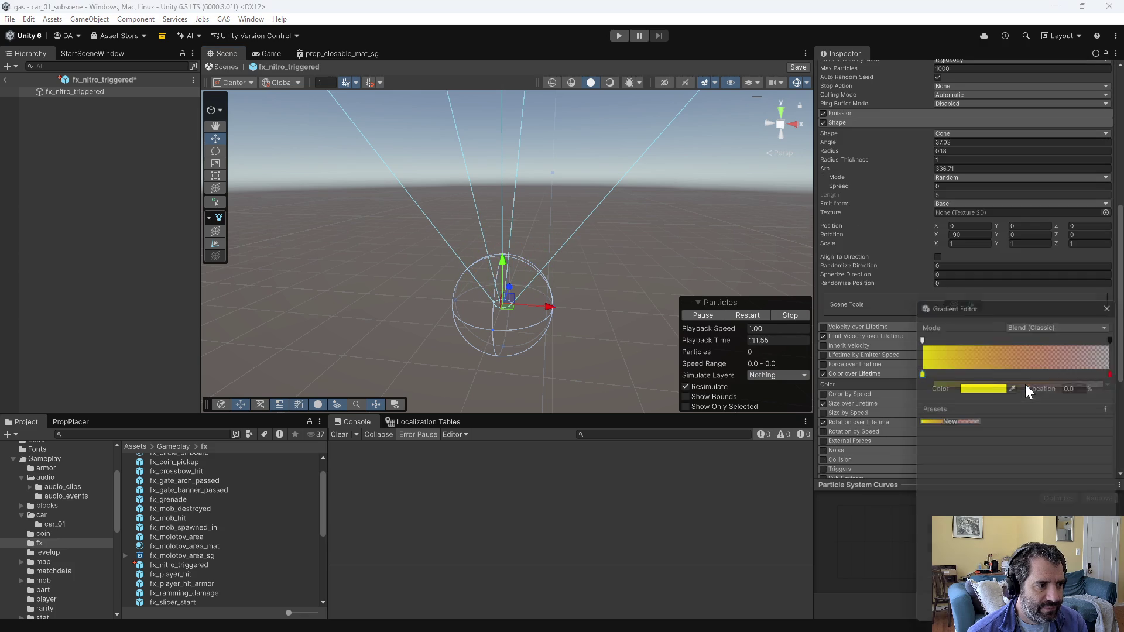
{"action": "left_click", "coordinate": [1117, 372]}
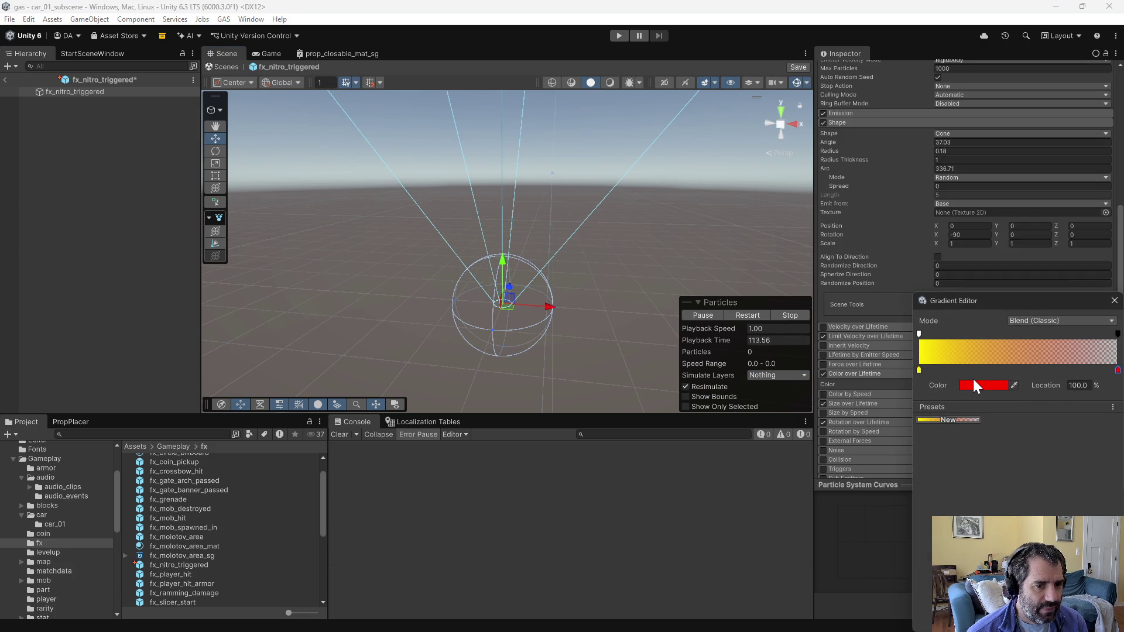
{"action": "left_click", "coordinate": [975, 386]}
{"action": "left_click", "coordinate": [1091, 324]}
{"action": "left_click_drag", "start_coordinate": [1091, 322], "coordinate": [1085, 317]}
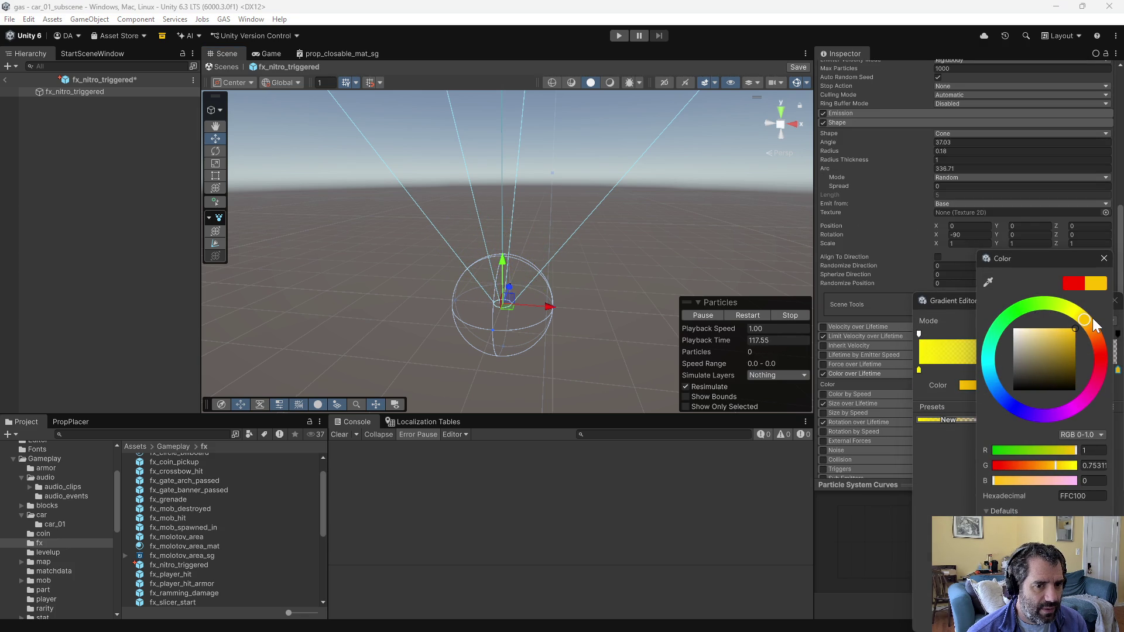
{"action": "left_click", "coordinate": [1104, 258]}
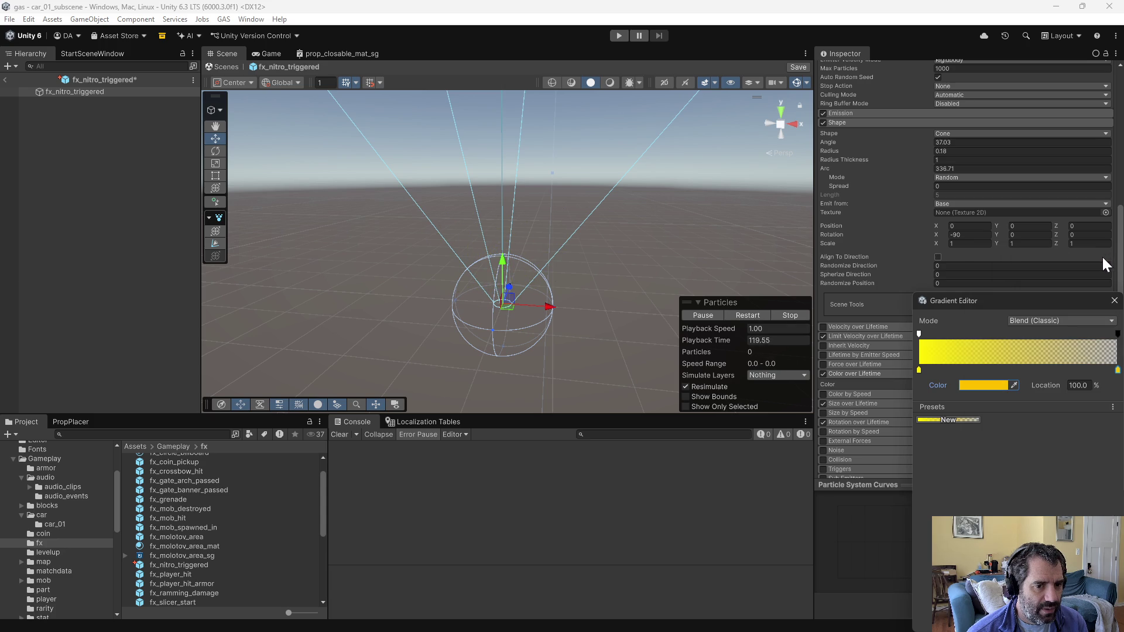
{"action": "key", "text": "Escape"}
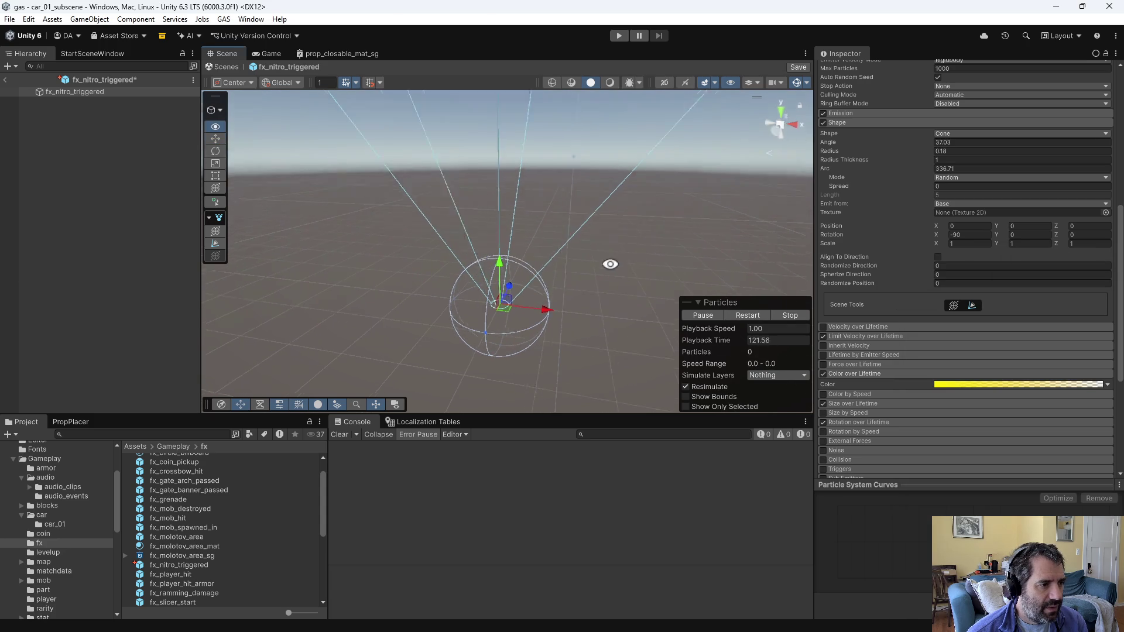
{"action": "scroll", "coordinate": [933, 378], "scroll_direction": "down", "scroll_amount": 5}
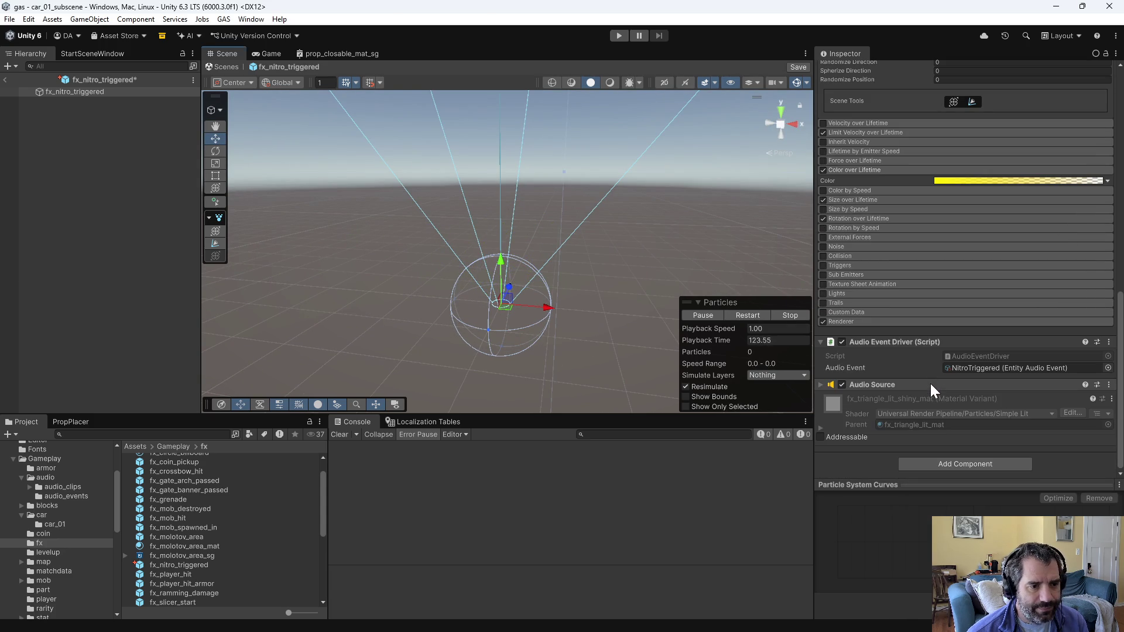
Step: Assign fx_triangle_unlit_mat as the particle material in the Renderer module
{"action": "left_click", "coordinate": [865, 324]}
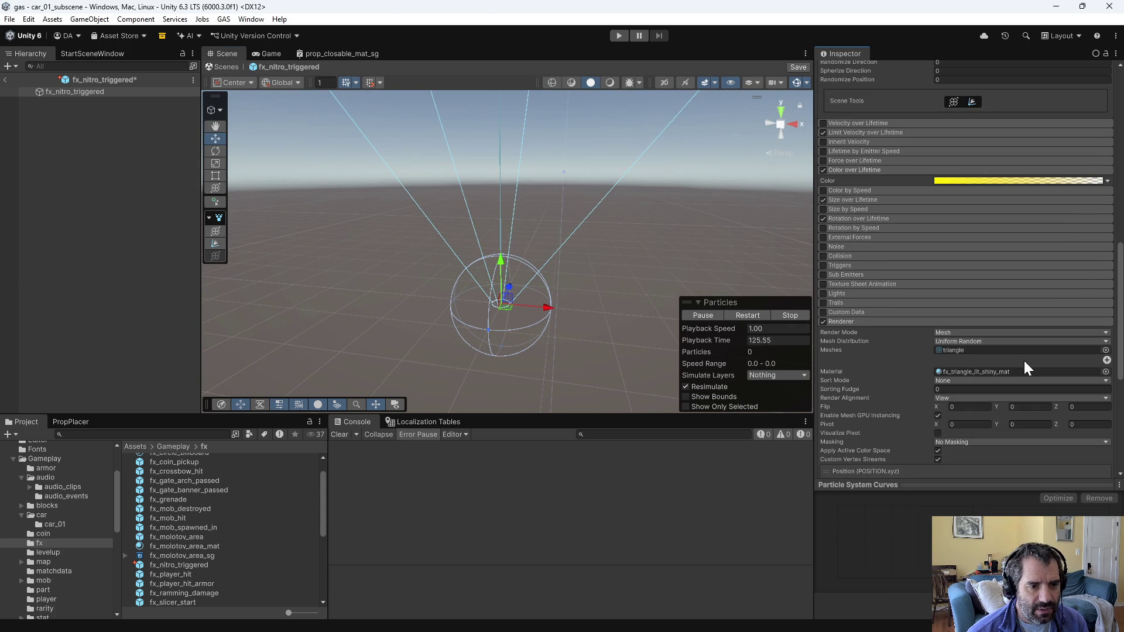
{"action": "left_click", "coordinate": [1012, 370]}
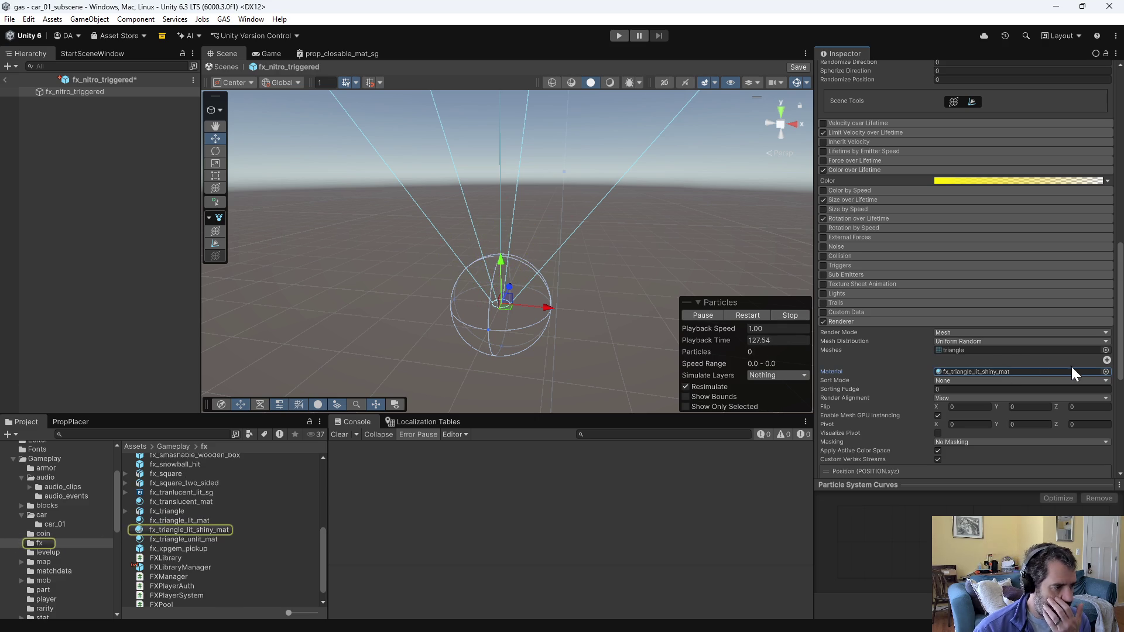
{"action": "left_click", "coordinate": [1105, 371]}
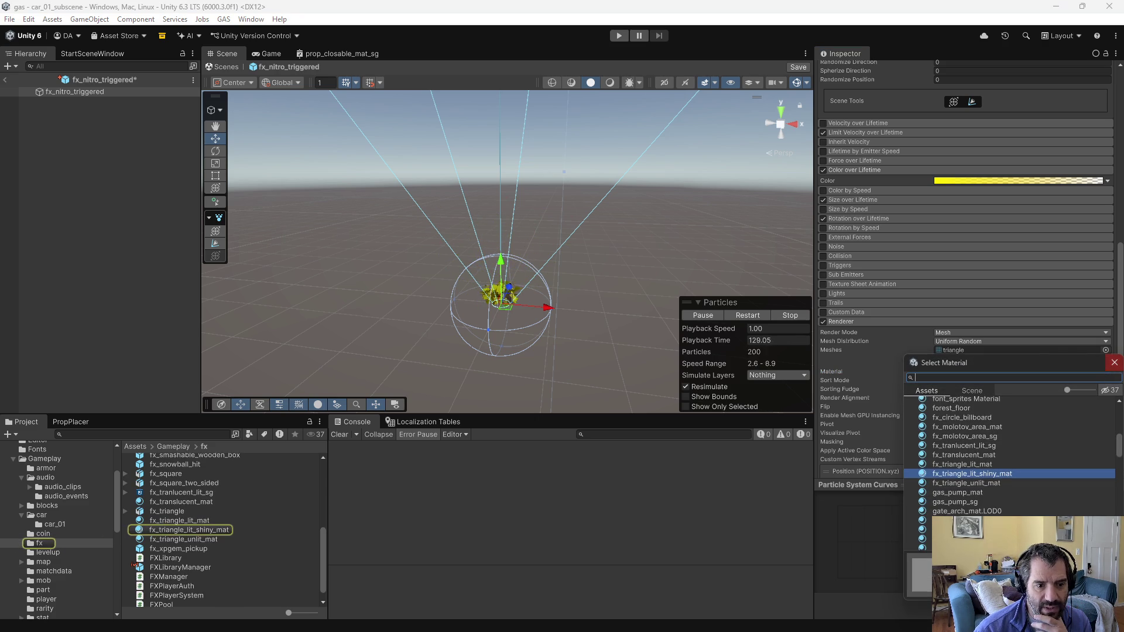
{"action": "left_click", "coordinate": [978, 481]}
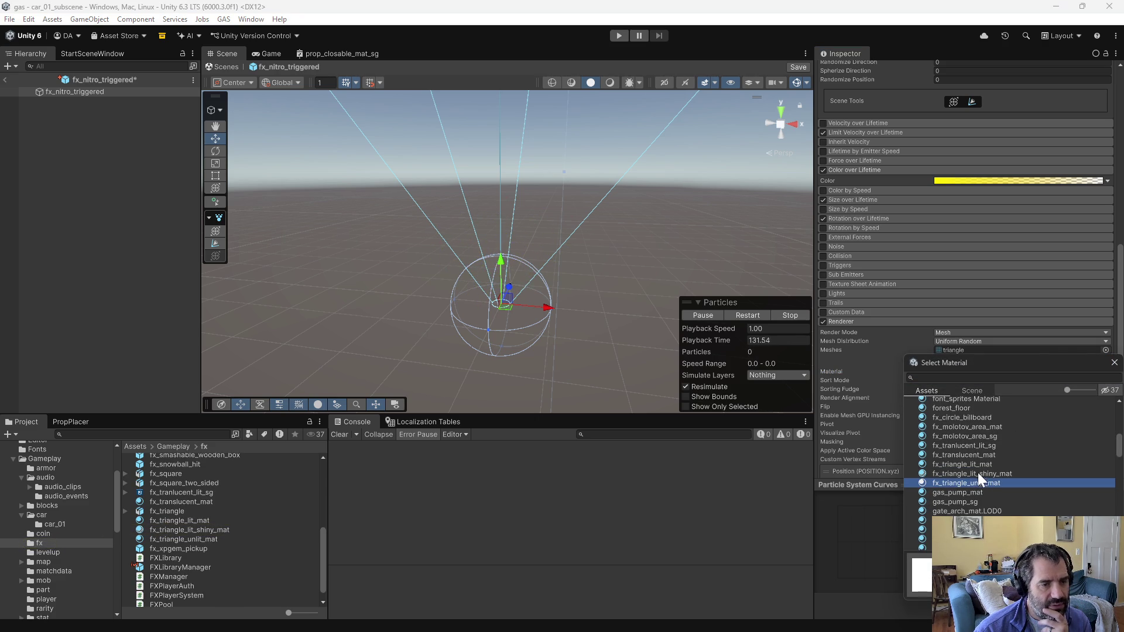
{"action": "left_click", "coordinate": [885, 515]}
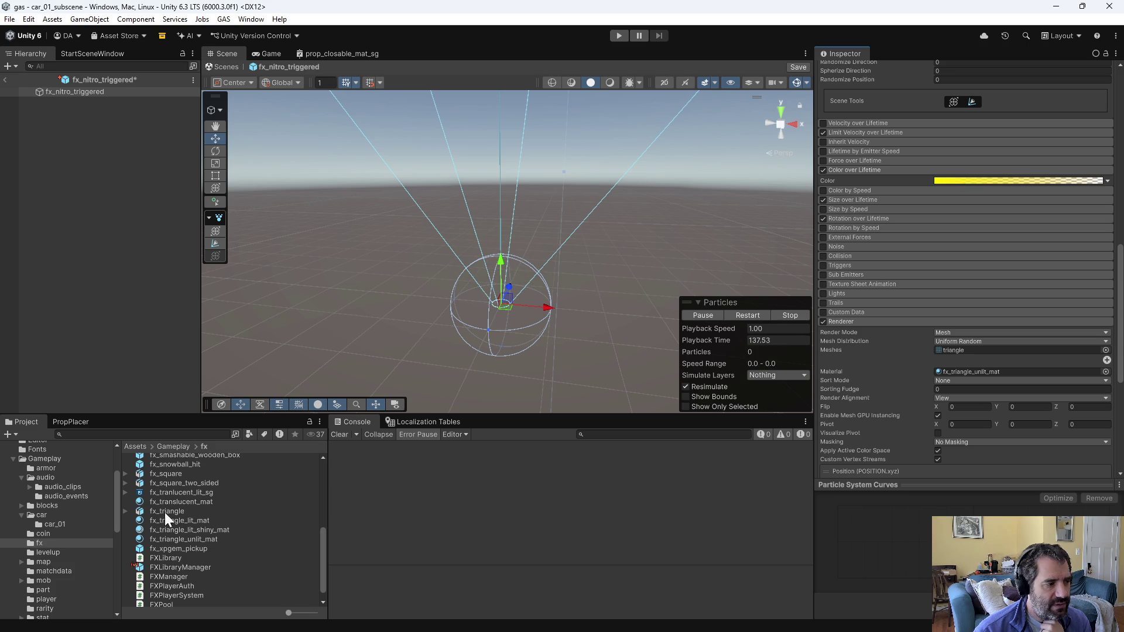
{"action": "left_click", "coordinate": [235, 541]}
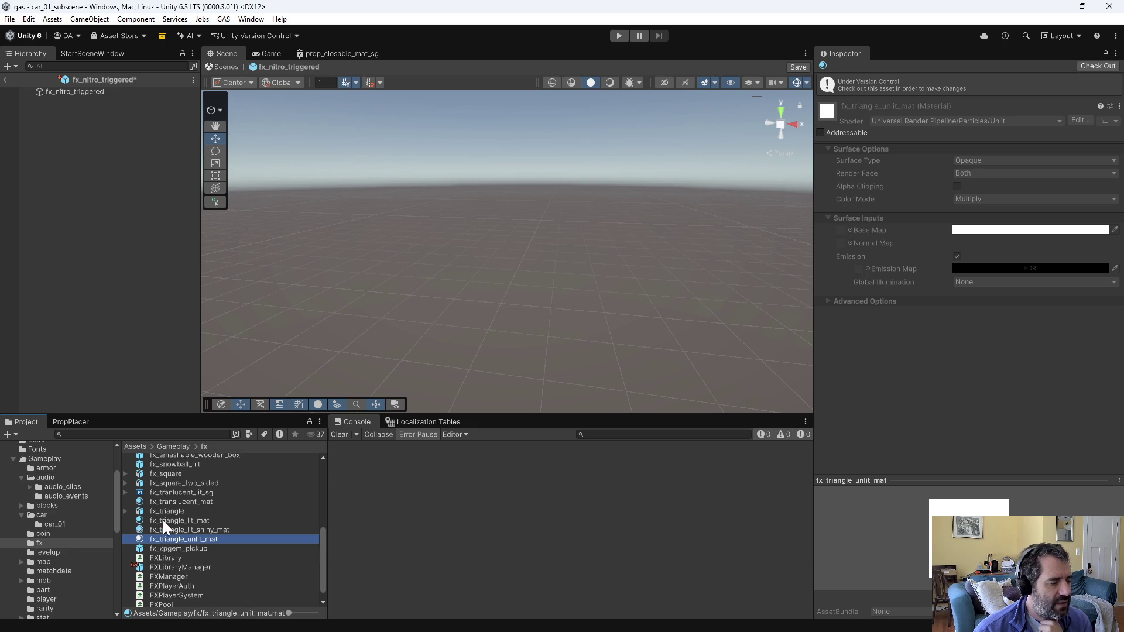
Step: Reselect fx_nitro_triggered, turn off Looping, and preview the effect playing once
{"action": "left_click", "coordinate": [68, 90]}
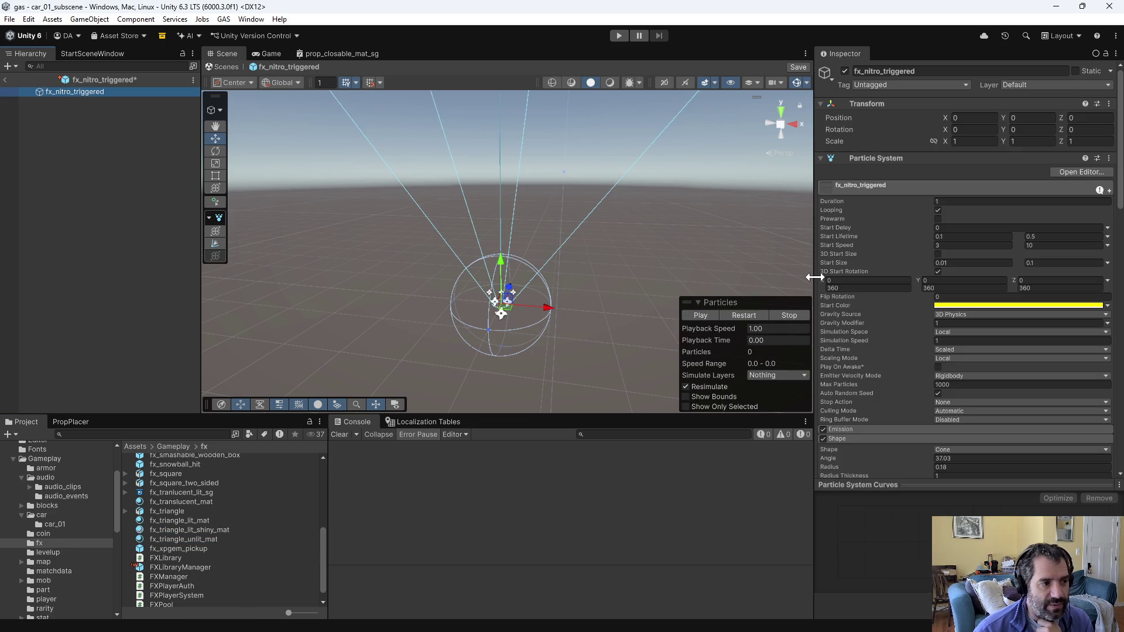
{"action": "left_click", "coordinate": [711, 315]}
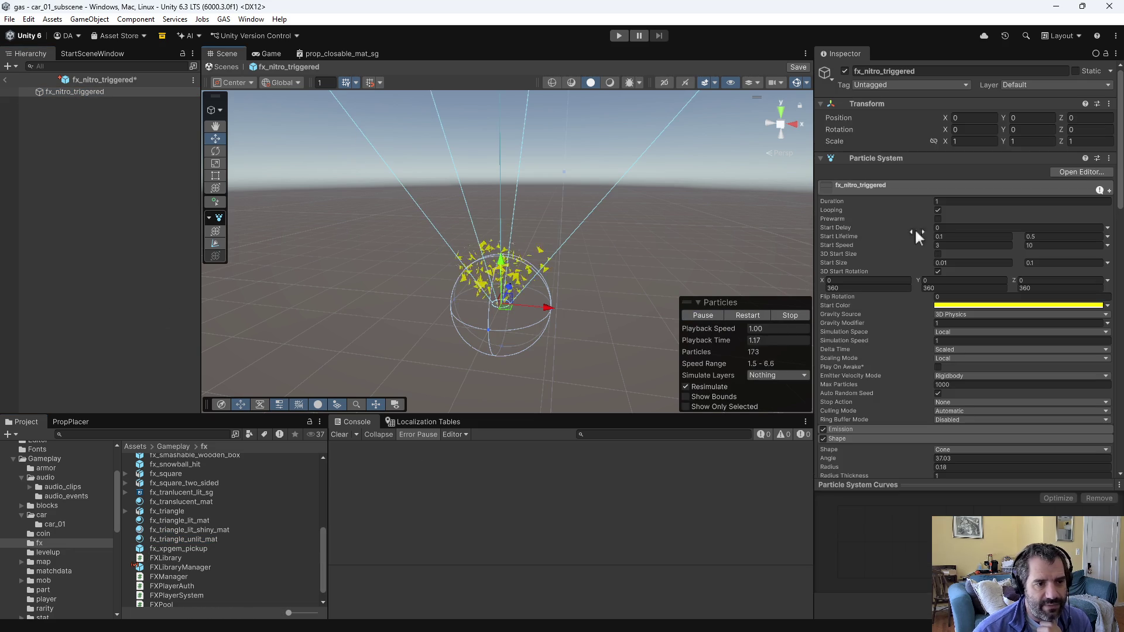
{"action": "left_click", "coordinate": [939, 209]}
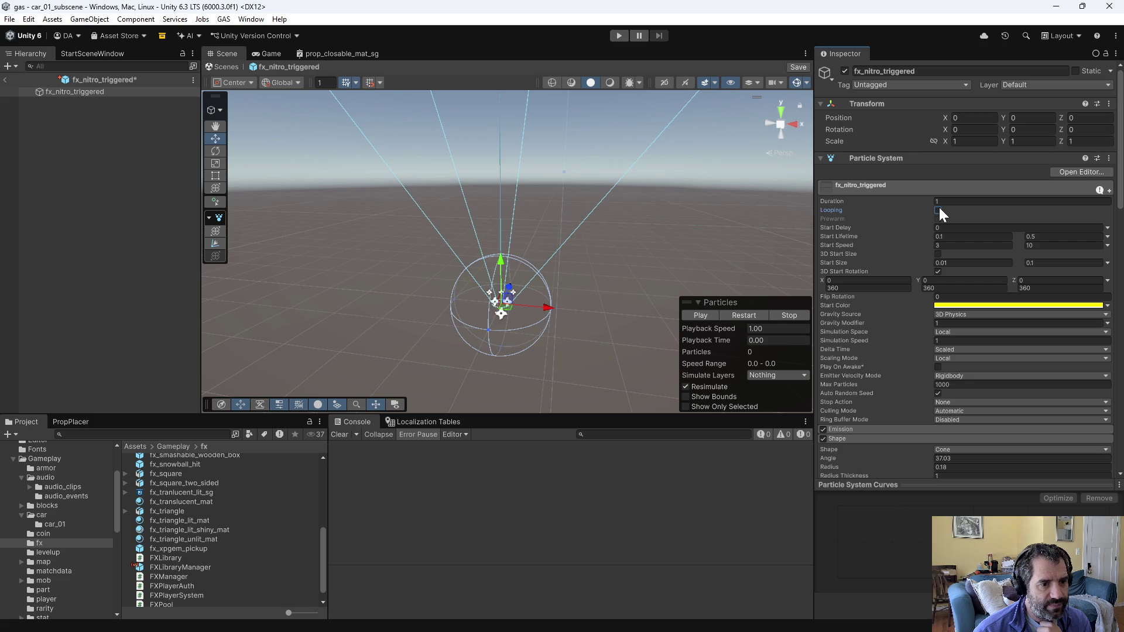
{"action": "left_click", "coordinate": [958, 297]}
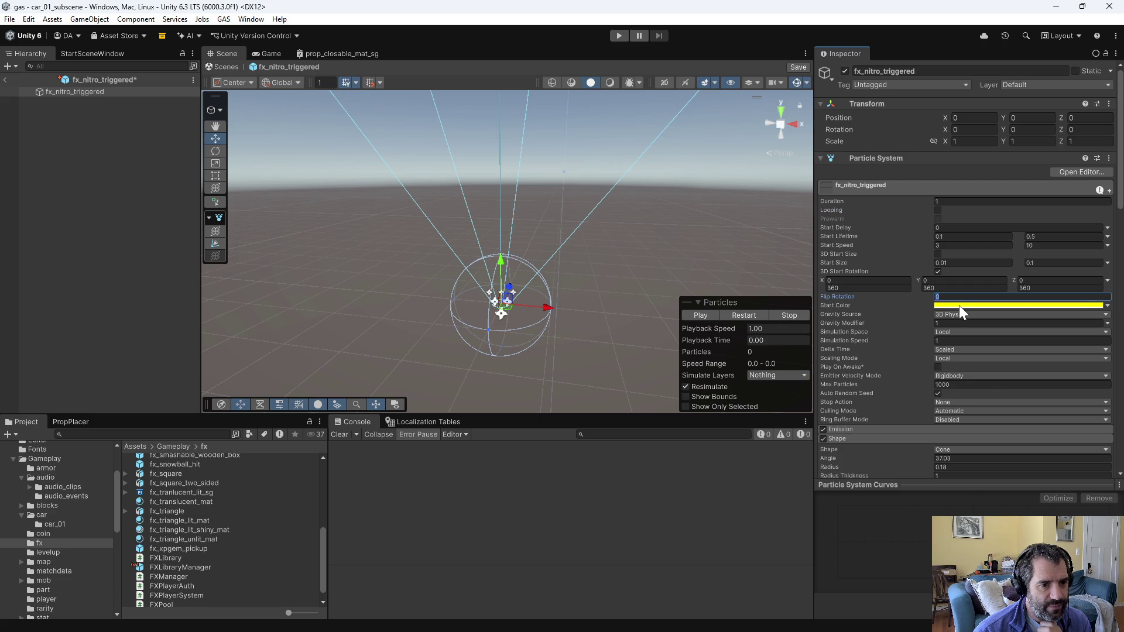
{"action": "left_click", "coordinate": [959, 305]}
{"action": "left_click", "coordinate": [895, 323]}
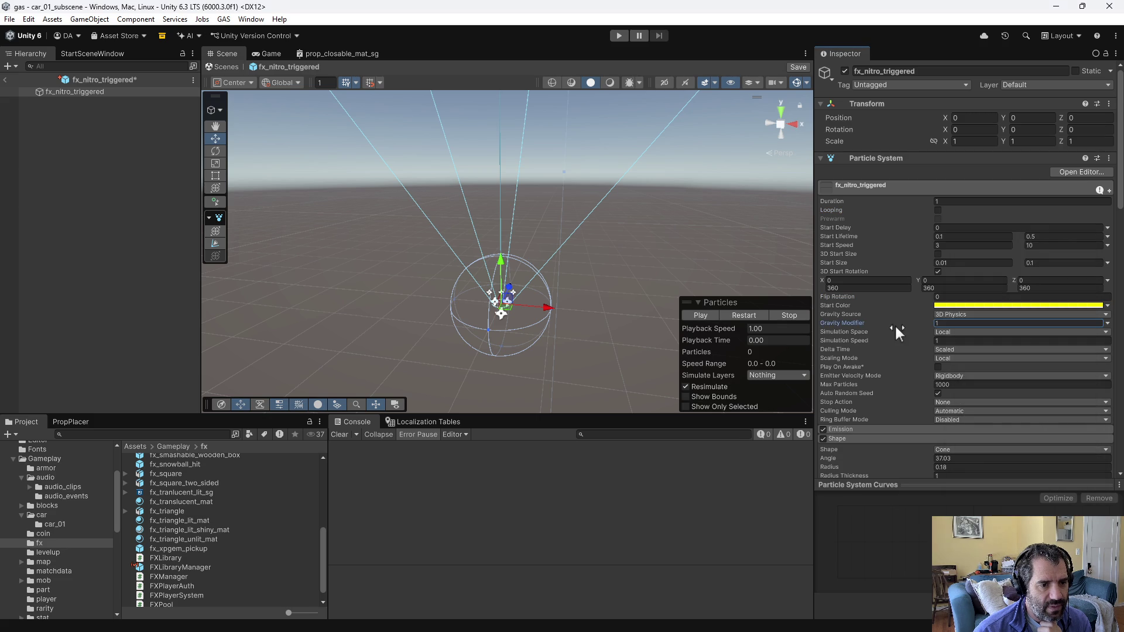
{"action": "scroll", "coordinate": [892, 352], "scroll_direction": "down", "scroll_amount": 7}
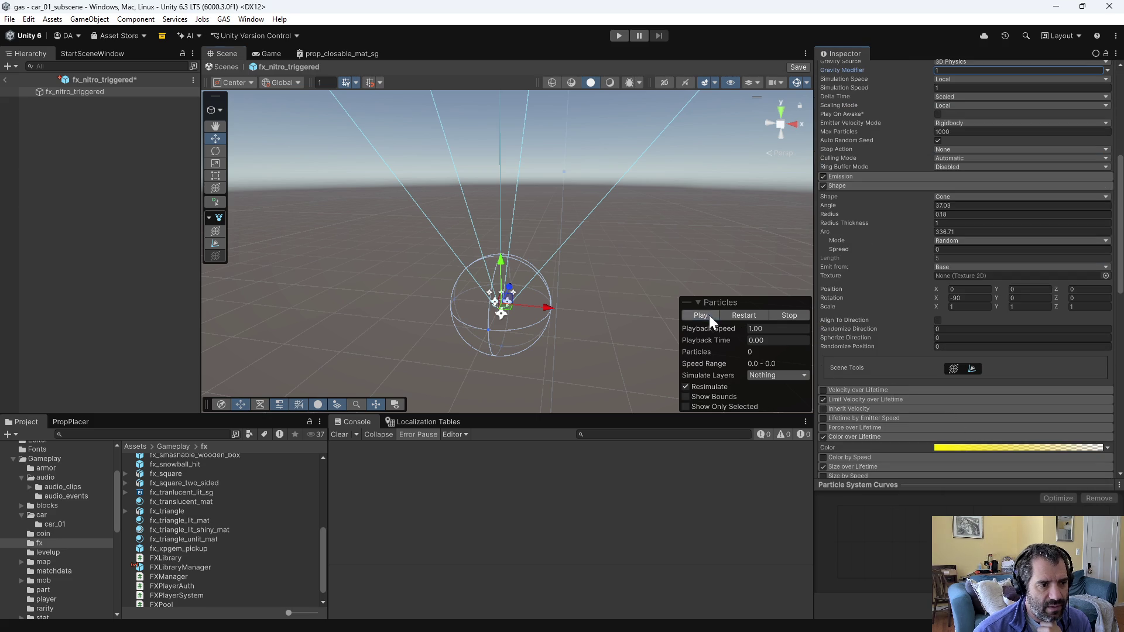
{"action": "left_click", "coordinate": [708, 315]}
{"action": "left_click", "coordinate": [51, 187]}
Step: Save the fx_nitro_triggered prefab and search the project for PlayFX uses with rg
{"action": "key", "text": "ctrl+s"}
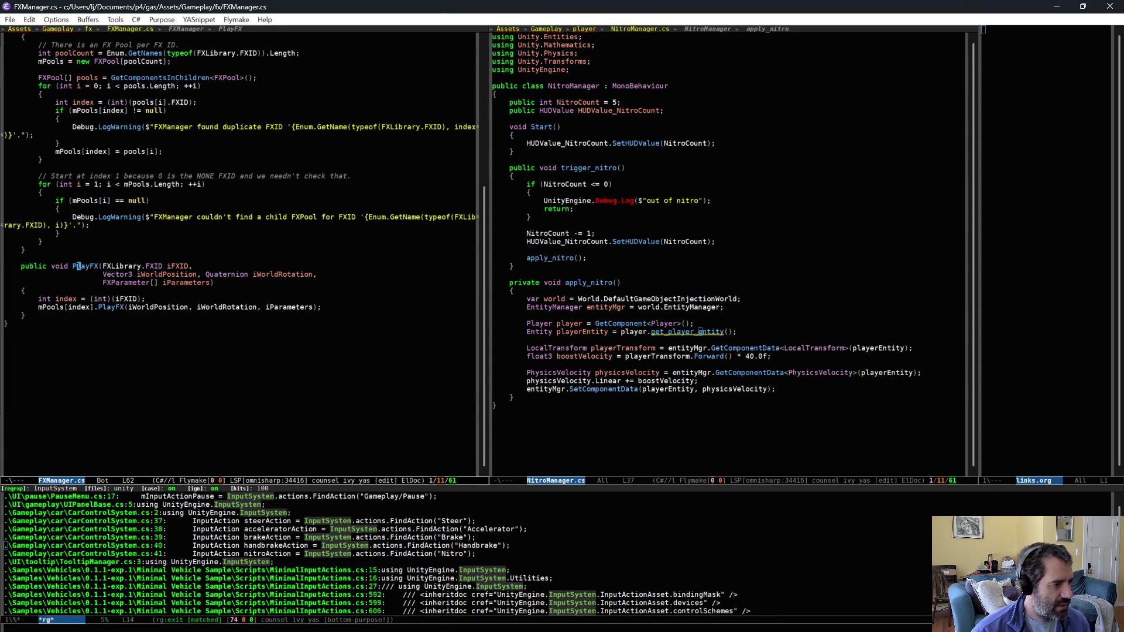
{"action": "key", "text": "ctrl+c"}
{"action": "key", "text": "s"}
{"action": "key", "text": "d"}
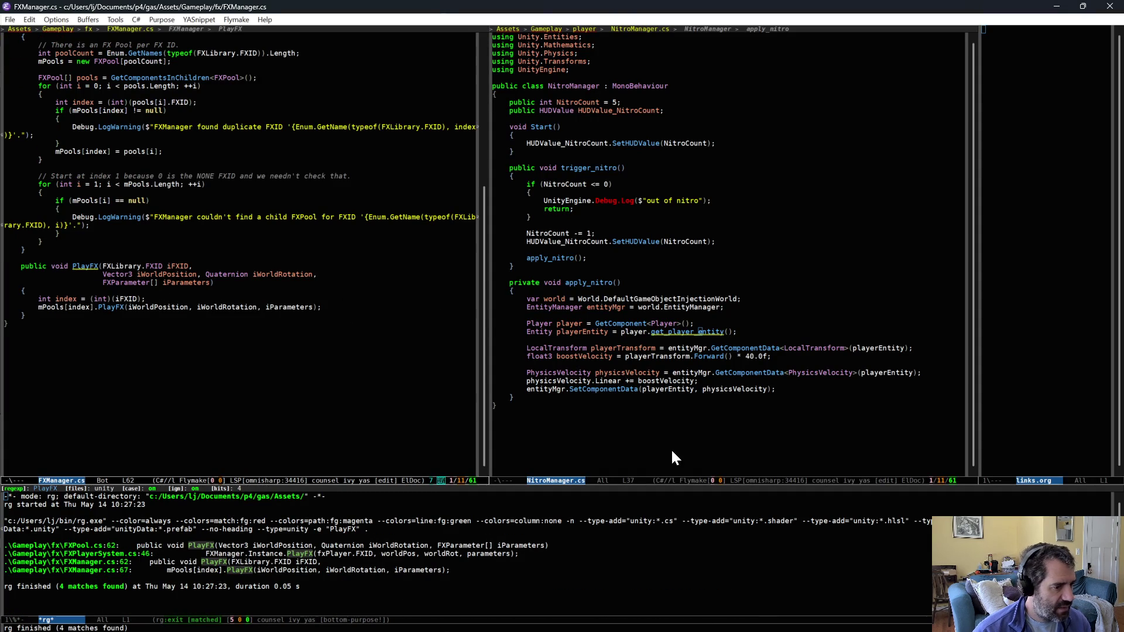
Step: In apply_nitro, add PlayFX(FXLibrary.FXID.NitroTriggered, playerTransform.Position, Quaternion.identity, []) and save
{"action": "left_click", "coordinate": [839, 382]}
{"action": "key", "text": "Down"}
{"action": "key", "text": "Return"}
{"action": "key", "text": "Return"}
{"action": "type", "text": "FXManager.Inst"}
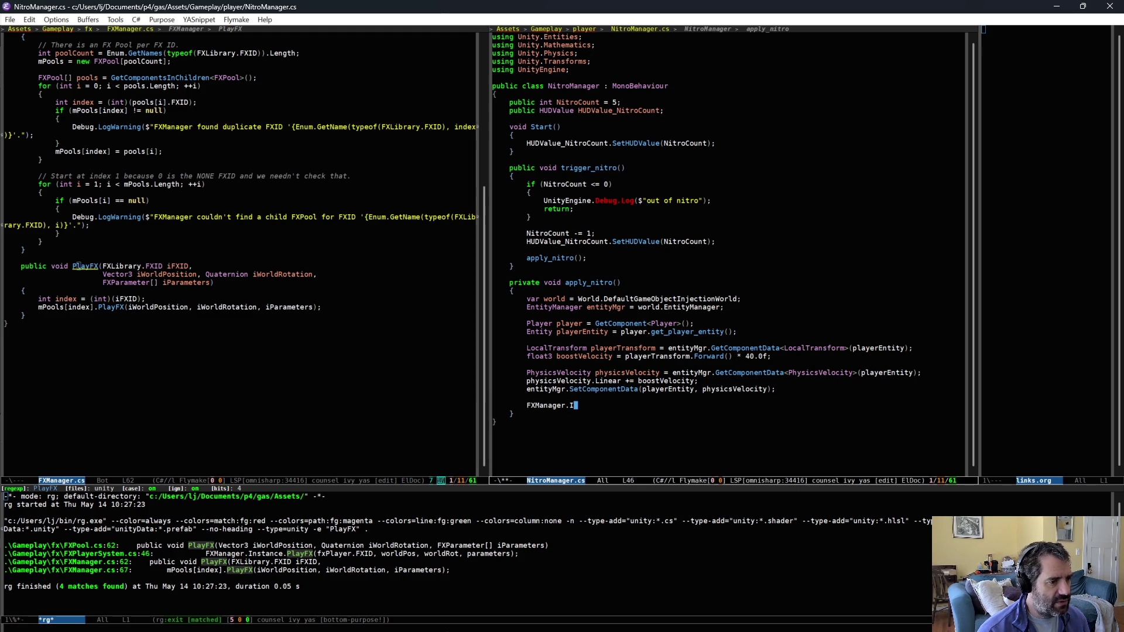
{"action": "type", "text": "ance.PlayFX"}
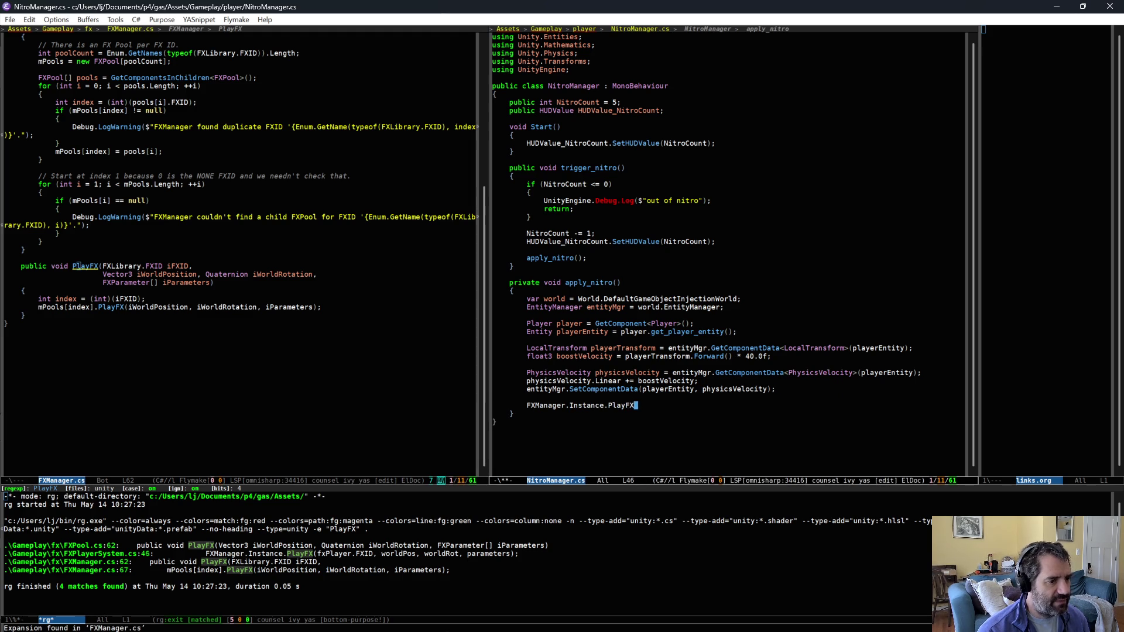
{"action": "type", "text": "("}
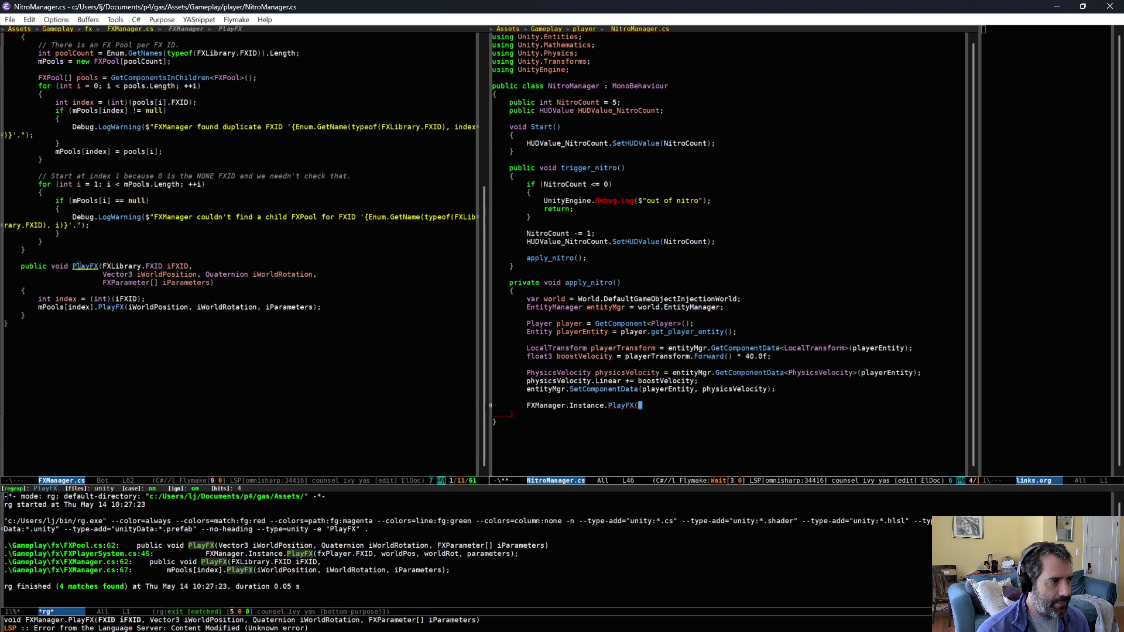
{"action": "type", "text": "FXLibrary.FXI"}
{"action": "type", "text": "D."}
{"action": "type", "text": "Nitro"}
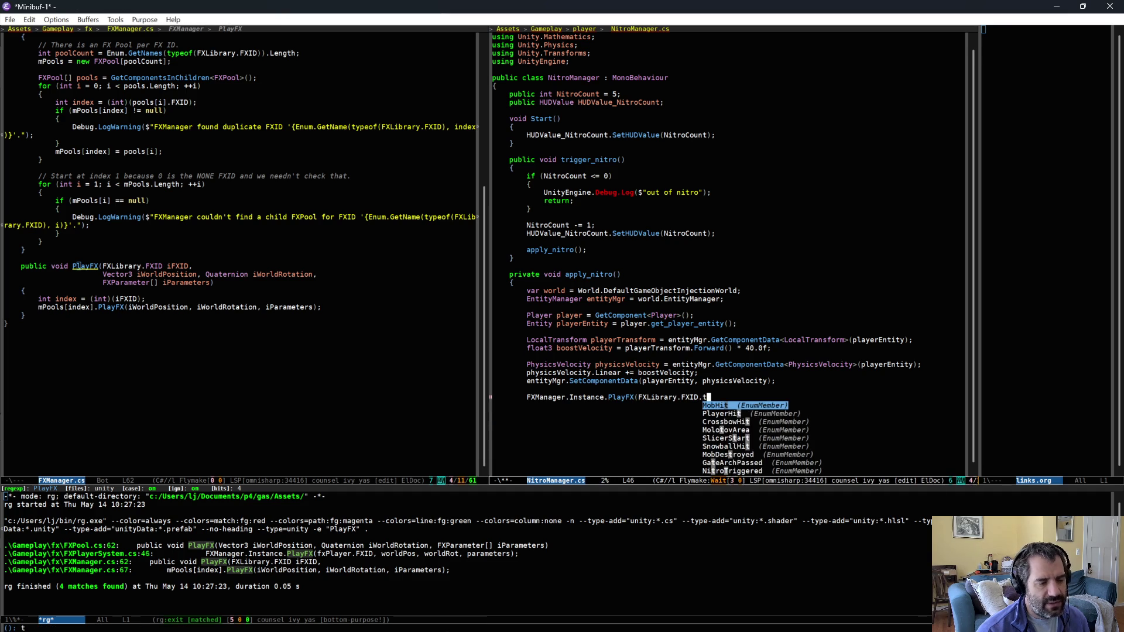
{"action": "key", "text": "Return"}
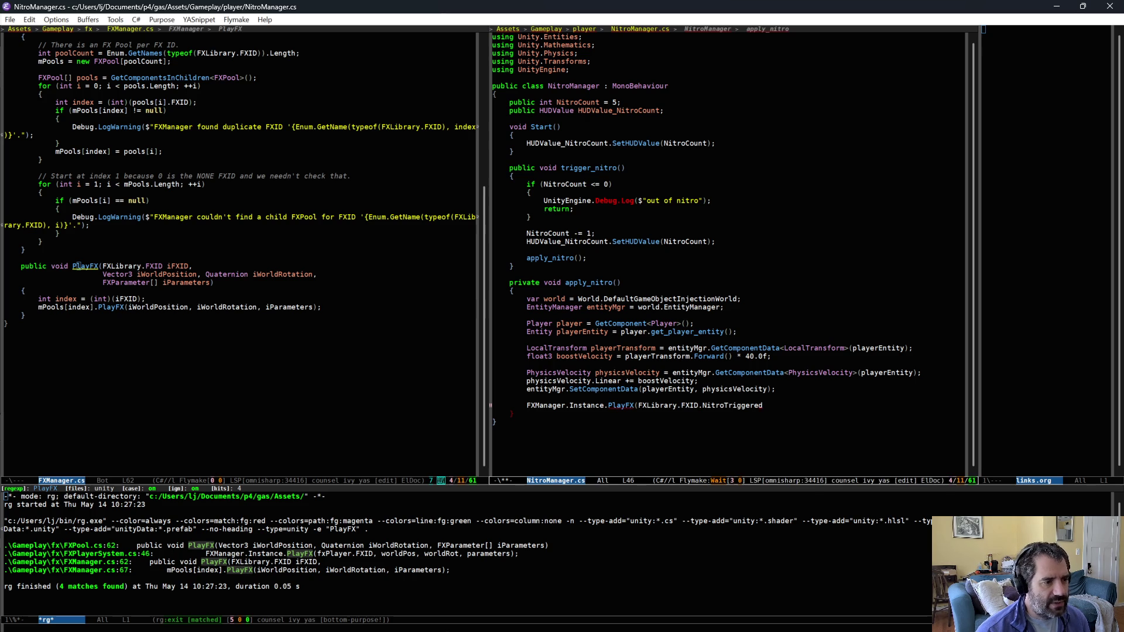
{"action": "type", "text": "ayerTransform."}
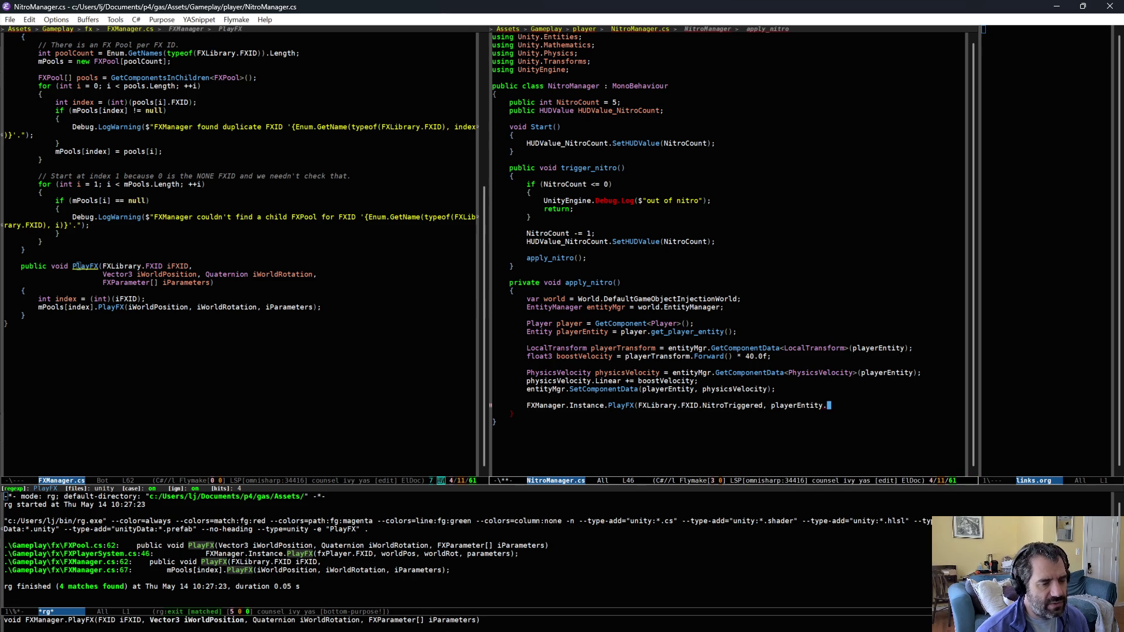
{"action": "type", "text": "Pos"}
{"action": "key", "text": "Return"}
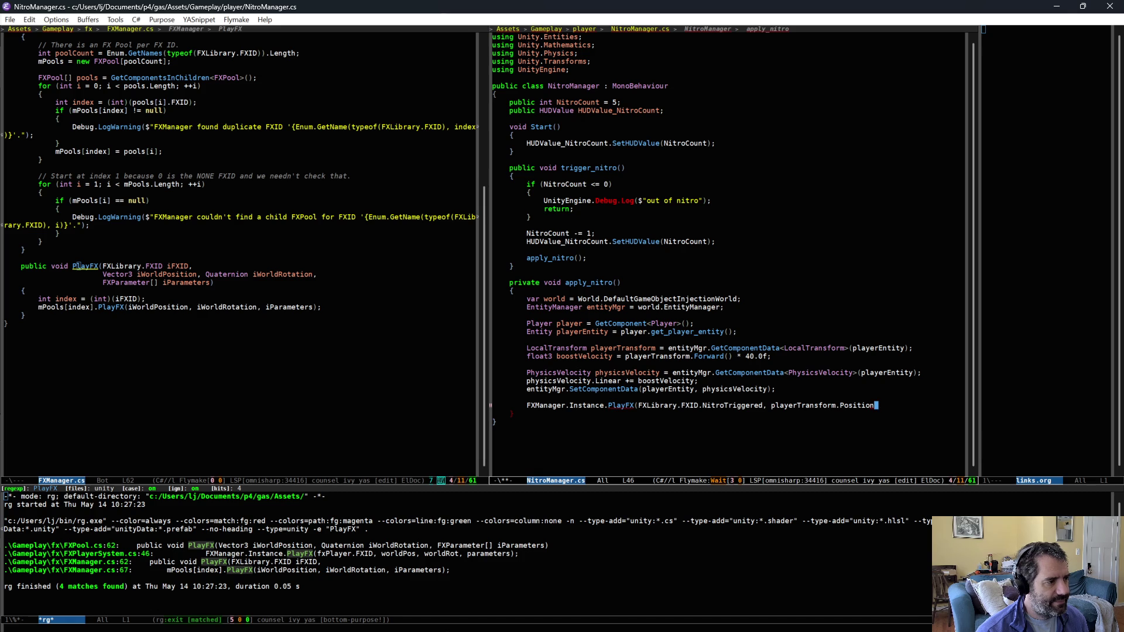
{"action": "type", "text": ", Quaternion.identity"}
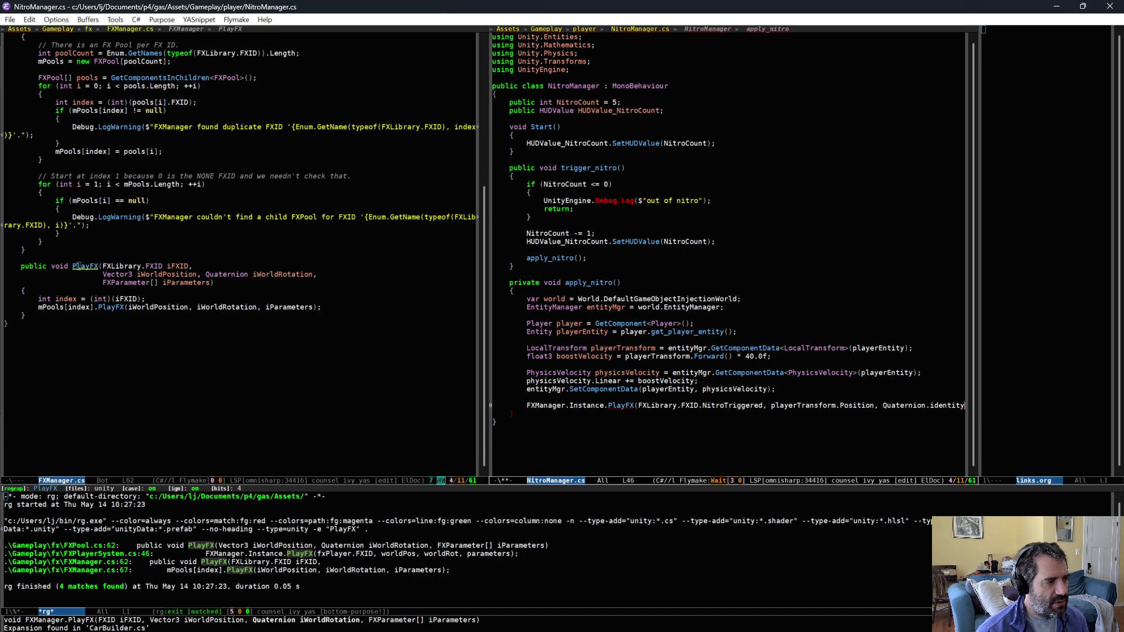
{"action": "type", "text": ", []);"}
{"action": "key", "text": "ctrl+x"}
{"action": "key", "text": "ctrl+s"}
Step: Copy the parameters array declaration from FXPlayerSystem.cs above the new PlayFX call
{"action": "left_click", "coordinate": [502, 413]}
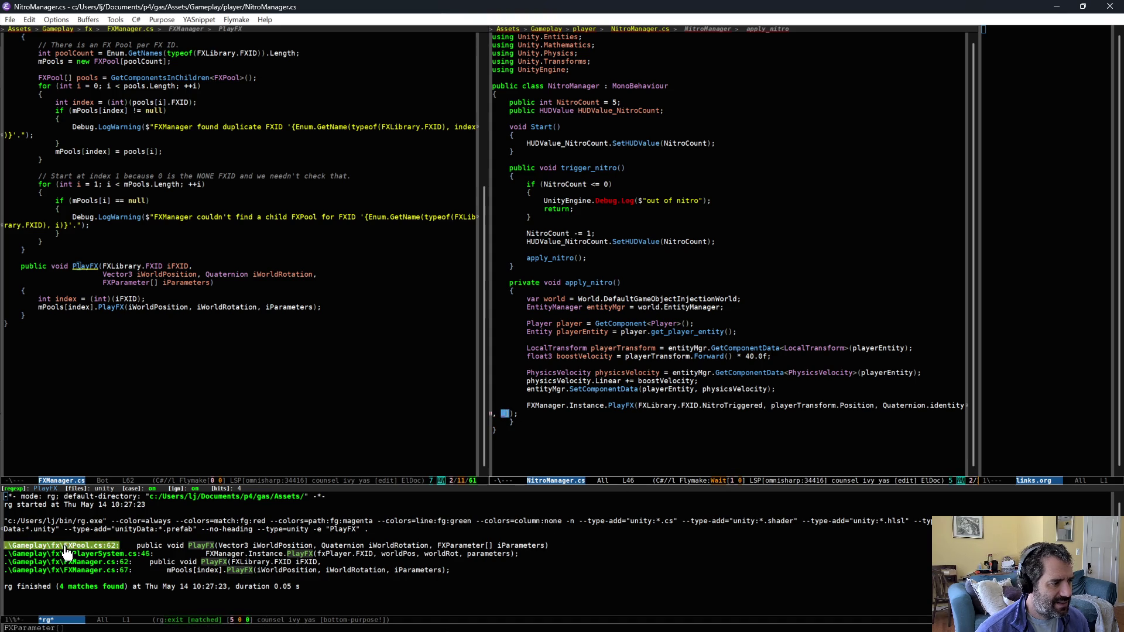
{"action": "left_click", "coordinate": [126, 554]}
{"action": "left_click", "coordinate": [173, 308]}
{"action": "key", "text": "ctrl+equal"}
{"action": "key", "text": "ctrl+equal"}
{"action": "key", "text": "alt+w"}
{"action": "key", "text": "ctrl+x"}
{"action": "key", "text": "o"}
{"action": "key", "text": "ctrl+a"}
{"action": "key", "text": "ctrl+o"}
{"action": "key", "text": "ctrl+y"}
Step: Make the array size 0 and pass parameters instead of [] to PlayFX
{"action": "key", "text": "Left"}
{"action": "key", "text": "Left"}
{"action": "key", "text": "Left"}
{"action": "key", "text": "alt+BackSpace"}
{"action": "key", "text": "alt+d"}
{"action": "type", "text": "0"}
{"action": "key", "text": "Down"}
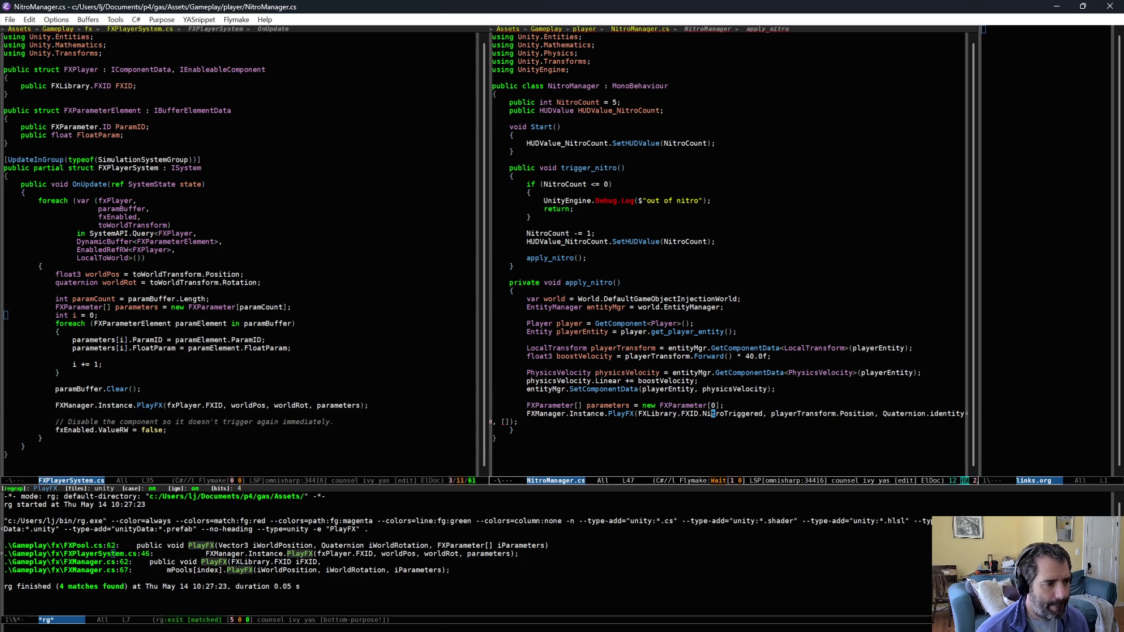
{"action": "key", "text": "BackSpace"}
{"action": "key", "text": "BackSpace"}
{"action": "type", "text": "parameters"}
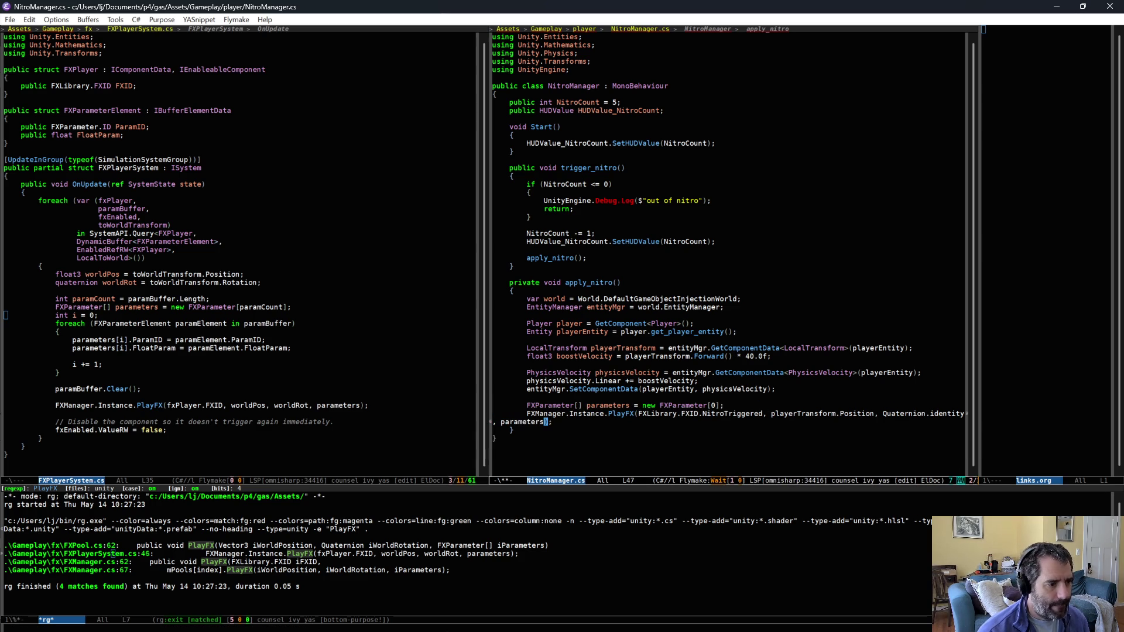
Step: Step through the PlayFX matches and inspect FXPool.apply_particle_parameters
{"action": "key", "text": "alt+g"}
{"action": "key", "text": "n"}
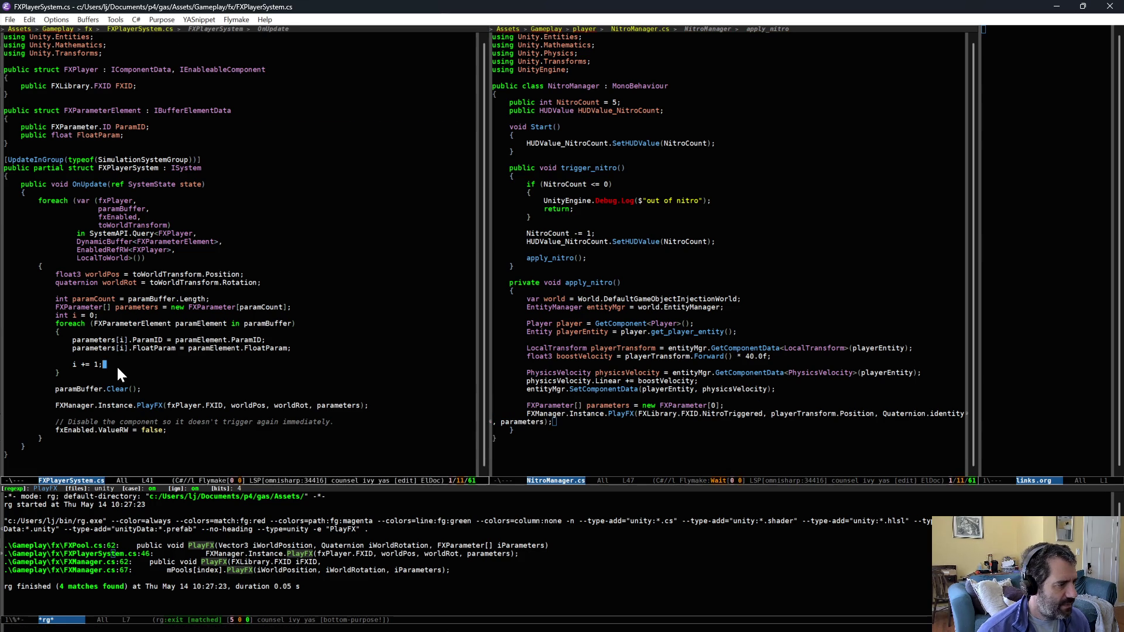
{"action": "key", "text": "alt+g"}
{"action": "key", "text": "n"}
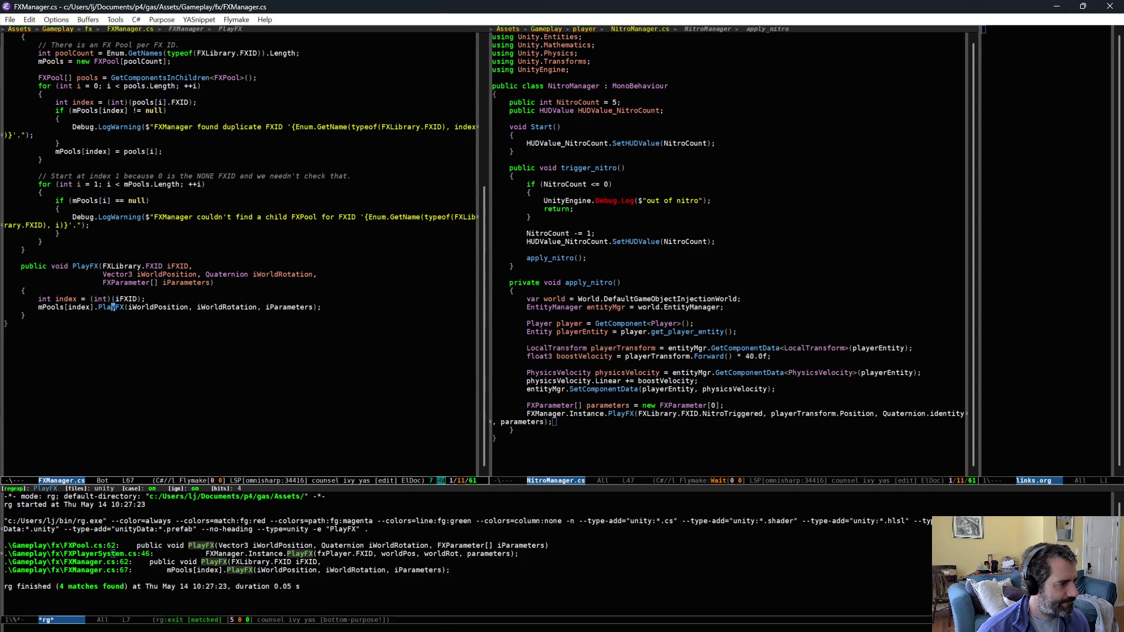
{"action": "key", "text": "alt+g"}
{"action": "key", "text": "n"}
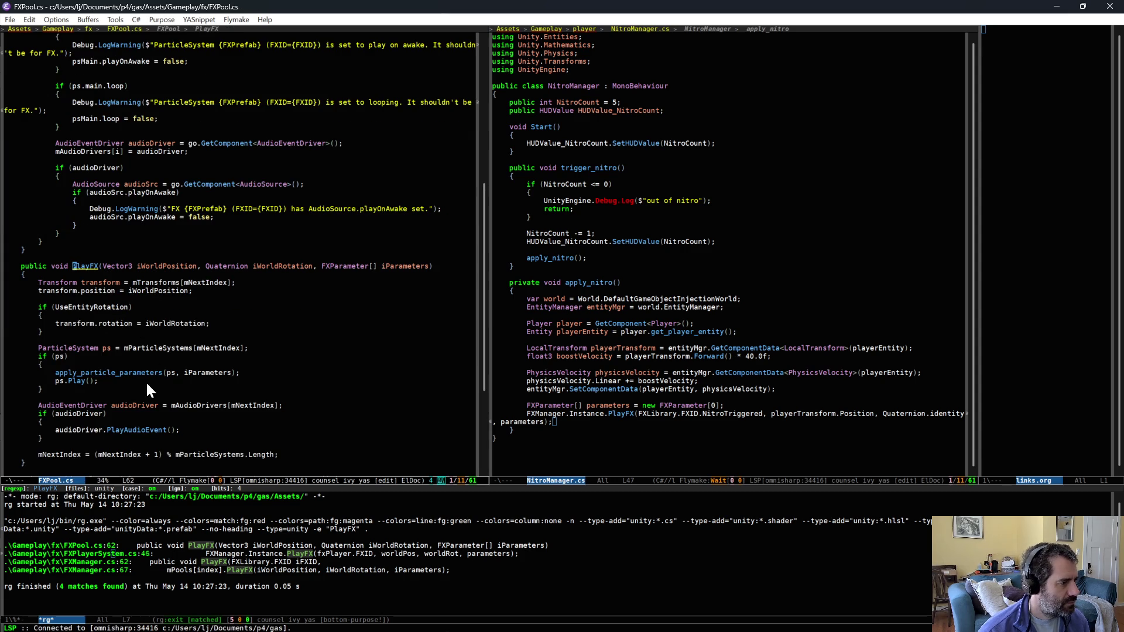
{"action": "scroll", "coordinate": [163, 445], "scroll_direction": "down", "scroll_amount": 1}
{"action": "left_click", "coordinate": [392, 250]}
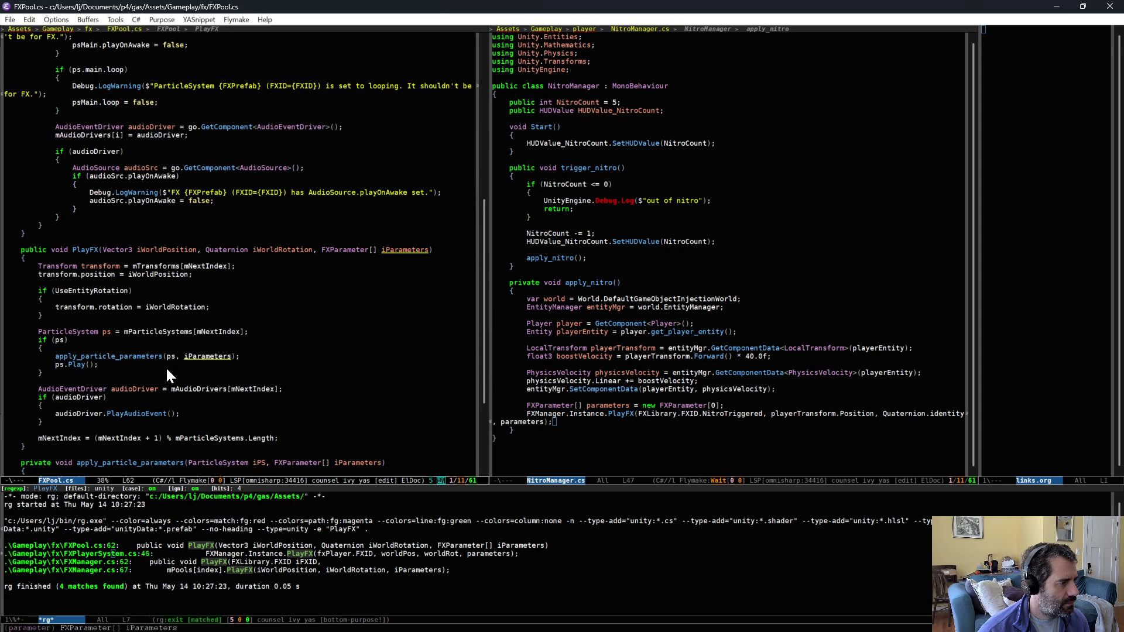
{"action": "left_click", "coordinate": [141, 357]}
{"action": "key", "text": "alt+period"}
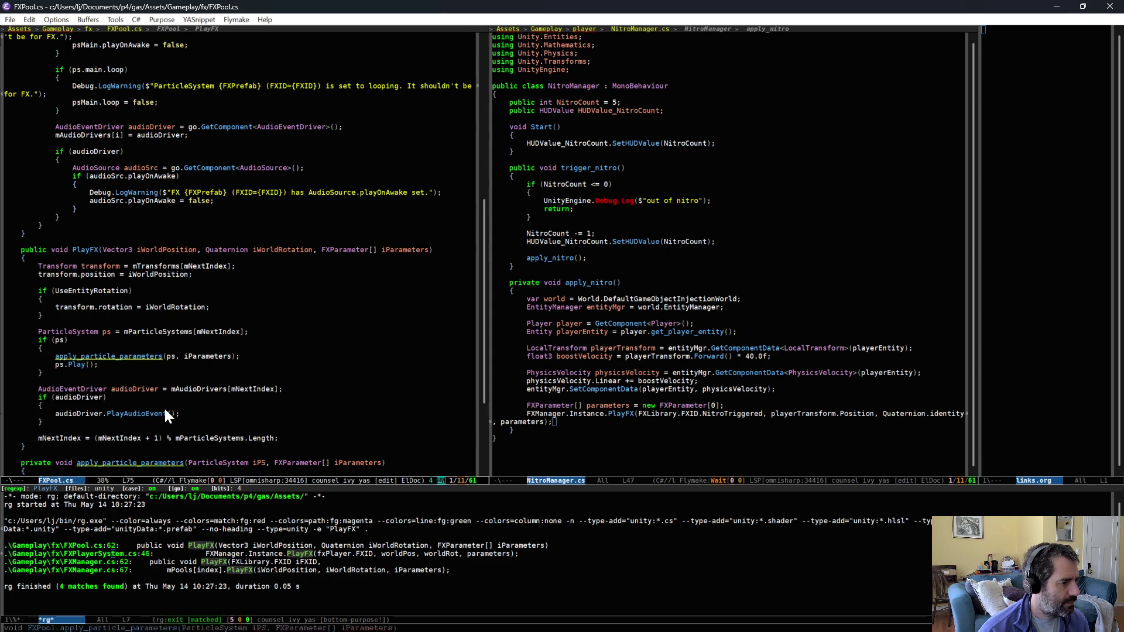
{"action": "scroll", "coordinate": [163, 409], "scroll_direction": "down", "scroll_amount": 5}
Step: Save NitroManager.cs and switch to Unity so the scripts reload
{"action": "left_click", "coordinate": [708, 439]}
{"action": "key", "text": "ctrl+x"}
{"action": "key", "text": "ctrl+s"}
{"action": "key", "text": "ctrl+space"}
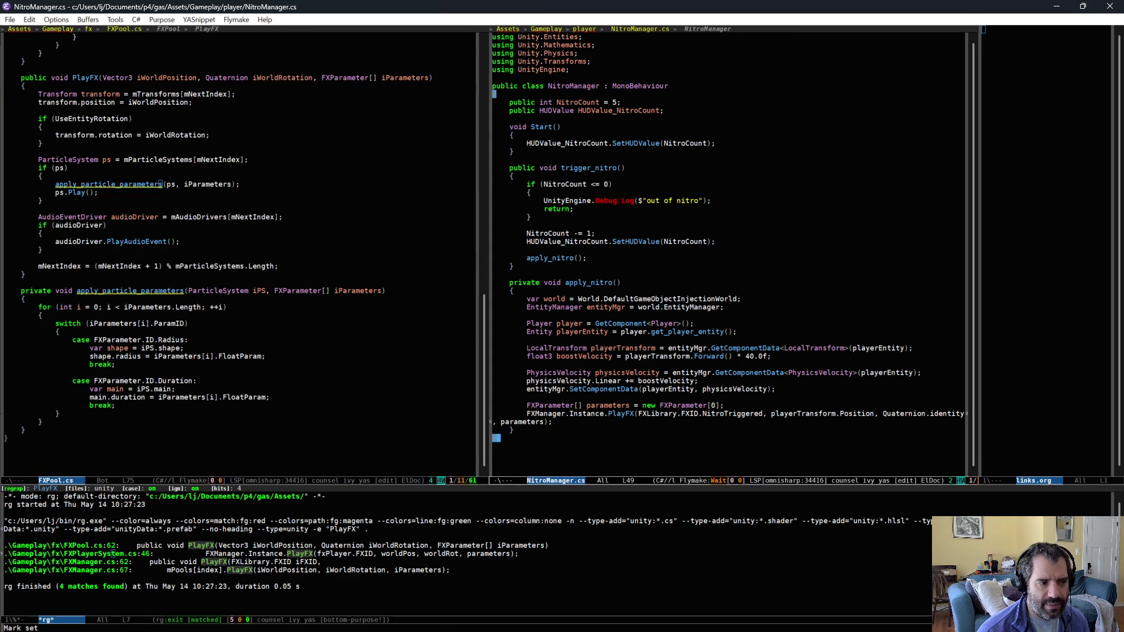
{"action": "key", "text": "alt+Tab"}
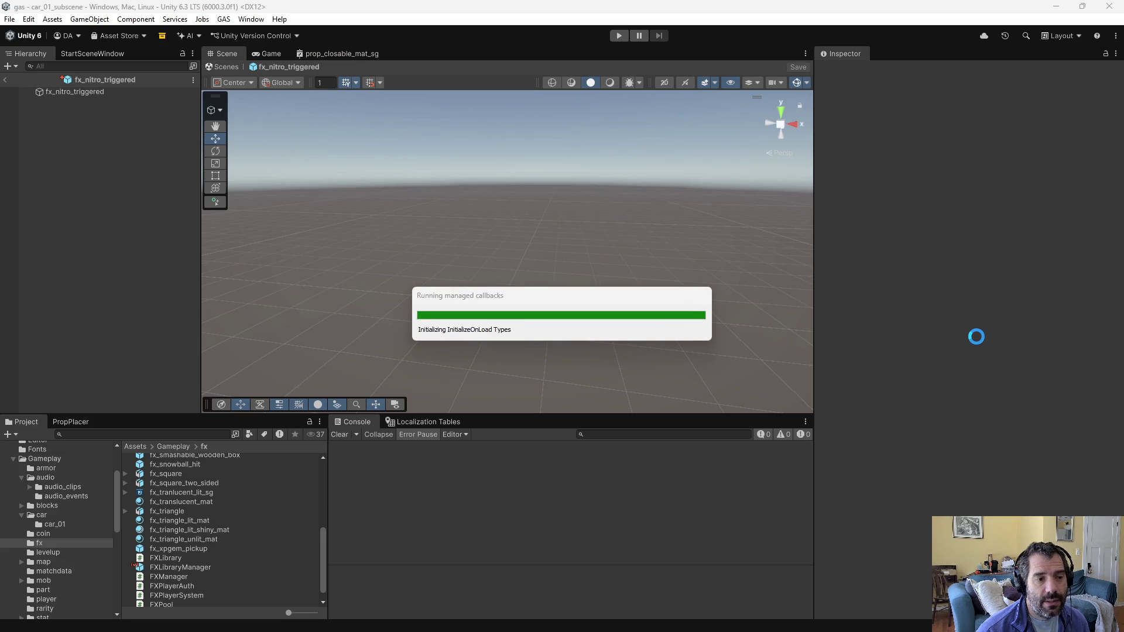
Step: Enter Play mode and drive the car across the river and through the trees
{"action": "left_click", "coordinate": [618, 36]}
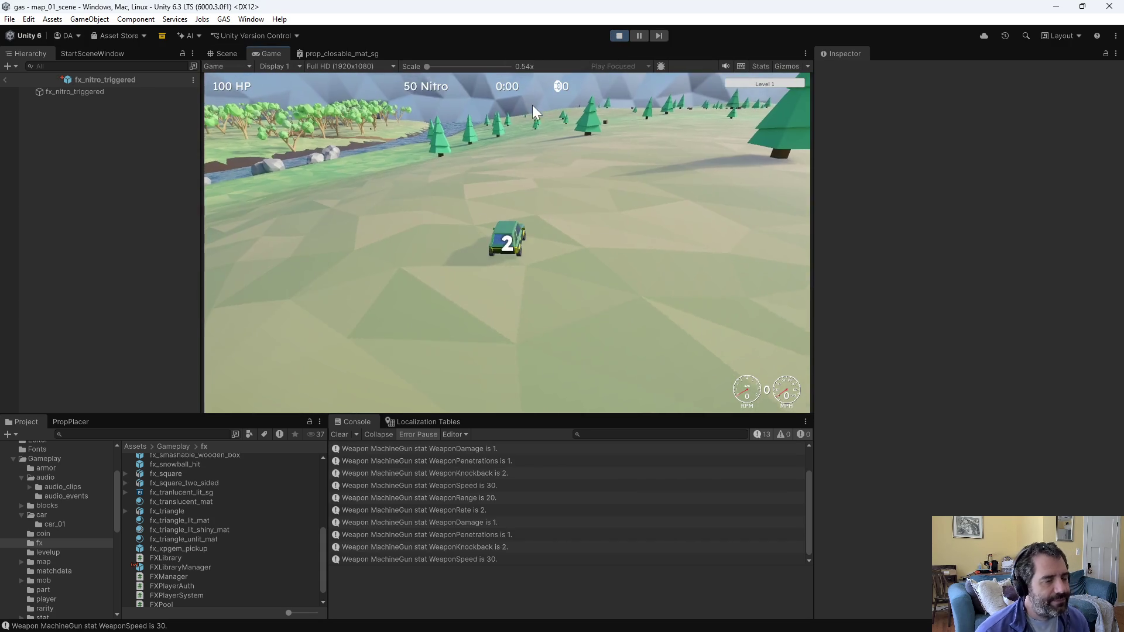
{"action": "key", "text": "w"}
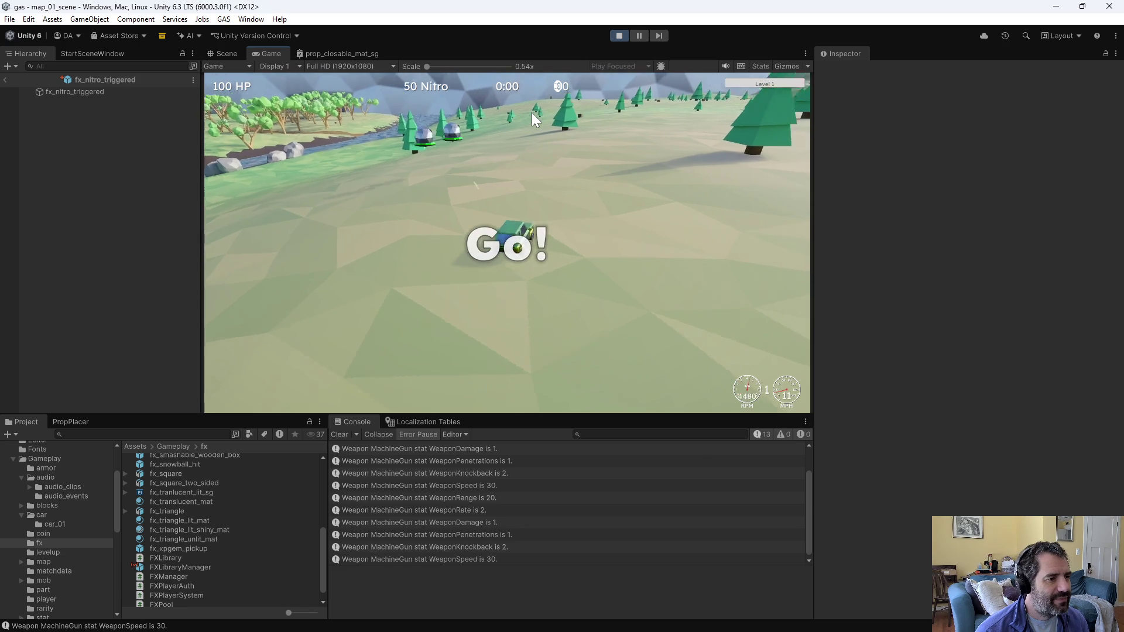
{"action": "key", "text": "a"}
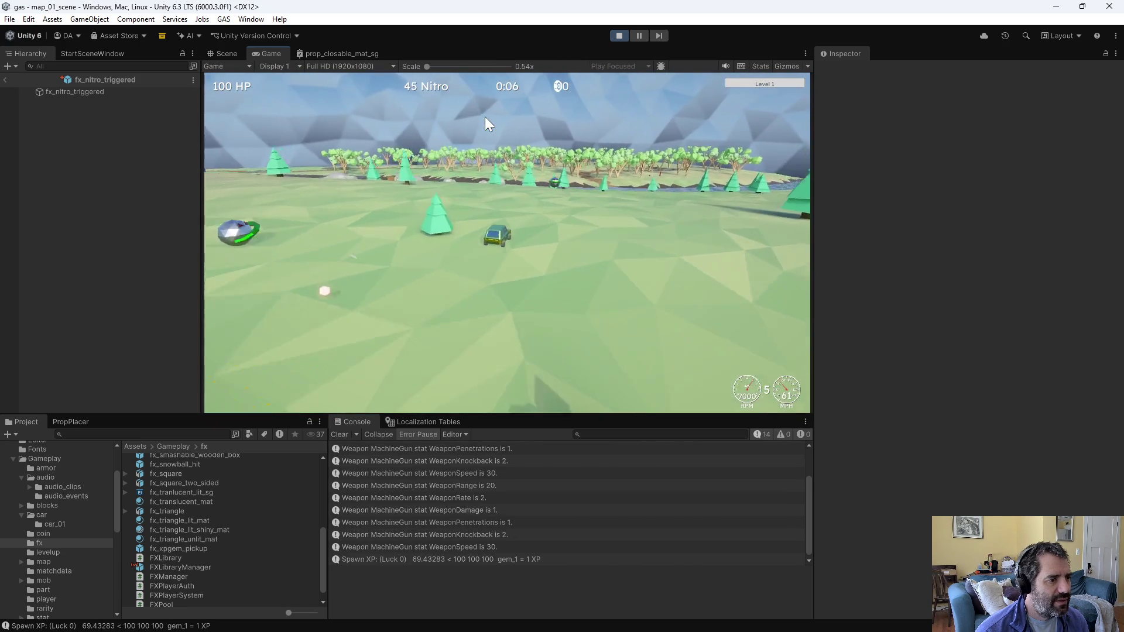
{"action": "key", "text": "w"}
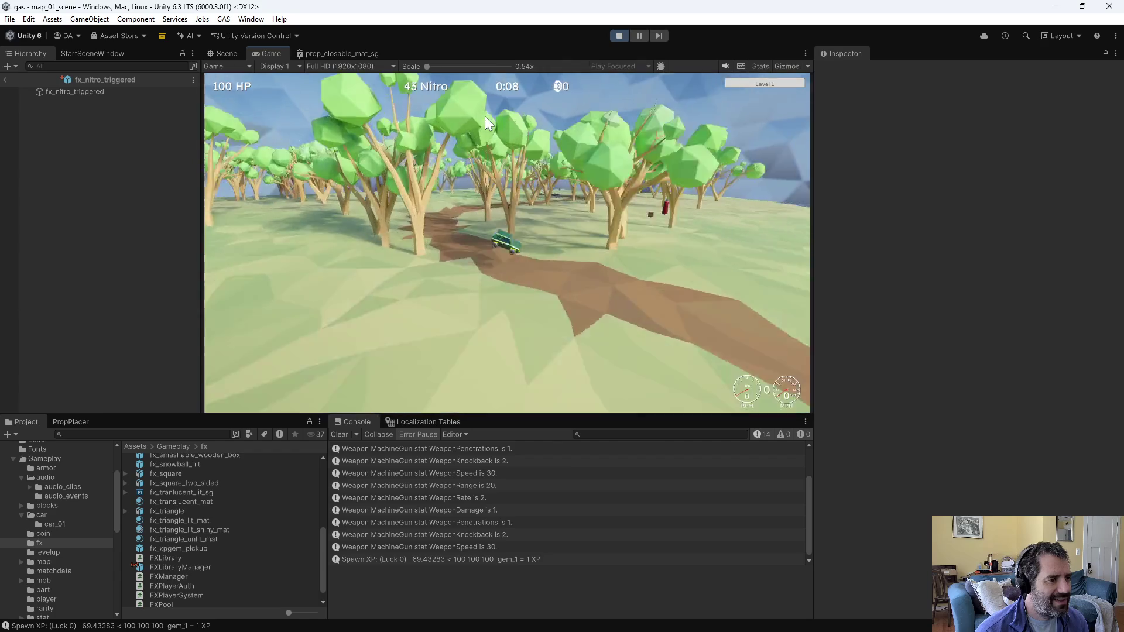
{"action": "key", "text": "s"}
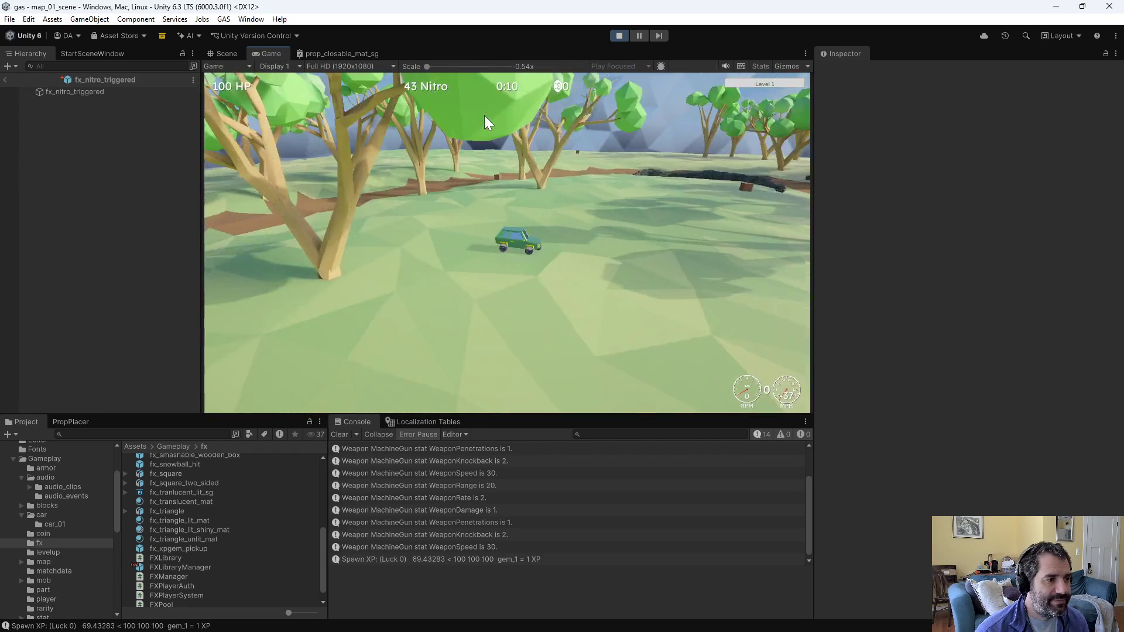
{"action": "key", "text": "w"}
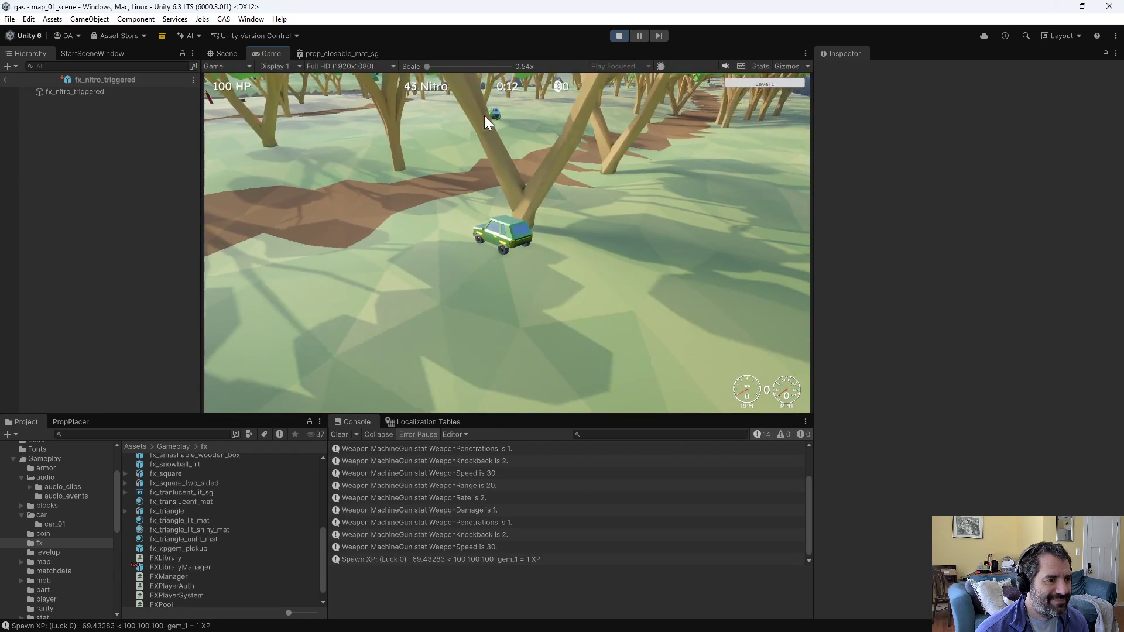
{"action": "key", "text": "w"}
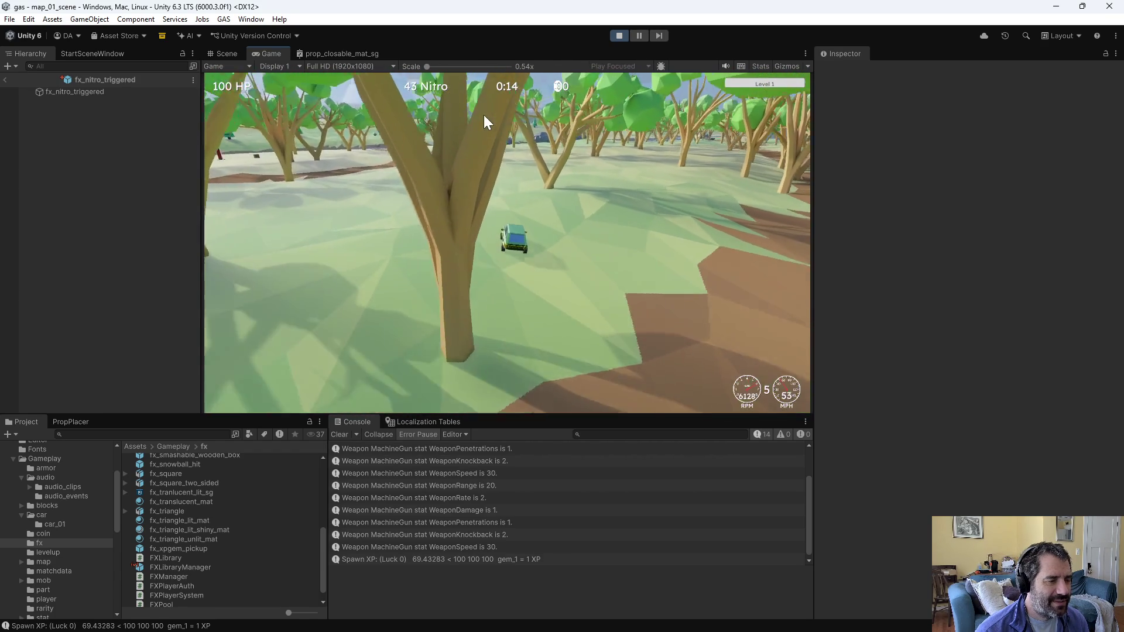
{"action": "key", "text": "w"}
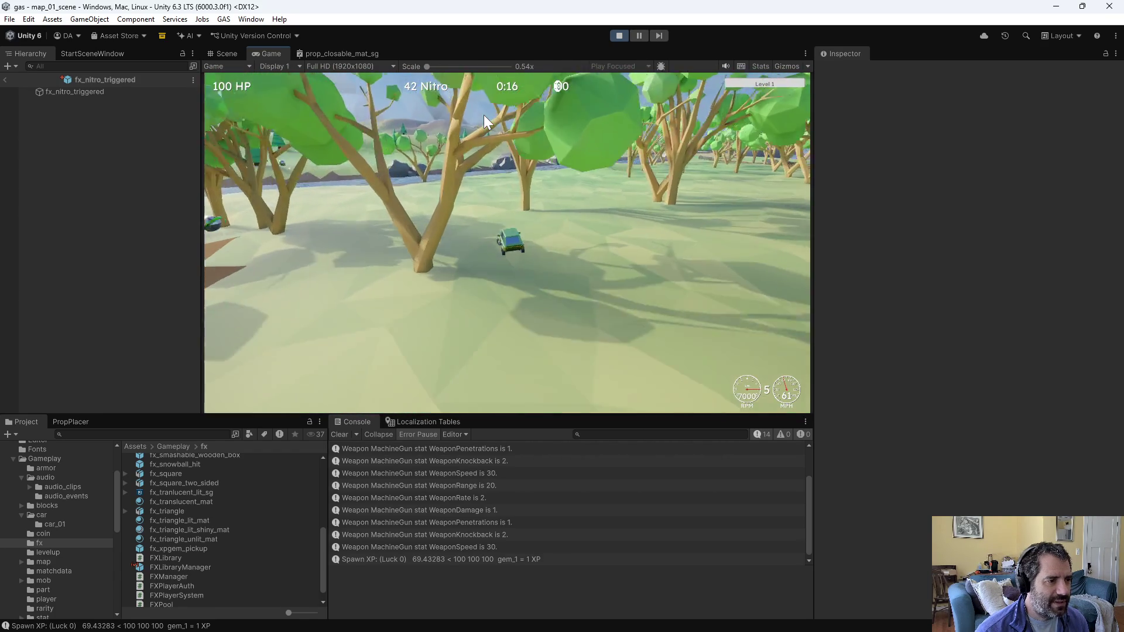
{"action": "key", "text": "w"}
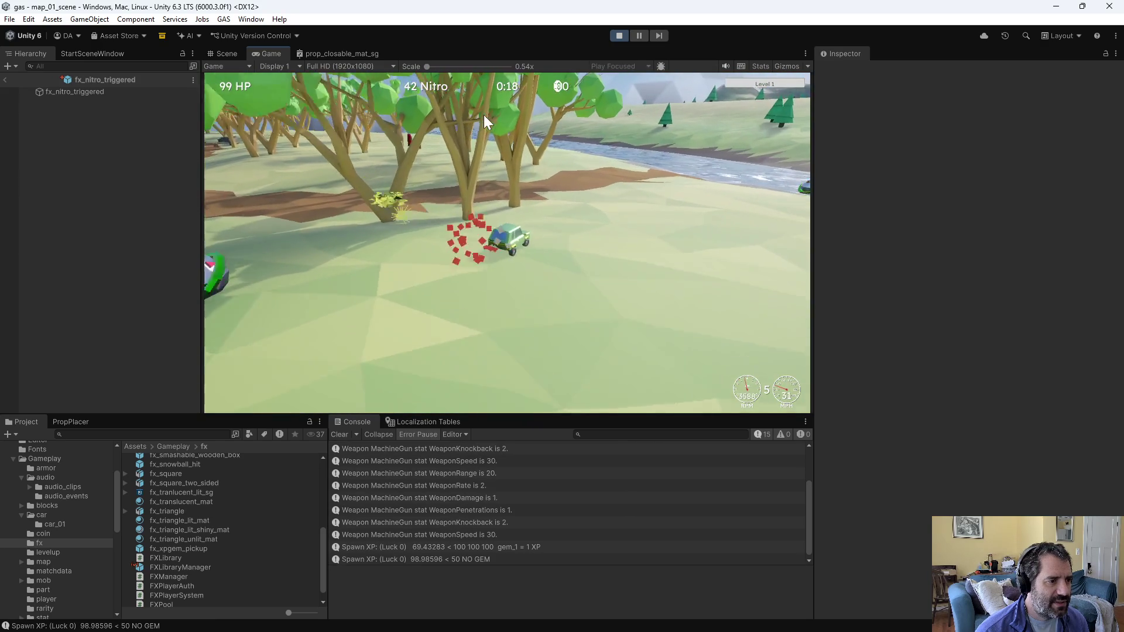
Step: Fire the nitro boost, stop the game, and return to Emacs
{"action": "key", "text": "shift"}
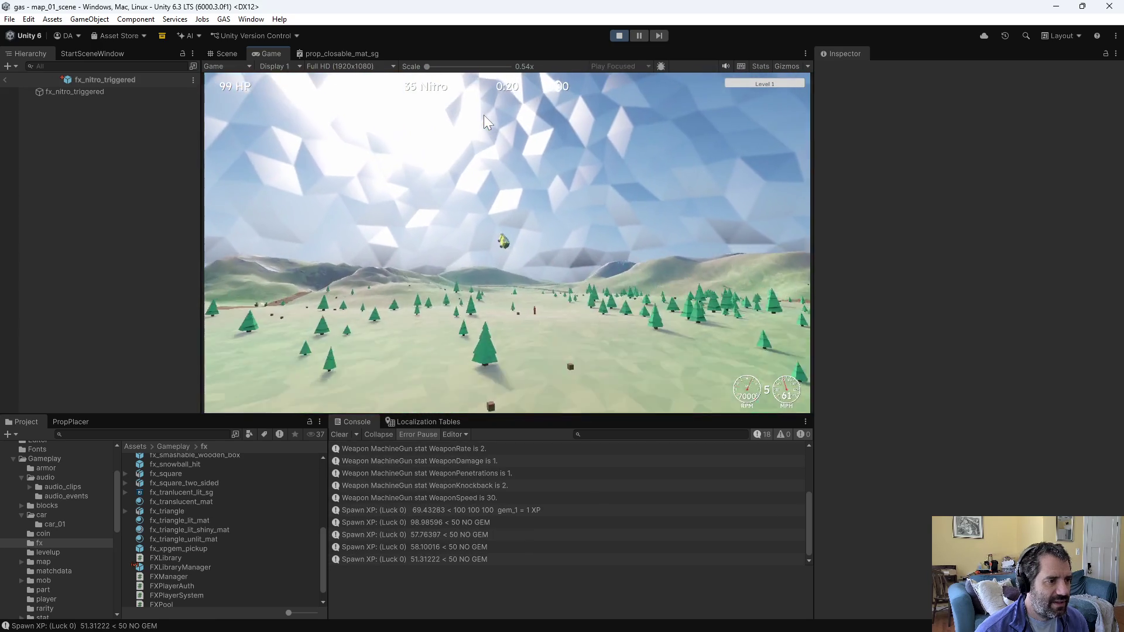
{"action": "key", "text": "w"}
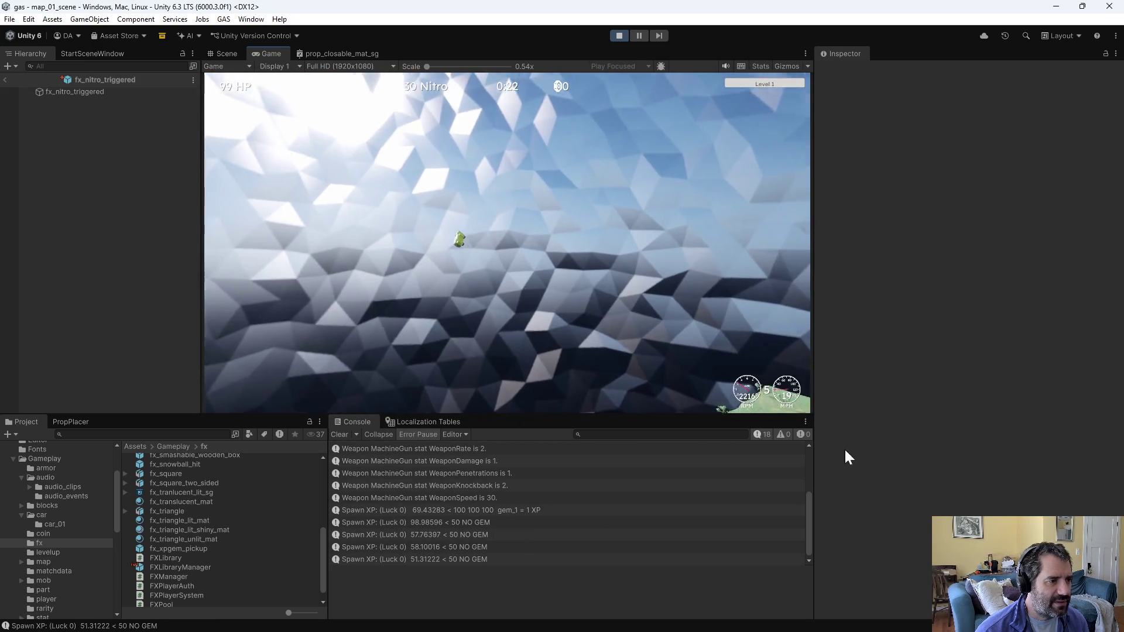
{"action": "left_click", "coordinate": [619, 36]}
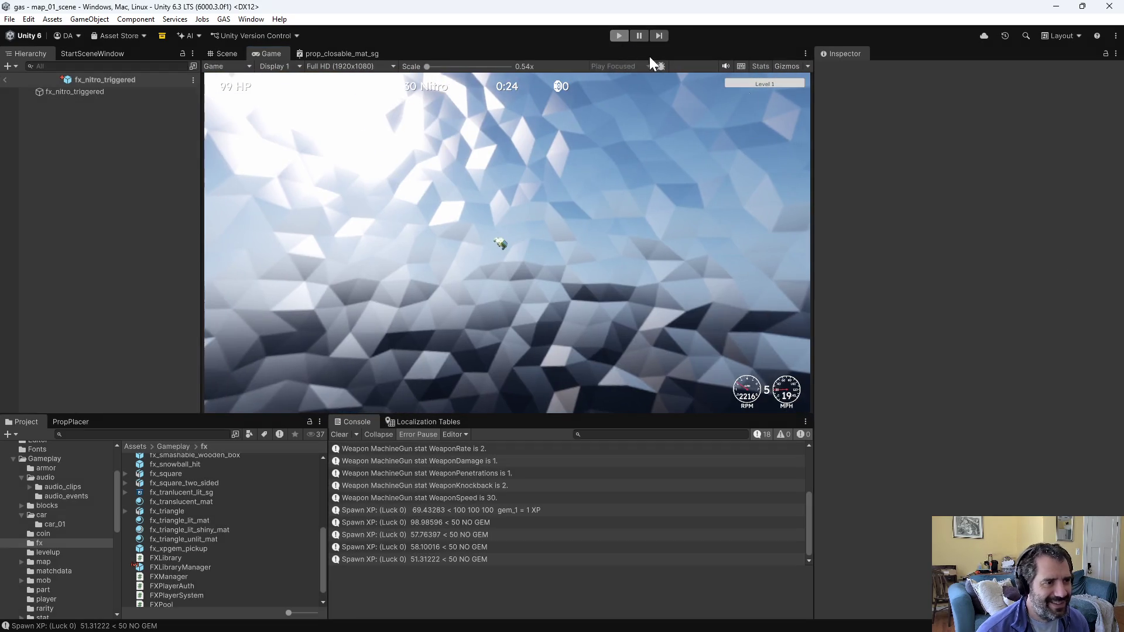
{"action": "key", "text": "alt+Tab"}
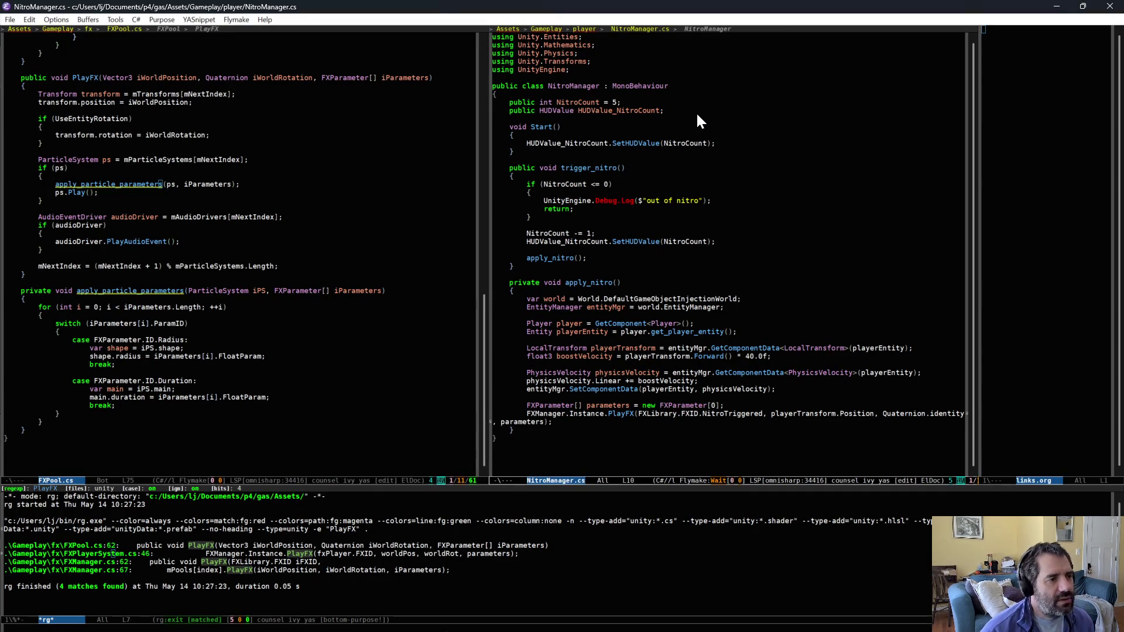
Step: Add a public NitroCooldown = 0.5f field and a private float mLastNitroTimestamp field, then save
{"action": "key", "text": "Return"}
{"action": "key", "text": "Return"}
{"action": "type", "text": "public float NitroCool"}
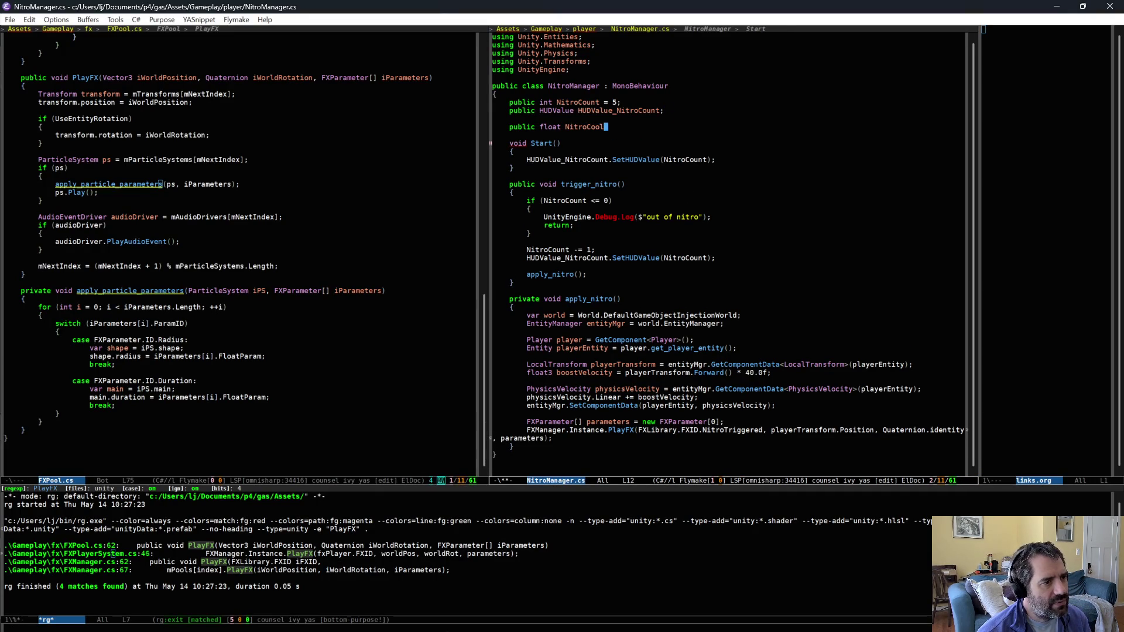
{"action": "type", "text": "down ="}
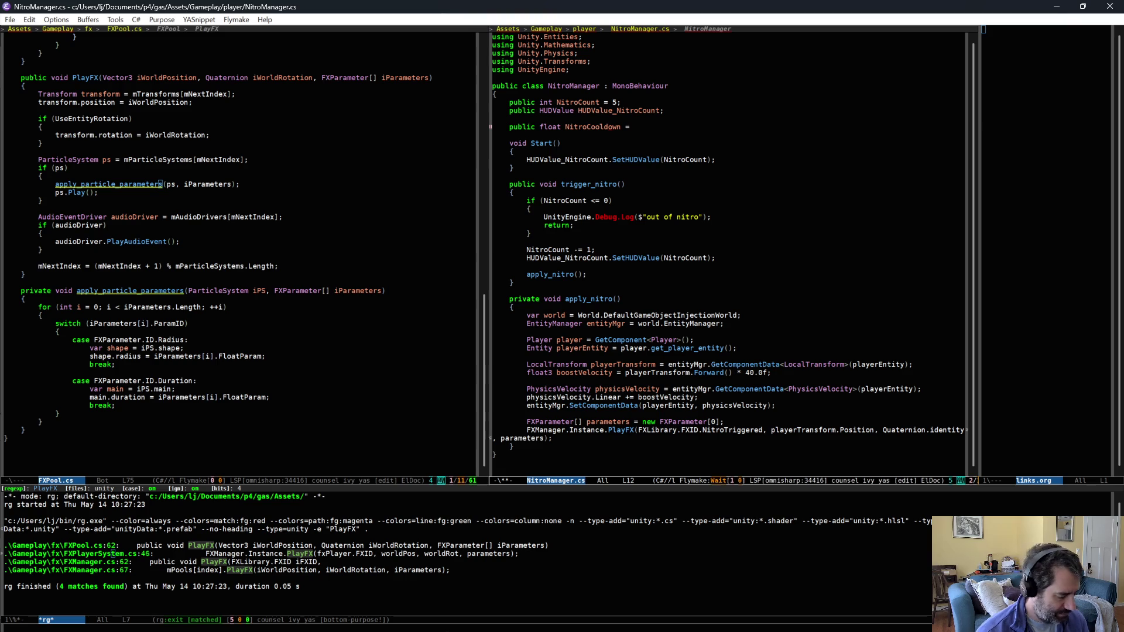
{"action": "type", "text": " 0.5f;"}
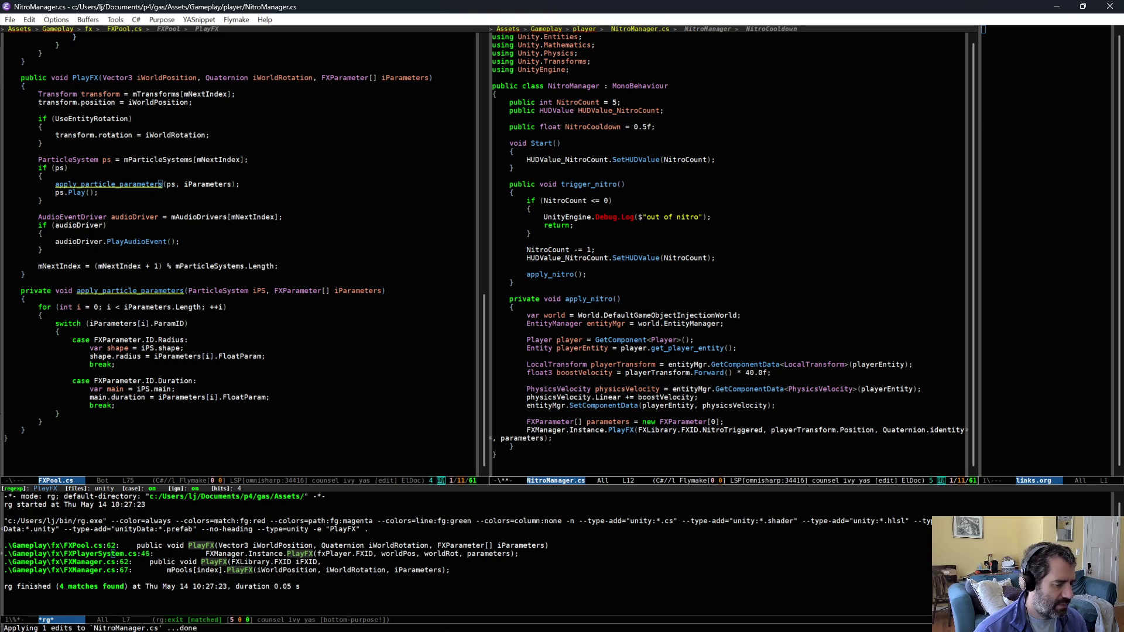
{"action": "key", "text": "Return"}
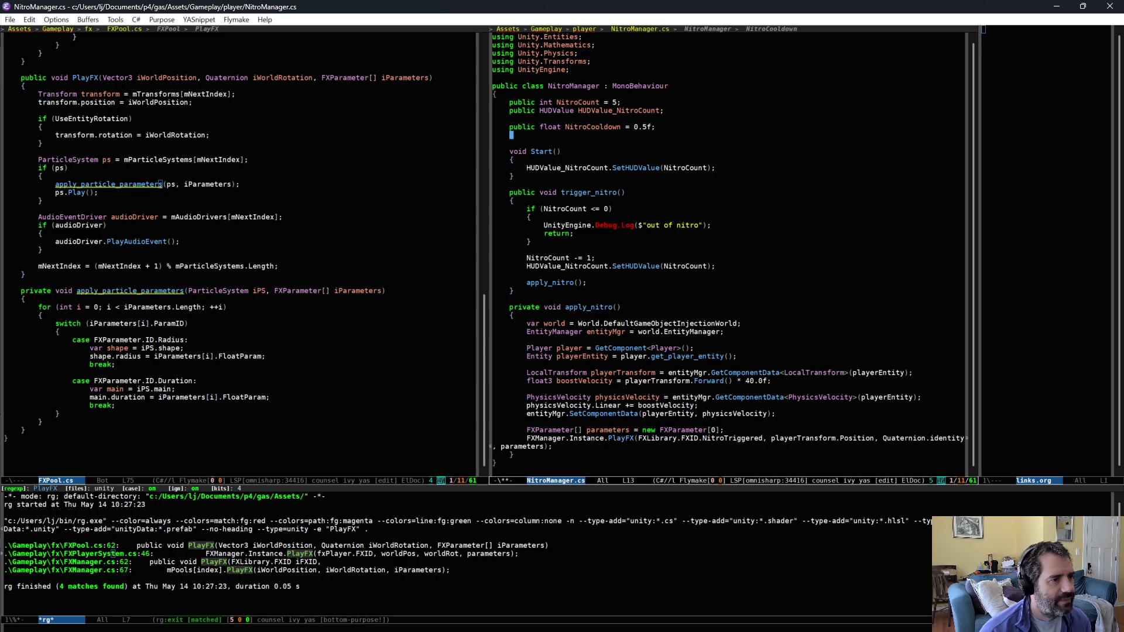
{"action": "type", "text": "private float mLastNitroTime"}
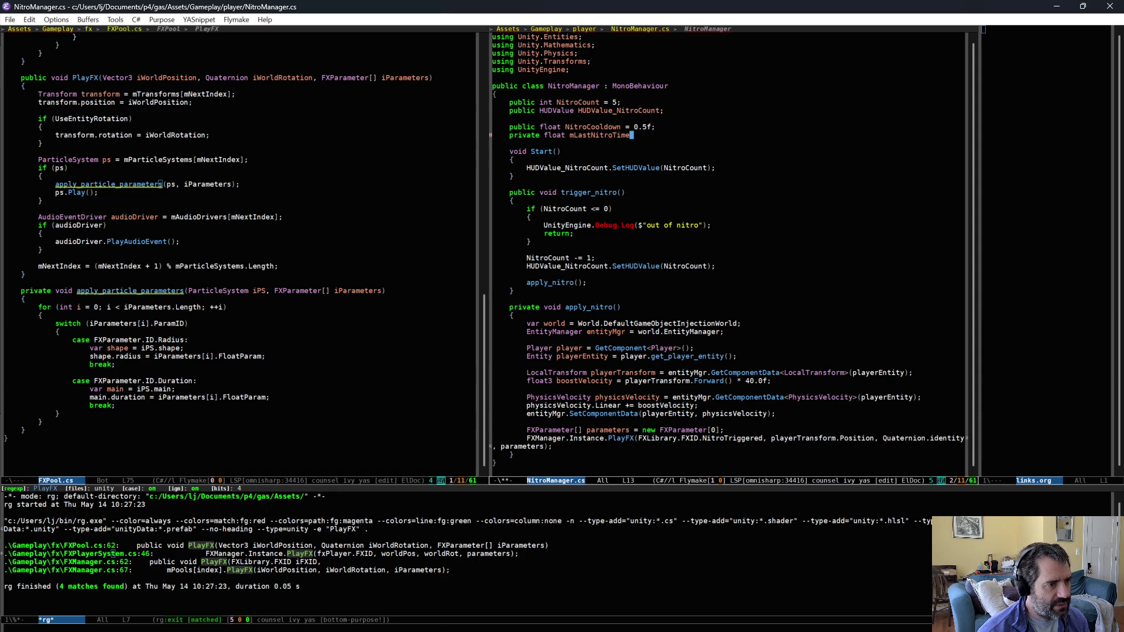
{"action": "type", "text": ";"}
{"action": "key", "text": "ctrl+x"}
{"action": "key", "text": "ctrl+s"}
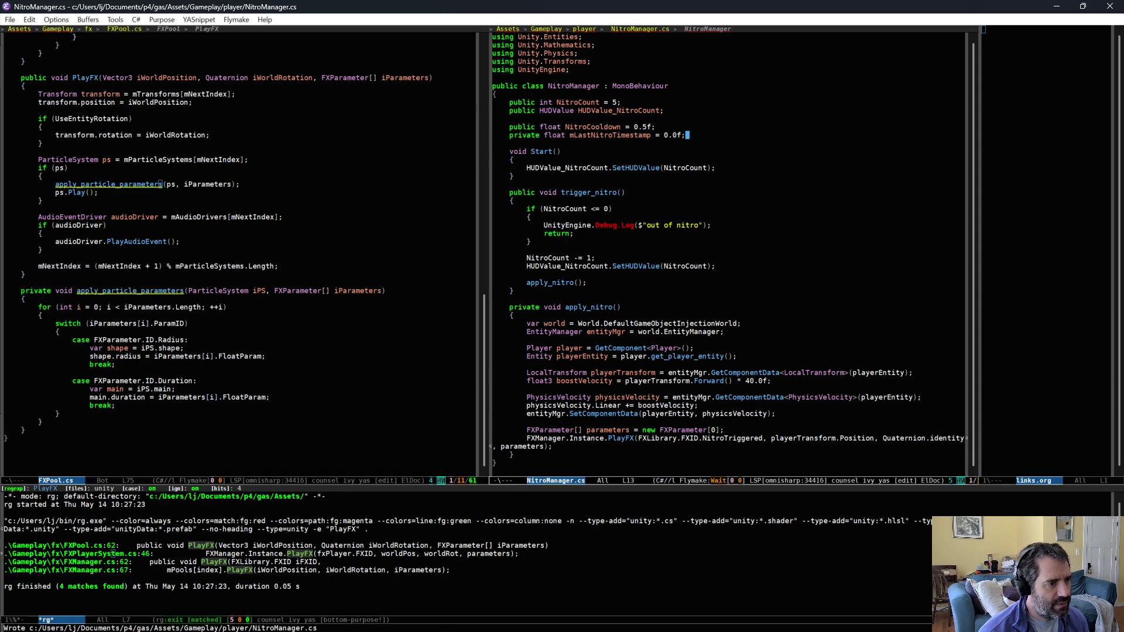
Step: Make trigger_nitro return early while Time.time is before mLastNitroTimestamp + NitroCooldown
{"action": "left_click", "coordinate": [702, 272]}
{"action": "key", "text": "Return"}
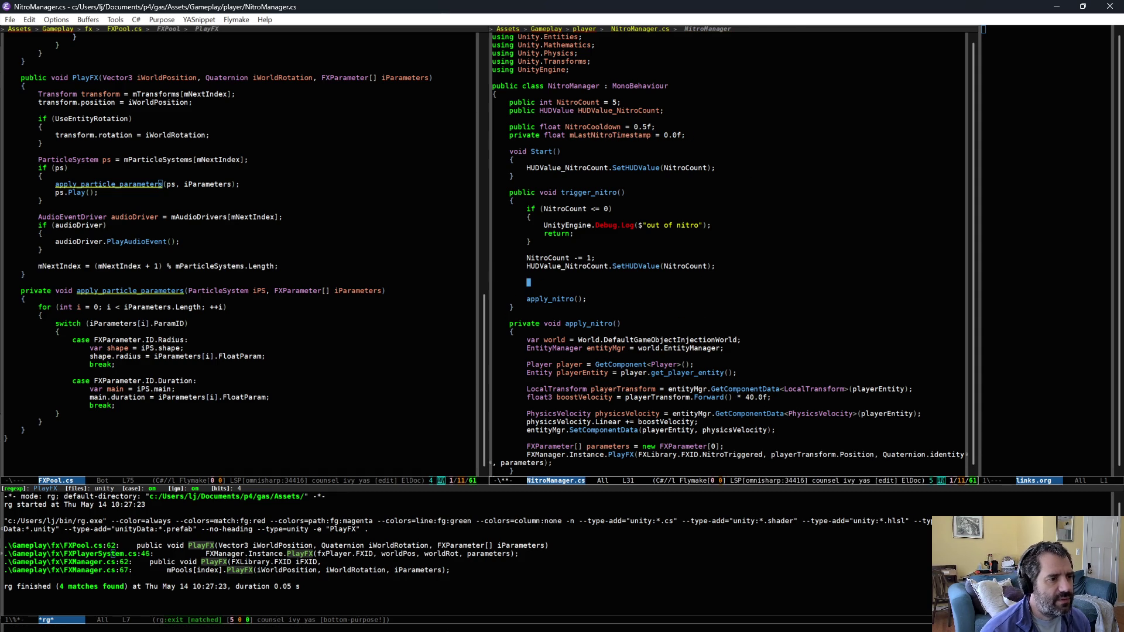
{"action": "key", "text": "Down"}
{"action": "key", "text": "ctrl+k"}
{"action": "key", "text": "Return"}
{"action": "key", "text": "Return"}
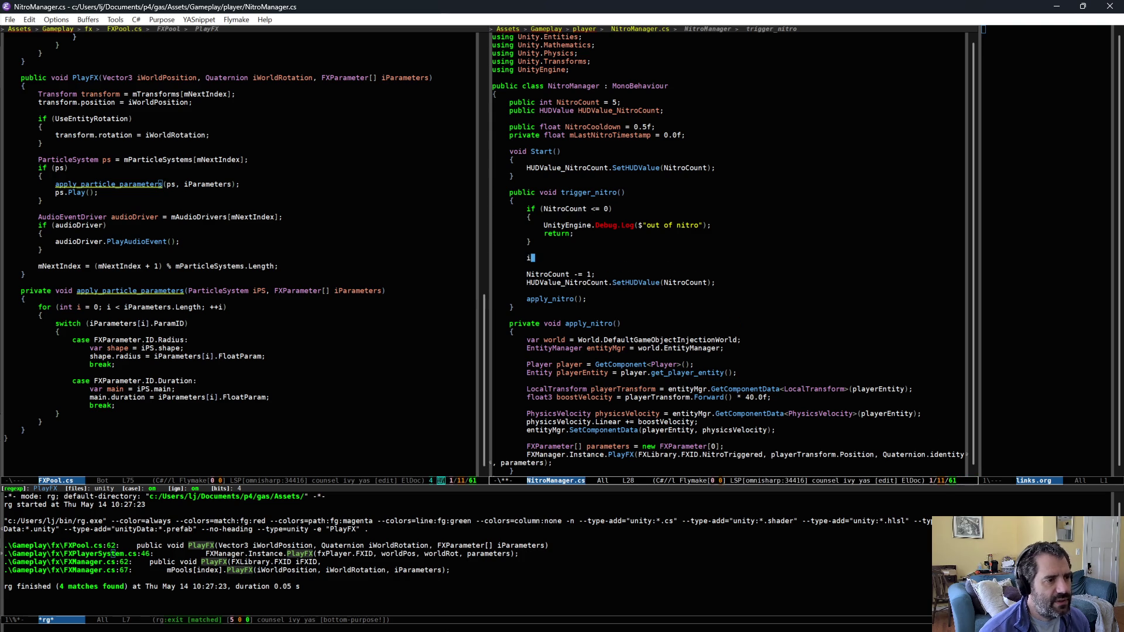
{"action": "key", "text": "Up"}
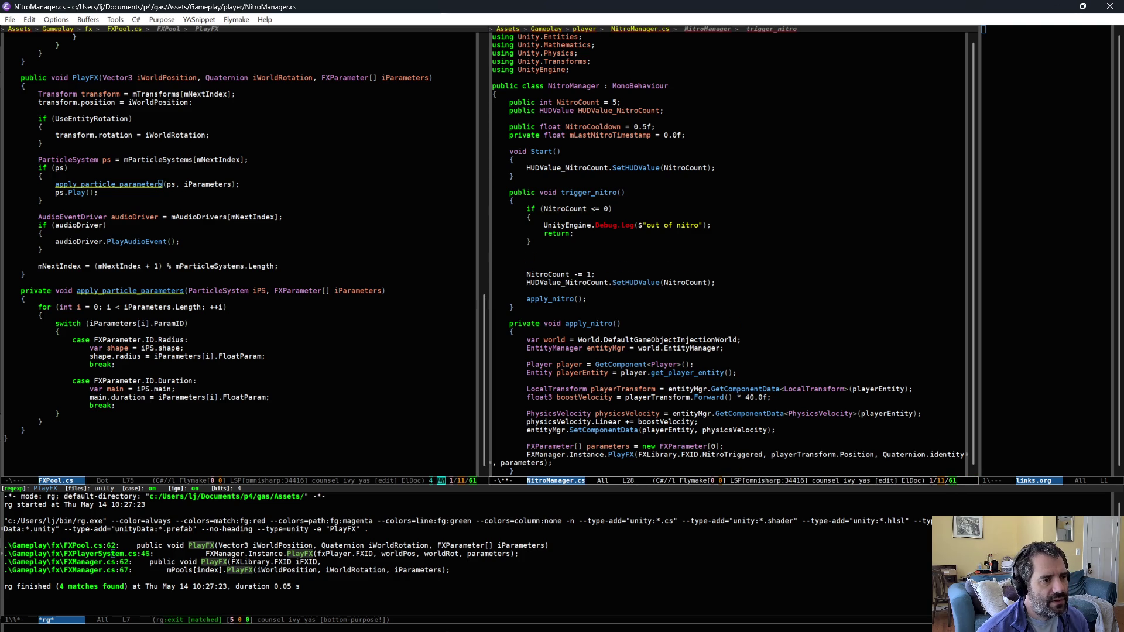
{"action": "type", "text": "me.time "}
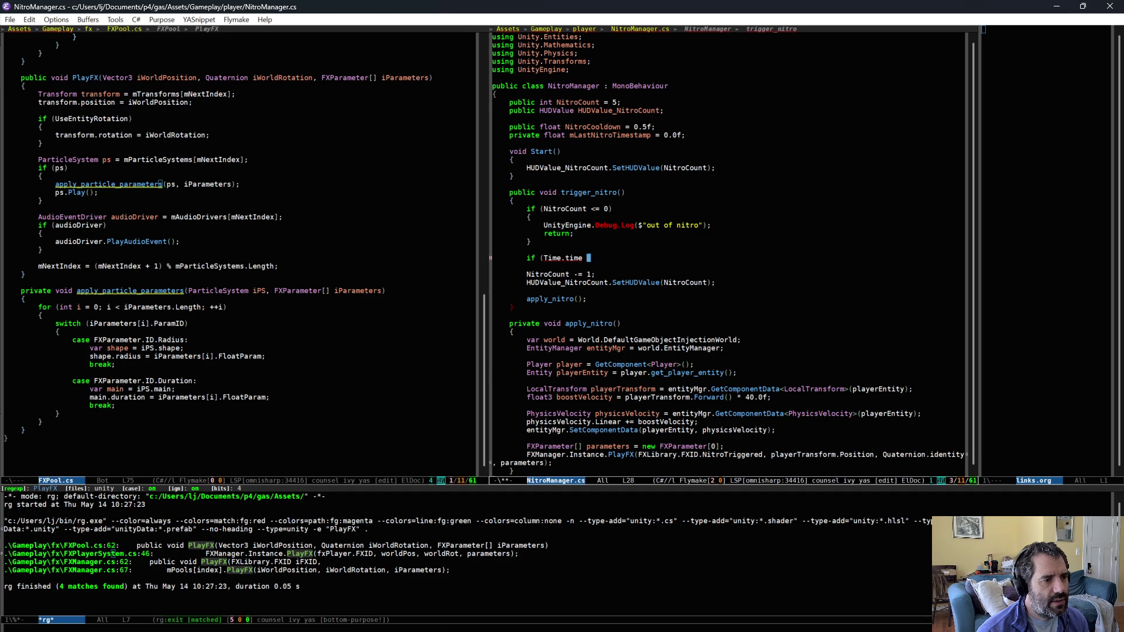
{"action": "type", "text": "< mLastNitroTimestamp +"}
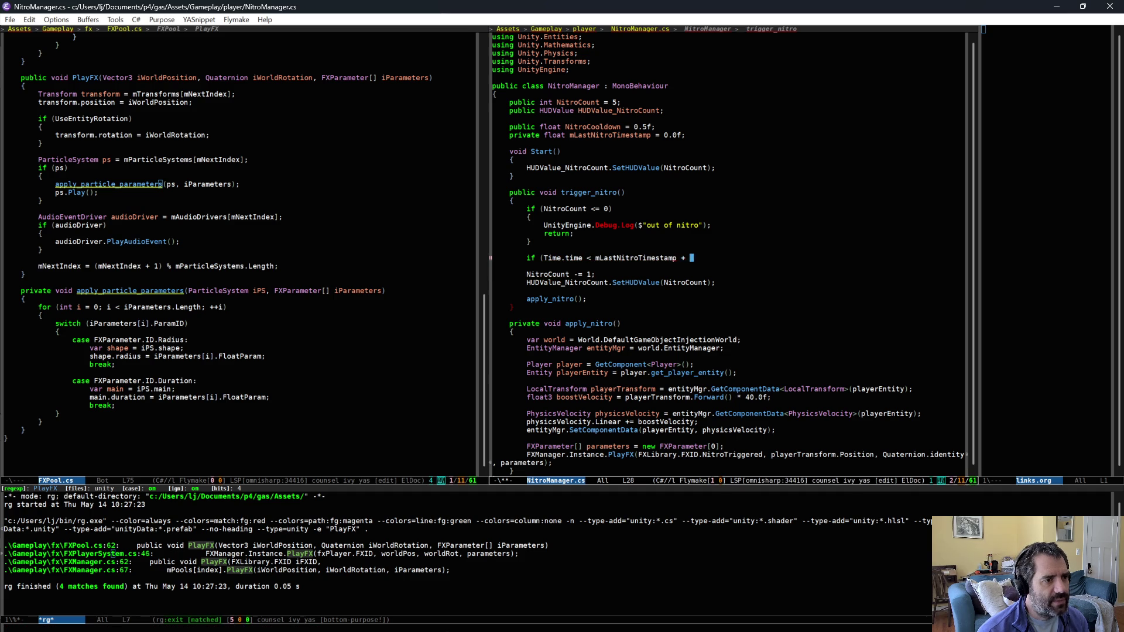
{"action": "type", "text": " NitroCooldown"}
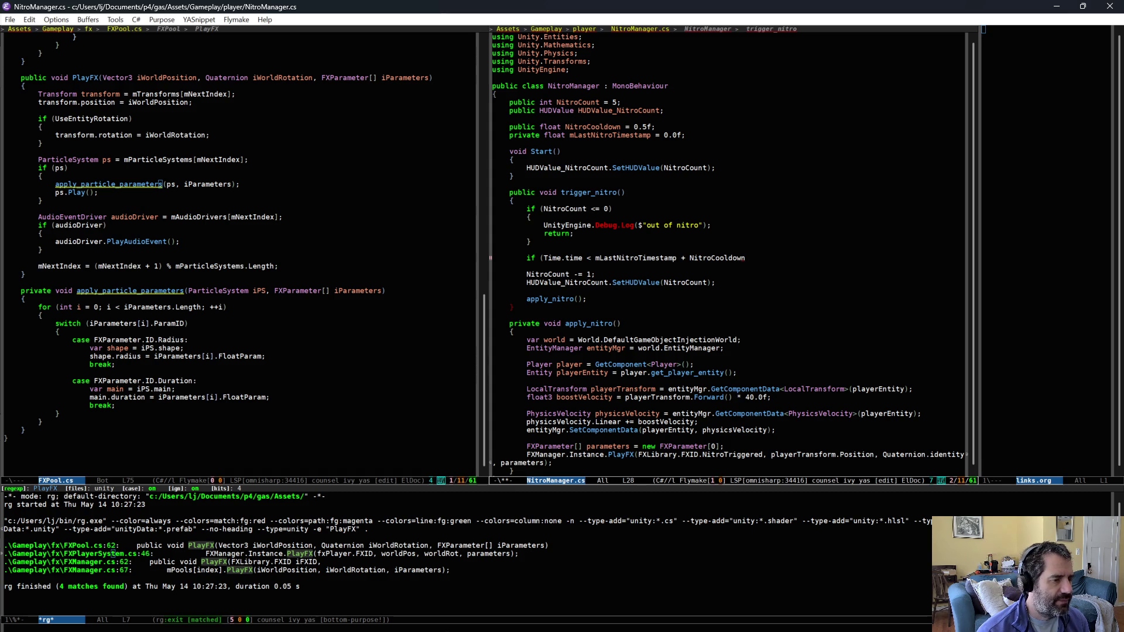
{"action": "type", "text": ")"}
{"action": "key", "text": "Return"}
{"action": "type", "text": "{"}
{"action": "key", "text": "Return"}
{"action": "type", "text": "re"}
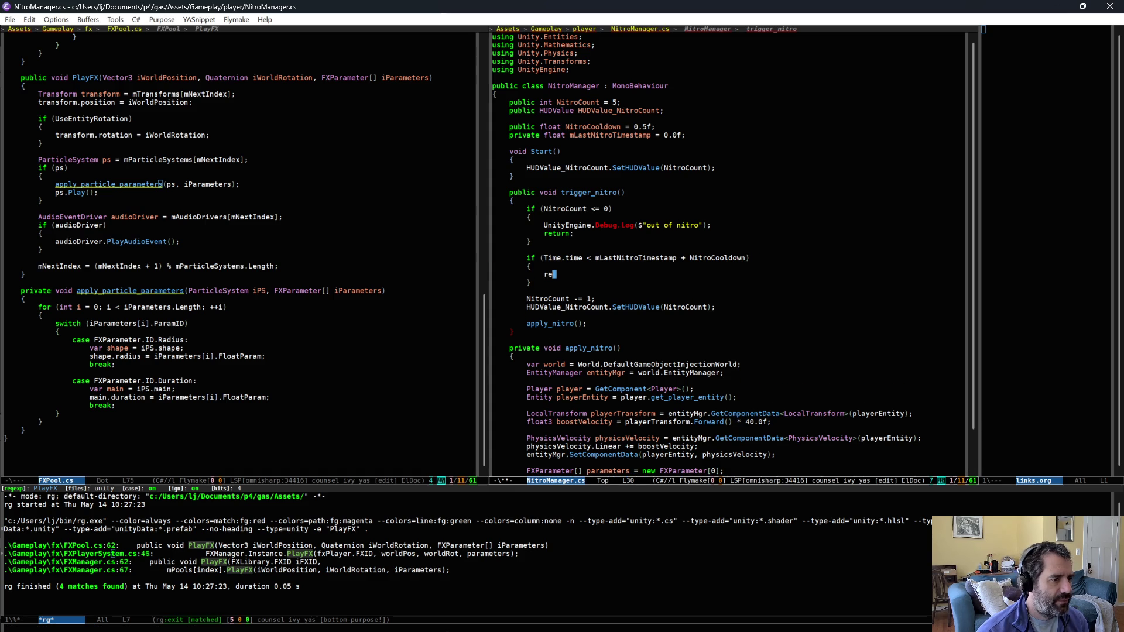
{"action": "type", "text": "turn;"}
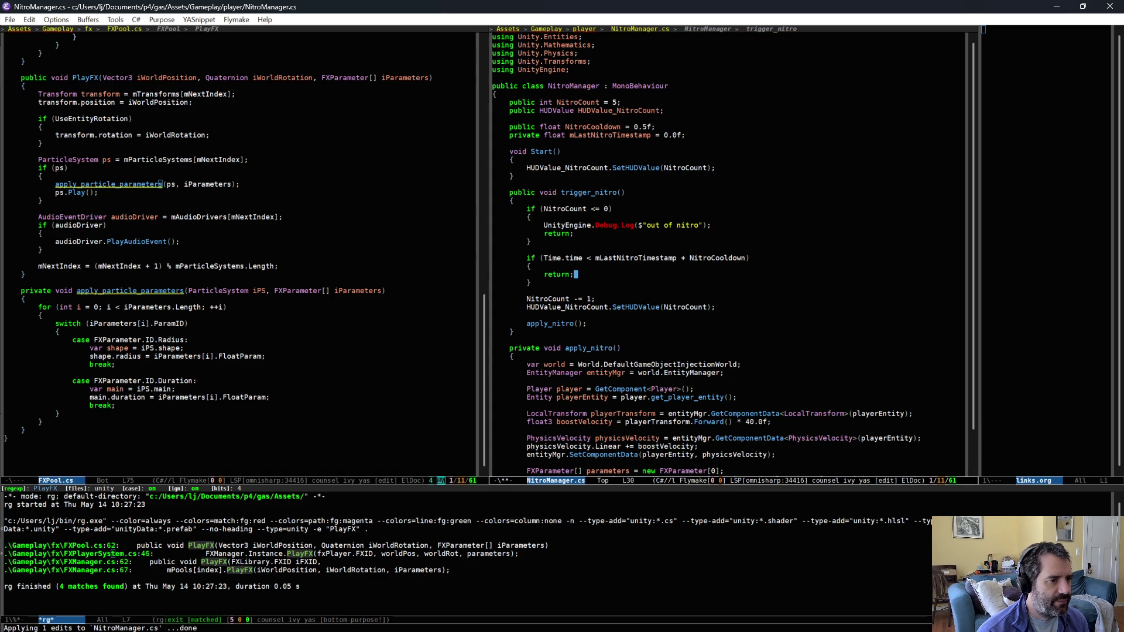
Step: Record mLastNitroTimestamp = Time.time after the check, save NitroManager.cs, and return to Unity
{"action": "key", "text": "Down"}
{"action": "key", "text": "End"}
{"action": "key", "text": "Return"}
{"action": "key", "text": "Return"}
{"action": "type", "text": "mN"}
{"action": "key", "text": "Tab"}
{"action": "type", "text": "= Time.tim"}
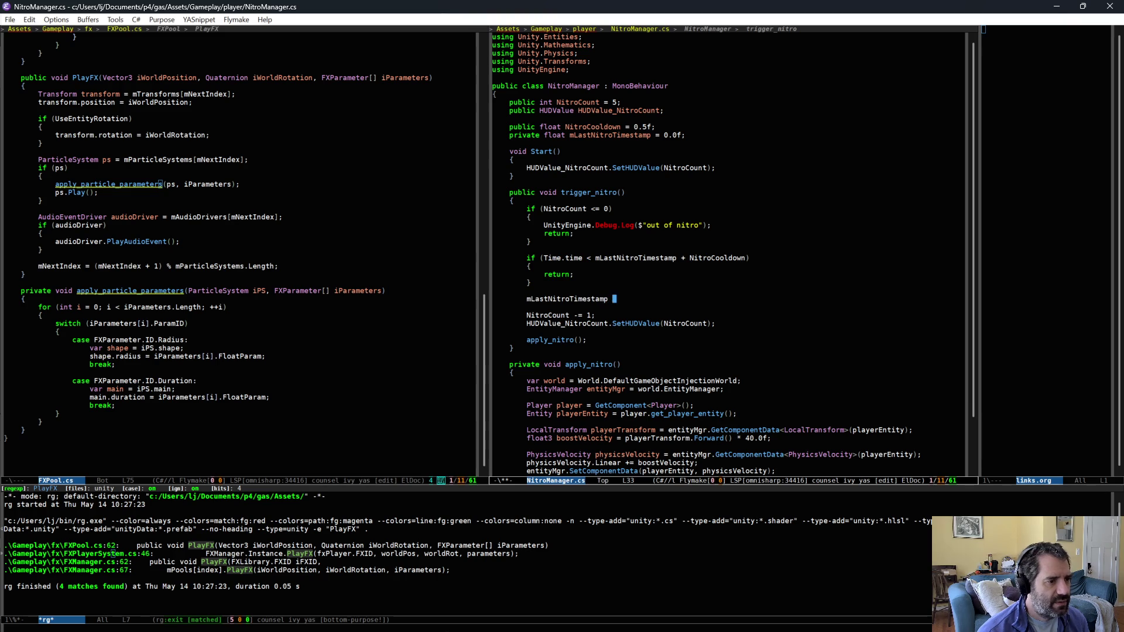
{"action": "type", "text": "e;"}
{"action": "key", "text": "ctrl+x"}
{"action": "key", "text": "ctrl+s"}
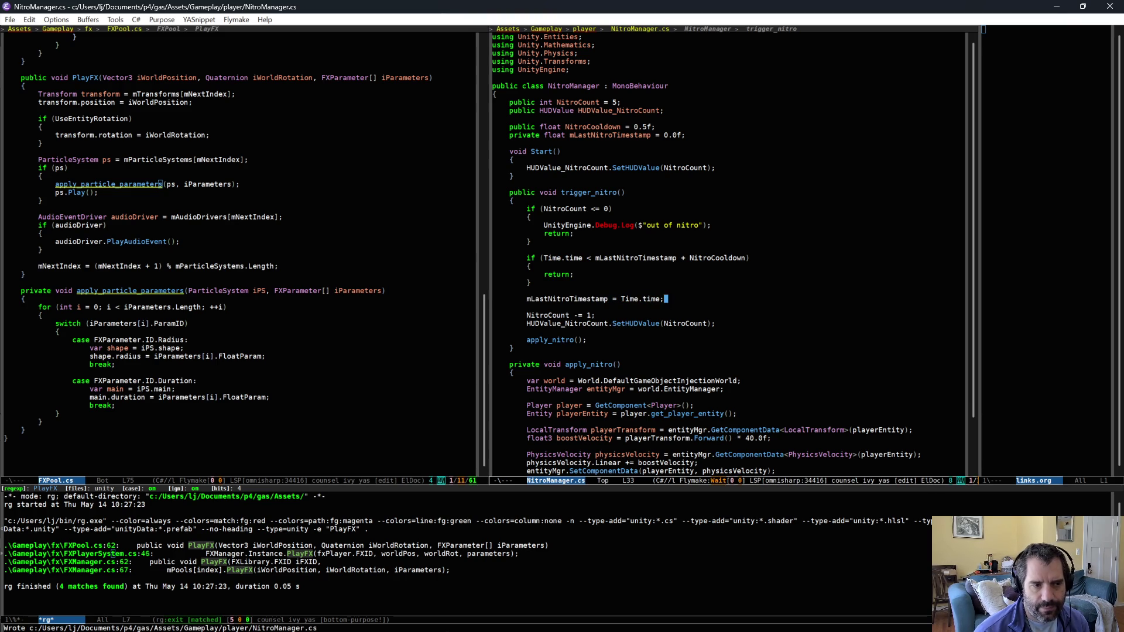
{"action": "key", "text": "alt+Tab"}
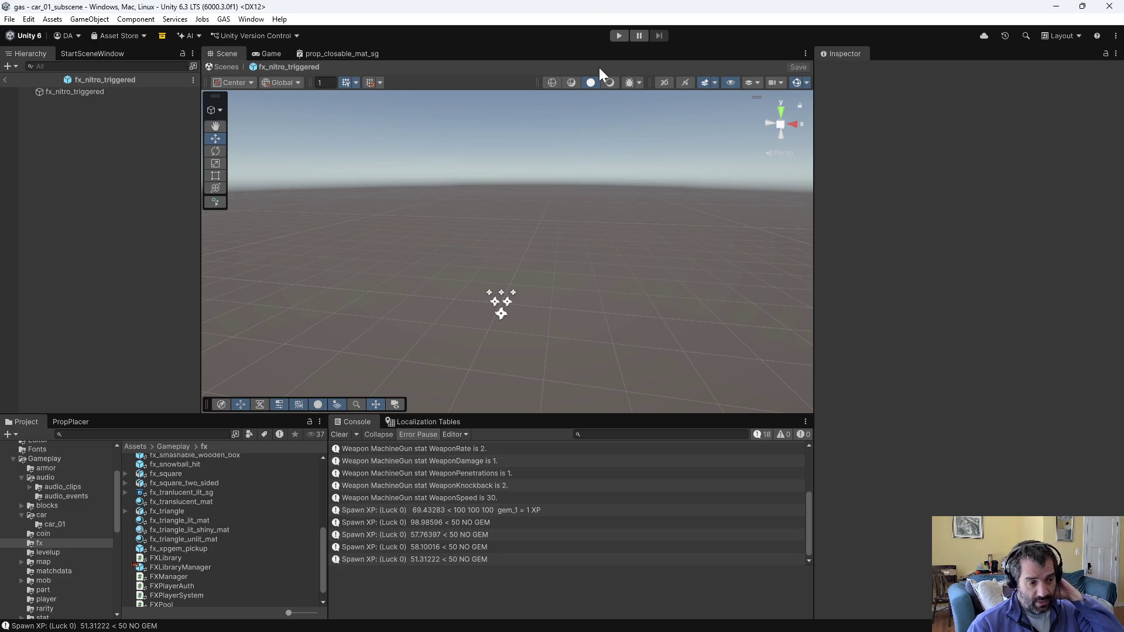
Step: Enter Play mode and drive the car with W and A, boosting with nitro to test the cooldown
{"action": "left_click", "coordinate": [618, 35]}
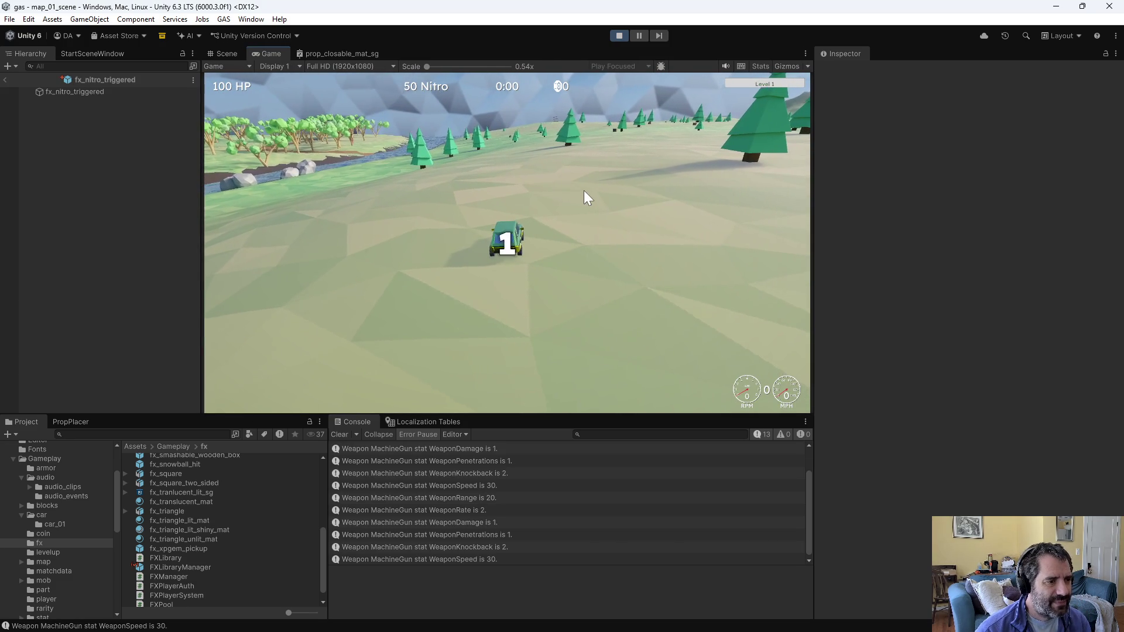
{"action": "key", "text": "w"}
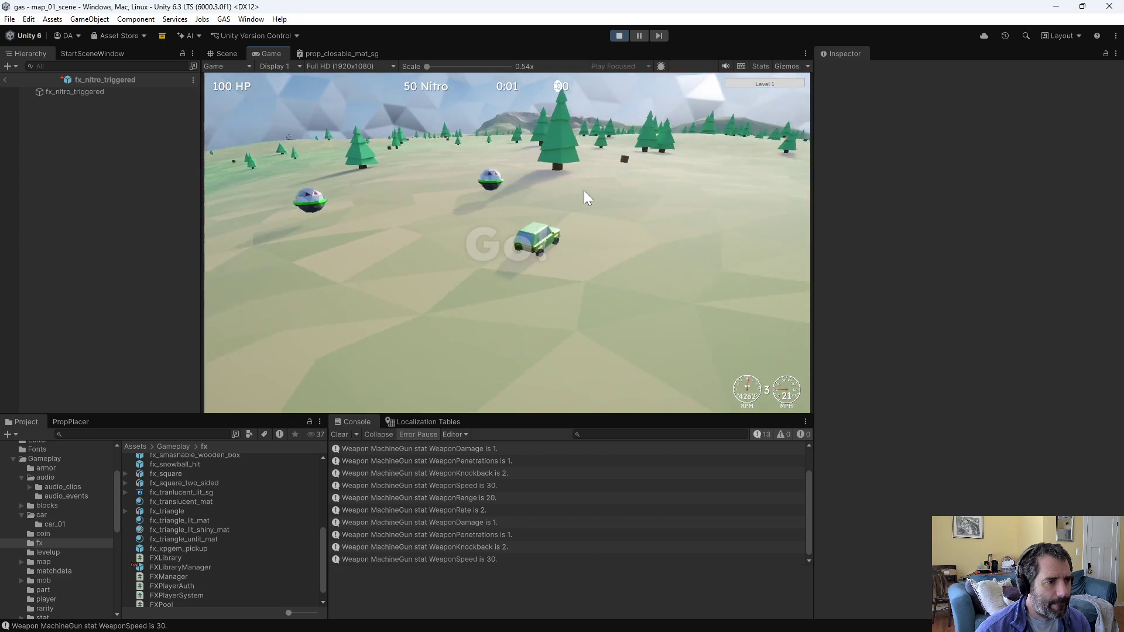
{"action": "key", "text": "a"}
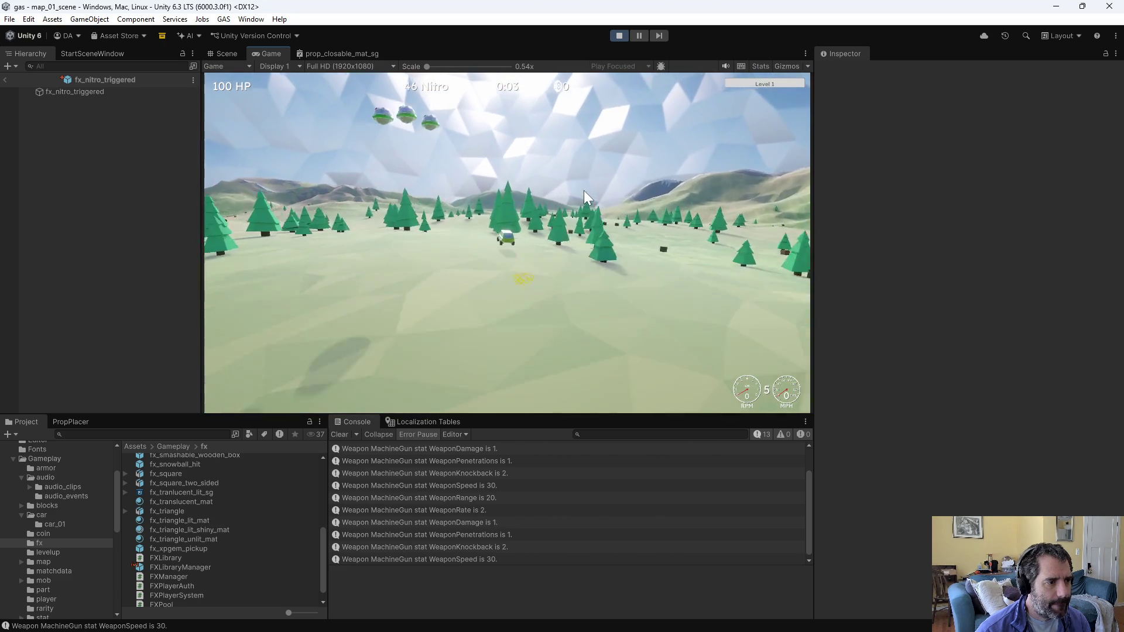
{"action": "key", "text": "w"}
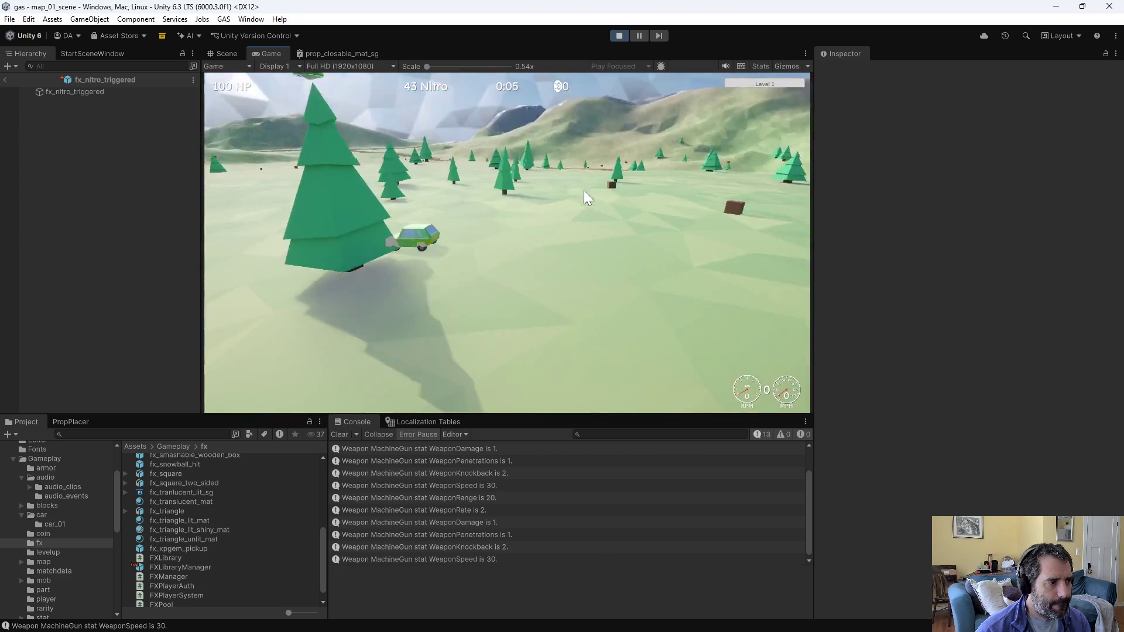
{"action": "key", "text": "w"}
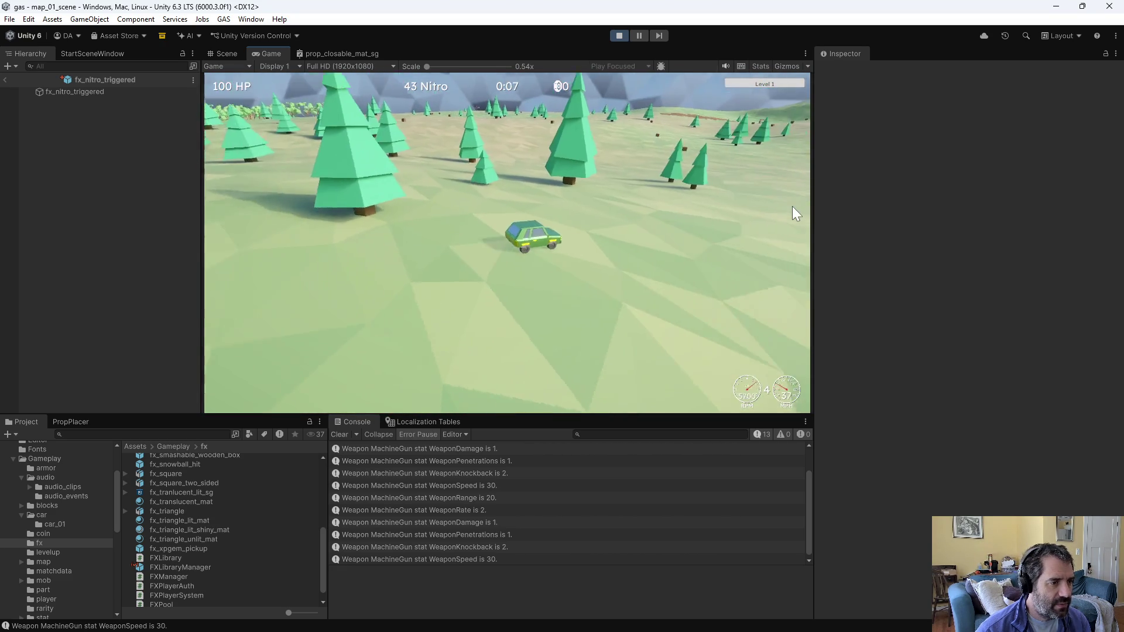
{"action": "key", "text": "w"}
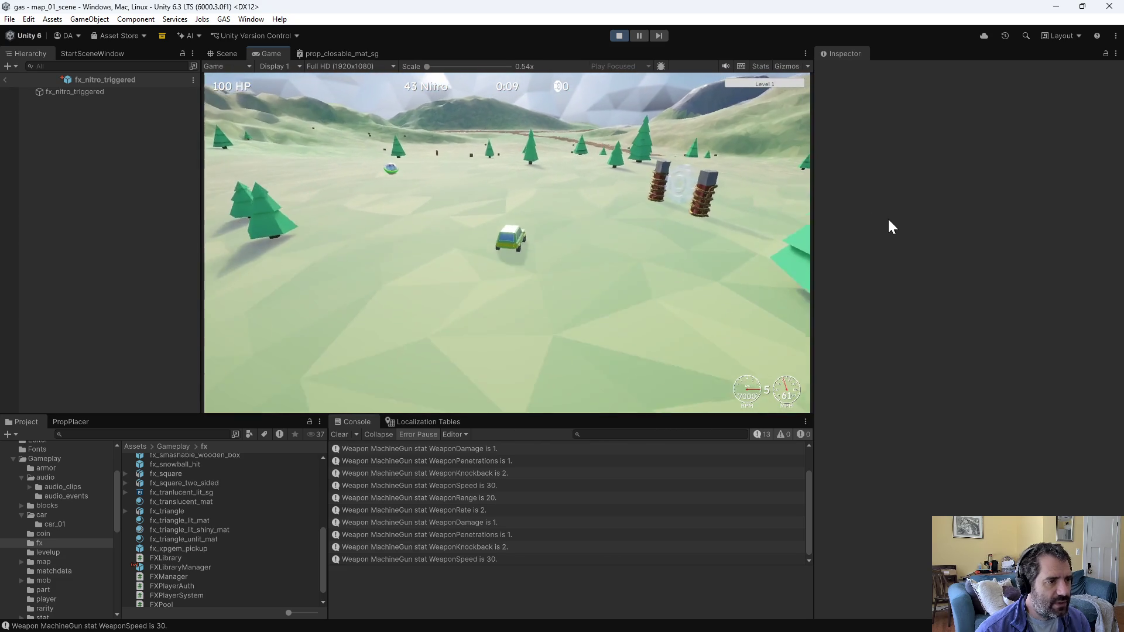
{"action": "key", "text": "w"}
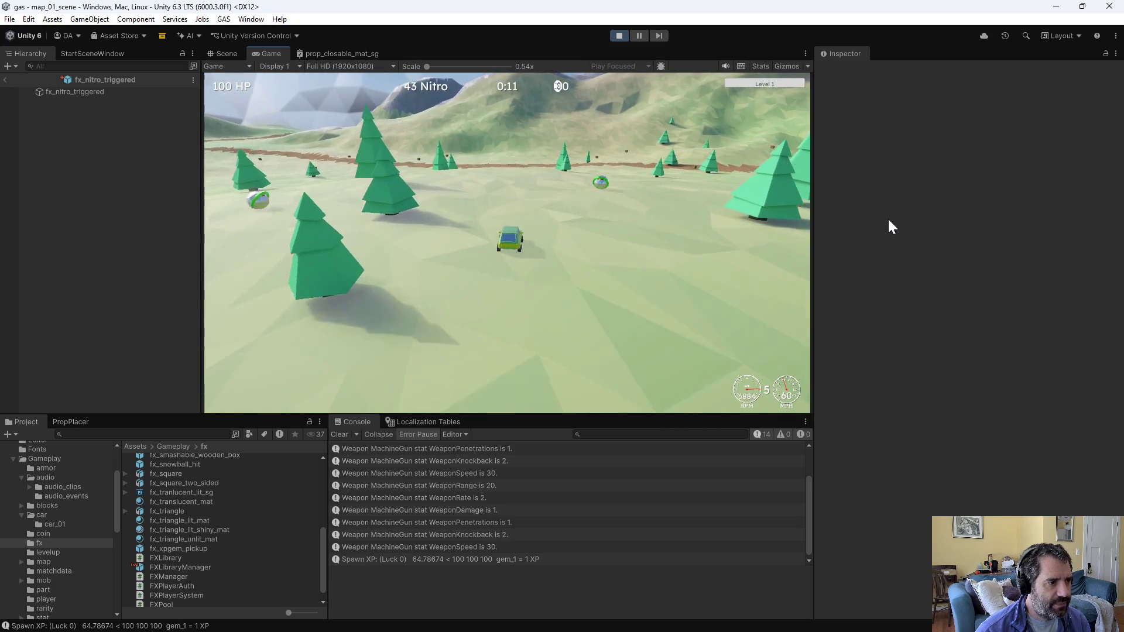
{"action": "key", "text": "w"}
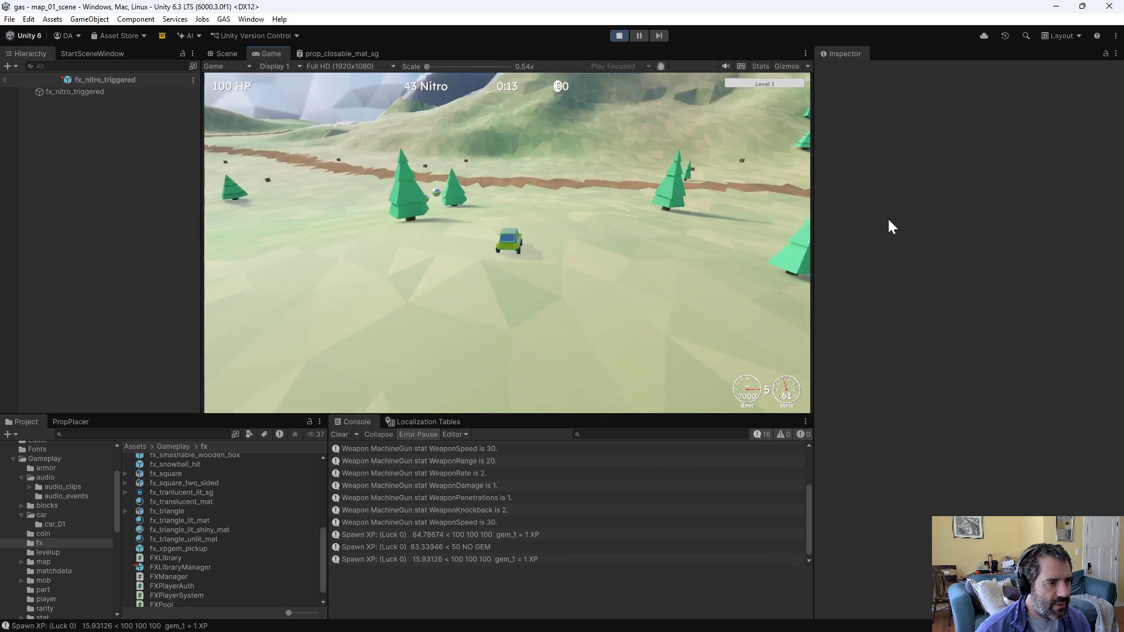
{"action": "key", "text": "w"}
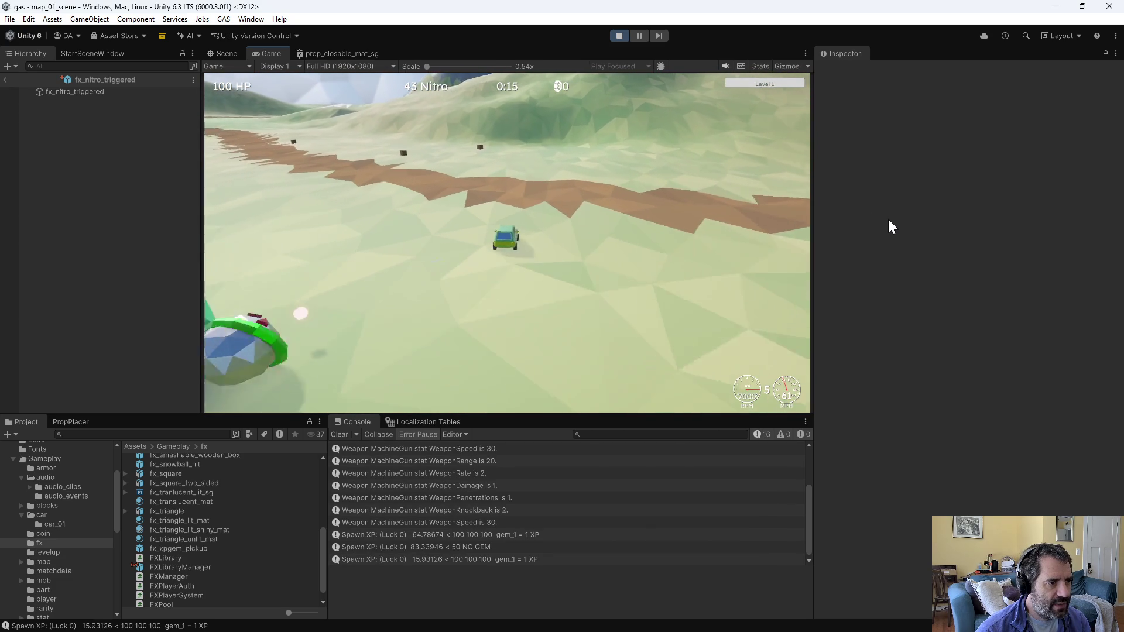
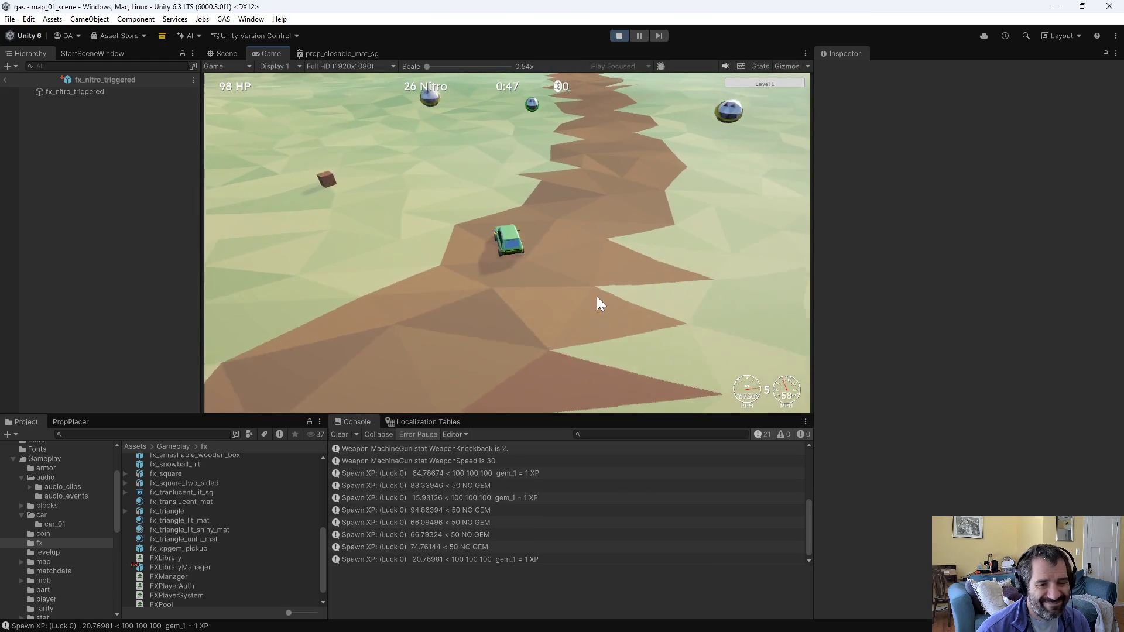
Step: Stop the Unity play test and return to the apply_nitro call in NitroManager.cs
{"action": "left_click", "coordinate": [620, 36]}
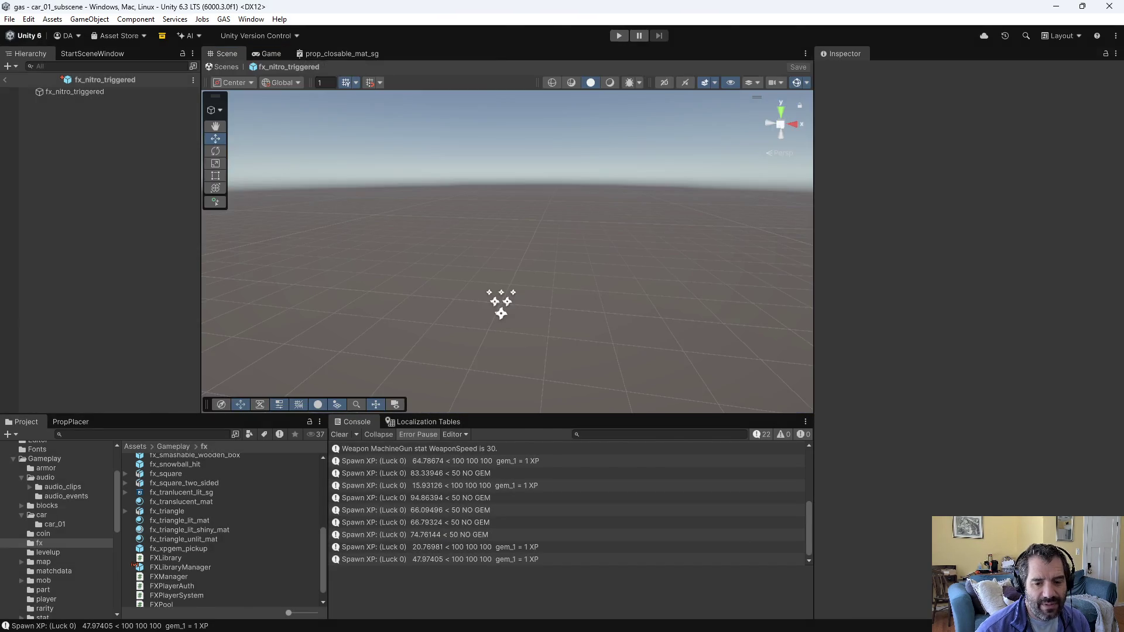
{"action": "key", "text": "alt+Tab"}
{"action": "key", "text": "Down"}
{"action": "key", "text": "Down"}
{"action": "key", "text": "Down"}
{"action": "scroll", "coordinate": [800, 438], "scroll_direction": "down", "scroll_amount": 1}
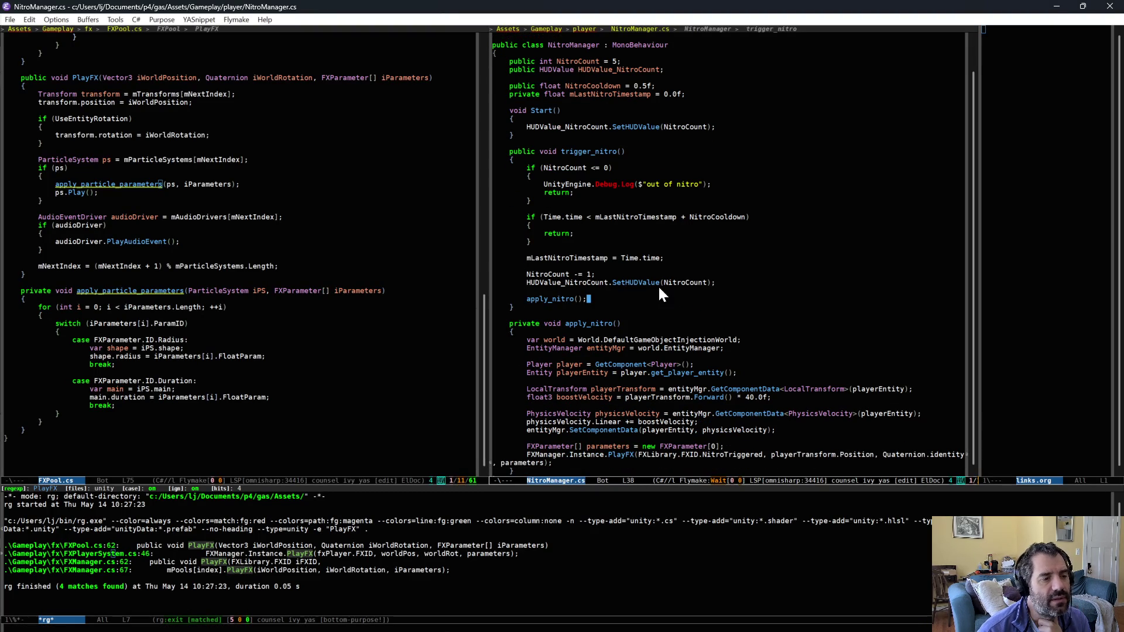
Step: Add the comment '// Check cooldown period' above the cooldown check and save
{"action": "left_click", "coordinate": [593, 226]}
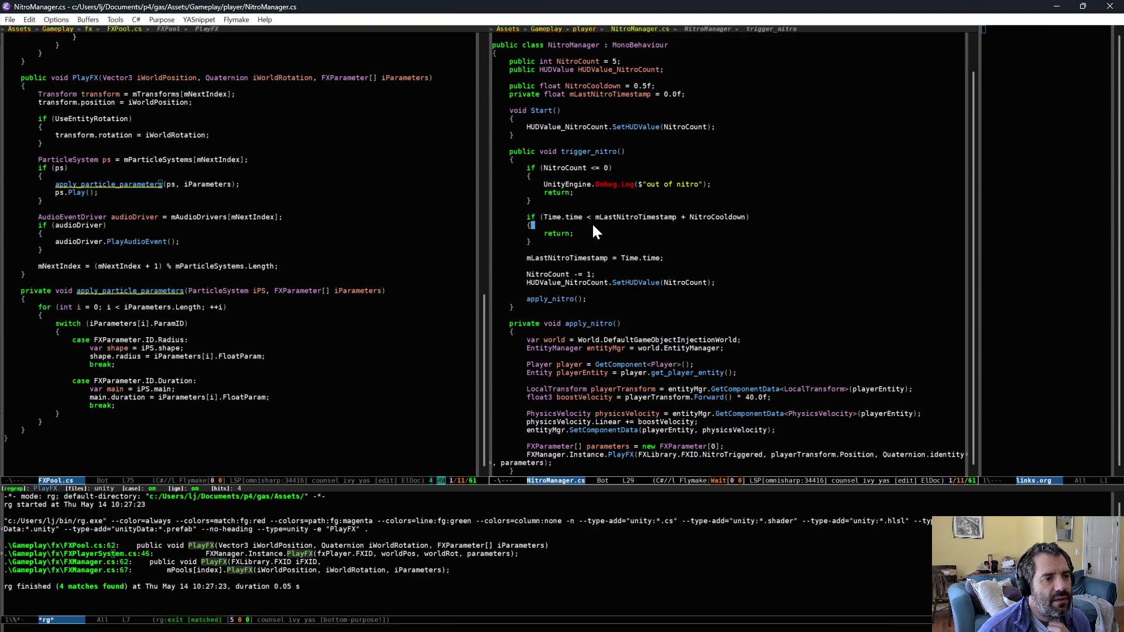
{"action": "left_click", "coordinate": [606, 210]}
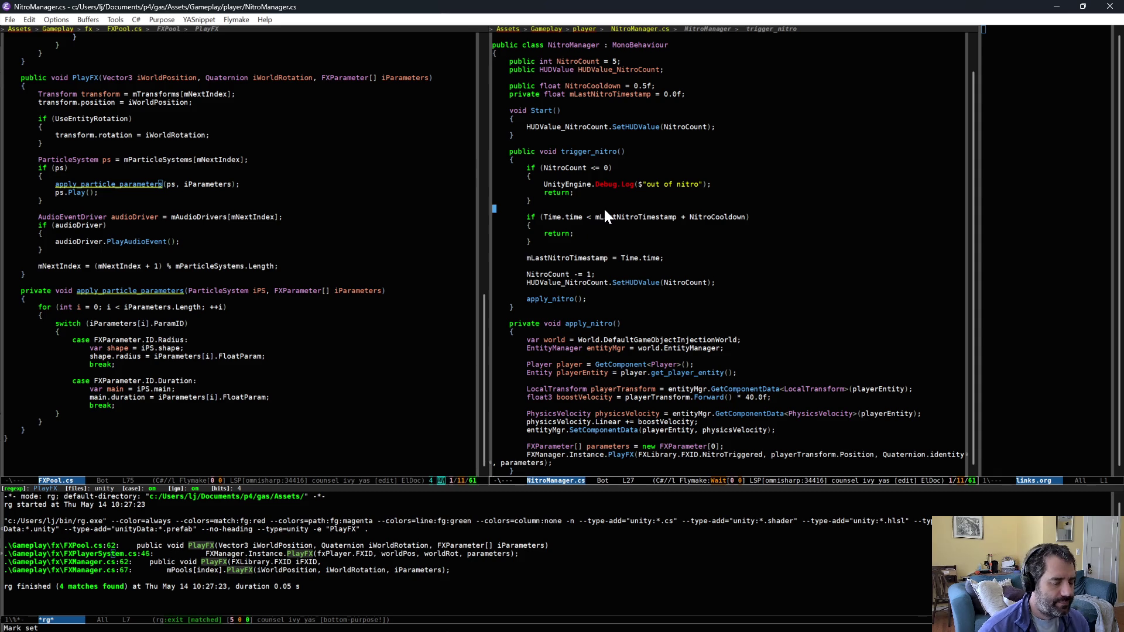
{"action": "key", "text": "Return"}
{"action": "type", "text": "// Check cooldown perio"}
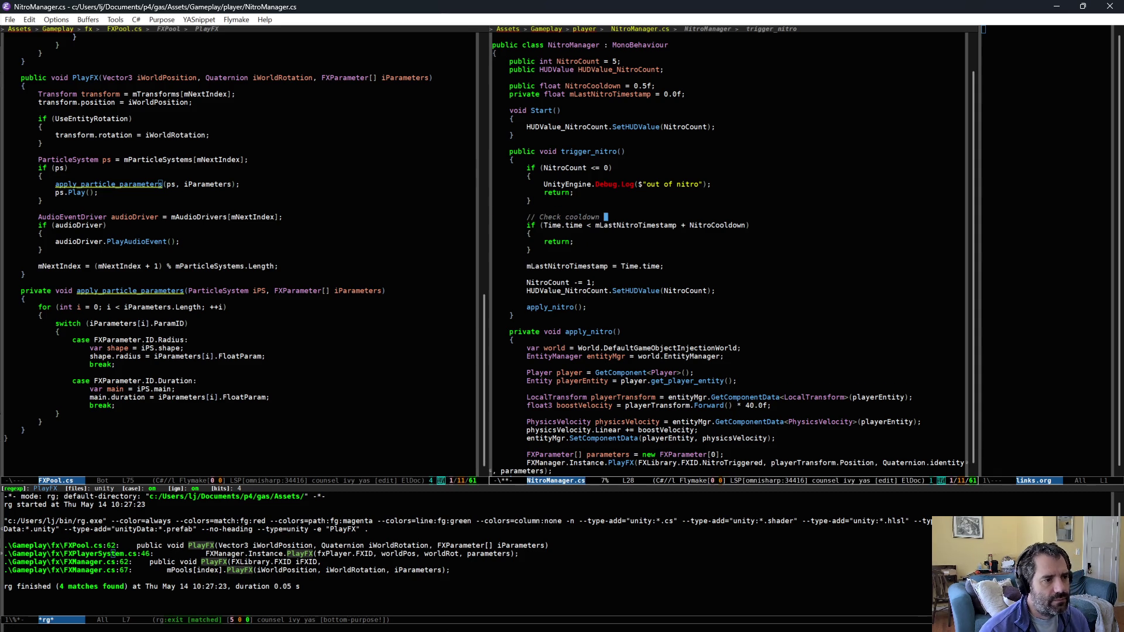
{"action": "key", "text": "ctrl+x"}
{"action": "key", "text": "ctrl+s"}
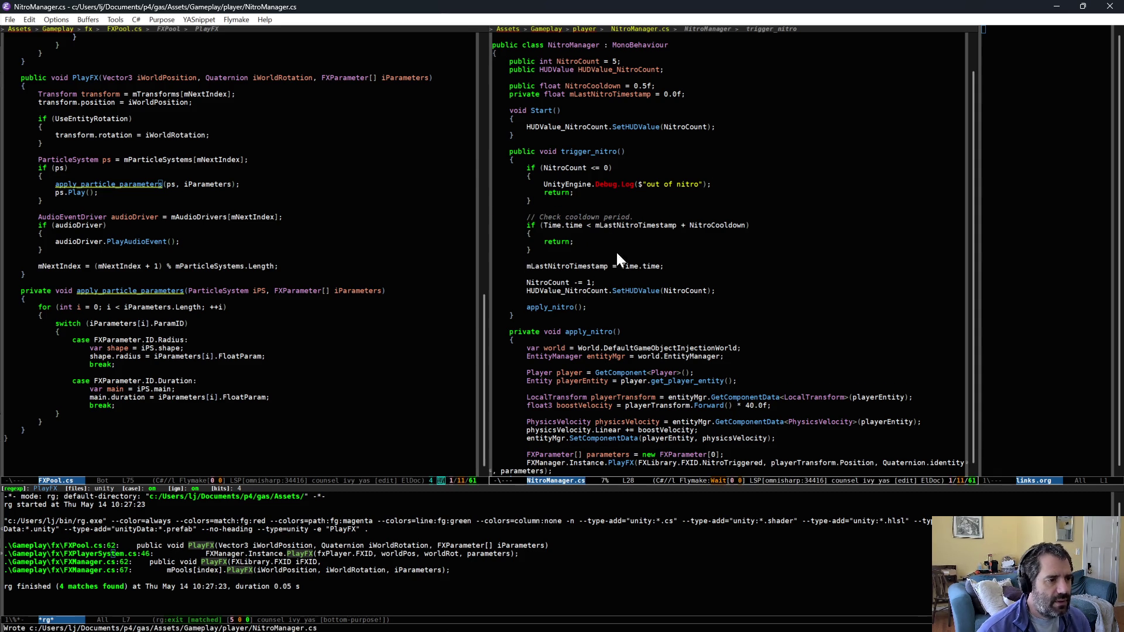
{"action": "scroll", "coordinate": [616, 250], "scroll_direction": "down", "scroll_amount": 2}
Step: Add the comment '// Applies the velocity to the car.' above apply_nitro and save
{"action": "left_click", "coordinate": [642, 265]}
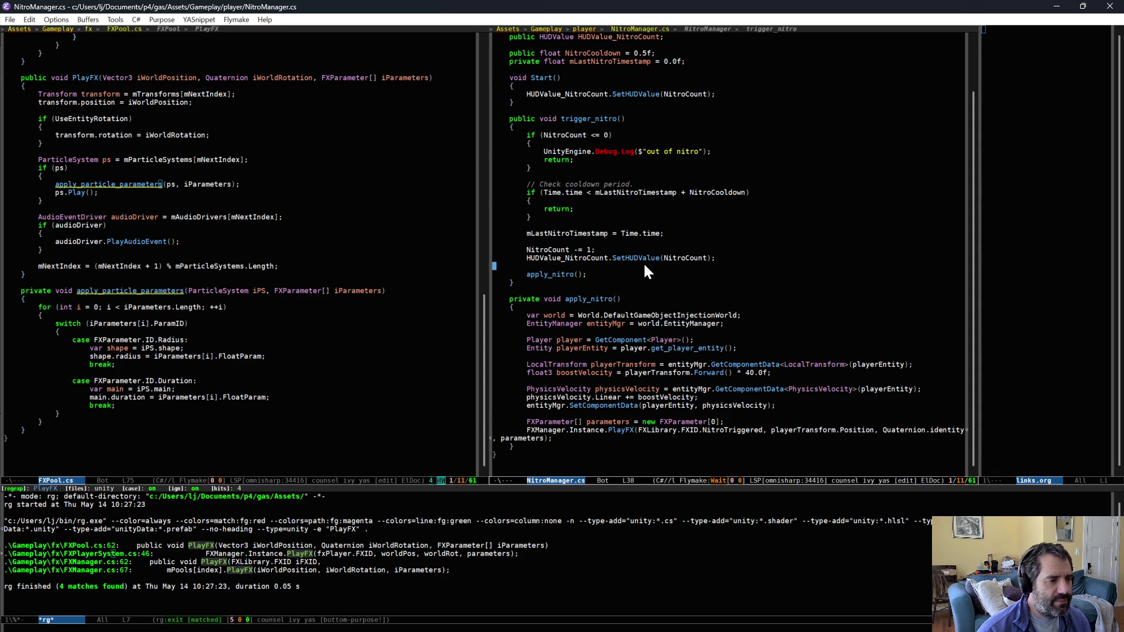
{"action": "key", "text": "Return"}
{"action": "key", "text": "ctrl+shift+BackSpace"}
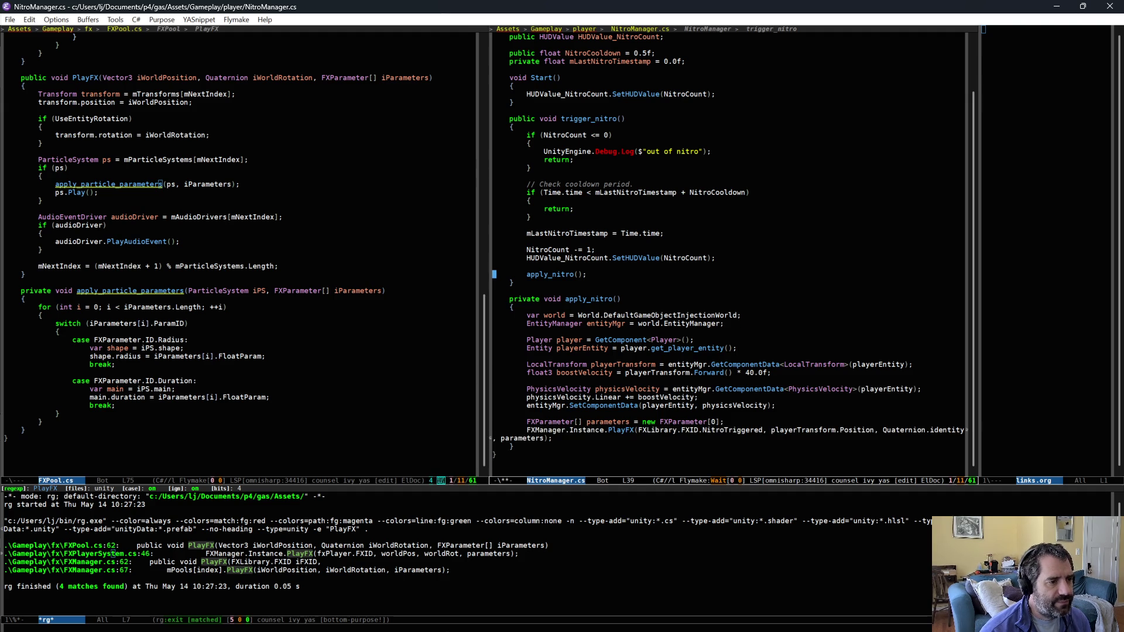
{"action": "key", "text": "ctrl+o"}
{"action": "type", "text": "// Appl"}
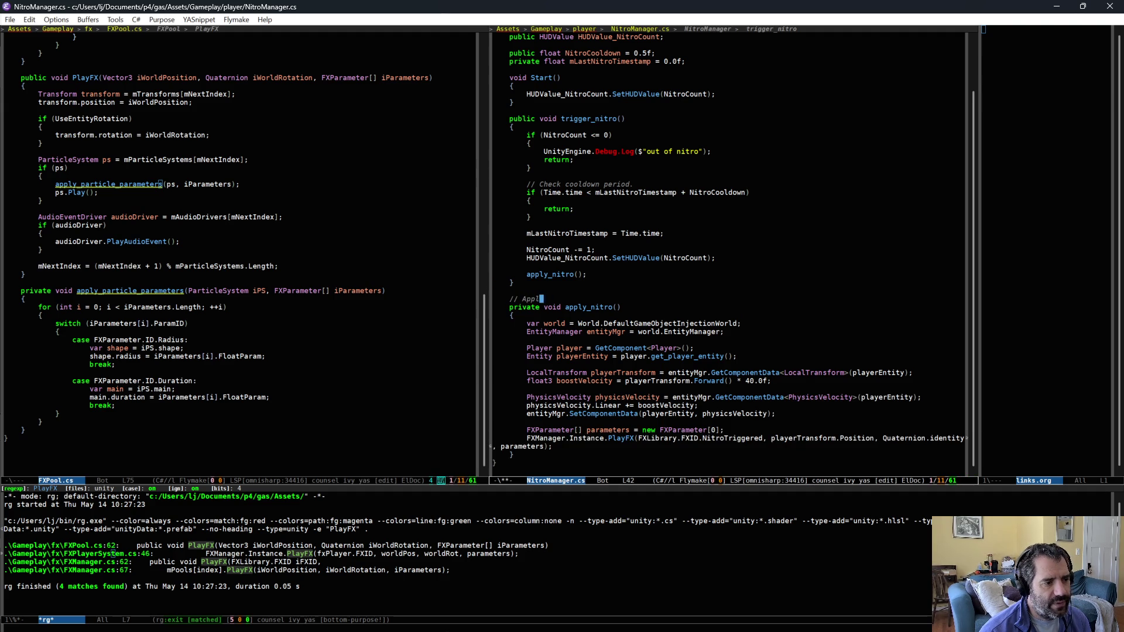
{"action": "type", "text": "ies the velocity"}
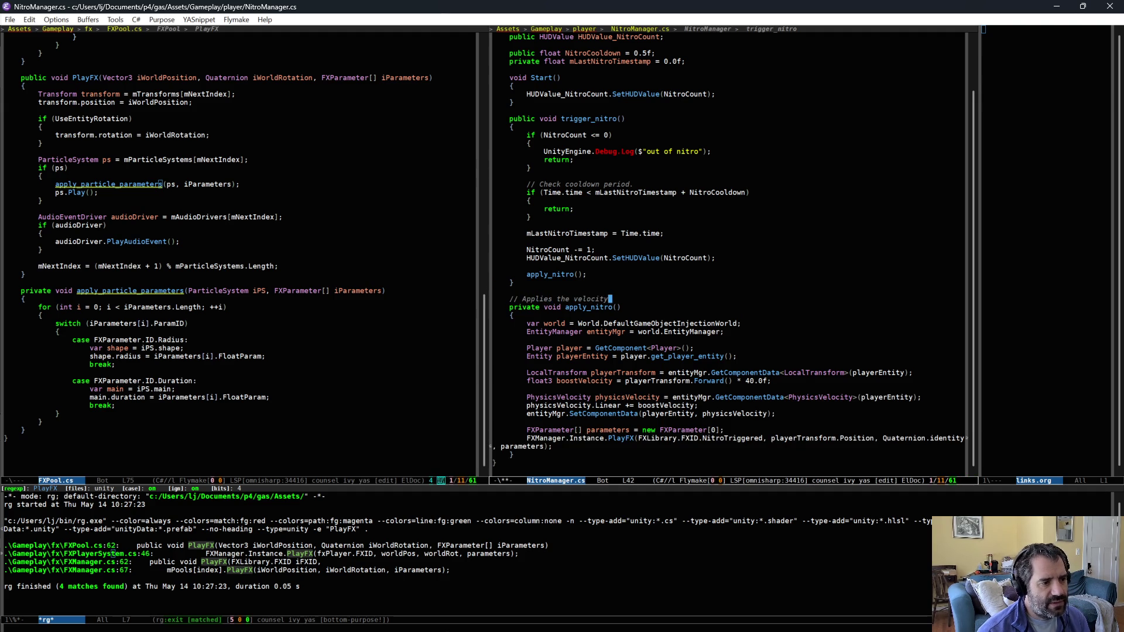
{"action": "type", "text": " to the car."}
{"action": "key", "text": "ctrl+x"}
{"action": "key", "text": "ctrl+s"}
Step: Highlight the cooldown check, the timestamp and nitro count updates, and the apply_nitro body
{"action": "left_click", "coordinate": [595, 176]}
{"action": "left_click", "coordinate": [600, 226]}
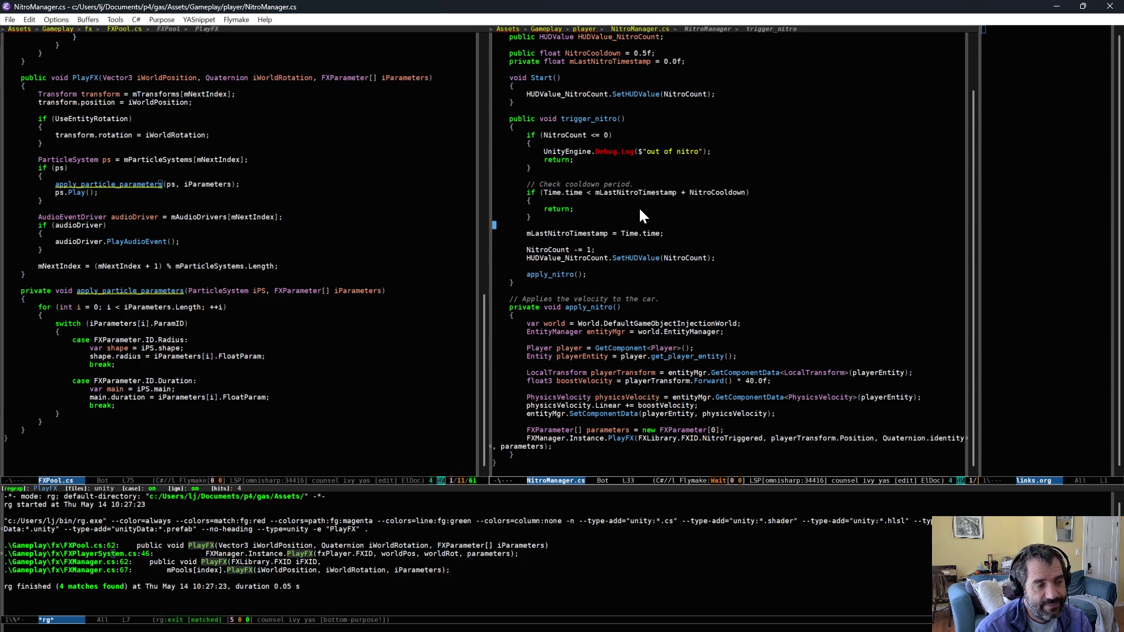
{"action": "mouse_move", "coordinate": [650, 176]}
{"action": "left_mouse_down"}
{"action": "mouse_move", "coordinate": [649, 230]}
{"action": "mouse_move", "coordinate": [652, 219]}
{"action": "left_mouse_up"}
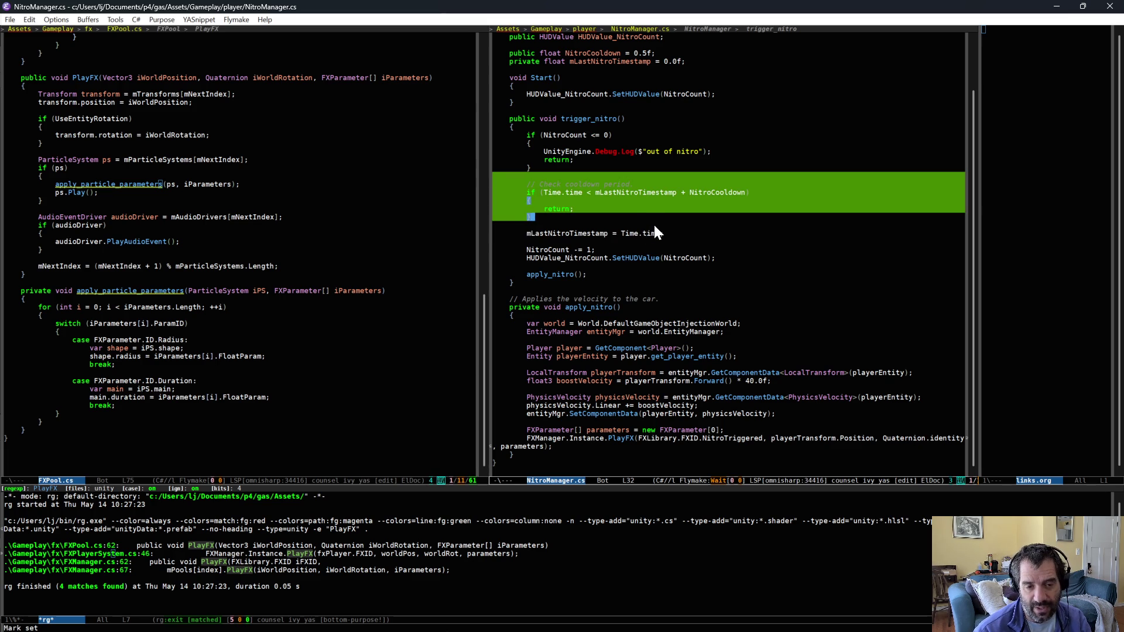
{"action": "left_click", "coordinate": [654, 224]}
{"action": "mouse_move", "coordinate": [632, 232]}
{"action": "left_mouse_down"}
{"action": "mouse_move", "coordinate": [638, 260]}
{"action": "mouse_move", "coordinate": [651, 263]}
{"action": "left_mouse_up"}
{"action": "key", "text": "alt+w"}
{"action": "left_click_drag", "start_coordinate": [613, 307], "coordinate": [659, 455]}
{"action": "key", "text": "alt+w"}
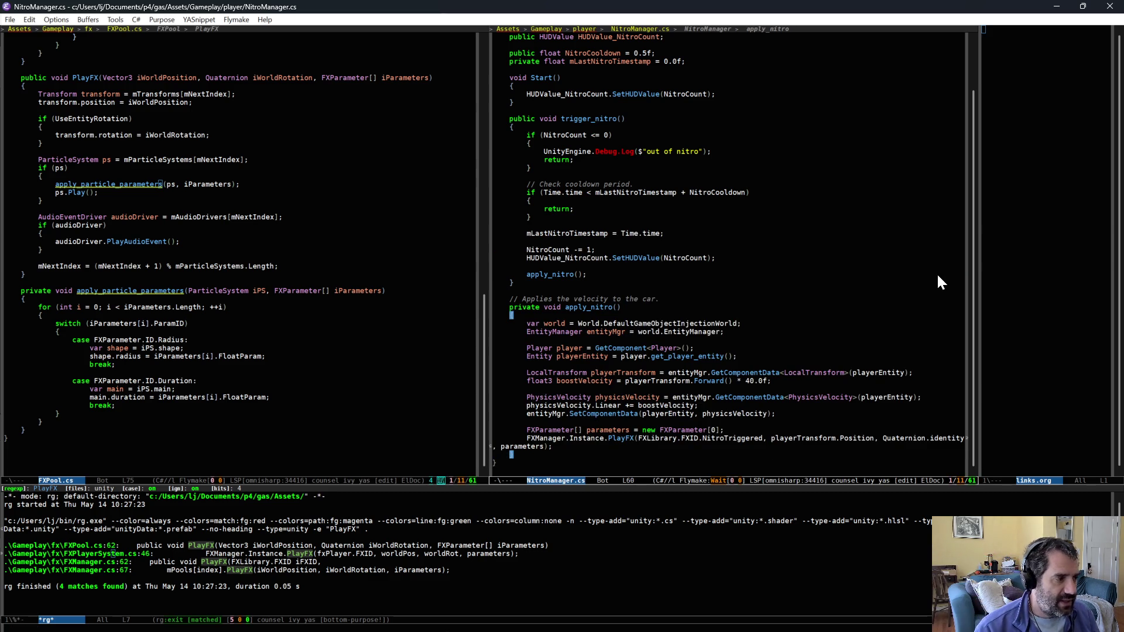
{"action": "key", "text": "alt+Tab"}
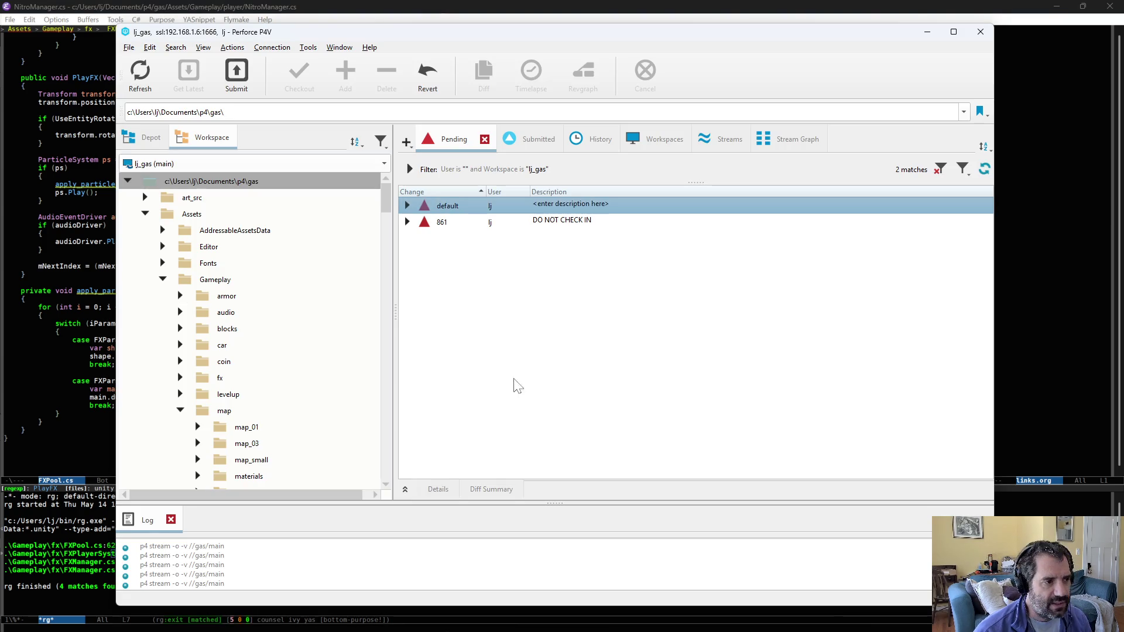
Step: Reconcile offline work on the workspace root into the default changelist
{"action": "left_click", "coordinate": [407, 205]}
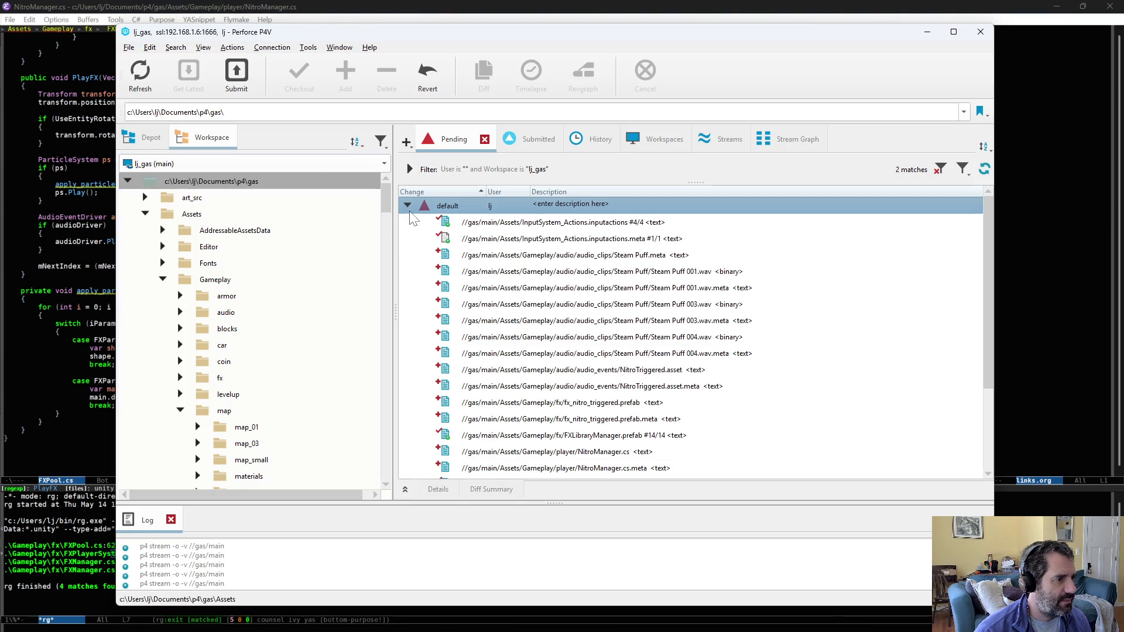
{"action": "left_click", "coordinate": [205, 181]}
{"action": "right_click", "coordinate": [213, 181]}
{"action": "left_click", "coordinate": [302, 159]}
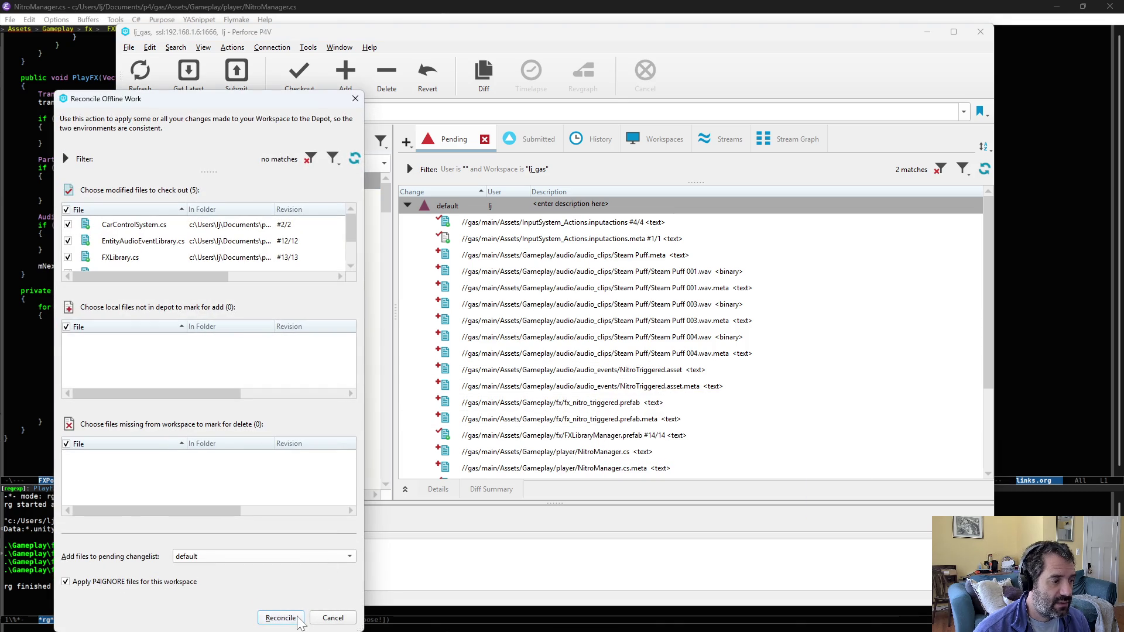
{"action": "left_click", "coordinate": [298, 619]}
Step: Diff PauseManager.cs, then open the CarControlSystem.cs diff against the depot
{"action": "left_click", "coordinate": [555, 256]}
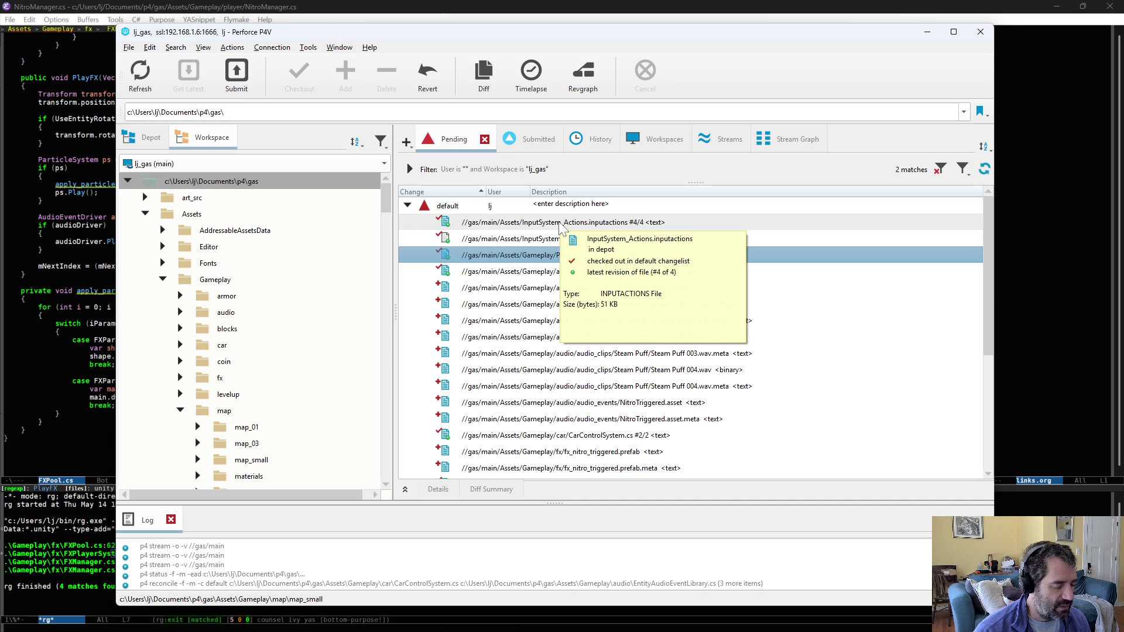
{"action": "double_click", "coordinate": [597, 261]}
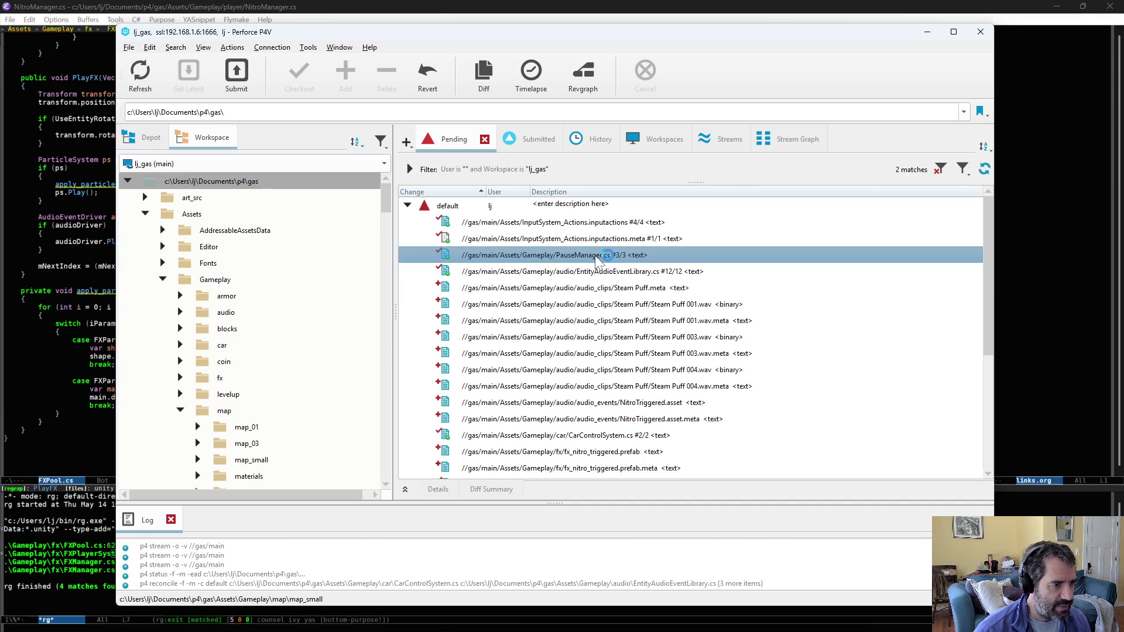
{"action": "key", "text": "ctrl+w"}
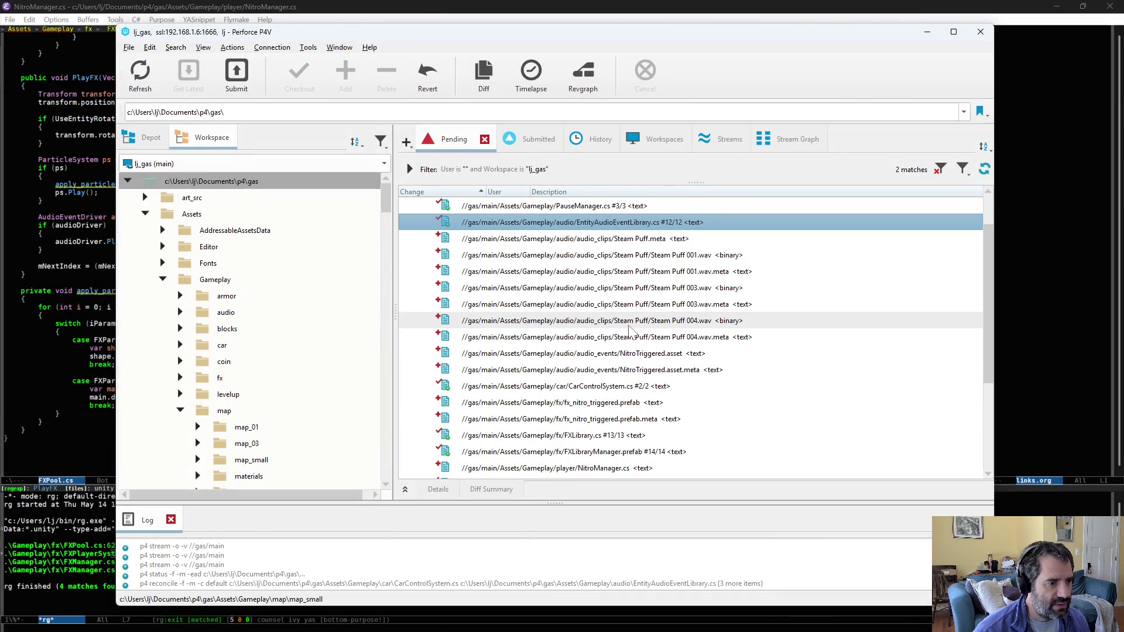
{"action": "scroll", "coordinate": [637, 324], "scroll_direction": "down", "scroll_amount": 1}
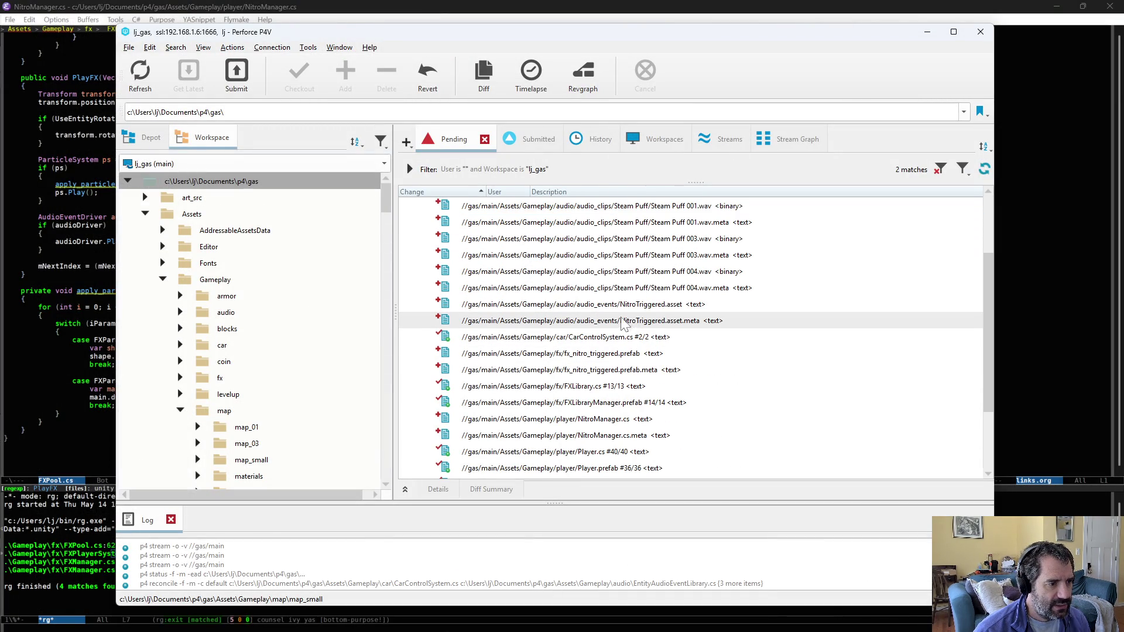
{"action": "left_click", "coordinate": [631, 338]}
{"action": "key", "text": "ctrl+d"}
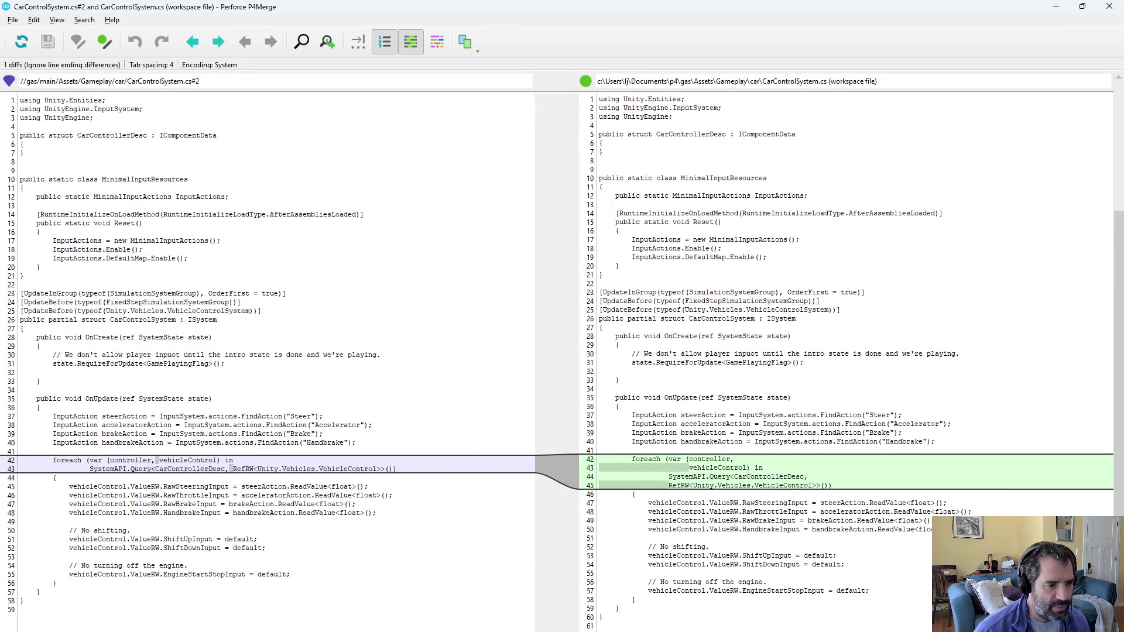
Step: Close the CarControlSystem.cs diff and open the Player.cs diff
{"action": "key", "text": "ctrl+q"}
{"action": "scroll", "coordinate": [602, 287], "scroll_direction": "down", "scroll_amount": 2}
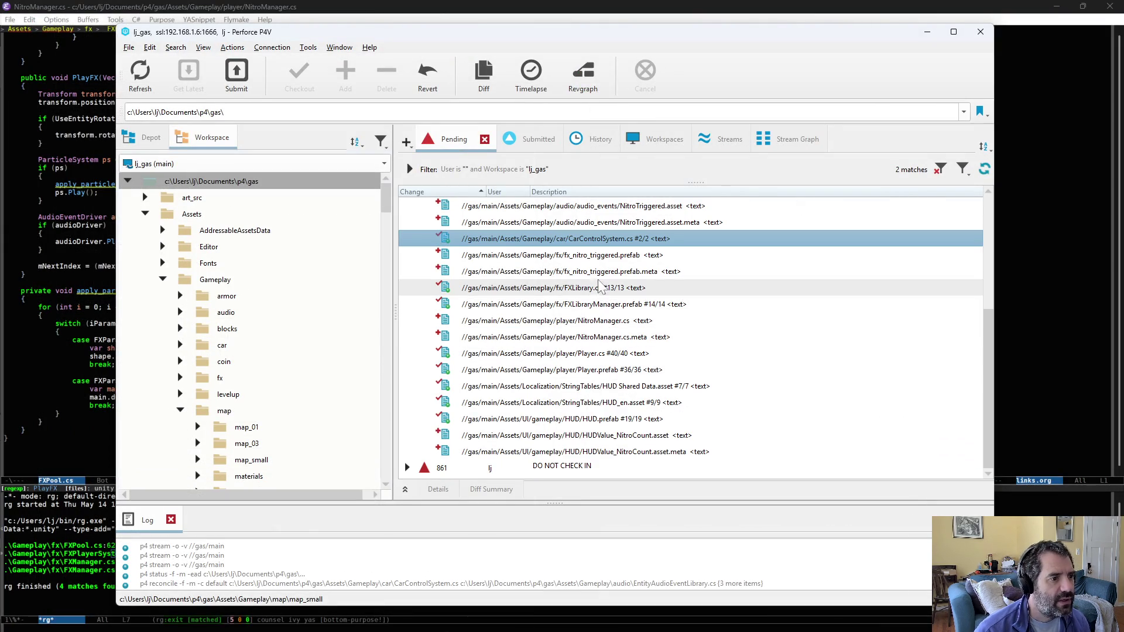
{"action": "key", "text": "Down"}
{"action": "key", "text": "Down"}
{"action": "key", "text": "Down"}
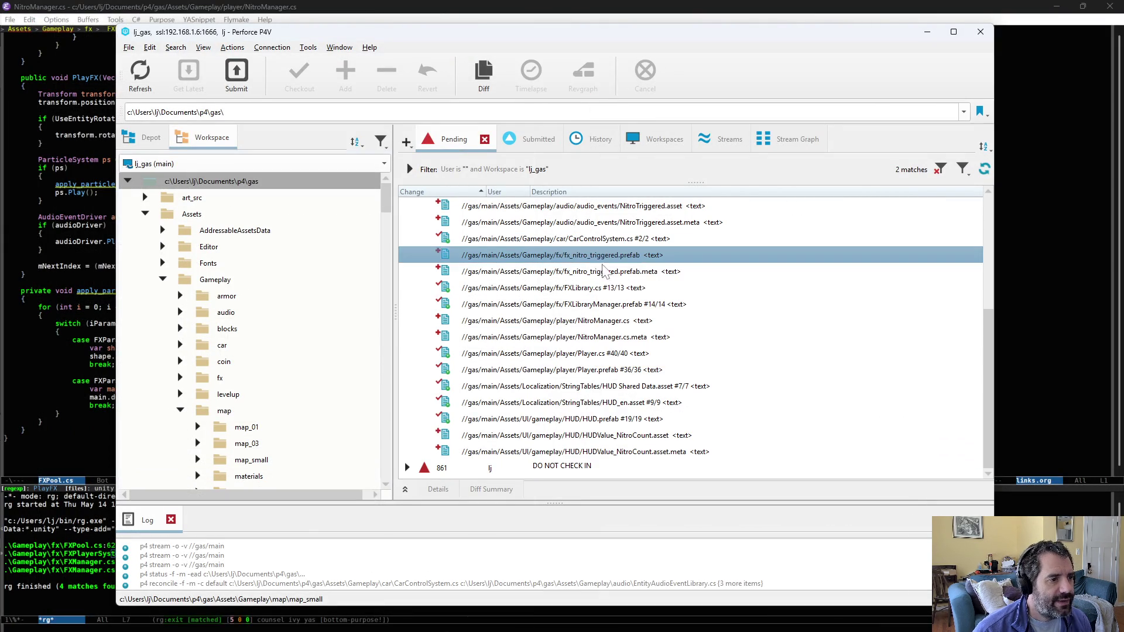
{"action": "key", "text": "Down"}
{"action": "key", "text": "Down"}
{"action": "key", "text": "Down"}
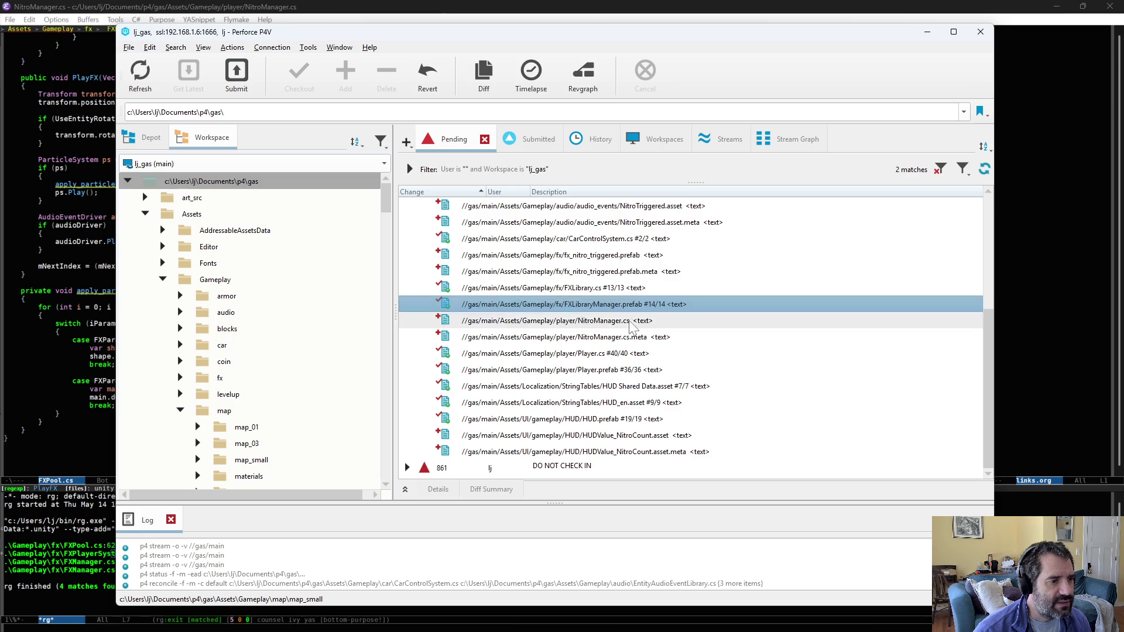
{"action": "key", "text": "ctrl+d"}
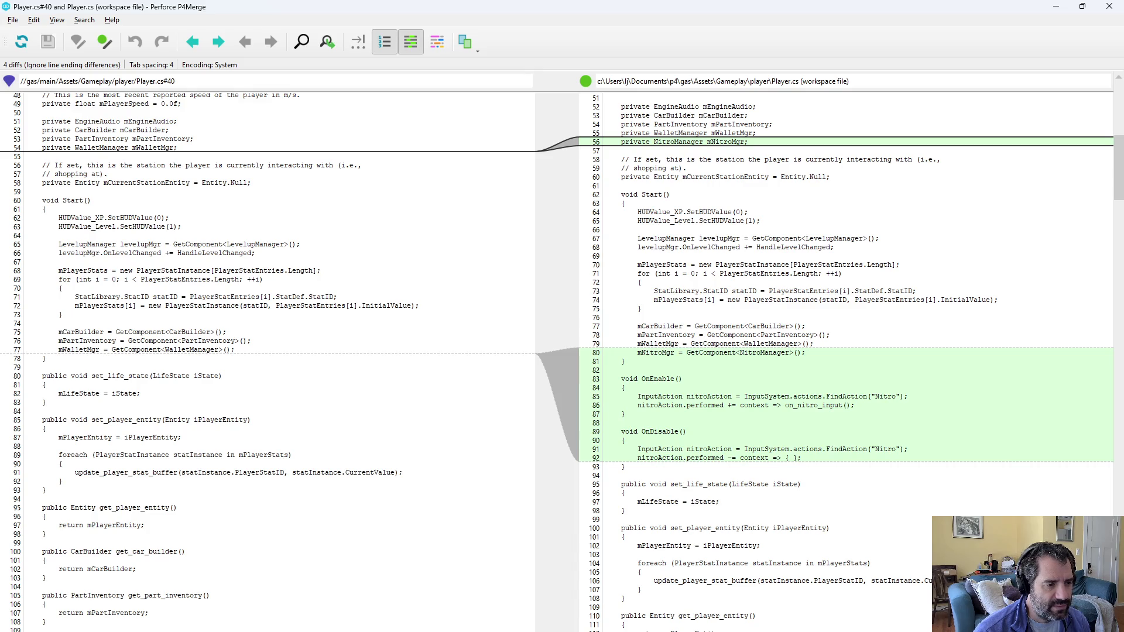
Step: Review Player.cs's new nitro input lines, then close the diff and return to NitroManager.cs
{"action": "left_click_drag", "start_coordinate": [637, 397], "coordinate": [855, 405]}
{"action": "left_click", "coordinate": [761, 405]}
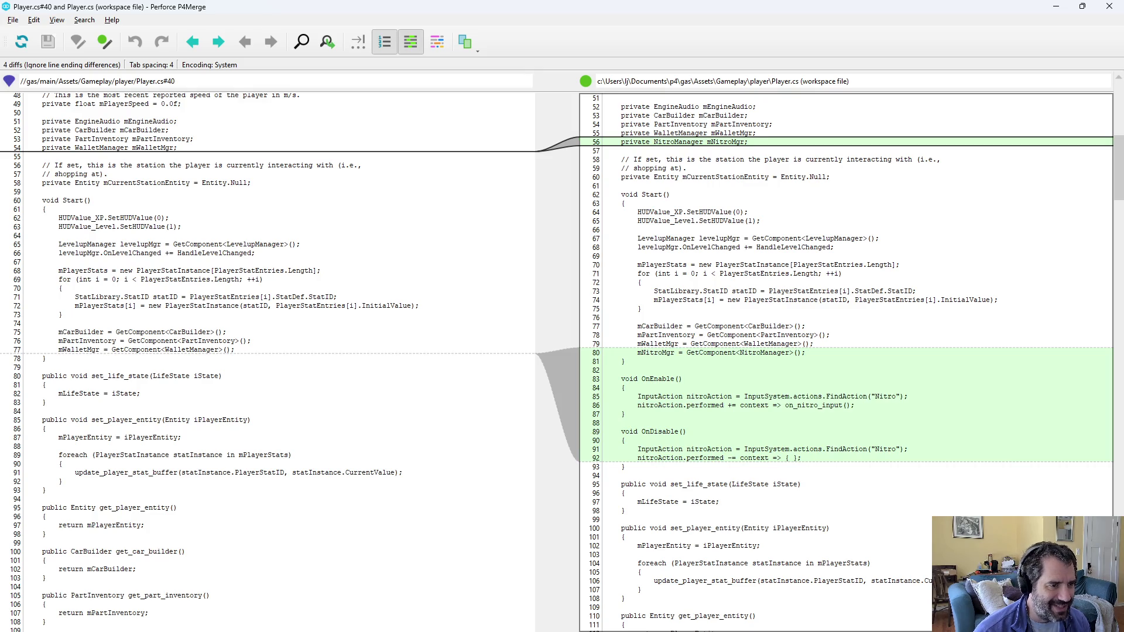
{"action": "key", "text": "ctrl+2"}
{"action": "key", "text": "ctrl+2"}
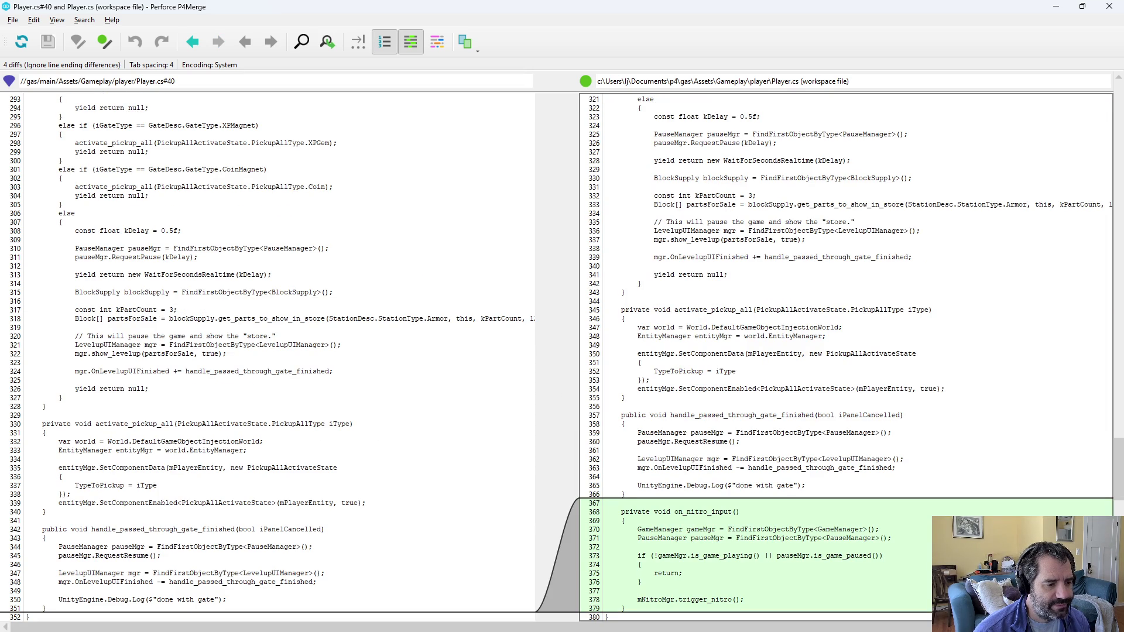
{"action": "key", "text": "ctrl+q"}
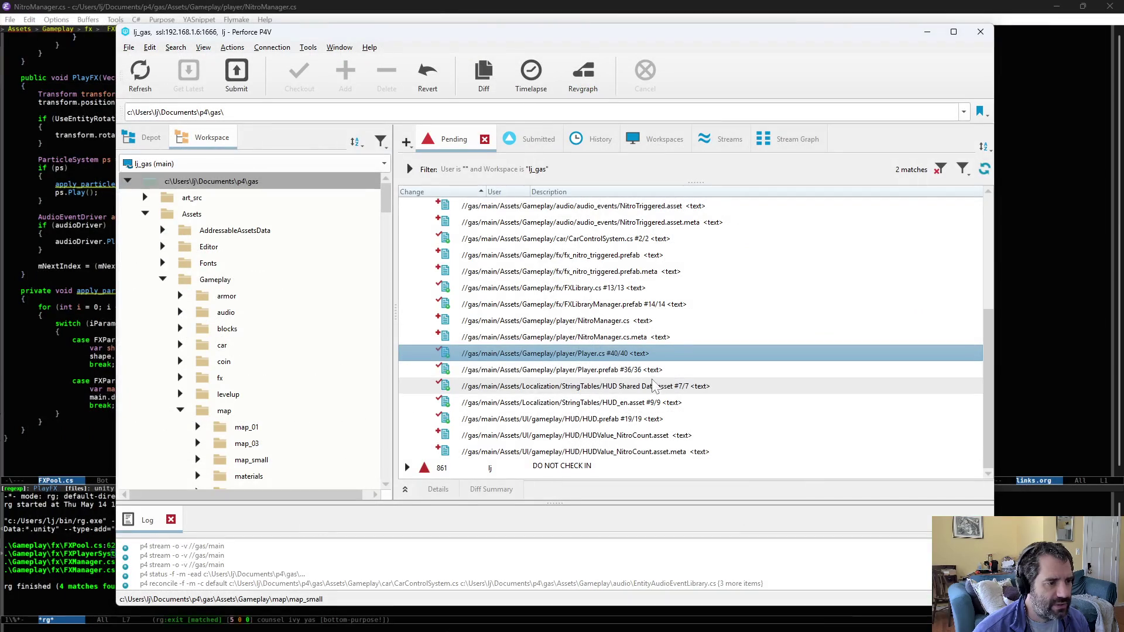
{"action": "key", "text": "Down"}
{"action": "key", "text": "Down"}
{"action": "key", "text": "Down"}
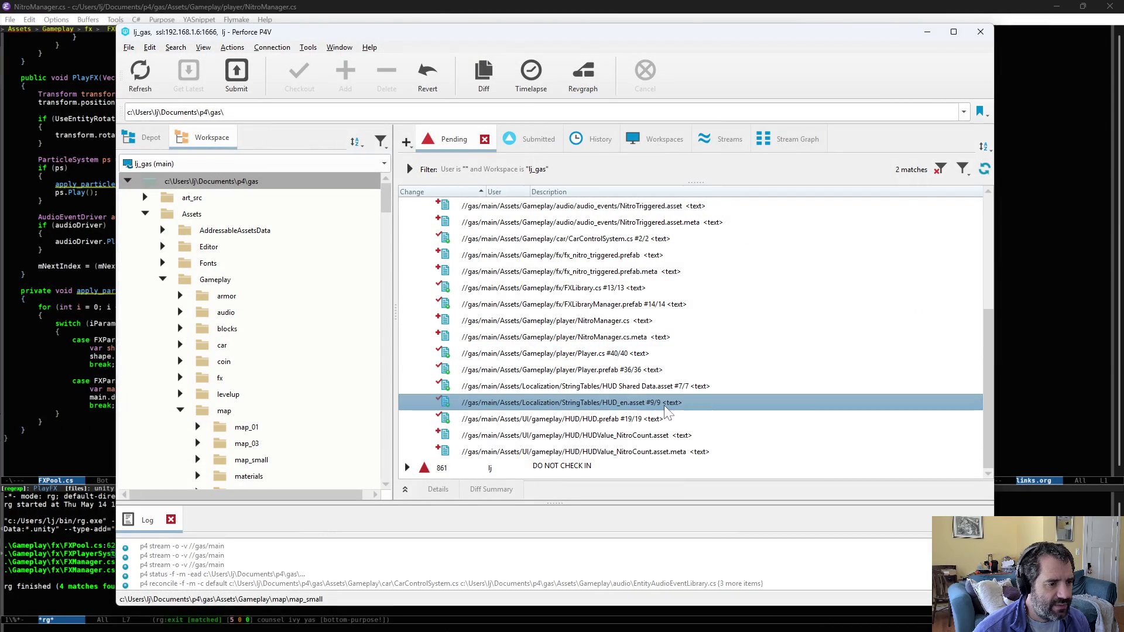
{"action": "key", "text": "Up"}
{"action": "key", "text": "Up"}
{"action": "key", "text": "Up"}
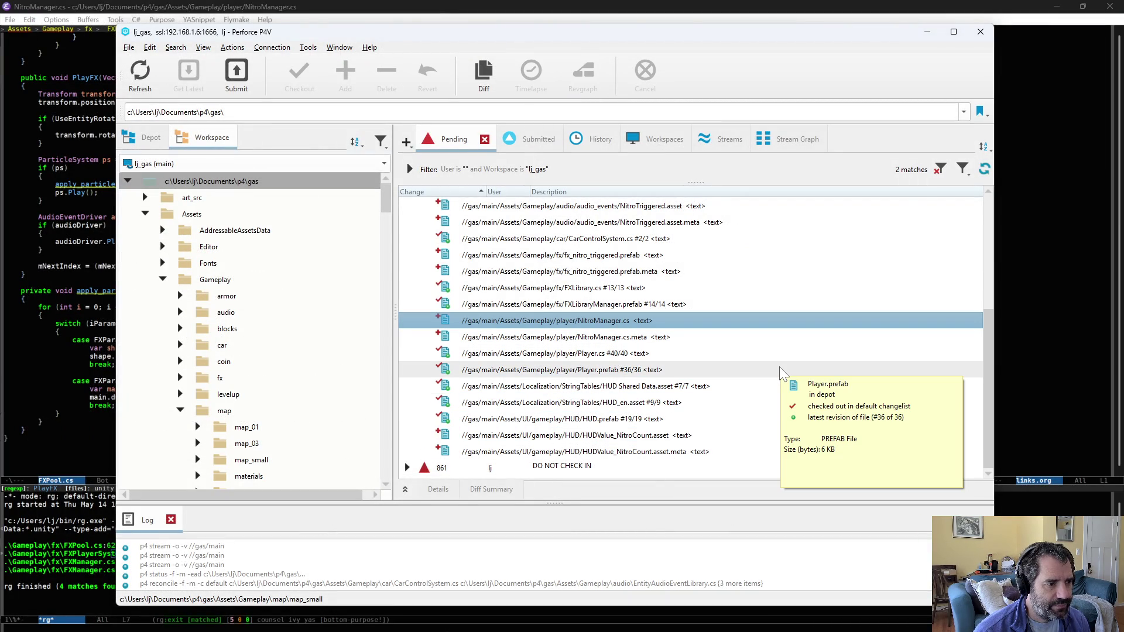
{"action": "key", "text": "alt+Tab"}
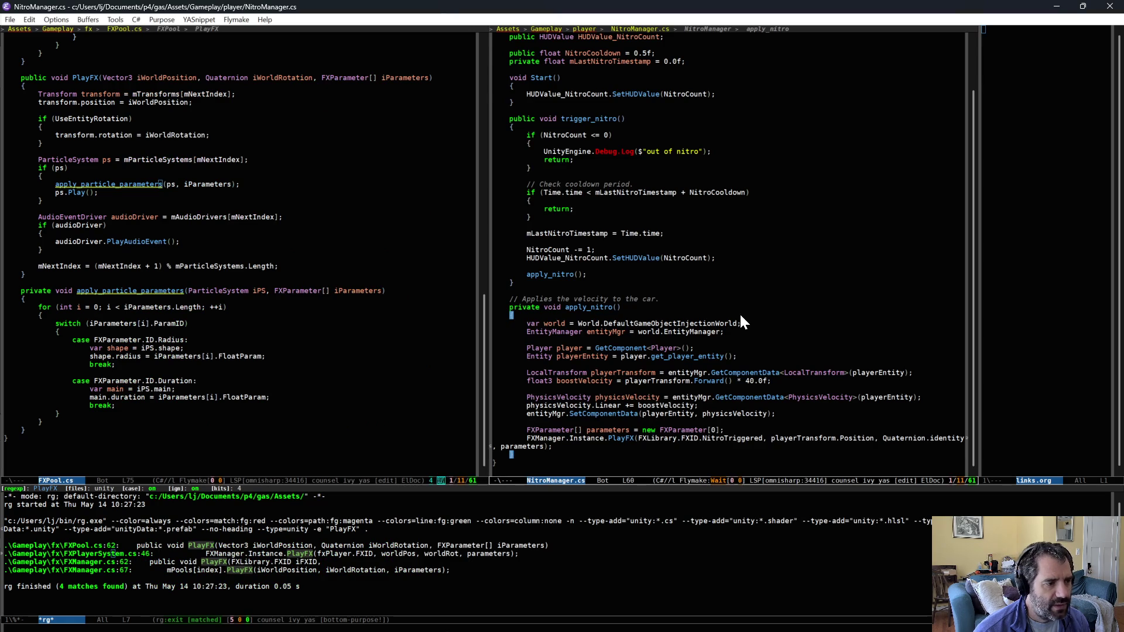
Step: Change NitroManager.cs's starting NitroCount from 5 to 0 and save
{"action": "scroll", "coordinate": [740, 313], "scroll_direction": "up", "scroll_amount": 3}
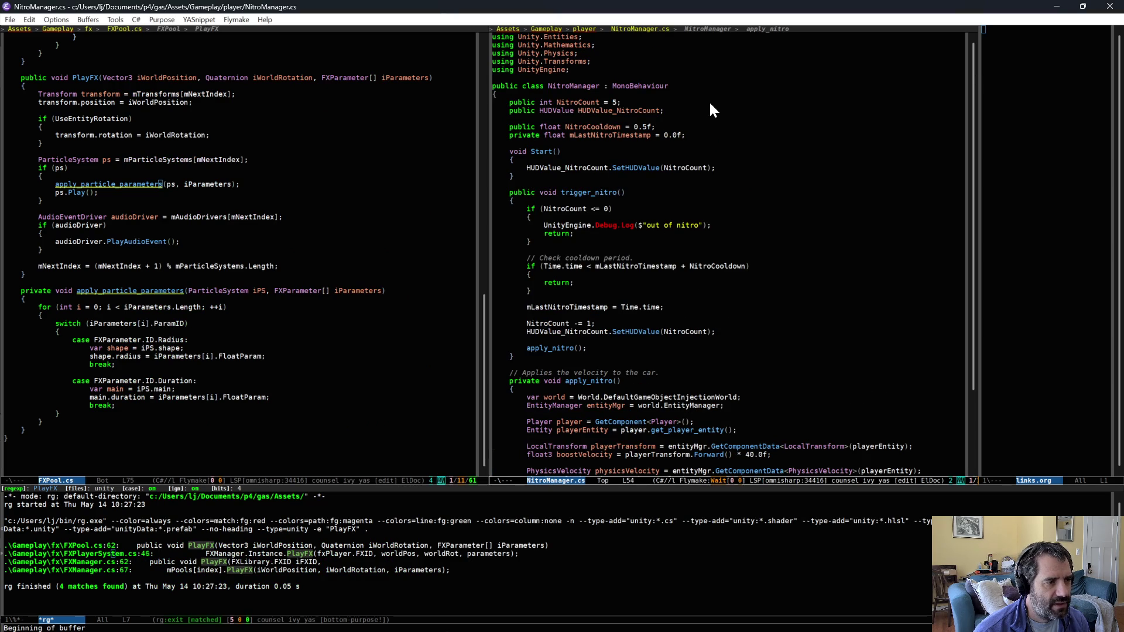
{"action": "left_click", "coordinate": [638, 99]}
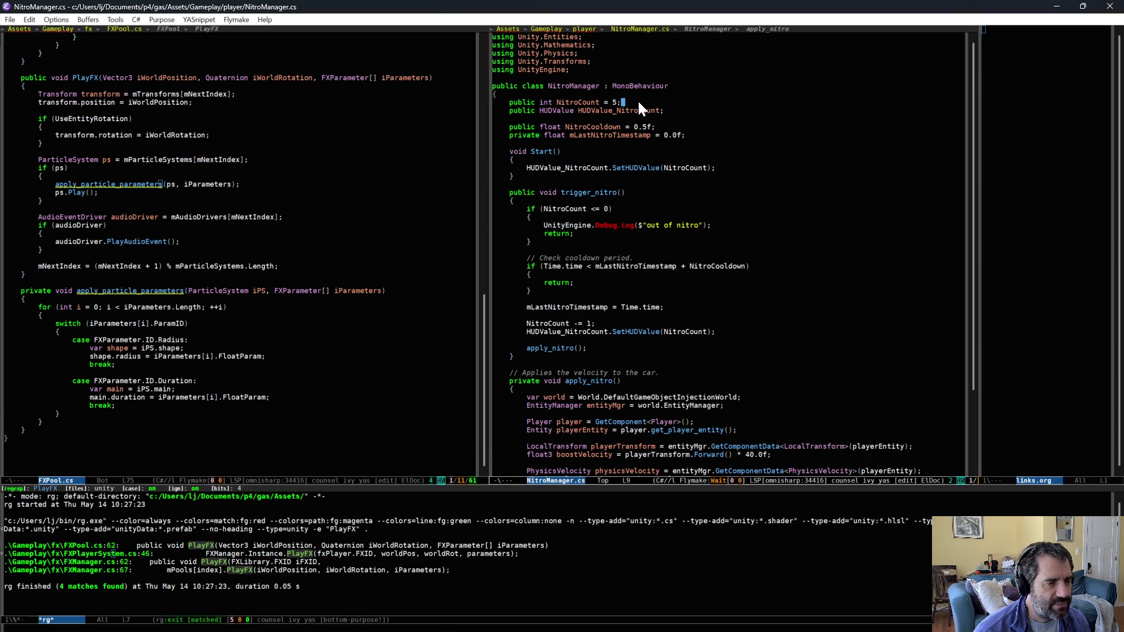
{"action": "key", "text": "Left"}
{"action": "key", "text": "ctrl+x"}
{"action": "key", "text": "ctrl+s"}
Step: Look over the out-of-nitro log line and apply_nitro's playerTransform use, then reload scripts in Unity
{"action": "left_click", "coordinate": [678, 183]}
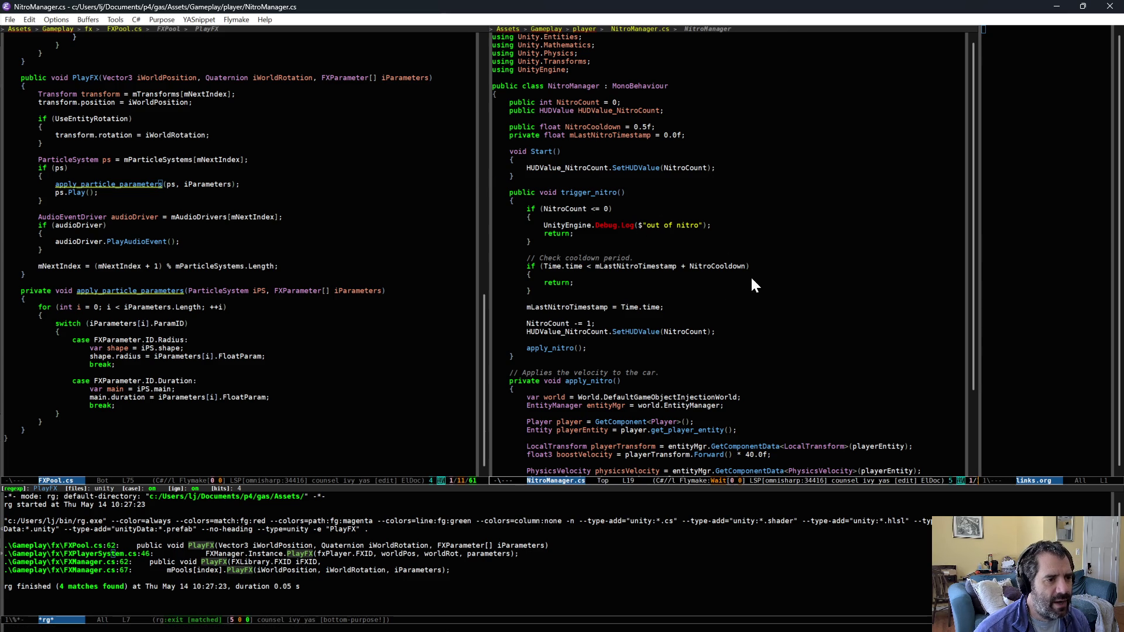
{"action": "scroll", "coordinate": [688, 323], "scroll_direction": "down", "scroll_amount": 1}
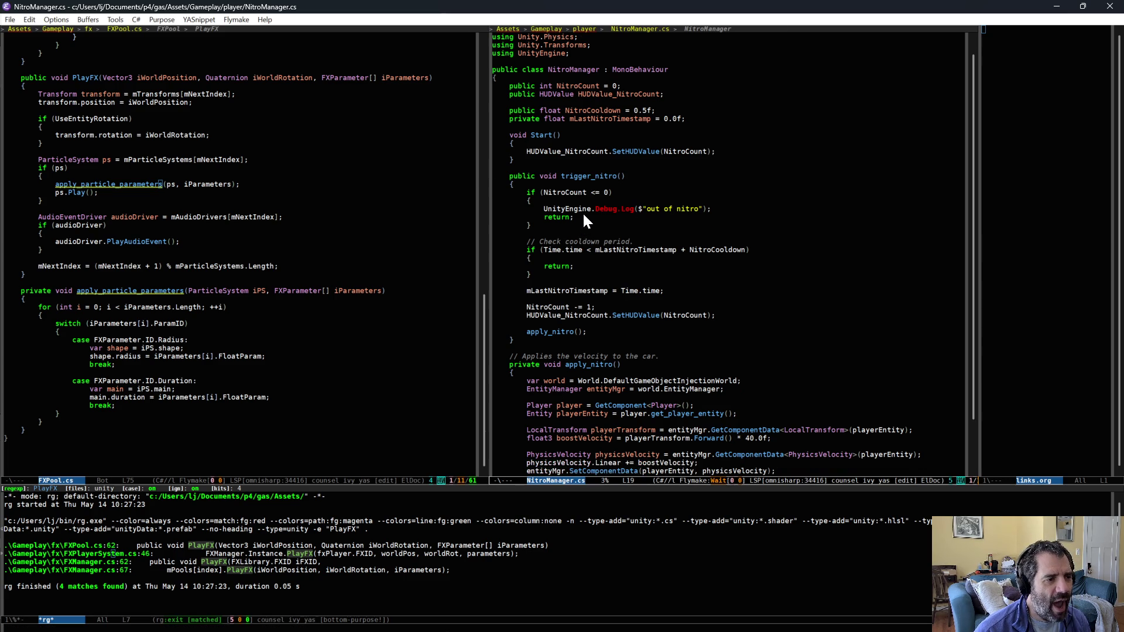
{"action": "triple_click", "coordinate": [634, 209]}
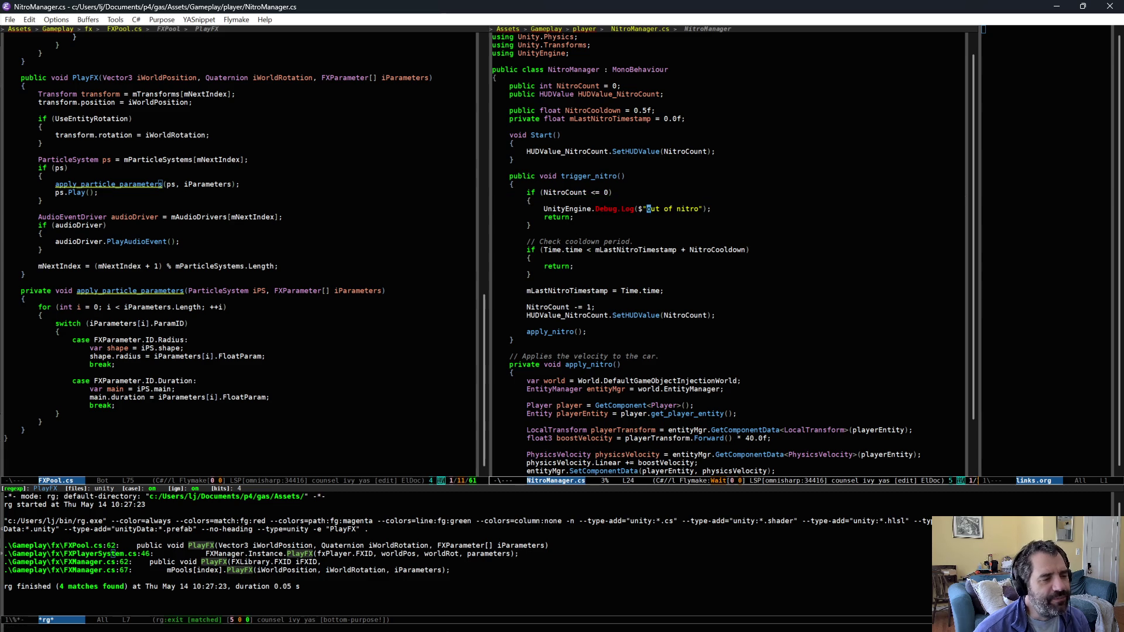
{"action": "scroll", "coordinate": [648, 330], "scroll_direction": "down", "scroll_amount": 3}
{"action": "scroll", "coordinate": [648, 325], "scroll_direction": "down", "scroll_amount": 3}
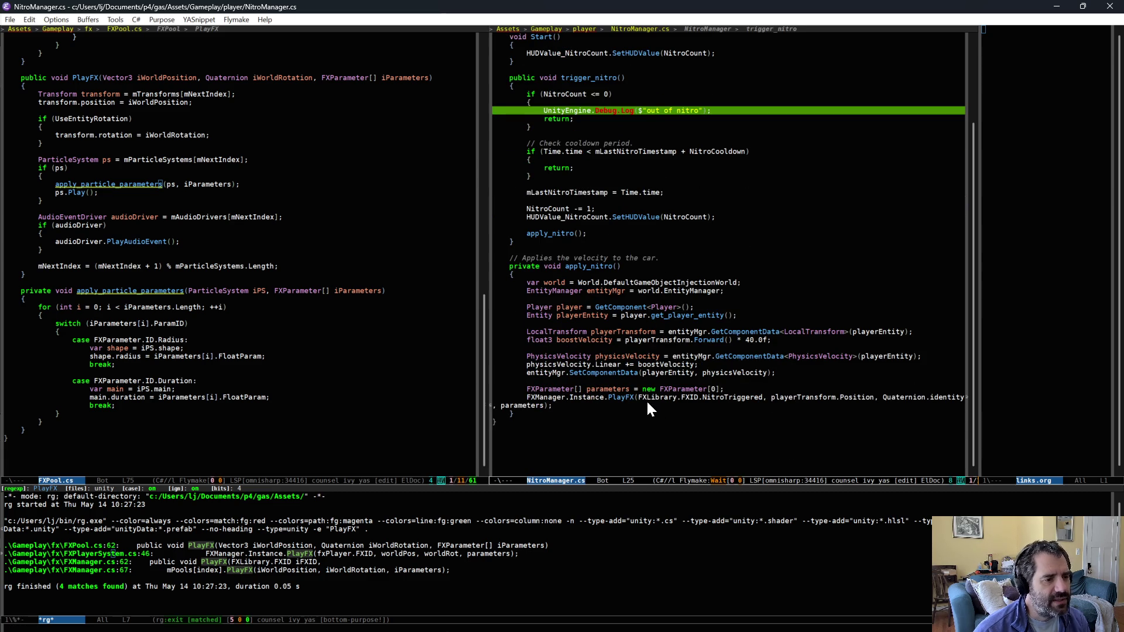
{"action": "scroll", "coordinate": [632, 181], "scroll_direction": "up", "scroll_amount": 1}
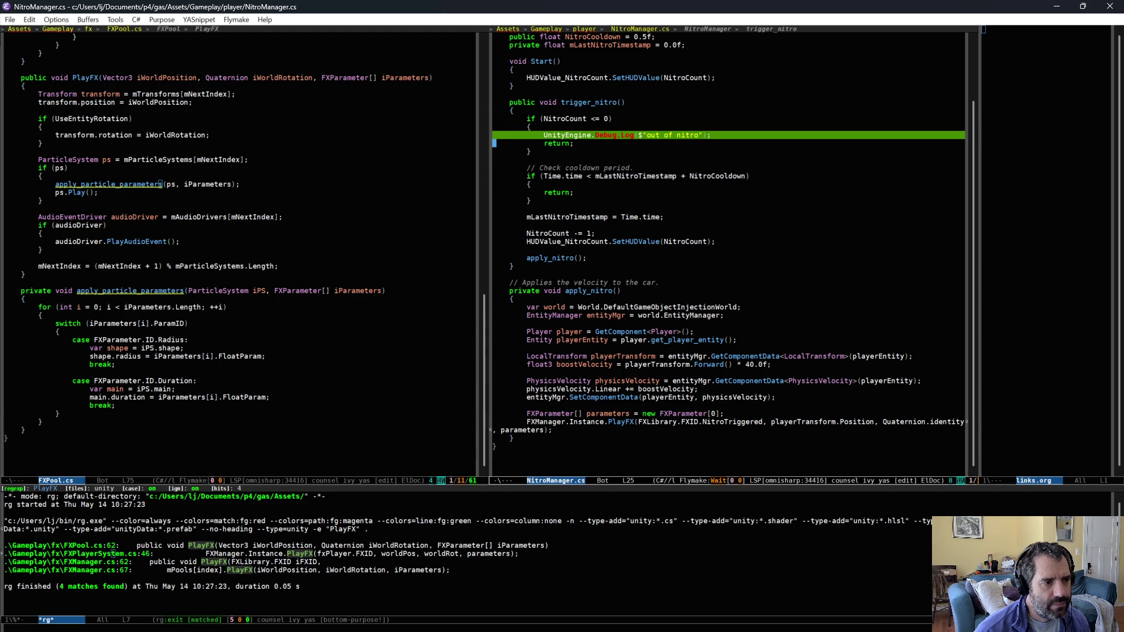
{"action": "left_click", "coordinate": [670, 364]}
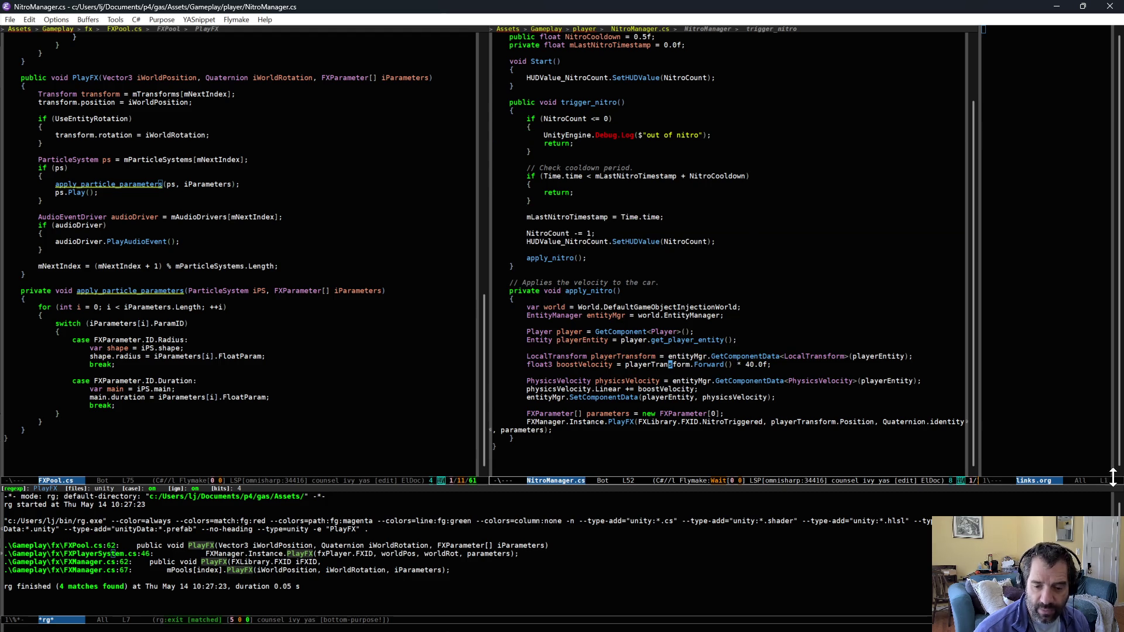
{"action": "key", "text": "alt+Tab"}
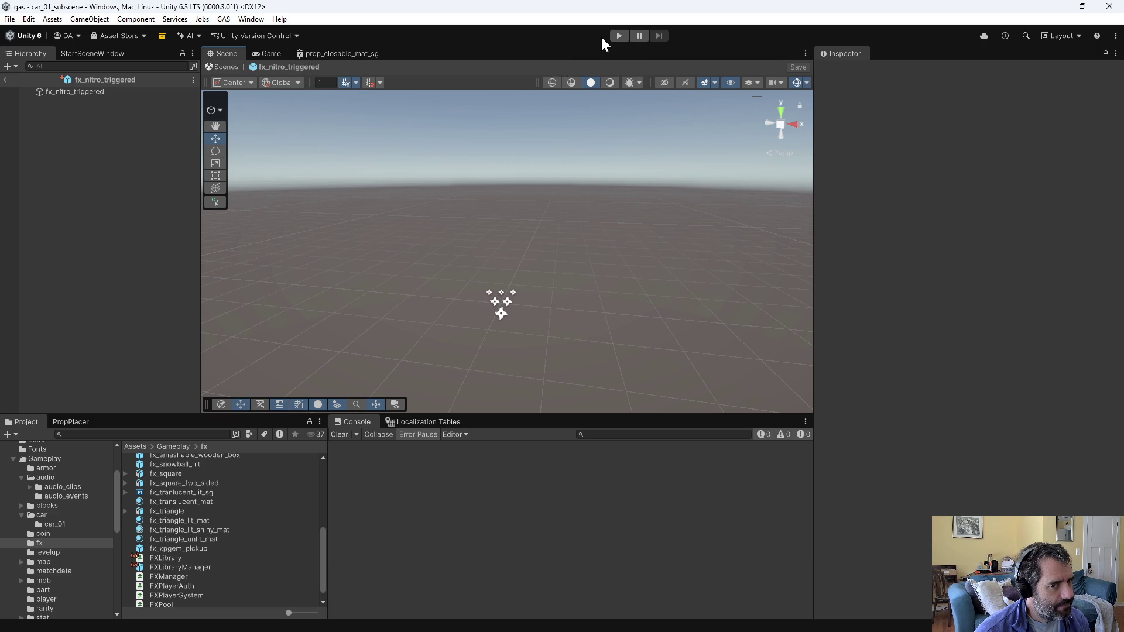
Step: Submit the default changelist, describing it 'first steps at adding nitro - Nitro can be triggered'
{"action": "key", "text": "alt+Tab"}
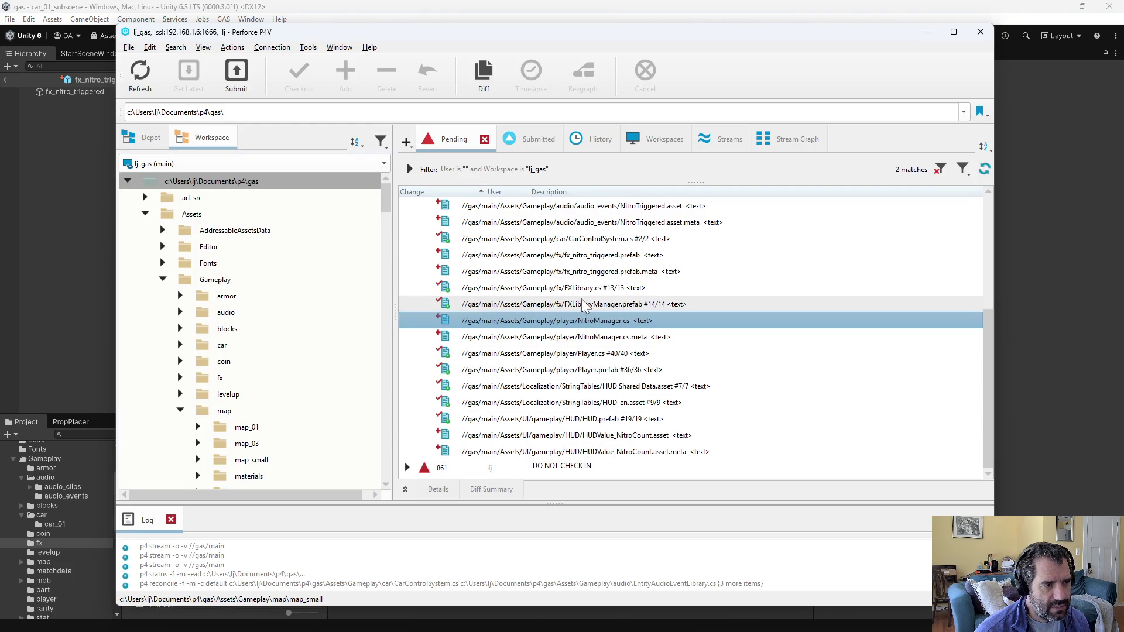
{"action": "scroll", "coordinate": [592, 361], "scroll_direction": "up", "scroll_amount": 4}
{"action": "left_click", "coordinate": [563, 207]}
{"action": "key", "text": "ctrl+s"}
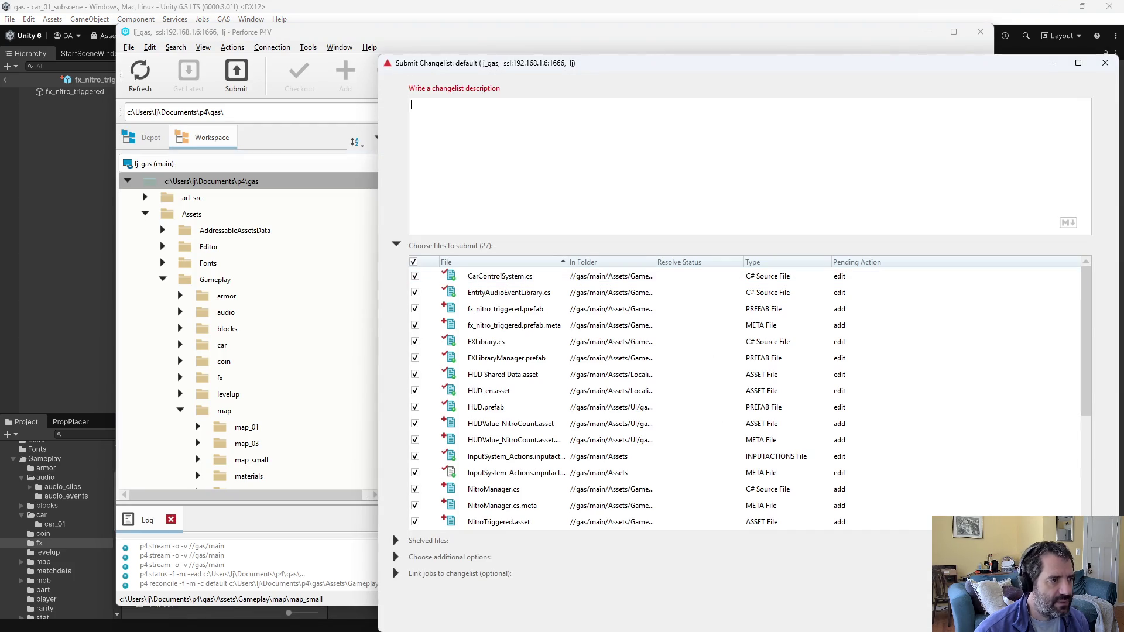
{"action": "type", "text": "first steps at adding "}
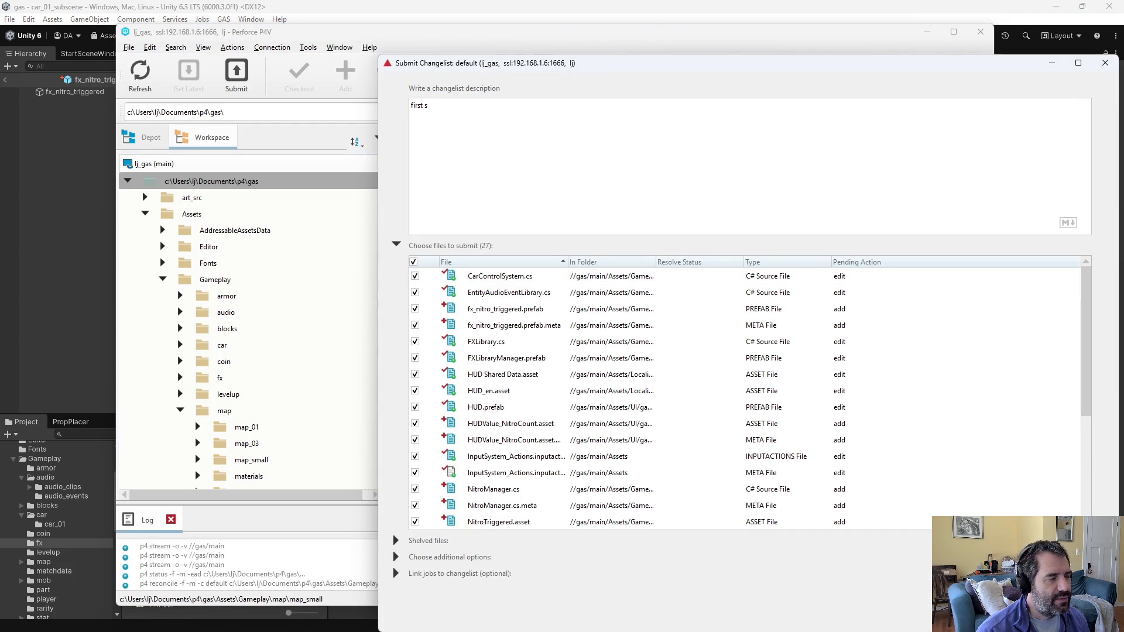
{"action": "type", "text": "nitro - "}
{"action": "type", "text": "Nitro can be"}
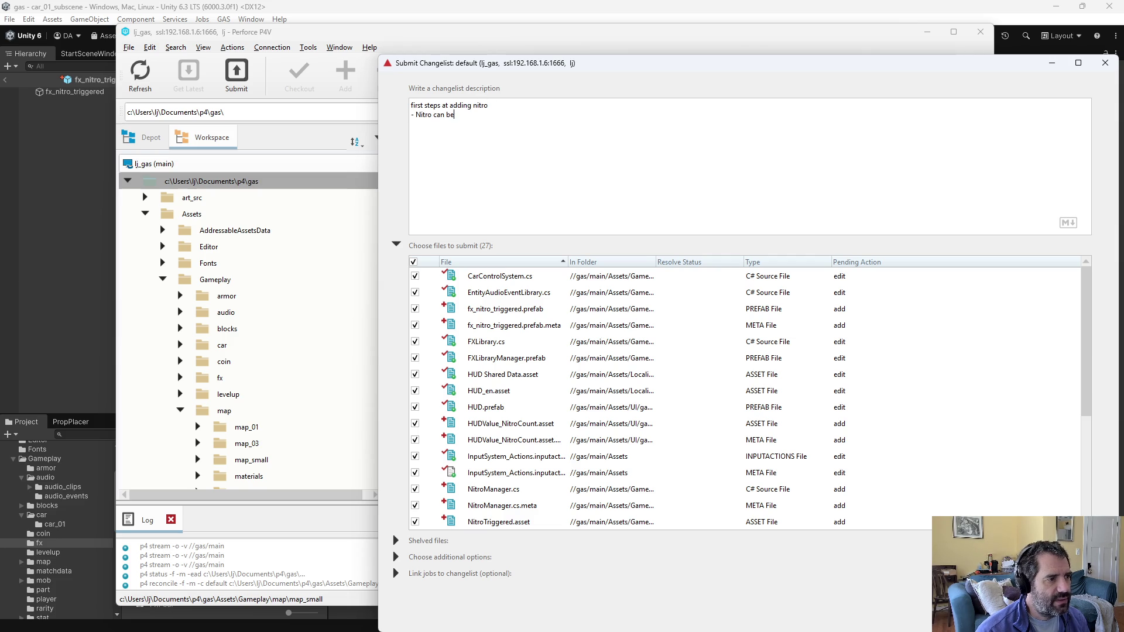
{"action": "type", "text": " triggered and"}
Step: Extend the description with ', and it adds forward velocity to the player' and submit
{"action": "left_click", "coordinate": [485, 115]}
{"action": "type", "text": ", and it adds vel"}
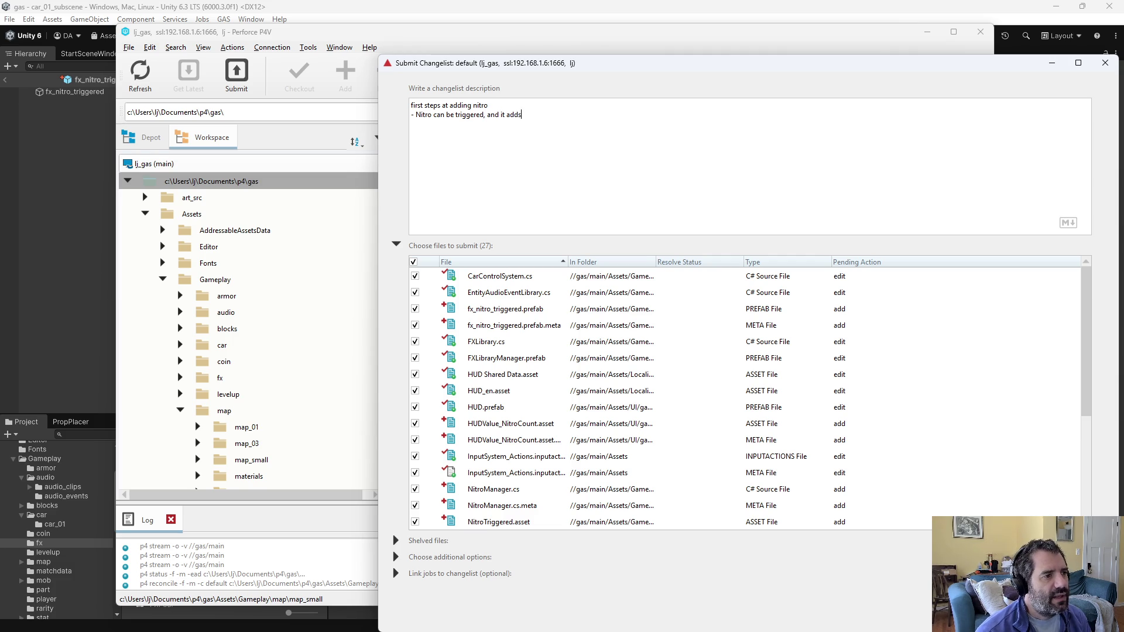
{"action": "key", "text": "BackSpace"}
{"action": "key", "text": "BackSpace"}
{"action": "key", "text": "BackSpace"}
{"action": "type", "text": "fow"}
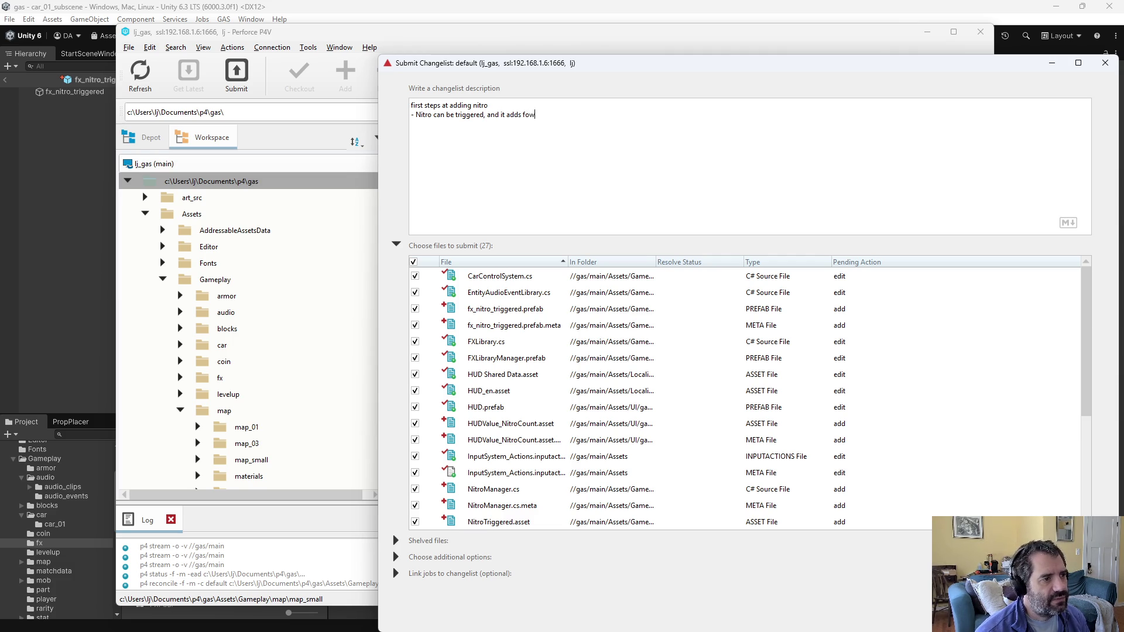
{"action": "key", "text": "BackSpace"}
{"action": "type", "text": "rward velocity to the player."}
{"action": "key", "text": "Return"}
{"action": "type", "text": "- St"}
{"action": "key", "text": "BackSpace"}
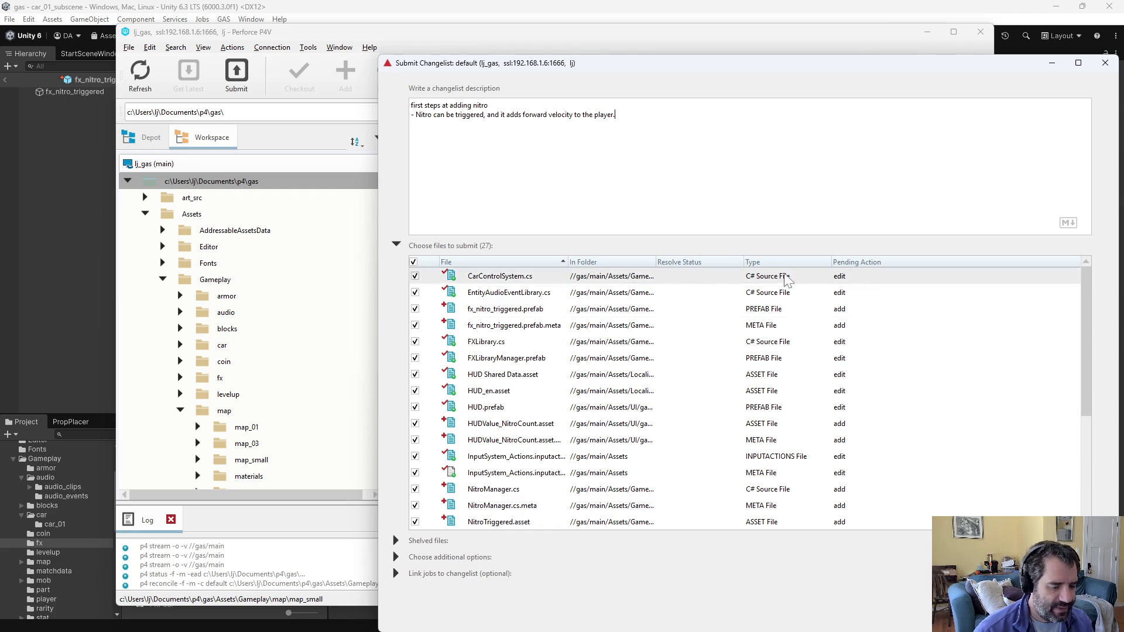
{"action": "left_click", "coordinate": [978, 621]}
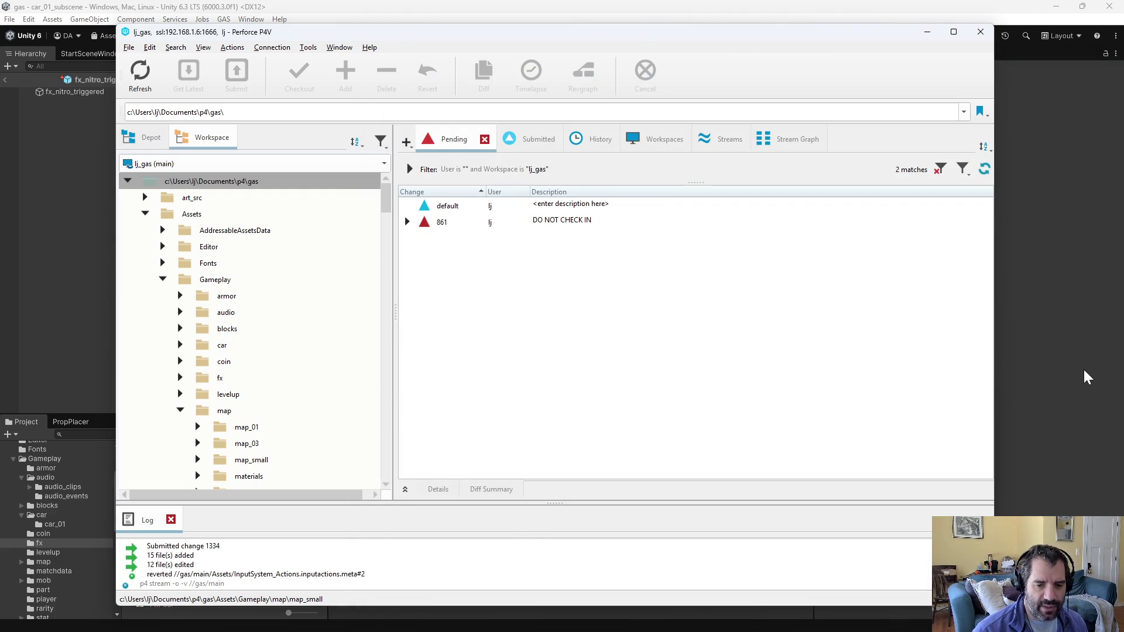
{"action": "key", "text": "alt+Tab"}
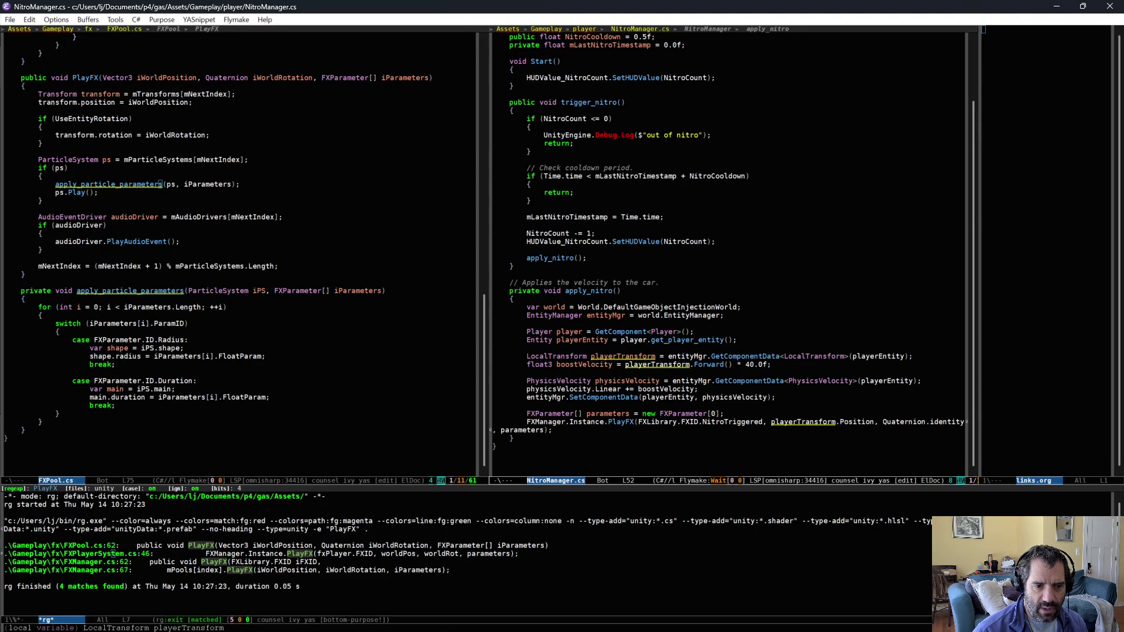
Step: Inspect the Luck, Magnet and RammingDamage block definitions and IBuffable script in Unity's blocks folder
{"action": "key", "text": "alt+Tab"}
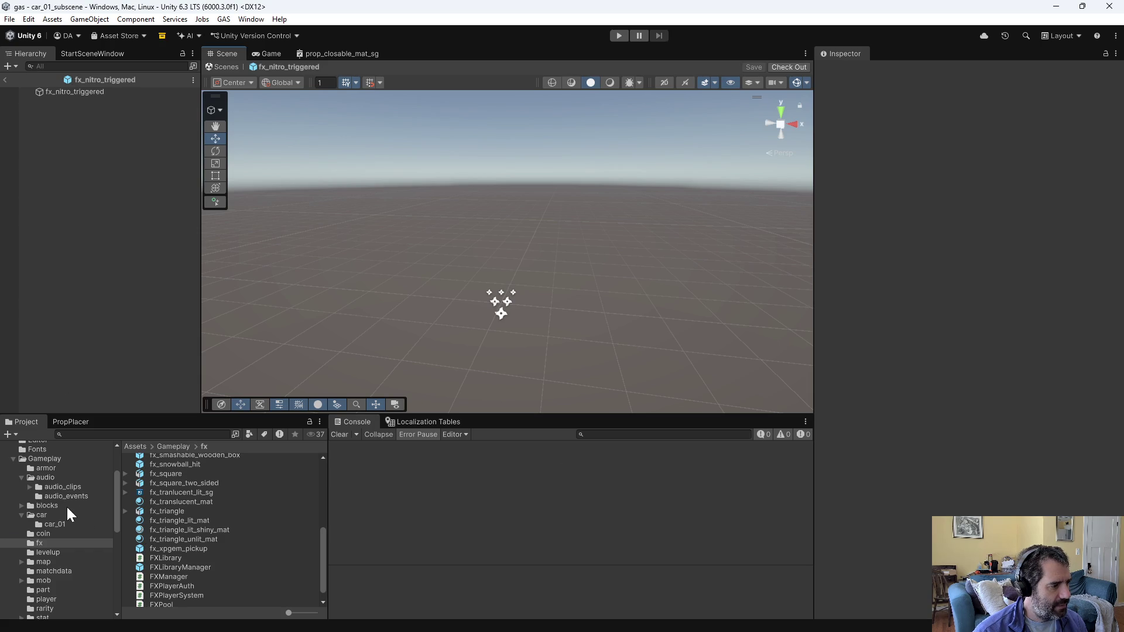
{"action": "left_click", "coordinate": [47, 506]}
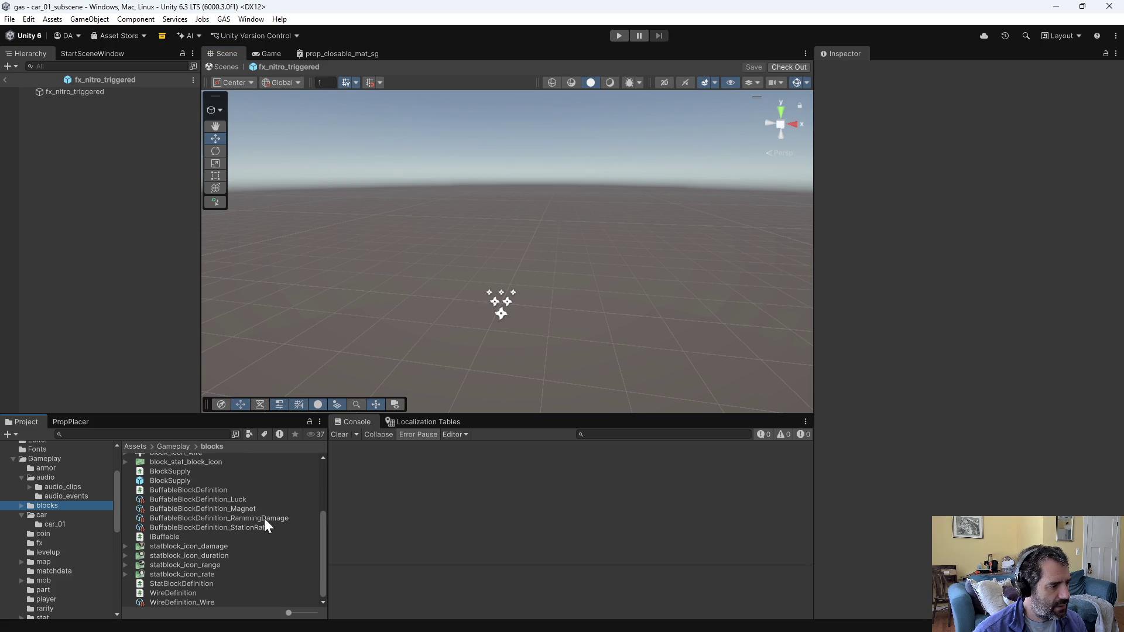
{"action": "left_click", "coordinate": [241, 502]}
{"action": "left_click", "coordinate": [244, 507]}
{"action": "left_click", "coordinate": [245, 519]}
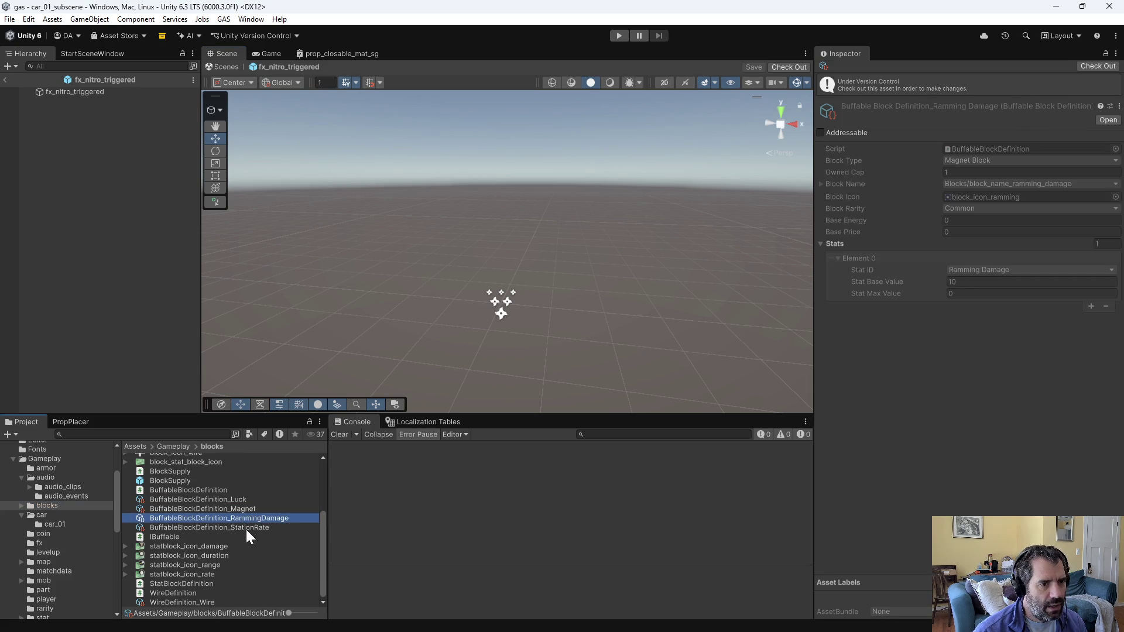
{"action": "left_click", "coordinate": [246, 537]}
{"action": "key", "text": "alt+Tab"}
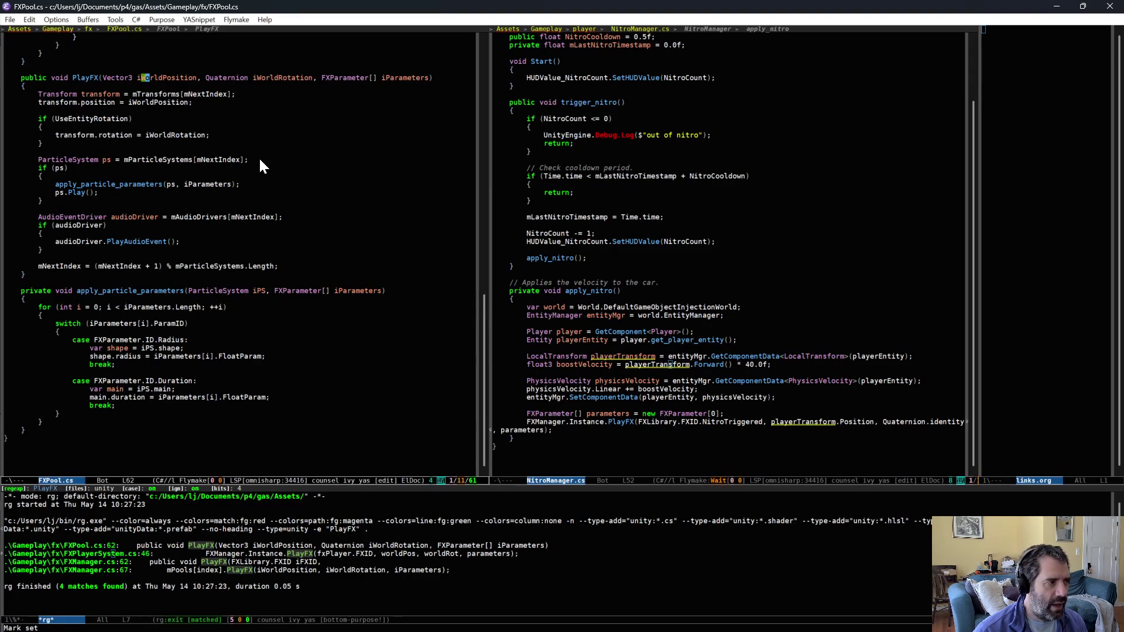
{"action": "key", "text": "ctrl+x"}
{"action": "key", "text": "ctrl+f"}
Step: Open Block.cs, add NitroBlock after LuckBlock in the Type enum, save, and let Unity recompile
{"action": "type", "text": "blockty"}
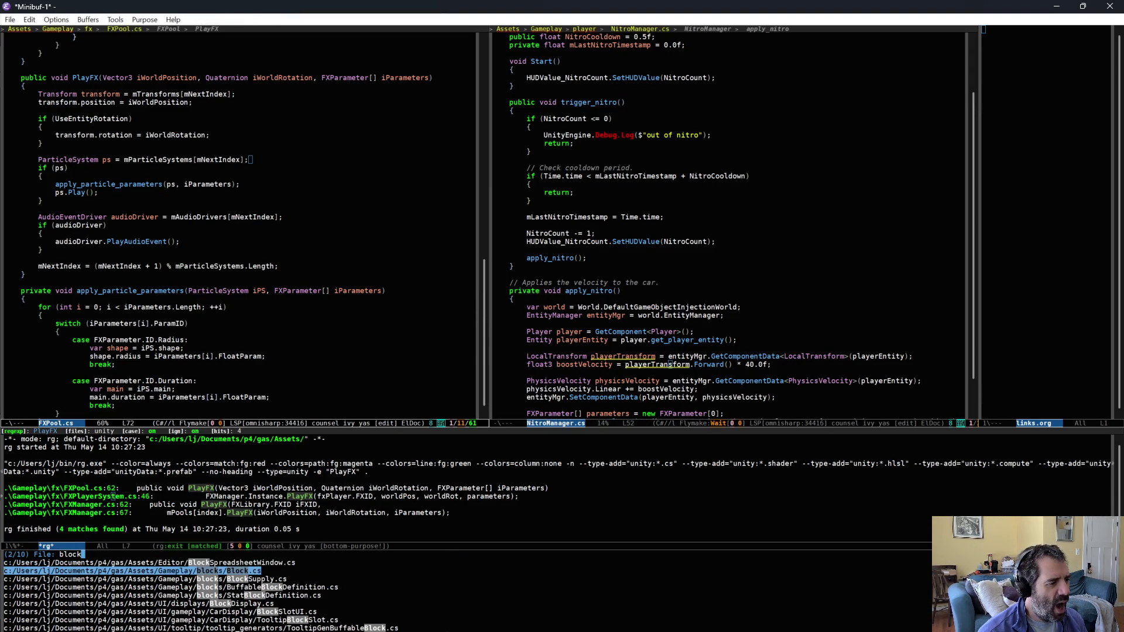
{"action": "key", "text": "Return"}
{"action": "key", "text": "Down"}
{"action": "key", "text": "Down"}
{"action": "key", "text": "Down"}
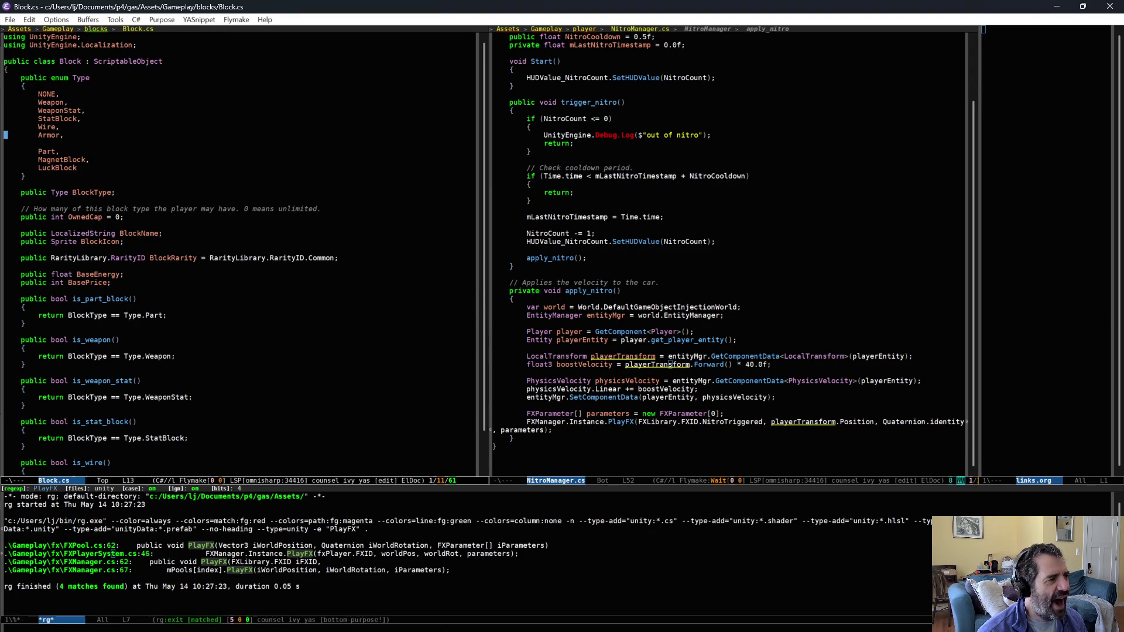
{"action": "key", "text": "Down"}
{"action": "key", "text": "End"}
{"action": "type", "text": ","}
{"action": "key", "text": "Return"}
{"action": "type", "text": "NIt"}
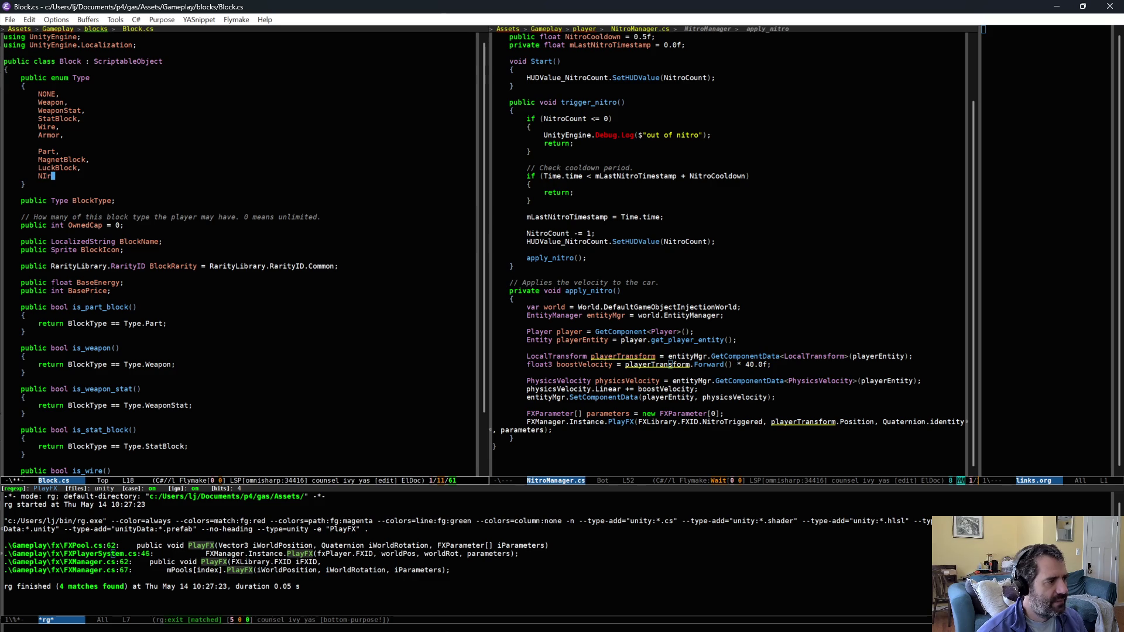
{"action": "key", "text": "BackSpace"}
{"action": "key", "text": "BackSpace"}
{"action": "type", "text": "itroBlock"}
{"action": "key", "text": "ctrl+x"}
{"action": "key", "text": "ctrl+s"}
{"action": "scroll", "coordinate": [273, 263], "scroll_direction": "down", "scroll_amount": 5}
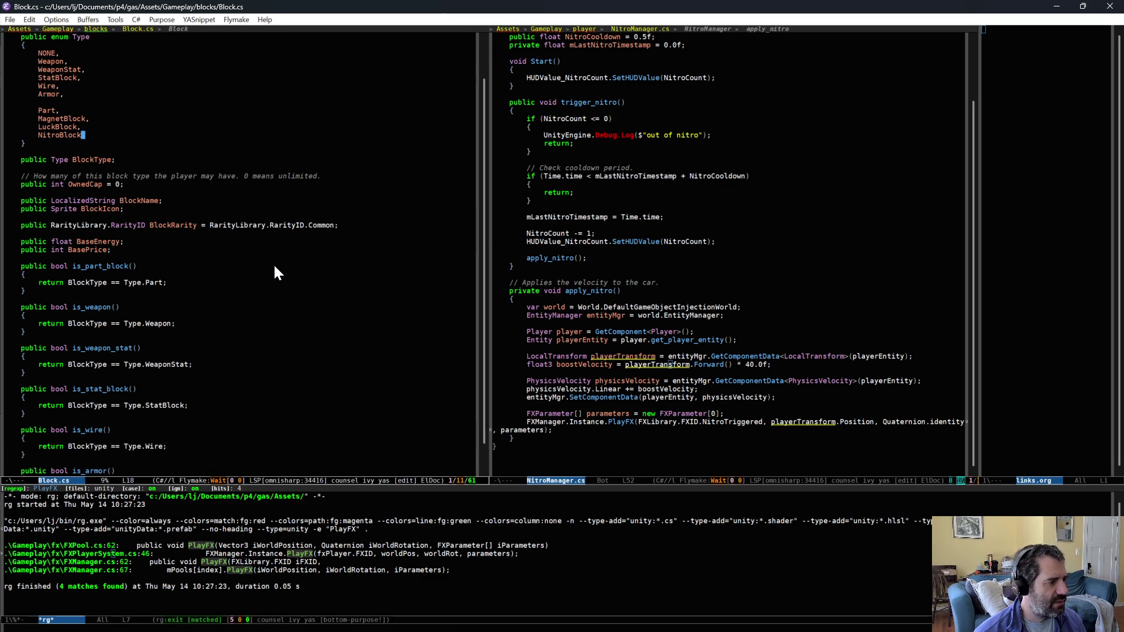
{"action": "key", "text": "ctrl+l"}
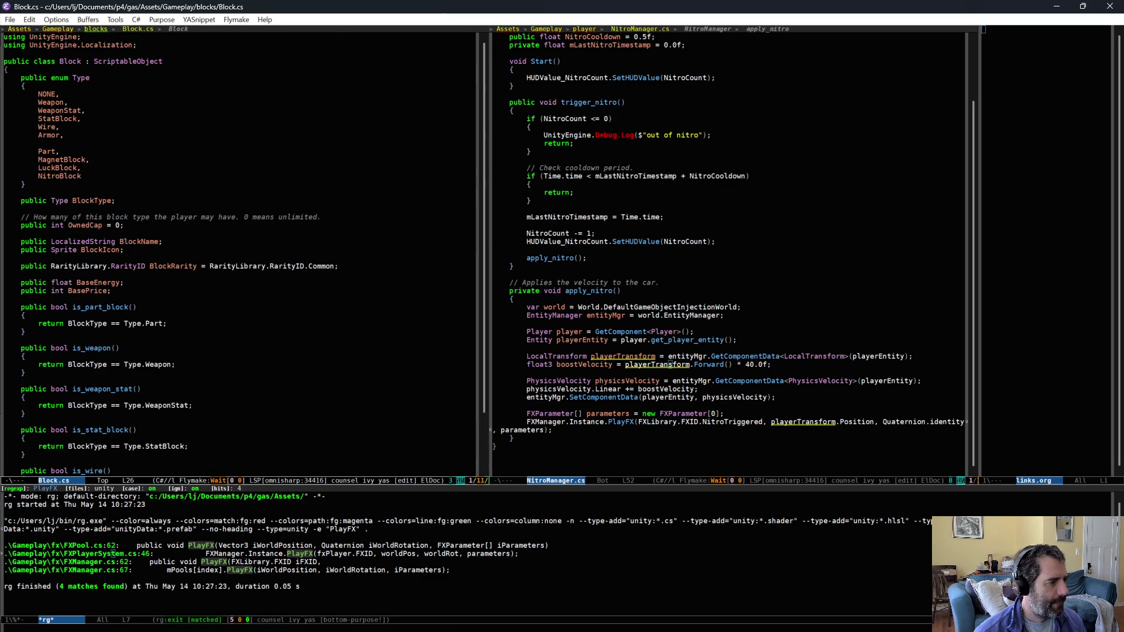
{"action": "key", "text": "alt+Tab"}
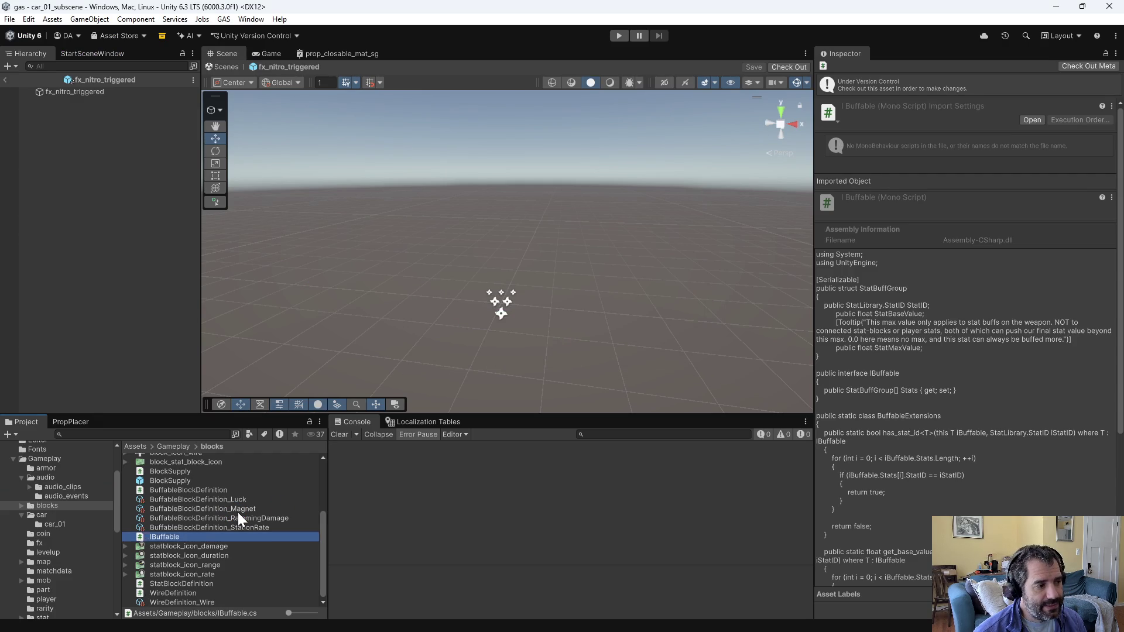
Step: Search the project for stat files and open Stat.cs in Emacs
{"action": "left_click", "coordinate": [237, 510]}
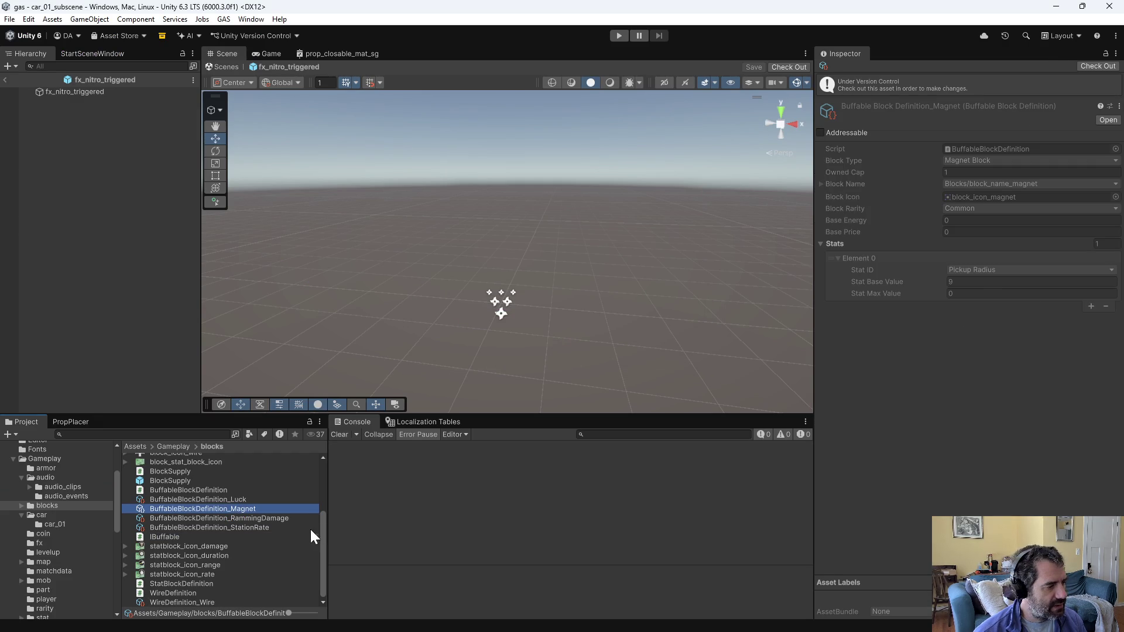
{"action": "key", "text": "alt+Tab"}
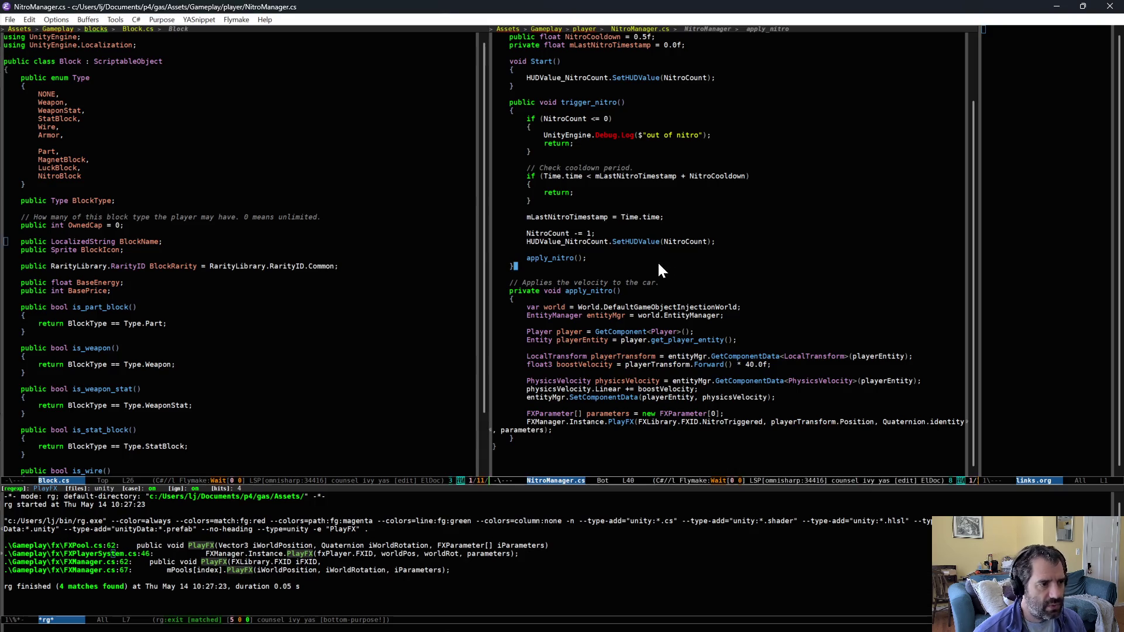
{"action": "key", "text": "ctrl+c"}
{"action": "type", "text": "fstat"}
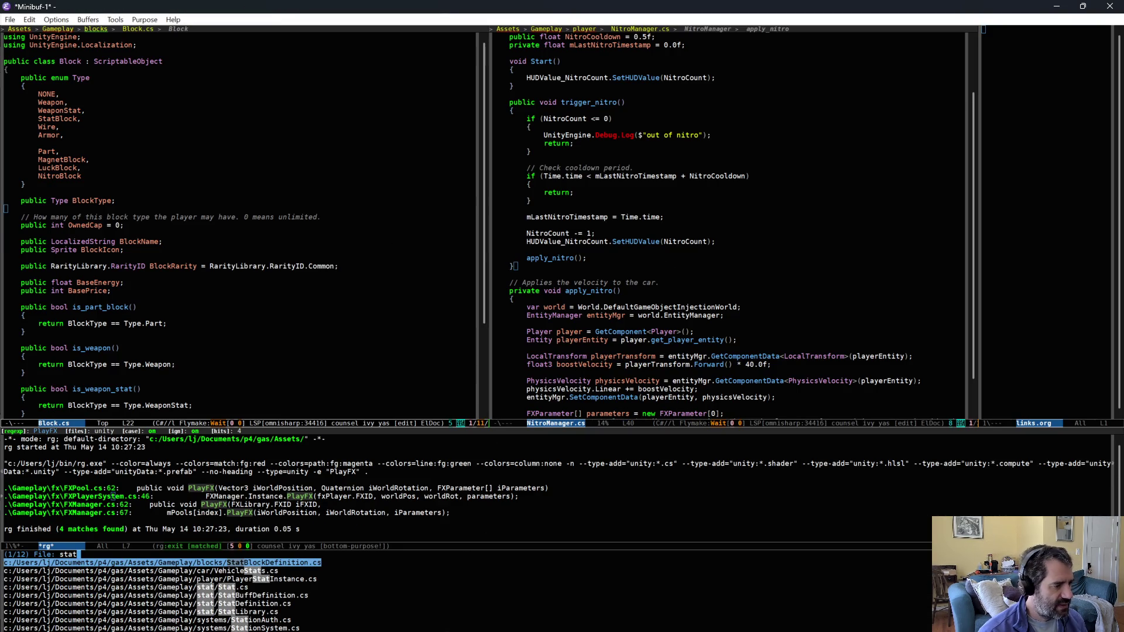
{"action": "key", "text": "Down"}
{"action": "key", "text": "Down"}
{"action": "key", "text": "Return"}
{"action": "key", "text": "F4"}
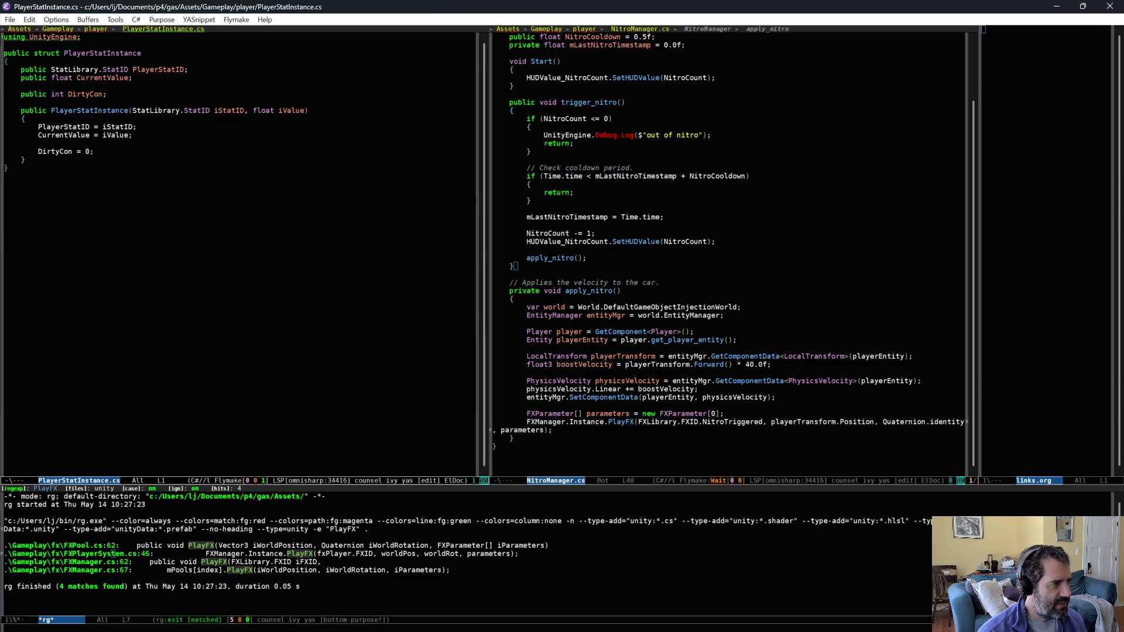
{"action": "key", "text": "ctrl+g"}
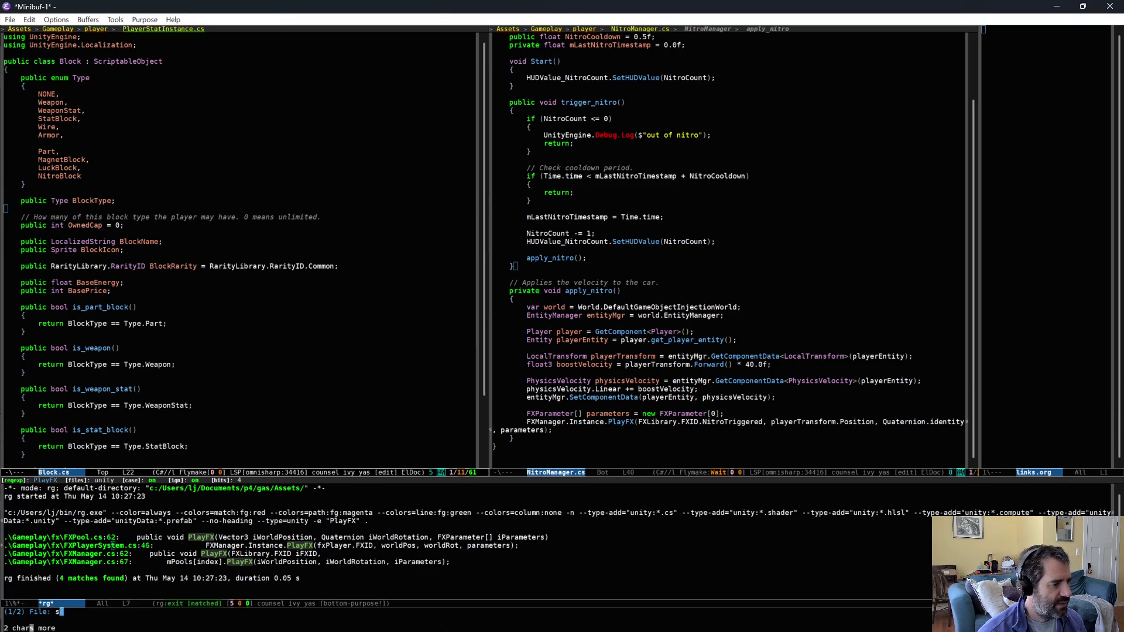
{"action": "key", "text": "Down"}
{"action": "key", "text": "Down"}
{"action": "key", "text": "Down"}
{"action": "key", "text": "Return"}
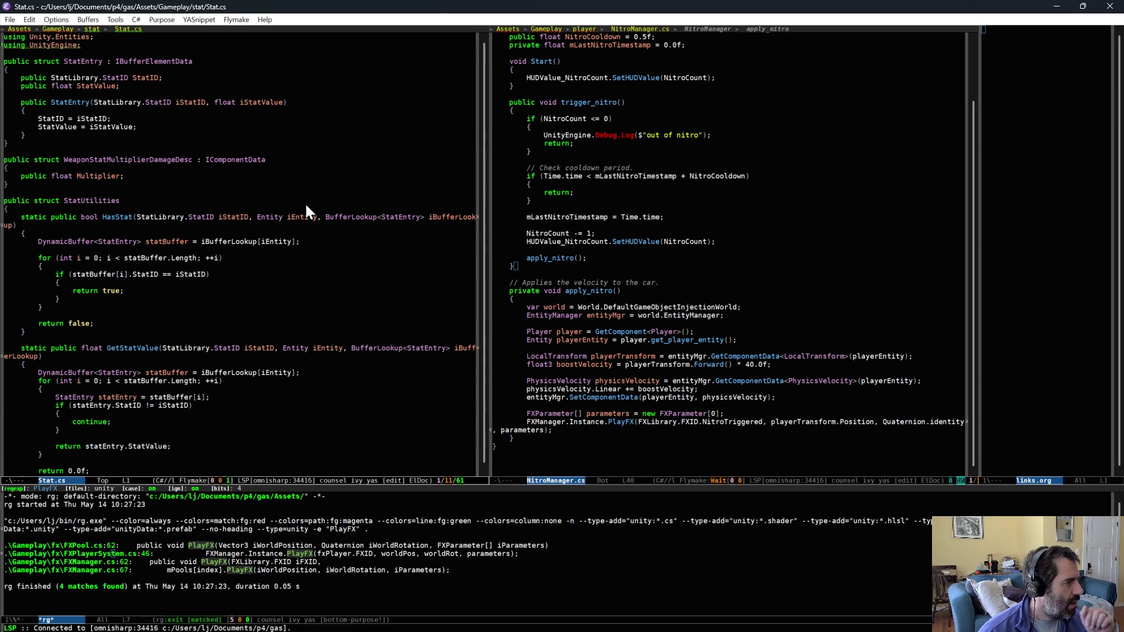
Step: Jump to the StatLibrary definition and add NitroBoost after WeaponSpeed in the StatID enum
{"action": "key", "text": "Down"}
{"action": "key", "text": "Down"}
{"action": "key", "text": "Down"}
{"action": "key", "text": "alt+period"}
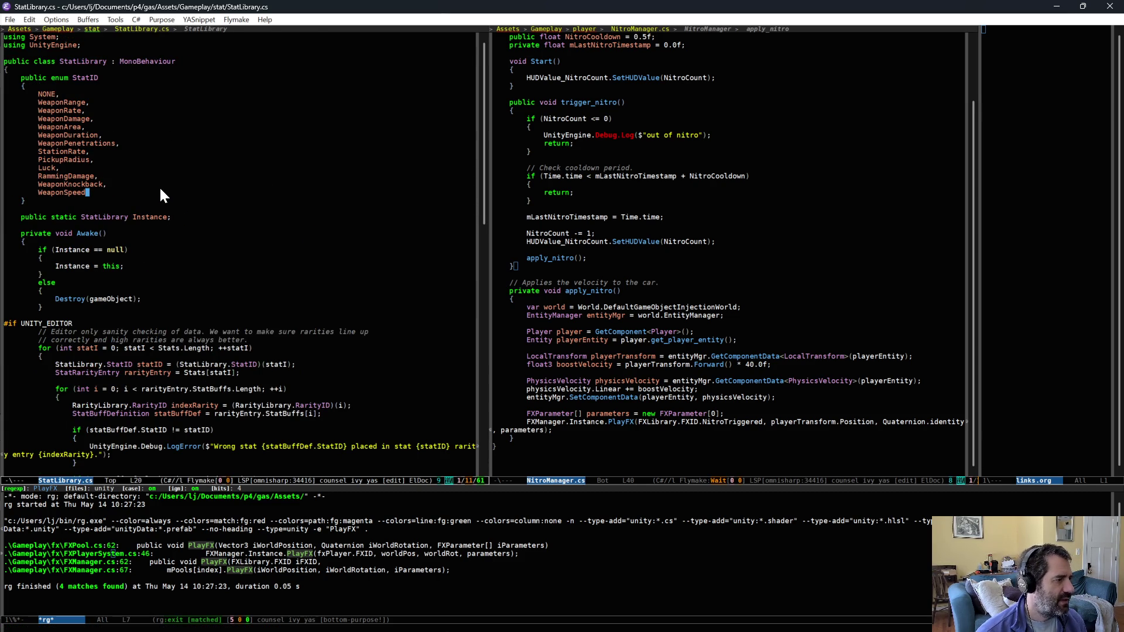
{"action": "left_click", "coordinate": [159, 192]}
{"action": "key", "text": "Return"}
{"action": "type", "text": "Nitro"}
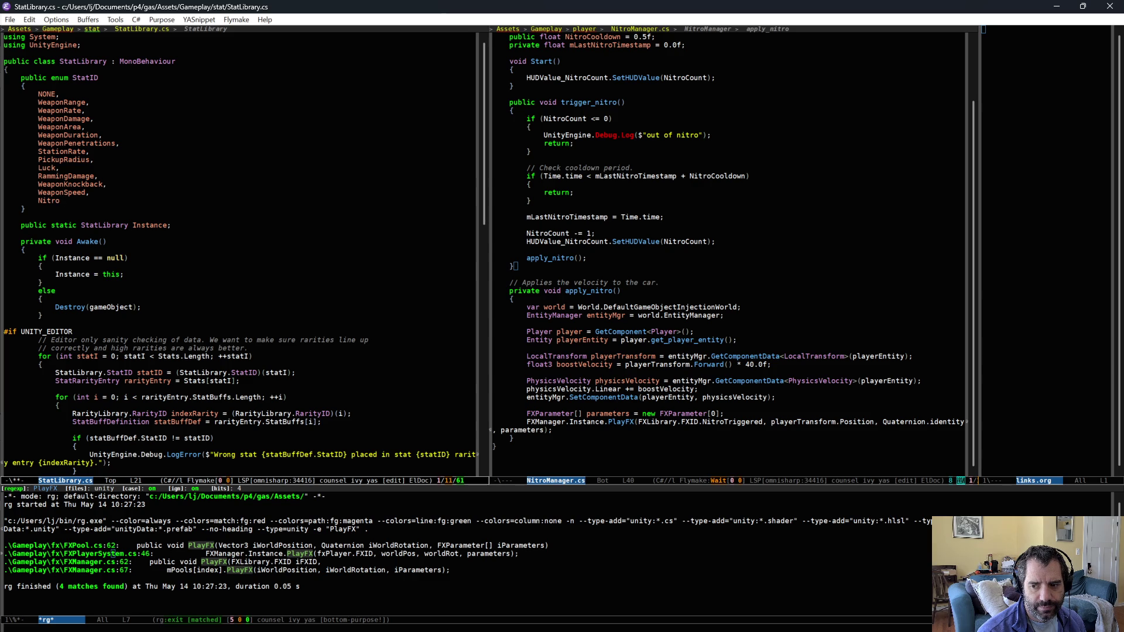
{"action": "type", "text": "Boost"}
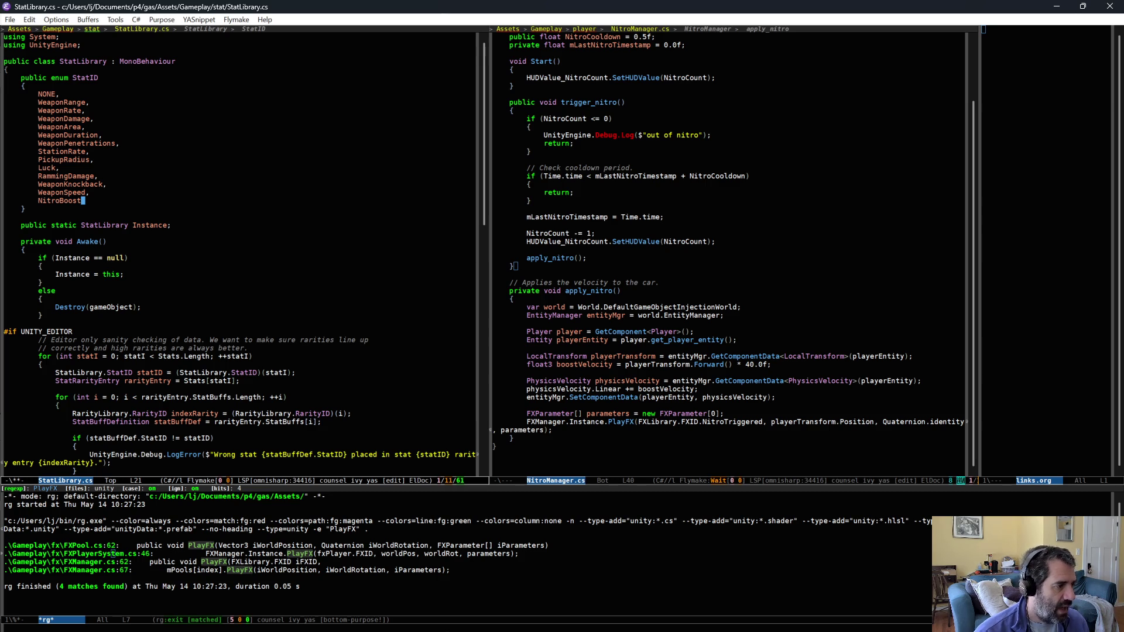
{"action": "scroll", "coordinate": [163, 189], "scroll_direction": "down", "scroll_amount": 10}
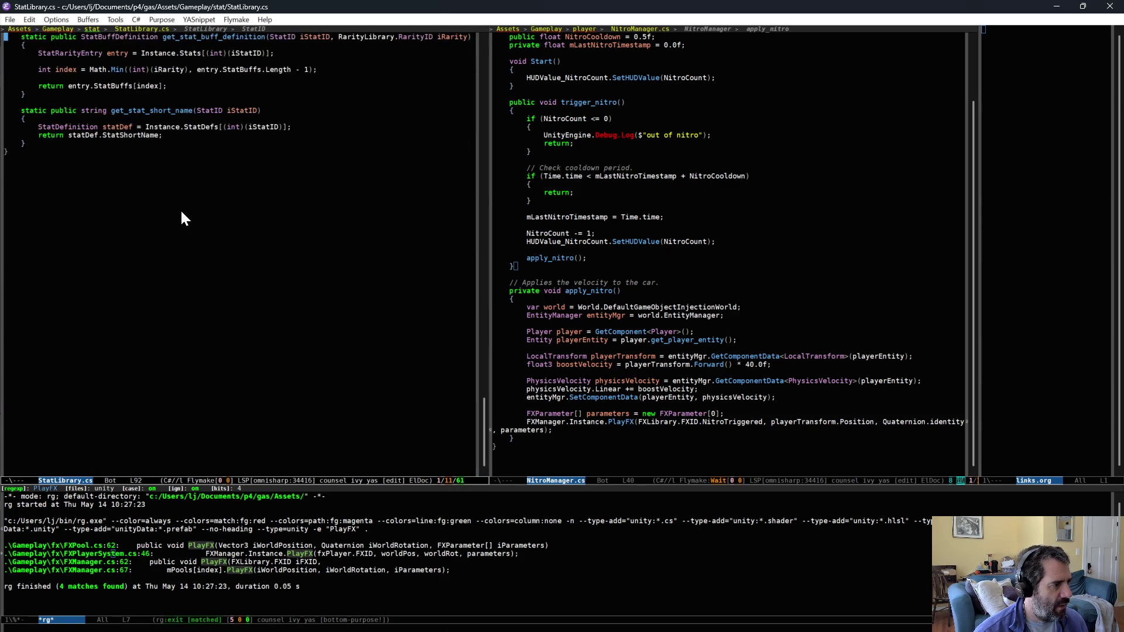
{"action": "key", "text": "alt+Tab"}
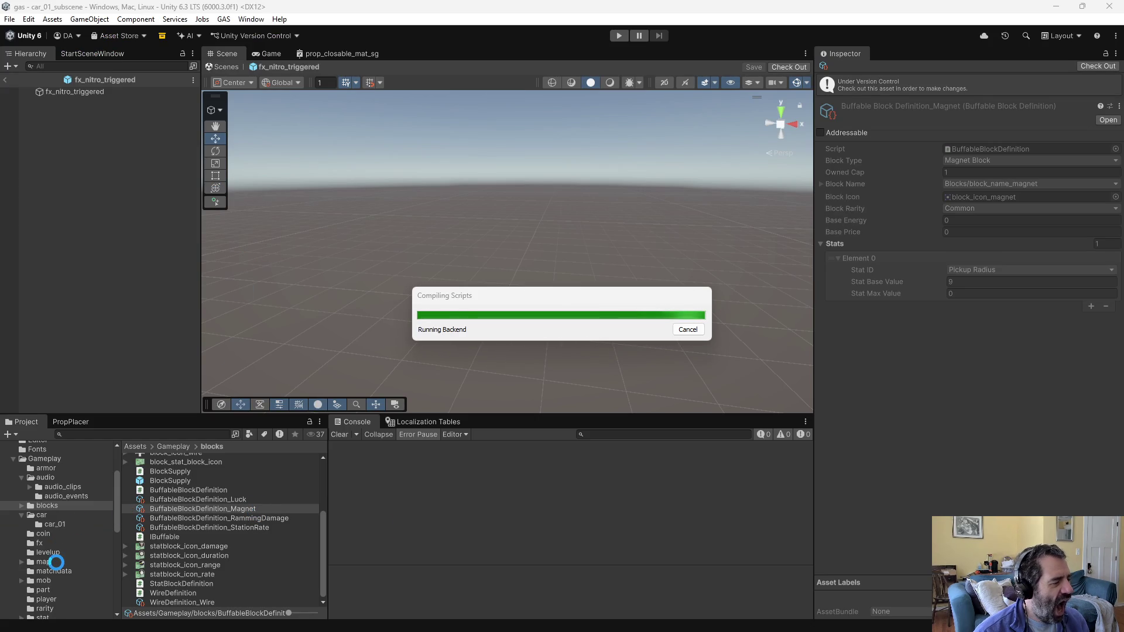
Step: Duplicate StatDefinition_WeaponSpeed in the stat folder and rename the copy StatDefinition_NitroBoost
{"action": "scroll", "coordinate": [62, 577], "scroll_direction": "down", "scroll_amount": 4}
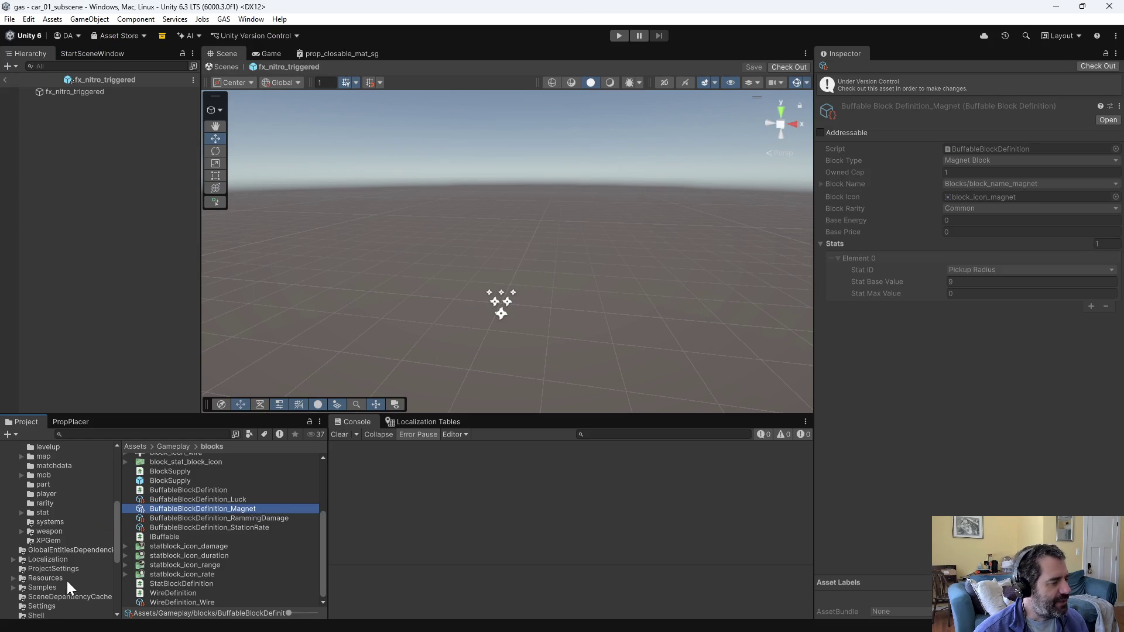
{"action": "left_click", "coordinate": [428, 422]}
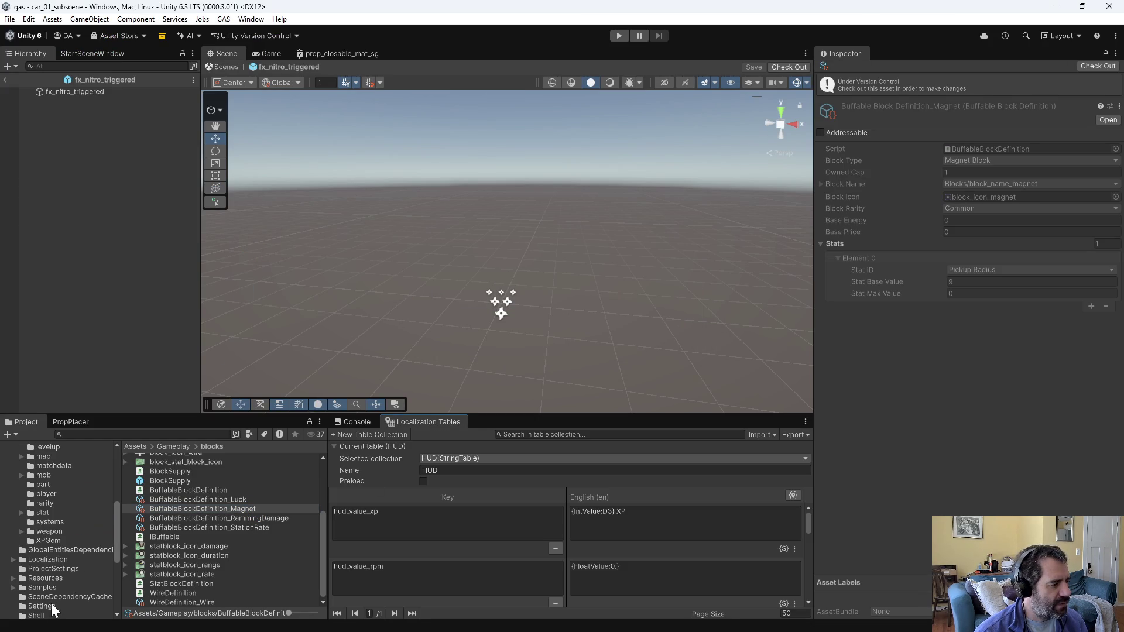
{"action": "left_click", "coordinate": [42, 513]}
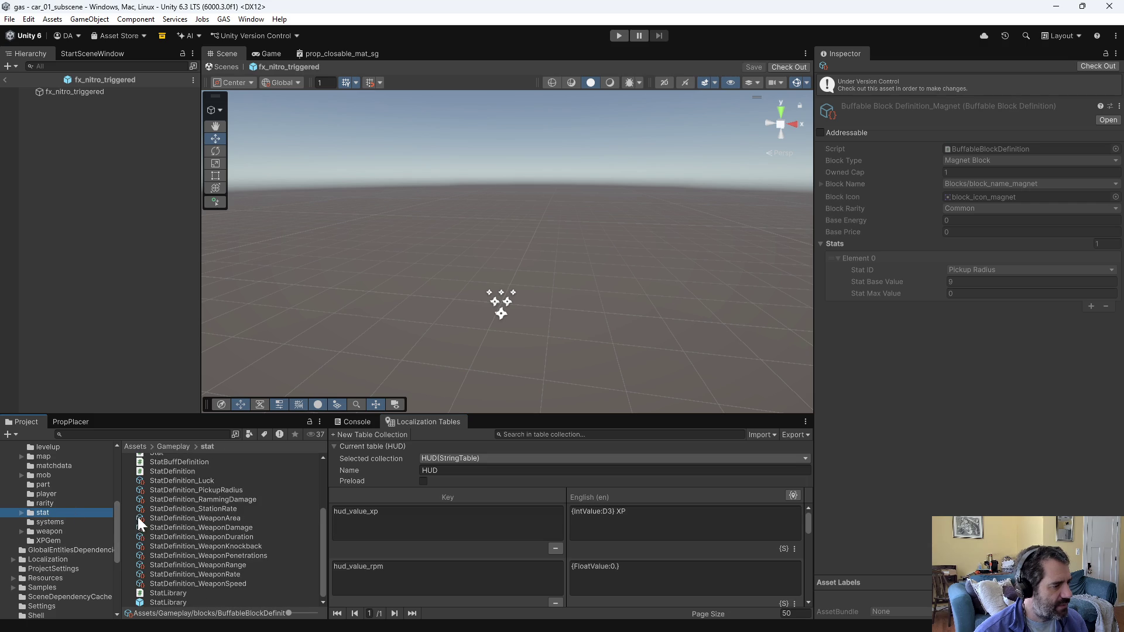
{"action": "left_click", "coordinate": [187, 583]}
{"action": "key", "text": "ctrl+d"}
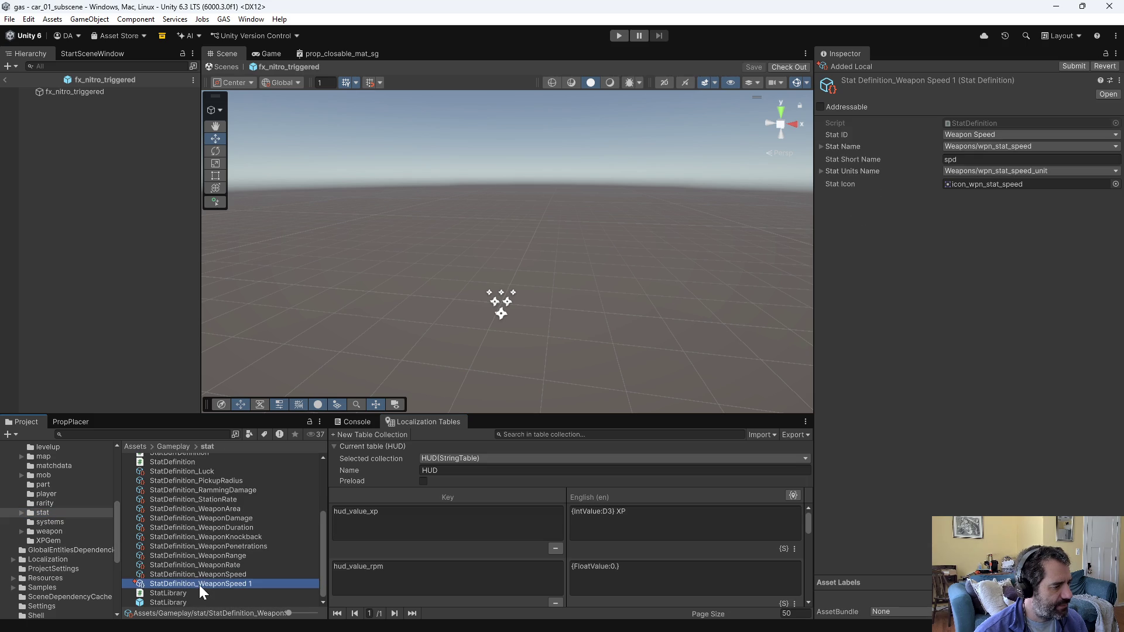
{"action": "double_click", "coordinate": [199, 584]}
{"action": "type", "text": "Nitro"}
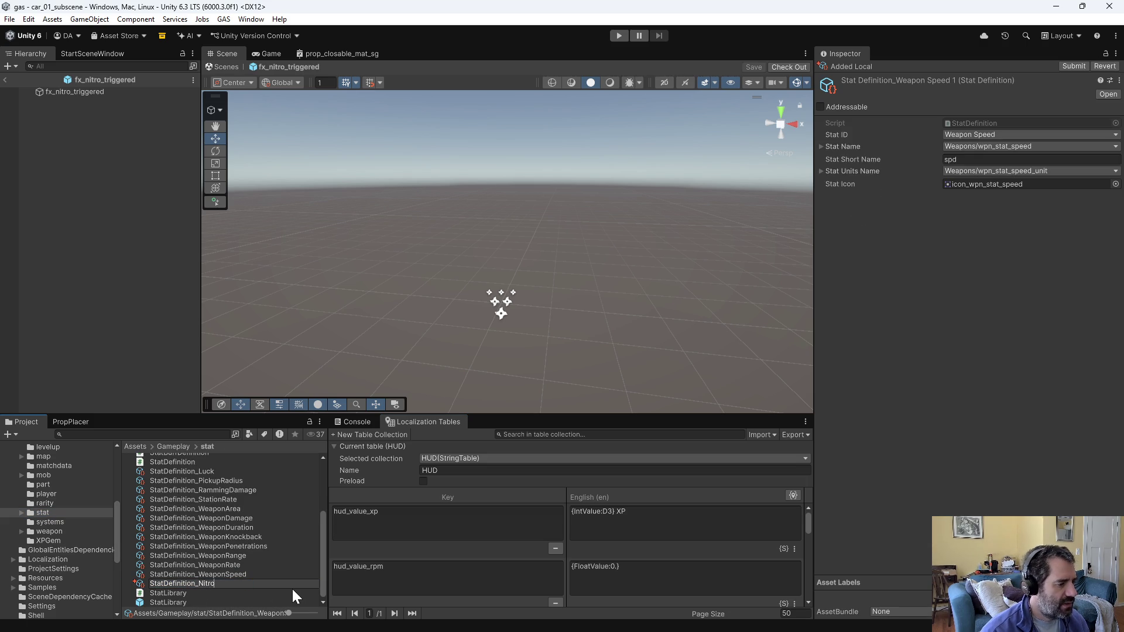
{"action": "type", "text": "Boost"}
{"action": "key", "text": "Return"}
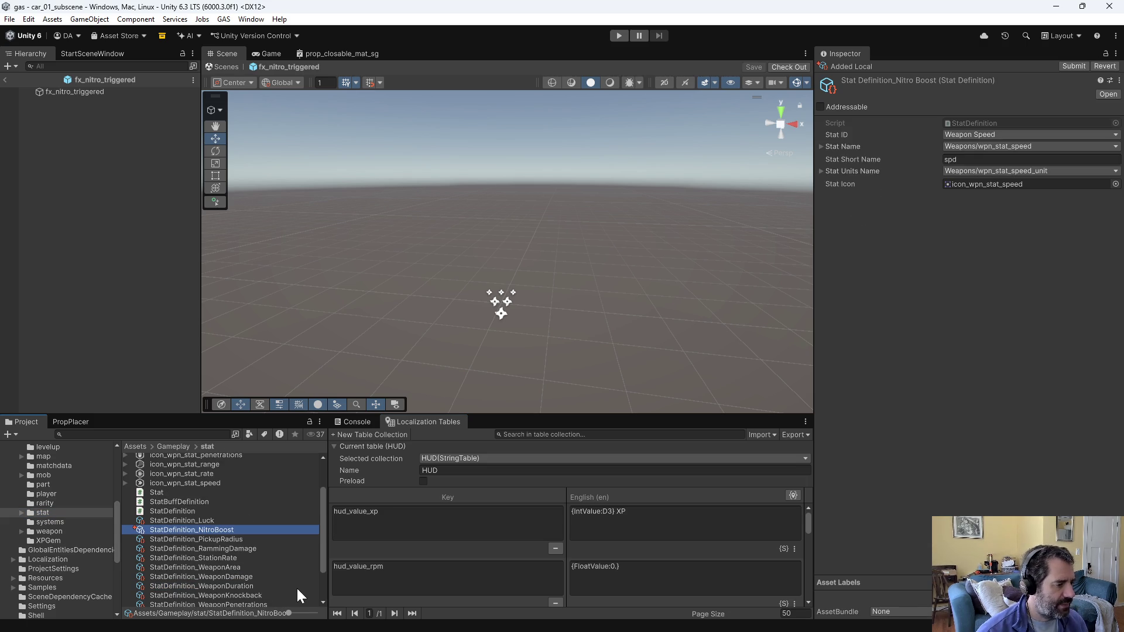
Step: Set the new definition's Stat ID to Nitro Boost
{"action": "left_click", "coordinate": [972, 136]}
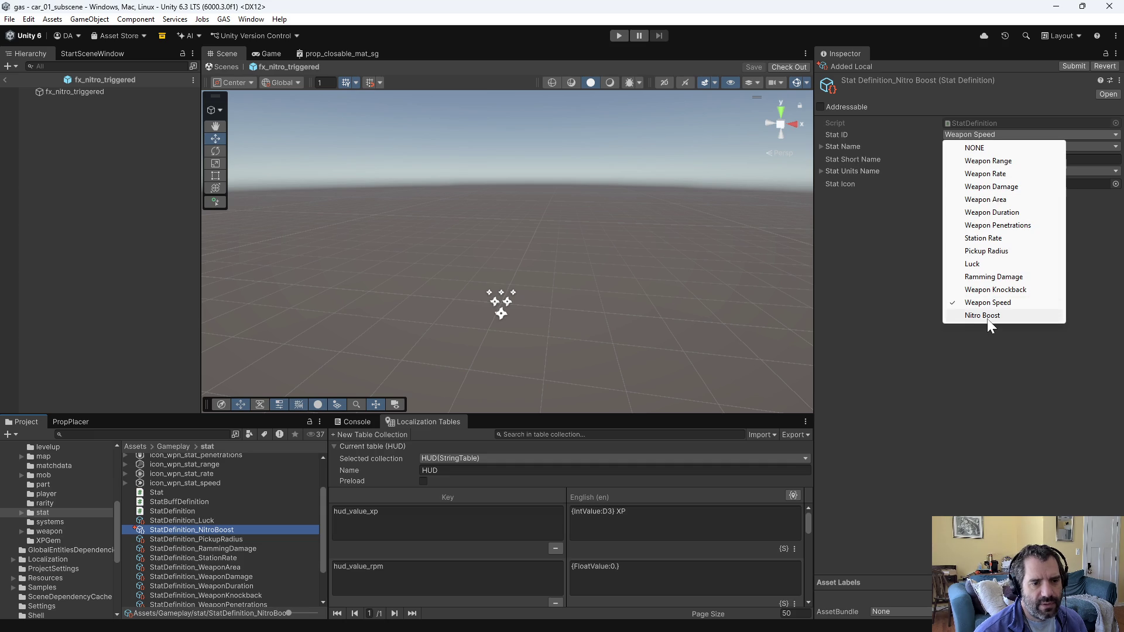
{"action": "left_click", "coordinate": [991, 316]}
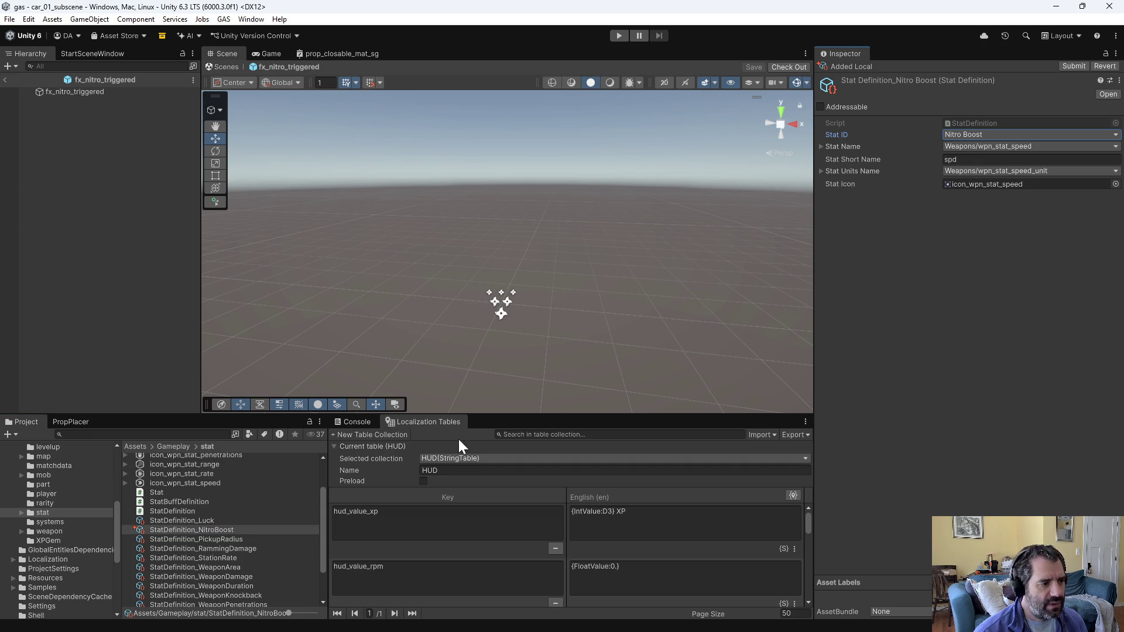
{"action": "left_click", "coordinate": [504, 459]}
Step: In the Weapons string table, create key wpn_stat_nitro_boost with English value 'Nitro'
{"action": "mouse_move", "coordinate": [491, 475]}
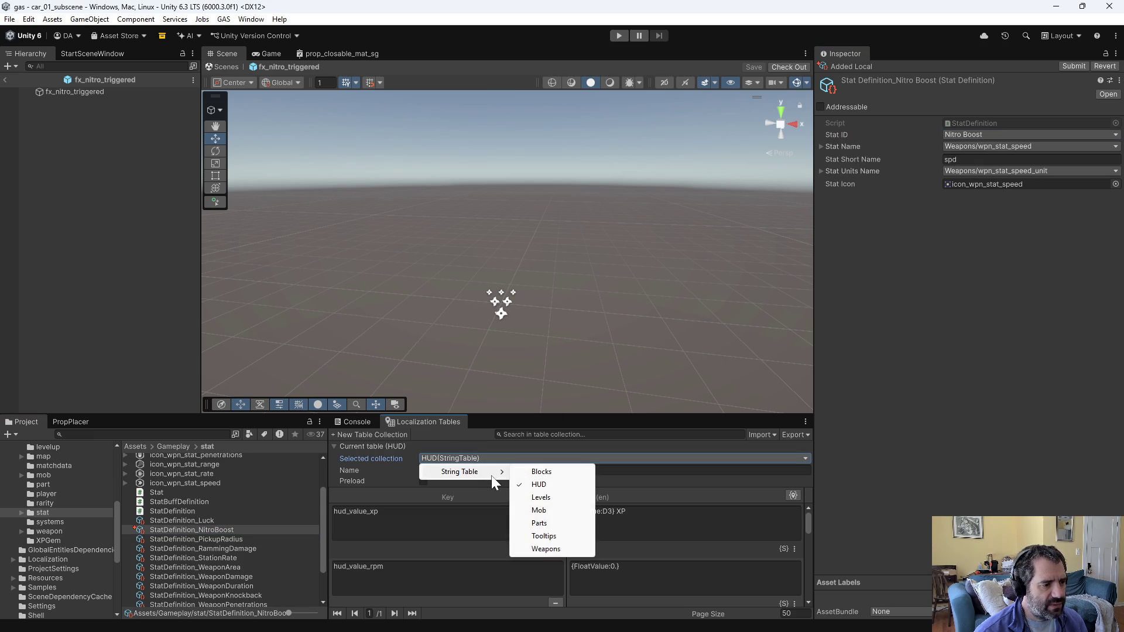
{"action": "left_click", "coordinate": [553, 548]}
{"action": "scroll", "coordinate": [442, 556], "scroll_direction": "down", "scroll_amount": 10}
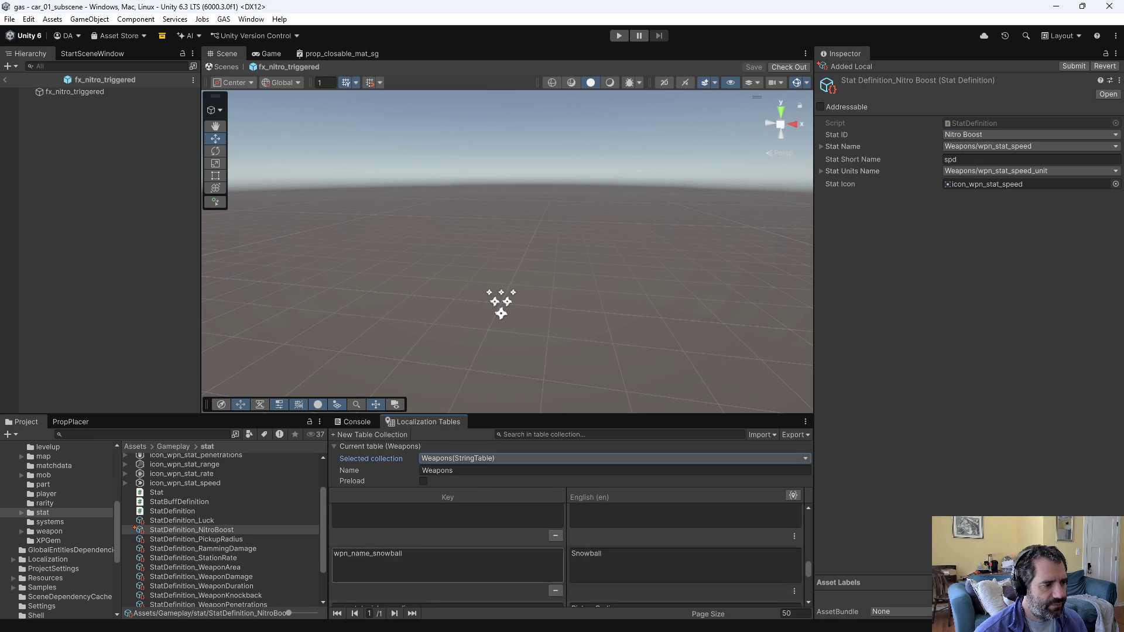
{"action": "left_click", "coordinate": [416, 588]}
{"action": "type", "text": "wpn_stat_nit"}
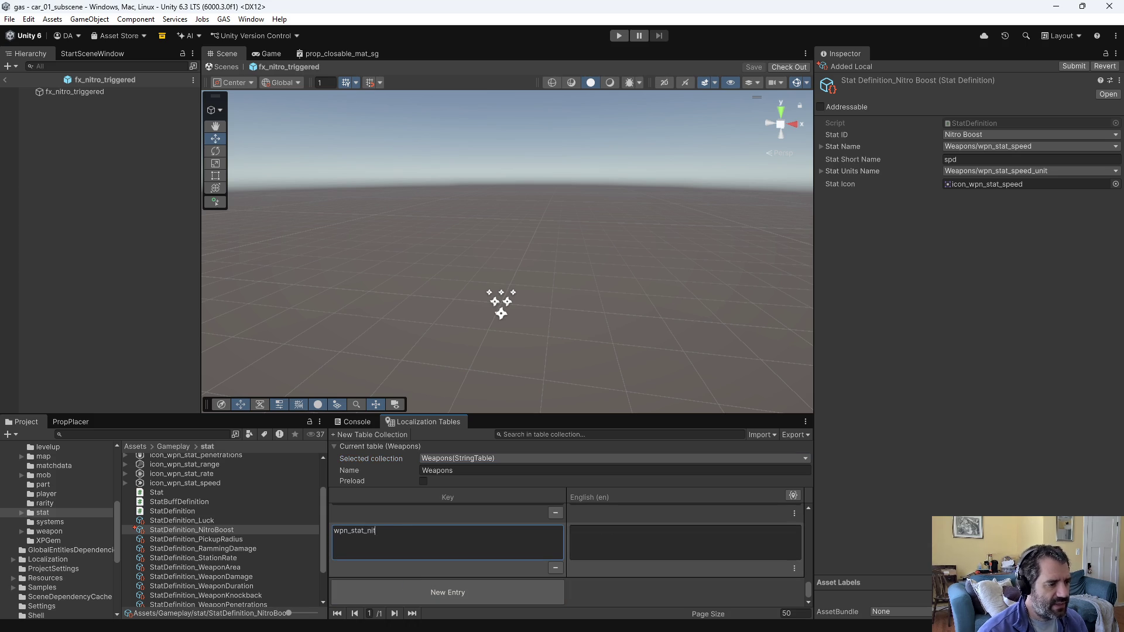
{"action": "type", "text": "ro_boost"}
{"action": "left_click", "coordinate": [670, 556]}
{"action": "type", "text": "Nitro"}
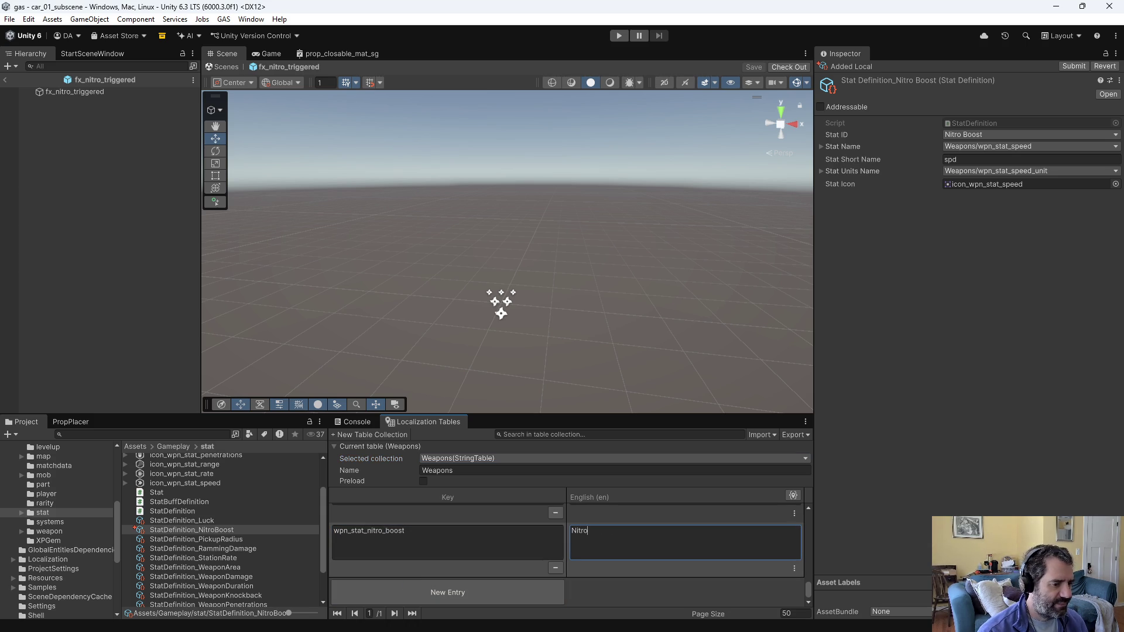
{"action": "left_click", "coordinate": [627, 594]}
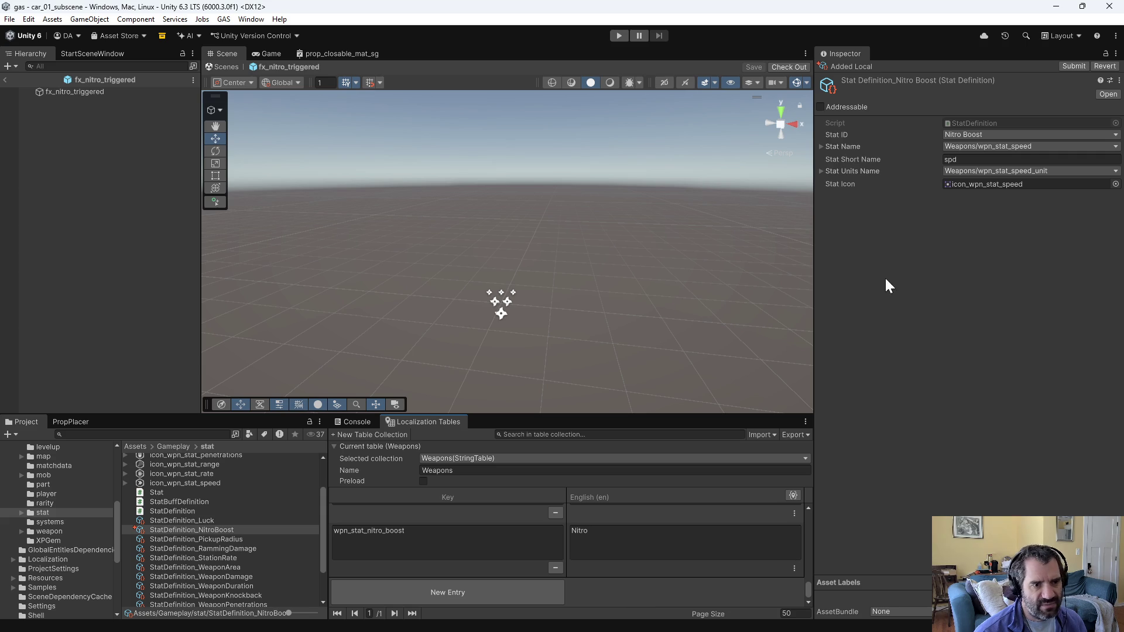
{"action": "left_click", "coordinate": [986, 148]}
Step: Set Stat Name to wpn_stat_nitro_boost and Stat Short Name to 'ntro'
{"action": "type", "text": "nitro"}
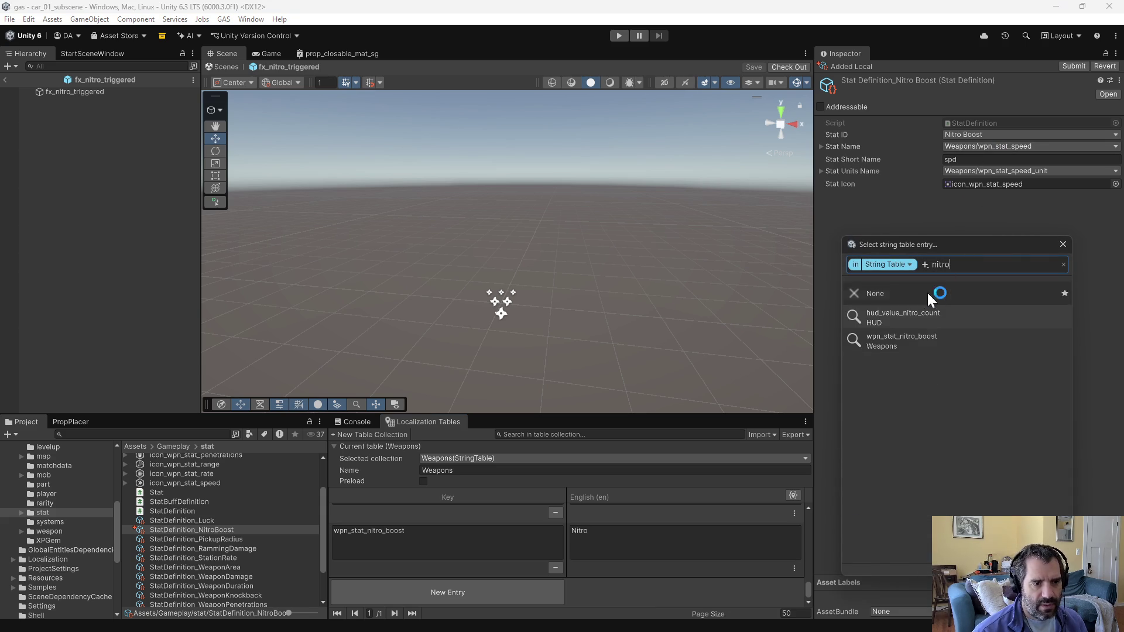
{"action": "left_click", "coordinate": [919, 338]}
{"action": "left_click", "coordinate": [965, 160]}
{"action": "type", "text": "ntro"}
{"action": "key", "text": "Return"}
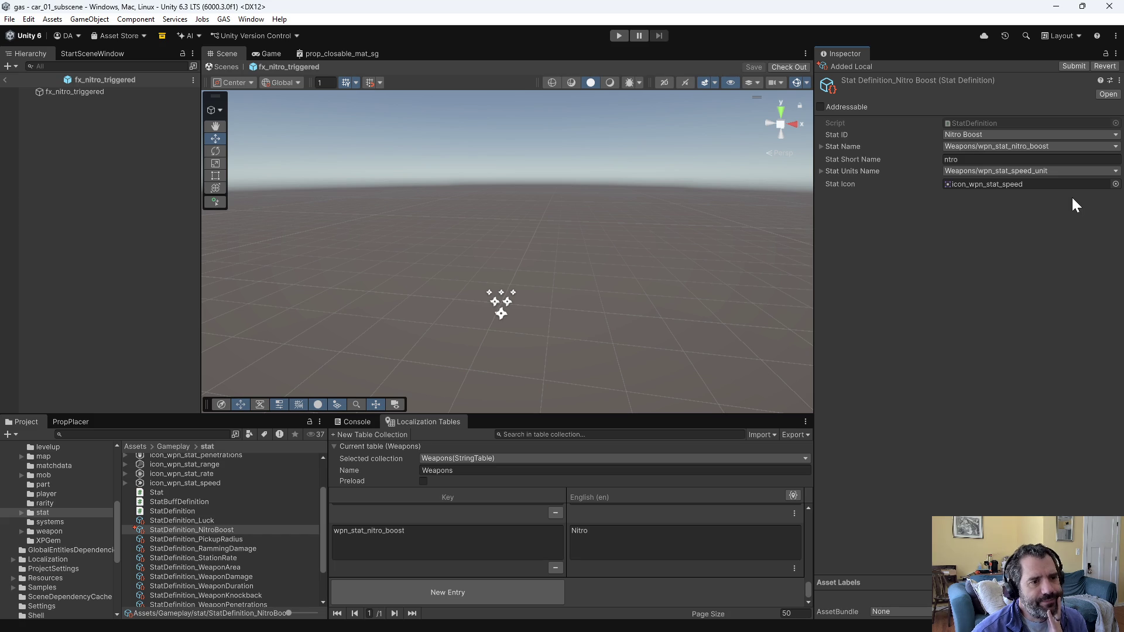
{"action": "scroll", "coordinate": [72, 503], "scroll_direction": "up", "scroll_amount": 5}
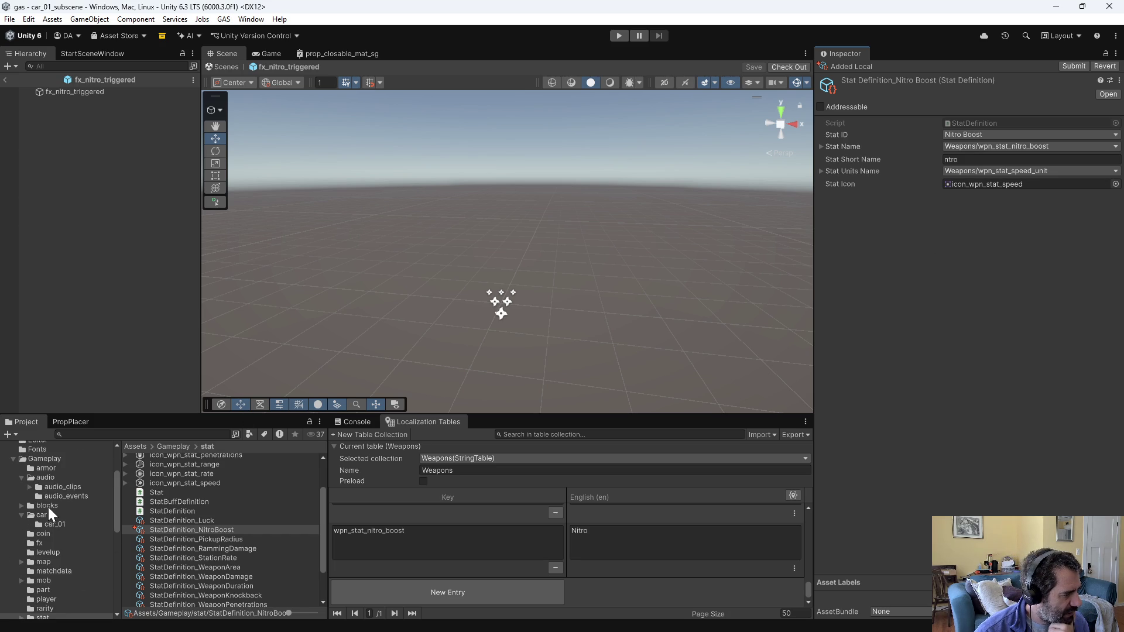
Step: Move the nitro_icon image from the car folder into the blocks folder
{"action": "left_click", "coordinate": [48, 511]}
{"action": "scroll", "coordinate": [182, 549], "scroll_direction": "down", "scroll_amount": 2}
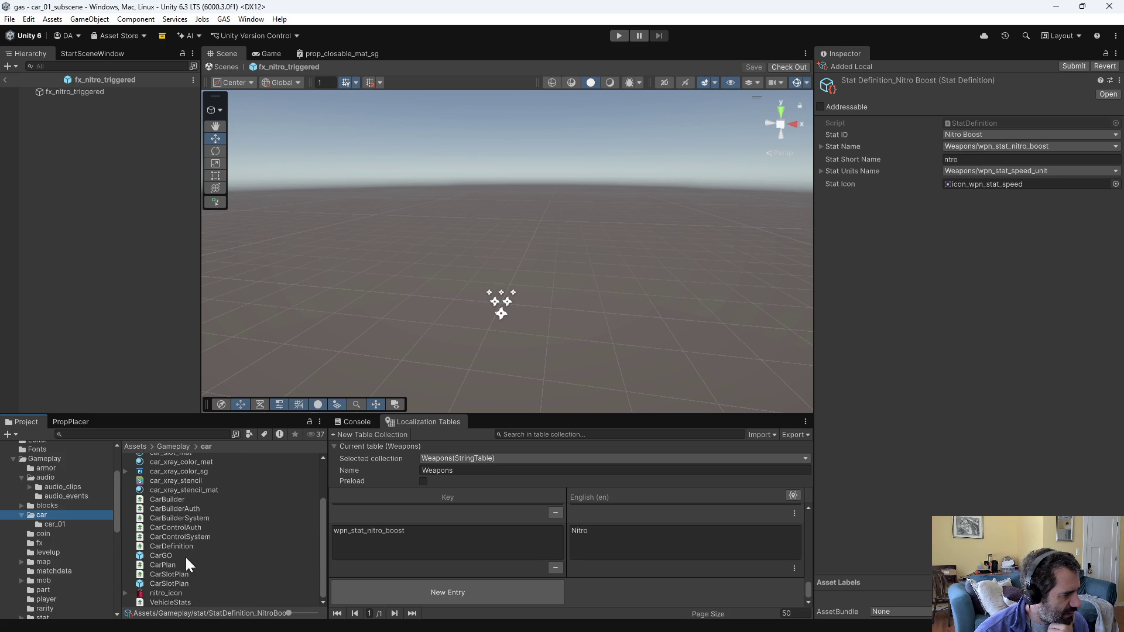
{"action": "left_click", "coordinate": [155, 592]}
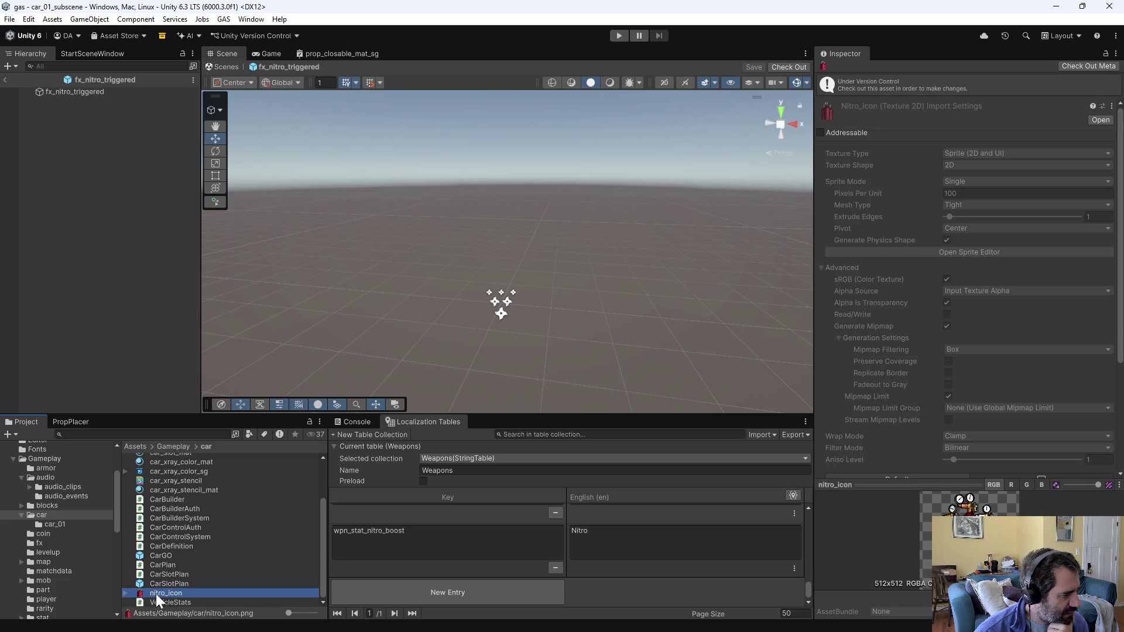
{"action": "key", "text": "Up"}
{"action": "key", "text": "Up"}
{"action": "key", "text": "Down"}
{"action": "key", "text": "Down"}
{"action": "mouse_move", "coordinate": [170, 595]}
{"action": "left_mouse_down"}
{"action": "mouse_move", "coordinate": [69, 540]}
{"action": "mouse_move", "coordinate": [51, 504]}
{"action": "left_mouse_up"}
Step: Rename nitro_icon in the blocks folder to block_icon_nitro
{"action": "left_click", "coordinate": [50, 504]}
{"action": "left_click", "coordinate": [166, 591]}
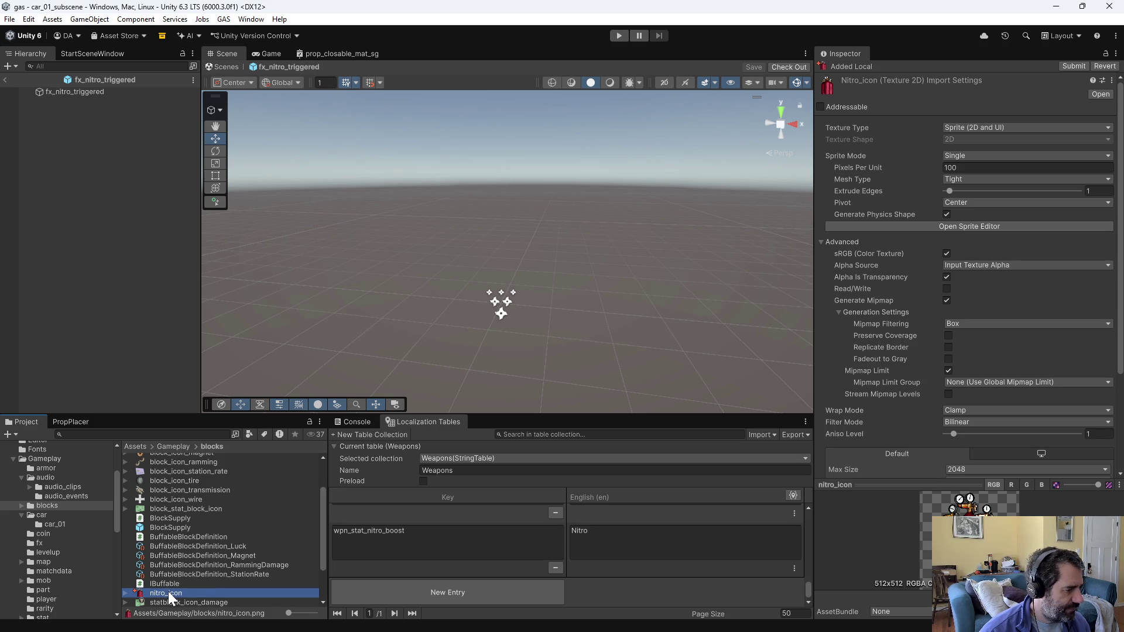
{"action": "key", "text": "F2"}
{"action": "key", "text": "Home"}
{"action": "type", "text": "block_icon_"}
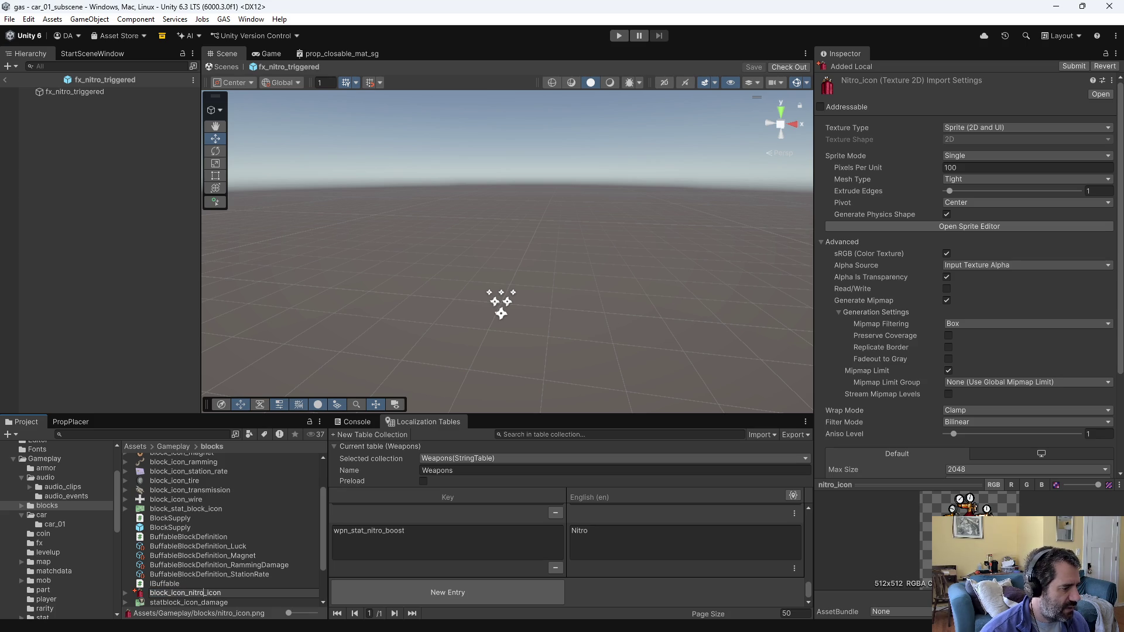
{"action": "key", "text": "Delete"}
{"action": "key", "text": "Delete"}
{"action": "key", "text": "Delete"}
{"action": "key", "text": "Return"}
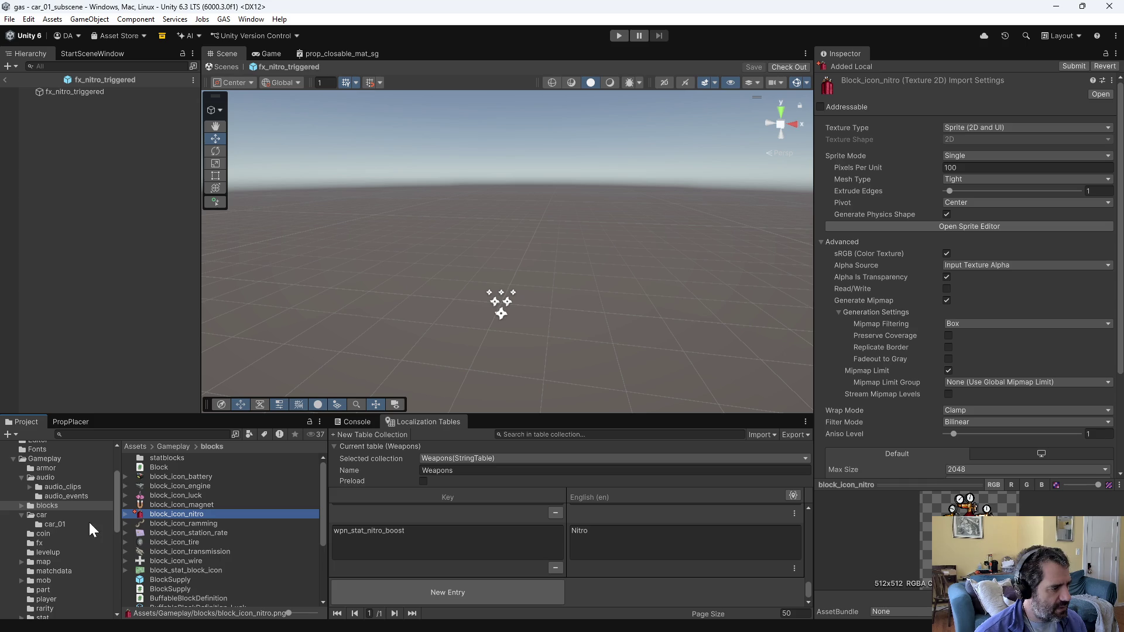
Step: Assign block_icon_nitro as the Stat Icon of the NitroBoost stat definition
{"action": "scroll", "coordinate": [52, 550], "scroll_direction": "down", "scroll_amount": 3}
{"action": "left_click", "coordinate": [58, 514]}
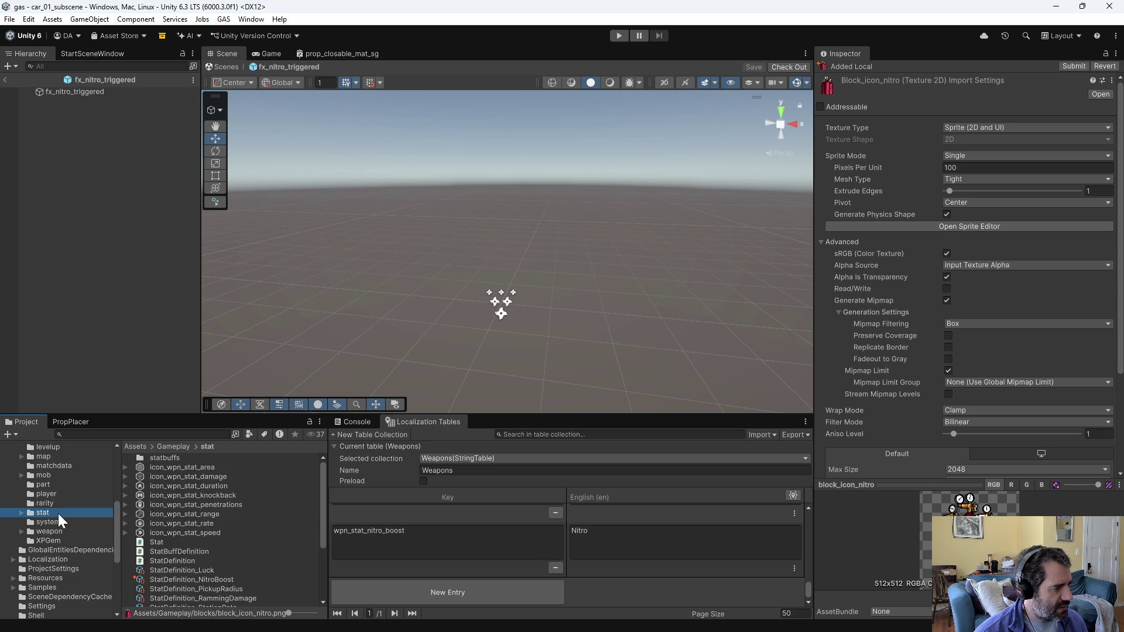
{"action": "scroll", "coordinate": [230, 565], "scroll_direction": "down", "scroll_amount": 5}
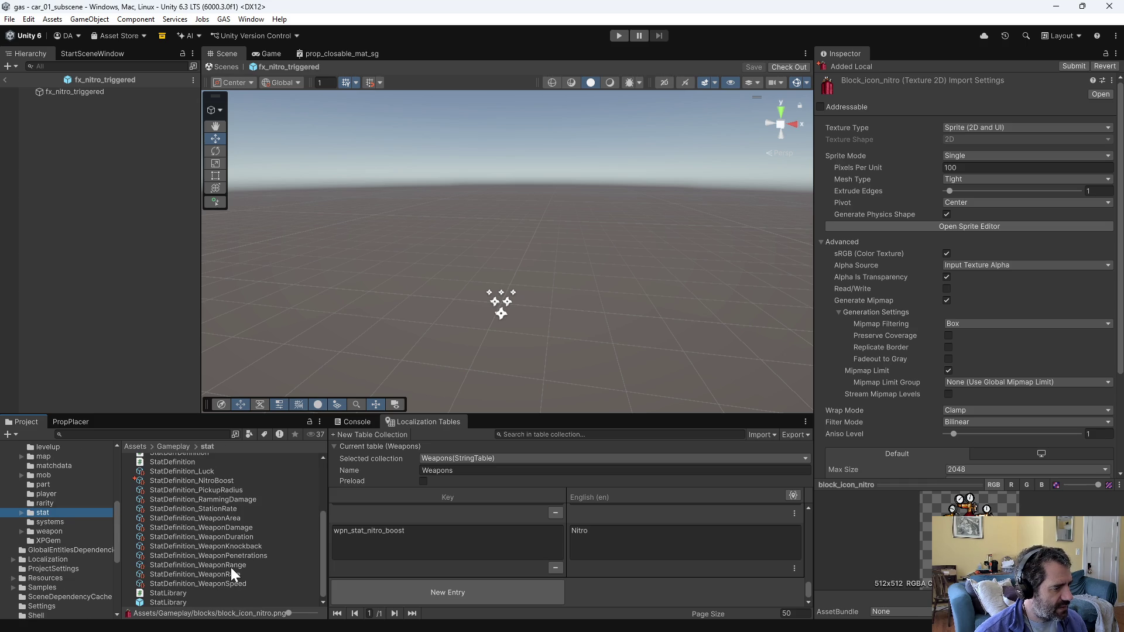
{"action": "left_click", "coordinate": [216, 482]}
{"action": "left_click", "coordinate": [1115, 184]}
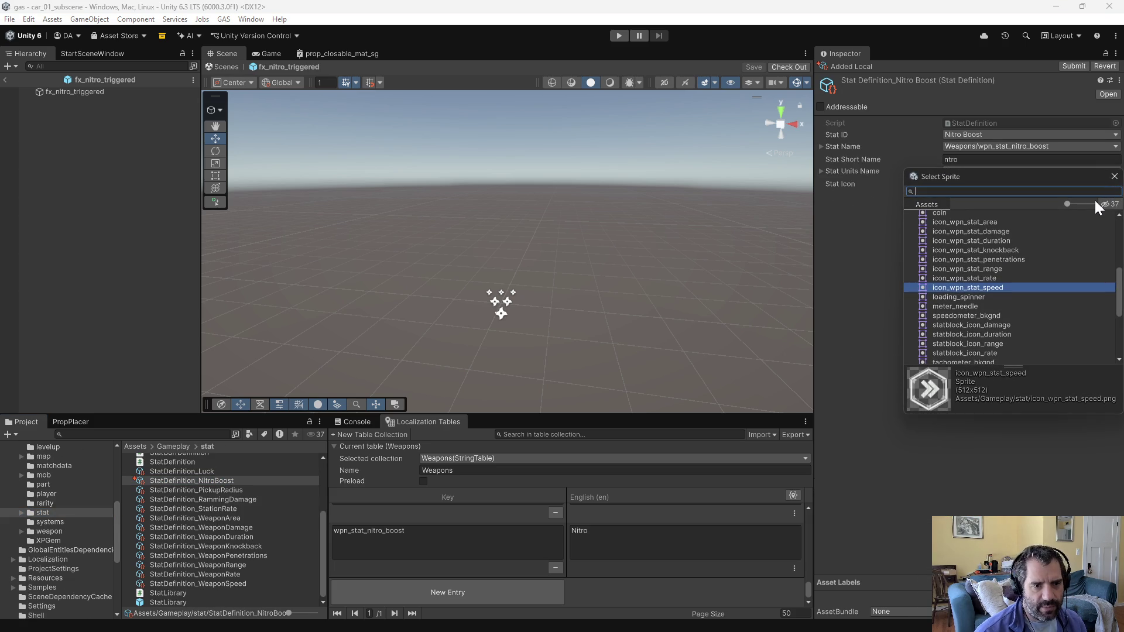
{"action": "type", "text": "nitrop"}
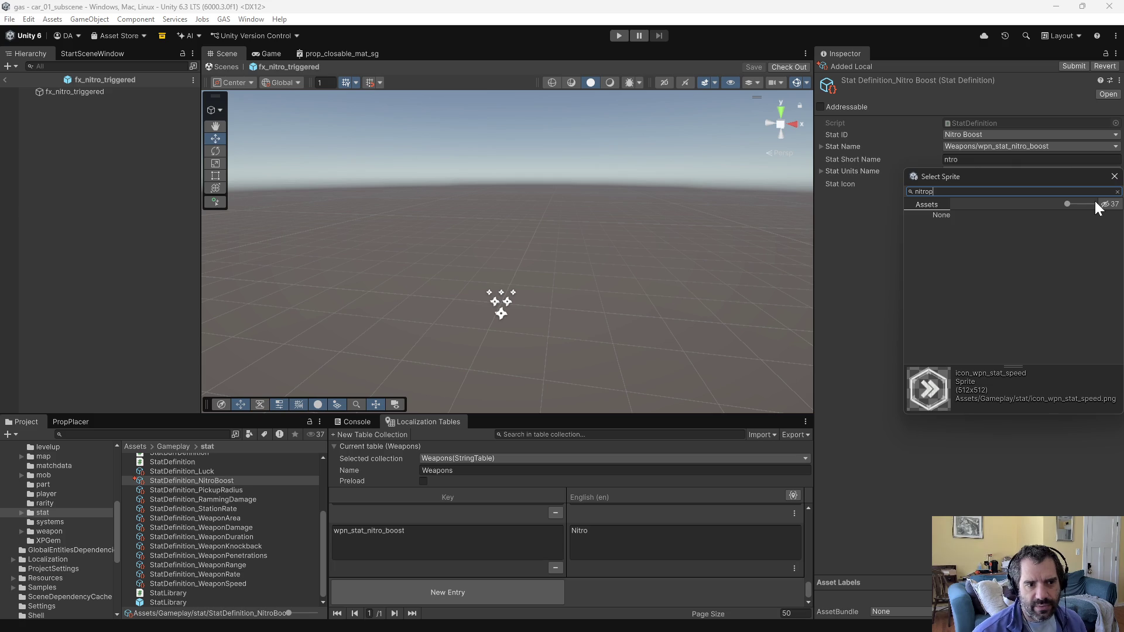
{"action": "key", "text": "BackSpace"}
{"action": "double_click", "coordinate": [961, 223]}
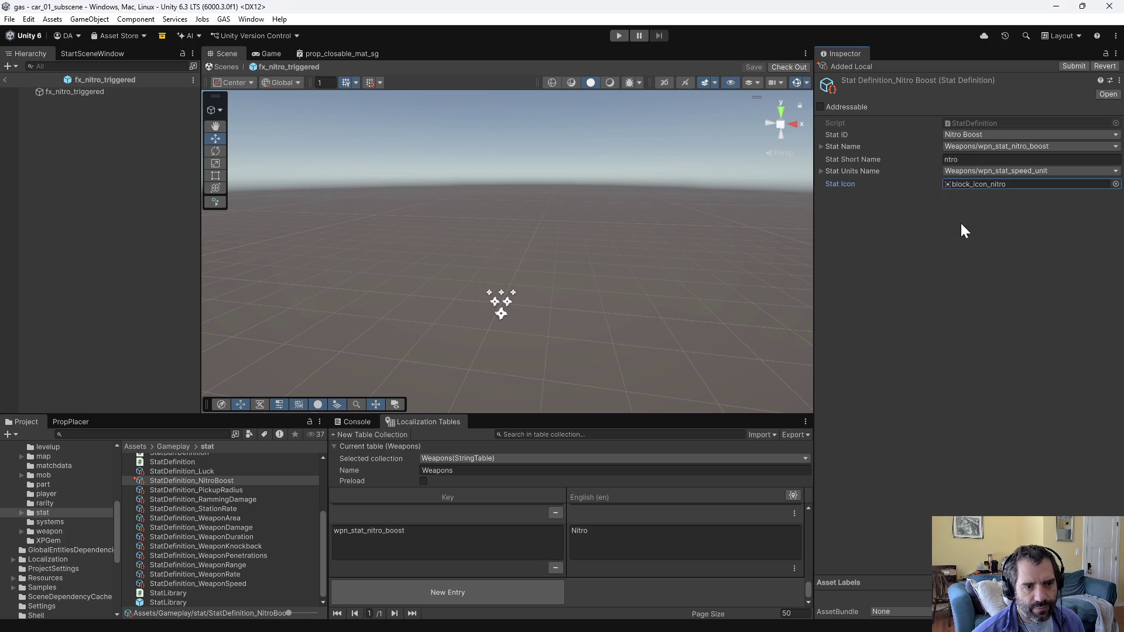
{"action": "left_click", "coordinate": [926, 237]}
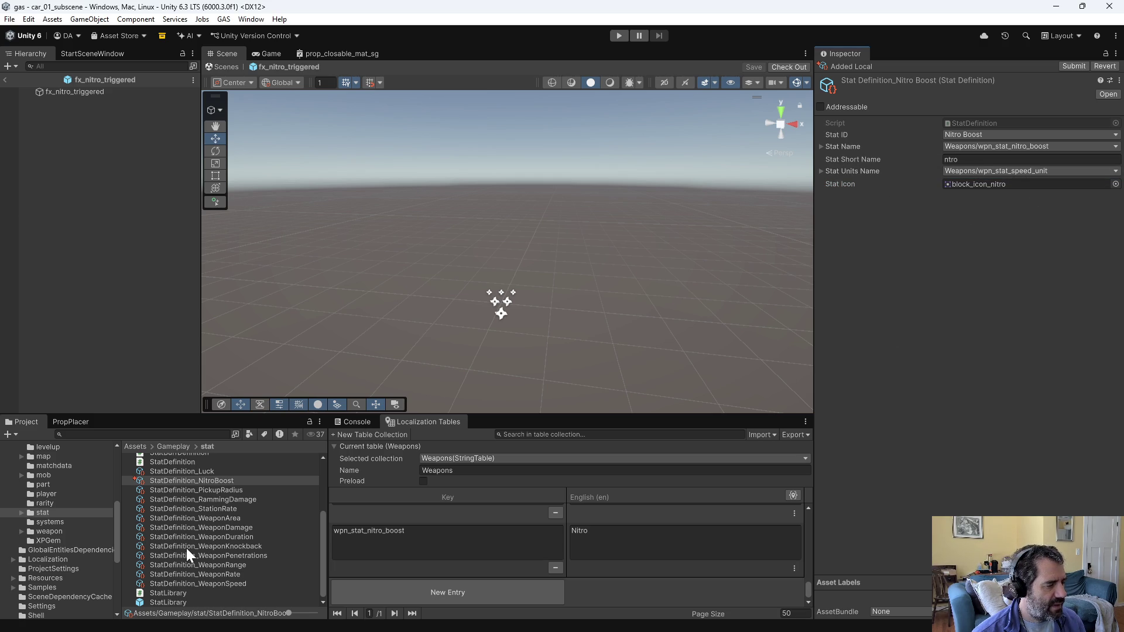
{"action": "scroll", "coordinate": [186, 548], "scroll_direction": "up", "scroll_amount": 3}
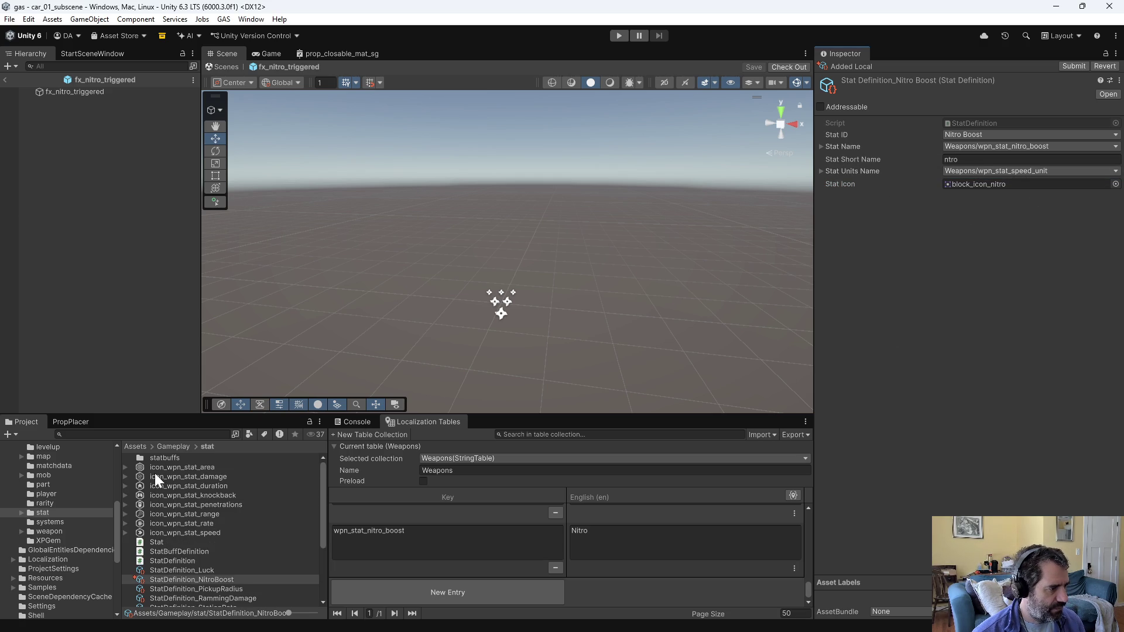
{"action": "double_click", "coordinate": [164, 458]}
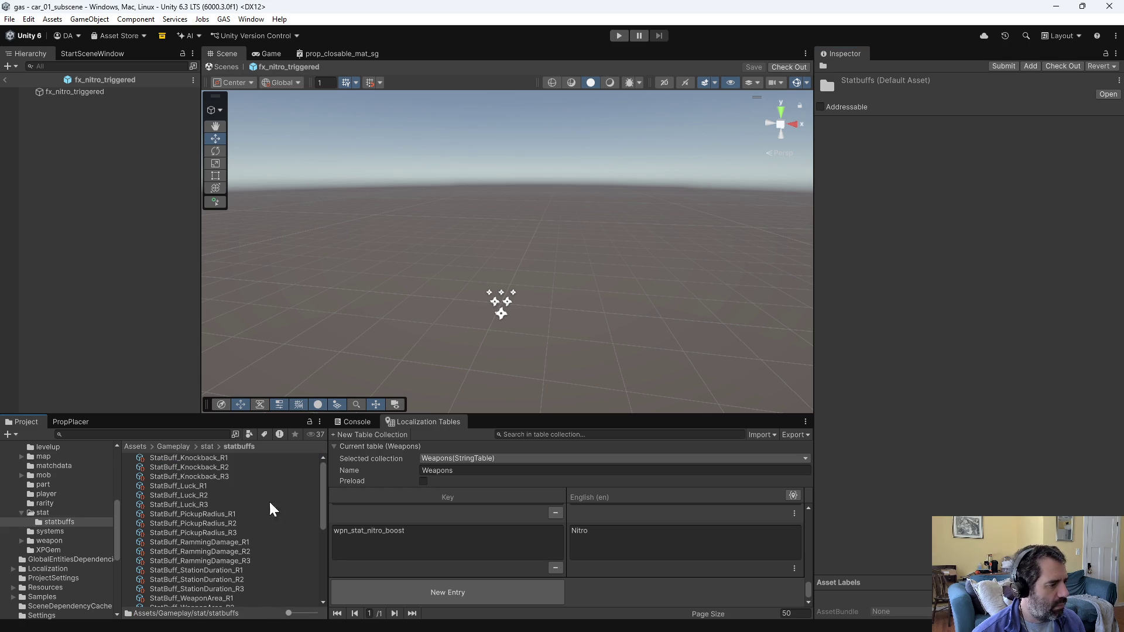
Step: Duplicate StatBuff_Knockback_R1 and rename the copy StatBuff_NitroBoost_R1
{"action": "left_click", "coordinate": [213, 459]}
{"action": "key", "text": "ctrl+d"}
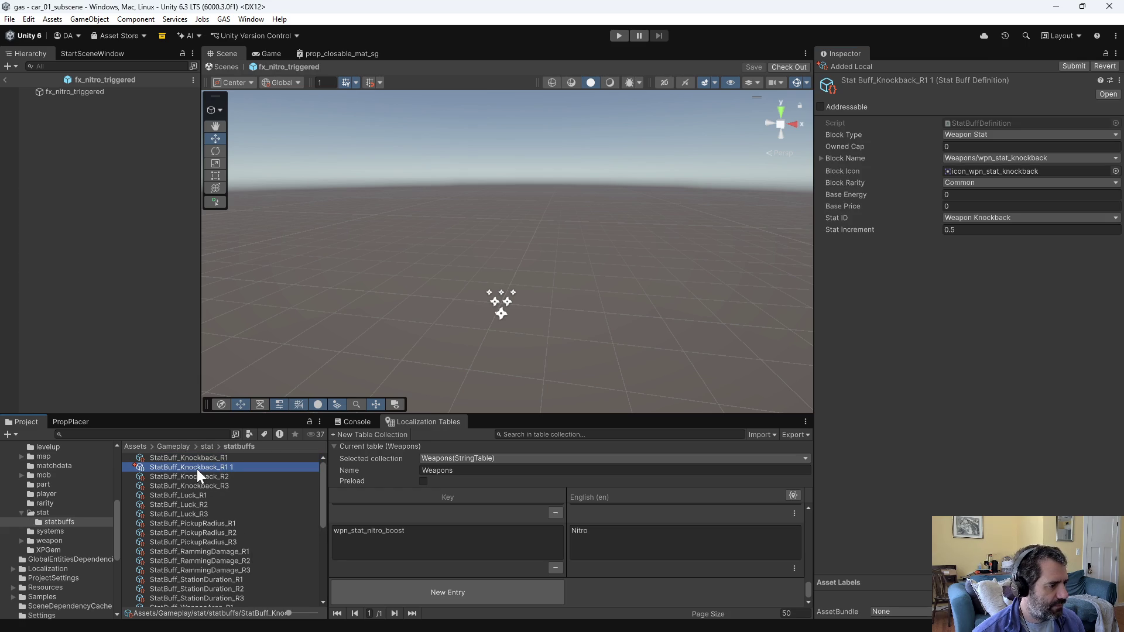
{"action": "left_click", "coordinate": [197, 469]}
{"action": "left_click", "coordinate": [182, 467]}
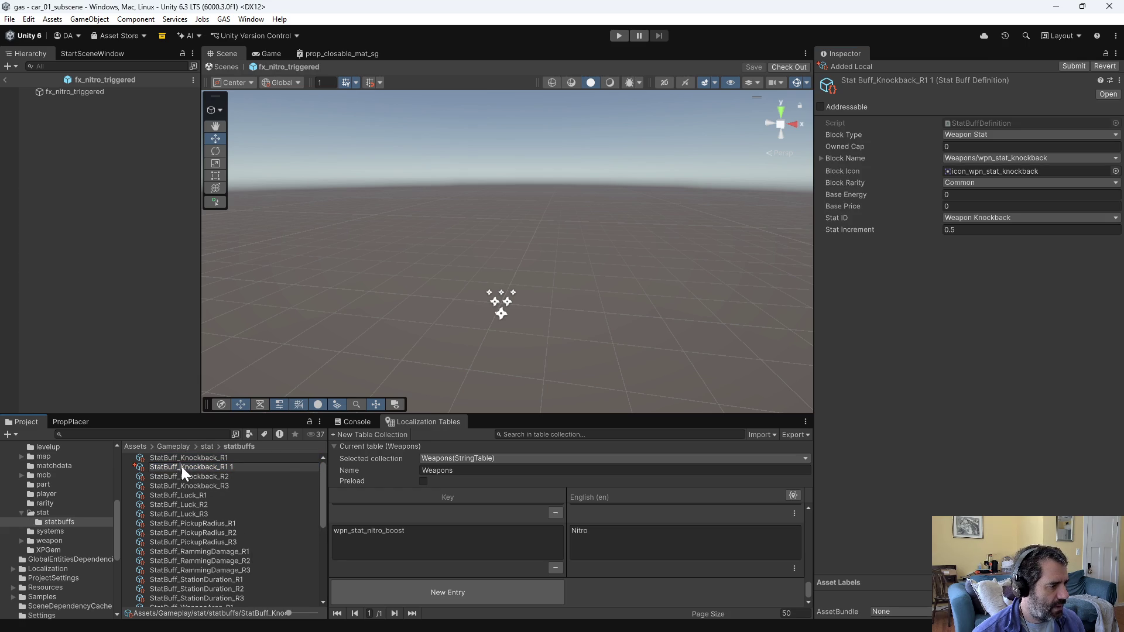
{"action": "type", "text": "NitroB"}
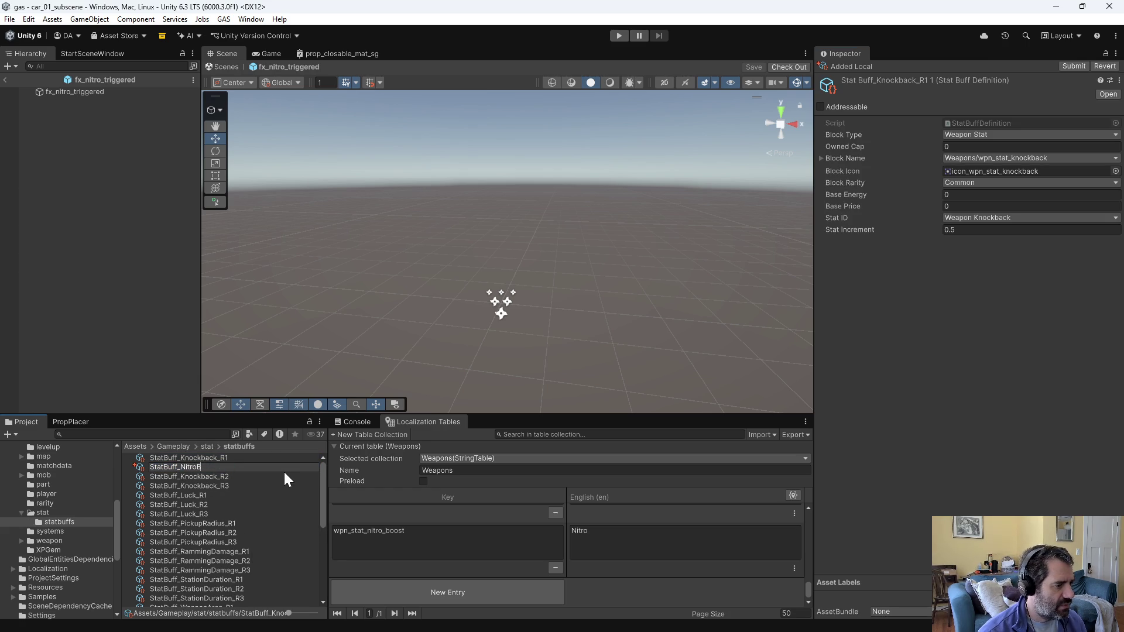
{"action": "type", "text": "oost_R1"}
{"action": "key", "text": "Return"}
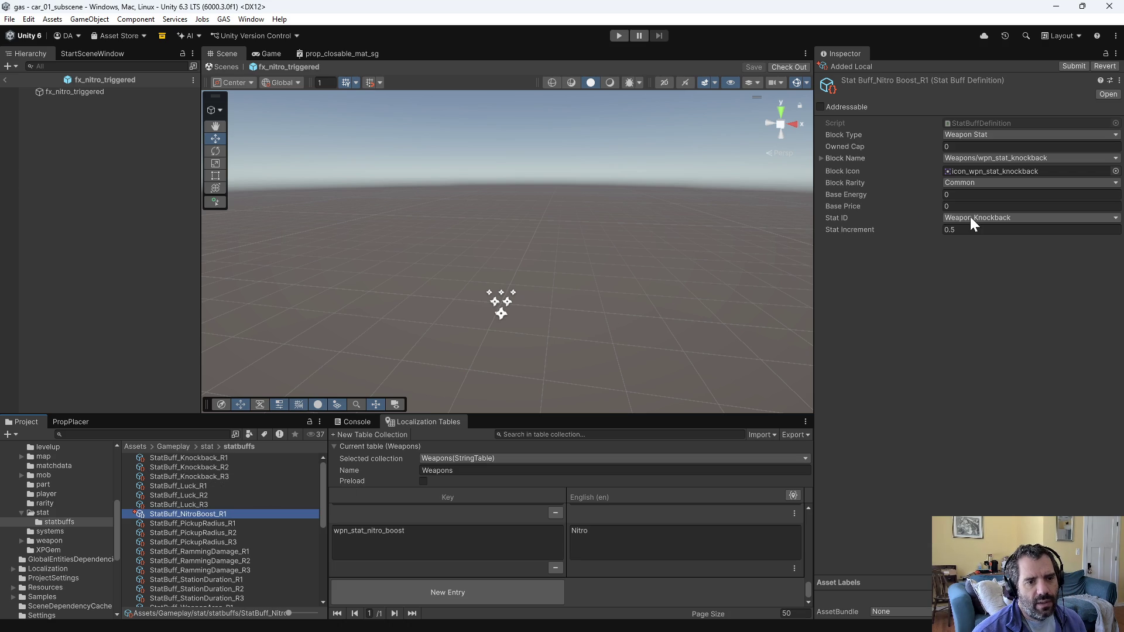
Step: Set Block Name to wpn_stat_nitro_boost and Stat ID to Nitro Boost, and clear the old 0.5 increment
{"action": "left_click", "coordinate": [1021, 159]}
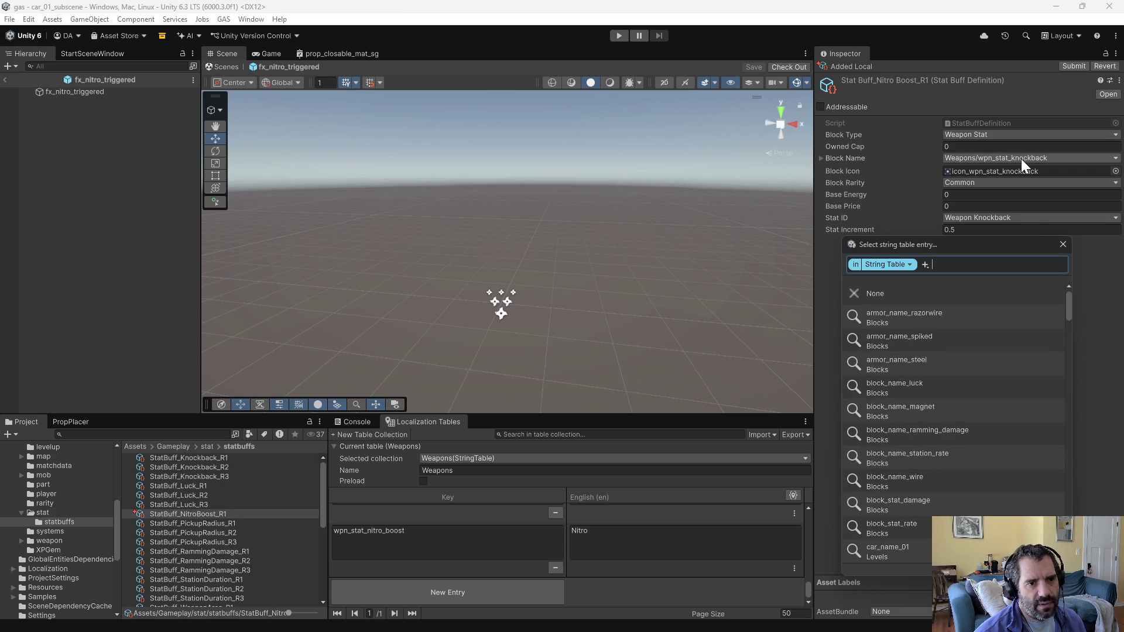
{"action": "type", "text": "nitr"}
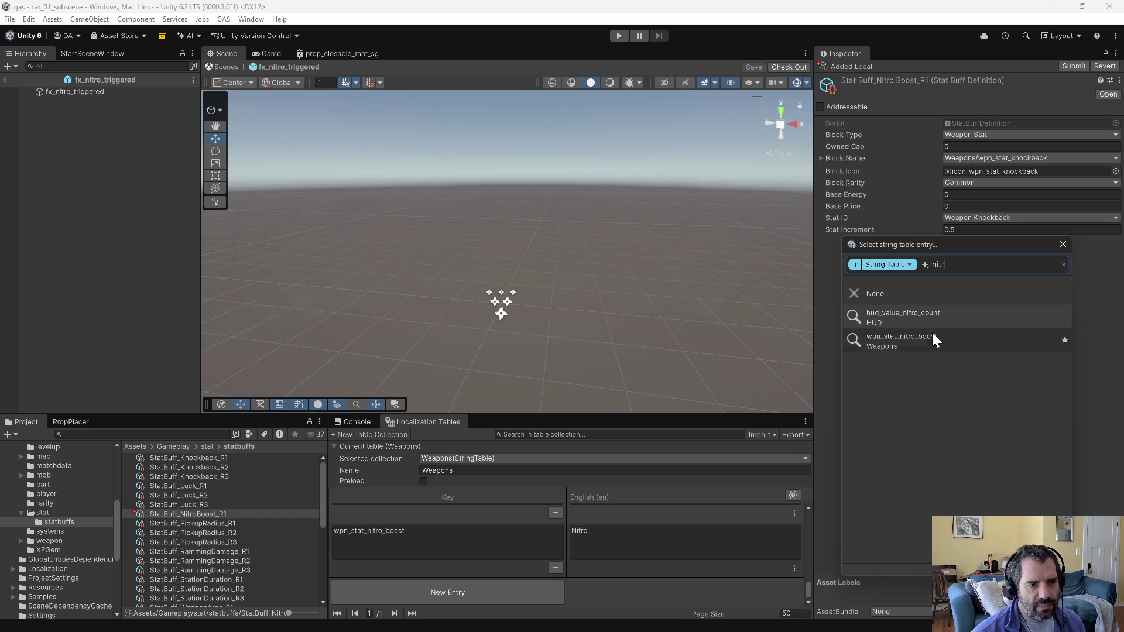
{"action": "left_click", "coordinate": [932, 333]}
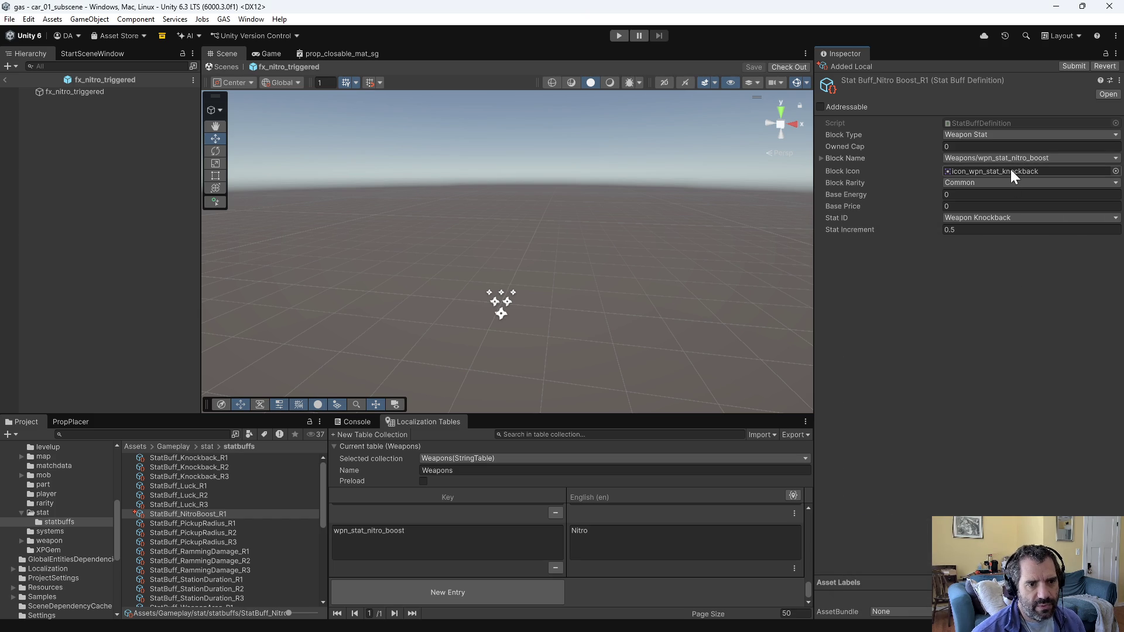
{"action": "left_click", "coordinate": [1115, 170]}
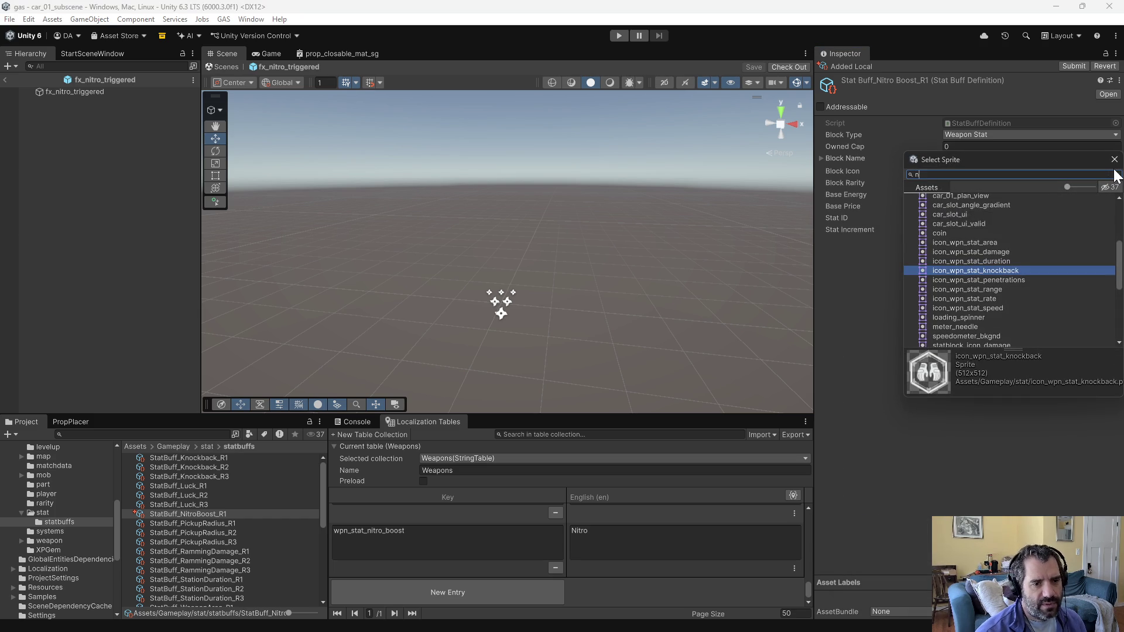
{"action": "type", "text": "ut"}
{"action": "key", "text": "Escape"}
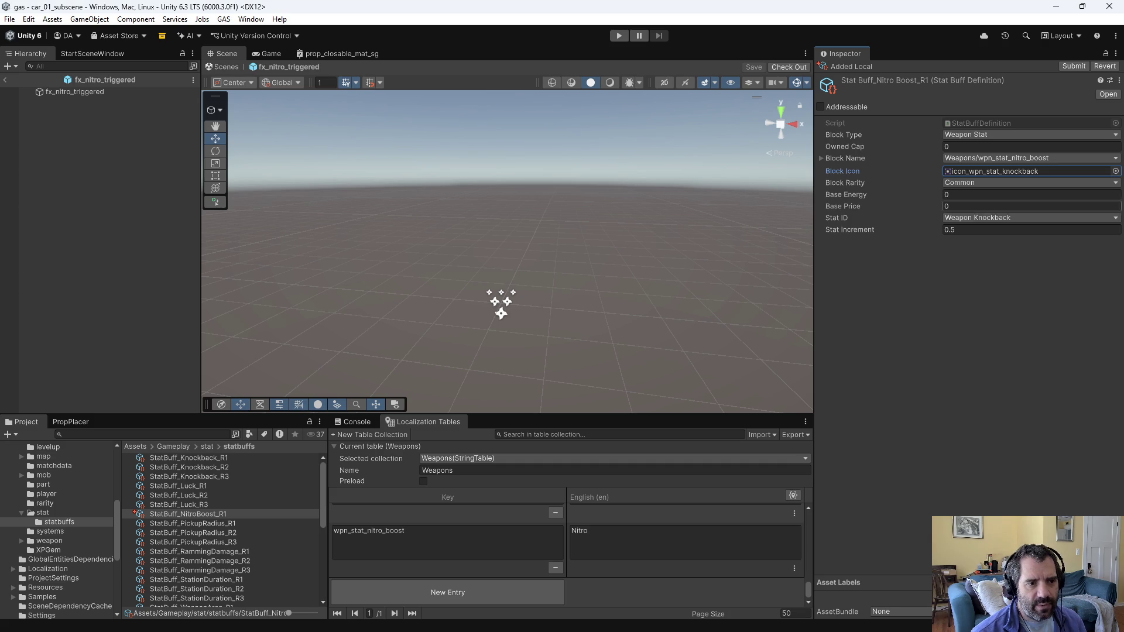
{"action": "left_click", "coordinate": [1012, 218]}
{"action": "left_click", "coordinate": [975, 404]}
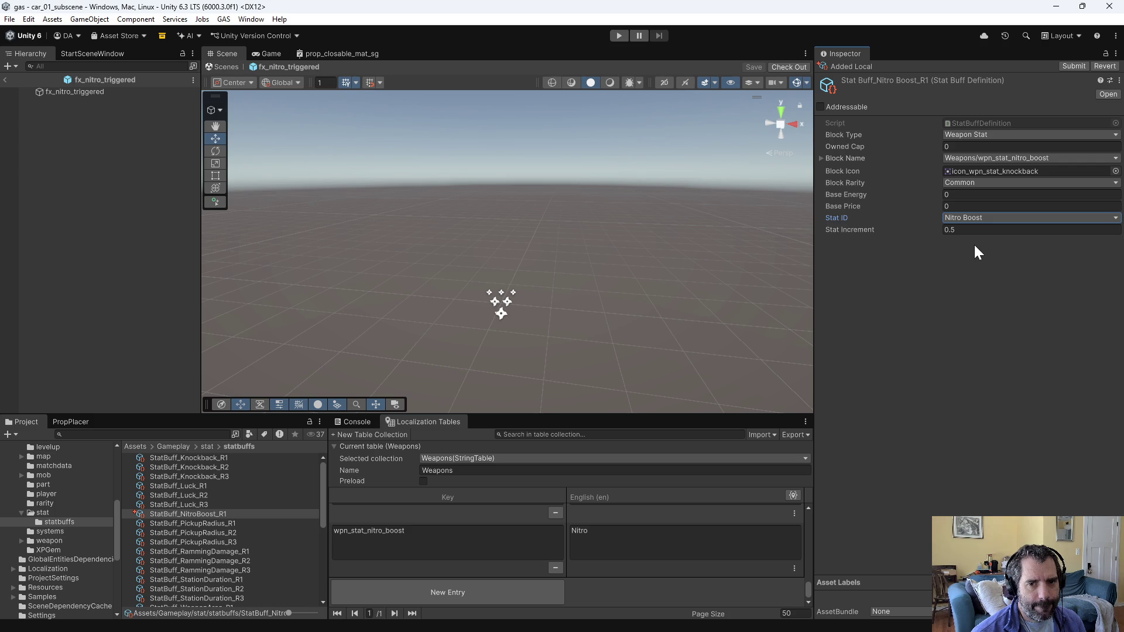
{"action": "left_click", "coordinate": [996, 230]}
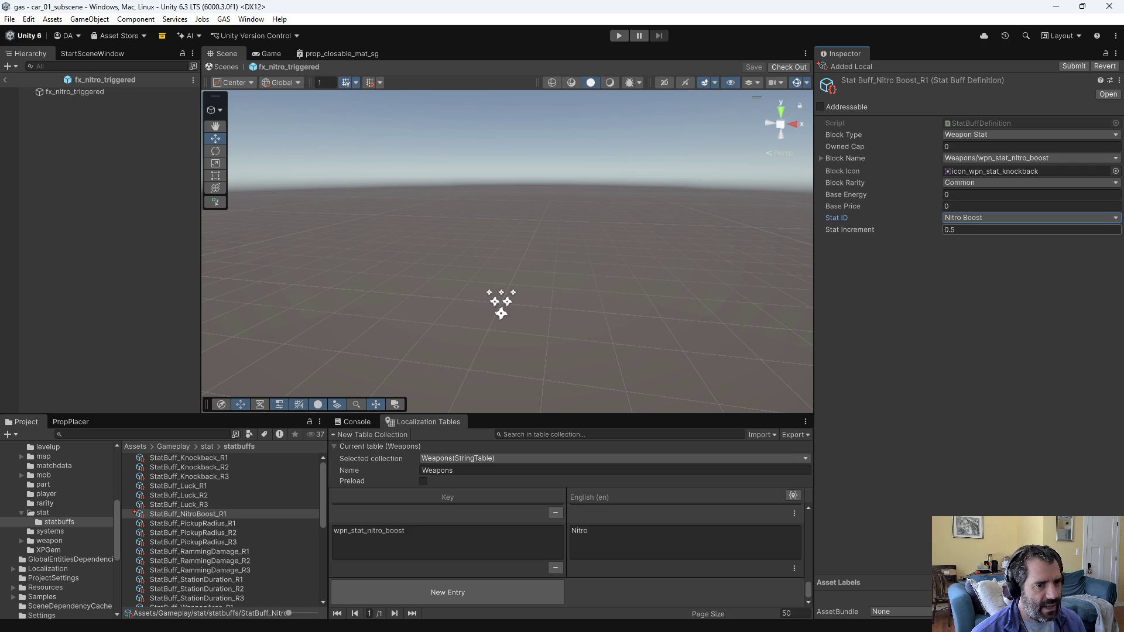
{"action": "key", "text": "BackSpace"}
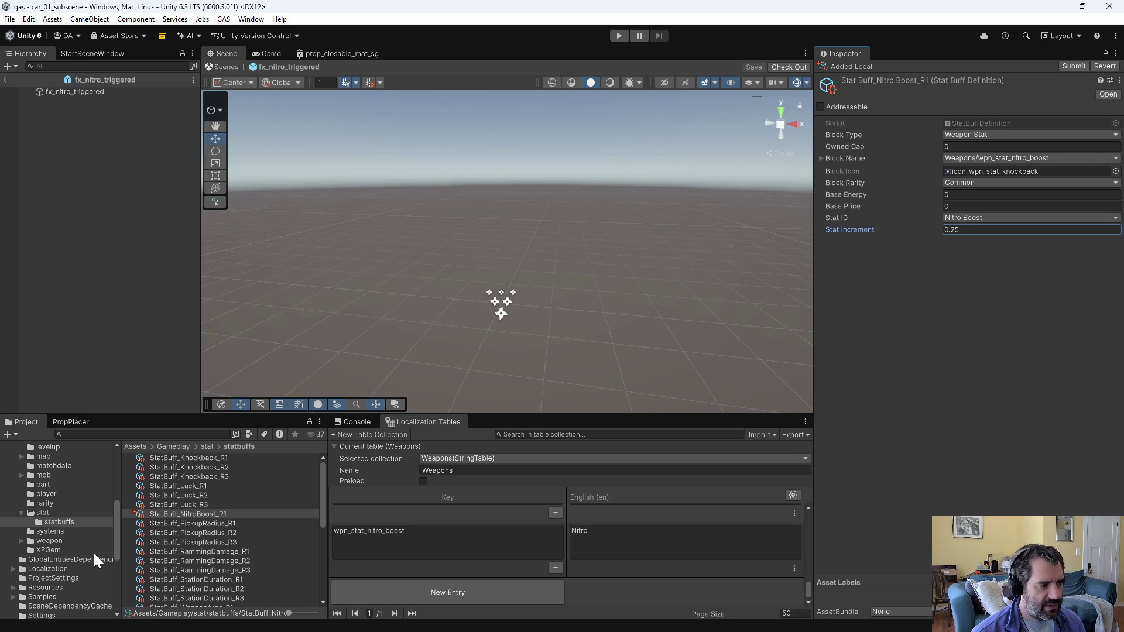
Step: Make a StatBuff_NitroBoost_R2 copy, then delete it again
{"action": "left_click", "coordinate": [210, 515]}
{"action": "key", "text": "ctrl+d"}
{"action": "left_click", "coordinate": [222, 522]}
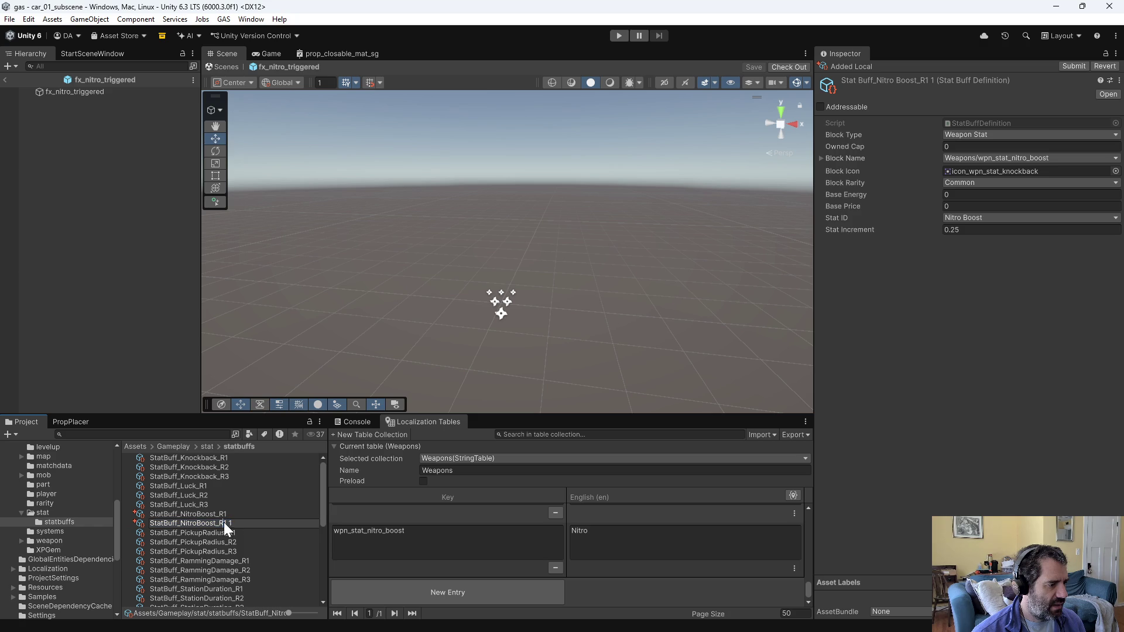
{"action": "key", "text": "Return"}
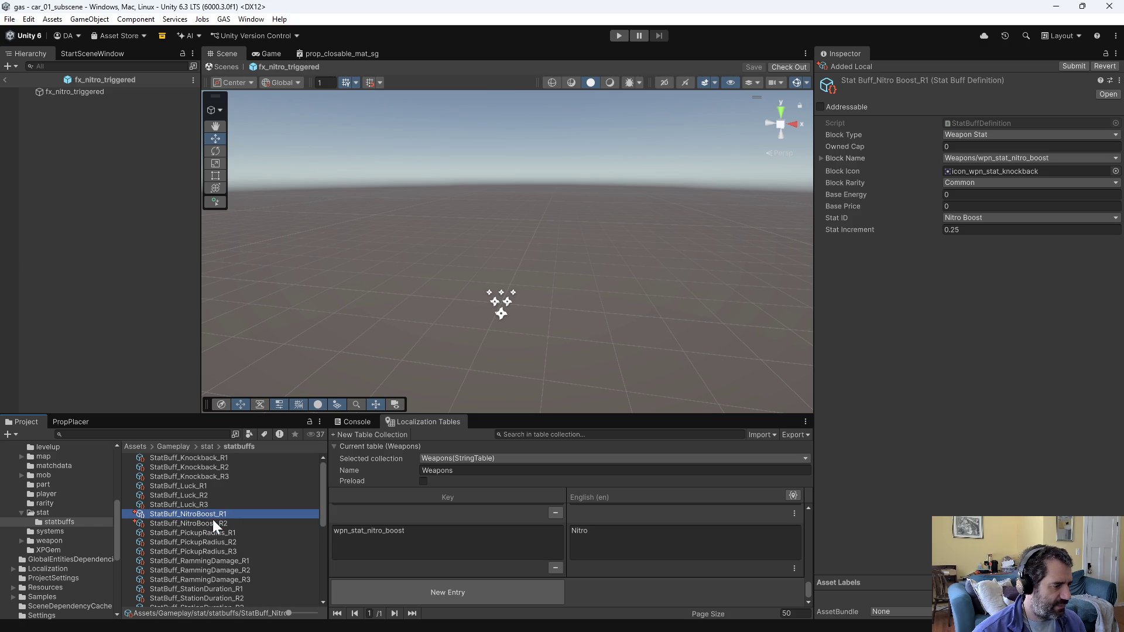
{"action": "key", "text": "Delete"}
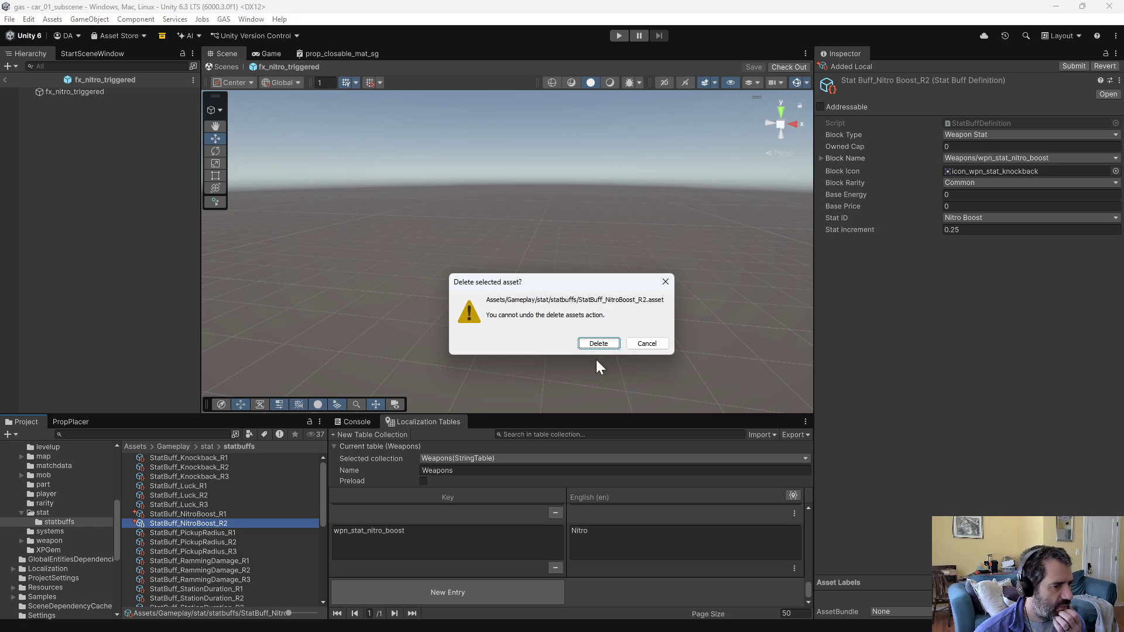
{"action": "left_click", "coordinate": [598, 345]}
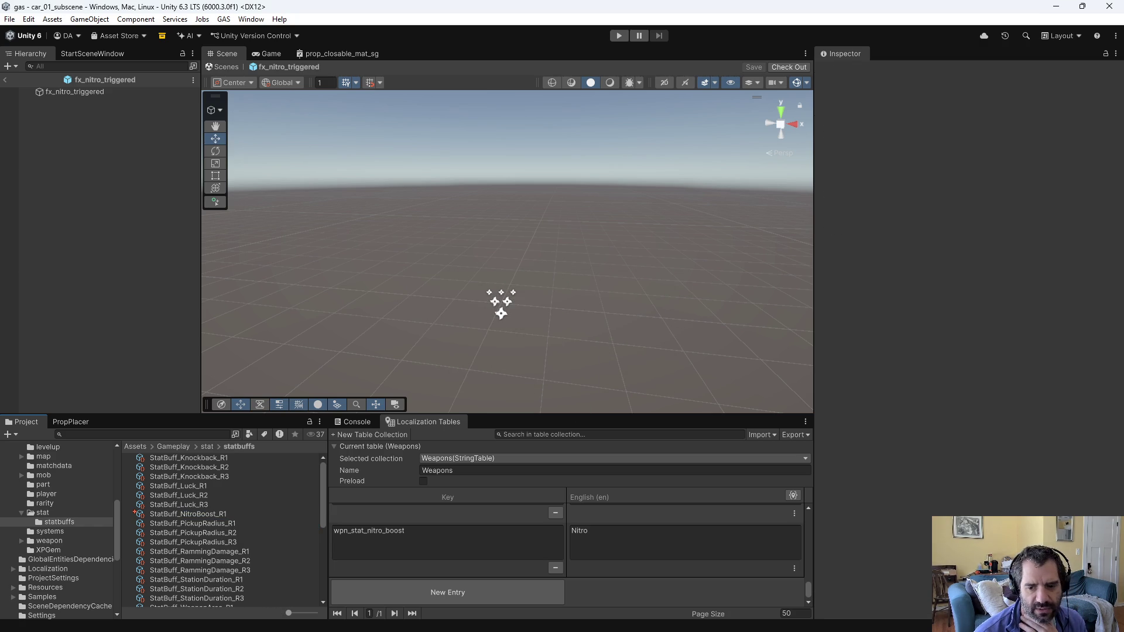
Step: Compare the knockback, NitroBoost_R1 and RammingDamage_R1 buff settings
{"action": "key", "text": "alt+Tab"}
{"action": "key", "text": "alt+Tab"}
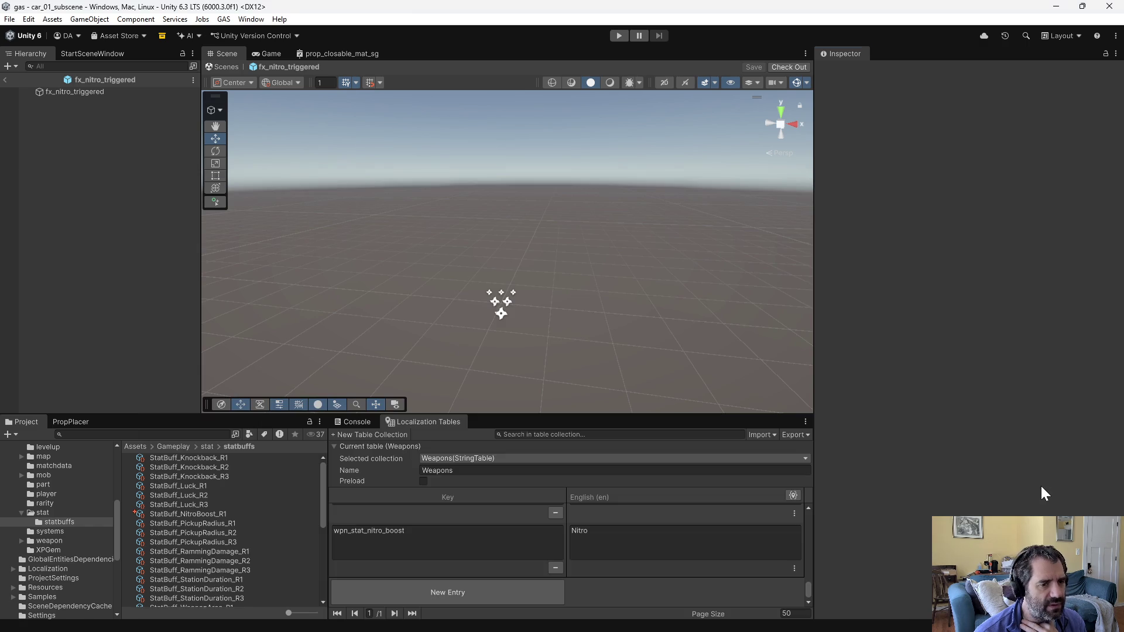
{"action": "left_click", "coordinate": [202, 459]}
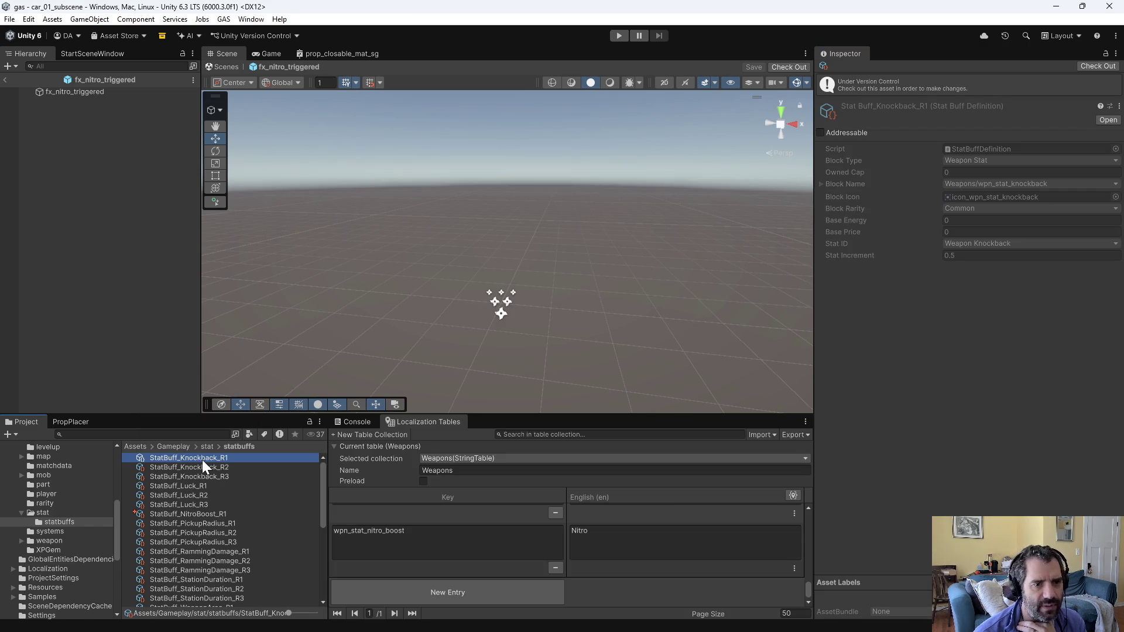
{"action": "left_click", "coordinate": [205, 479]}
{"action": "left_click", "coordinate": [209, 514]}
{"action": "left_click", "coordinate": [213, 551]}
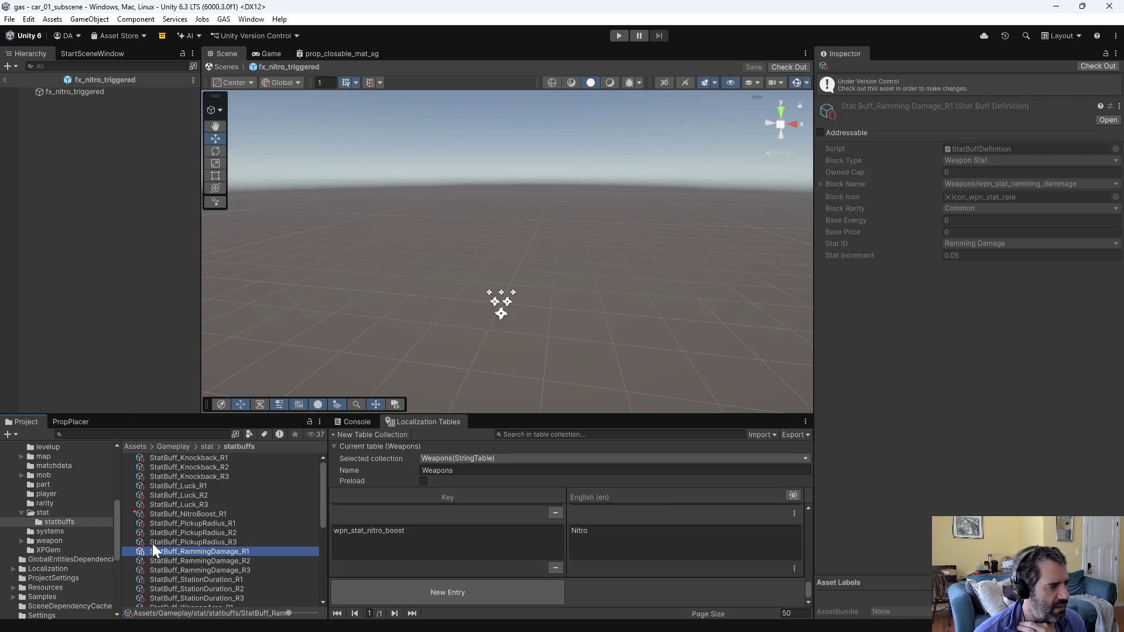
{"action": "scroll", "coordinate": [152, 543], "scroll_direction": "down", "scroll_amount": 3}
{"action": "left_click", "coordinate": [207, 446]}
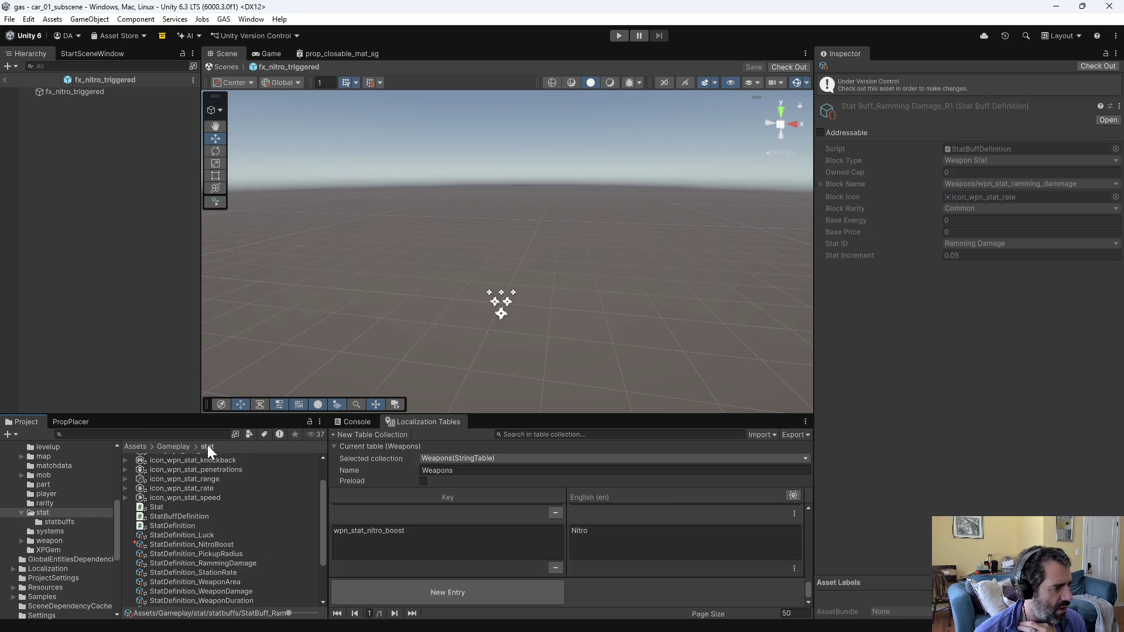
{"action": "scroll", "coordinate": [240, 557], "scroll_direction": "up", "scroll_amount": 2}
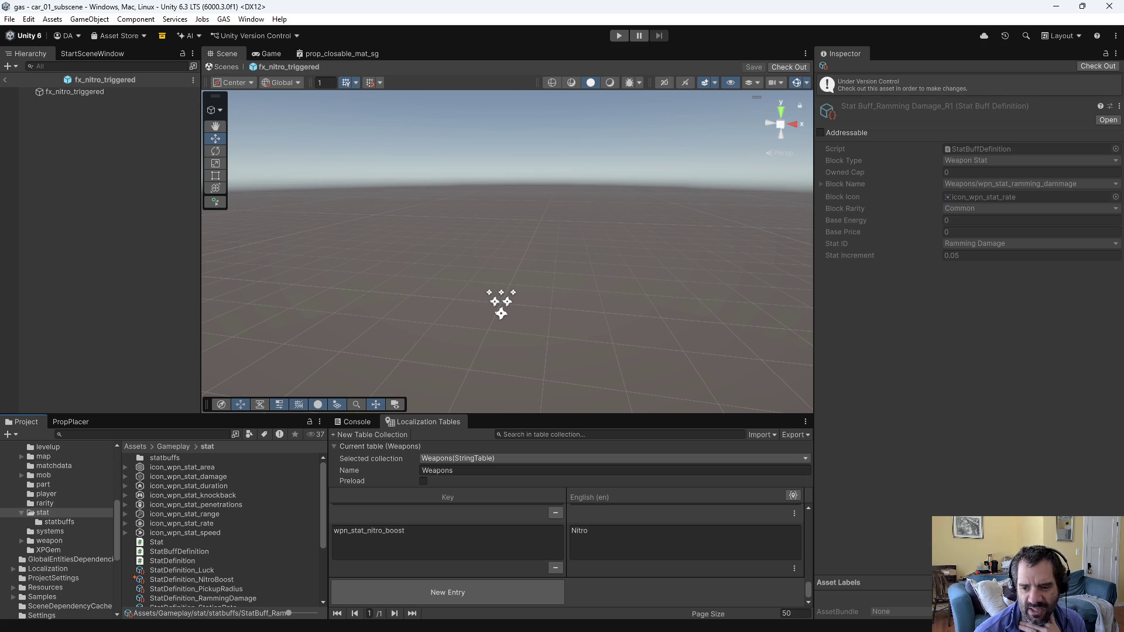
{"action": "key", "text": "alt+Tab"}
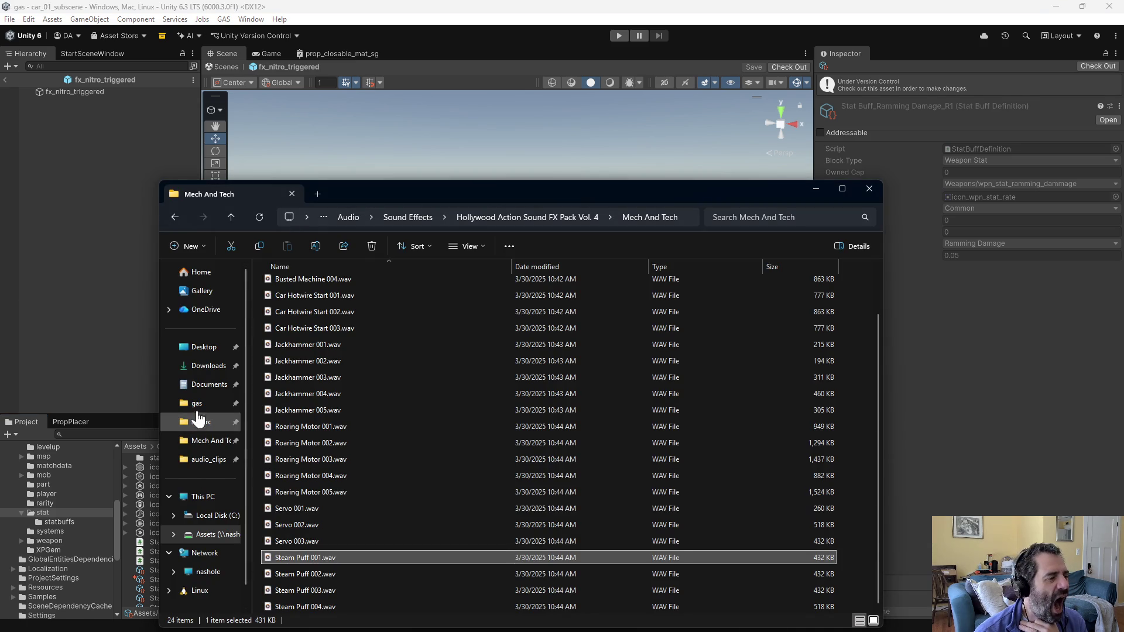
Step: Browse to Icons > 5000 Game Dev Icons Mega Bundle > 100 UI Sci-Fi Icons > PNG > Light
{"action": "left_click", "coordinate": [211, 534]}
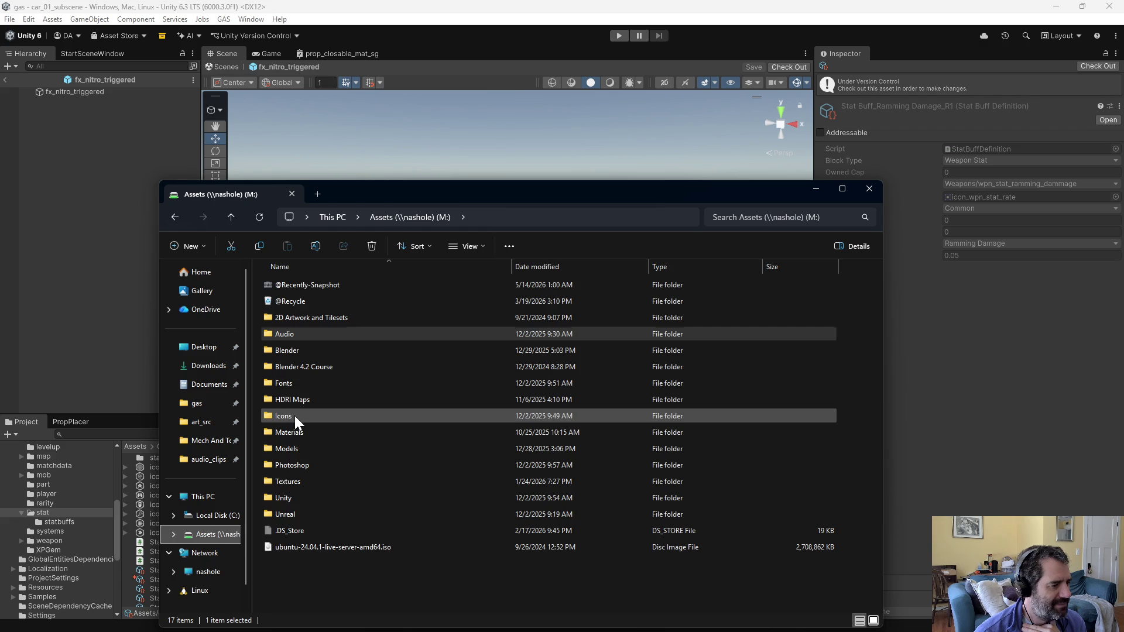
{"action": "double_click", "coordinate": [294, 415]}
{"action": "double_click", "coordinate": [318, 366]}
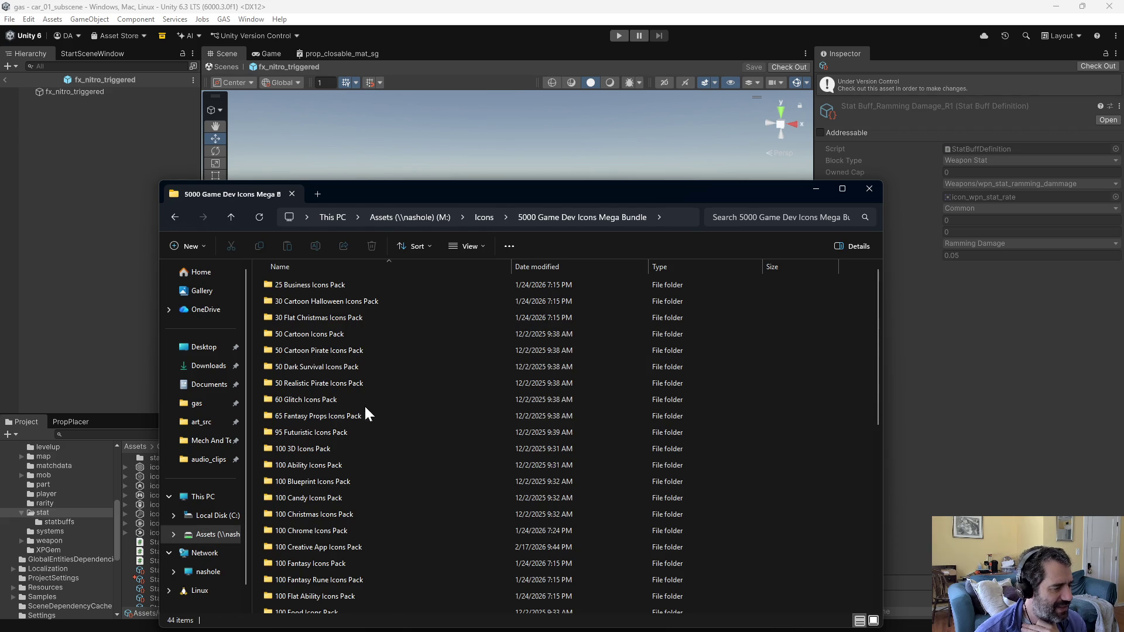
{"action": "scroll", "coordinate": [398, 492], "scroll_direction": "down", "scroll_amount": 5}
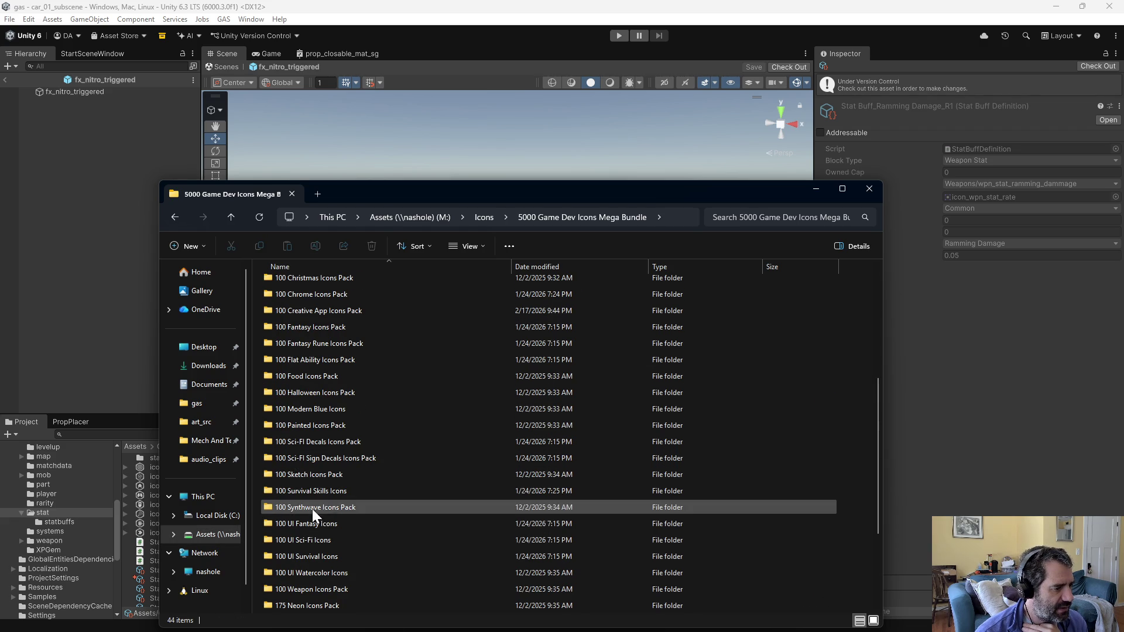
{"action": "scroll", "coordinate": [334, 511], "scroll_direction": "down", "scroll_amount": 3}
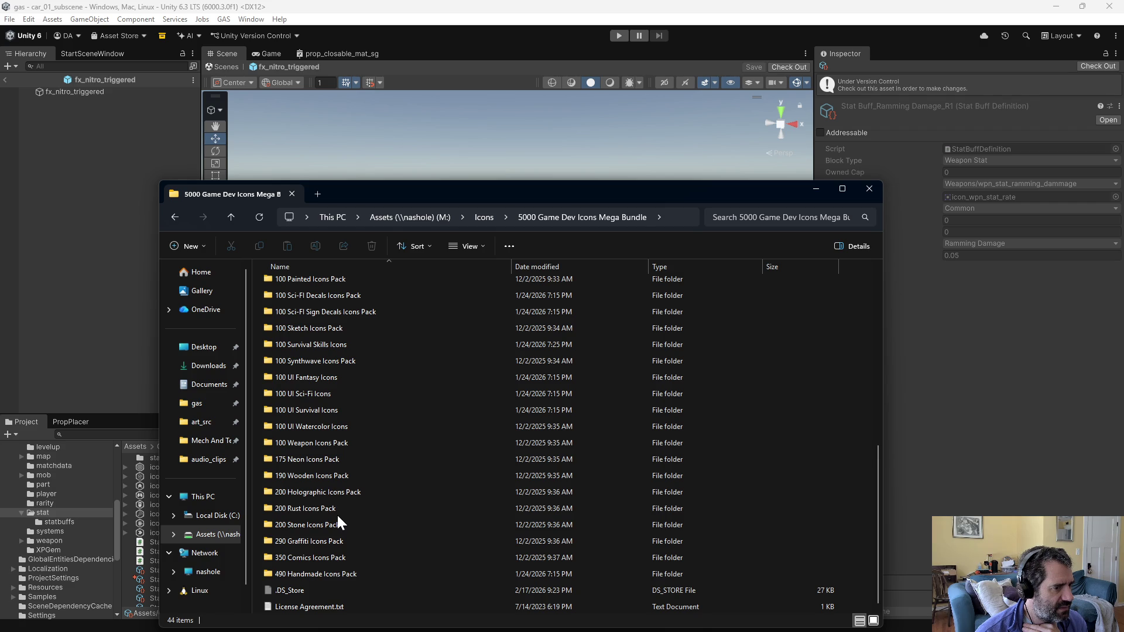
{"action": "double_click", "coordinate": [314, 391]}
{"action": "double_click", "coordinate": [287, 301]}
{"action": "double_click", "coordinate": [287, 284]}
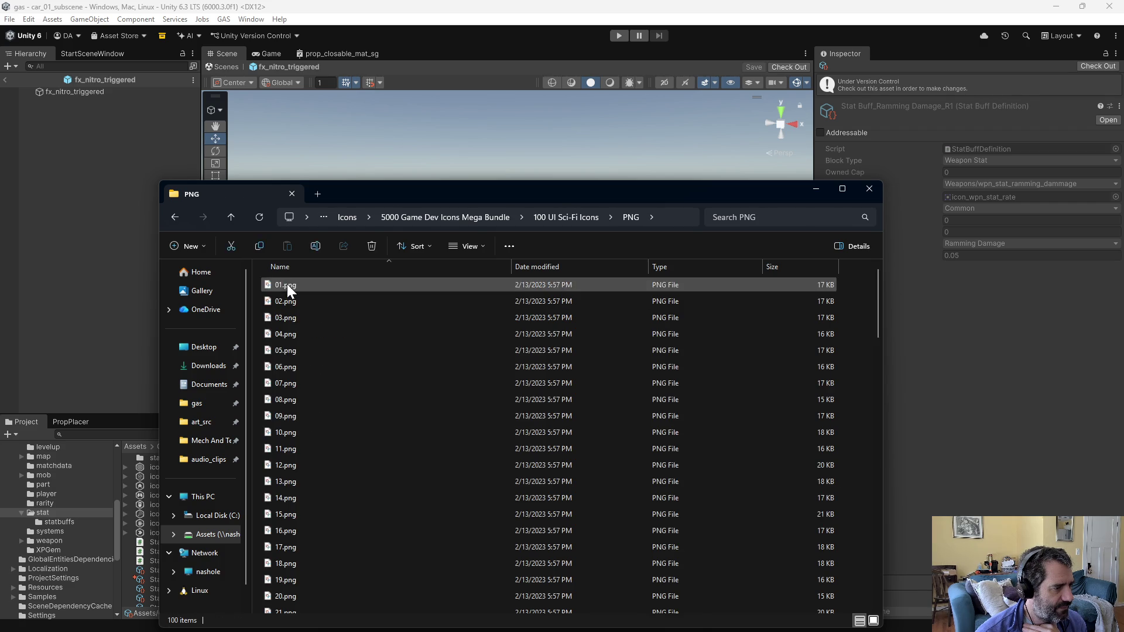
{"action": "left_click", "coordinate": [233, 211]}
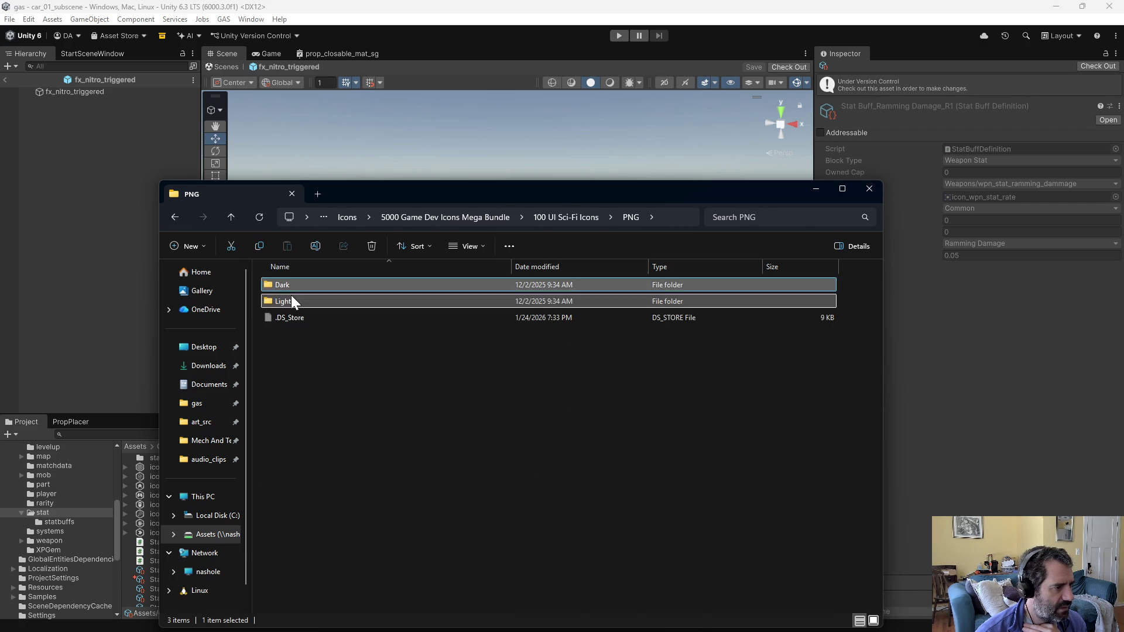
{"action": "double_click", "coordinate": [290, 299]}
Step: Show the Light icons as large thumbnails and select 56.png
{"action": "left_click", "coordinate": [873, 621]}
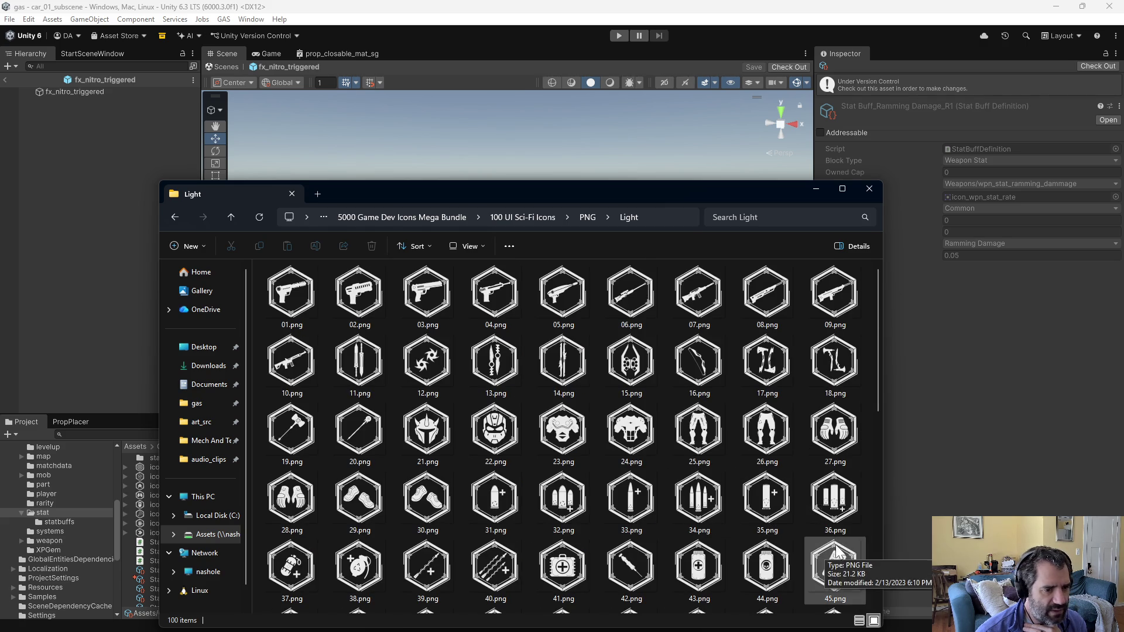
{"action": "left_click_drag", "start_coordinate": [878, 334], "coordinate": [884, 445]}
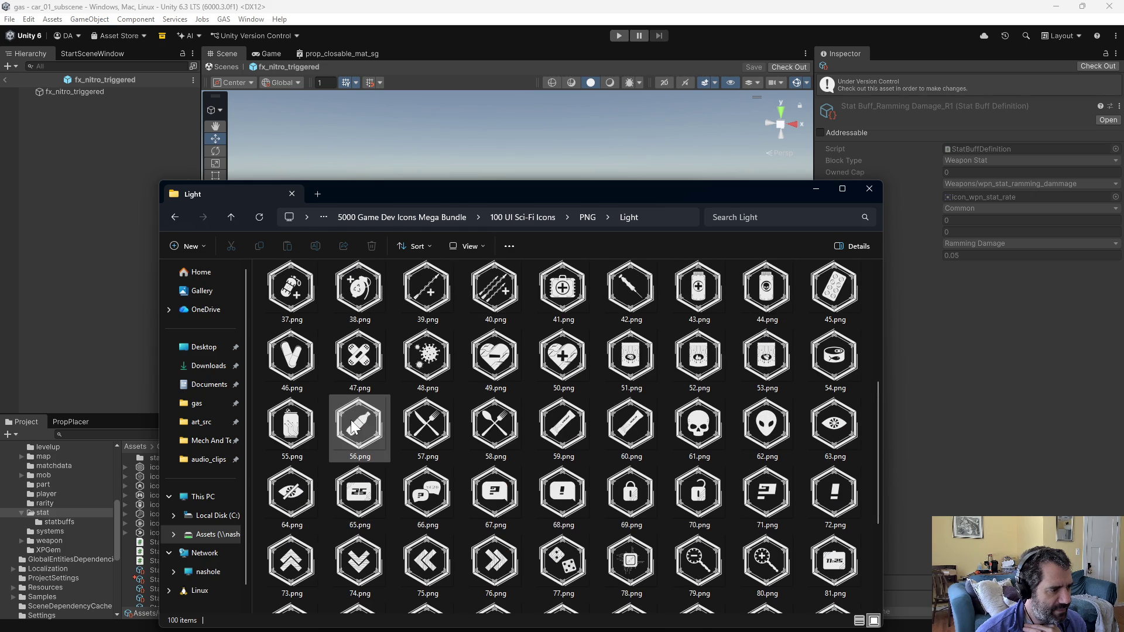
{"action": "scroll", "coordinate": [374, 433], "scroll_direction": "down", "scroll_amount": 3}
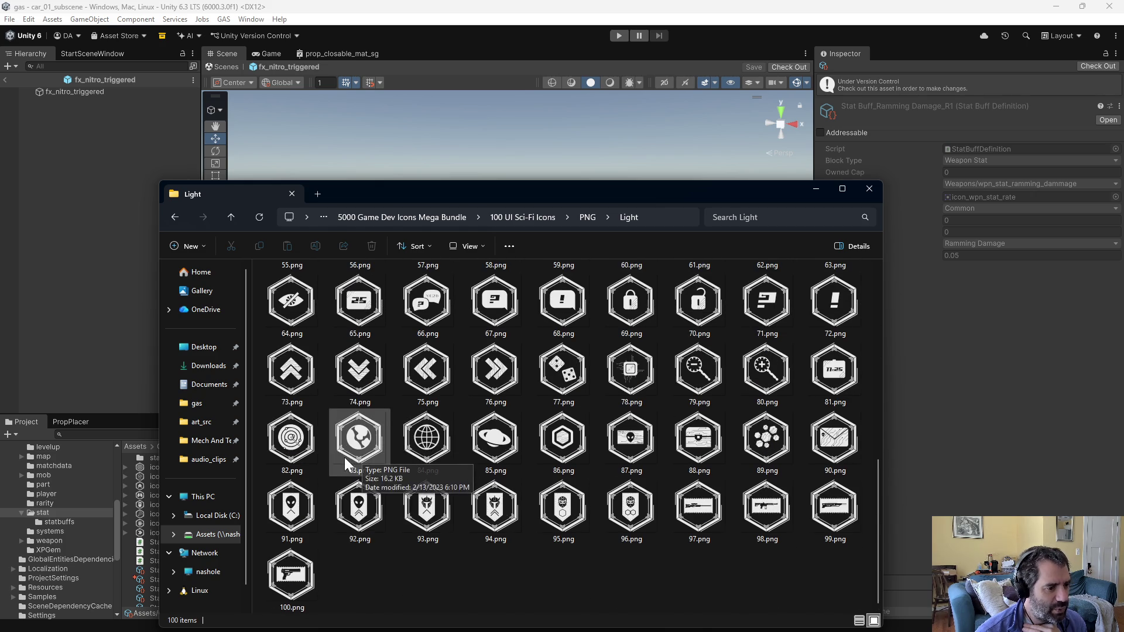
{"action": "scroll", "coordinate": [360, 363], "scroll_direction": "up", "scroll_amount": 3}
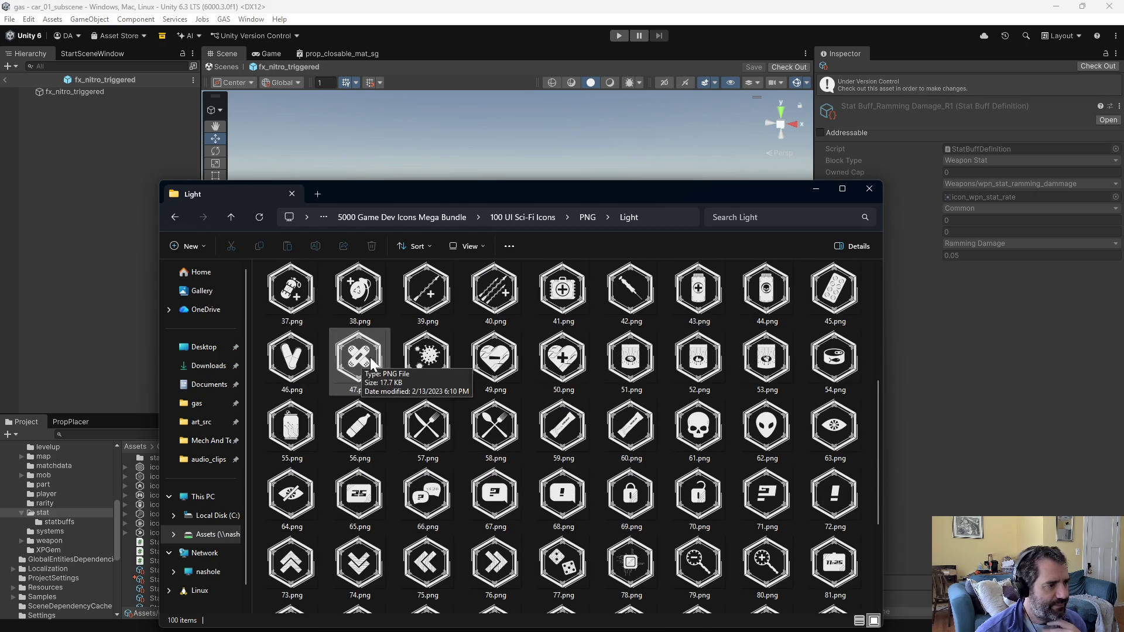
{"action": "left_click", "coordinate": [360, 426]}
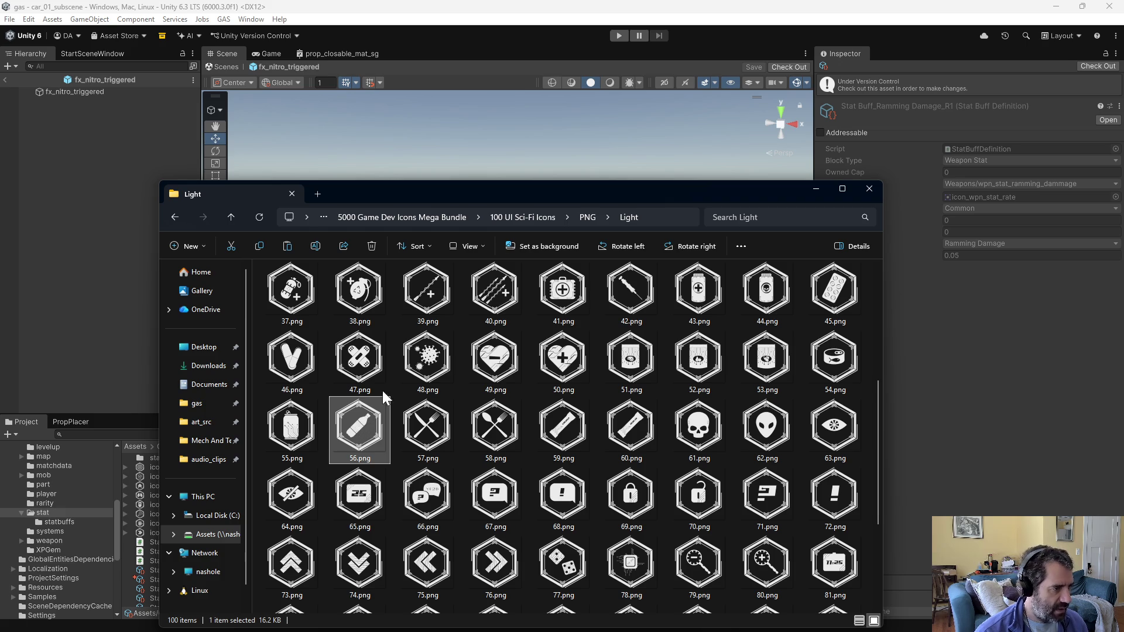
{"action": "left_click", "coordinate": [318, 194]}
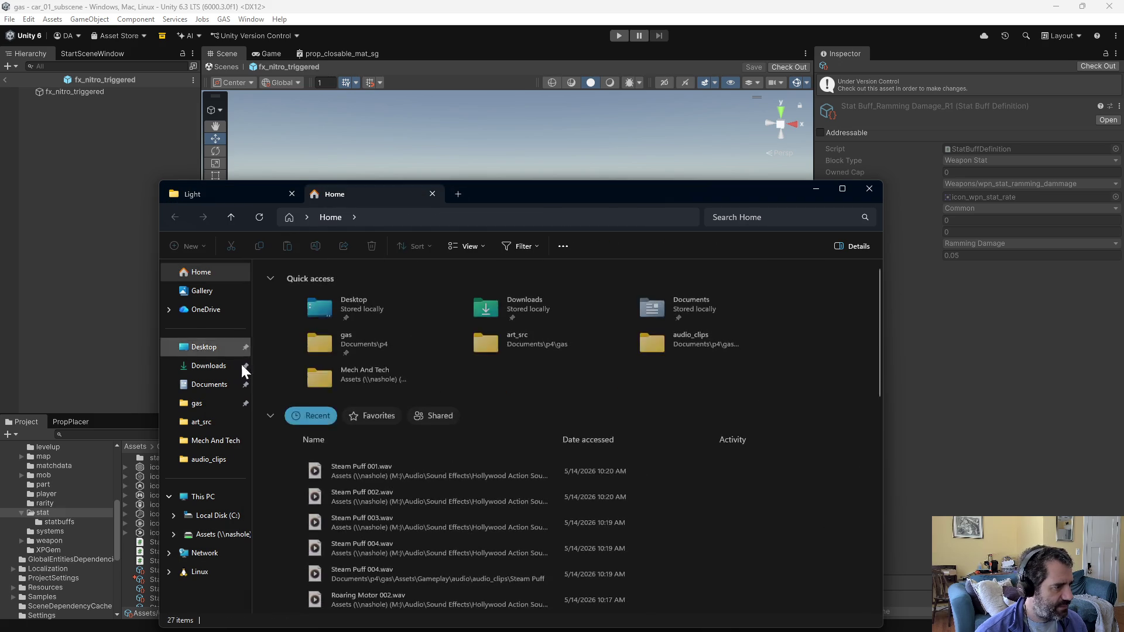
Step: Paste the copied icon into gas > Assets > Gameplay > stat
{"action": "left_click", "coordinate": [226, 403]}
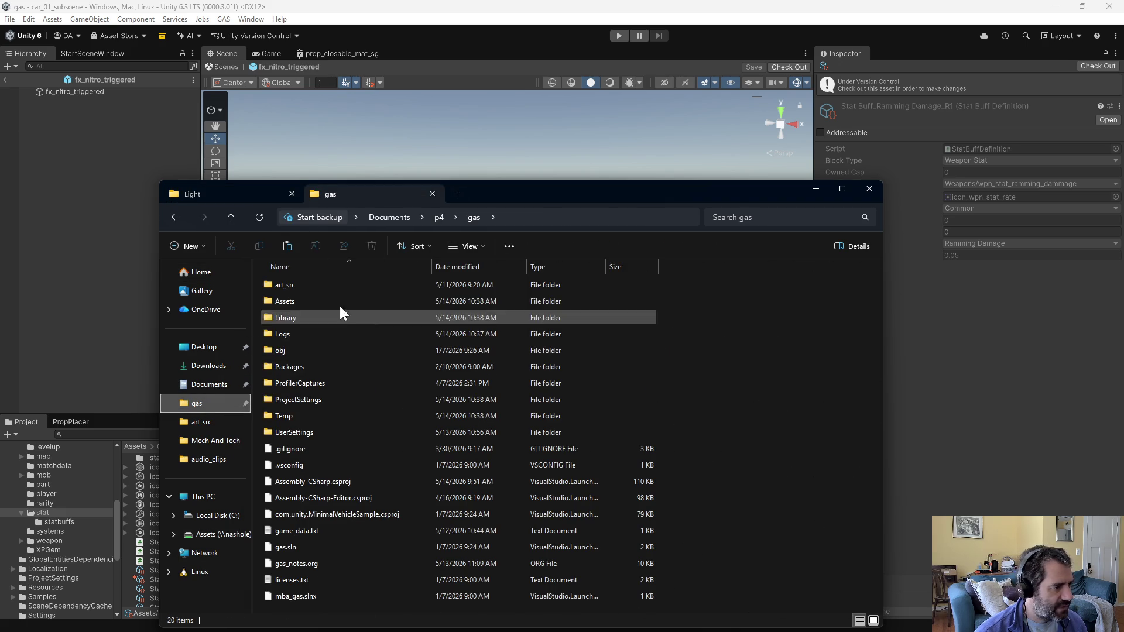
{"action": "double_click", "coordinate": [289, 297]}
{"action": "double_click", "coordinate": [317, 333]}
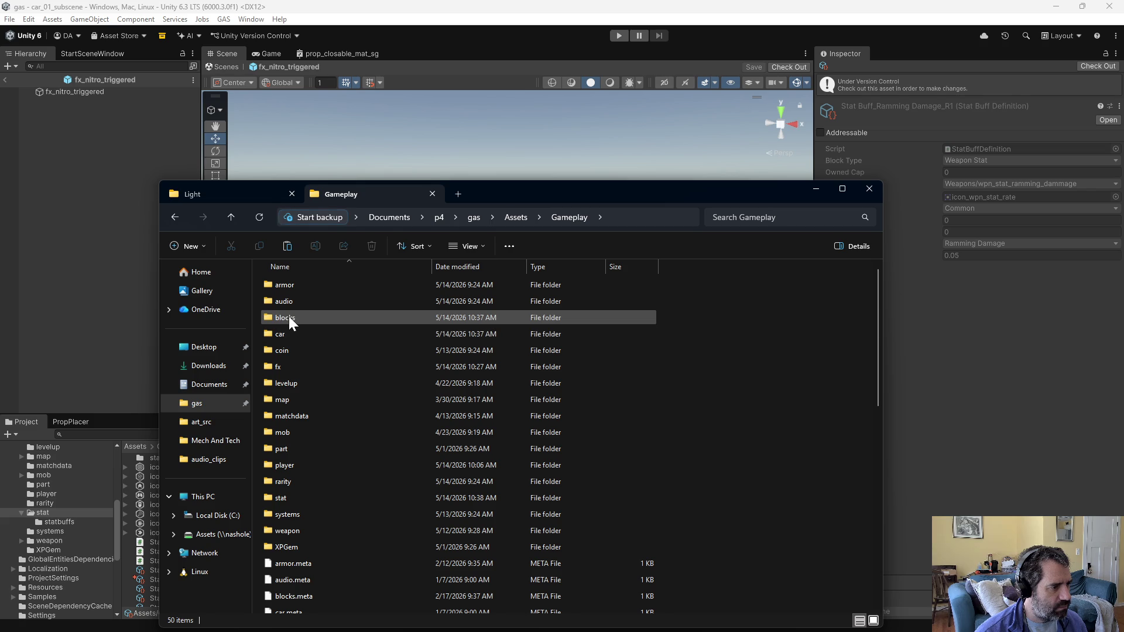
{"action": "double_click", "coordinate": [282, 498]}
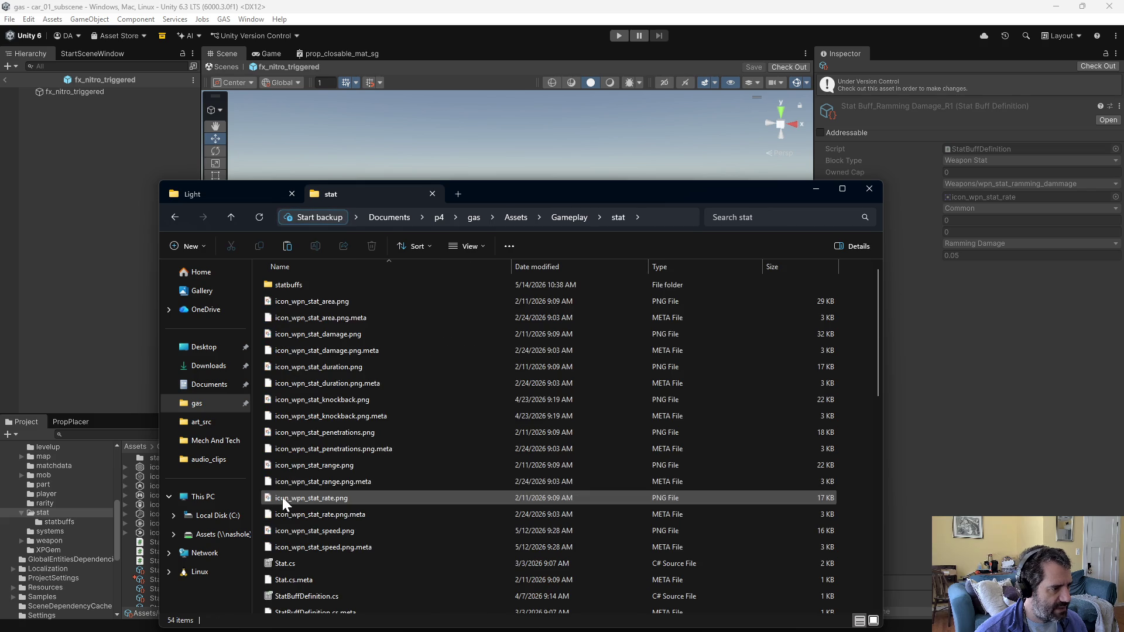
{"action": "key", "text": "ctrl+v"}
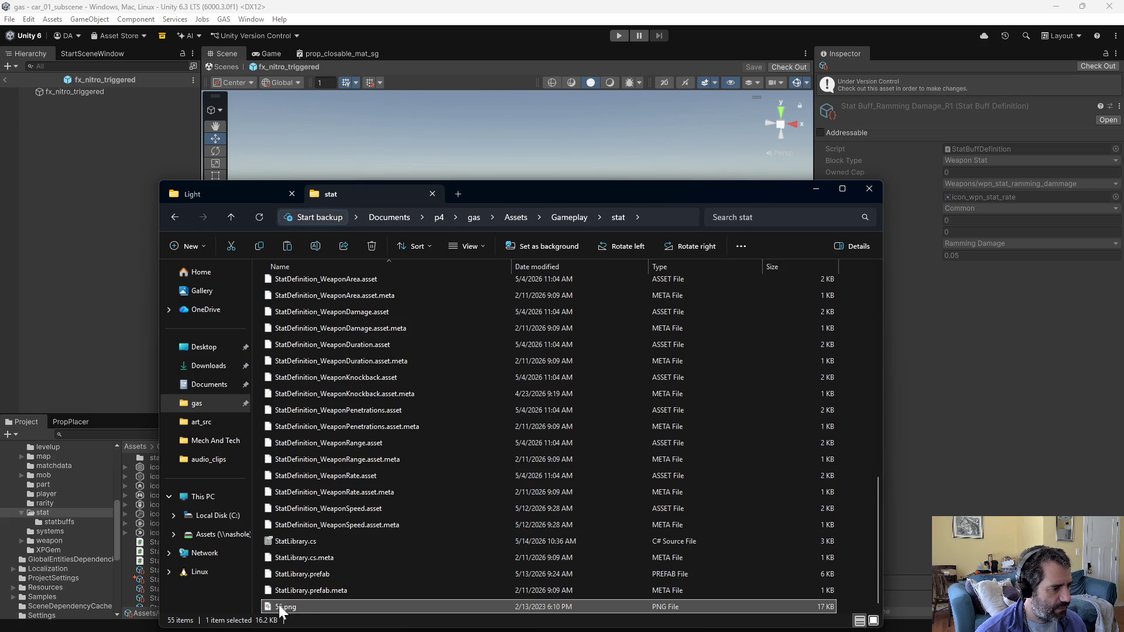
Step: Rename the pasted file icon_wpn_stat_nitro_boost.png and sort the folder by name
{"action": "key", "text": "F2"}
{"action": "type", "text": "icon_"}
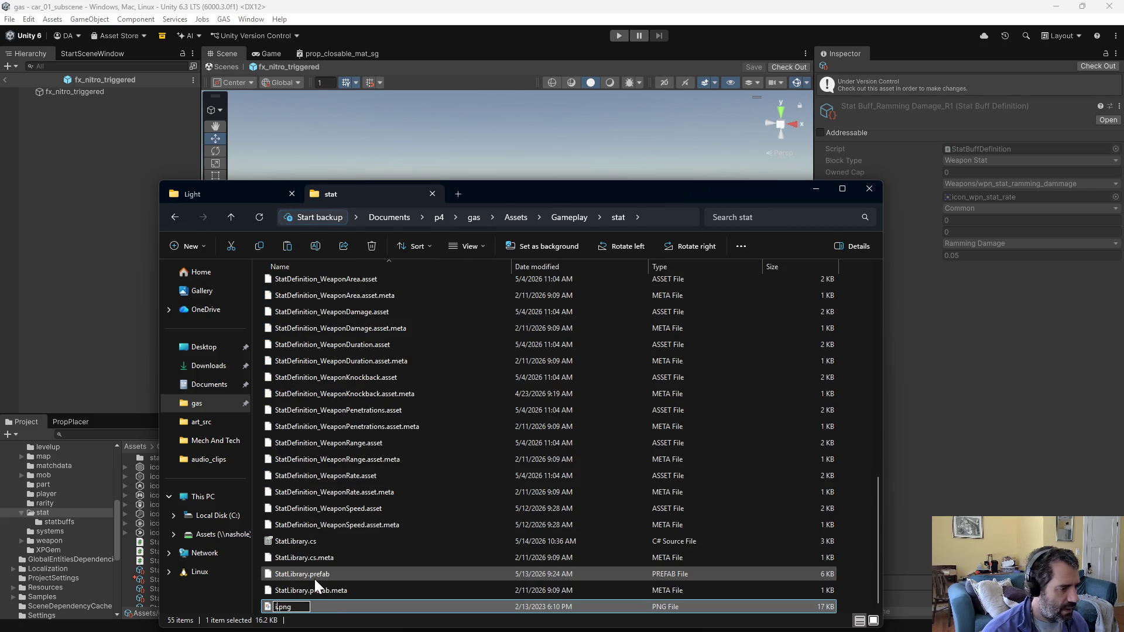
{"action": "type", "text": "wpn_stat_nitro"}
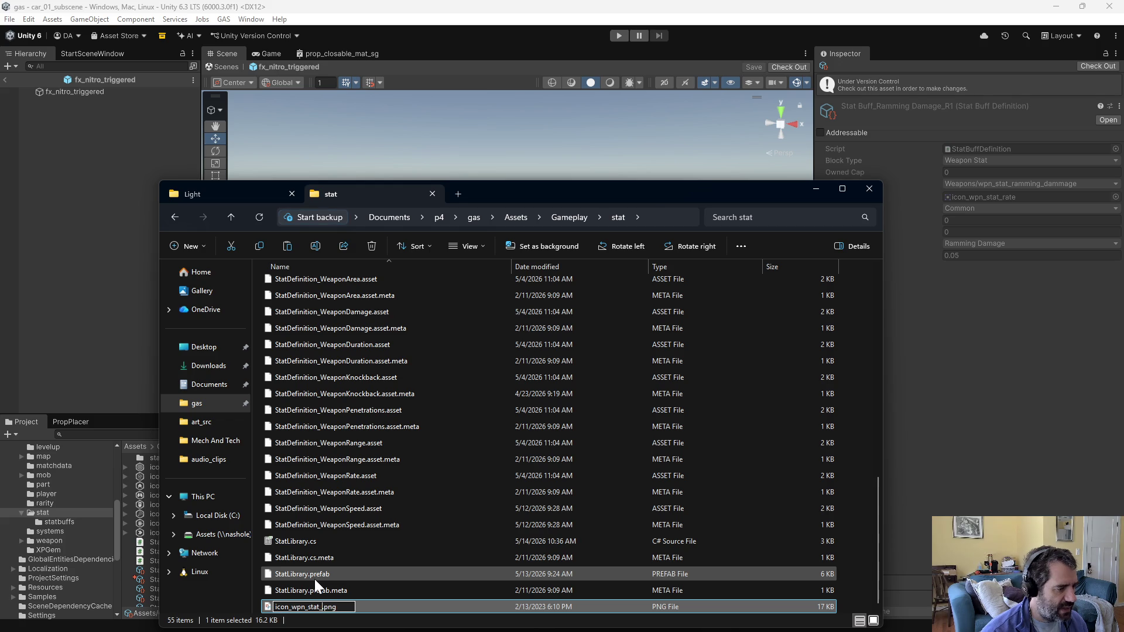
{"action": "type", "text": "_boost"}
{"action": "key", "text": "Return"}
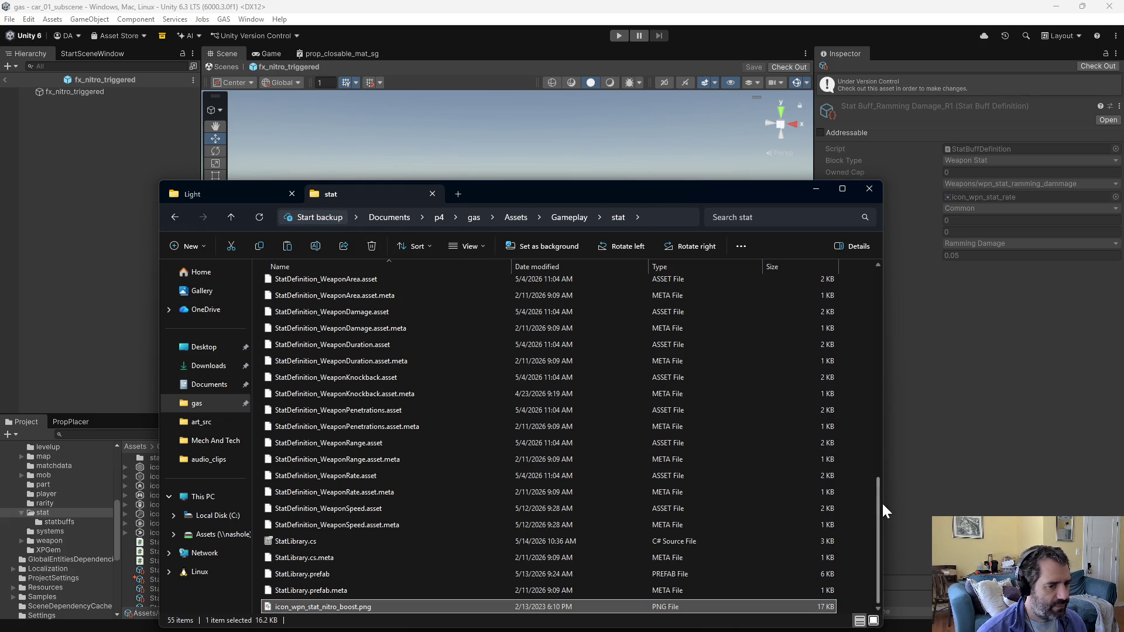
{"action": "left_click", "coordinate": [327, 261]}
{"action": "left_click", "coordinate": [330, 262]}
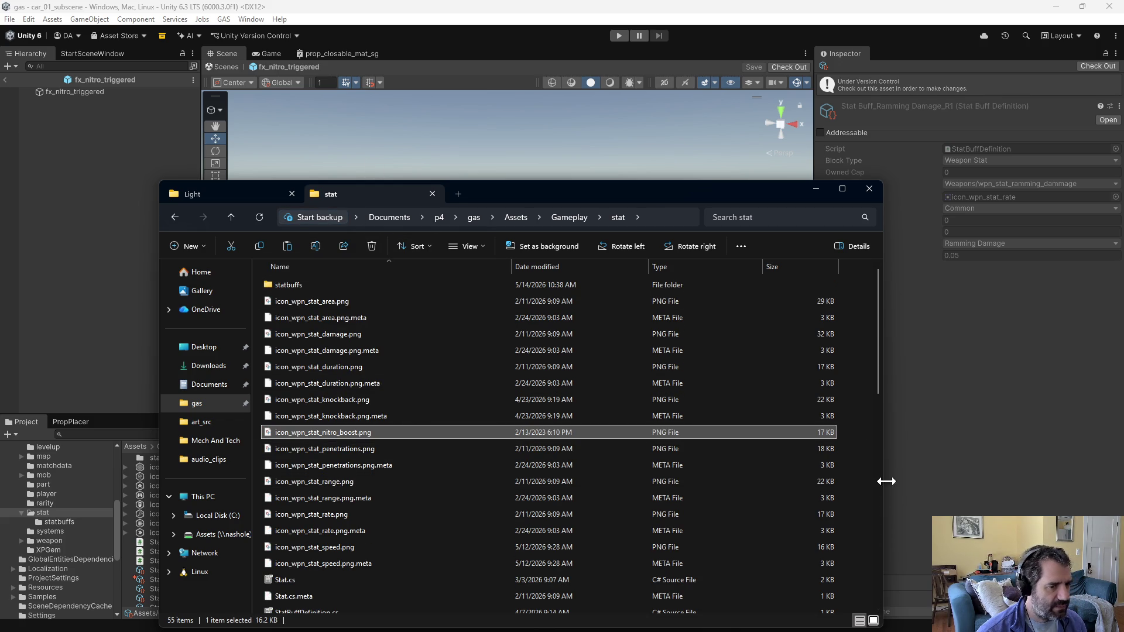
{"action": "left_click", "coordinate": [953, 446]}
Step: Import icon_wpn_stat_nitro_boost as a Single Sprite (2D and UI) with Generate Mipmap on, and apply
{"action": "left_click", "coordinate": [239, 501]}
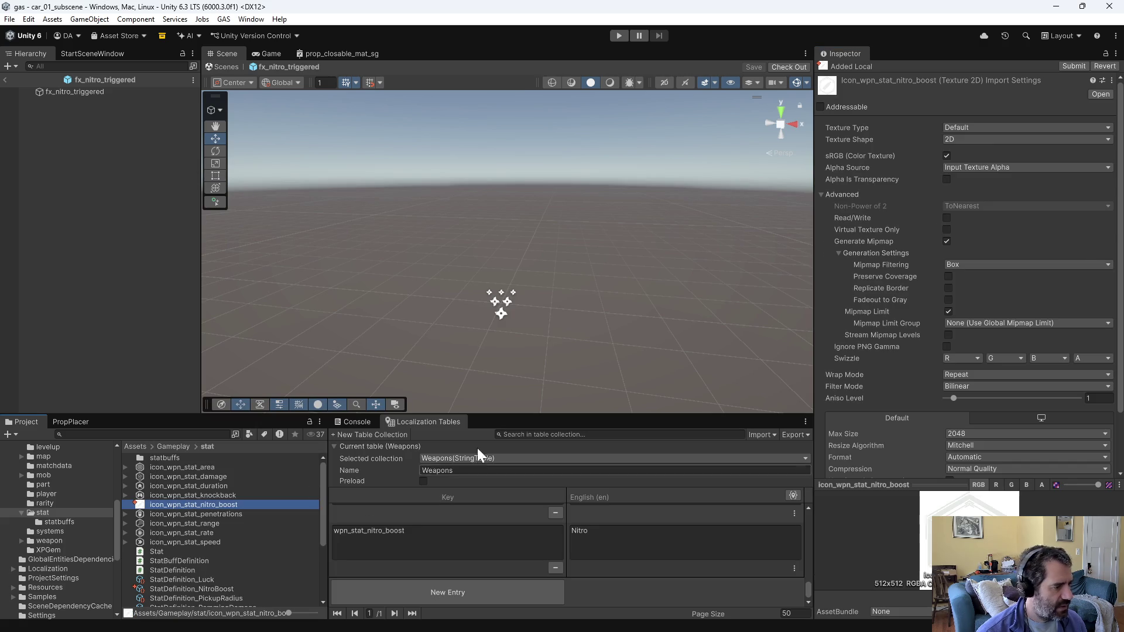
{"action": "left_click", "coordinate": [986, 128]}
{"action": "left_click", "coordinate": [979, 181]}
{"action": "left_click", "coordinate": [966, 155]}
{"action": "left_click", "coordinate": [966, 168]}
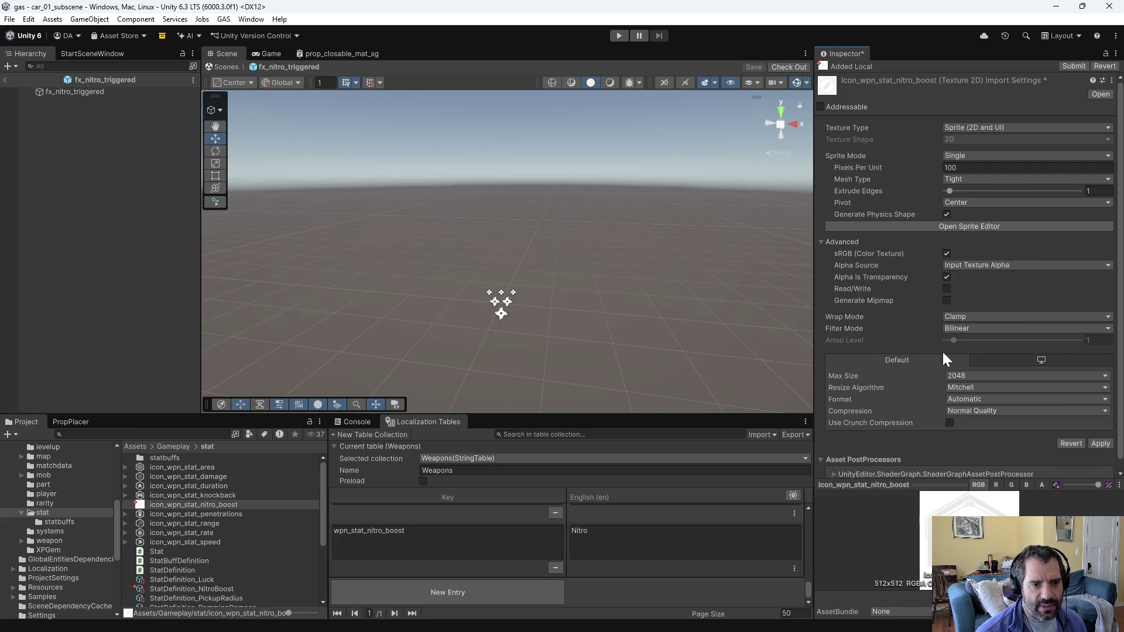
{"action": "left_click", "coordinate": [947, 301]}
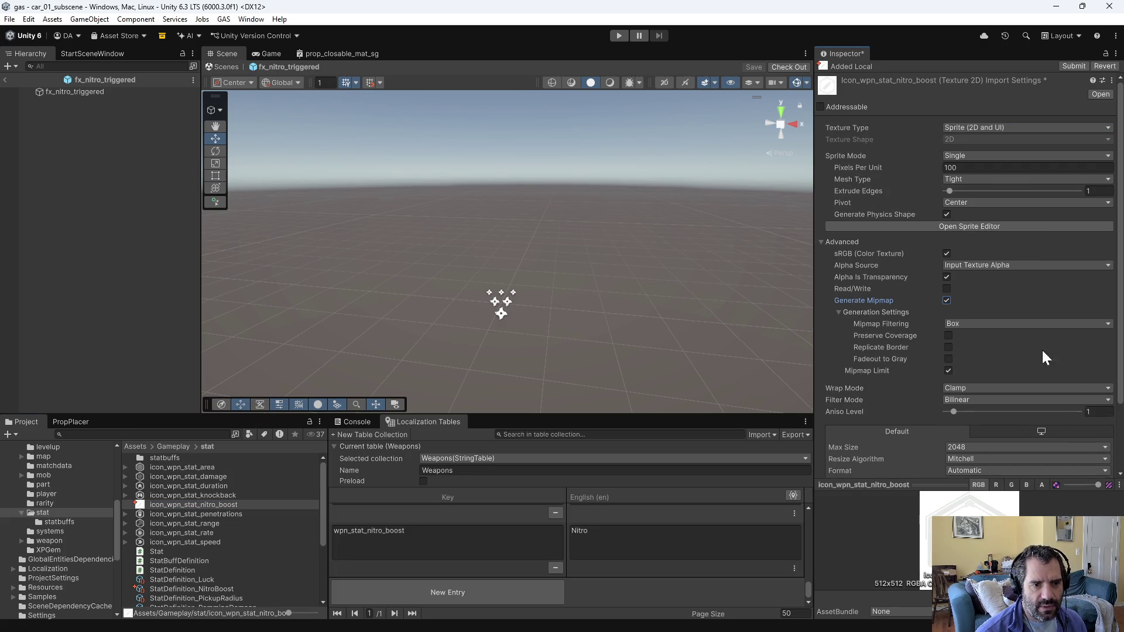
{"action": "scroll", "coordinate": [1060, 409], "scroll_direction": "down", "scroll_amount": 3}
{"action": "left_click", "coordinate": [1101, 443]}
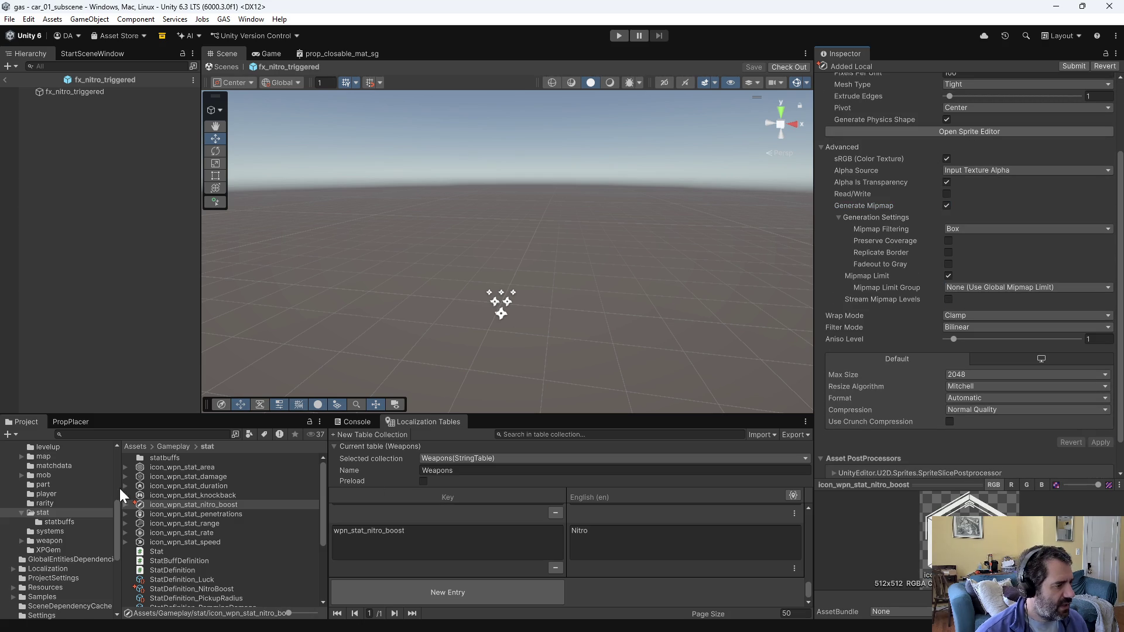
Step: Set icon_wpn_stat_nitro_boost as StatBuff_NitroBoost_R1's Block Icon
{"action": "scroll", "coordinate": [173, 544], "scroll_direction": "down", "scroll_amount": 3}
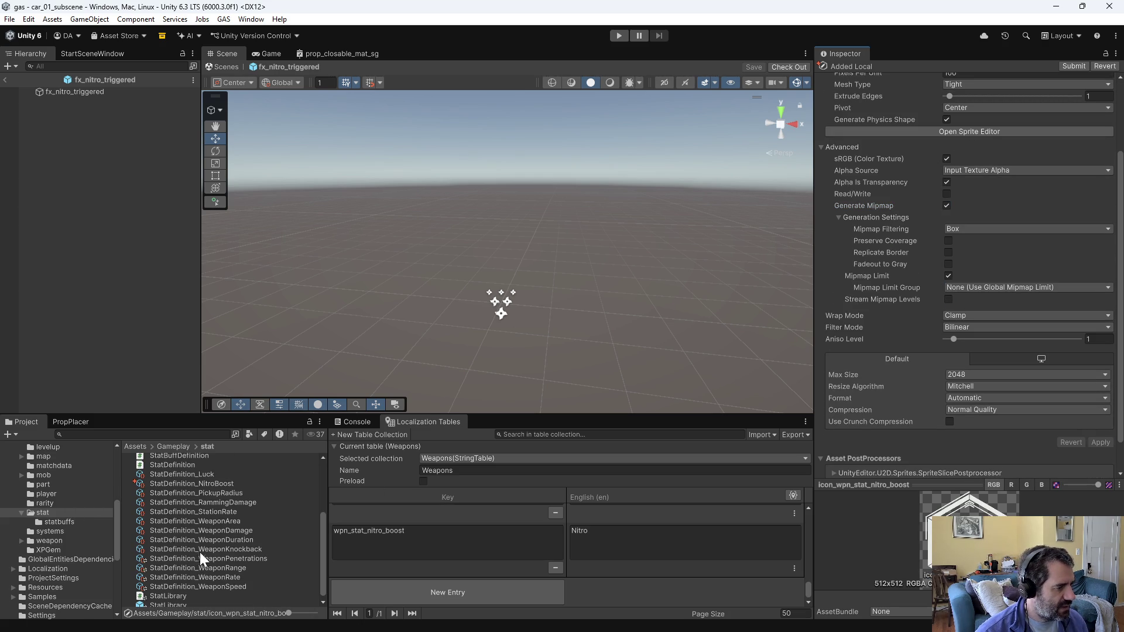
{"action": "scroll", "coordinate": [173, 507], "scroll_direction": "up", "scroll_amount": 3}
{"action": "double_click", "coordinate": [165, 459]}
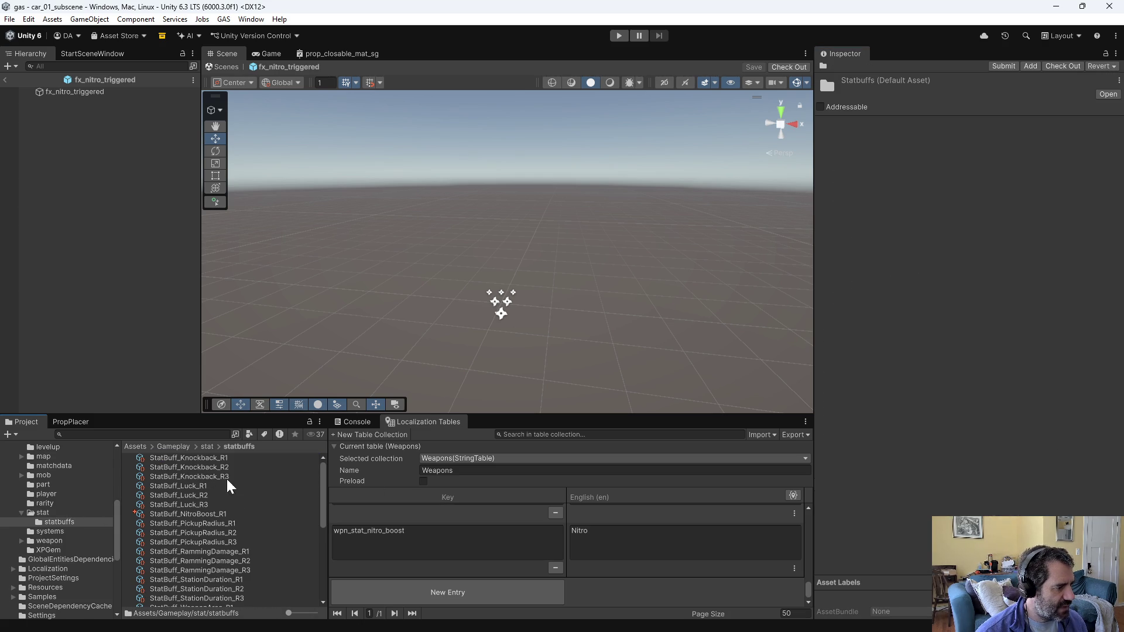
{"action": "left_click", "coordinate": [201, 513]}
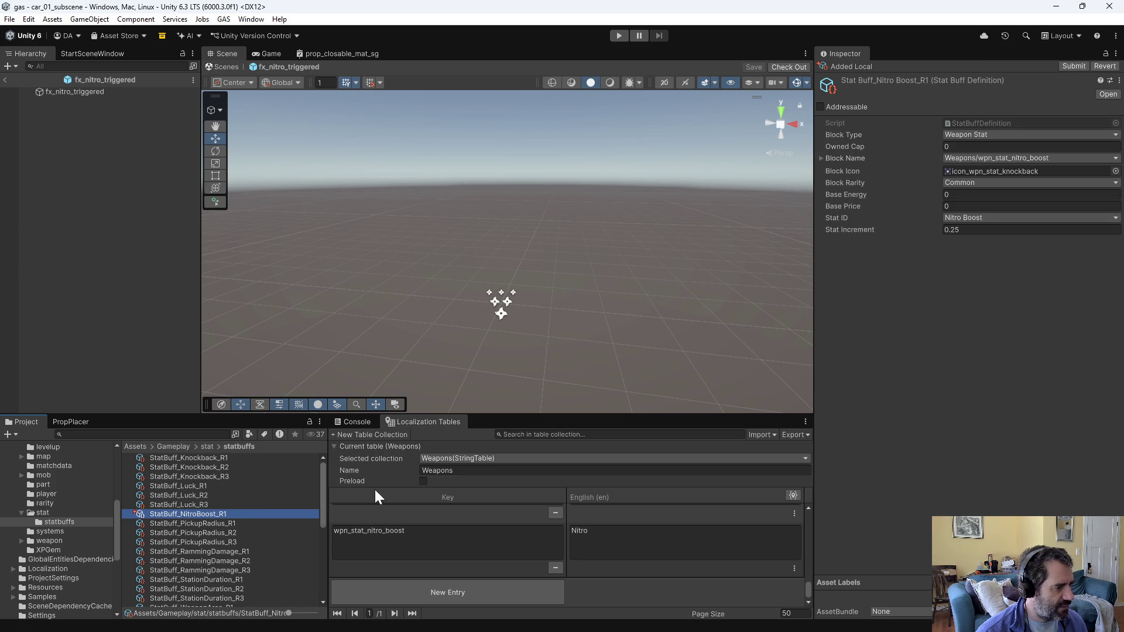
{"action": "left_click", "coordinate": [1115, 171]}
{"action": "type", "text": "s"}
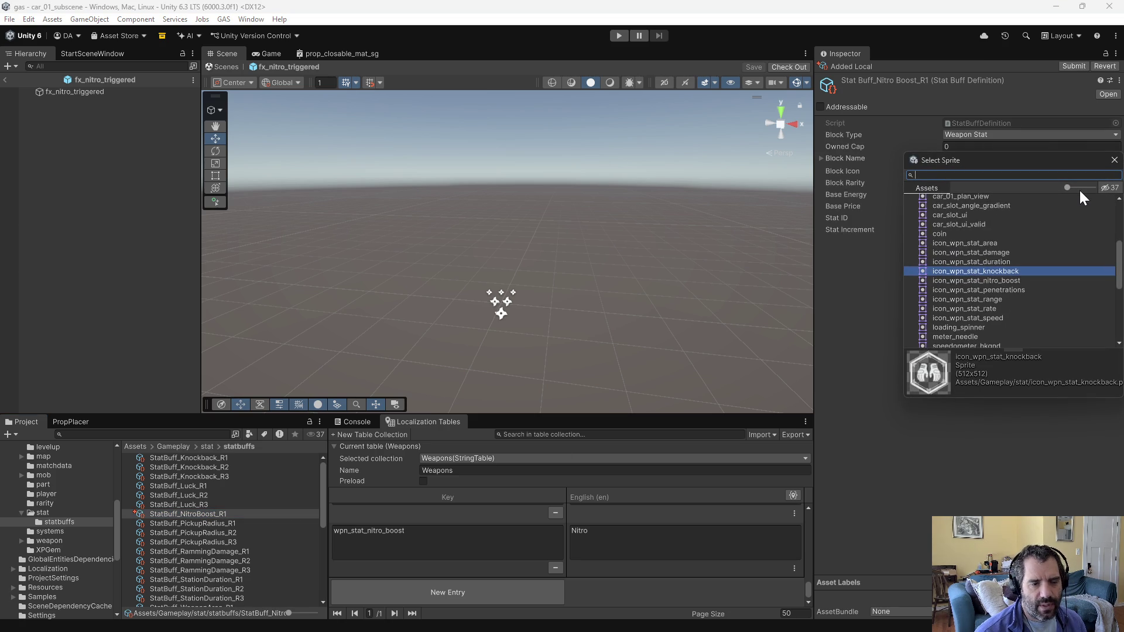
{"action": "type", "text": "tat"}
{"action": "type", "text": "_ni"}
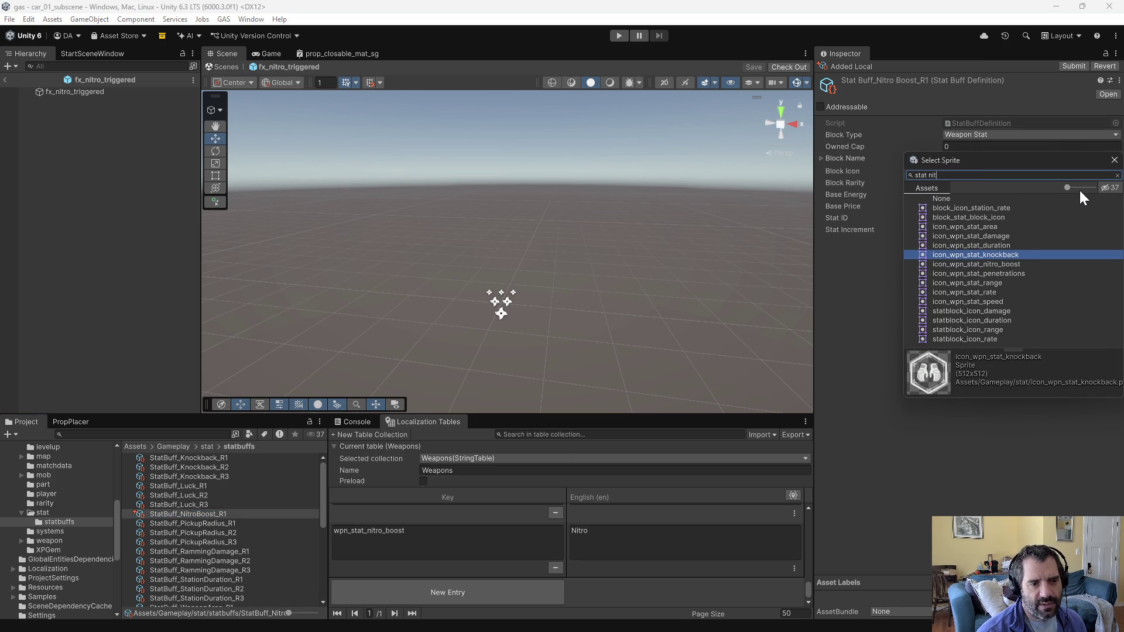
{"action": "double_click", "coordinate": [1026, 207]}
{"action": "left_click", "coordinate": [1004, 277]}
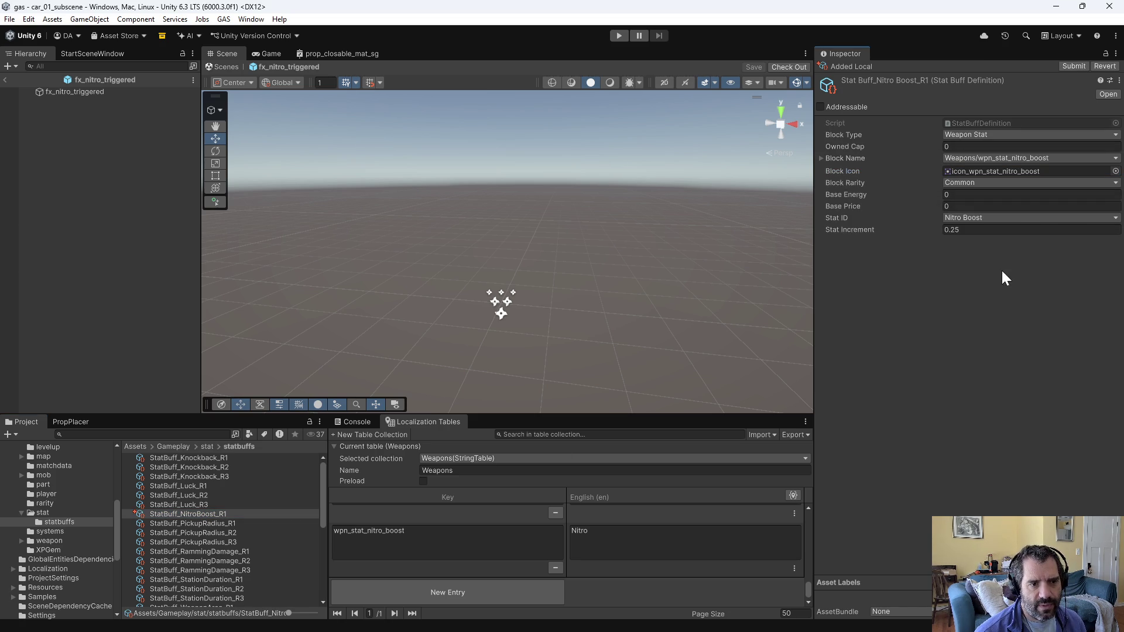
{"action": "left_click", "coordinate": [201, 518]}
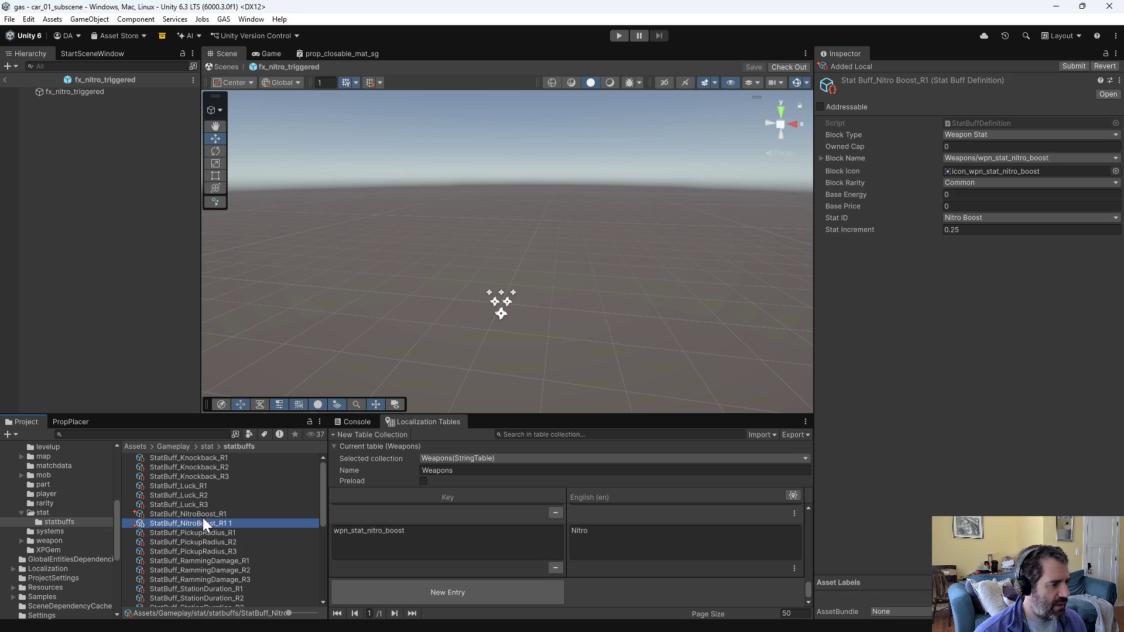
Step: Duplicate StatBuff_NitroBoost_R1 twice, naming the copies StatBuff_NitroBoost_R2 and StatBuff_NitroBoost_R3
{"action": "key", "text": "ctrl+d"}
{"action": "key", "text": "ctrl+d"}
{"action": "left_click", "coordinate": [222, 521]}
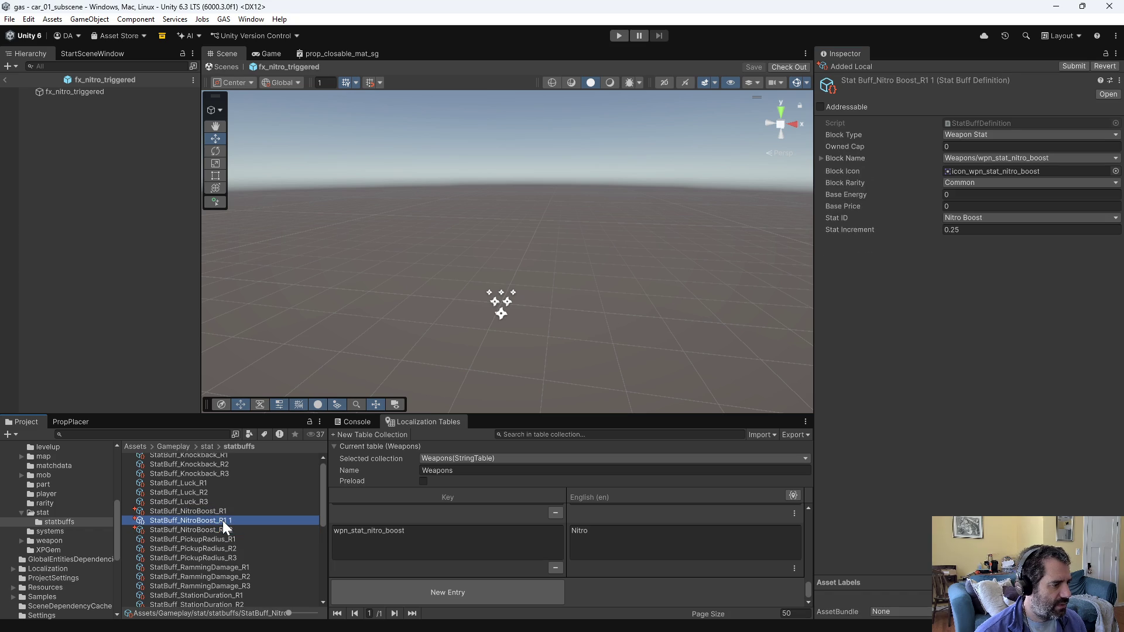
{"action": "type", "text": "2"}
{"action": "key", "text": "Return"}
{"action": "left_click", "coordinate": [226, 524]}
{"action": "left_click_drag", "start_coordinate": [221, 521], "coordinate": [236, 521]}
{"action": "key", "text": "Return"}
Step: Make StatBuff_NitroBoost_R2 Uncommon with a 0.5 Stat Increment
{"action": "left_click", "coordinate": [213, 520]}
{"action": "left_click", "coordinate": [978, 184]}
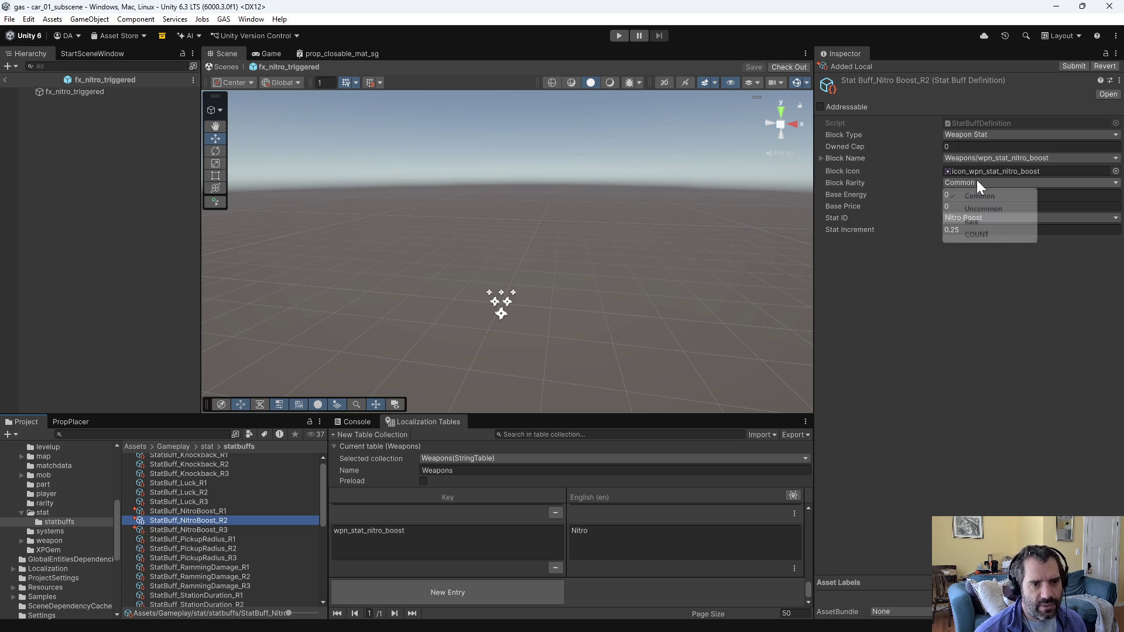
{"action": "left_click", "coordinate": [983, 209]}
{"action": "left_click", "coordinate": [995, 230]}
{"action": "type", "text": "0.5"}
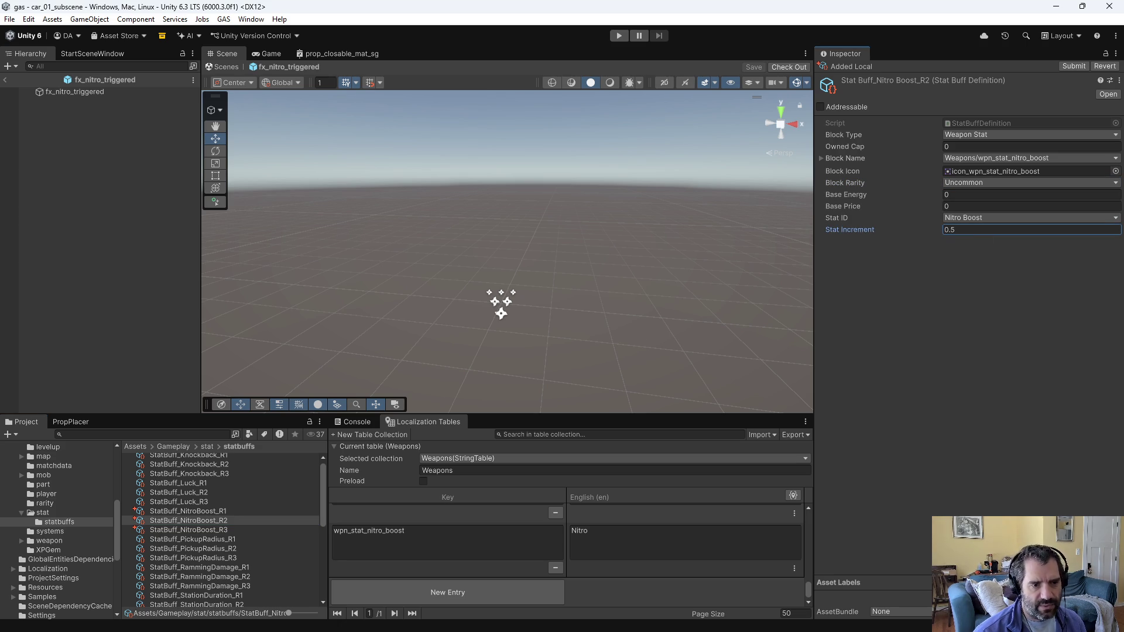
Step: Make StatBuff_NitroBoost_R3 Rare with a 0.75 Stat Increment
{"action": "left_click", "coordinate": [219, 530]}
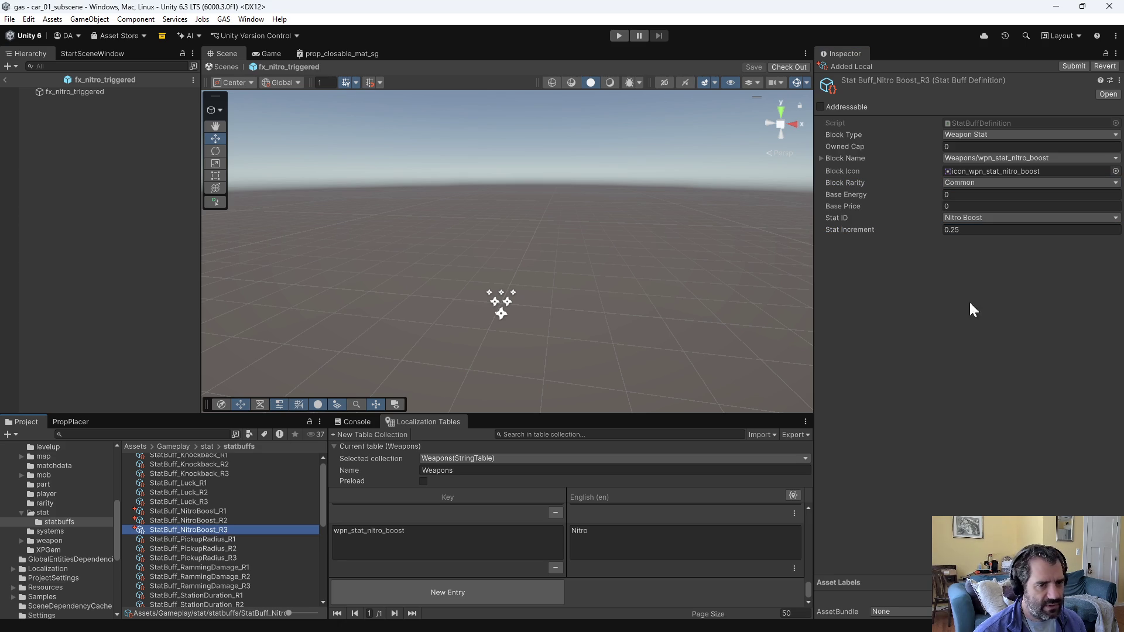
{"action": "left_click", "coordinate": [972, 183]}
{"action": "left_click", "coordinate": [971, 222]}
{"action": "left_click", "coordinate": [993, 229]}
{"action": "type", "text": "0.75"}
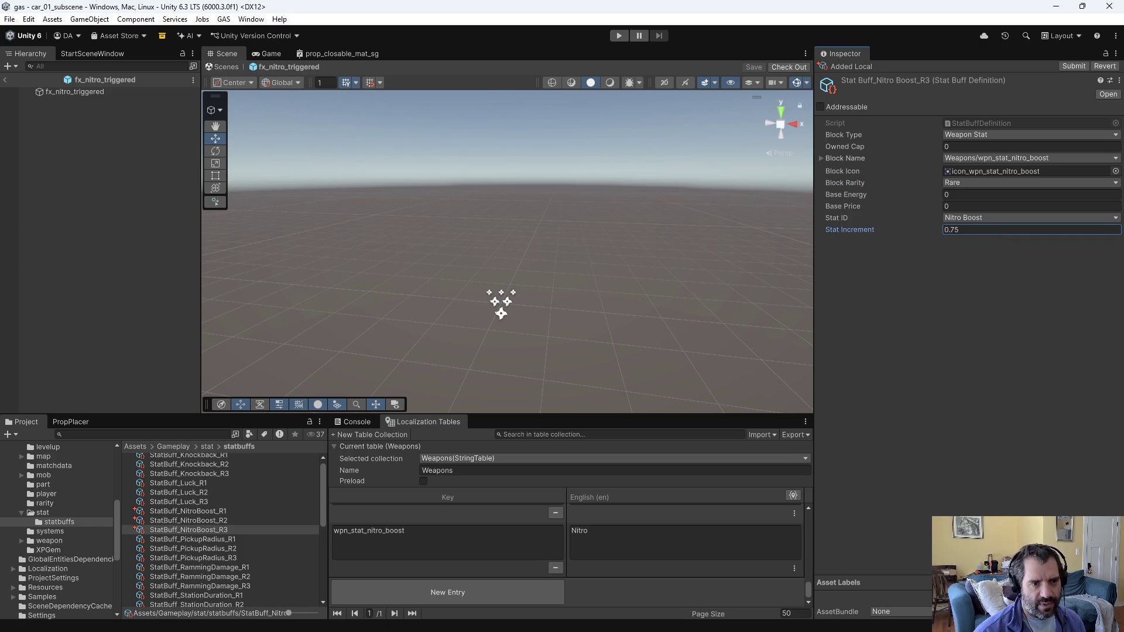
Step: Review the three Nitro Boost buff tiers, then return to the stat folder
{"action": "left_click", "coordinate": [214, 512]}
{"action": "left_click", "coordinate": [216, 520]}
{"action": "left_click", "coordinate": [215, 530]}
{"action": "left_click", "coordinate": [220, 510]}
{"action": "left_click", "coordinate": [222, 521]}
{"action": "left_click", "coordinate": [223, 530]}
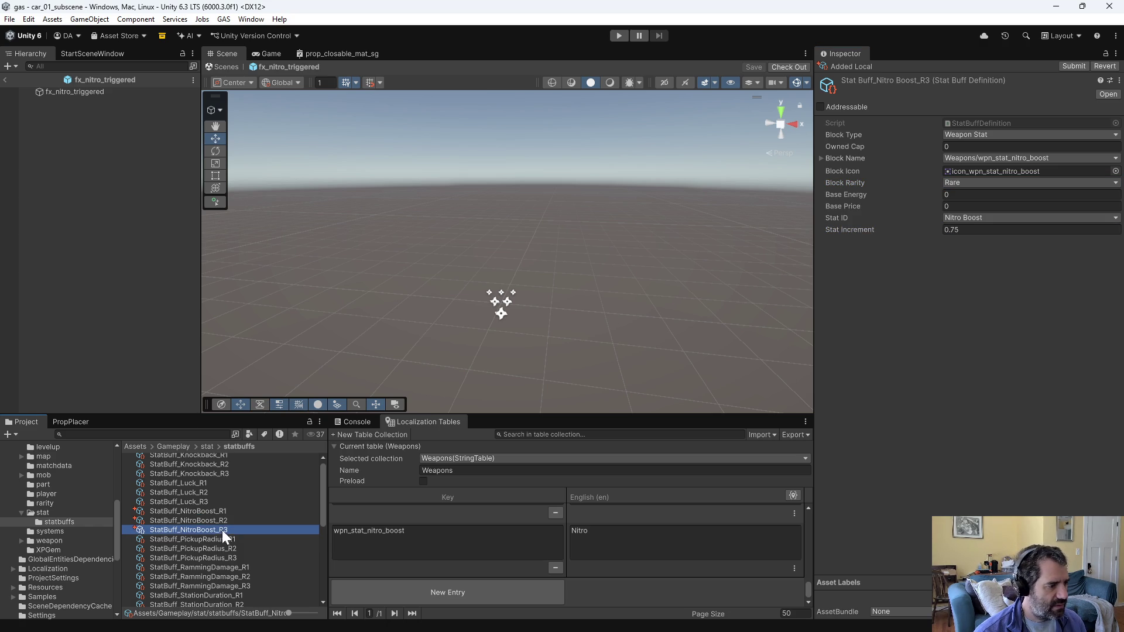
{"action": "left_click", "coordinate": [210, 446]}
{"action": "scroll", "coordinate": [199, 549], "scroll_direction": "down", "scroll_amount": 3}
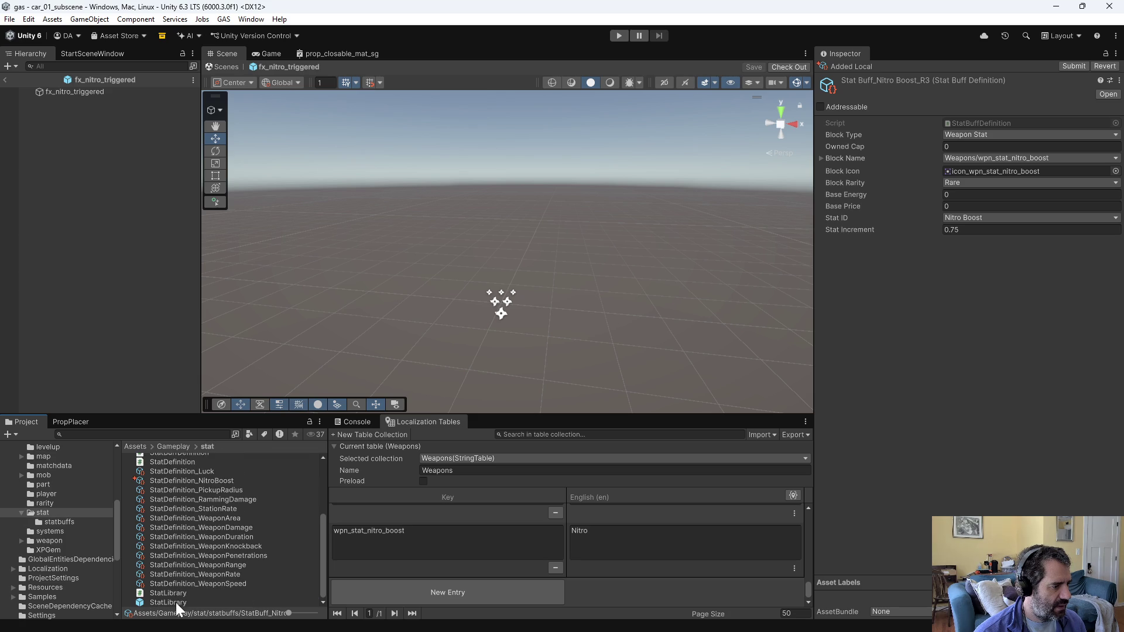
Step: Open the StatLibrary prefab and expand its Nitroboost entry to show the Common, Uncommon and Rare tiers
{"action": "double_click", "coordinate": [176, 602]}
{"action": "left_click", "coordinate": [64, 92]}
{"action": "scroll", "coordinate": [1021, 462], "scroll_direction": "down", "scroll_amount": 2}
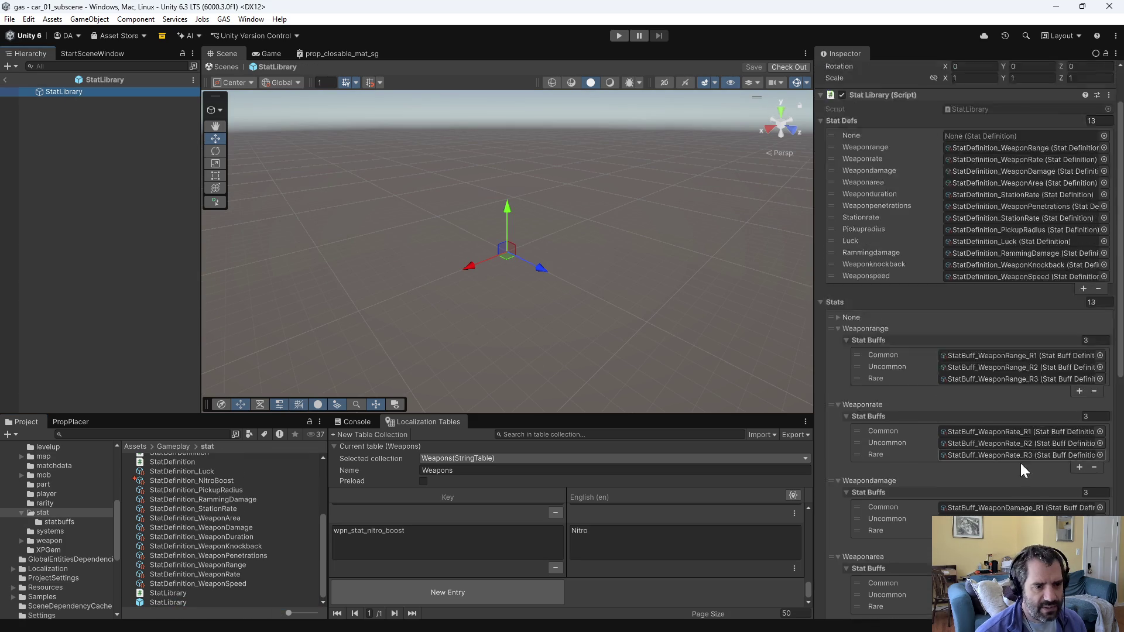
{"action": "scroll", "coordinate": [1021, 464], "scroll_direction": "down", "scroll_amount": 8}
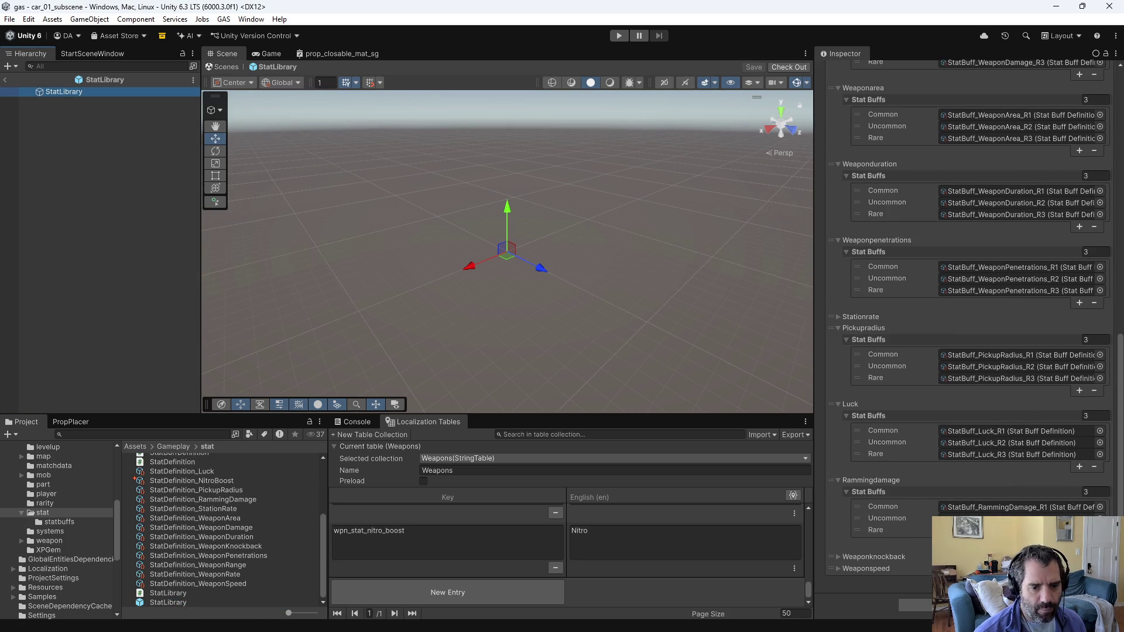
{"action": "left_click", "coordinate": [842, 568]}
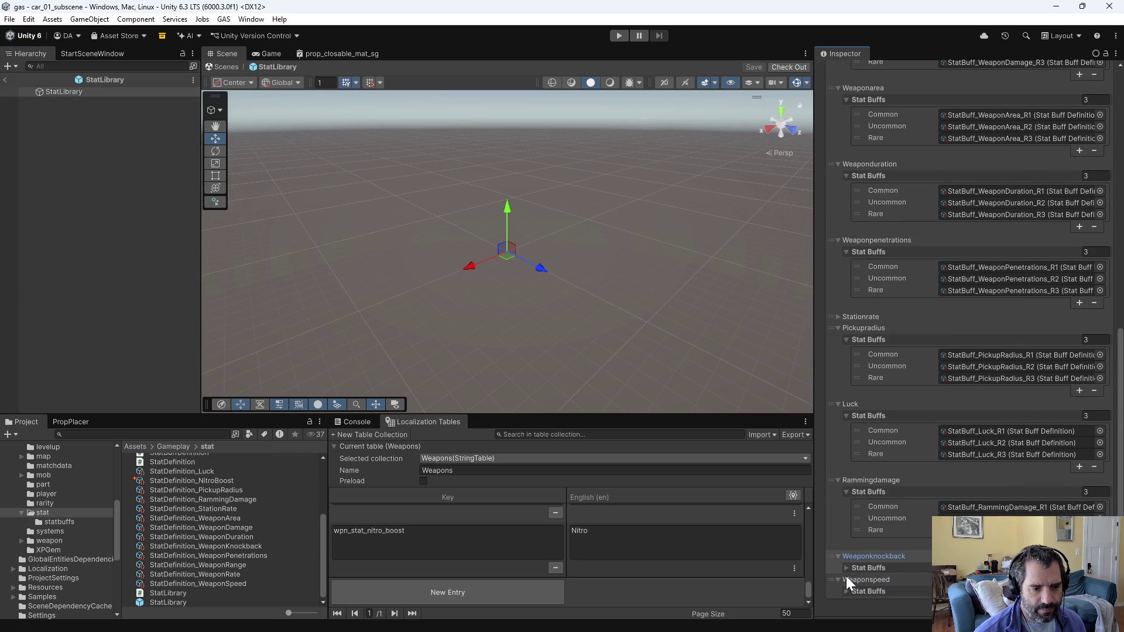
{"action": "left_click", "coordinate": [847, 591]}
{"action": "left_click", "coordinate": [848, 569]}
{"action": "scroll", "coordinate": [872, 561], "scroll_direction": "down", "scroll_amount": 5}
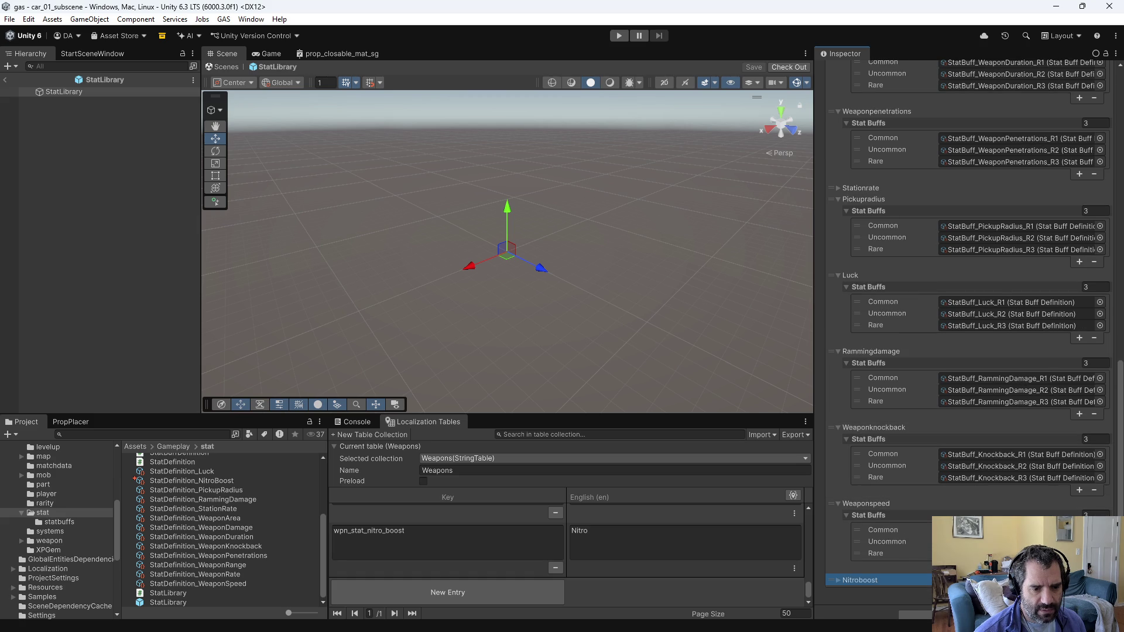
{"action": "left_click", "coordinate": [838, 579]}
{"action": "scroll", "coordinate": [842, 563], "scroll_direction": "down", "scroll_amount": 1}
{"action": "left_click", "coordinate": [846, 567]}
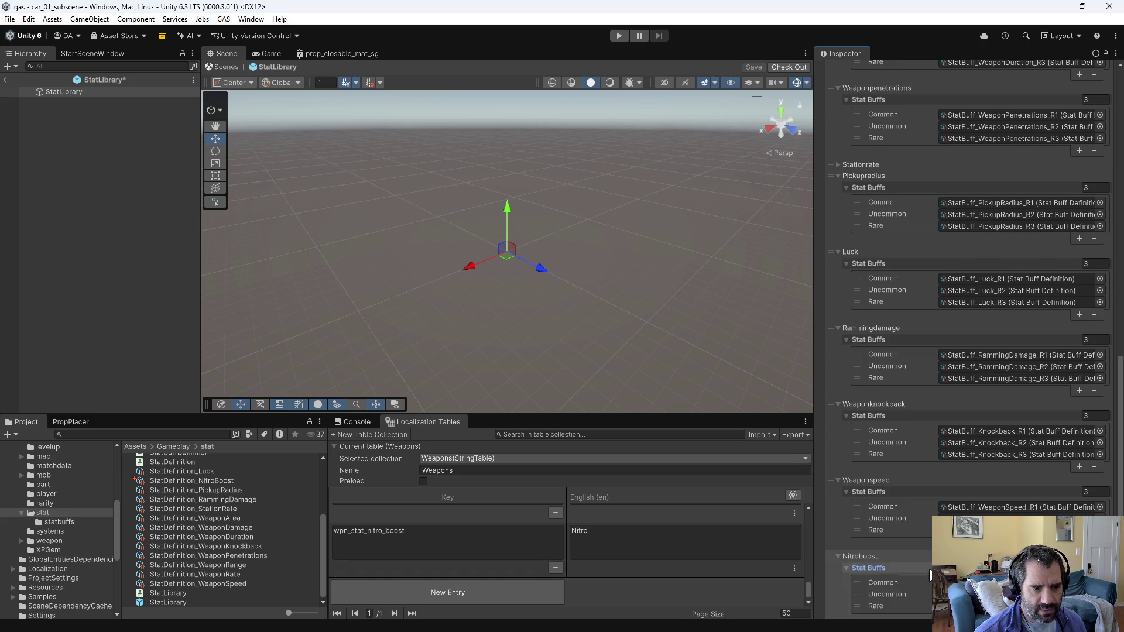
{"action": "scroll", "coordinate": [931, 576], "scroll_direction": "down", "scroll_amount": 2}
{"action": "scroll", "coordinate": [176, 503], "scroll_direction": "up", "scroll_amount": 5}
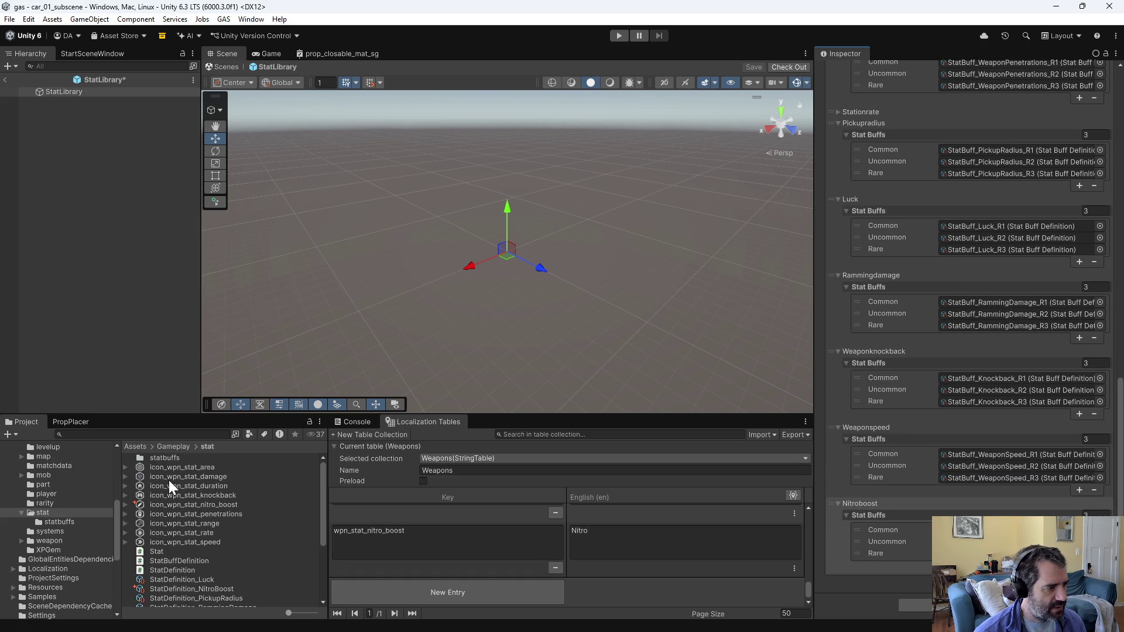
Step: Fill the Nitroboost tier slots with buffs from the statbuffs folder
{"action": "double_click", "coordinate": [168, 460]}
{"action": "left_click", "coordinate": [88, 92]}
{"action": "scroll", "coordinate": [969, 293], "scroll_direction": "down", "scroll_amount": 20}
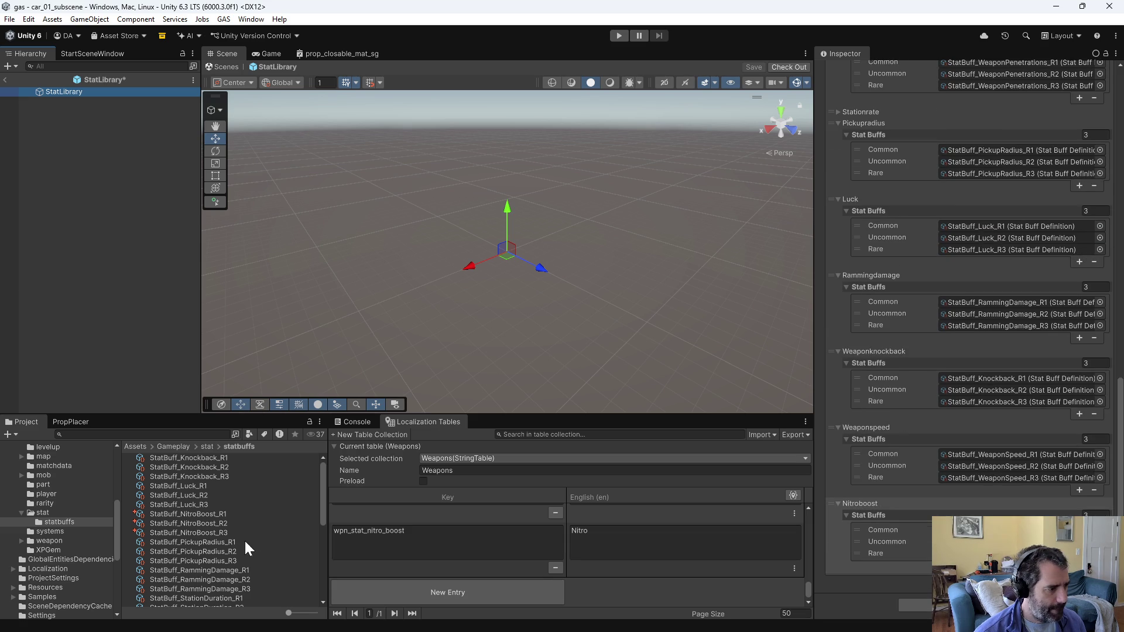
{"action": "left_click", "coordinate": [831, 559]}
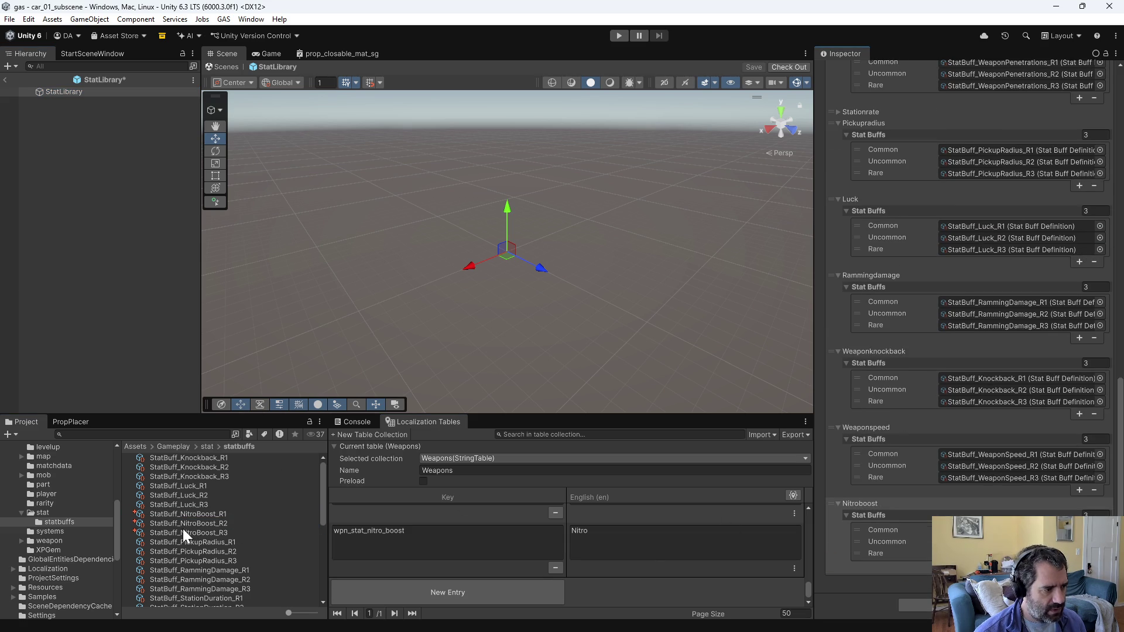
Step: Save the StatLibrary prefab, checking it out when prompted
{"action": "key", "text": "ctrl+s"}
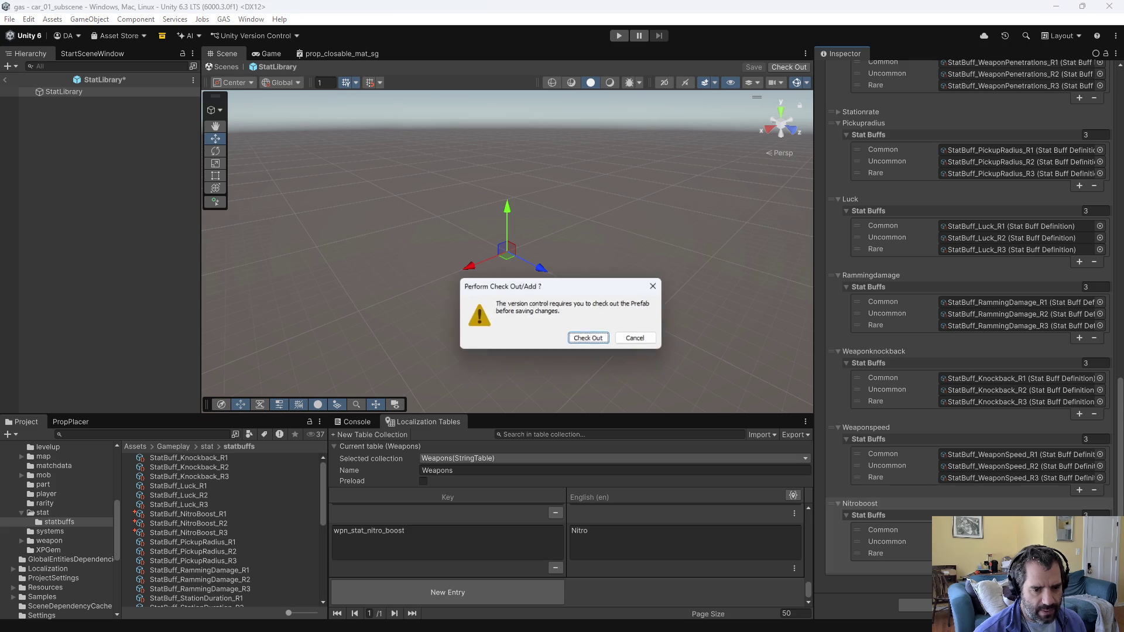
{"action": "left_click", "coordinate": [603, 338]}
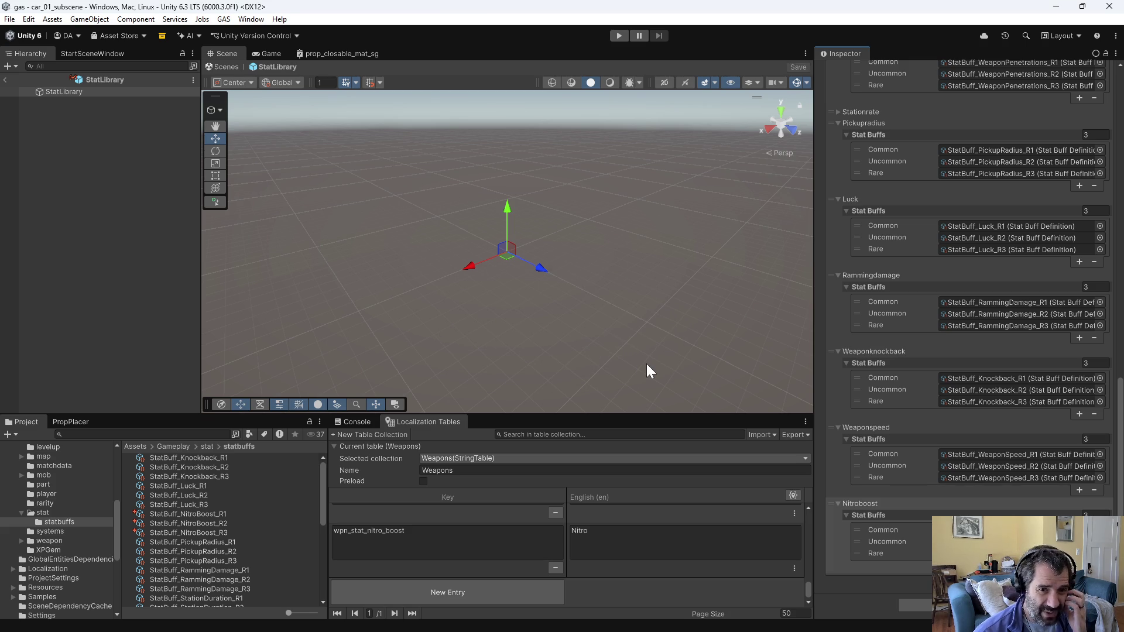
{"action": "scroll", "coordinate": [89, 515], "scroll_direction": "up", "scroll_amount": 3}
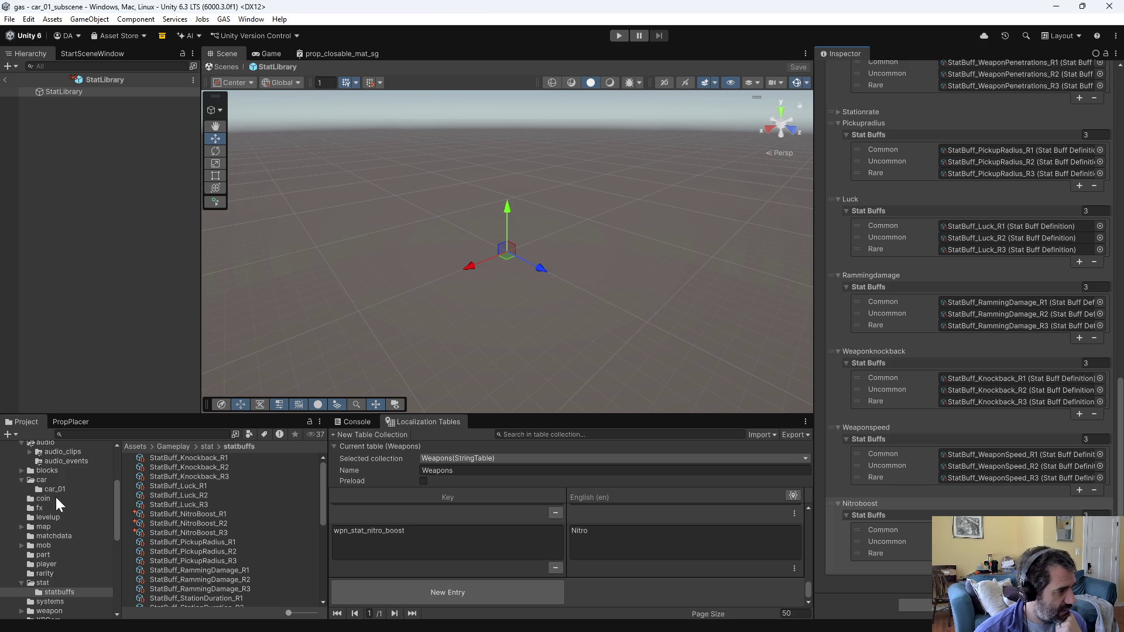
{"action": "left_click", "coordinate": [48, 473]}
Step: Duplicate BuffableBlockDefinition_StationRate as BuffableBlockDefinition_NitroBoost
{"action": "scroll", "coordinate": [222, 521], "scroll_direction": "down", "scroll_amount": 3}
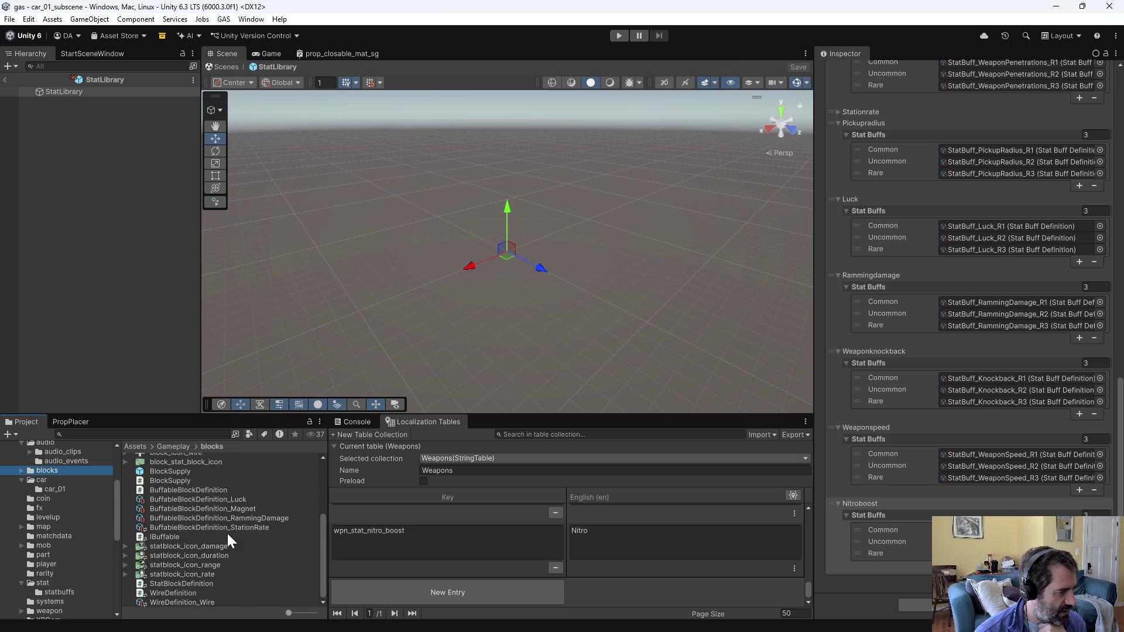
{"action": "left_click", "coordinate": [231, 528]}
{"action": "key", "text": "ctrl+d"}
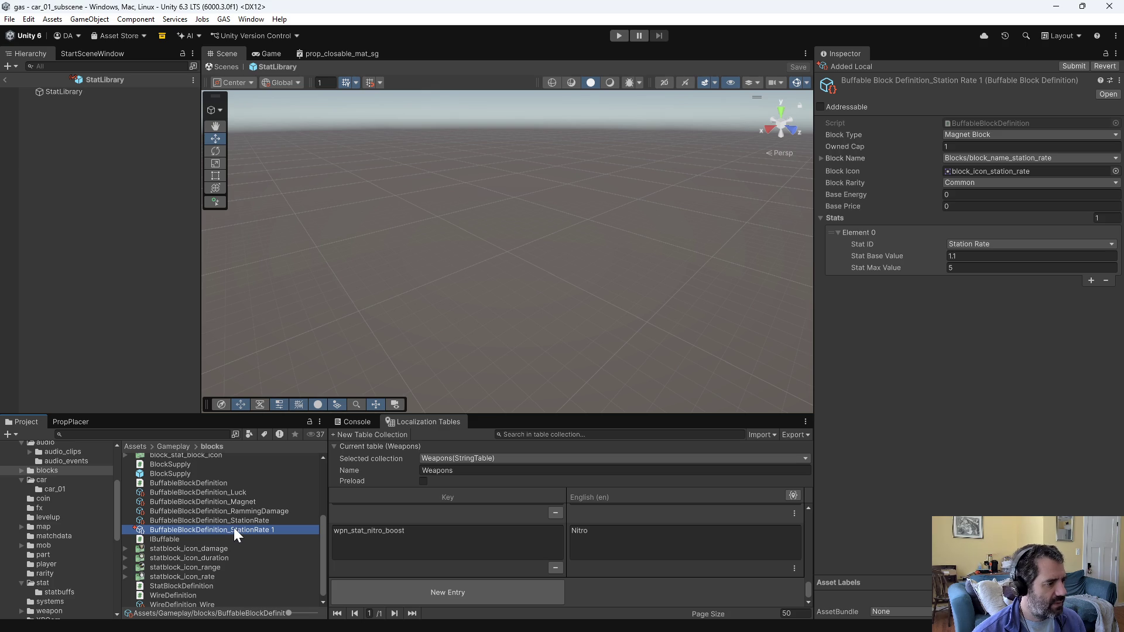
{"action": "key", "text": "F2"}
{"action": "key", "text": "Right"}
{"action": "key", "text": "BackSpace"}
{"action": "key", "text": "BackSpace"}
{"action": "key", "text": "BackSpace"}
{"action": "type", "text": "Nitro"}
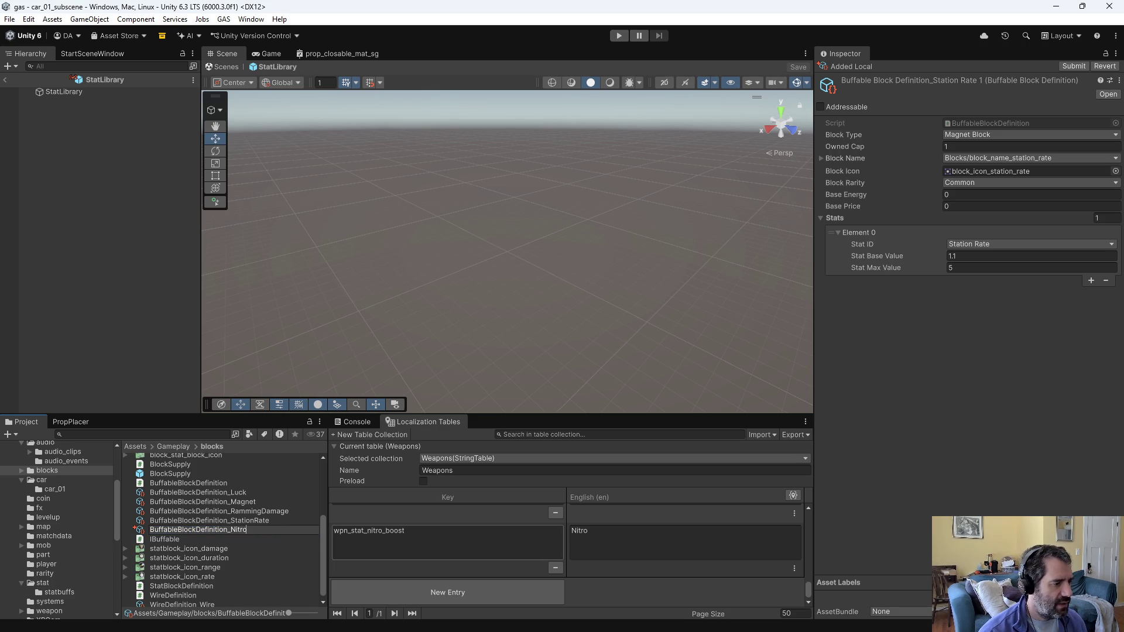
{"action": "type", "text": "Boost"}
{"action": "key", "text": "Return"}
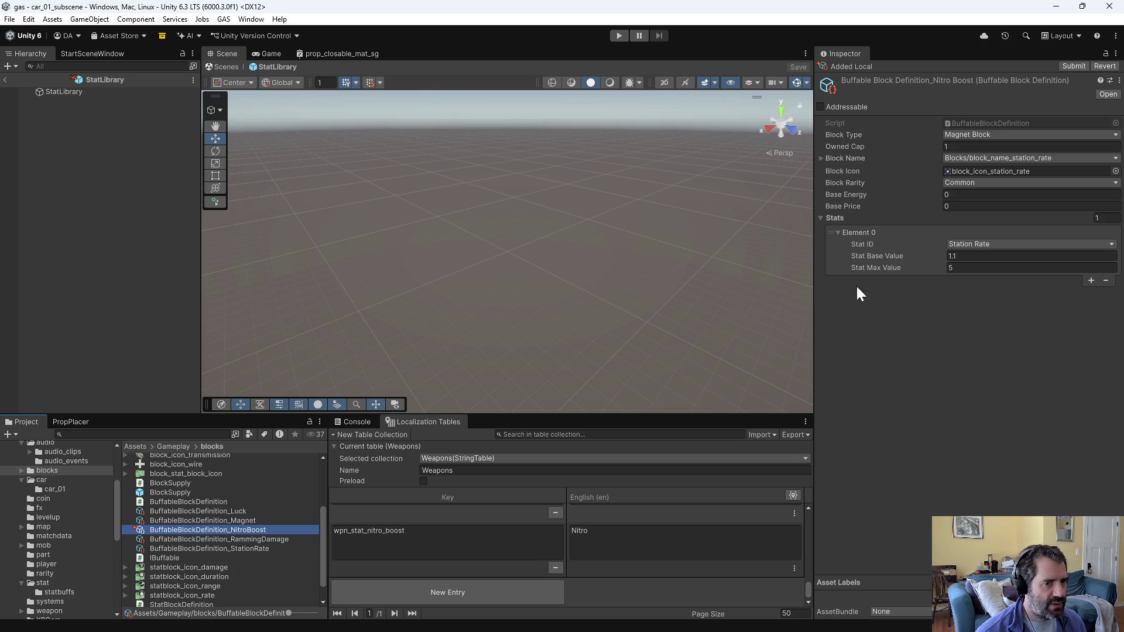
Step: Set the block type to Nitro Block and the block icon to block_icon_nitro
{"action": "left_click", "coordinate": [950, 138]}
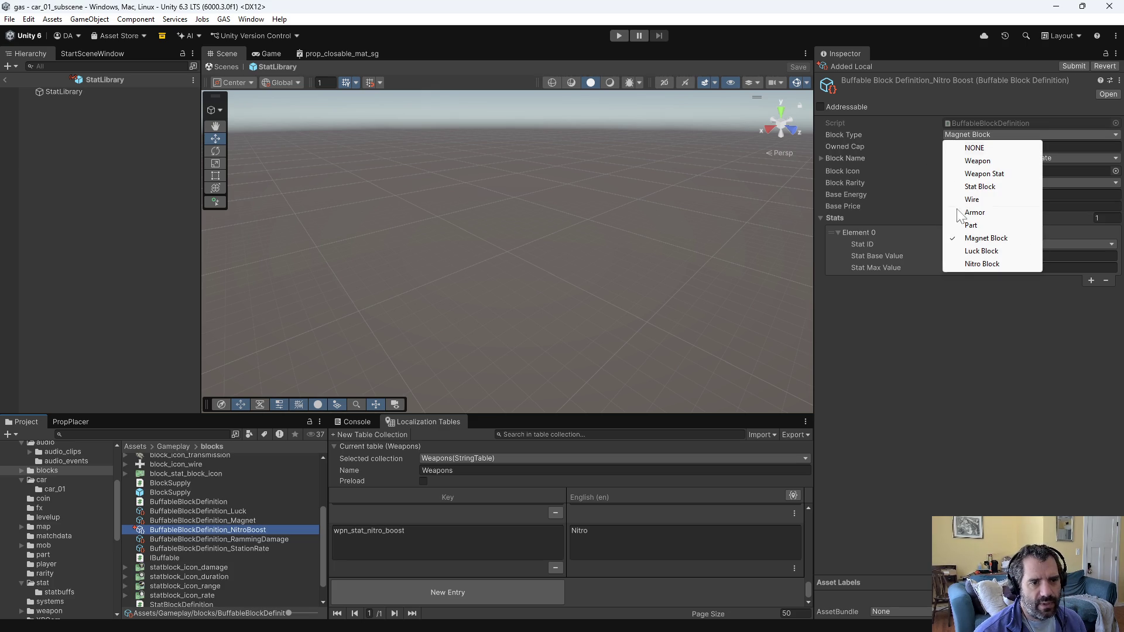
{"action": "left_click", "coordinate": [961, 266]}
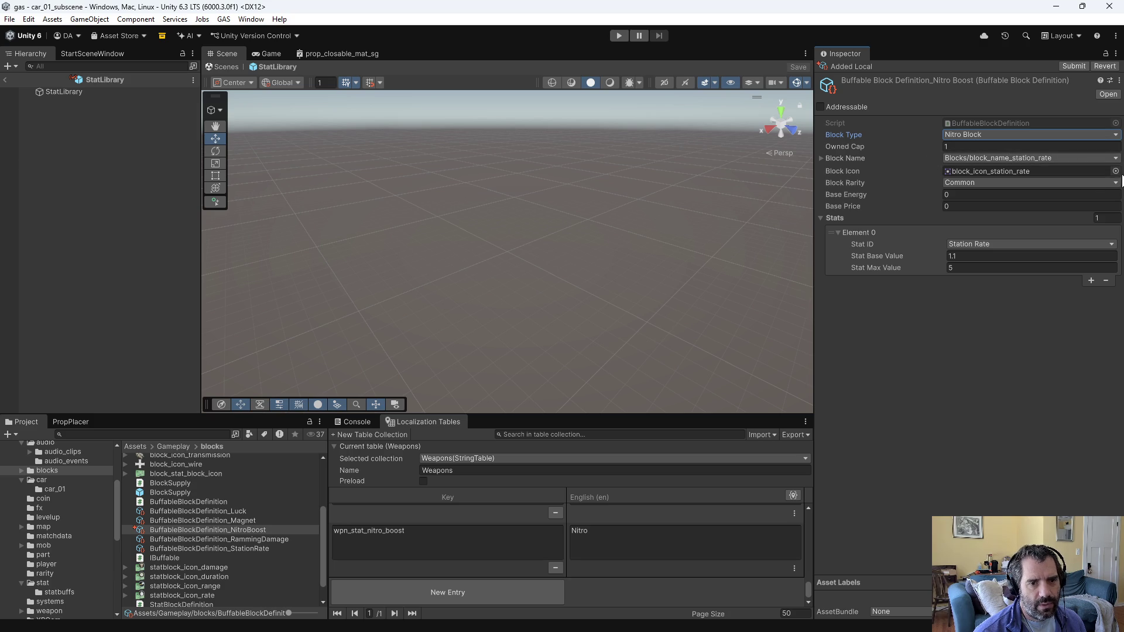
{"action": "left_click", "coordinate": [1116, 171]}
{"action": "type", "text": "nitr"}
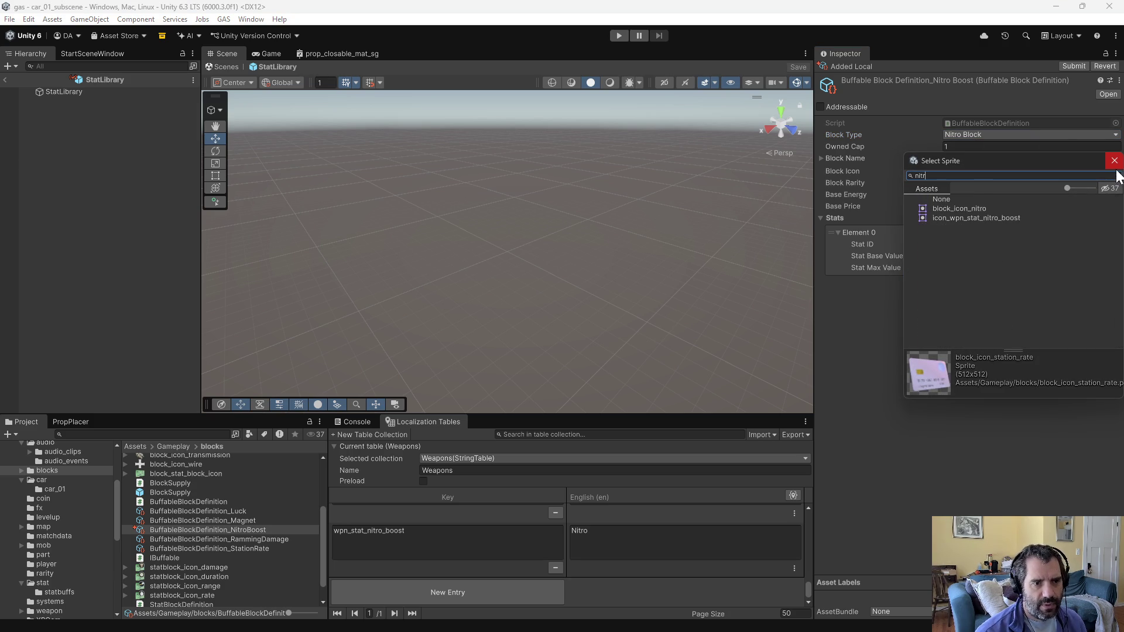
{"action": "left_click", "coordinate": [963, 209]}
{"action": "double_click", "coordinate": [963, 208]}
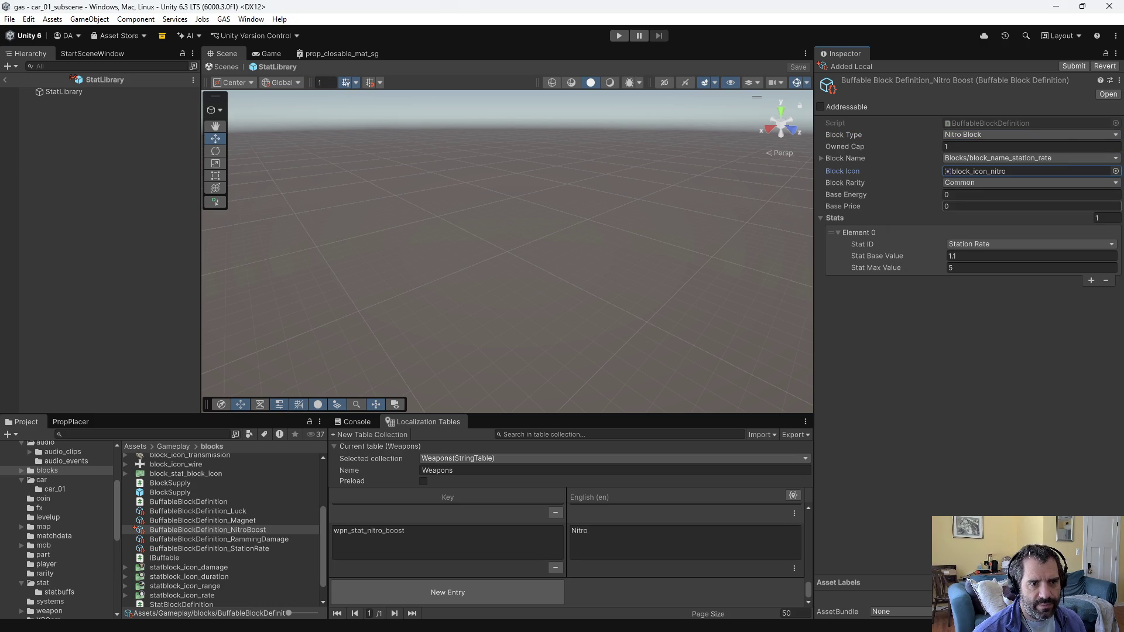
Step: Set the block's stat to Nitro Boost with base value 20 and max 50
{"action": "left_click", "coordinate": [990, 244]}
{"action": "left_click", "coordinate": [987, 429]}
{"action": "key", "text": "Tab"}
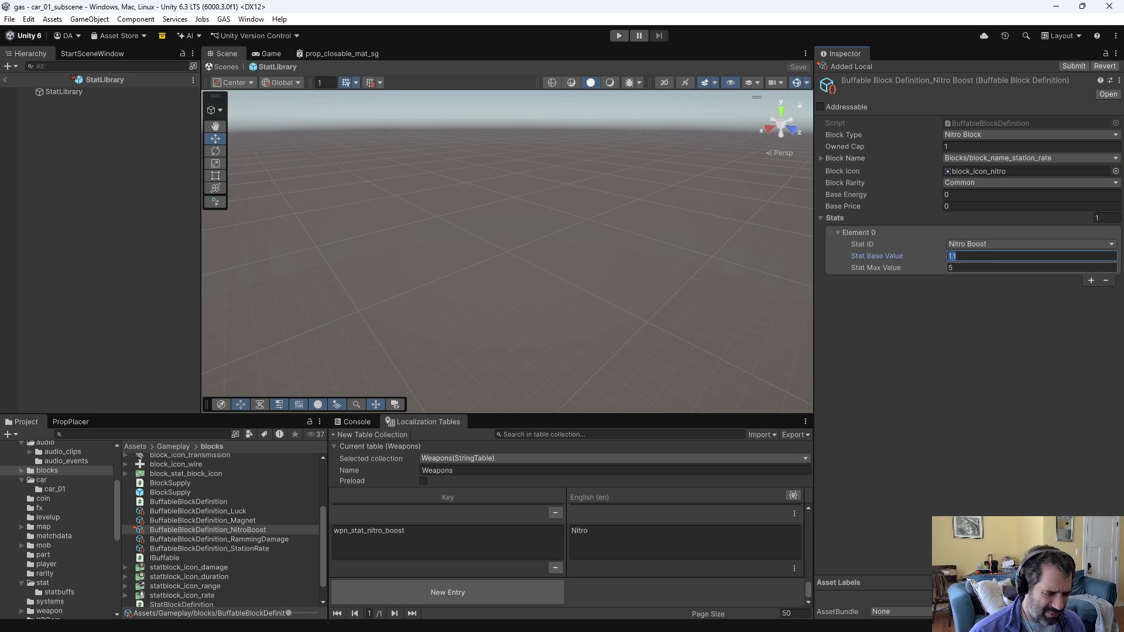
{"action": "key", "text": "alt+Tab"}
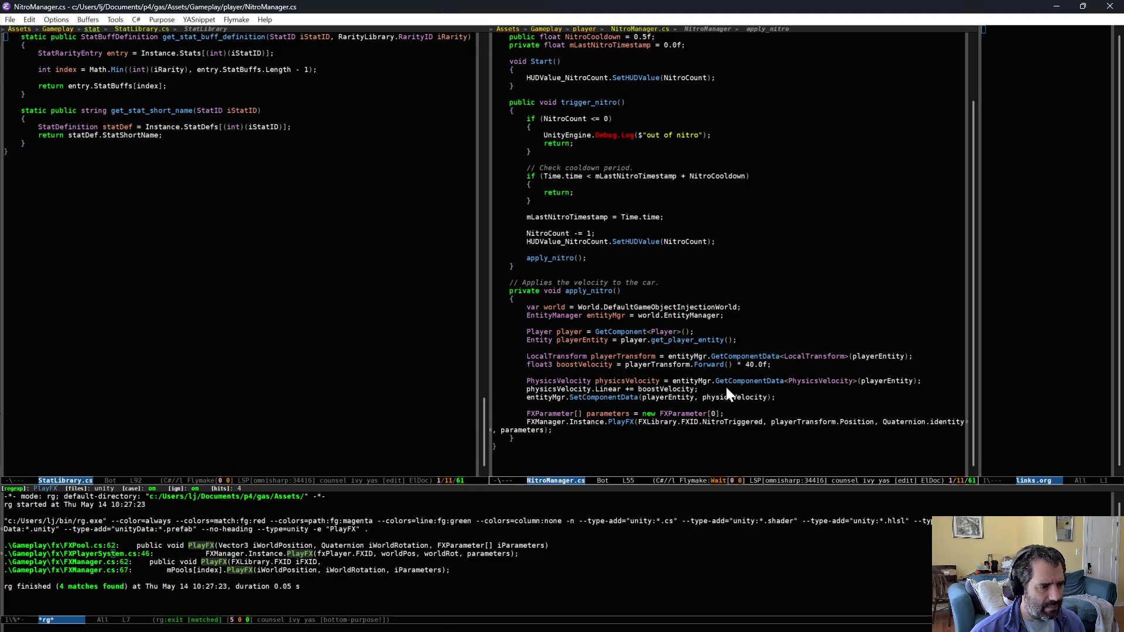
{"action": "key", "text": "alt+Tab"}
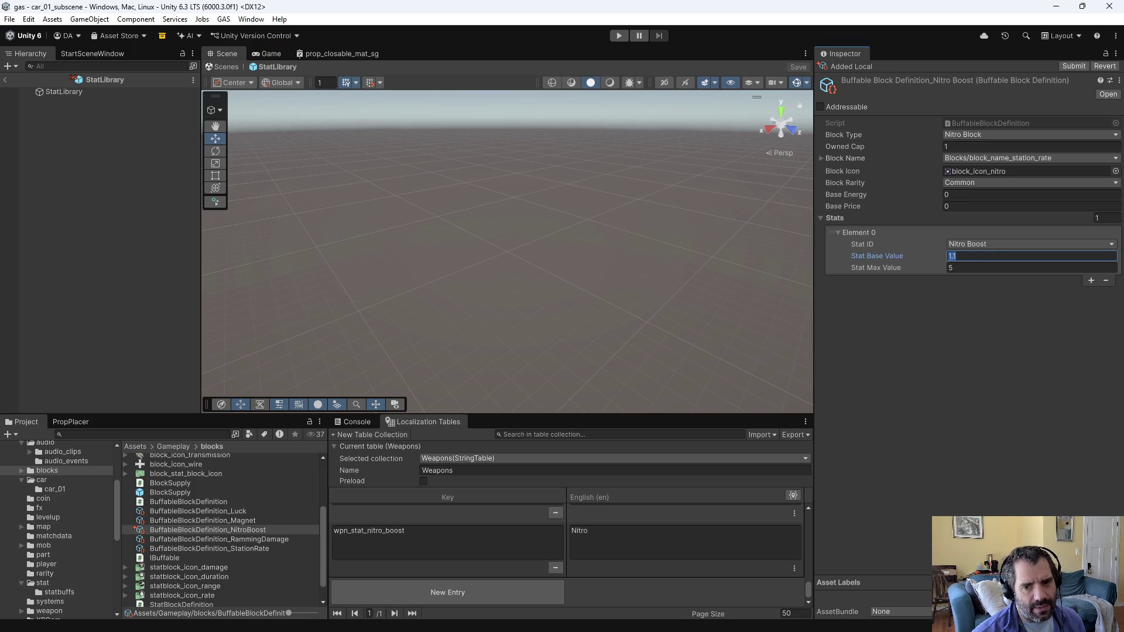
{"action": "type", "text": "20"}
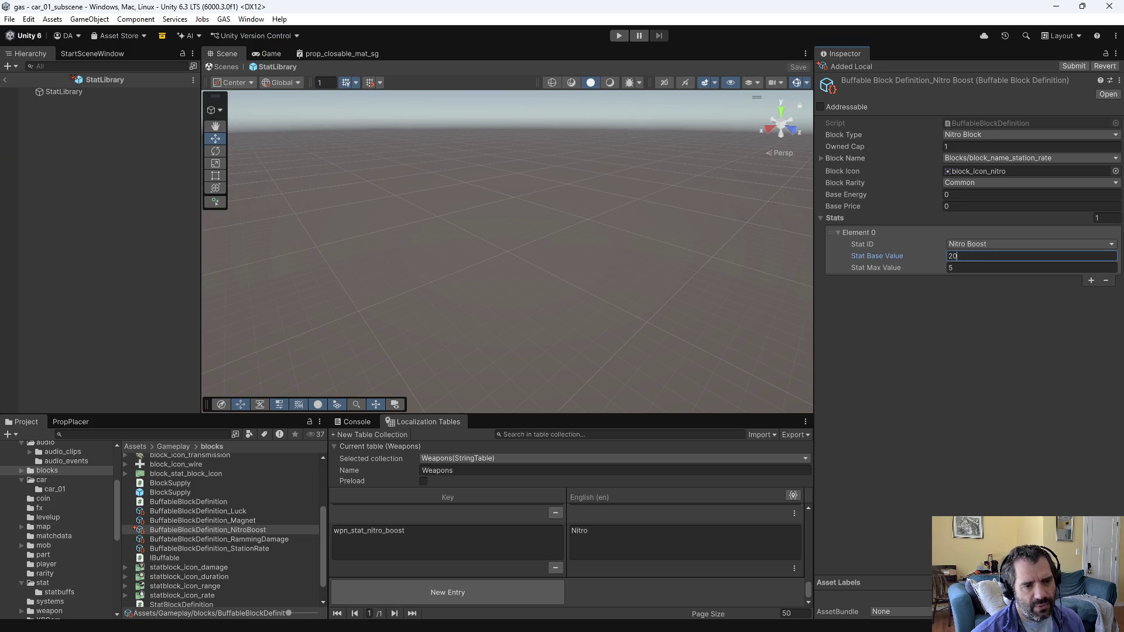
{"action": "left_click", "coordinate": [1032, 267]}
{"action": "type", "text": "50"}
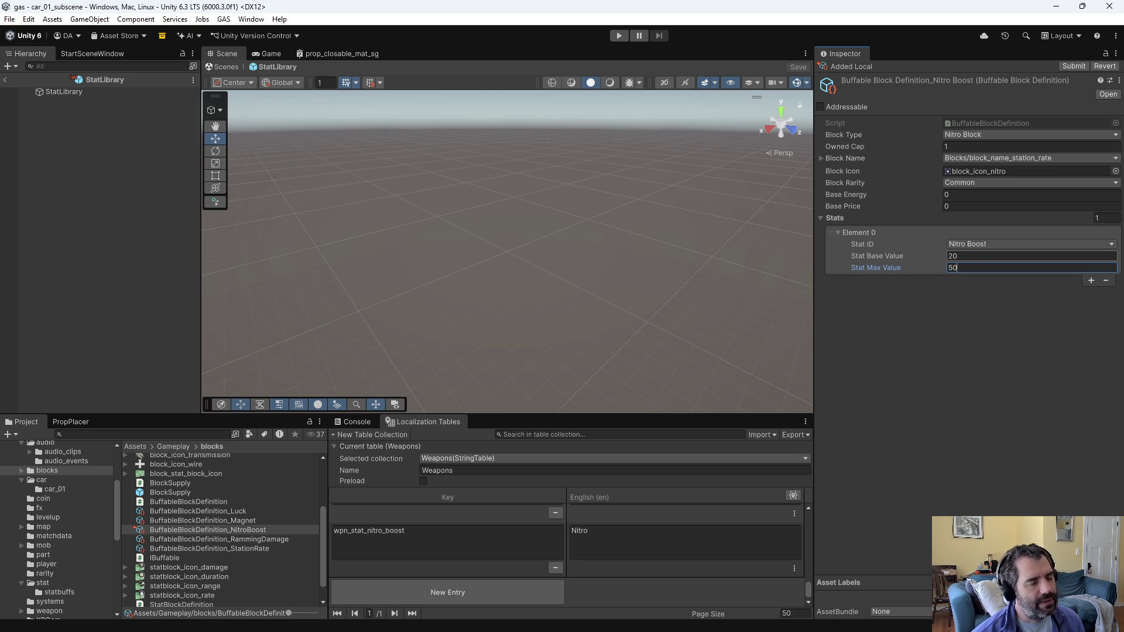
{"action": "left_click", "coordinate": [979, 257]}
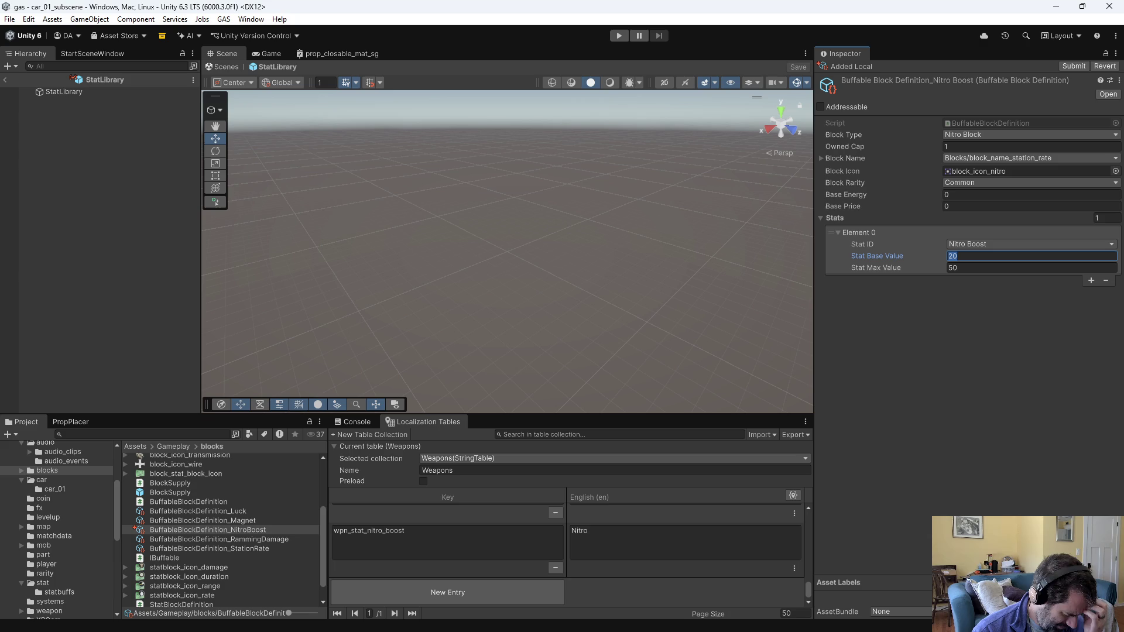
{"action": "key", "text": "alt+Tab"}
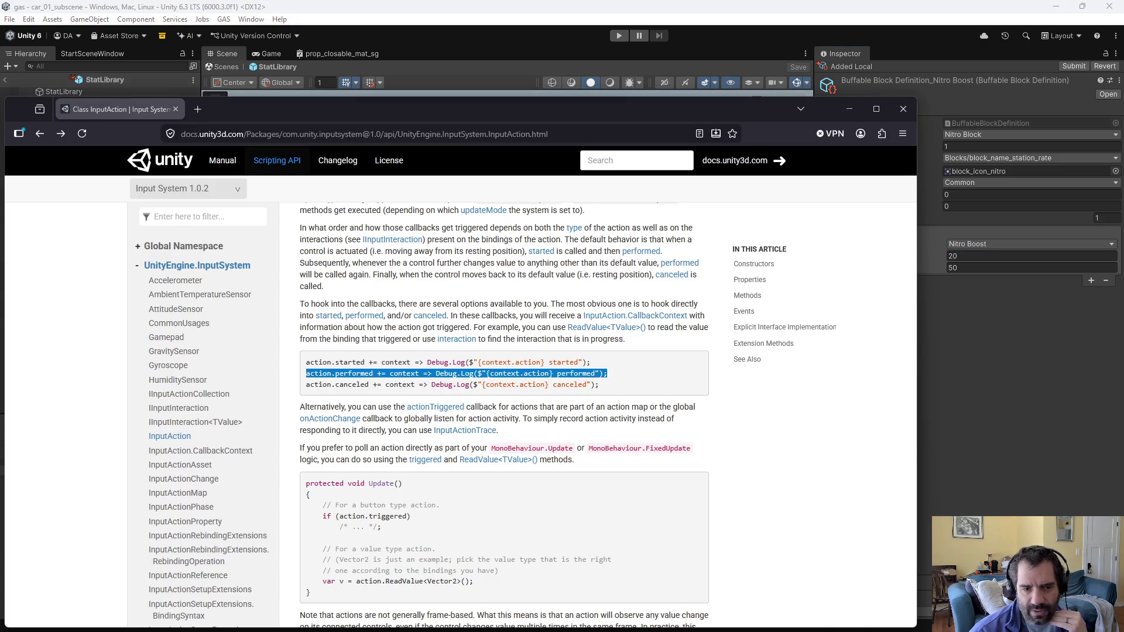
Step: Open the GAS Stat Growth sheet and set the base value in C1 to 20
{"action": "key", "text": "ctrl+l"}
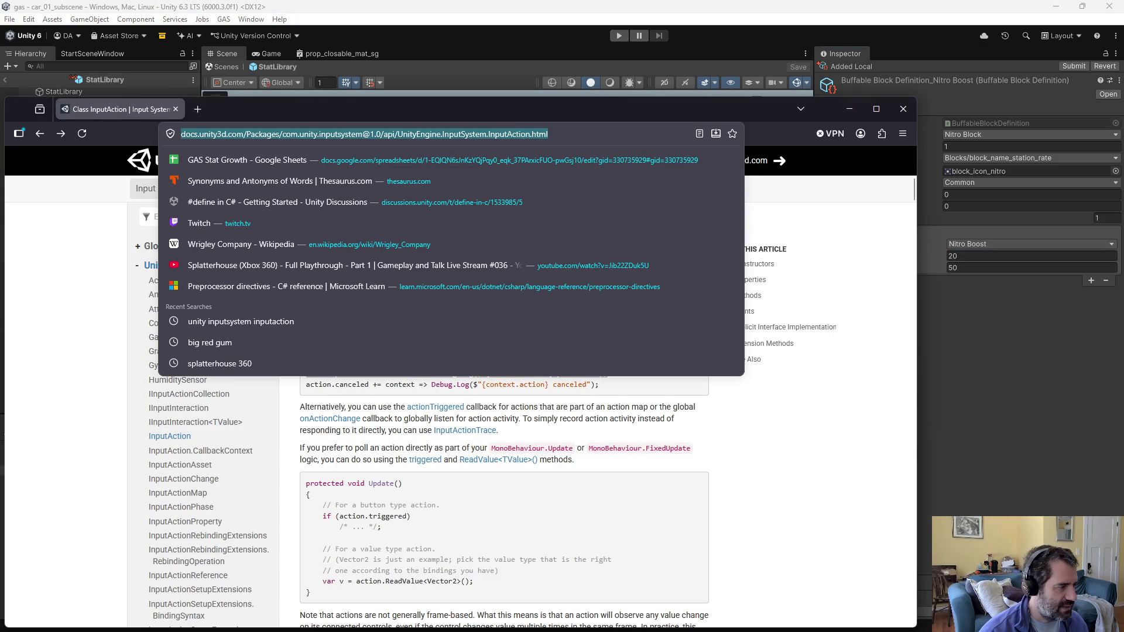
{"action": "left_click", "coordinate": [179, 167]}
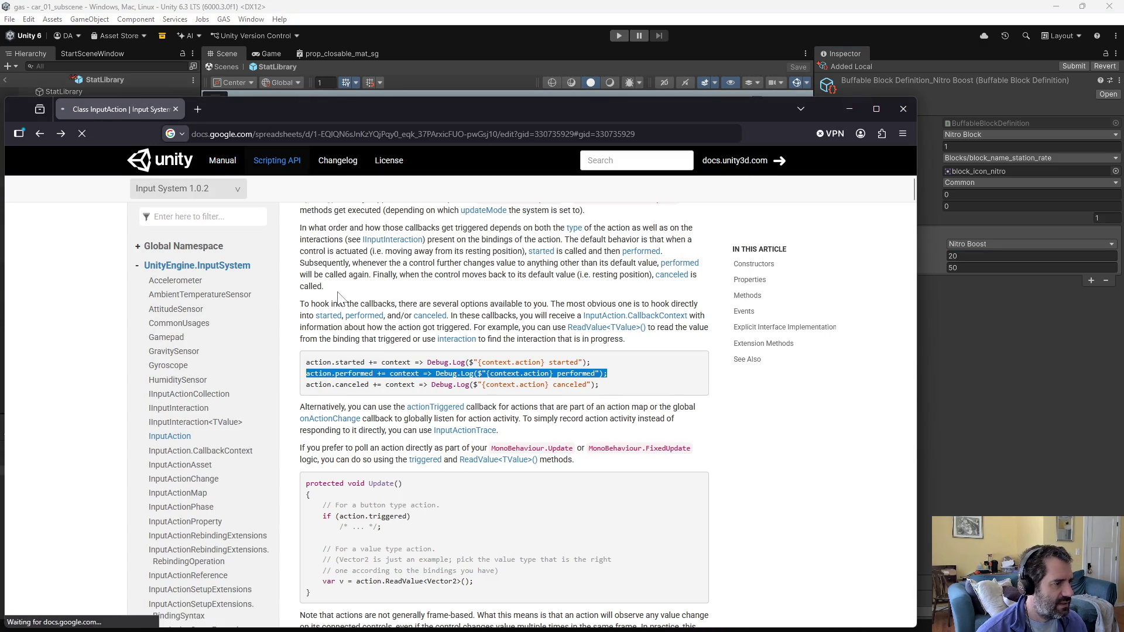
{"action": "left_click_drag", "start_coordinate": [357, 107], "coordinate": [397, 98]}
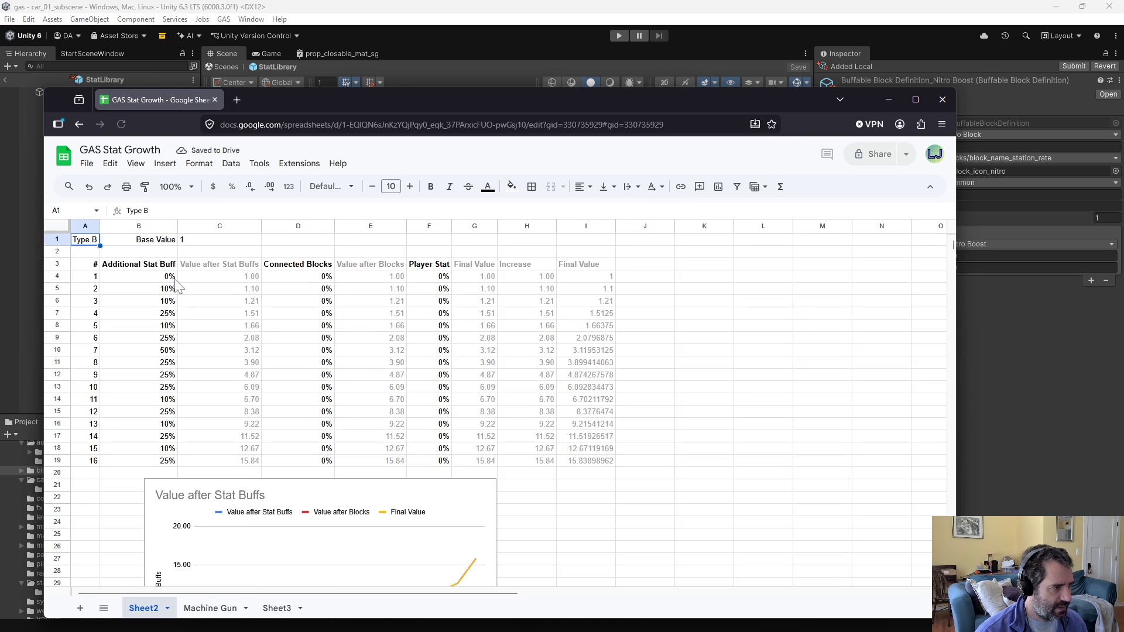
{"action": "left_click", "coordinate": [202, 240]}
{"action": "mouse_move", "coordinate": [830, 98]}
{"action": "left_mouse_down"}
{"action": "mouse_move", "coordinate": [647, 91]}
{"action": "mouse_move", "coordinate": [828, 94]}
{"action": "left_mouse_up"}
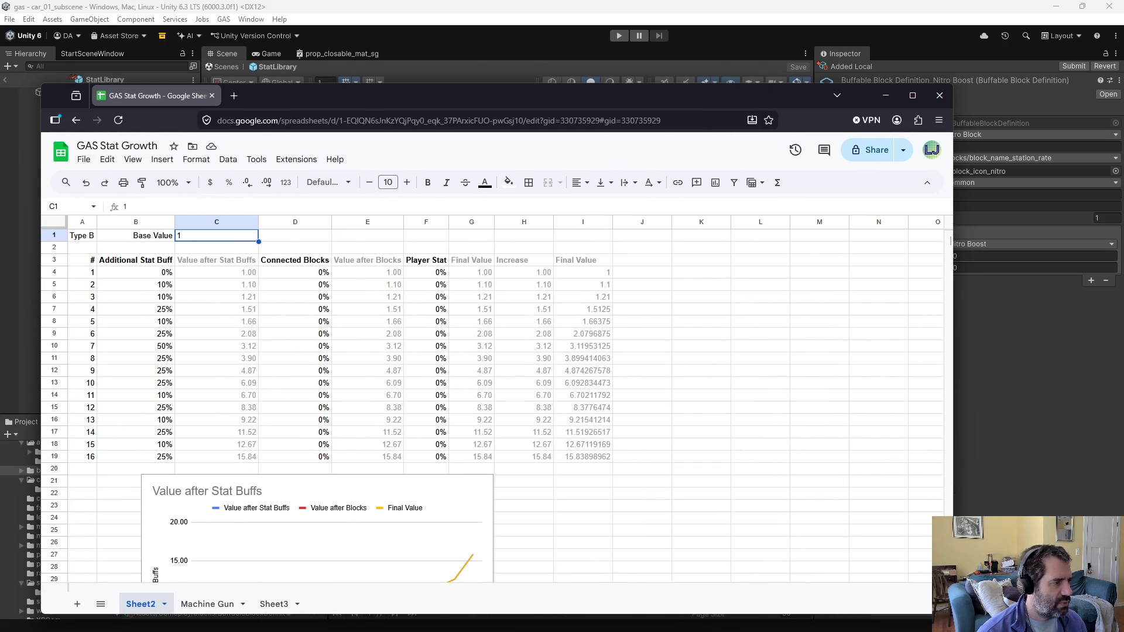
{"action": "type", "text": "20"}
{"action": "key", "text": "Return"}
Step: Try first-pass buff percentages (25, 50, 75) in column B and check the Final Value in I11
{"action": "left_click", "coordinate": [164, 284]}
{"action": "type", "text": "25"}
{"action": "left_click", "coordinate": [166, 297]}
{"action": "type", "text": "25"}
{"action": "left_click", "coordinate": [166, 309]}
{"action": "type", "text": "50"}
{"action": "left_click", "coordinate": [167, 321]}
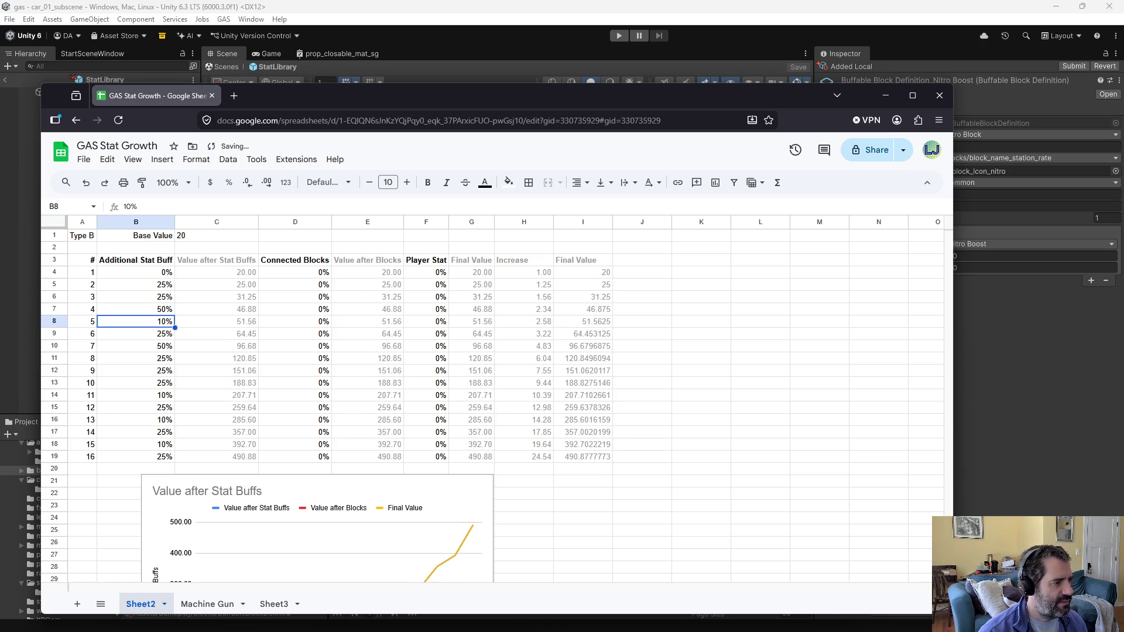
{"action": "type", "text": "25"}
{"action": "left_click", "coordinate": [166, 333]}
{"action": "type", "text": "50"}
{"action": "left_click", "coordinate": [167, 359]}
{"action": "type", "text": "75"}
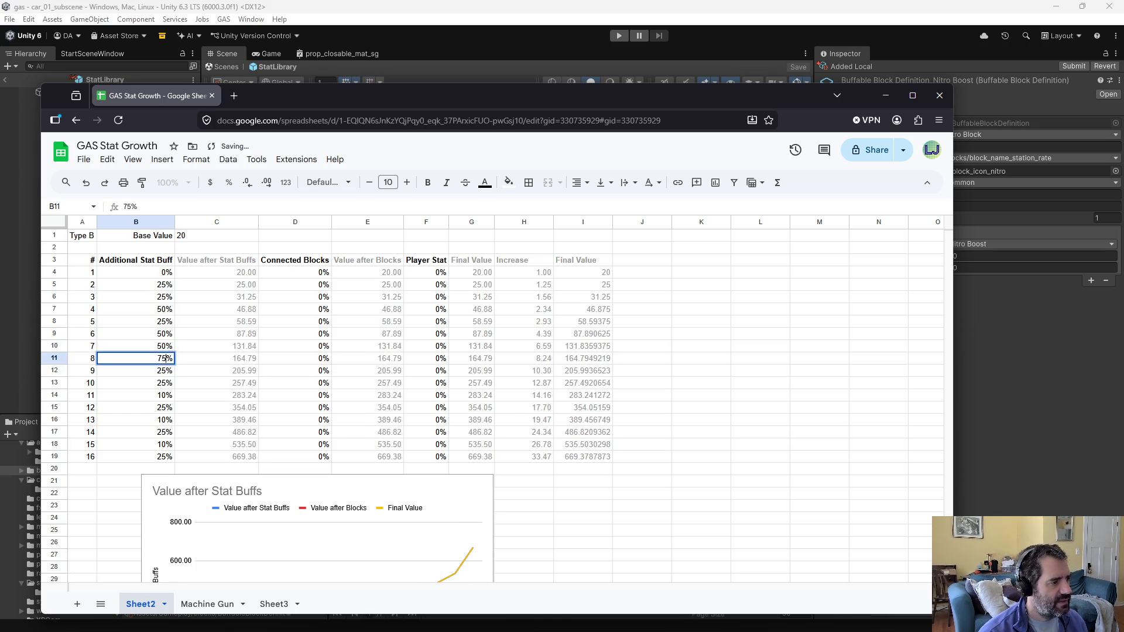
{"action": "left_click", "coordinate": [166, 371]}
{"action": "left_click", "coordinate": [588, 360]}
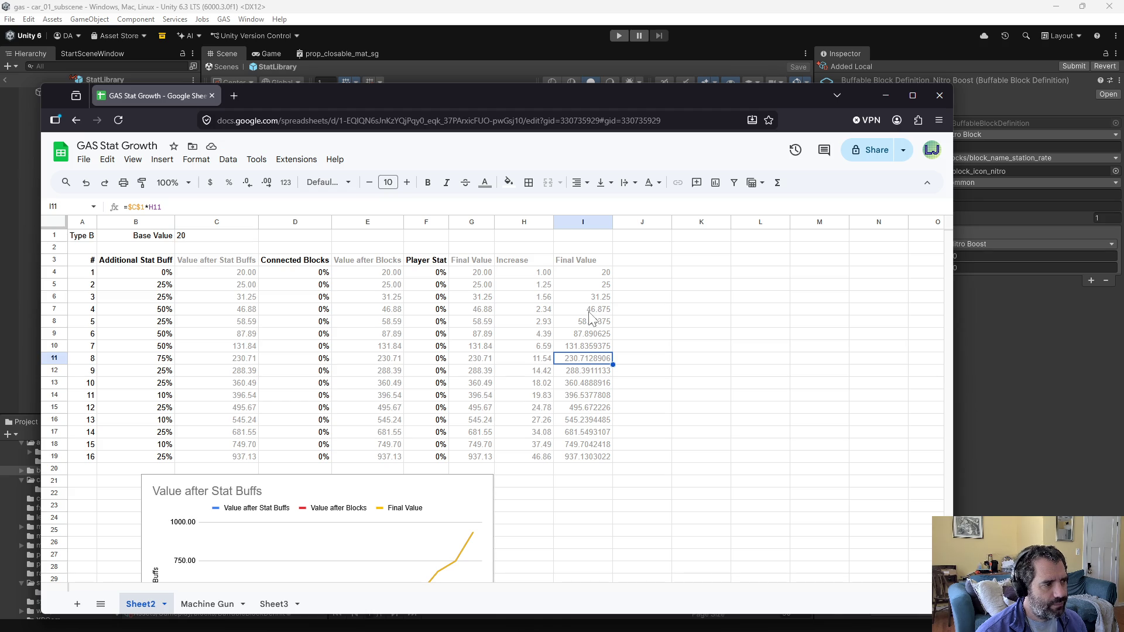
Step: Revise the buffs in B5–B8 to 20%, 40%, 20% and 60%
{"action": "left_click", "coordinate": [147, 291]}
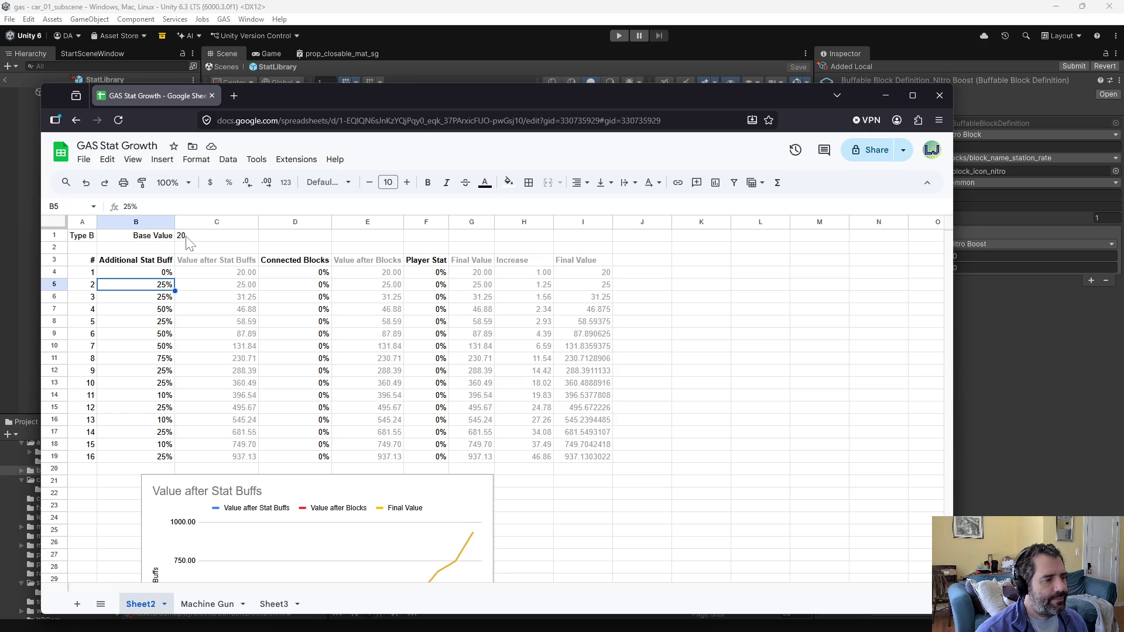
{"action": "scroll", "coordinate": [280, 424], "scroll_direction": "down", "scroll_amount": 5}
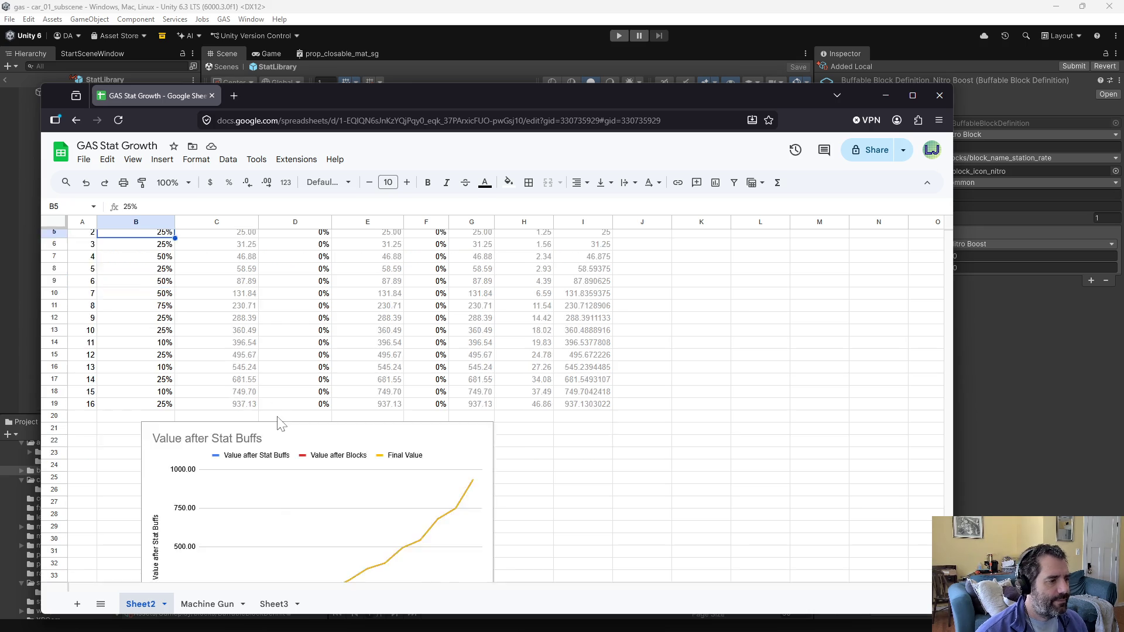
{"action": "scroll", "coordinate": [280, 424], "scroll_direction": "up", "scroll_amount": 5}
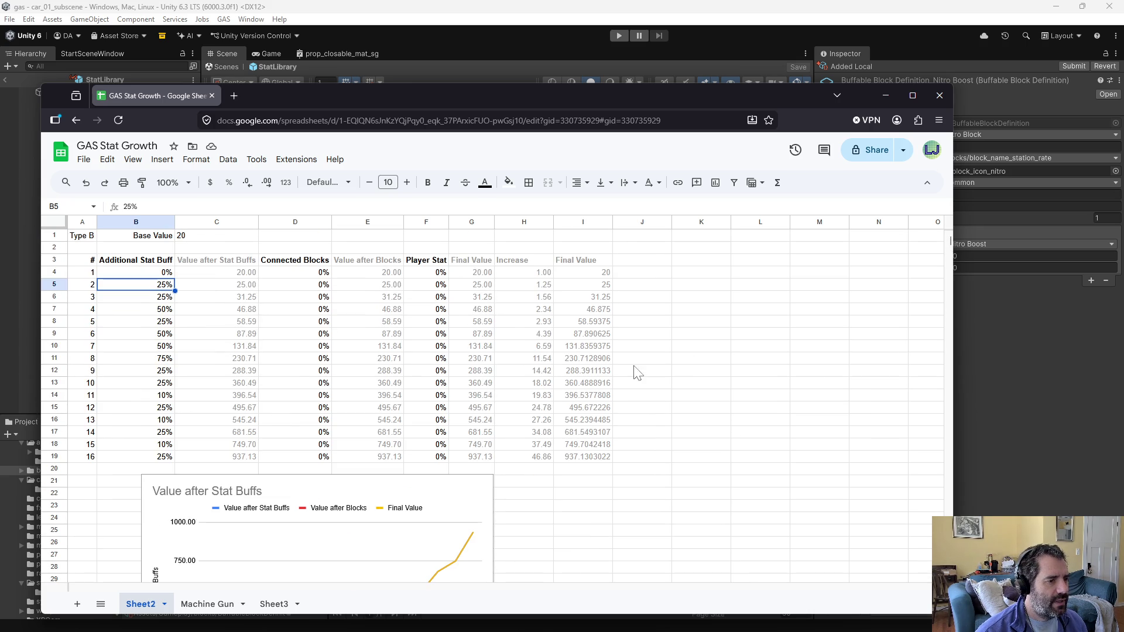
{"action": "left_click", "coordinate": [170, 297]}
{"action": "key", "text": "Up"}
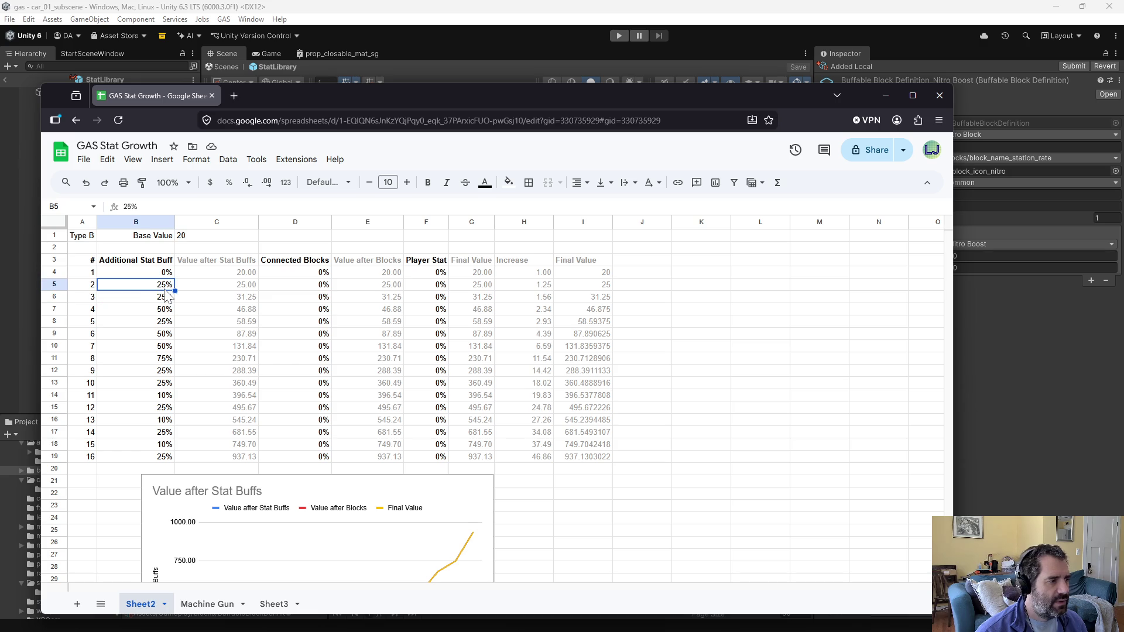
{"action": "type", "text": "20"}
{"action": "key", "text": "Return"}
{"action": "type", "text": "40"}
{"action": "key", "text": "Return"}
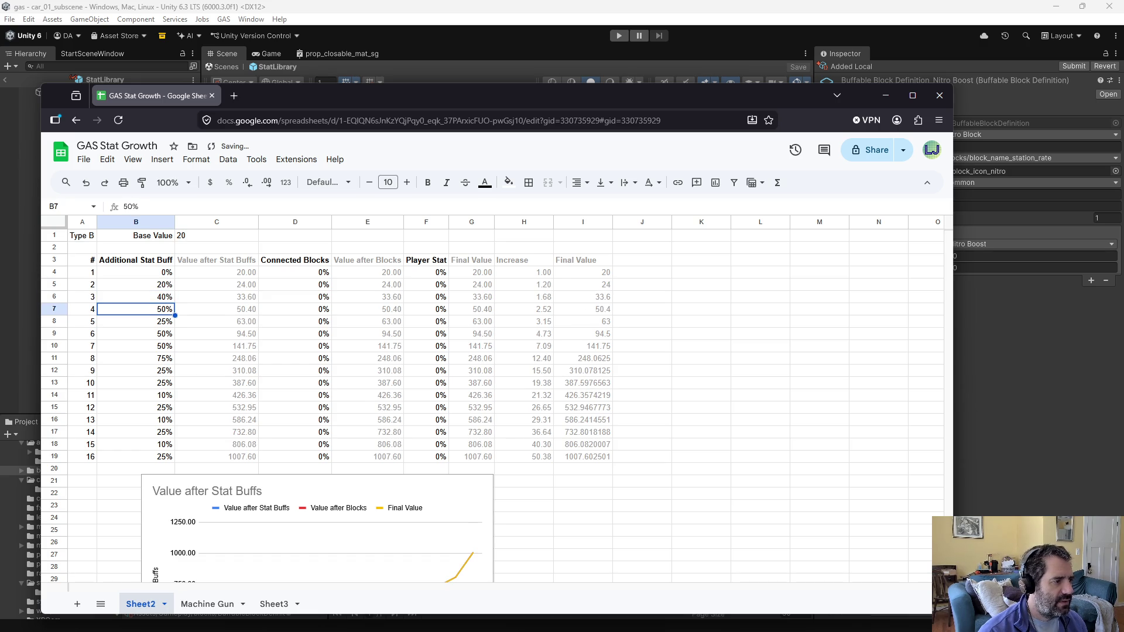
{"action": "type", "text": "20"}
{"action": "key", "text": "Return"}
{"action": "type", "text": "6"}
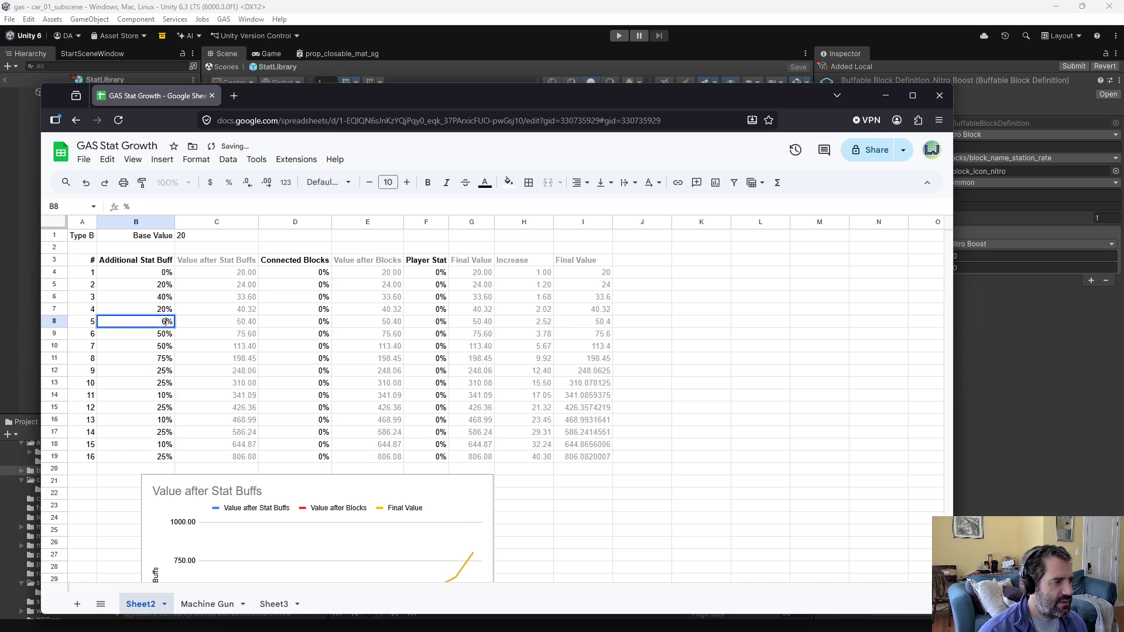
{"action": "type", "text": "0"}
{"action": "key", "text": "Return"}
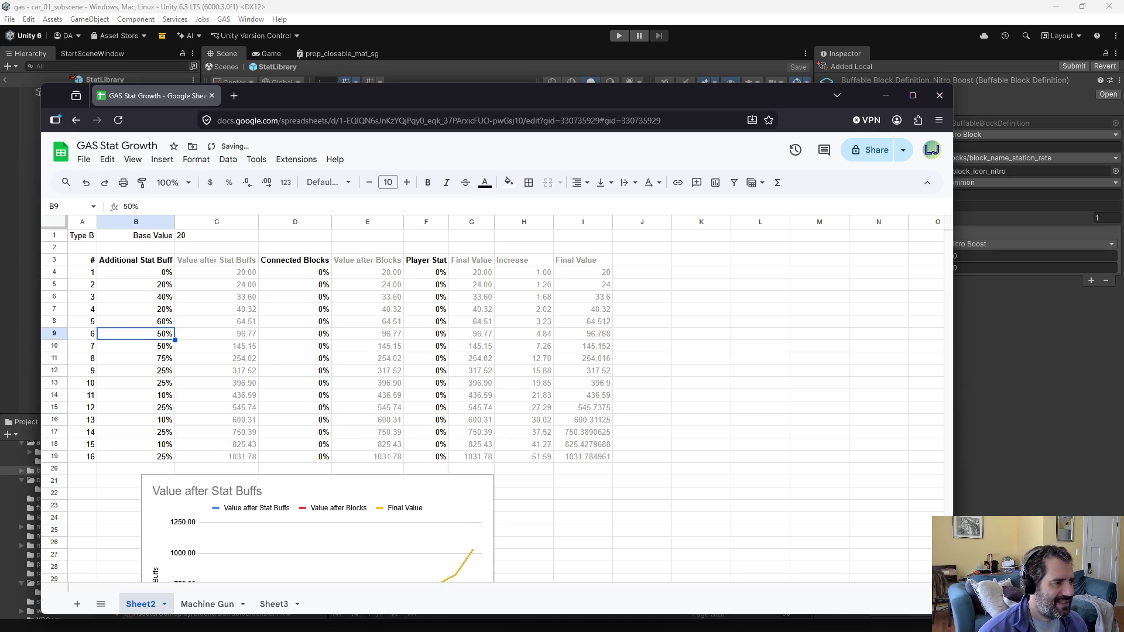
Step: Settle the buffs at B5 10%, B6 20%, B7 25% and B8–B9 30%
{"action": "left_click", "coordinate": [159, 287]}
{"action": "type", "text": "10"}
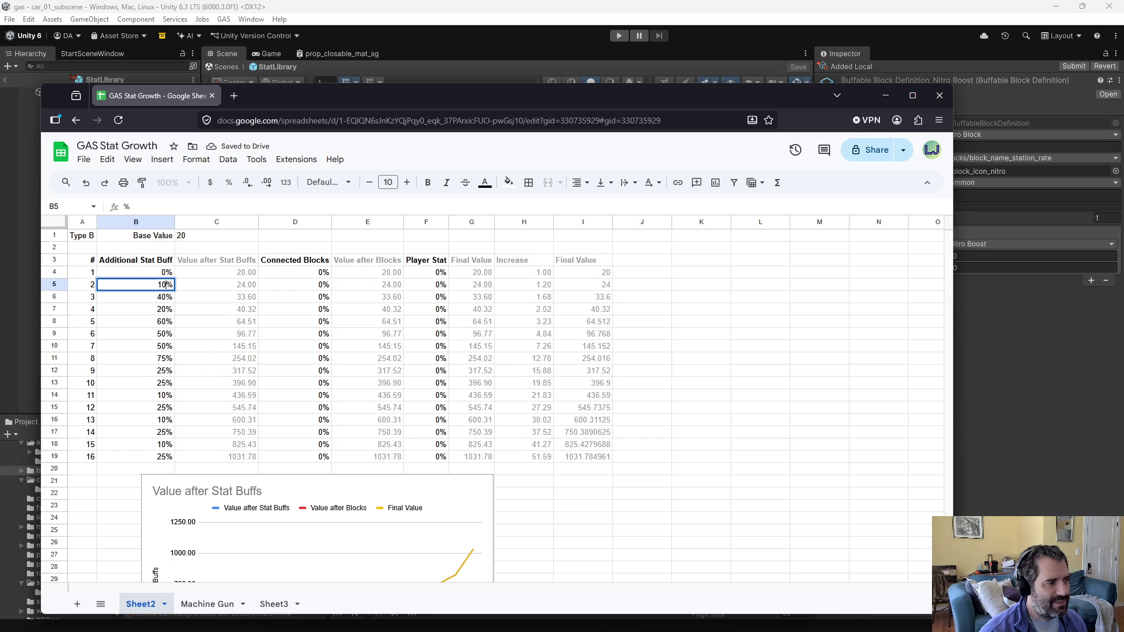
{"action": "key", "text": "Return"}
{"action": "type", "text": "20"}
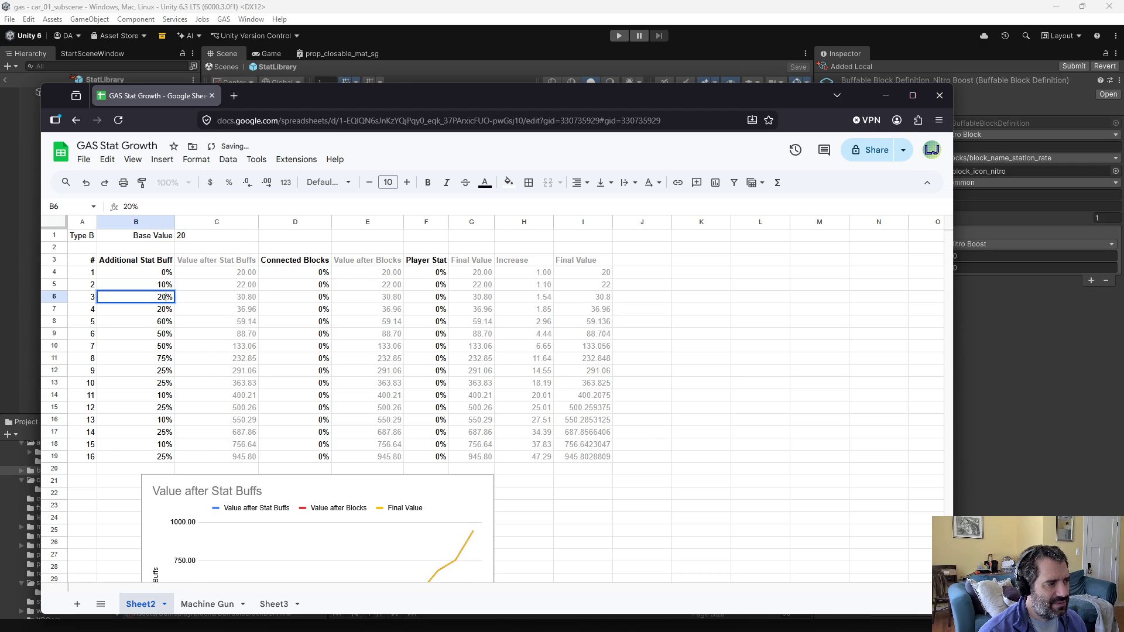
{"action": "key", "text": "Return"}
{"action": "type", "text": "30"}
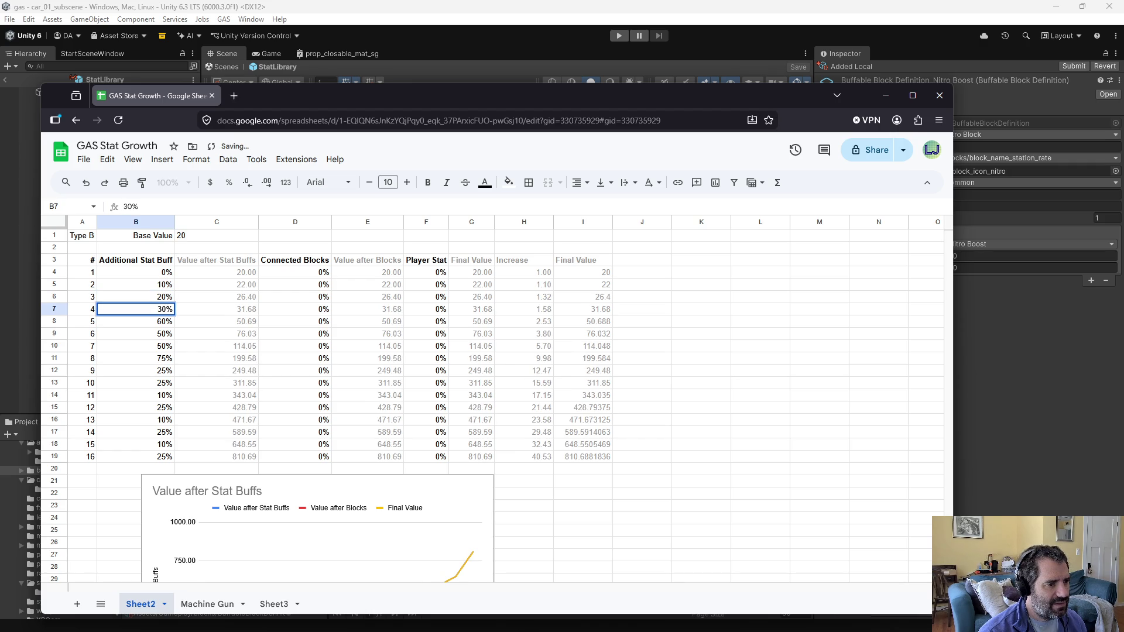
{"action": "key", "text": "Return"}
{"action": "type", "text": "30"}
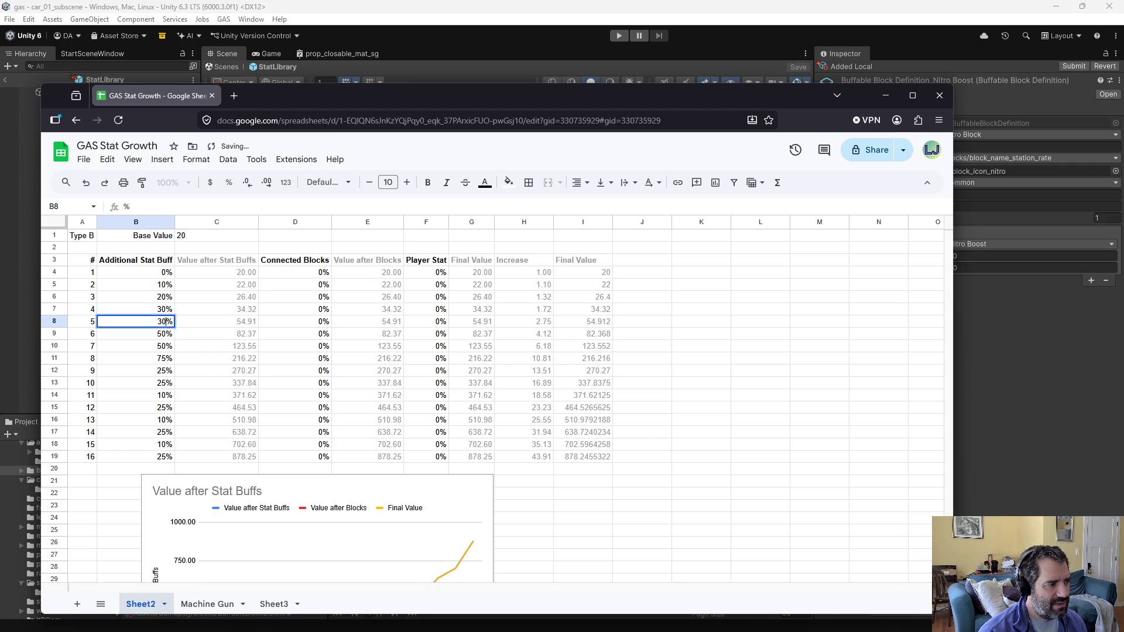
{"action": "key", "text": "Return"}
{"action": "type", "text": "30"}
{"action": "key", "text": "Return"}
{"action": "key", "text": "Up"}
{"action": "key", "text": "Up"}
{"action": "key", "text": "Up"}
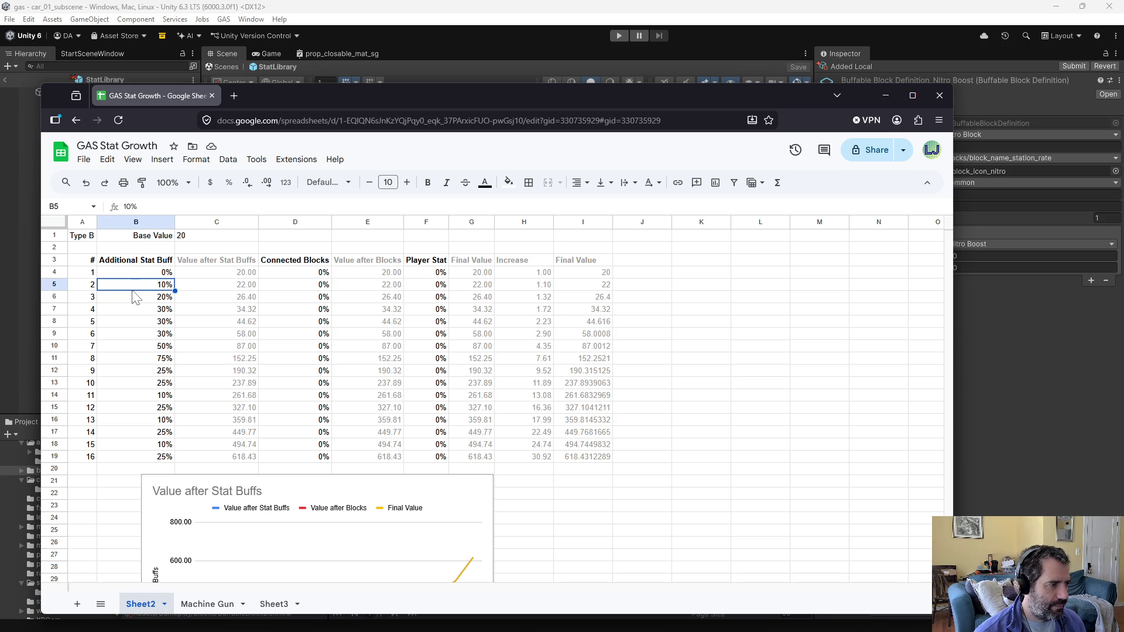
{"action": "left_click", "coordinate": [152, 311]}
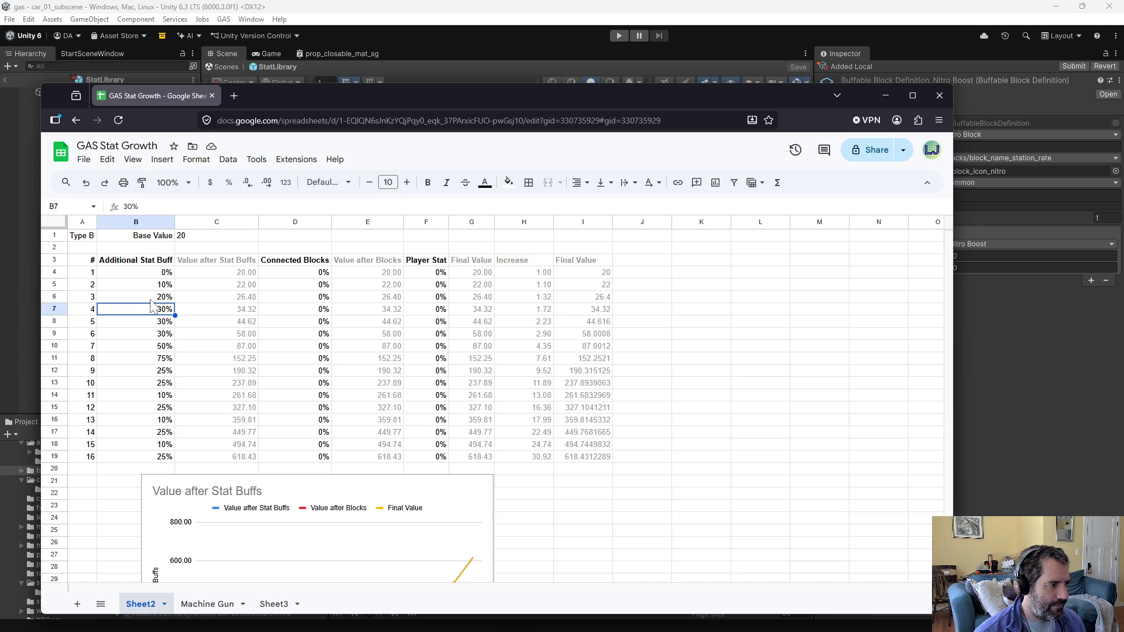
{"action": "type", "text": "25"}
{"action": "key", "text": "Return"}
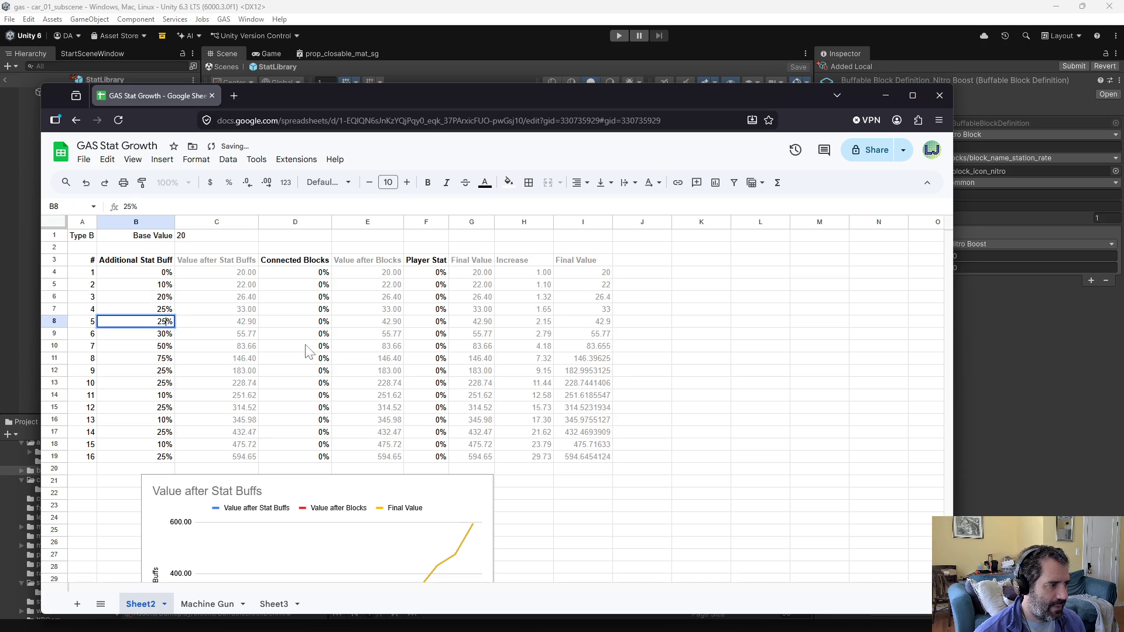
Step: Back in Unity, open StatBuff_NitroBoost_R1 from the statbuffs folder
{"action": "left_click", "coordinate": [1017, 370]}
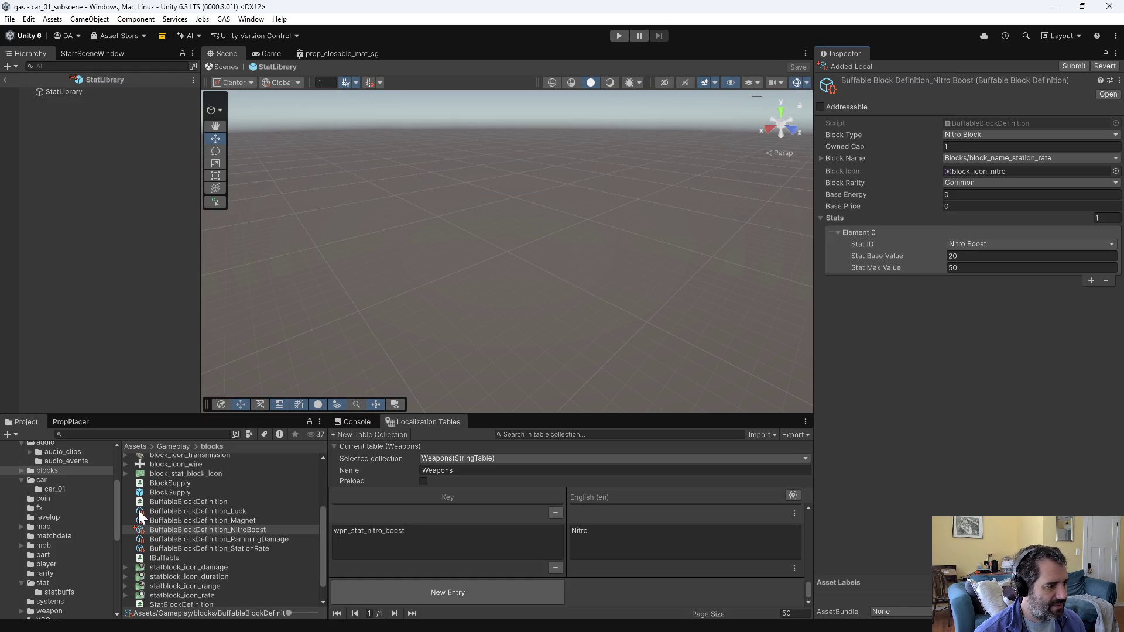
{"action": "scroll", "coordinate": [194, 534], "scroll_direction": "up", "scroll_amount": 3}
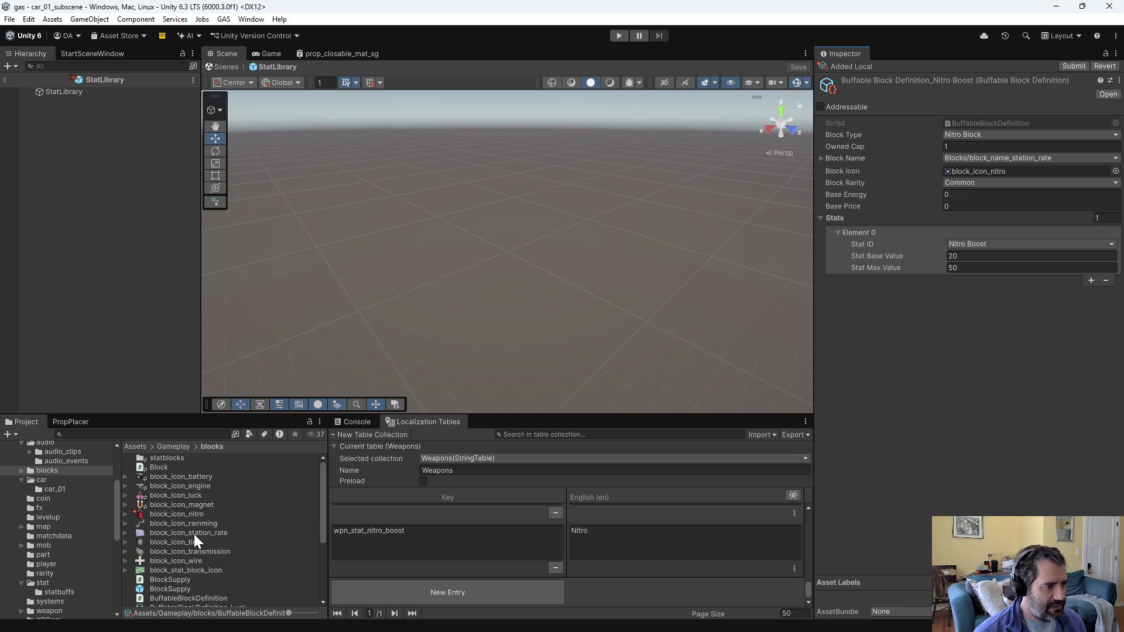
{"action": "scroll", "coordinate": [73, 531], "scroll_direction": "down", "scroll_amount": 2}
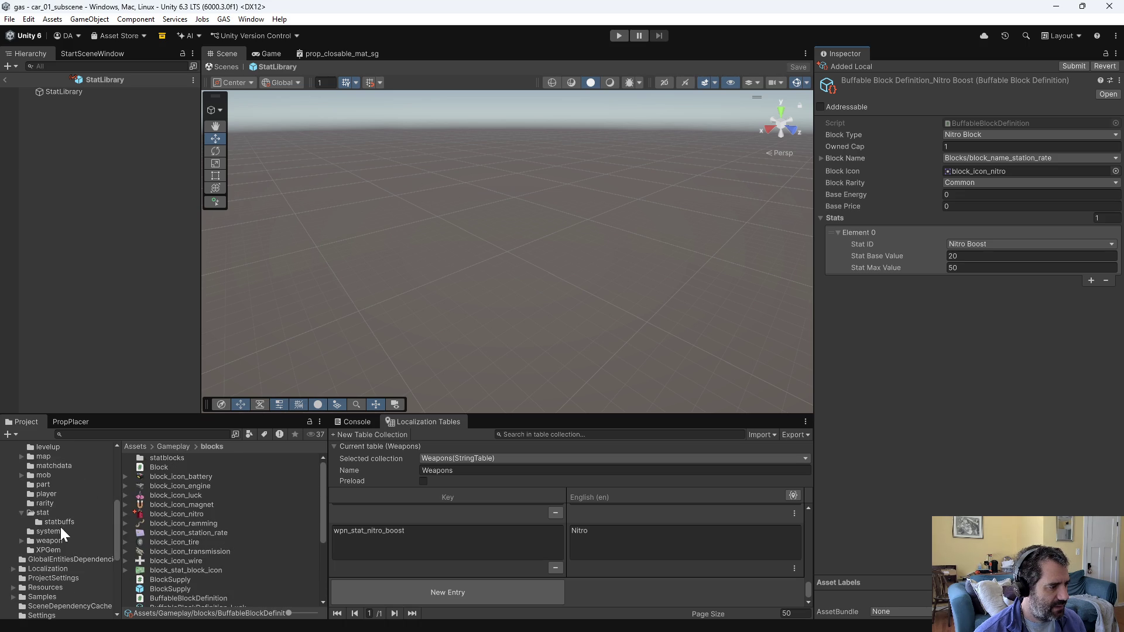
{"action": "left_click", "coordinate": [61, 522]}
{"action": "scroll", "coordinate": [230, 568], "scroll_direction": "down", "scroll_amount": 5}
{"action": "left_click", "coordinate": [203, 515]}
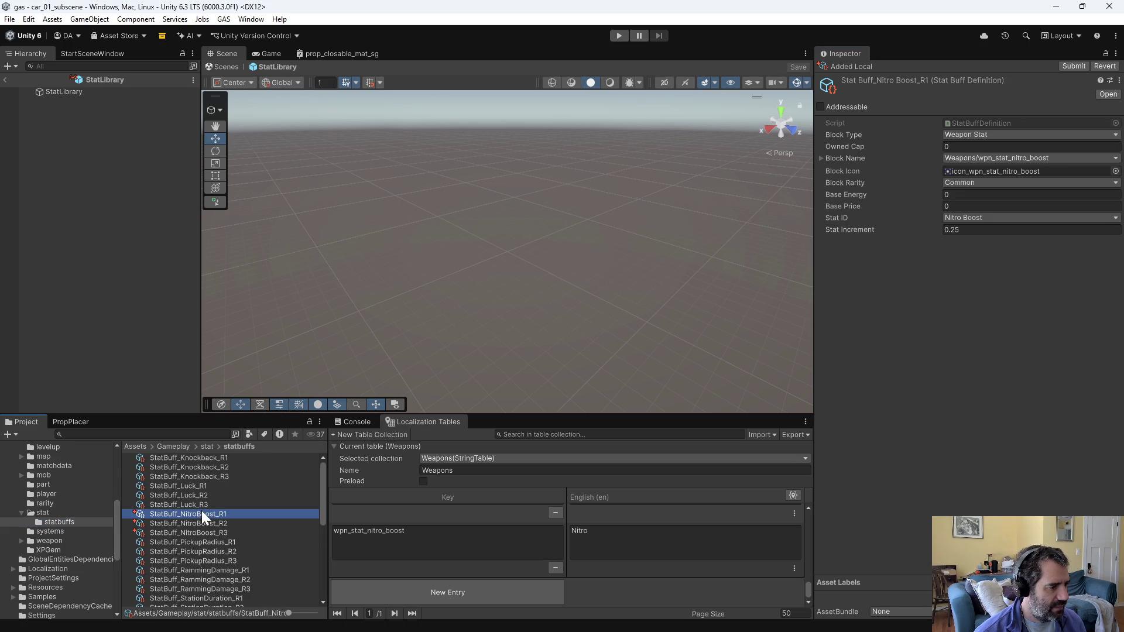
Step: Set the Stat Increment of StatBuff_NitroBoost_R1 to 0.1 and R2 to 0.2
{"action": "left_click", "coordinate": [968, 217]}
{"action": "left_click", "coordinate": [904, 227]}
{"action": "left_click", "coordinate": [961, 230]}
{"action": "key", "text": "BackSpace"}
{"action": "type", "text": "0.1"}
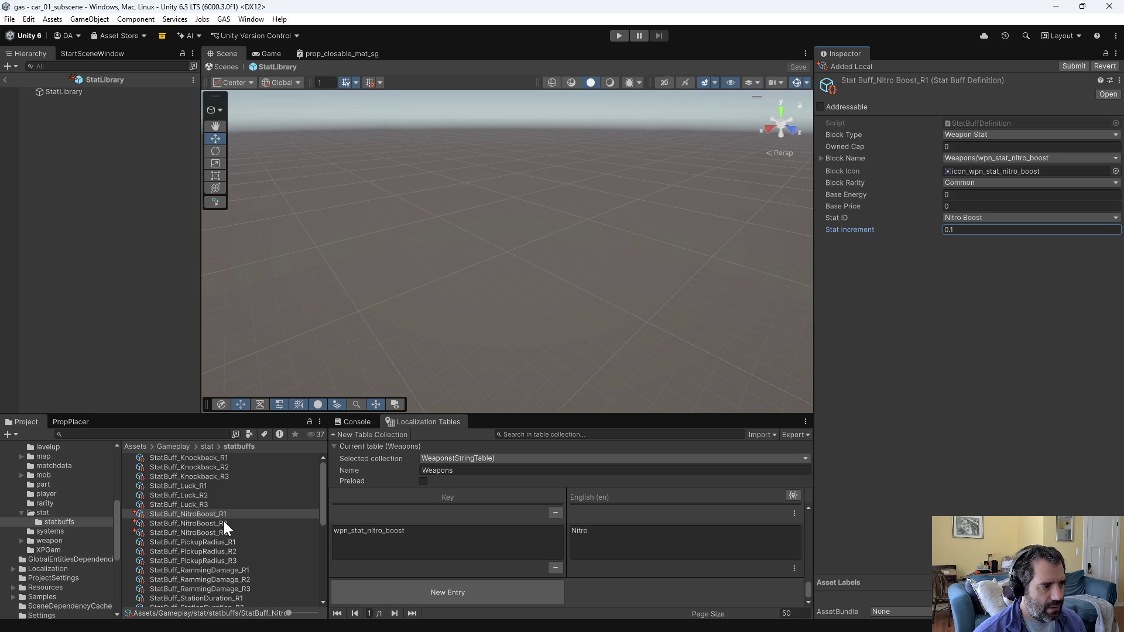
{"action": "left_click", "coordinate": [225, 523]}
{"action": "left_click", "coordinate": [960, 230]}
{"action": "key", "text": "BackSpace"}
{"action": "type", "text": "0.2"}
Step: Change R3's Stat Increment from 0.75 to 0.25 and recheck all three Nitro Boost buffs
{"action": "left_click", "coordinate": [218, 533]}
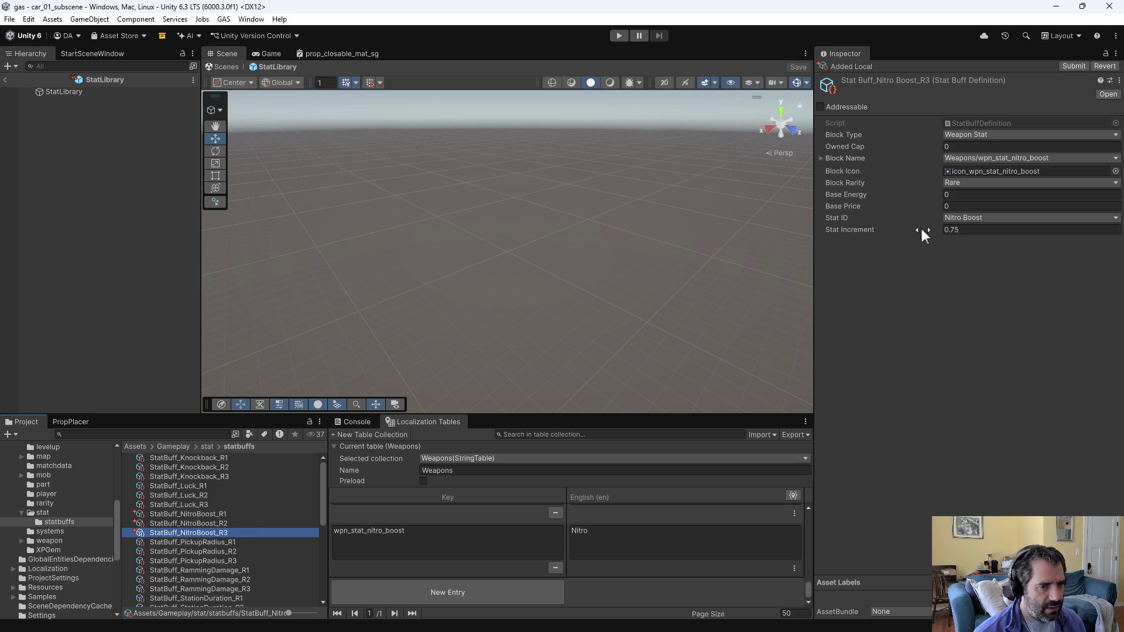
{"action": "left_click", "coordinate": [1002, 231]}
{"action": "key", "text": "BackSpace"}
{"action": "type", "text": "0.25"}
{"action": "key", "text": "Return"}
{"action": "left_click", "coordinate": [176, 514]}
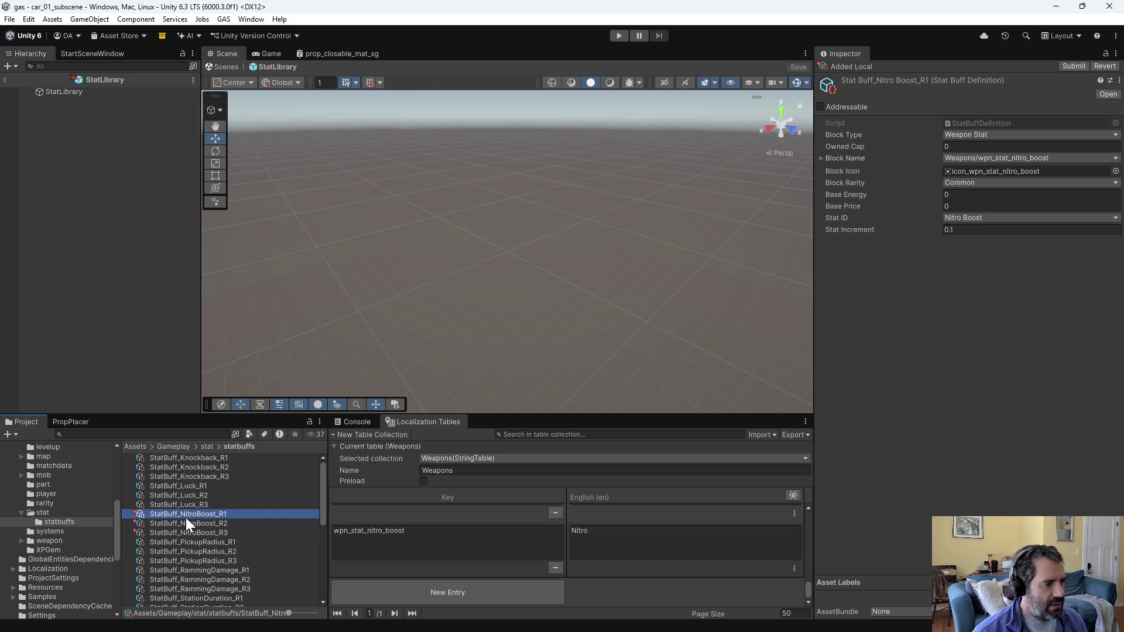
{"action": "left_click", "coordinate": [188, 525]}
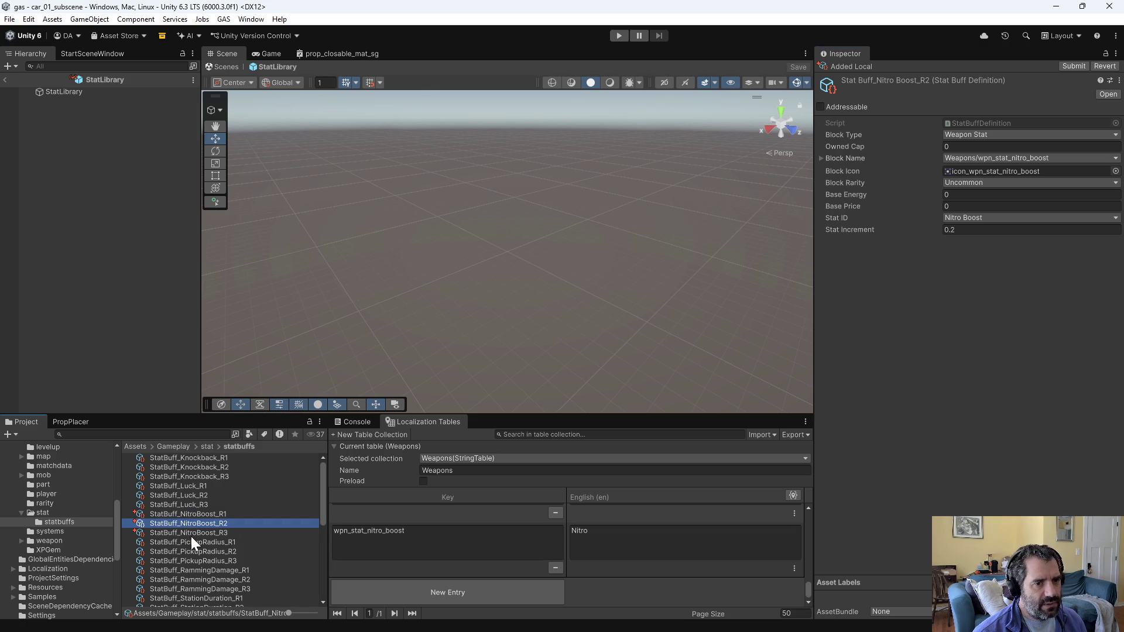
{"action": "left_click", "coordinate": [191, 534]}
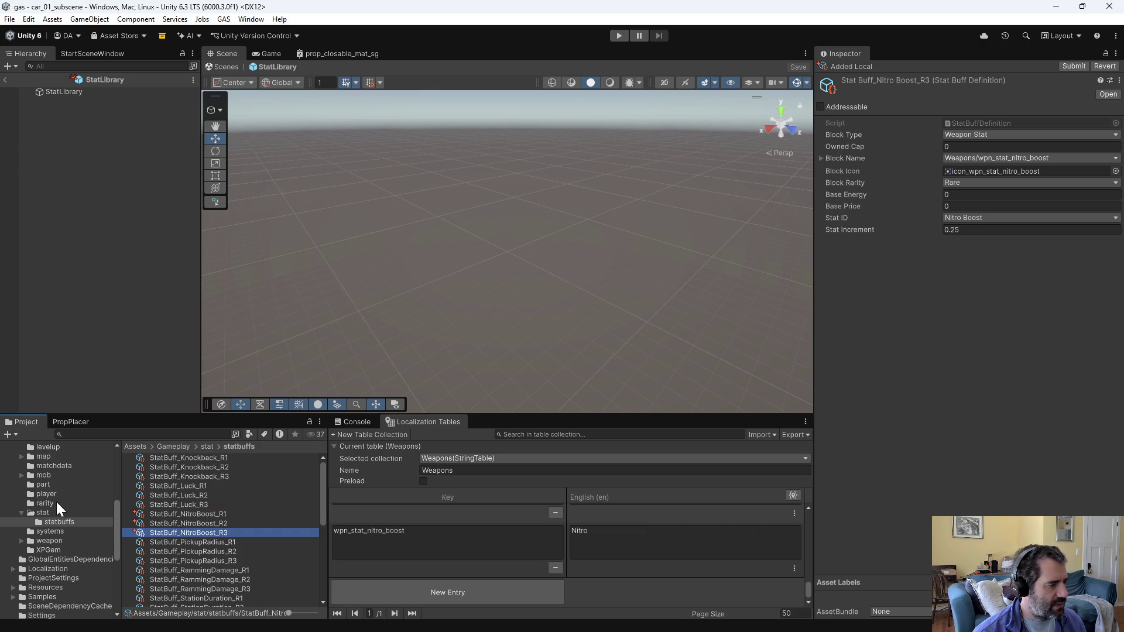
{"action": "scroll", "coordinate": [57, 503], "scroll_direction": "up", "scroll_amount": 5}
{"action": "left_click", "coordinate": [54, 539]}
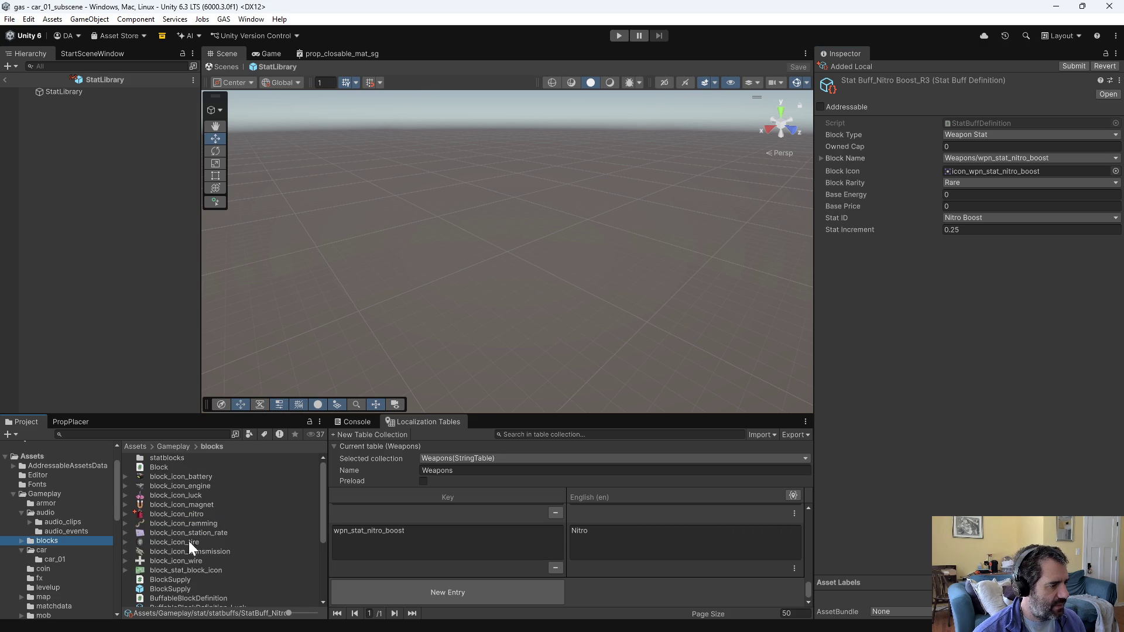
Step: Add a block_name_nitro entry with English text 'Nitro' to the Blocks localization table
{"action": "scroll", "coordinate": [196, 537], "scroll_direction": "down", "scroll_amount": 4}
{"action": "left_click", "coordinate": [218, 537]}
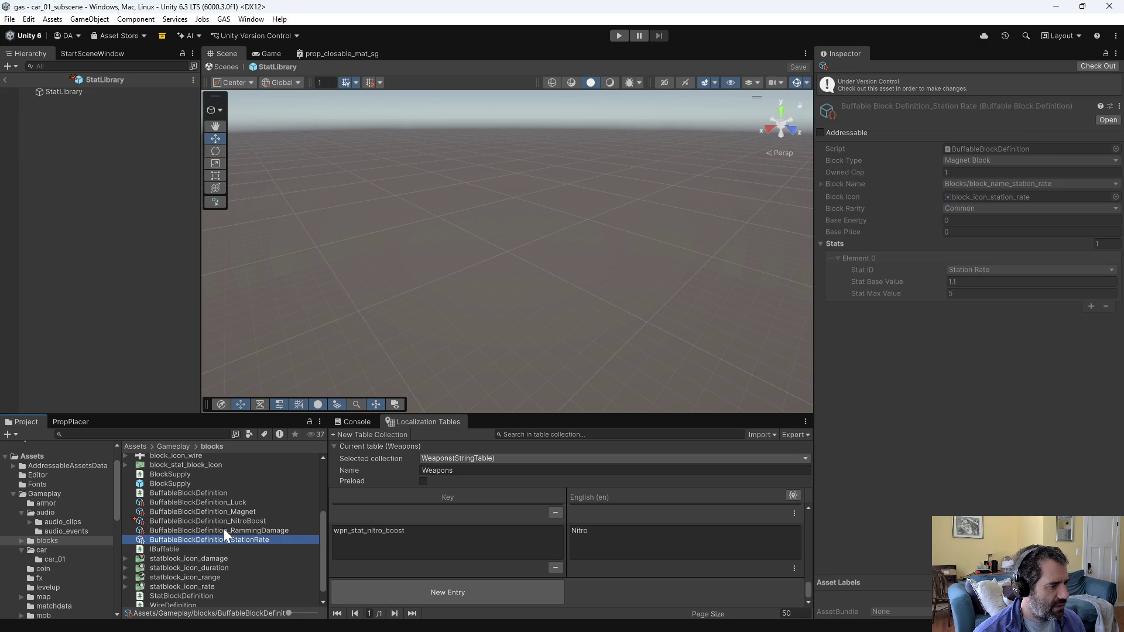
{"action": "left_click", "coordinate": [227, 521]}
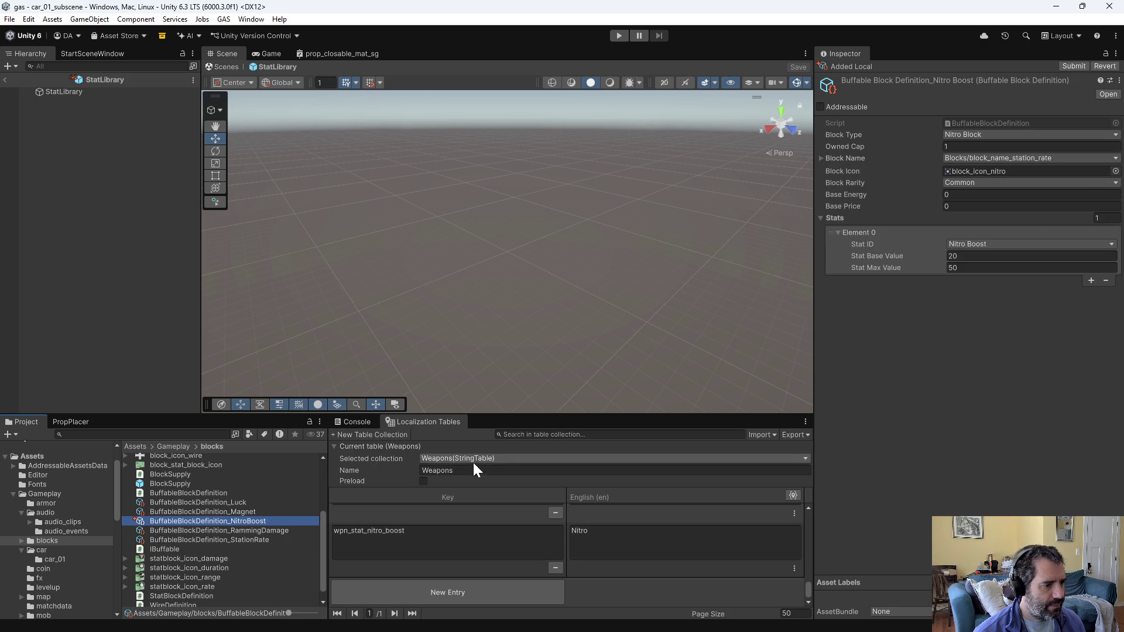
{"action": "left_click", "coordinate": [510, 460]}
{"action": "left_click", "coordinate": [544, 469]}
{"action": "scroll", "coordinate": [567, 553], "scroll_direction": "down", "scroll_amount": 15}
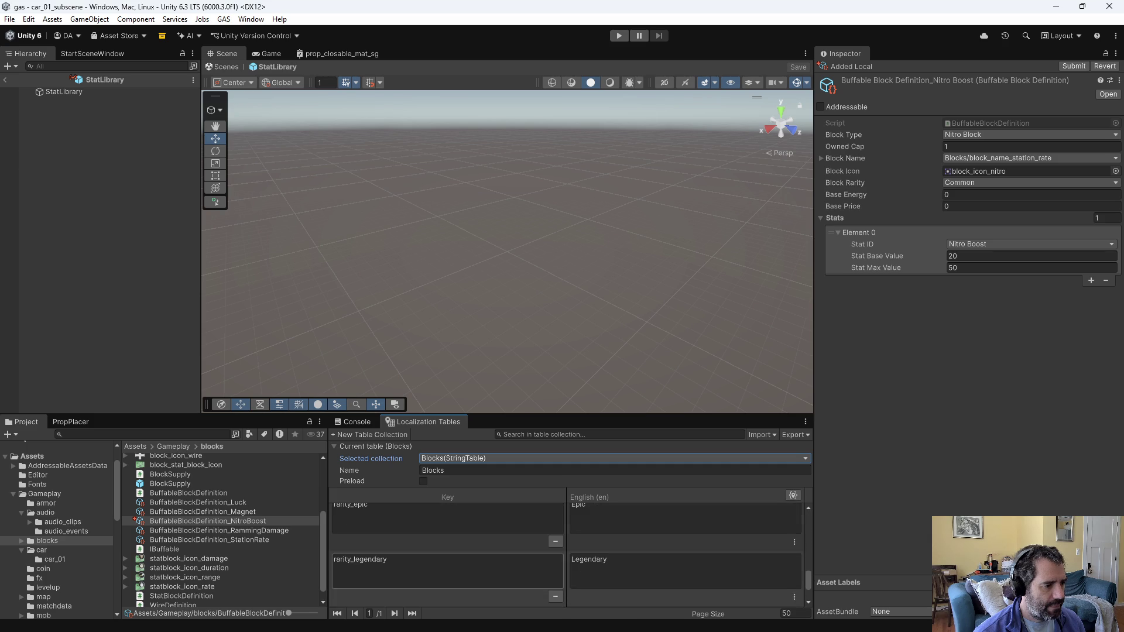
{"action": "scroll", "coordinate": [426, 587], "scroll_direction": "down", "scroll_amount": 3}
{"action": "left_click", "coordinate": [454, 589]}
{"action": "left_click", "coordinate": [417, 548]}
{"action": "type", "text": "block_name-"}
{"action": "type", "text": "nitro"}
{"action": "left_click", "coordinate": [694, 565]}
{"action": "type", "text": "Niutr"}
{"action": "key", "text": "BackSpace"}
{"action": "key", "text": "BackSpace"}
{"action": "key", "text": "BackSpace"}
{"action": "type", "text": "tro"}
{"action": "left_click", "coordinate": [652, 603]}
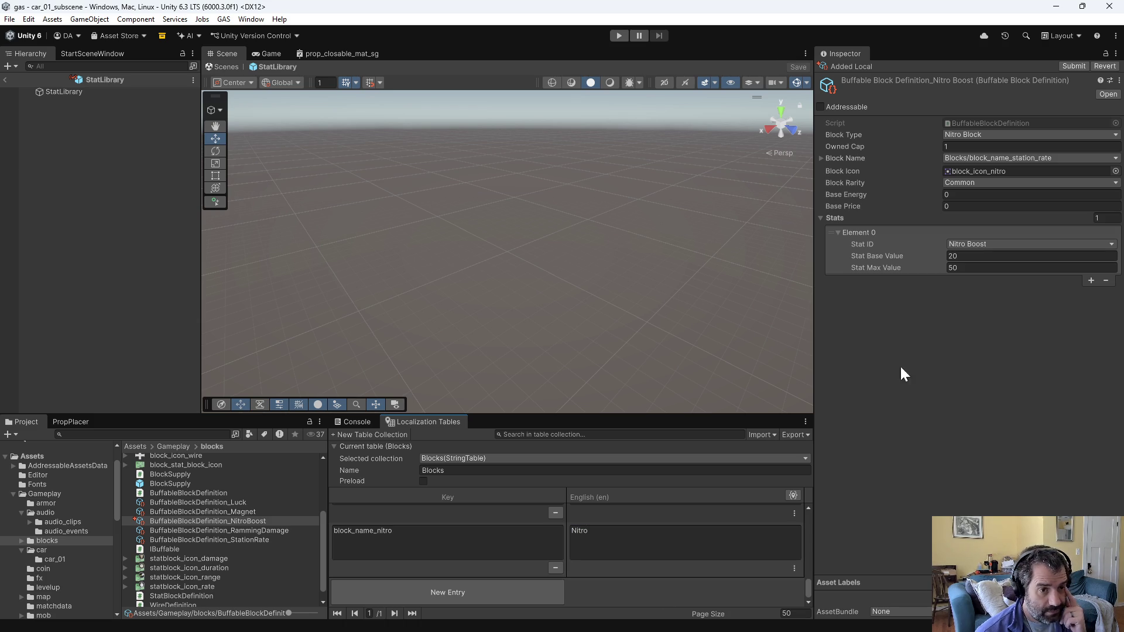
Step: Set the NitroBoost block's Block Name to Blocks/block_name_nitro
{"action": "left_click", "coordinate": [1007, 156]}
{"action": "type", "text": "nit"}
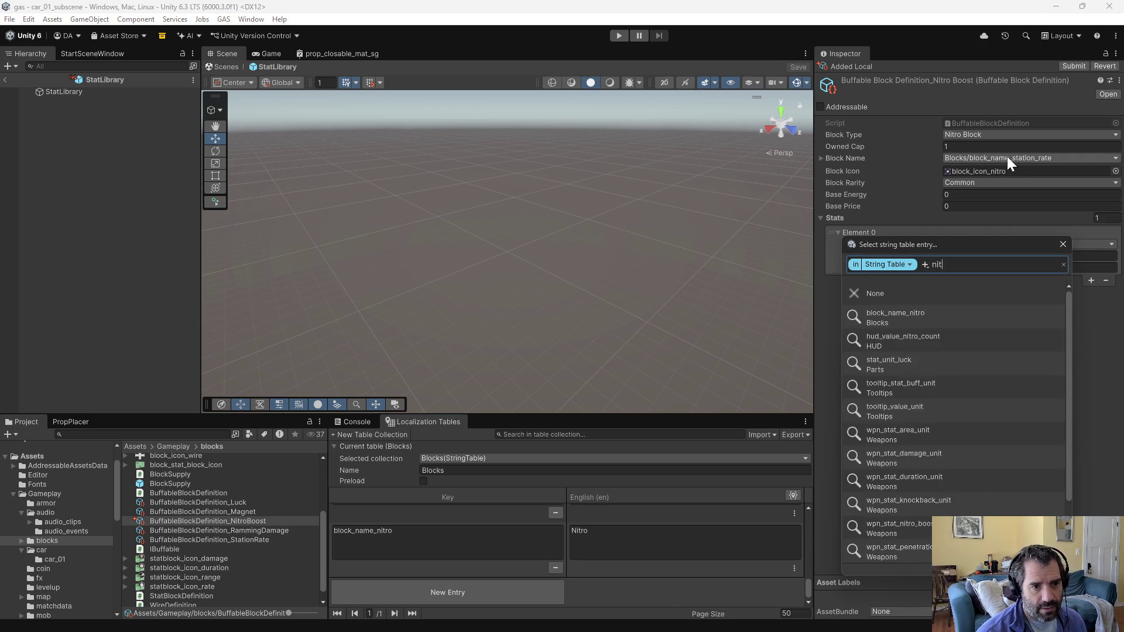
{"action": "type", "text": "ro"}
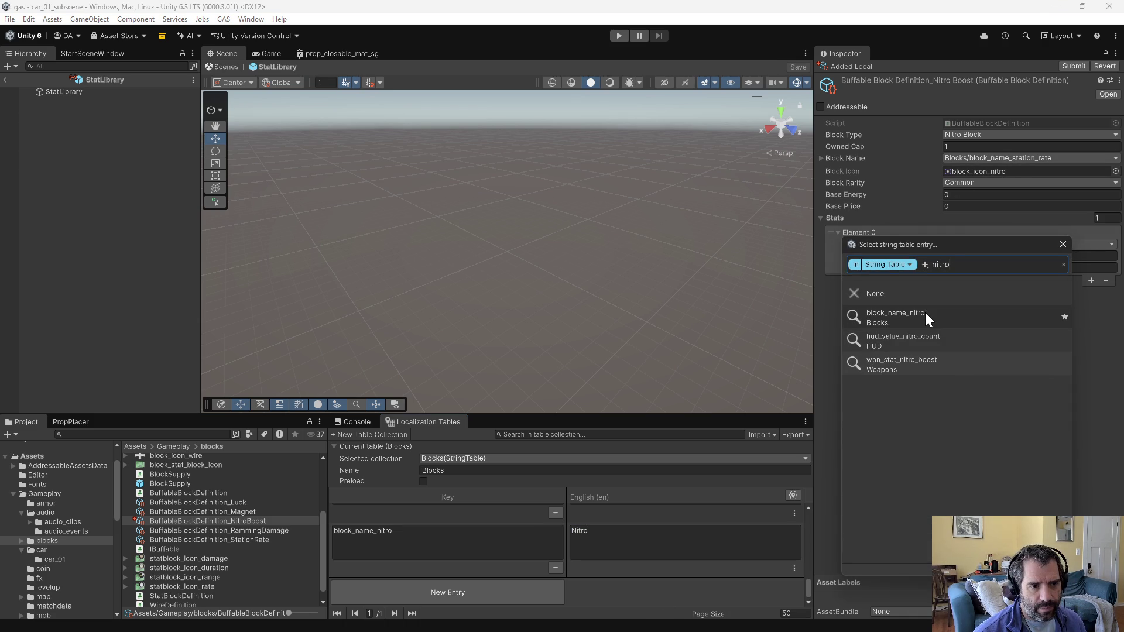
{"action": "left_click", "coordinate": [927, 316]}
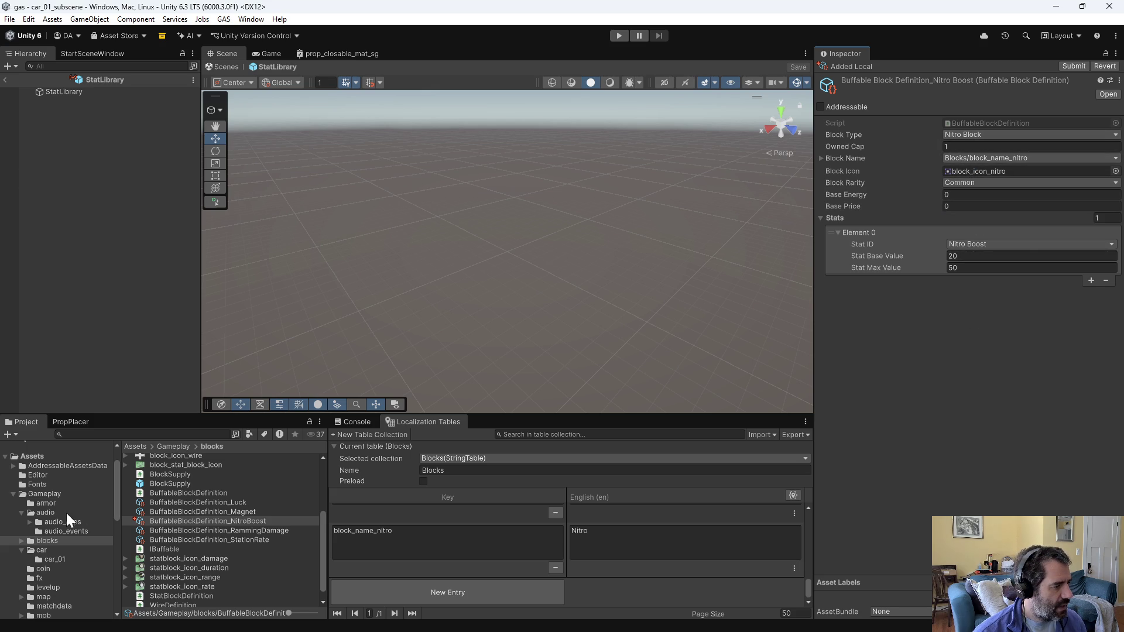
{"action": "scroll", "coordinate": [64, 521], "scroll_direction": "down", "scroll_amount": 3}
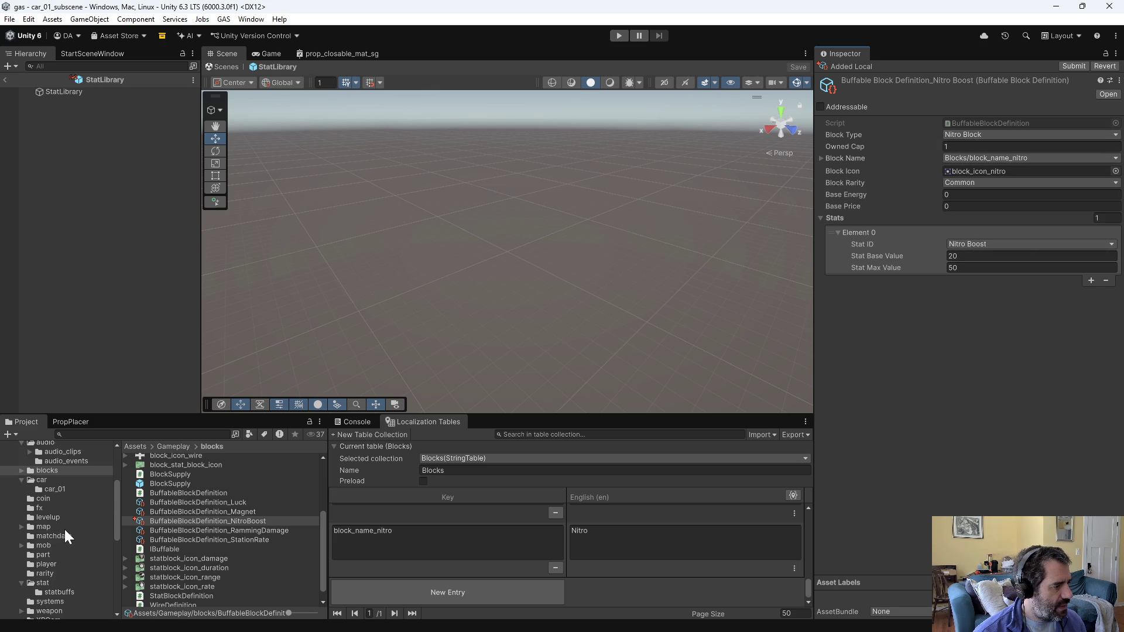
Step: Add a fifth Player Stat Entry using StatDefinition_NitroBoost, keeping the initial value at 0
{"action": "left_click", "coordinate": [65, 563]}
{"action": "double_click", "coordinate": [169, 483]}
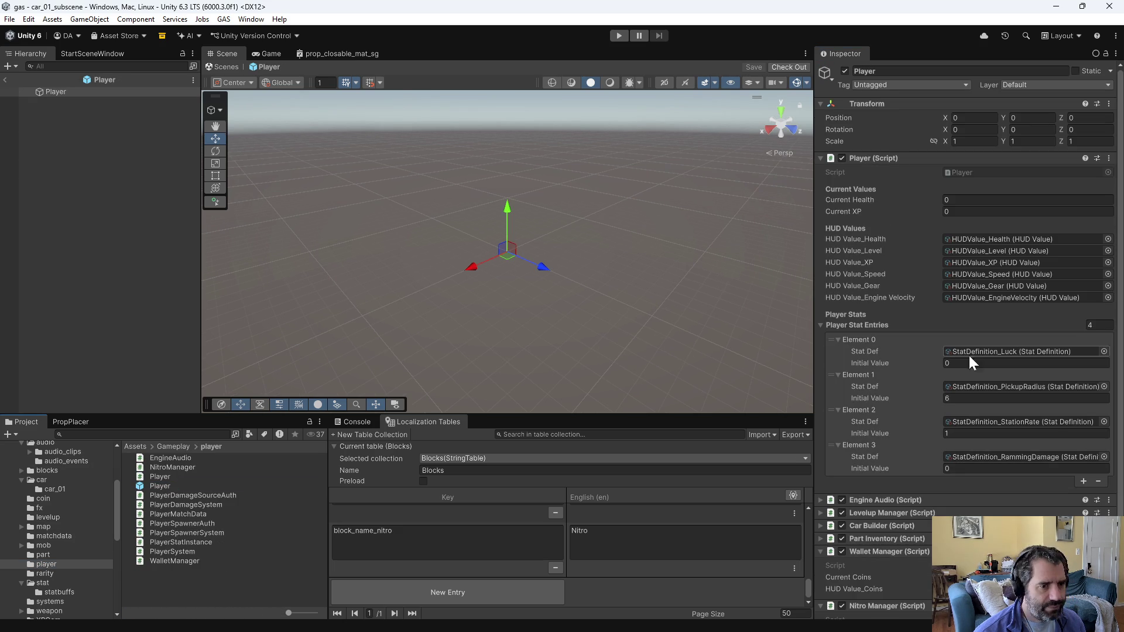
{"action": "scroll", "coordinate": [922, 391], "scroll_direction": "down", "scroll_amount": 2}
{"action": "left_click", "coordinate": [1082, 449]}
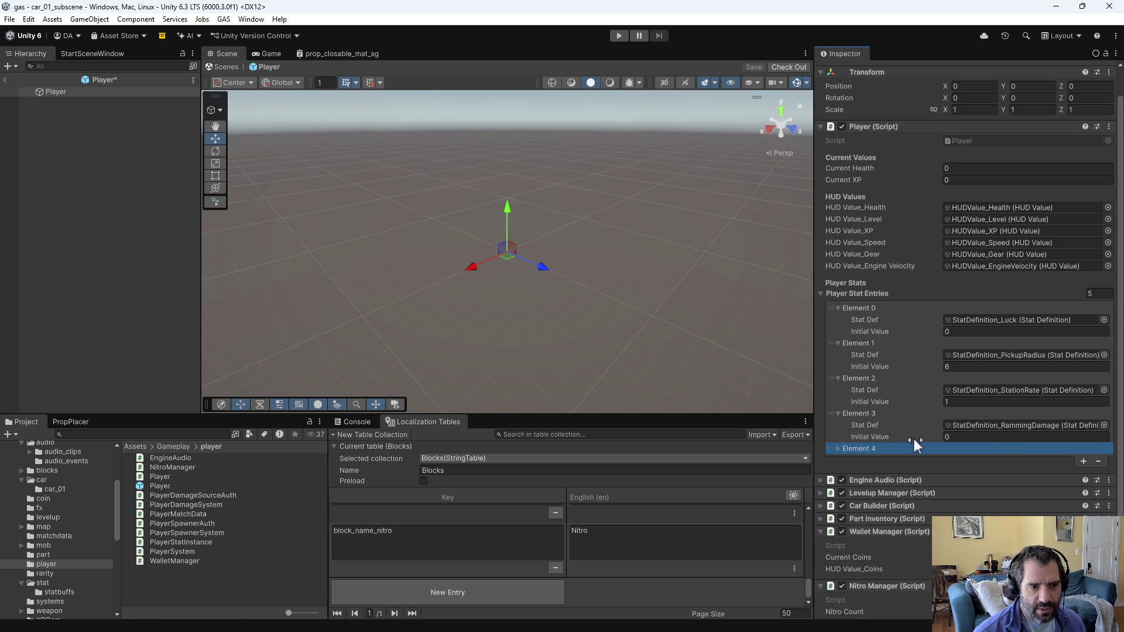
{"action": "left_click", "coordinate": [838, 449]}
{"action": "left_click", "coordinate": [1105, 460]}
{"action": "double_click", "coordinate": [937, 451]}
{"action": "key", "text": "Tab"}
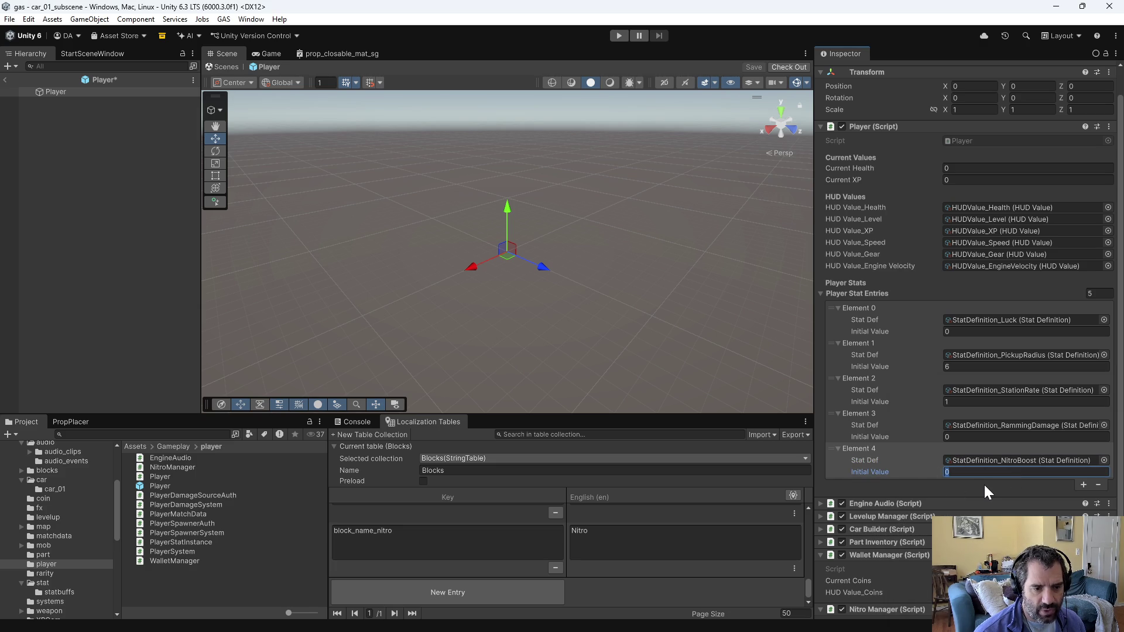
Step: Save the Player prefab, checking it out first, and review the console output
{"action": "key", "text": "ctrl+s"}
{"action": "left_click", "coordinate": [591, 339]}
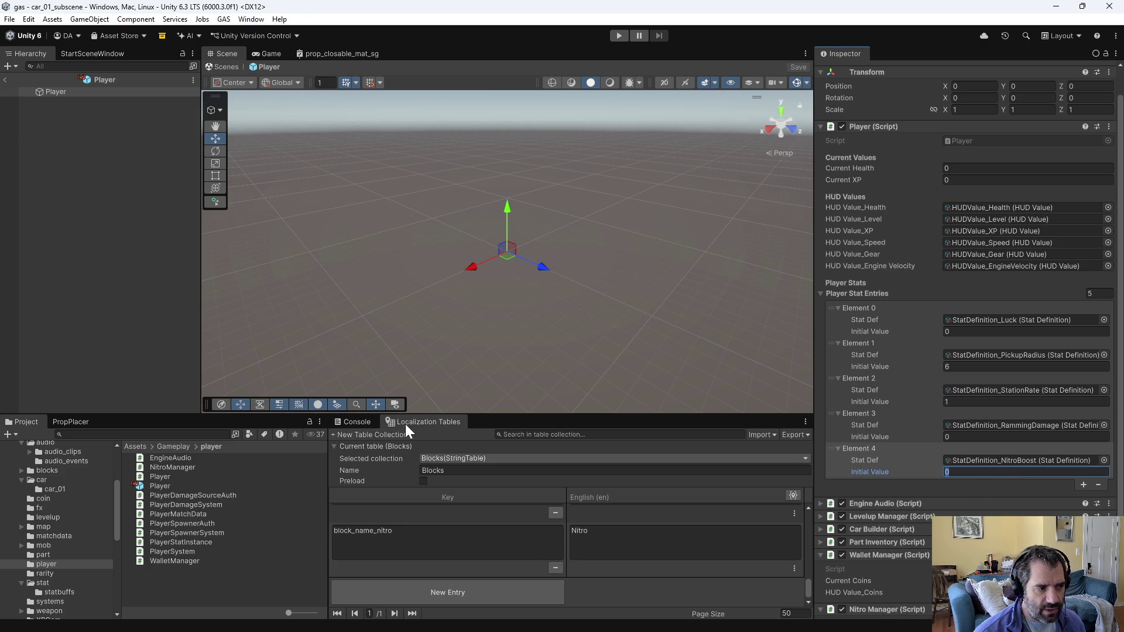
{"action": "left_click", "coordinate": [347, 423]}
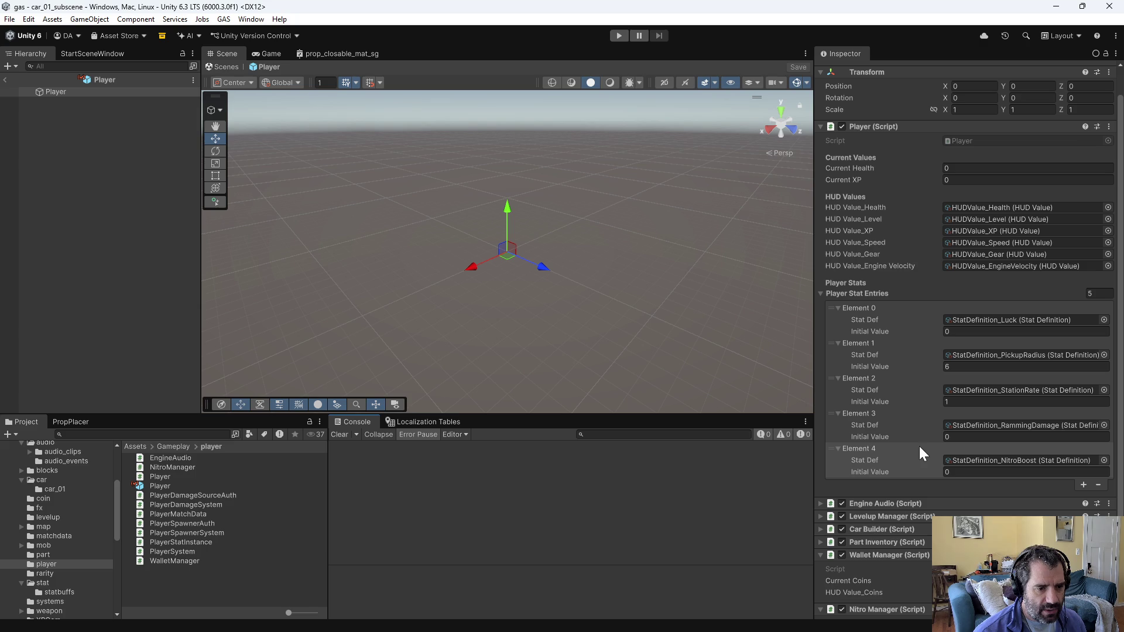
{"action": "scroll", "coordinate": [51, 525], "scroll_direction": "up", "scroll_amount": 4}
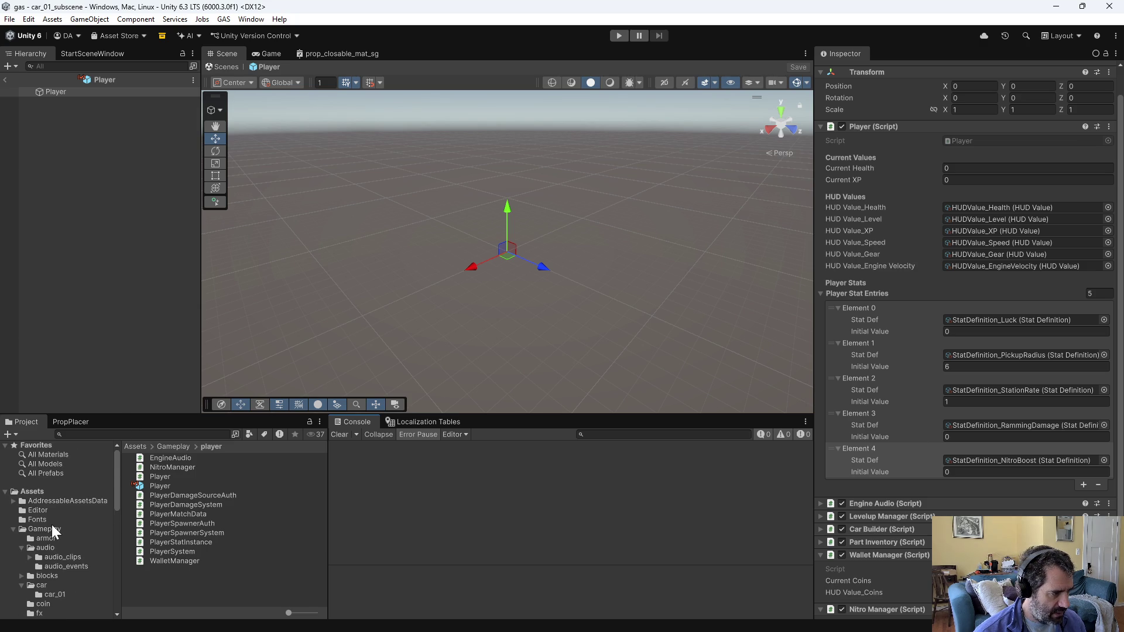
Step: In the BlockSupply prefab, add BuffableBlockDefinition_NitroBoost as a new Levelup Blocks entry
{"action": "left_click", "coordinate": [47, 577]}
{"action": "scroll", "coordinate": [190, 507], "scroll_direction": "down", "scroll_amount": 3}
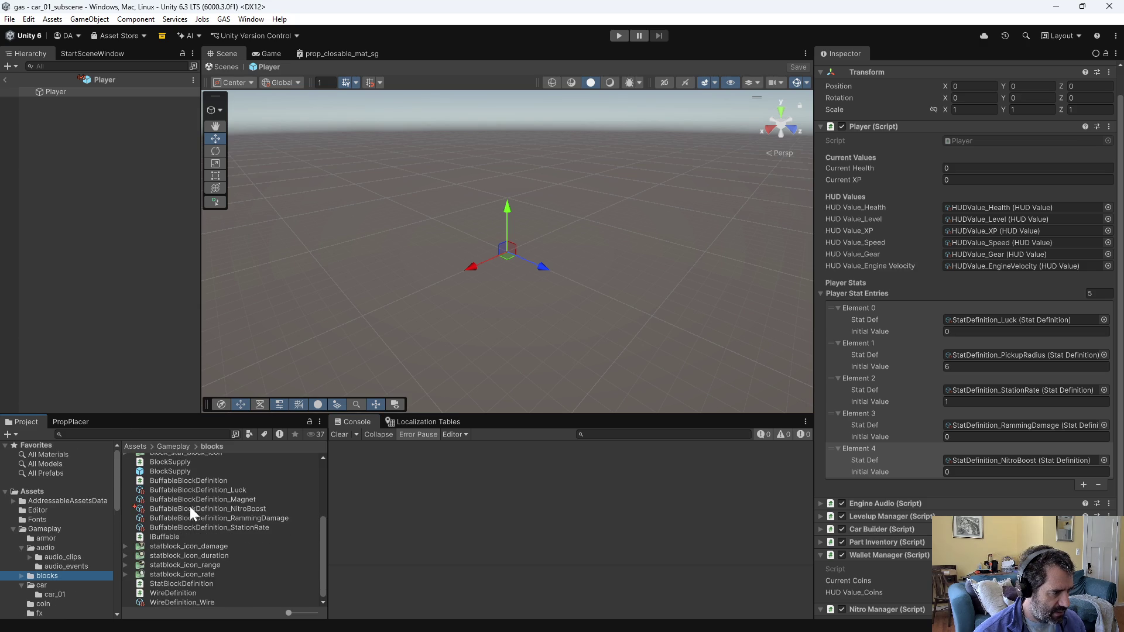
{"action": "double_click", "coordinate": [171, 471]}
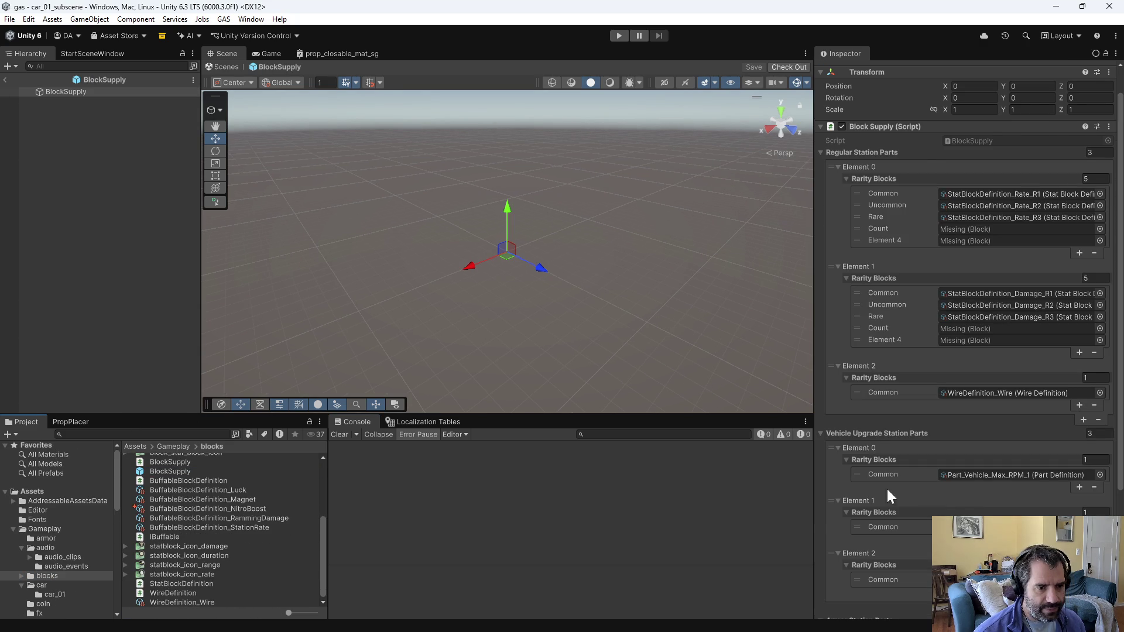
{"action": "scroll", "coordinate": [923, 508], "scroll_direction": "down", "scroll_amount": 5}
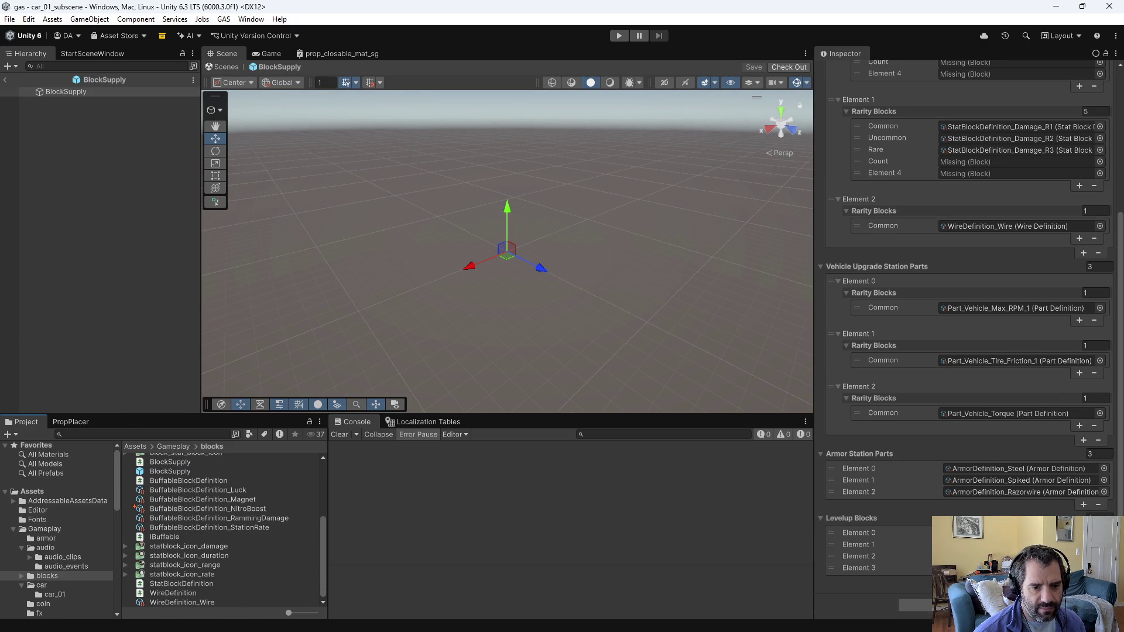
{"action": "left_click", "coordinate": [1084, 580]}
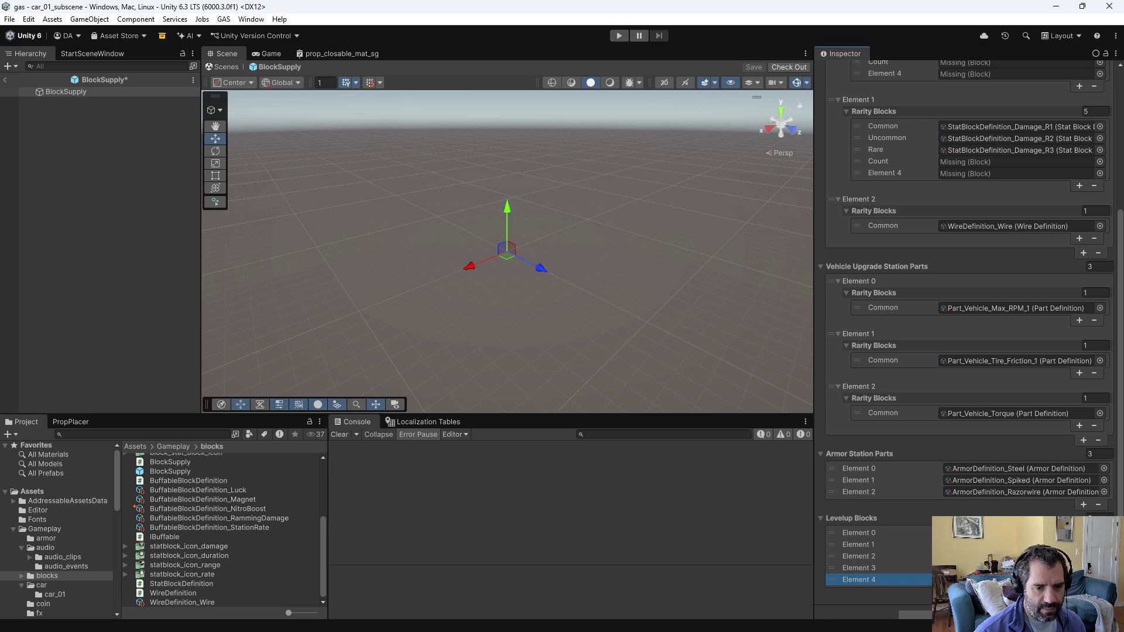
{"action": "left_click", "coordinate": [1104, 580]}
{"action": "type", "text": "nitro"}
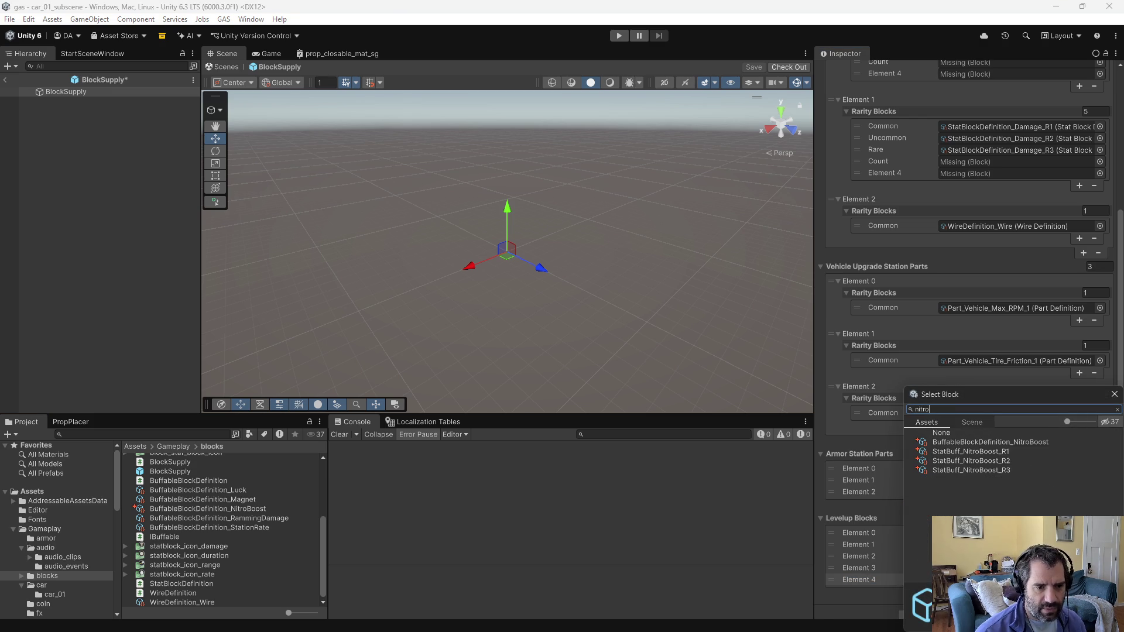
{"action": "double_click", "coordinate": [950, 440]}
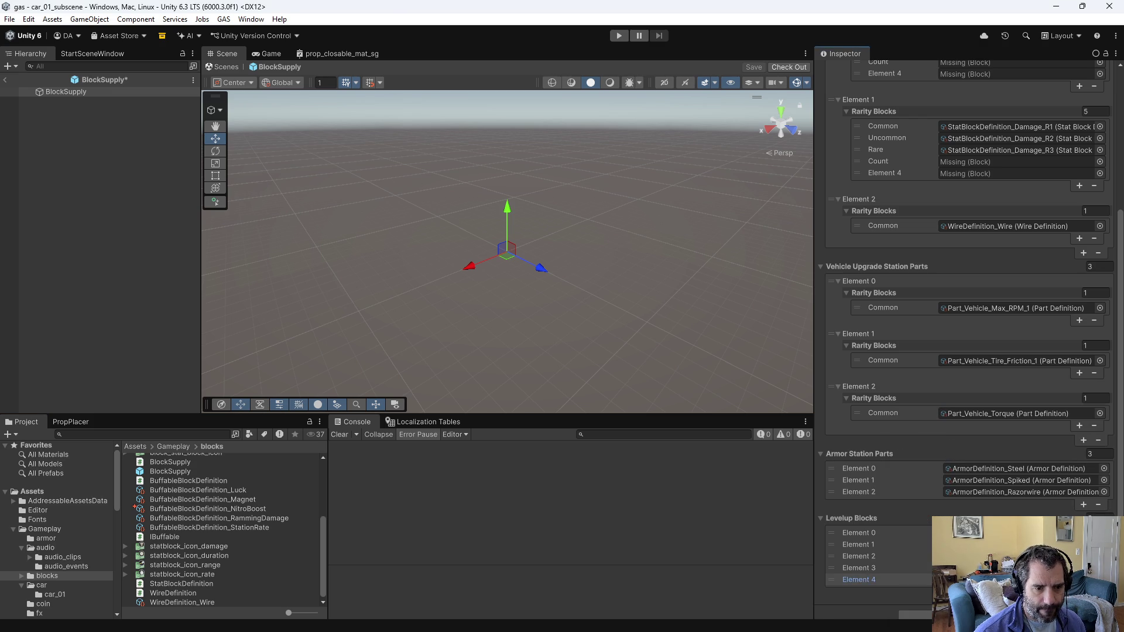
Step: Check out and save the BlockSupply prefab, then switch to Emacs
{"action": "key", "text": "ctrl+s"}
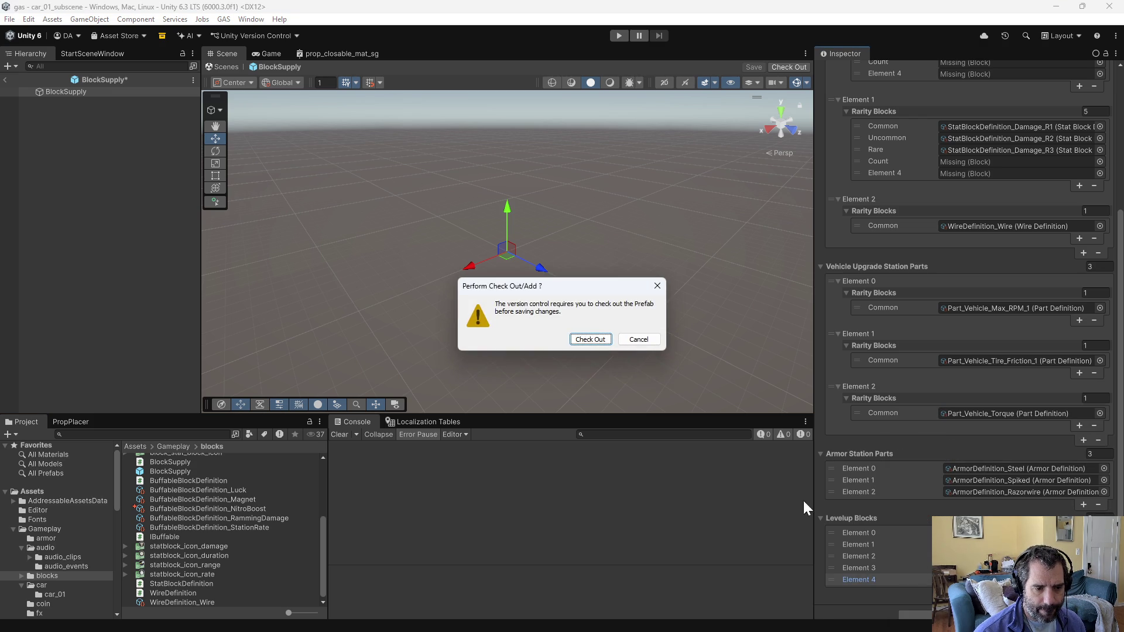
{"action": "left_click", "coordinate": [595, 340]}
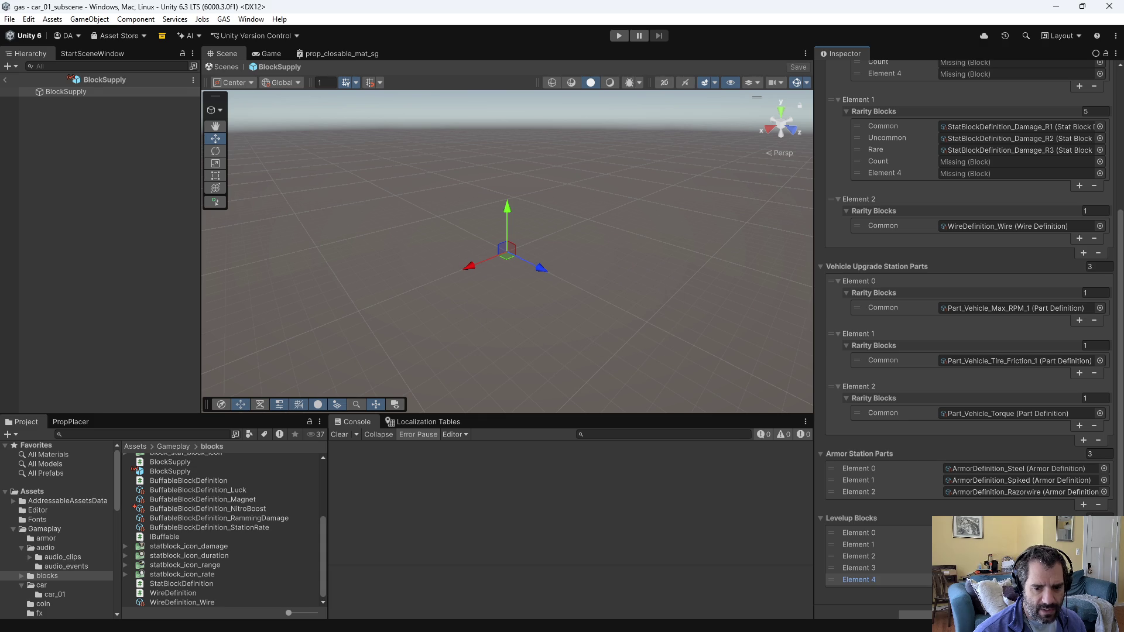
{"action": "key", "text": "alt+Tab"}
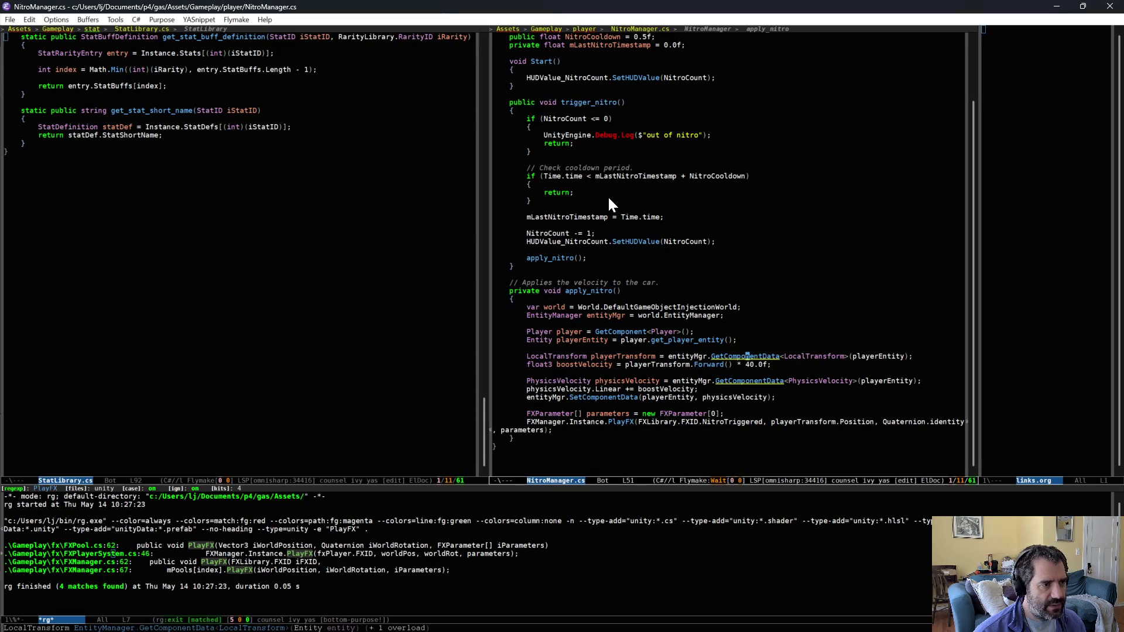
Step: Open CarBuilder.cs in the left Emacs window, replacing StatLibrary.cs
{"action": "left_click", "coordinate": [638, 199]}
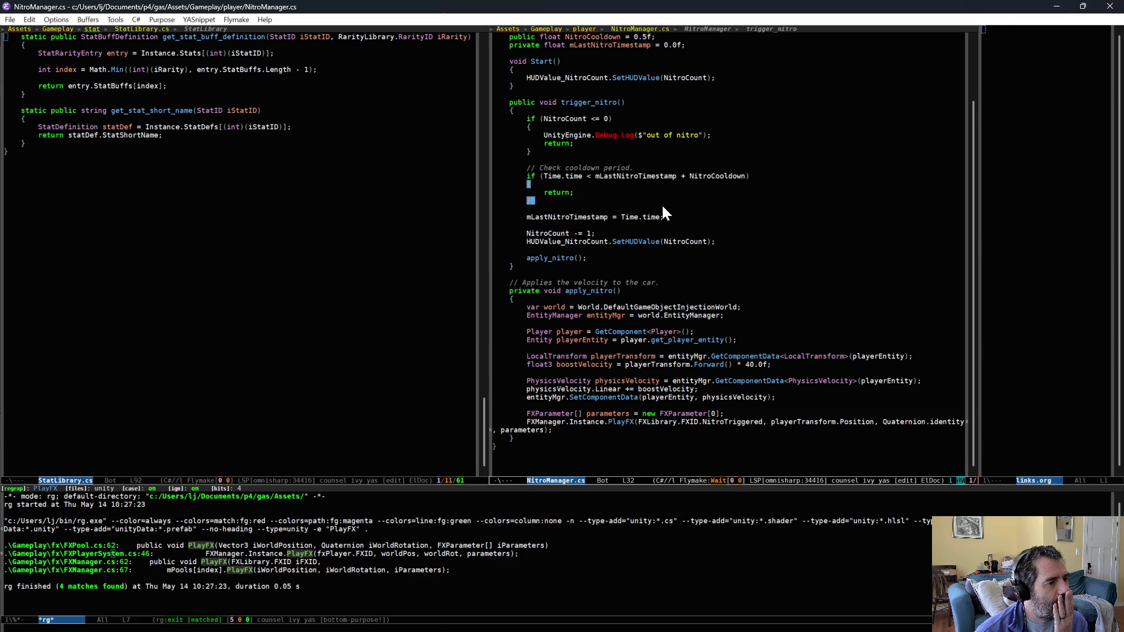
{"action": "left_click", "coordinate": [414, 257]}
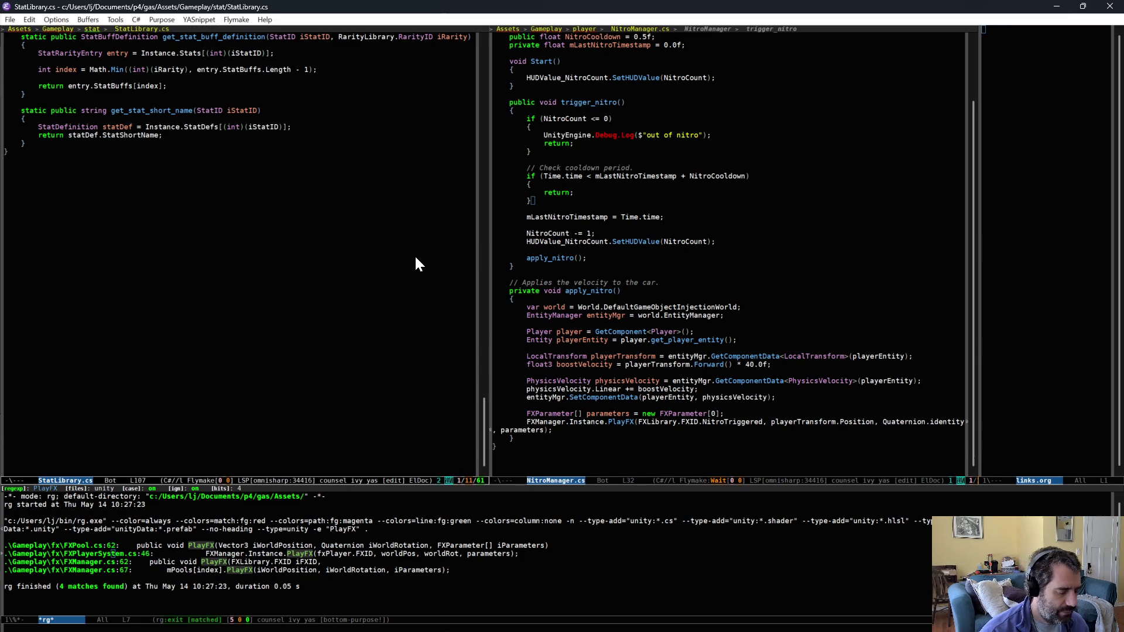
{"action": "key", "text": "ctrl+x"}
{"action": "key", "text": "ctrl+f"}
{"action": "type", "text": "carbui"}
{"action": "key", "text": "Return"}
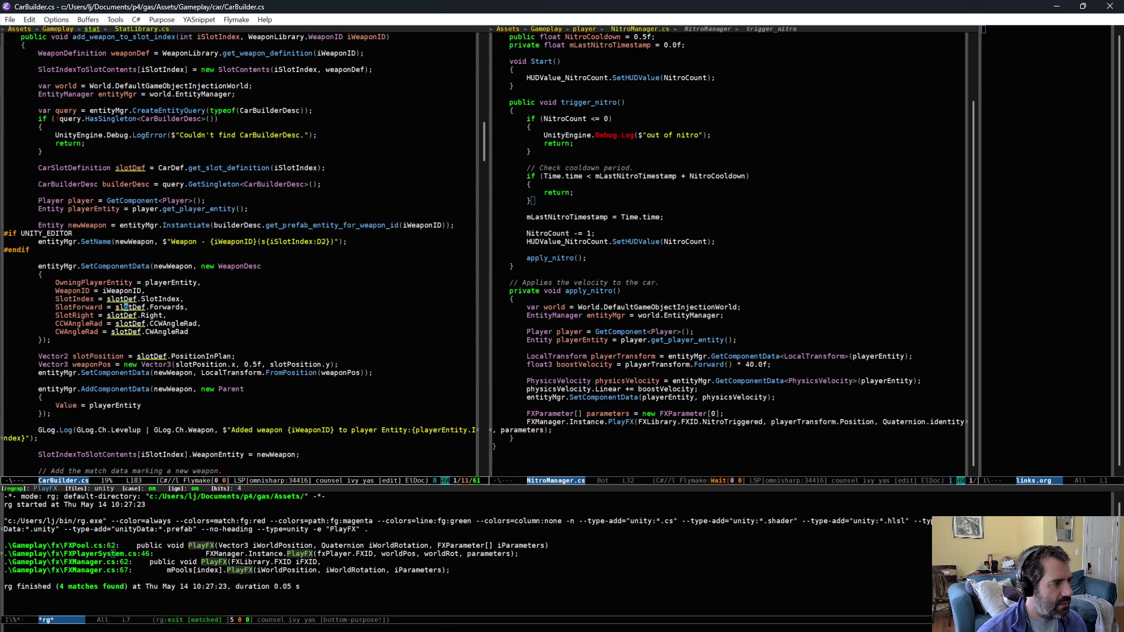
Step: Bring CarBuilder's refresh_all_stat_blocks code into view, then return to apply_nitro in NitroManager.cs
{"action": "left_click_drag", "start_coordinate": [490, 143], "coordinate": [491, 69]}
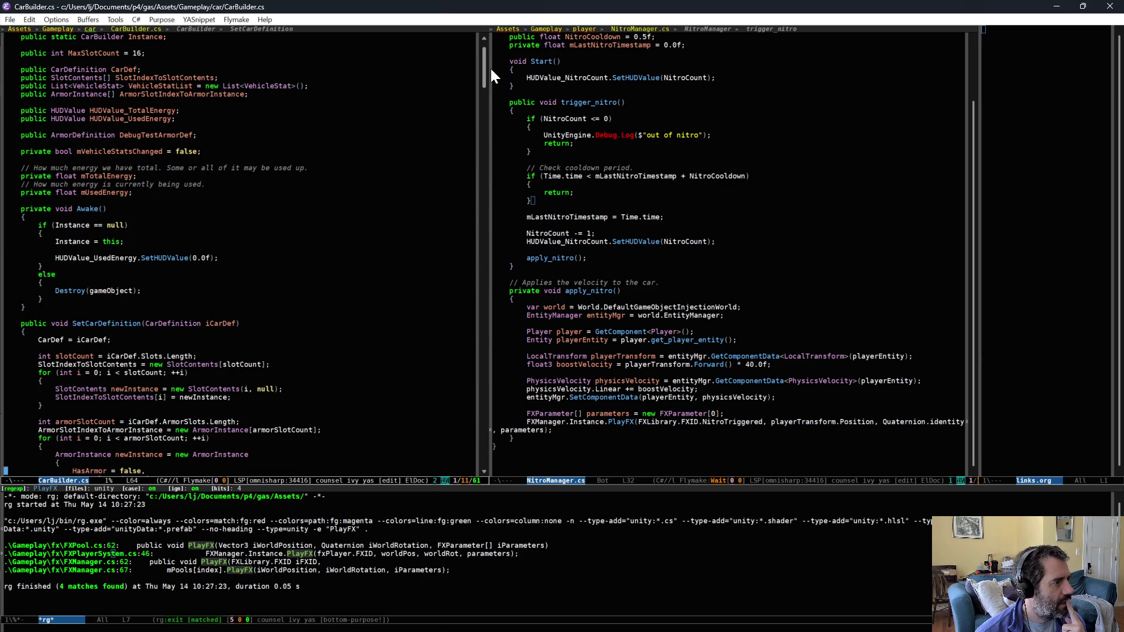
{"action": "scroll", "coordinate": [491, 68], "scroll_direction": "down", "scroll_amount": 2}
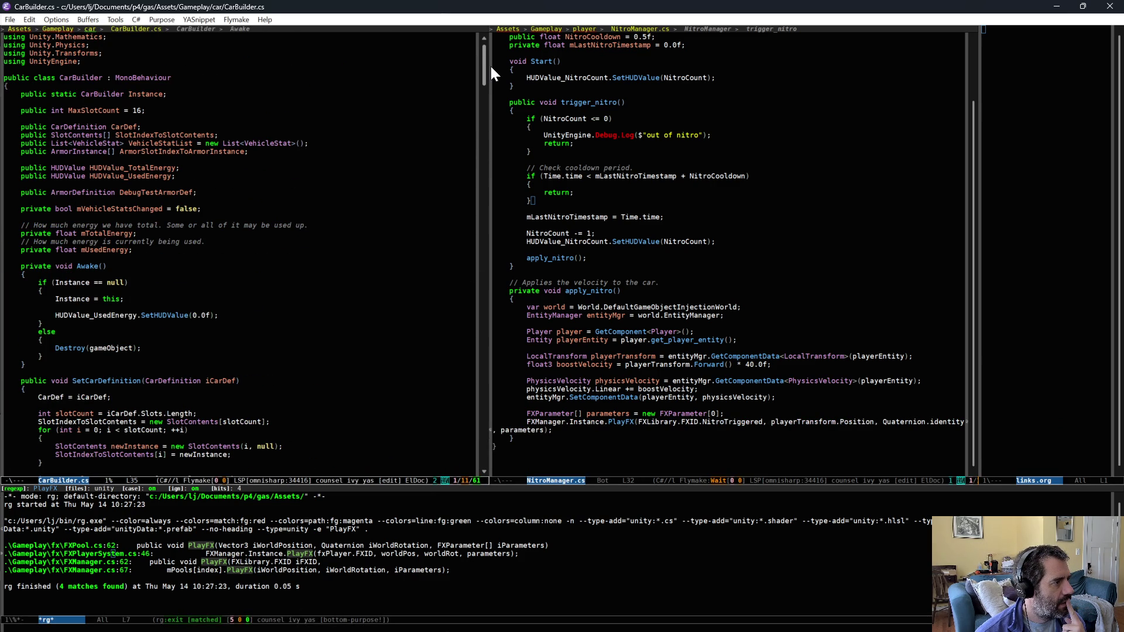
{"action": "left_click_drag", "start_coordinate": [489, 68], "coordinate": [491, 203]}
{"action": "scroll", "coordinate": [346, 240], "scroll_direction": "down", "scroll_amount": 3}
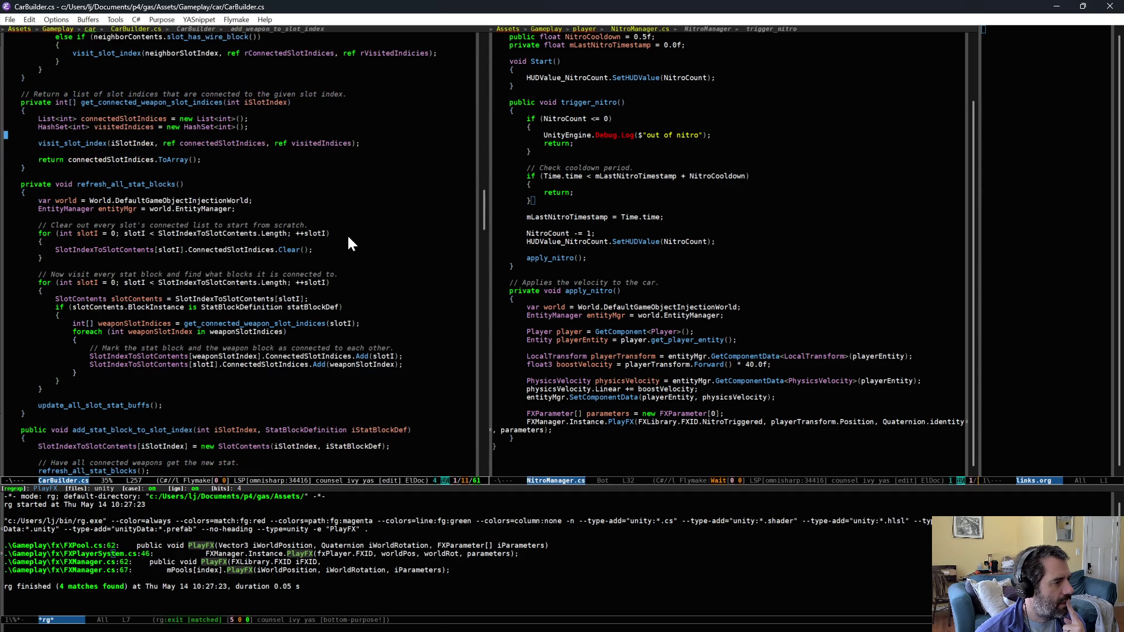
{"action": "scroll", "coordinate": [347, 287], "scroll_direction": "down", "scroll_amount": 1}
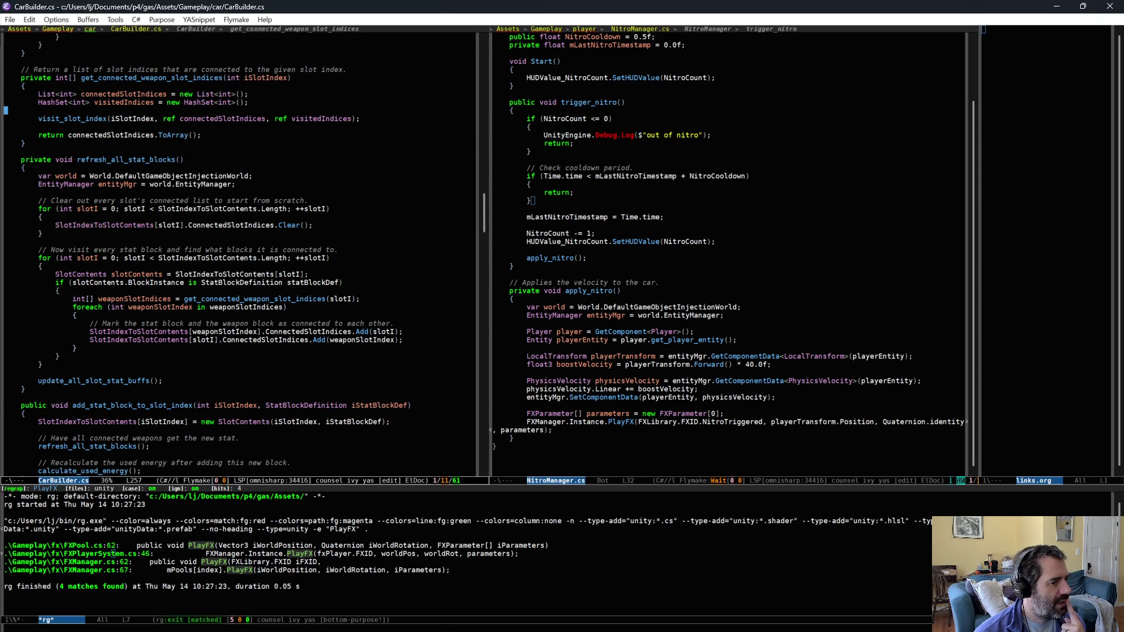
{"action": "left_click", "coordinate": [691, 372]}
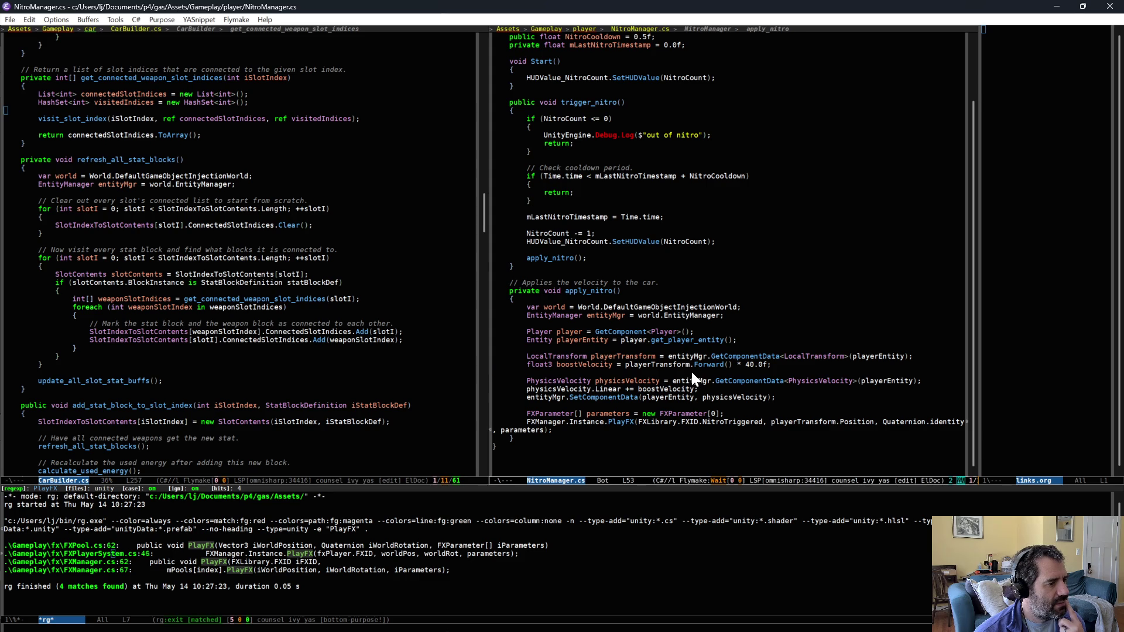
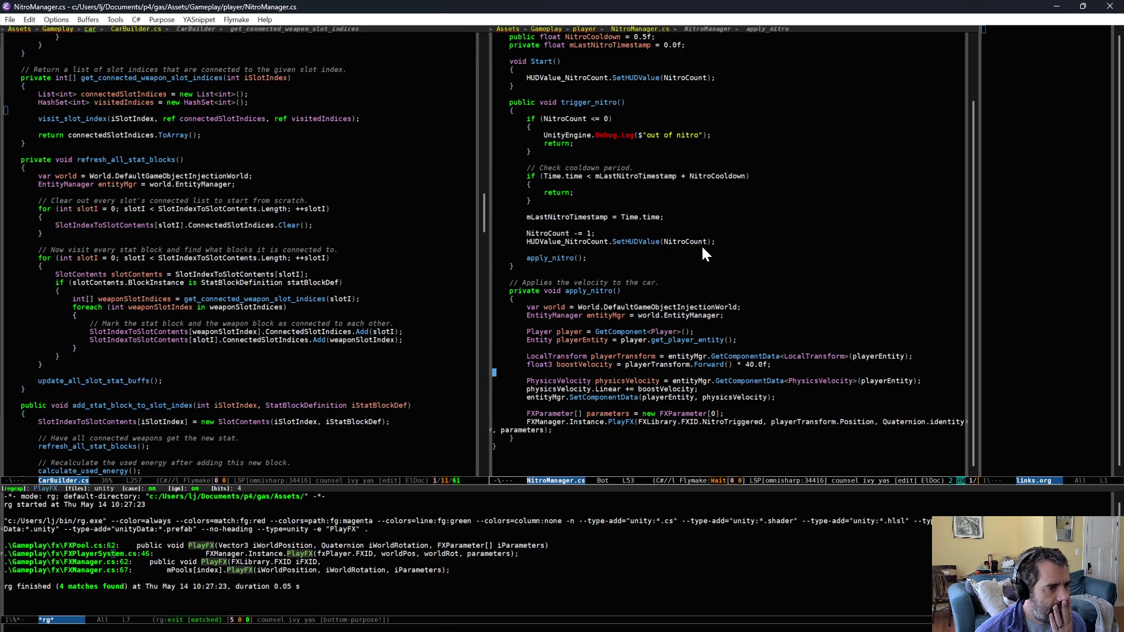
Step: Copy the world and entity manager lines from apply_nitro into trigger_nitro above mLastNitroTimestamp
{"action": "key", "text": "Up"}
{"action": "key", "text": "Up"}
{"action": "key", "text": "Up"}
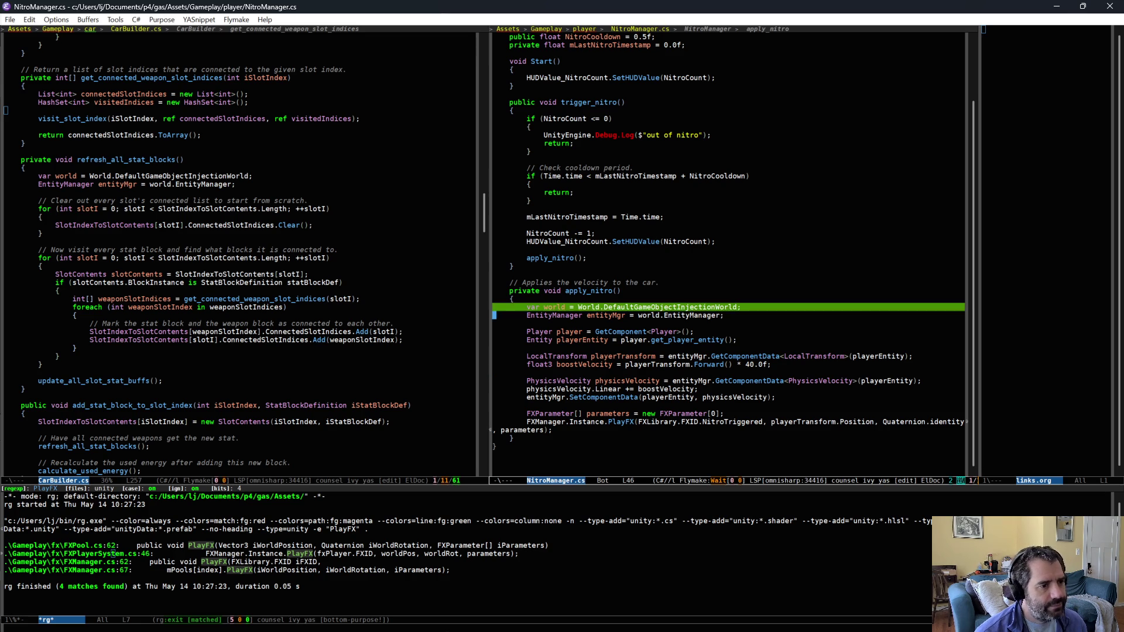
{"action": "key", "text": "Down"}
{"action": "key", "text": "alt+w"}
{"action": "left_click", "coordinate": [601, 210]}
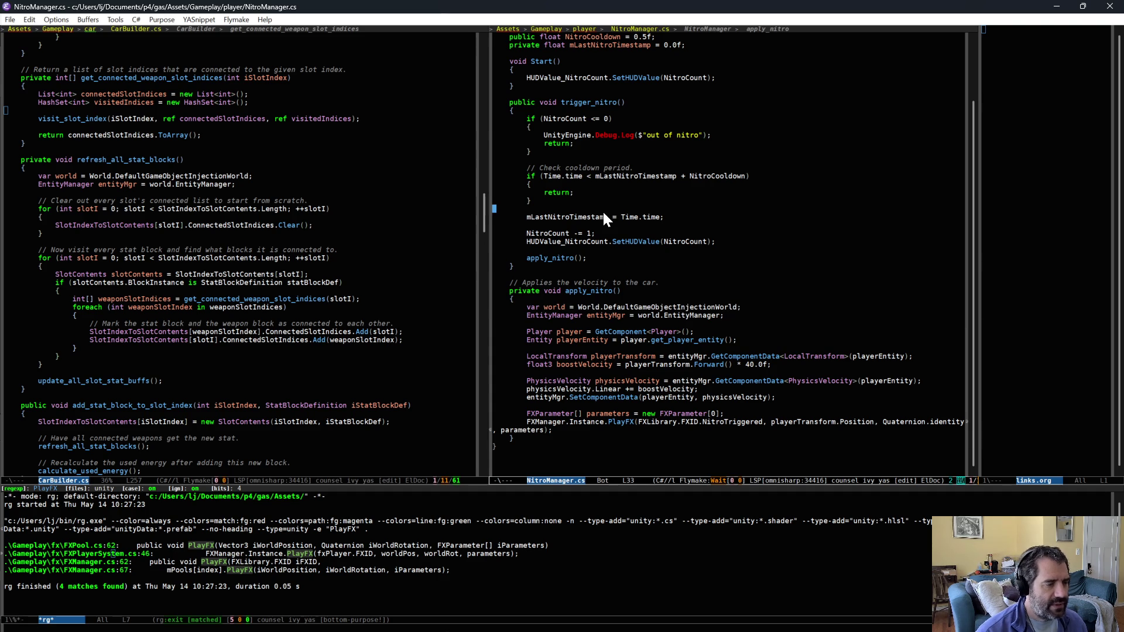
{"action": "key", "text": "ctrl+y"}
Step: Add the line DynamicBuffer<StatEntry> statBuffer = entityMgr.GetBuffer<StatEntry>(playerEntity);
{"action": "key", "text": "Return"}
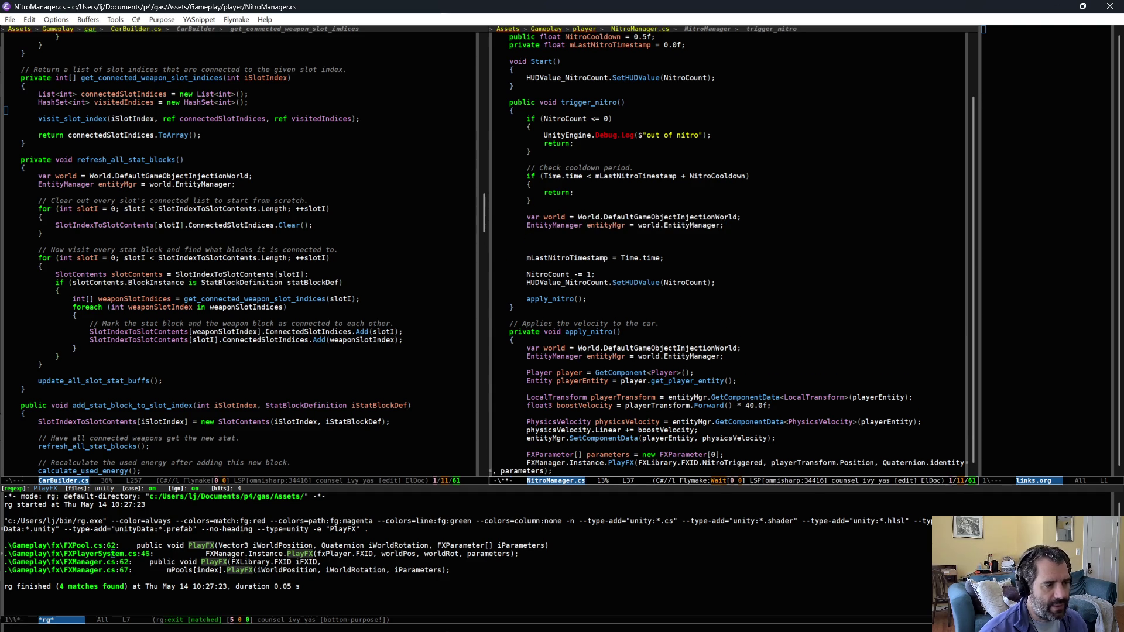
{"action": "type", "text": "Dynami"}
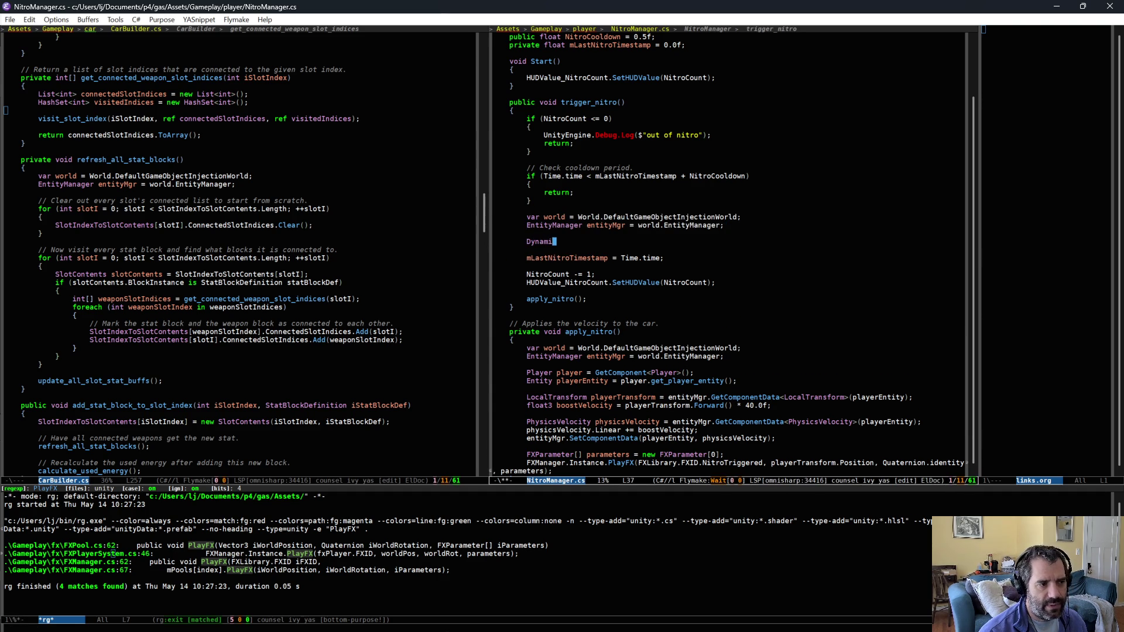
{"action": "type", "text": "cBuffer<StatEntry"}
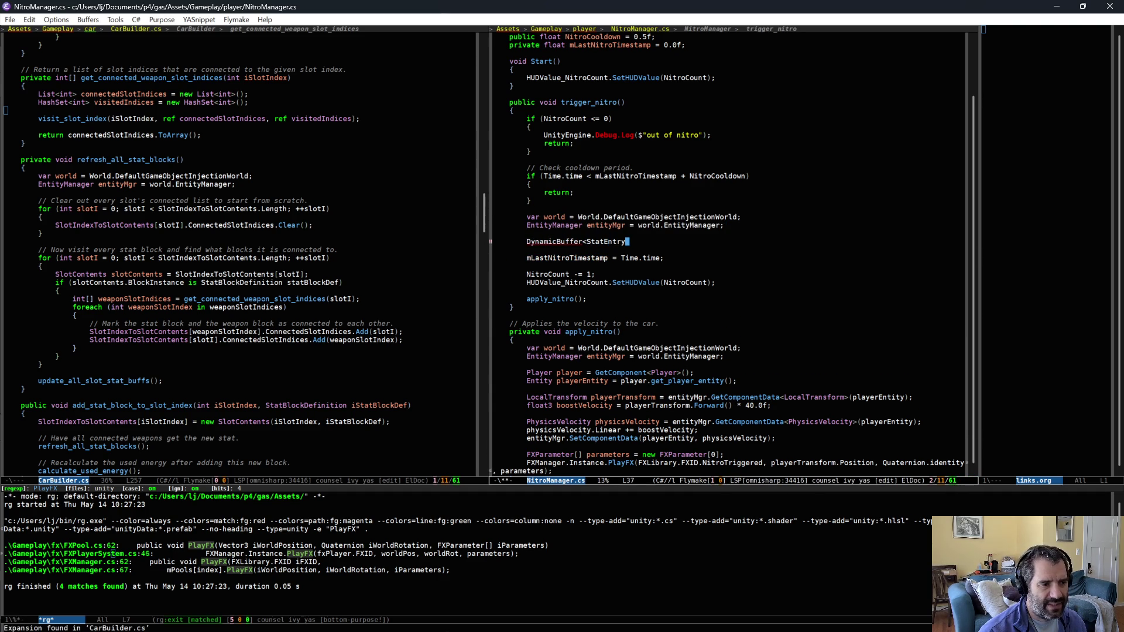
{"action": "type", "text": "> statBuffer "}
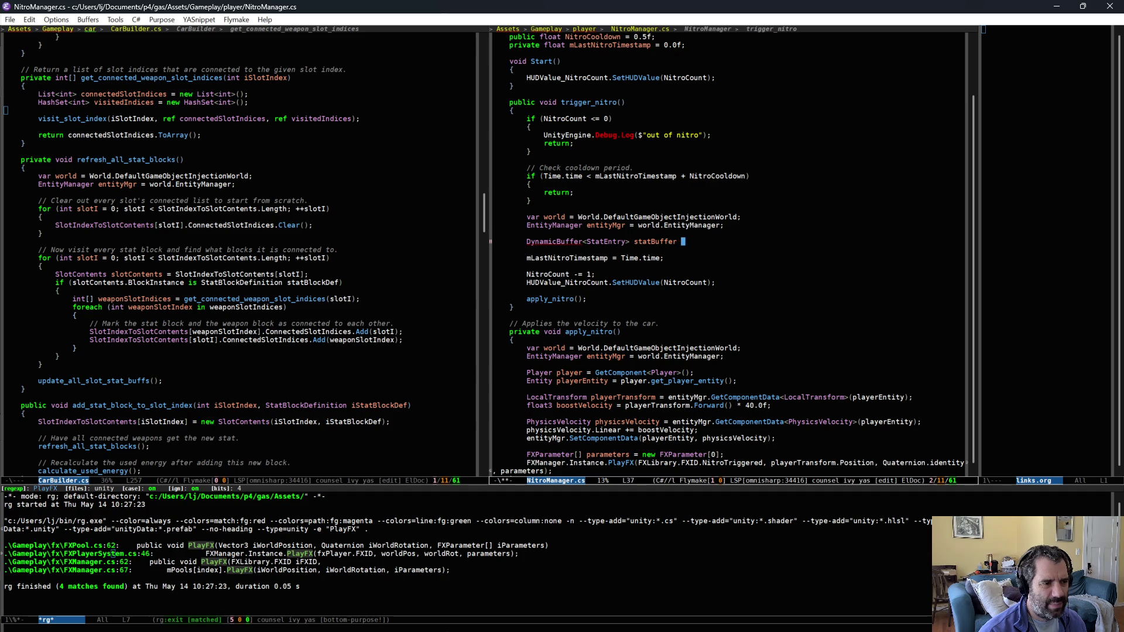
{"action": "type", "text": "= entityMgr"}
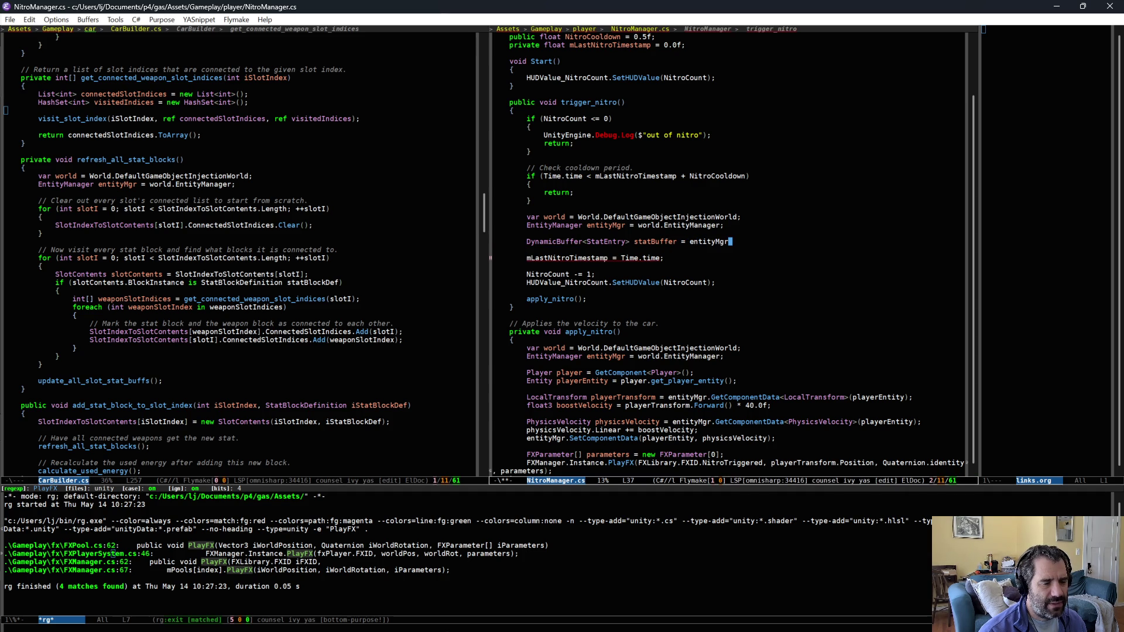
{"action": "type", "text": ".get"}
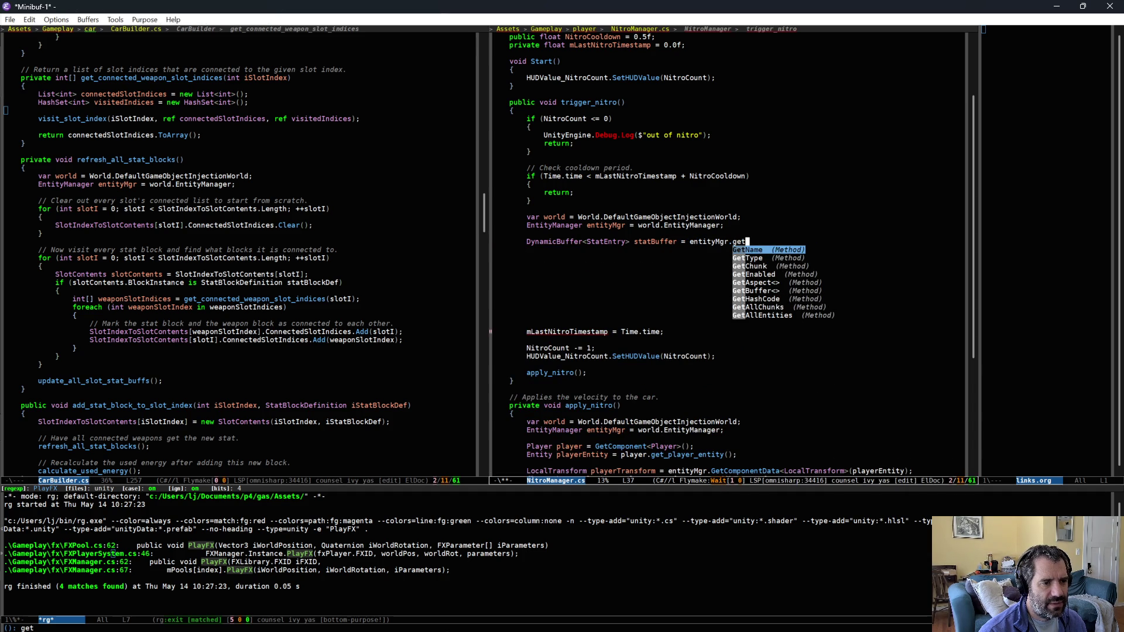
{"action": "type", "text": "b"}
{"action": "key", "text": "Return"}
{"action": "type", "text": "<StatEntry>("}
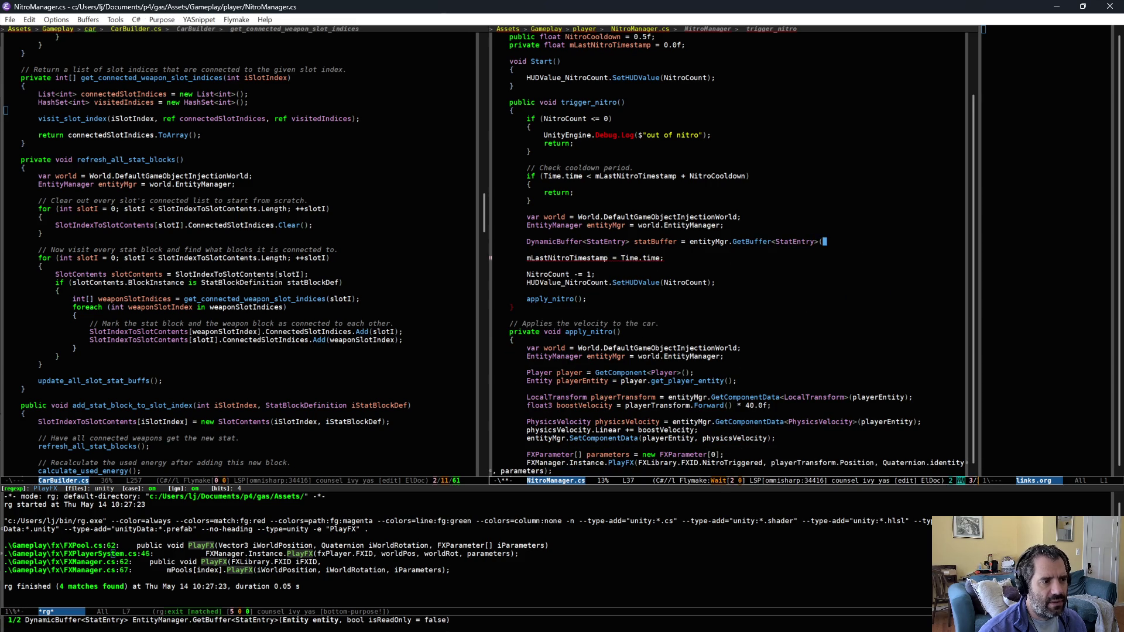
{"action": "type", "text": "p"}
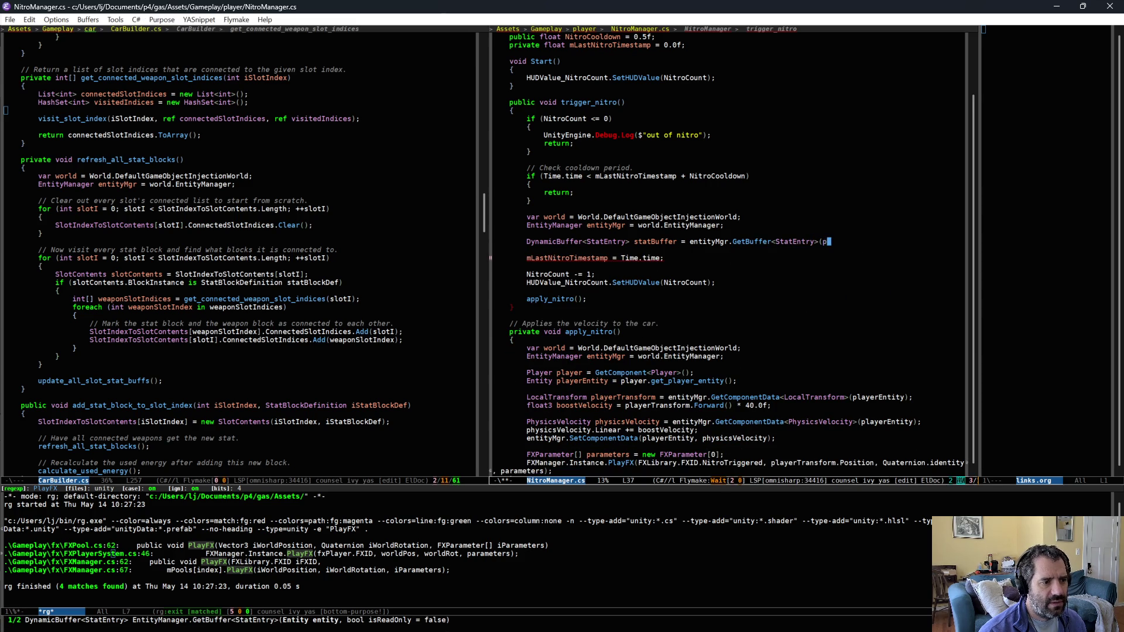
{"action": "type", "text": "layerEntity);"}
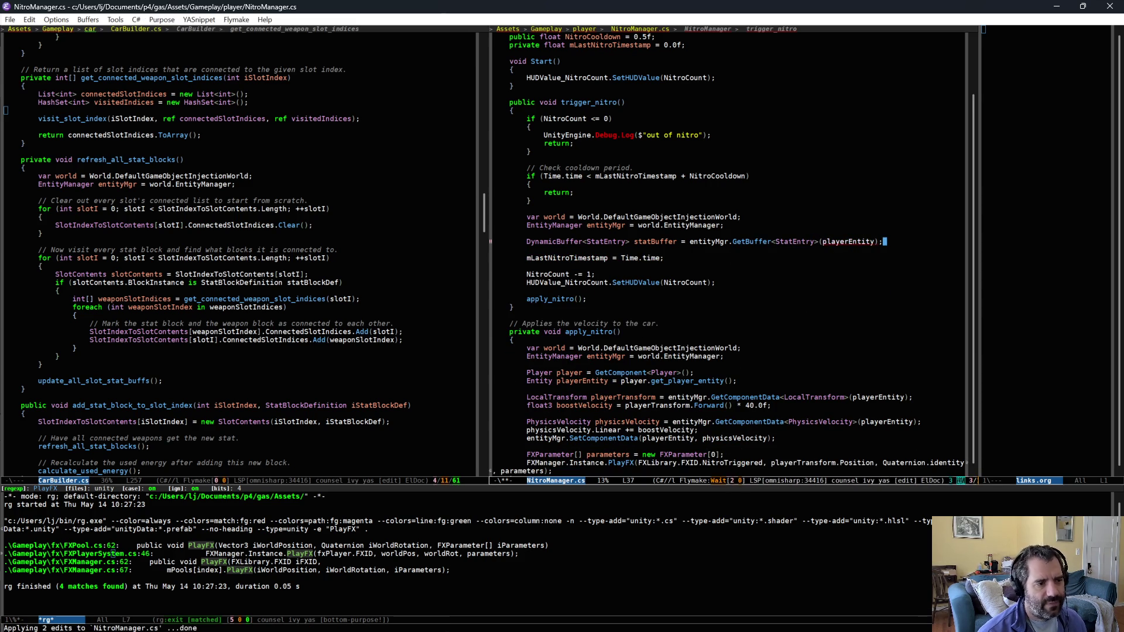
Step: Copy the Player and playerEntity lines into trigger_nitro after entityMgr, then save NitroManager.cs
{"action": "left_click", "coordinate": [493, 373]}
{"action": "key", "text": "alt+w"}
{"action": "left_click", "coordinate": [571, 230]}
{"action": "key", "text": "ctrl+y"}
{"action": "key", "text": "ctrl+x"}
{"action": "key", "text": "ctrl+s"}
{"action": "left_click", "coordinate": [886, 266]}
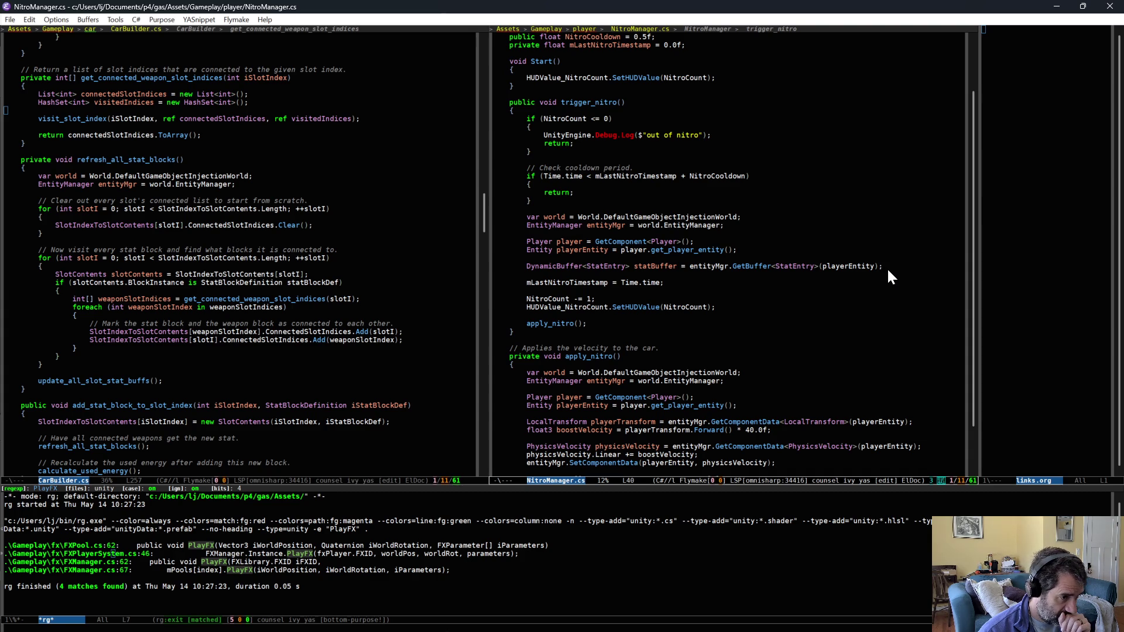
Step: Scroll CarBuilder.cs to the set_player_stat_value call and jump to its definition in Player.cs
{"action": "left_click", "coordinate": [319, 283]}
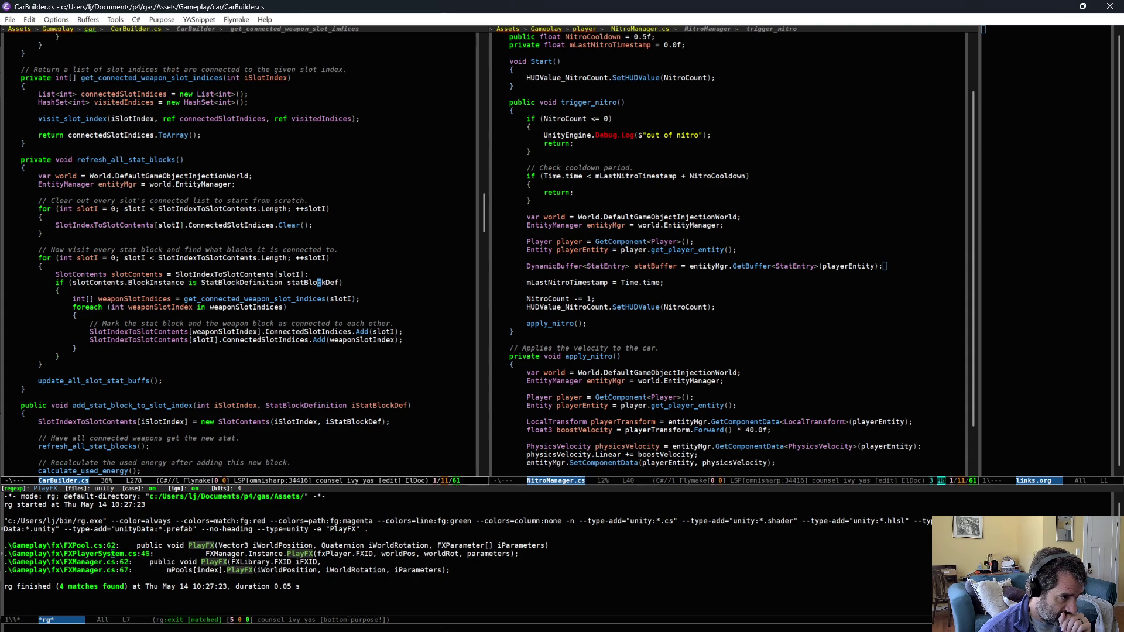
{"action": "scroll", "coordinate": [328, 294], "scroll_direction": "down", "scroll_amount": 10}
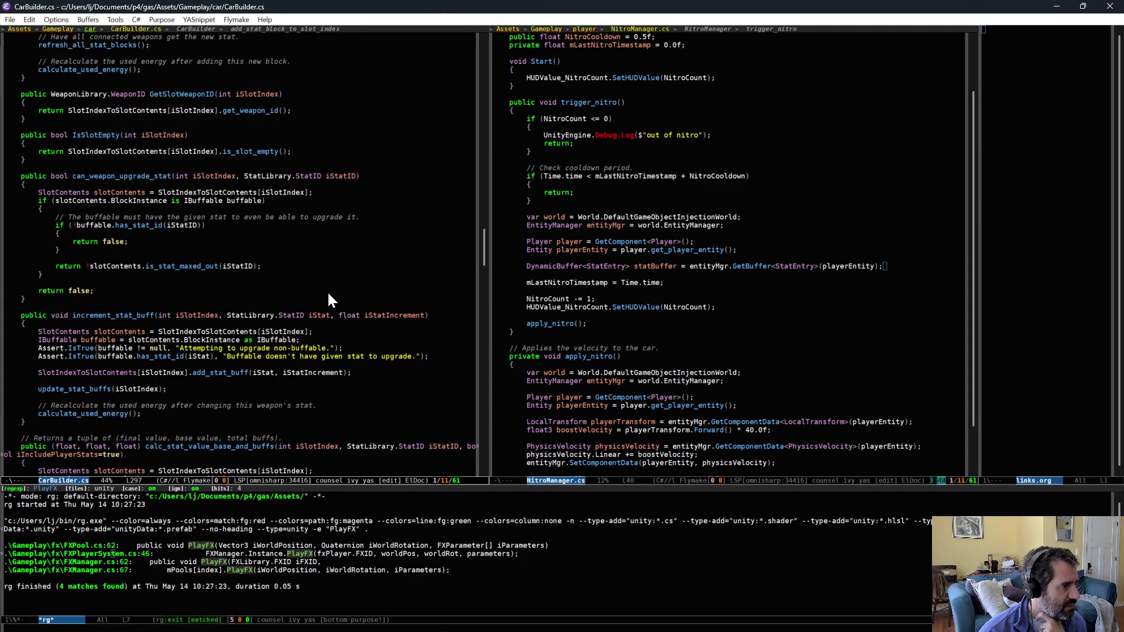
{"action": "scroll", "coordinate": [329, 296], "scroll_direction": "down", "scroll_amount": 9}
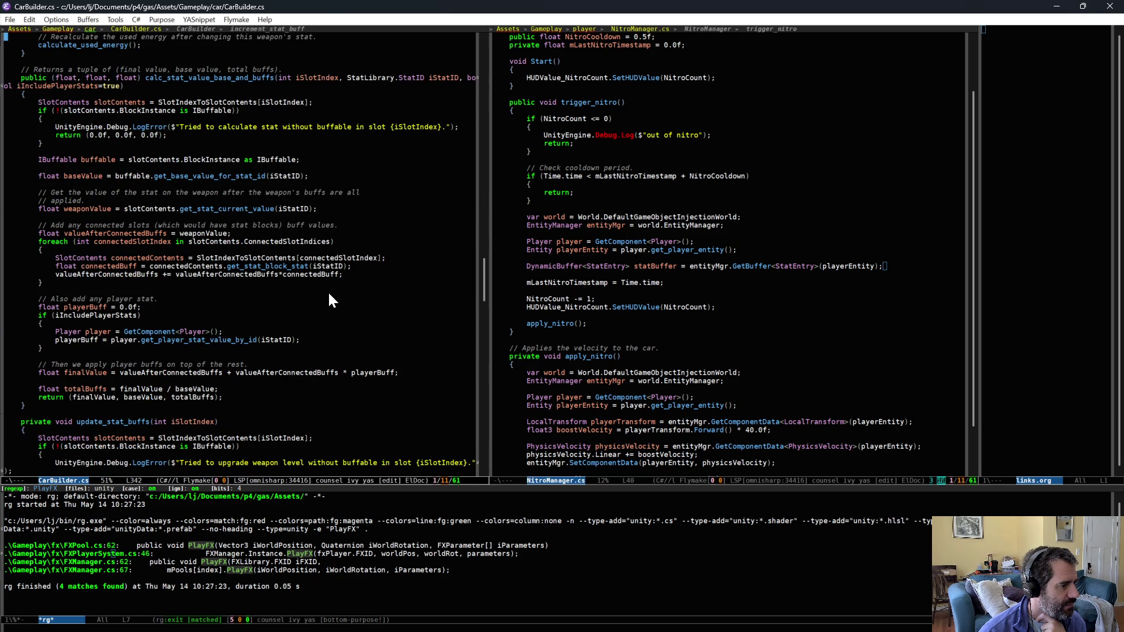
{"action": "scroll", "coordinate": [329, 300], "scroll_direction": "down", "scroll_amount": 4}
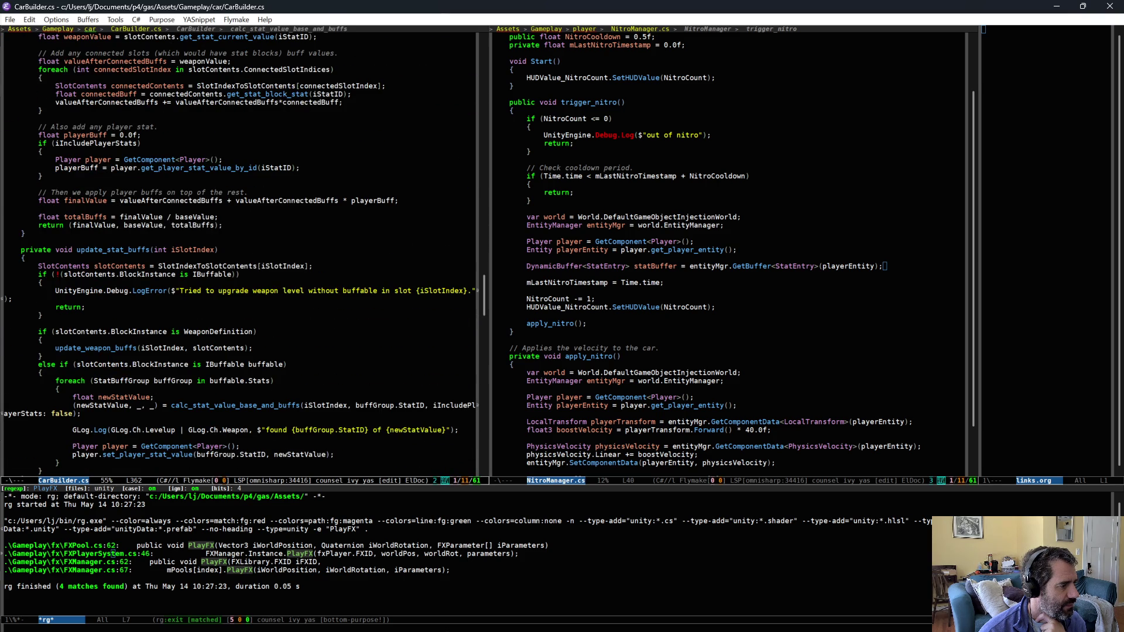
{"action": "scroll", "coordinate": [404, 323], "scroll_direction": "down", "scroll_amount": 2}
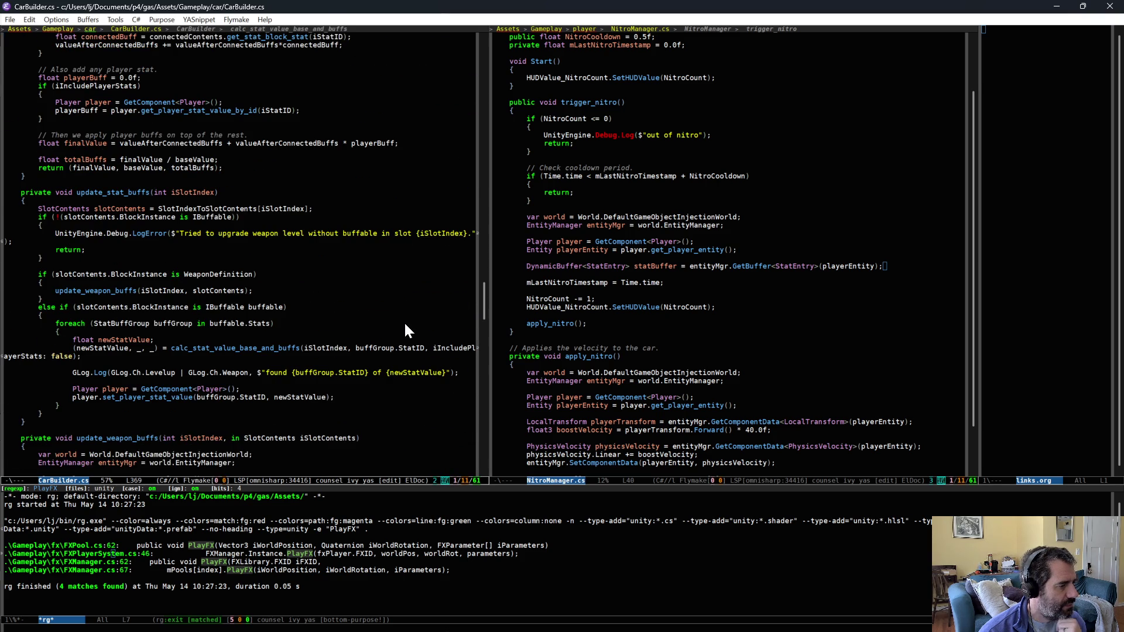
{"action": "left_click", "coordinate": [171, 397]}
{"action": "key", "text": "alt+period"}
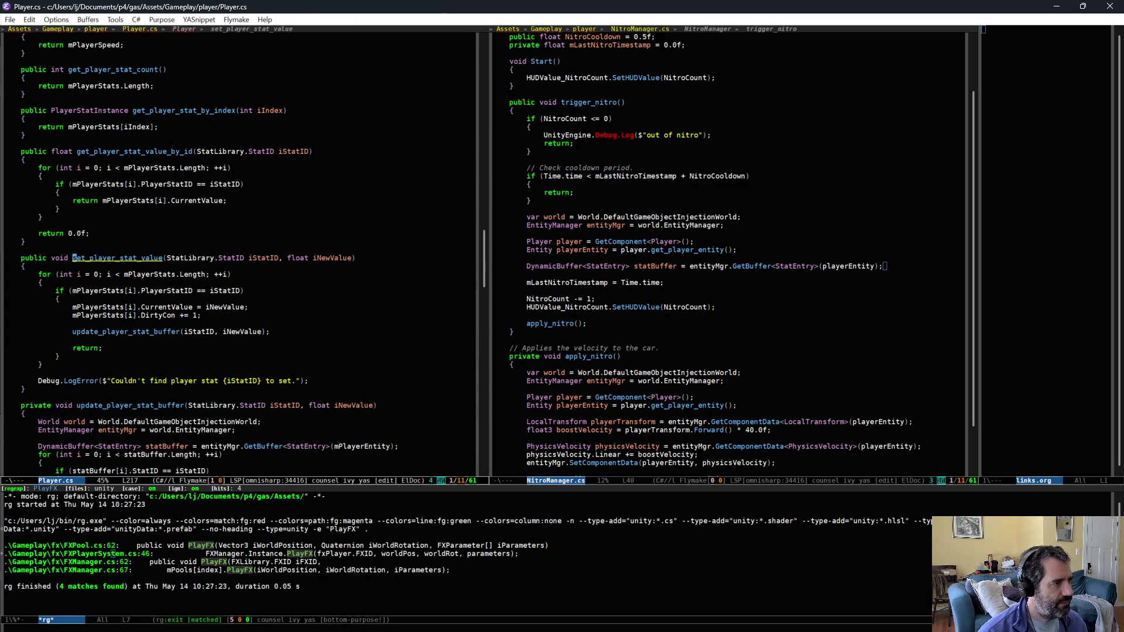
Step: Delete the playerEntity and statBuffer lines from trigger_nitro
{"action": "key", "text": "ctrl+space"}
{"action": "key", "text": "Up"}
{"action": "key", "text": "Up"}
{"action": "key", "text": "ctrl+w"}
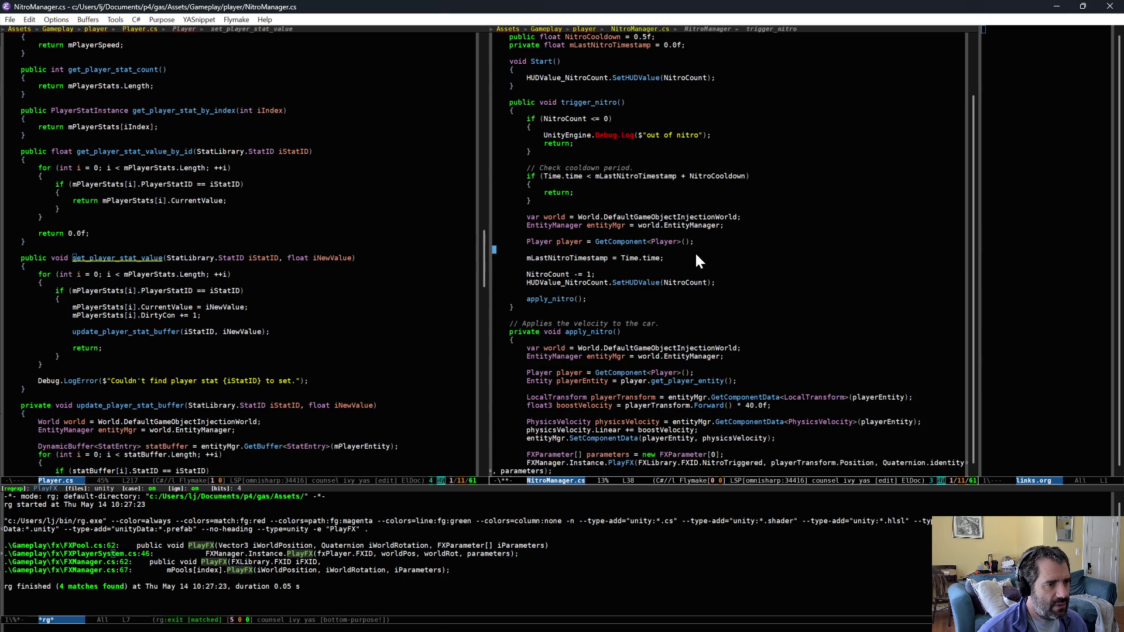
{"action": "key", "text": "Return"}
Step: Add float nitroBoost = player.get_player_stat_value_by_id(StatLibrary.StatID.NitroBoost);
{"action": "type", "text": "player.get_player"}
{"action": "key", "text": "alt+slash"}
{"action": "key", "text": "alt+slash"}
{"action": "key", "text": "alt+slash"}
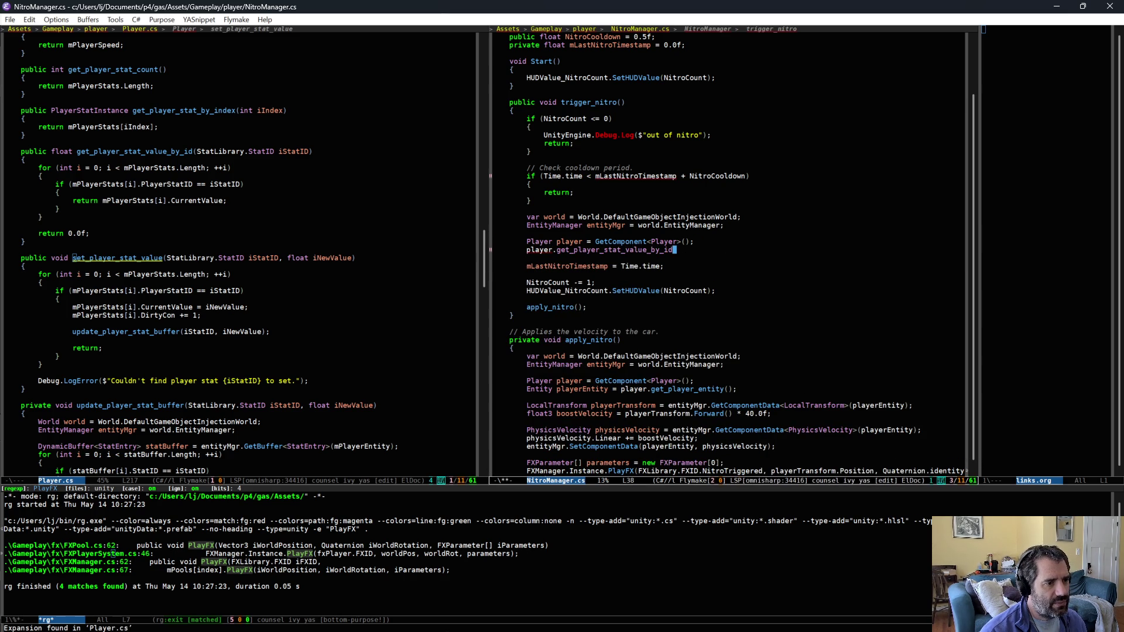
{"action": "type", "text": "(StartLi"}
{"action": "key", "text": "BackSpace"}
{"action": "key", "text": "BackSpace"}
{"action": "key", "text": "BackSpace"}
{"action": "key", "text": "alt+slash"}
{"action": "type", "text": "tLibrary.StatID"}
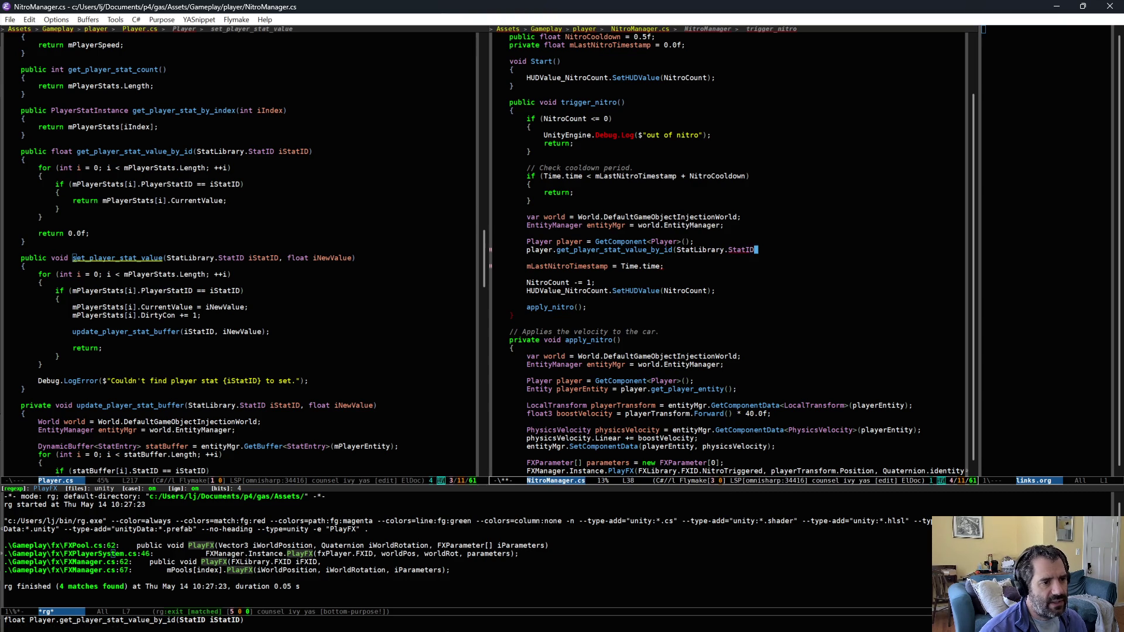
{"action": "type", "text": "."}
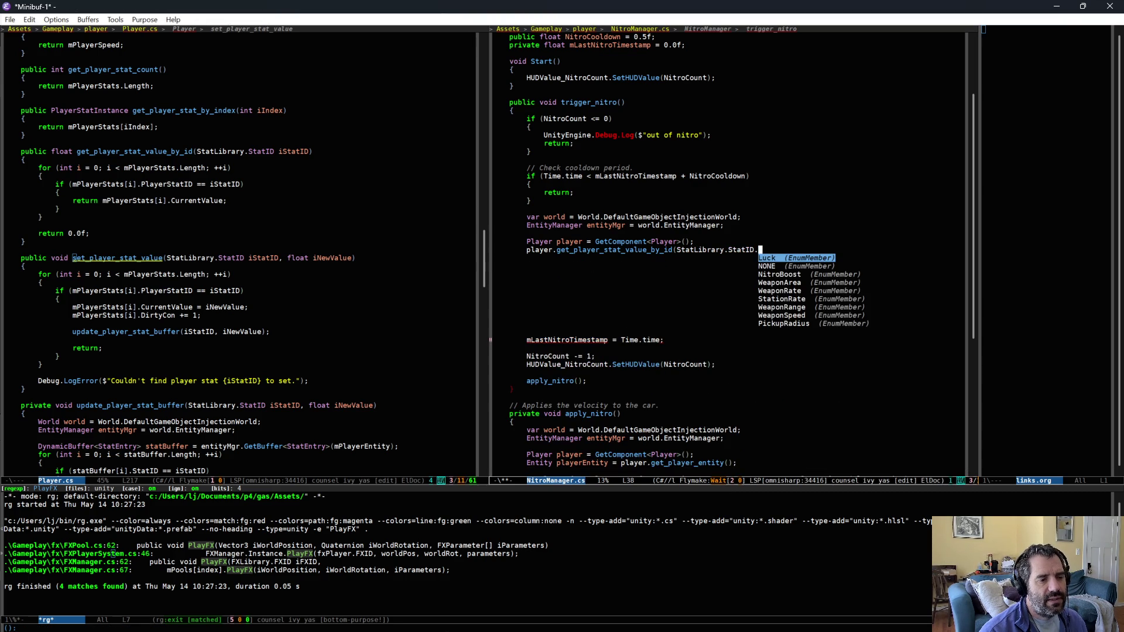
{"action": "type", "text": "N"}
{"action": "key", "text": "Return"}
{"action": "type", "text": ");"}
{"action": "key", "text": "ctrl+a"}
{"action": "type", "text": "float nitroBoost ="}
Step: Add an if (nitroBoost <= 0.0f) guard that returns and logs "no boost available"
{"action": "key", "text": "ctrl+e"}
{"action": "key", "text": "Return"}
{"action": "type", "text": "if (nitroBoost <= 0.0f)"}
{"action": "key", "text": "Return"}
{"action": "type", "text": "{"}
{"action": "key", "text": "Return"}
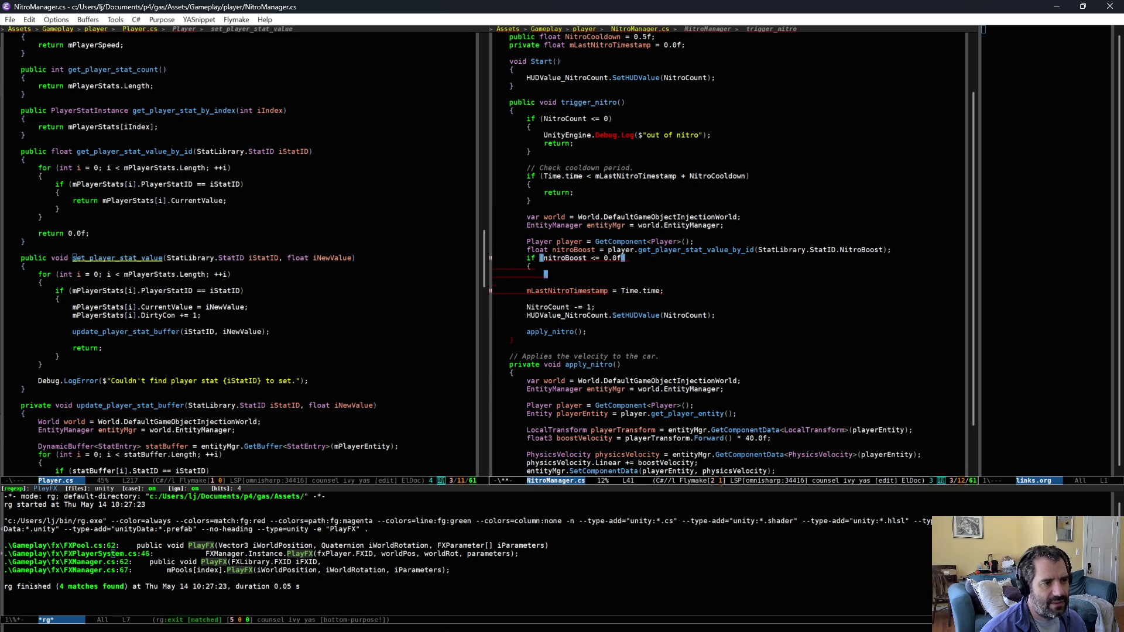
{"action": "type", "text": "return;"}
{"action": "key", "text": "ctrl+o"}
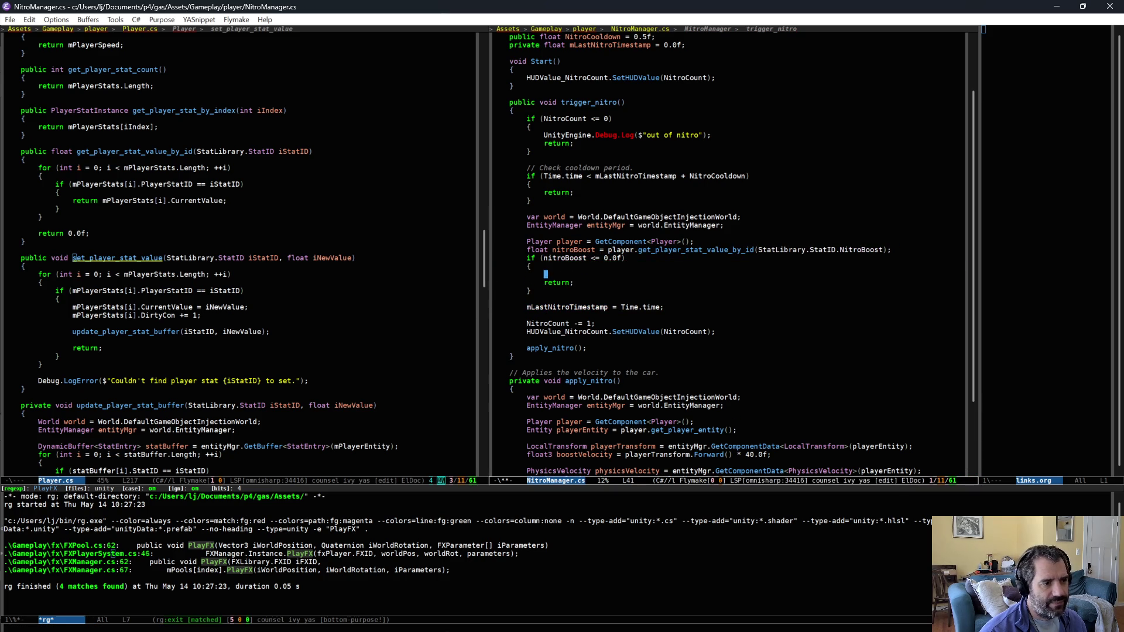
{"action": "type", "text": "dlog"}
{"action": "key", "text": "Tab"}
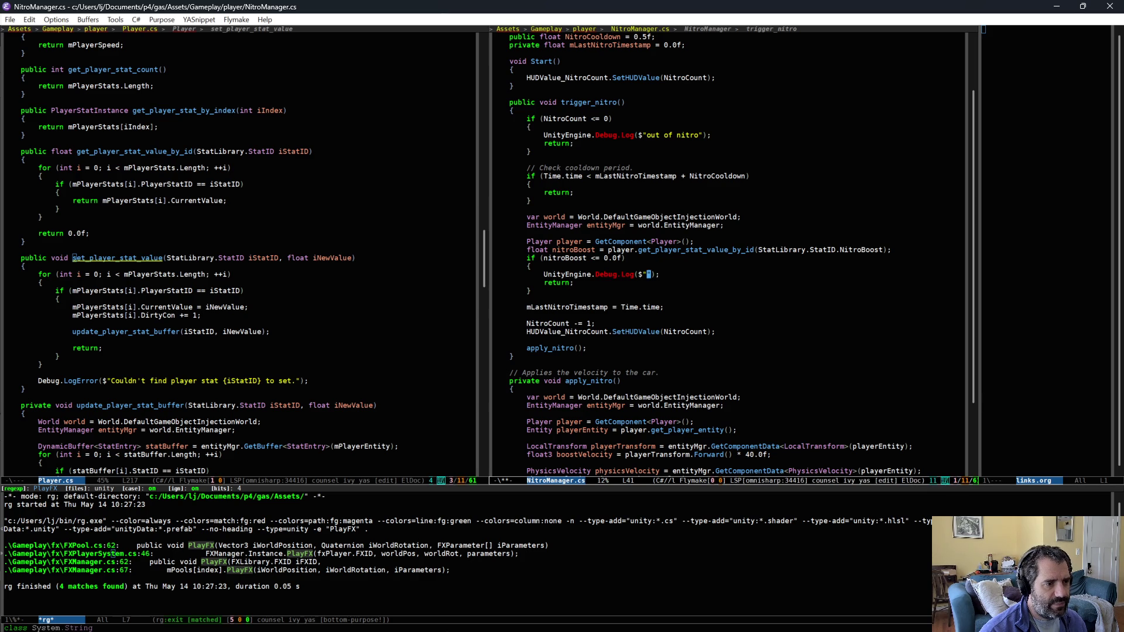
{"action": "key", "text": "Left"}
{"action": "key", "text": "Left"}
{"action": "key", "text": "Left"}
{"action": "type", "text": "noi"}
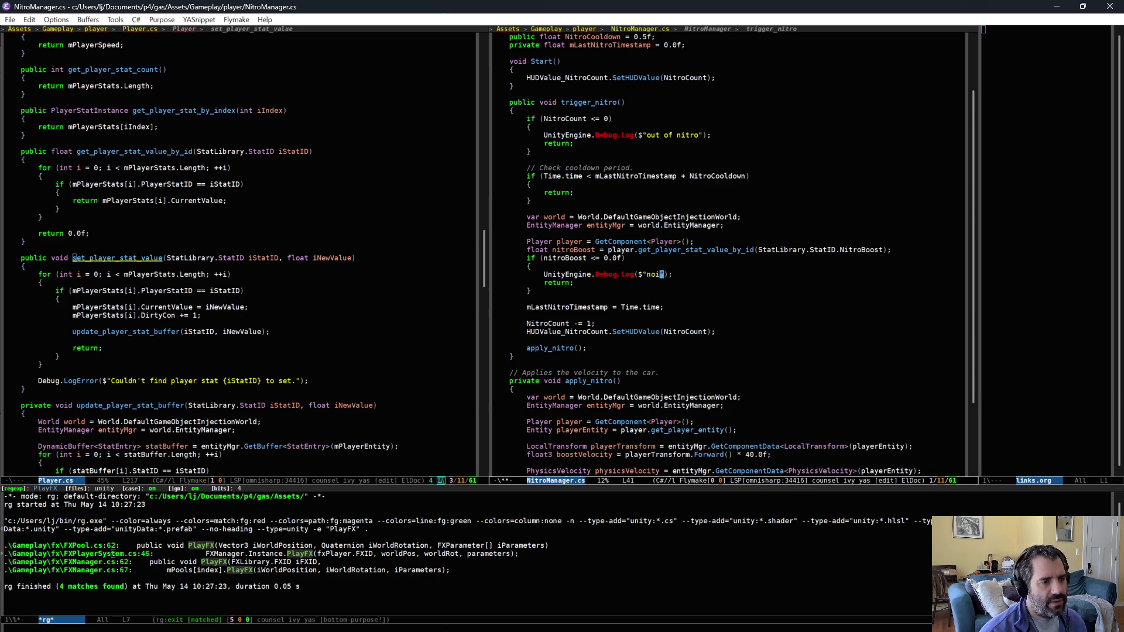
{"action": "key", "text": "BackSpace"}
{"action": "type", "text": "boost available"}
Step: Add a Debug.Log line printing nitroBoost below the if block and save NitroManager.cs
{"action": "key", "text": "Up"}
{"action": "key", "text": "Up"}
{"action": "key", "text": "Down"}
{"action": "key", "text": "Down"}
{"action": "key", "text": "Down"}
{"action": "key", "text": "Return"}
{"action": "key", "text": "Return"}
{"action": "type", "text": "UnityEngine.Debug.Log($\"\");"}
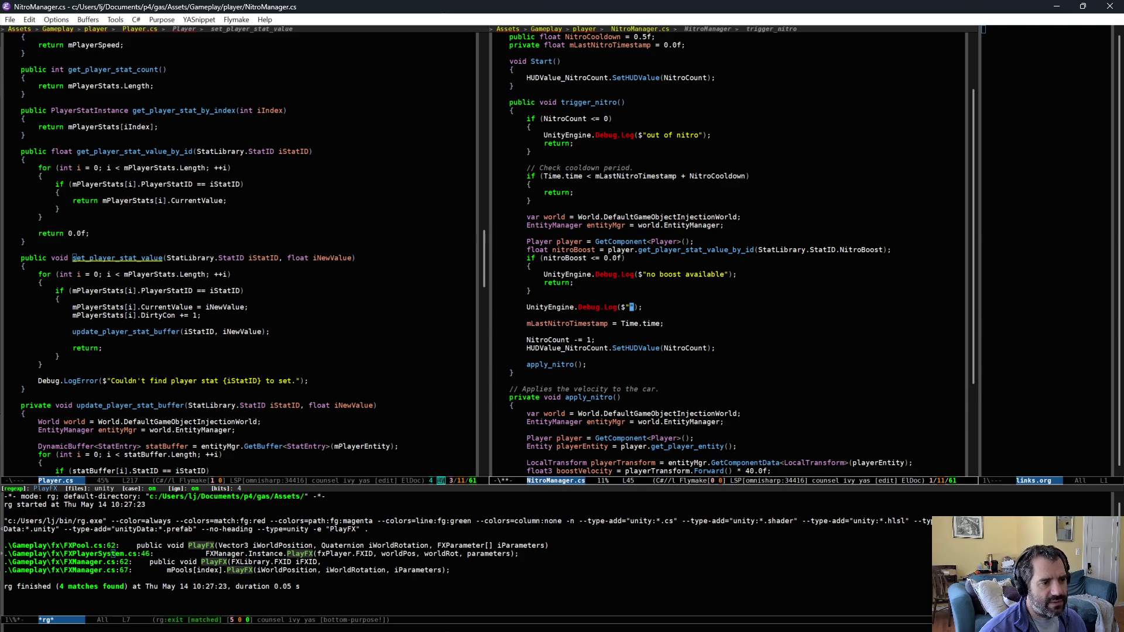
{"action": "type", "text": "nitrob: {nitrob}"}
{"action": "key", "text": "alt+slash"}
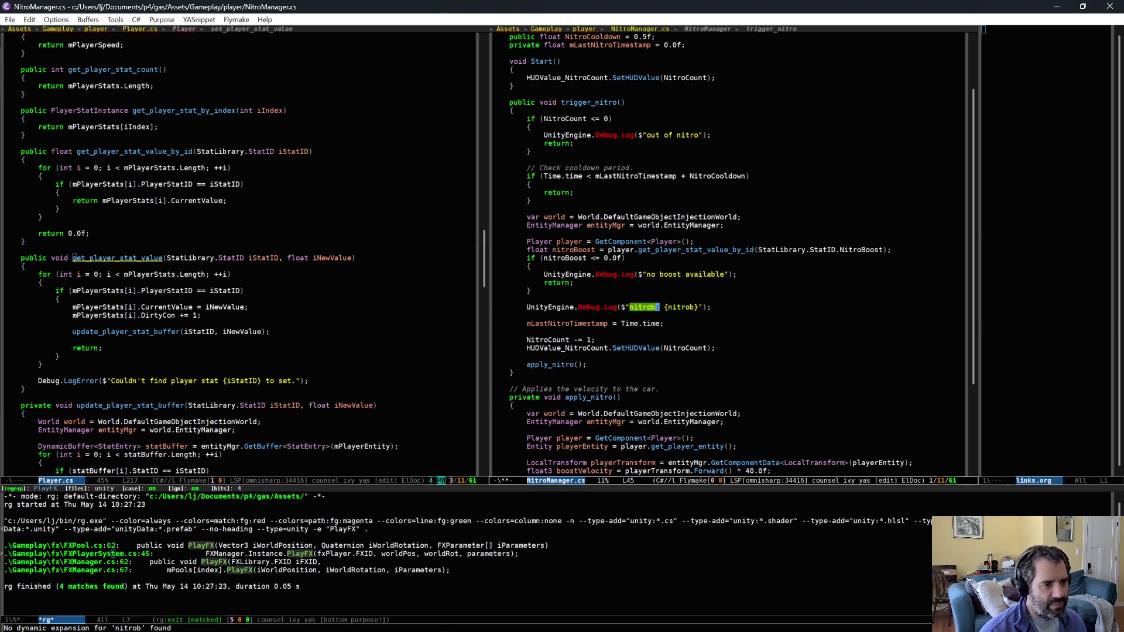
{"action": "key", "text": "BackSpace"}
{"action": "type", "text": "Boost"}
{"action": "key", "text": "End"}
{"action": "key", "text": "ctrl+x"}
{"action": "key", "text": "ctrl+s"}
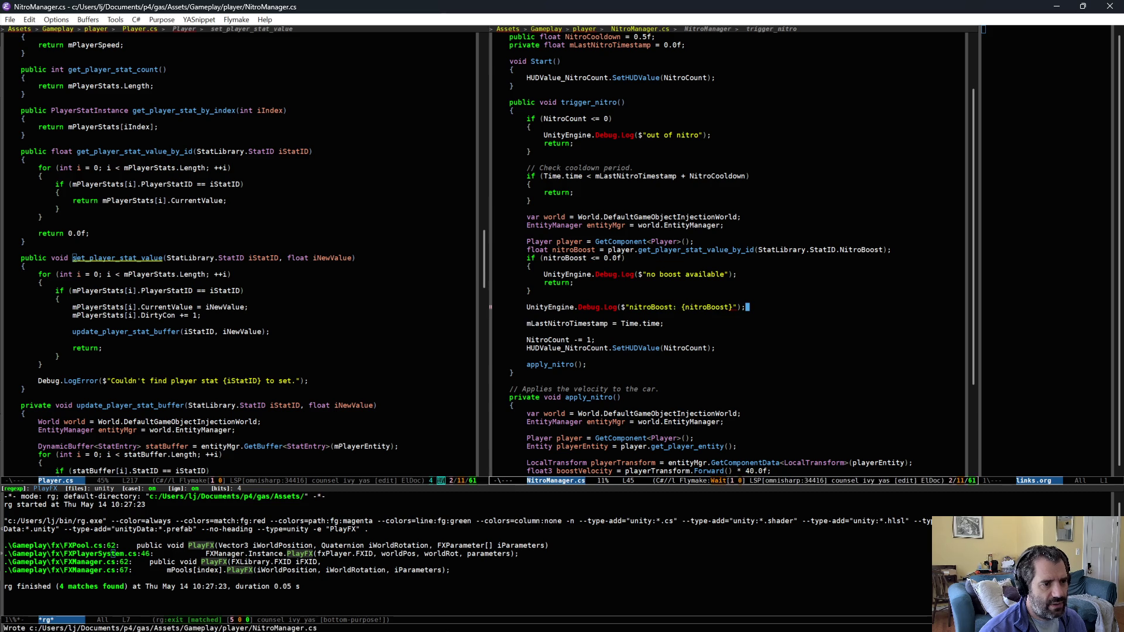
Step: Give apply_nitro a float iBoost parameter and replace 40.0f with iBoost in boostVelocity
{"action": "key", "text": "Down"}
{"action": "key", "text": "Down"}
{"action": "key", "text": "Down"}
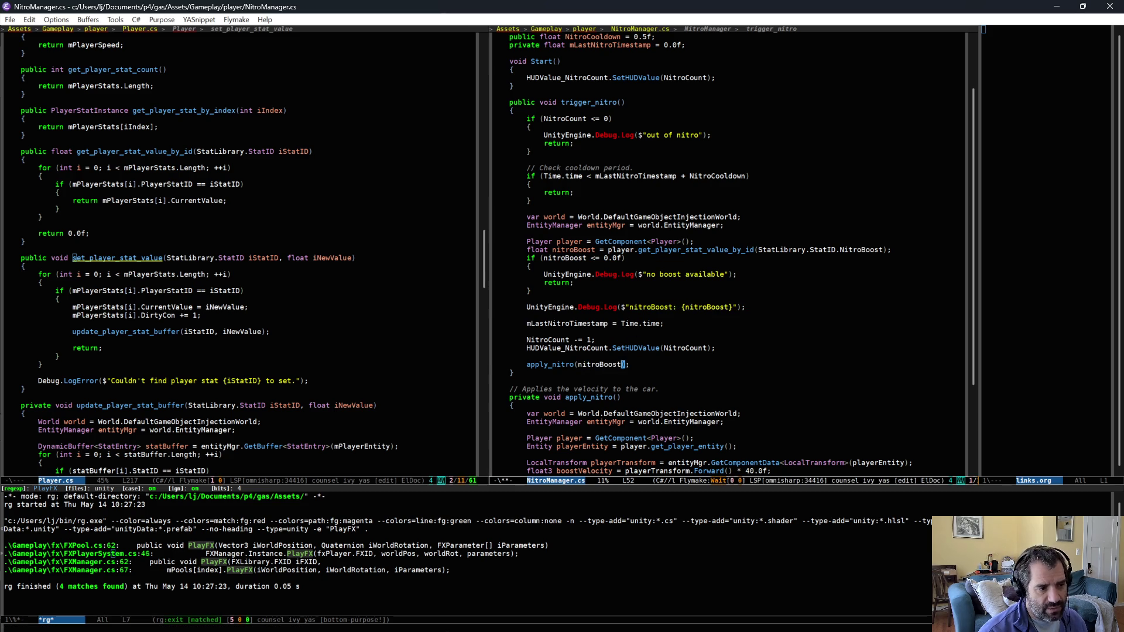
{"action": "key", "text": "alt+period"}
{"action": "type", "text": "float i"}
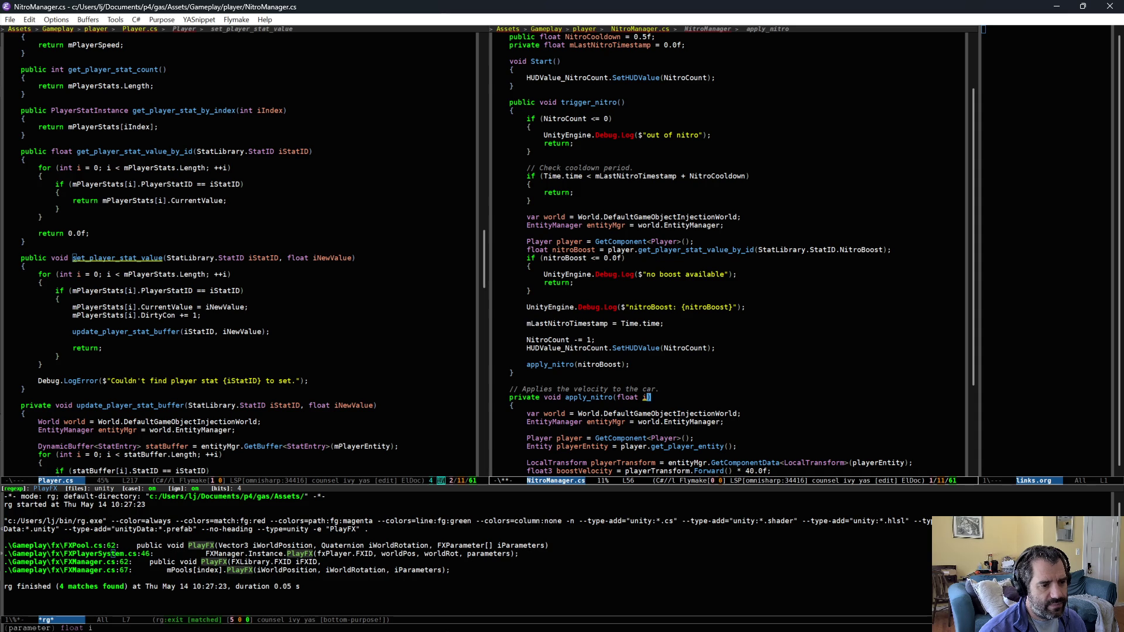
{"action": "type", "text": "Boost"}
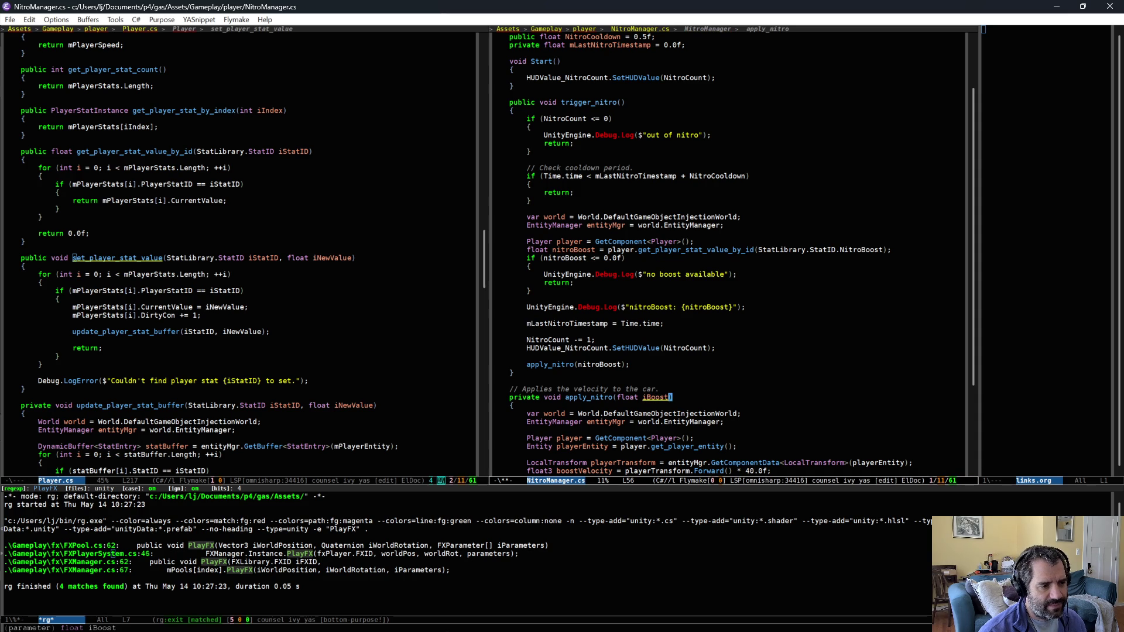
{"action": "scroll", "coordinate": [774, 435], "scroll_direction": "down", "scroll_amount": 1}
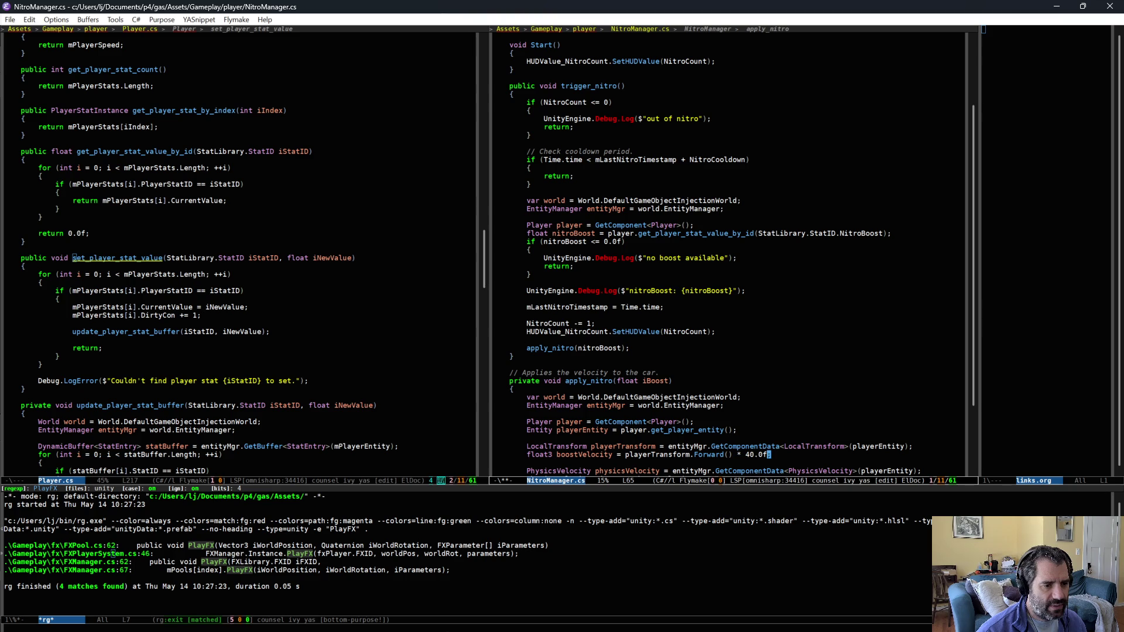
{"action": "key", "text": "BackSpace"}
{"action": "key", "text": "BackSpace"}
{"action": "key", "text": "BackSpace"}
{"action": "type", "text": "iBoost"}
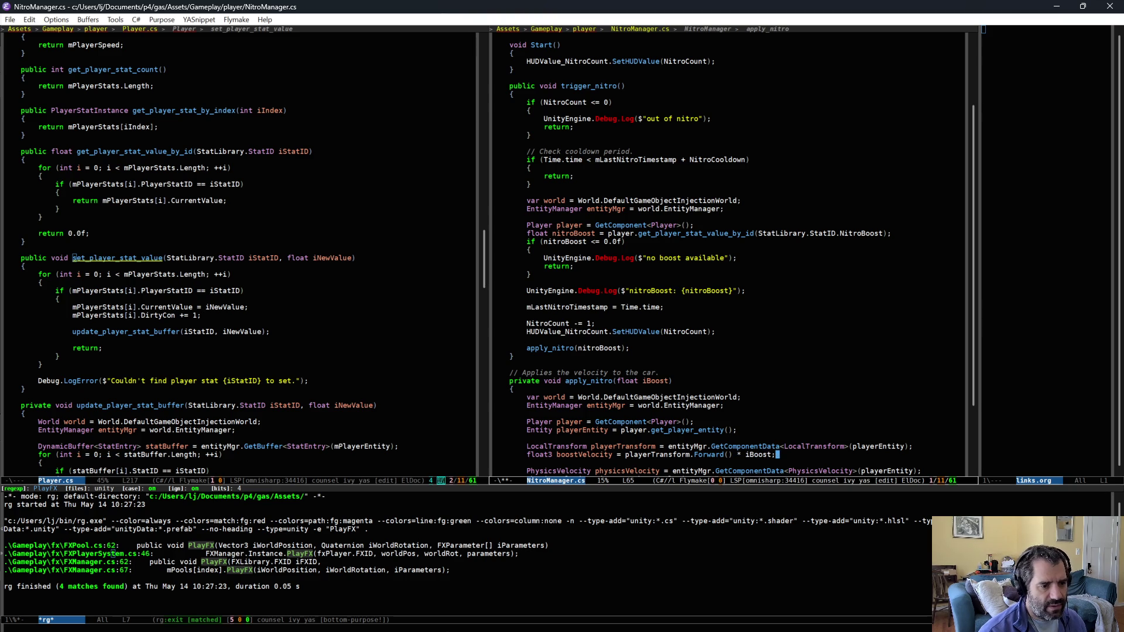
{"action": "left_click", "coordinate": [742, 397]}
{"action": "scroll", "coordinate": [742, 397], "scroll_direction": "down", "scroll_amount": 2}
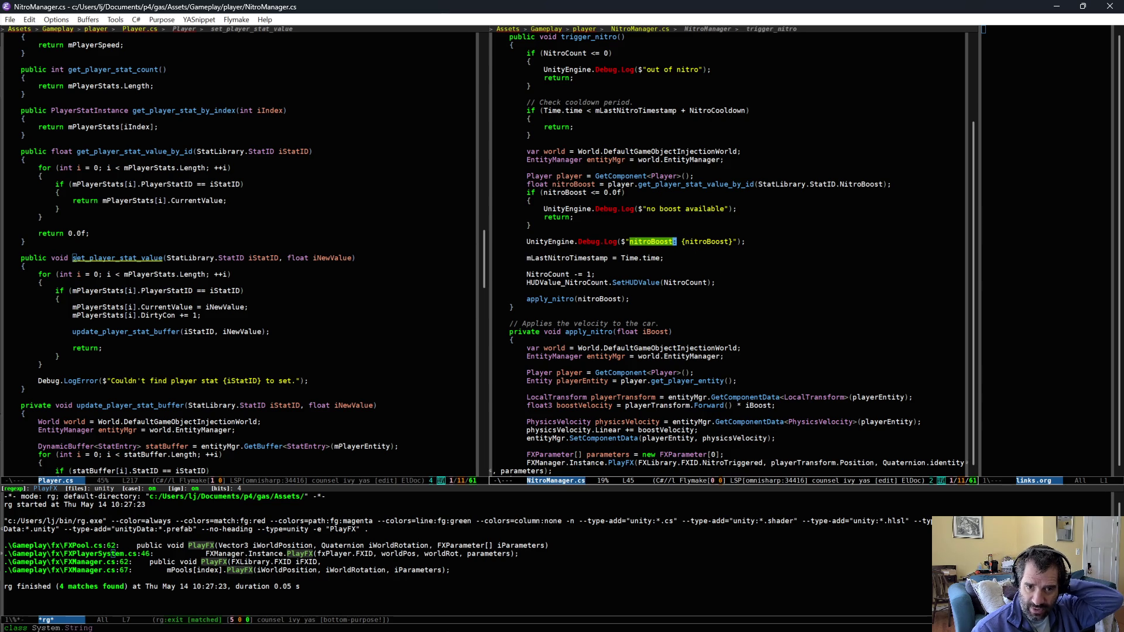
{"action": "key", "text": "alt+Tab"}
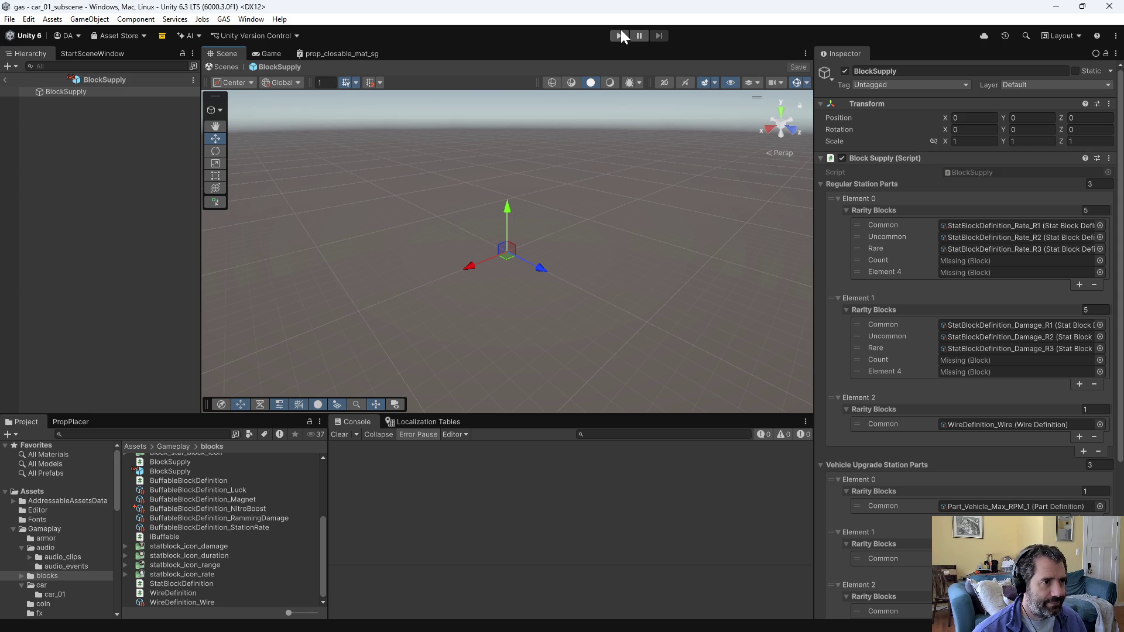
Step: Enter Play mode, widen the Console, drive the car, and Force Level Up to level 2
{"action": "left_click", "coordinate": [619, 36]}
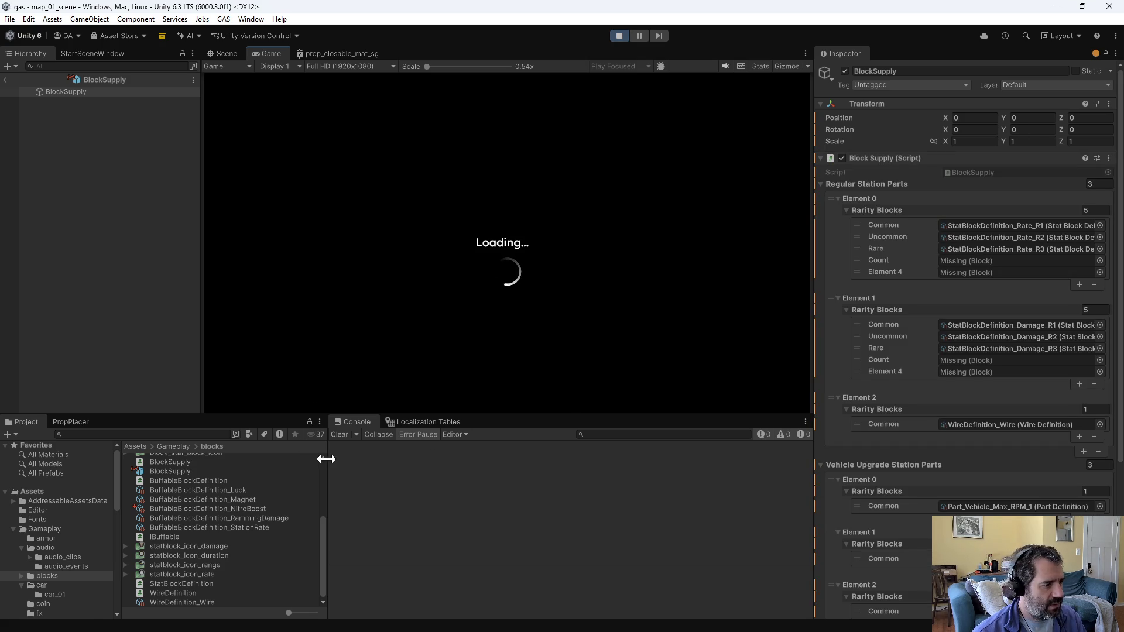
{"action": "left_click_drag", "start_coordinate": [326, 459], "coordinate": [253, 460]}
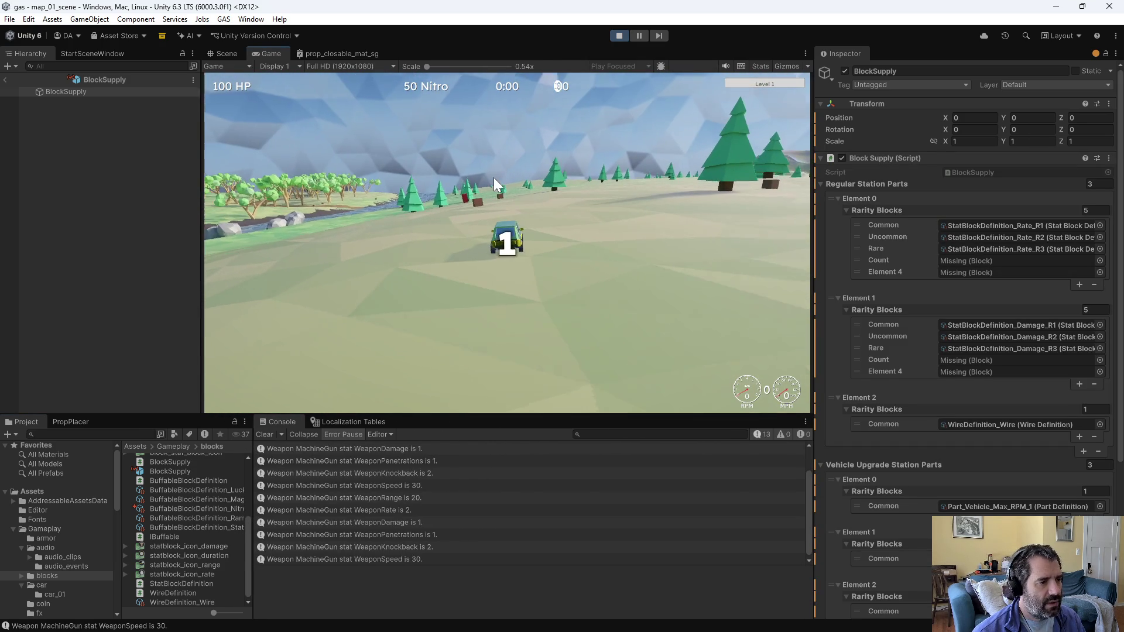
{"action": "key", "text": "w"}
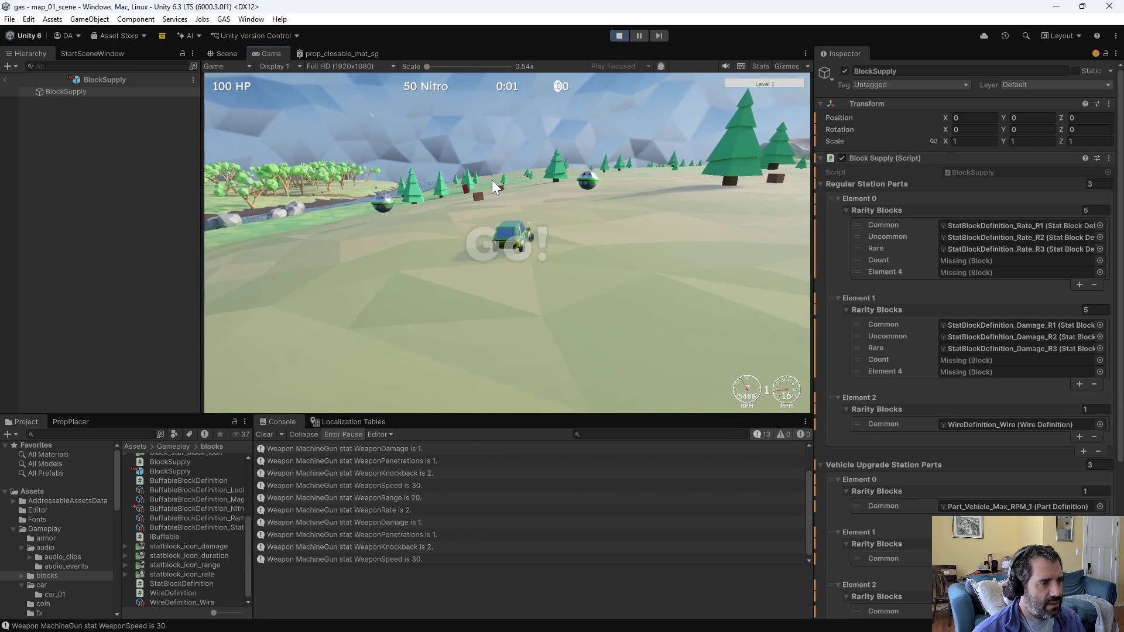
{"action": "key", "text": "a"}
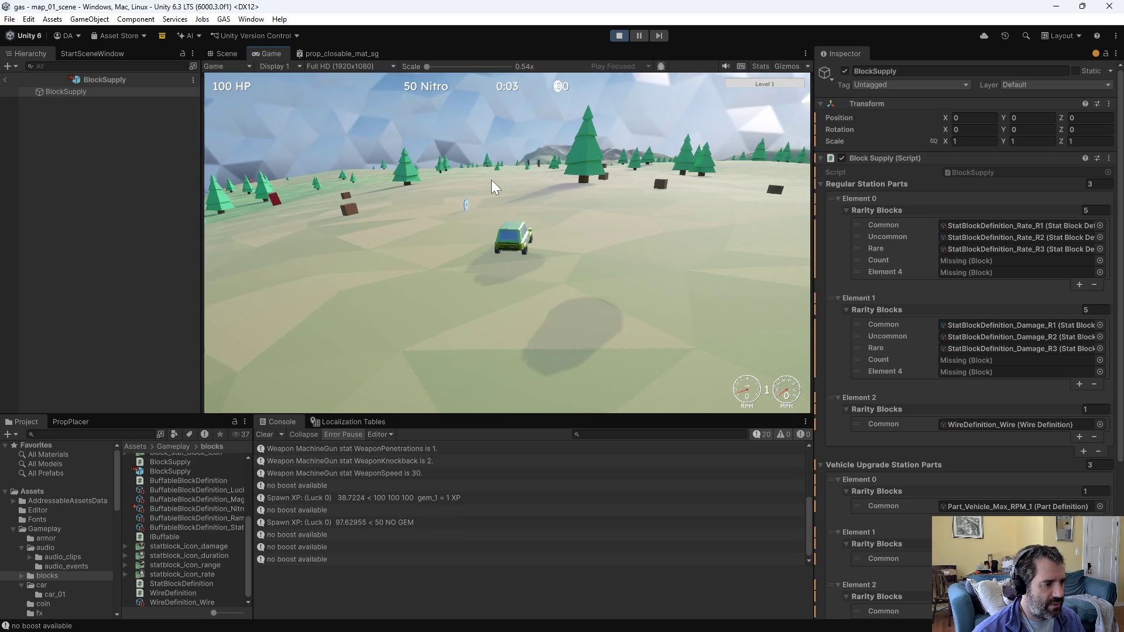
{"action": "key", "text": "w"}
{"action": "key", "text": "grave"}
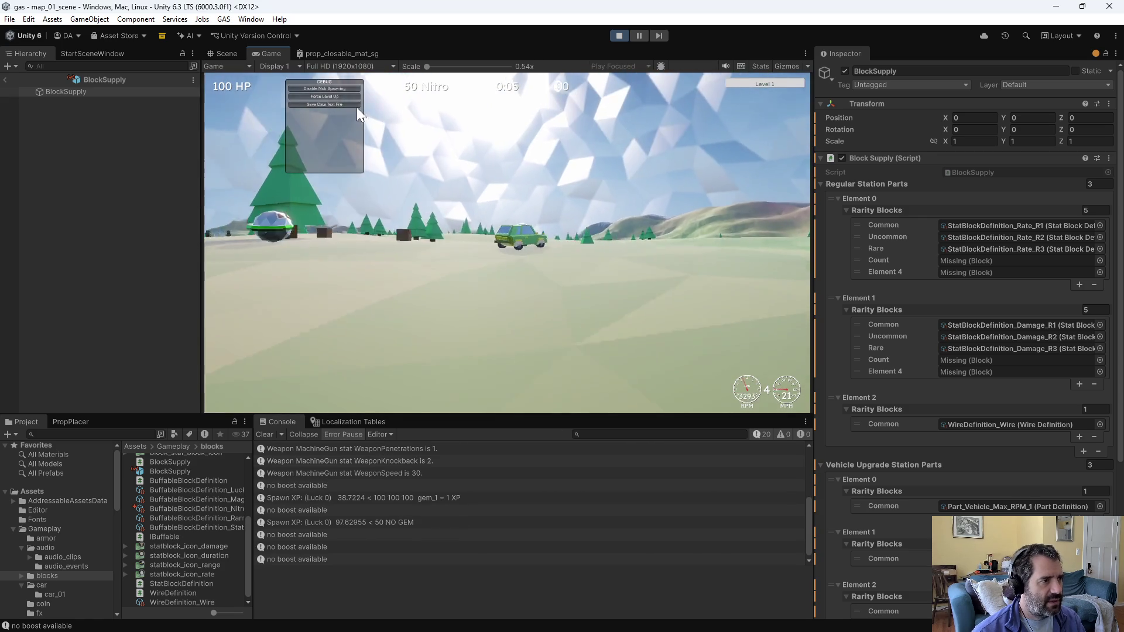
{"action": "left_click", "coordinate": [347, 97]}
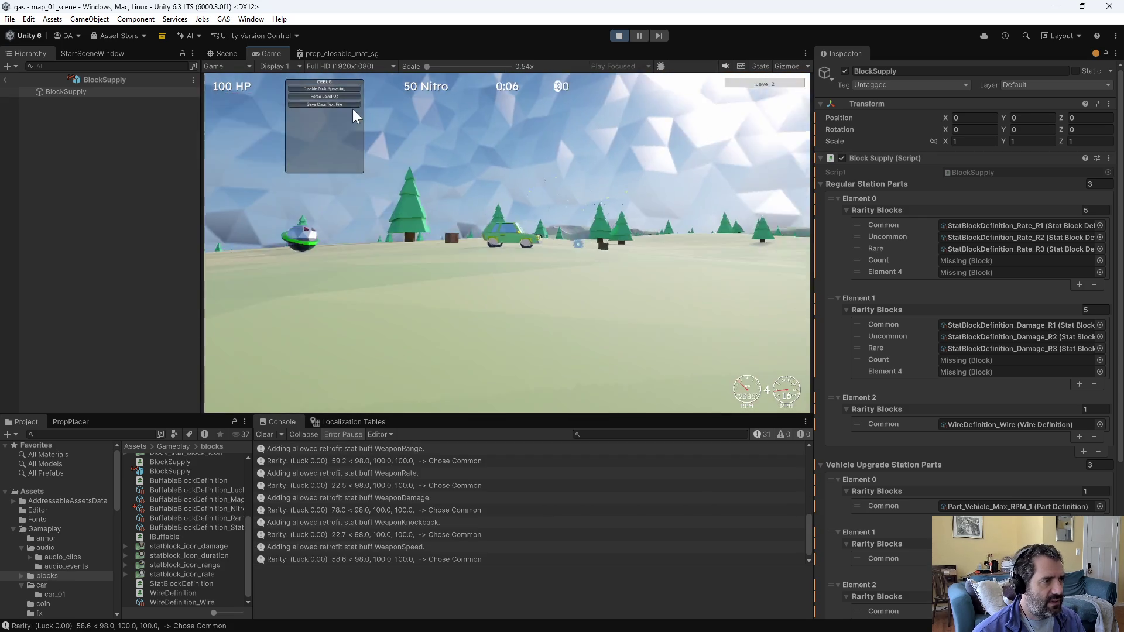
Step: Force several level-ups, taking an upgrade and then Machine Gun cards each time
{"action": "left_click", "coordinate": [331, 97]}
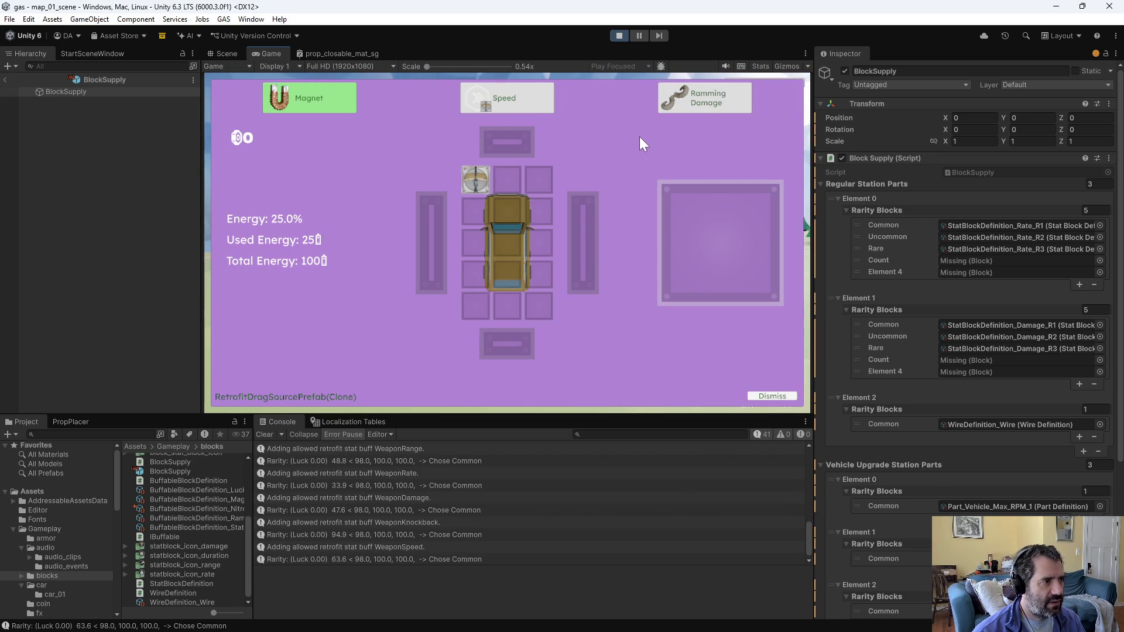
{"action": "left_click", "coordinate": [639, 140]}
{"action": "left_click", "coordinate": [346, 98]}
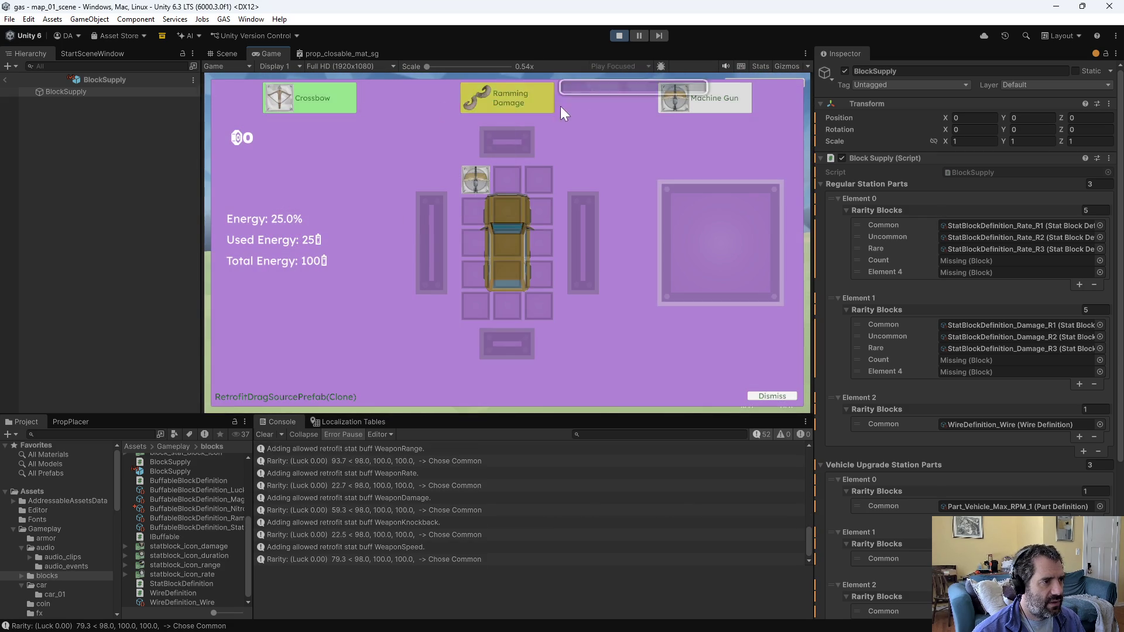
{"action": "left_click", "coordinate": [668, 114]}
{"action": "left_click", "coordinate": [353, 94]}
{"action": "left_click", "coordinate": [698, 111]}
{"action": "left_click", "coordinate": [354, 94]}
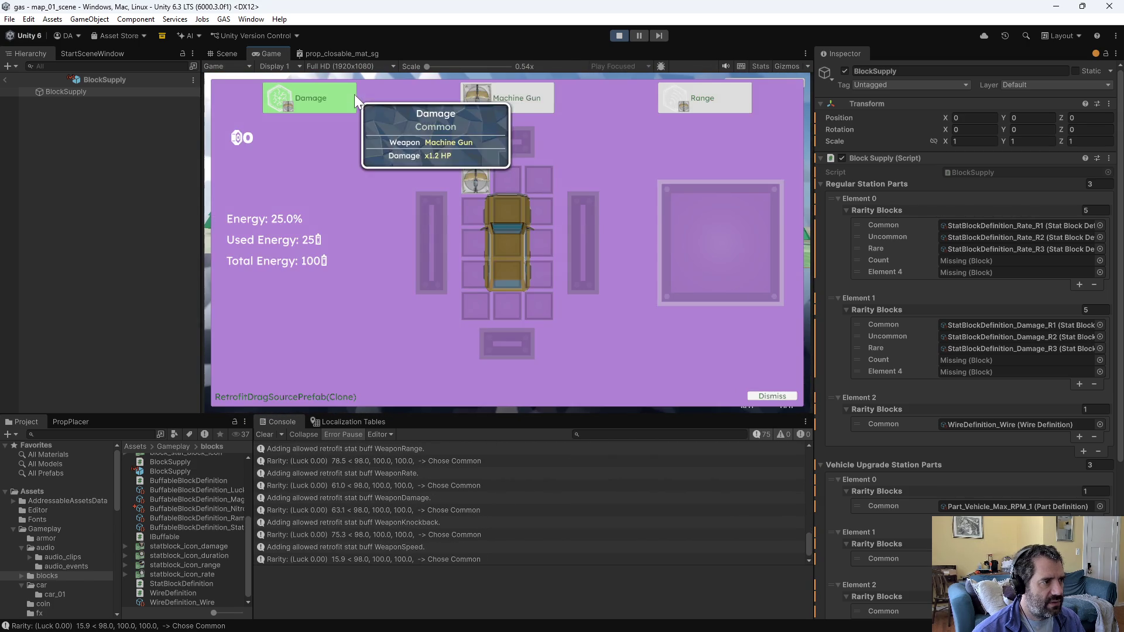
{"action": "left_click", "coordinate": [497, 108]}
Step: Fit the offered Nitro block onto the car grid, play until the IndexOutOfRangeException, and view its stack trace
{"action": "left_click", "coordinate": [349, 98]}
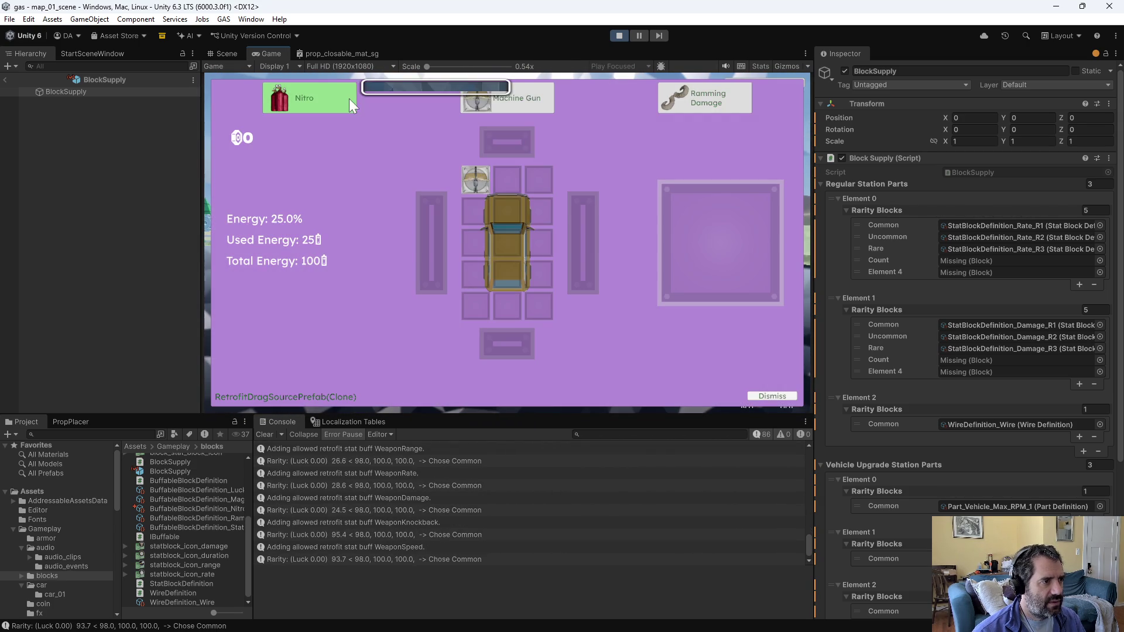
{"action": "mouse_move", "coordinate": [296, 136]}
{"action": "left_mouse_down"}
{"action": "mouse_move", "coordinate": [508, 216]}
{"action": "mouse_move", "coordinate": [504, 305]}
{"action": "left_mouse_up"}
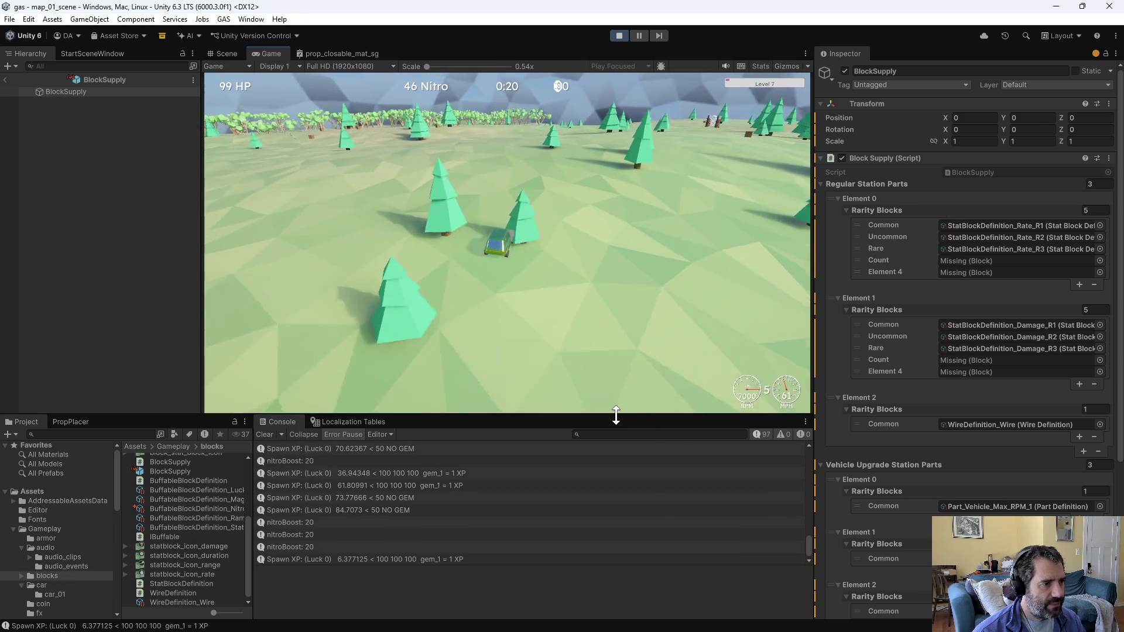
{"action": "key", "text": "grave"}
{"action": "left_click", "coordinate": [345, 95]}
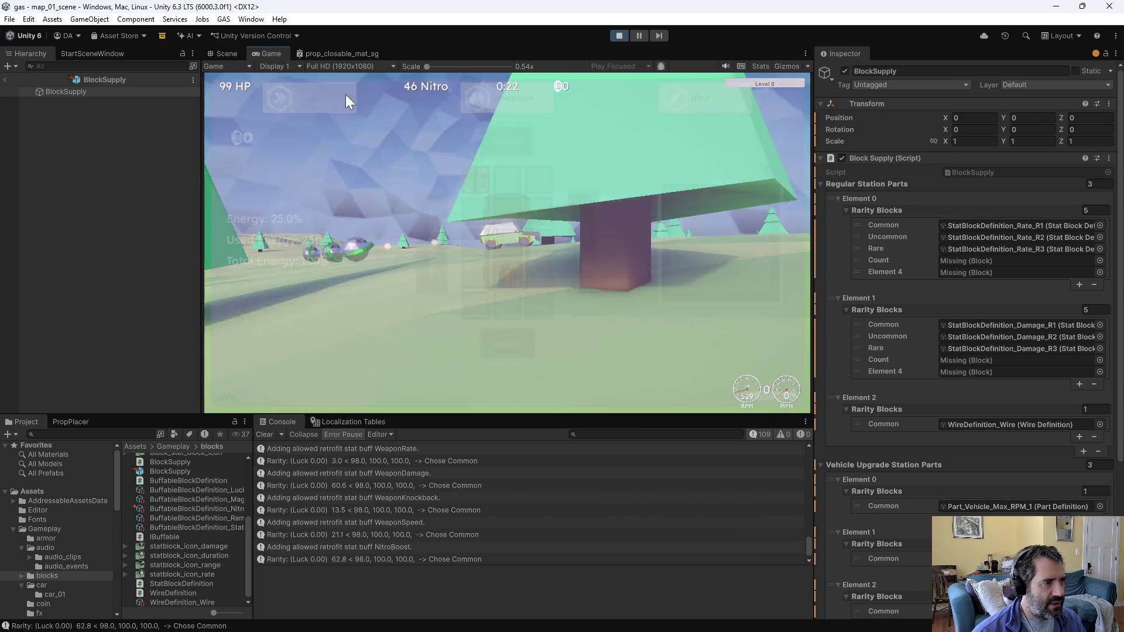
{"action": "key", "text": "Escape"}
{"action": "key", "text": "Escape"}
{"action": "key", "text": "Escape"}
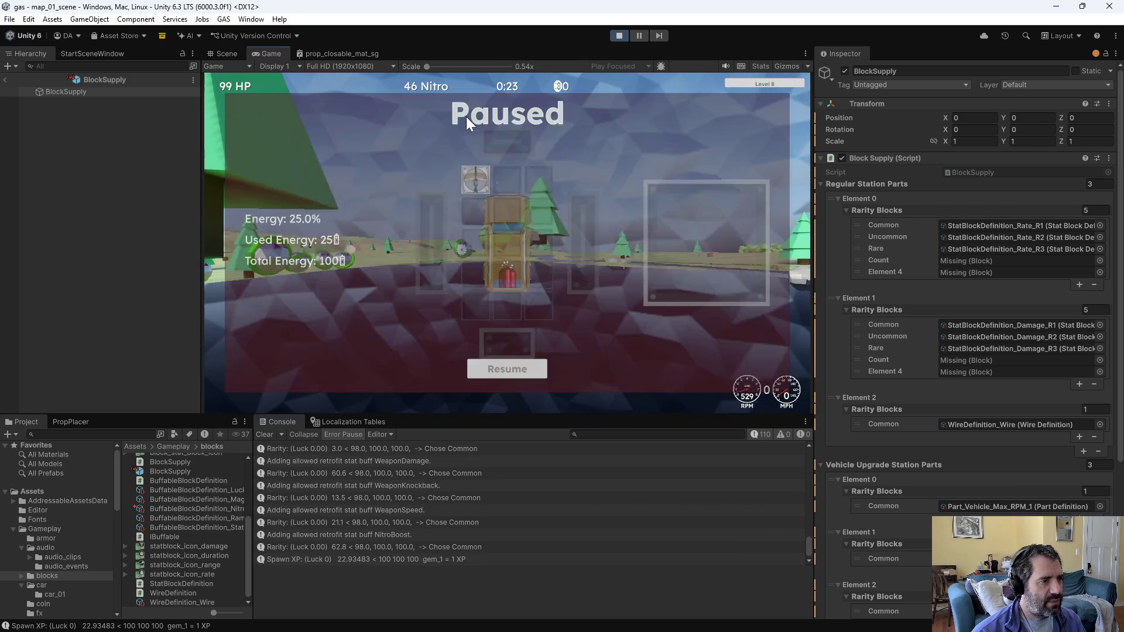
{"action": "key", "text": "Escape"}
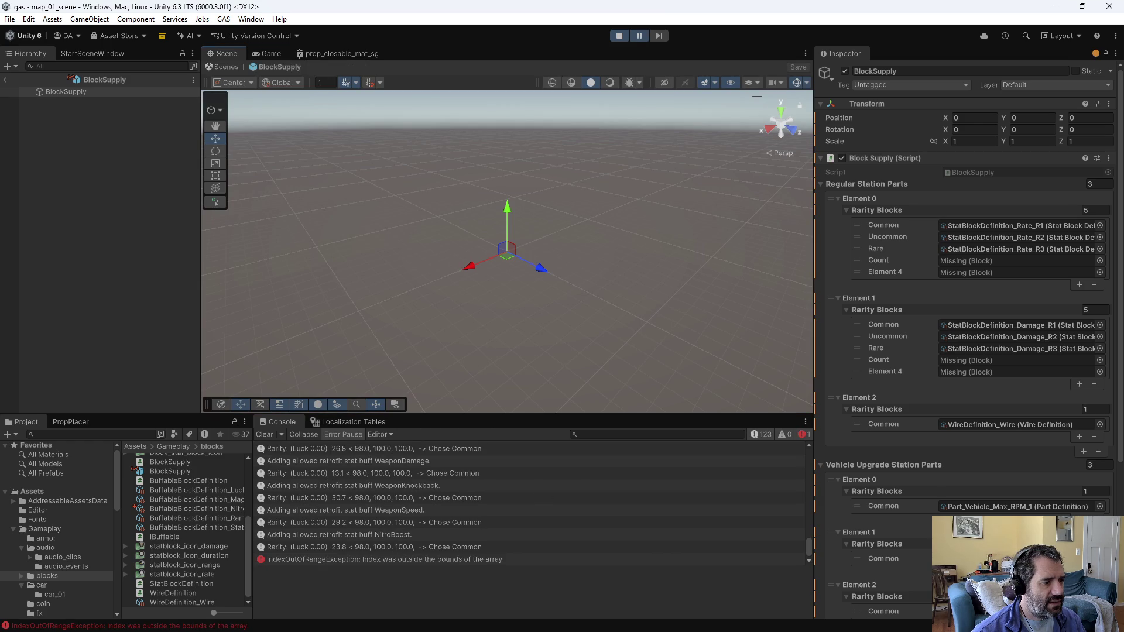
{"action": "left_click", "coordinate": [458, 560]}
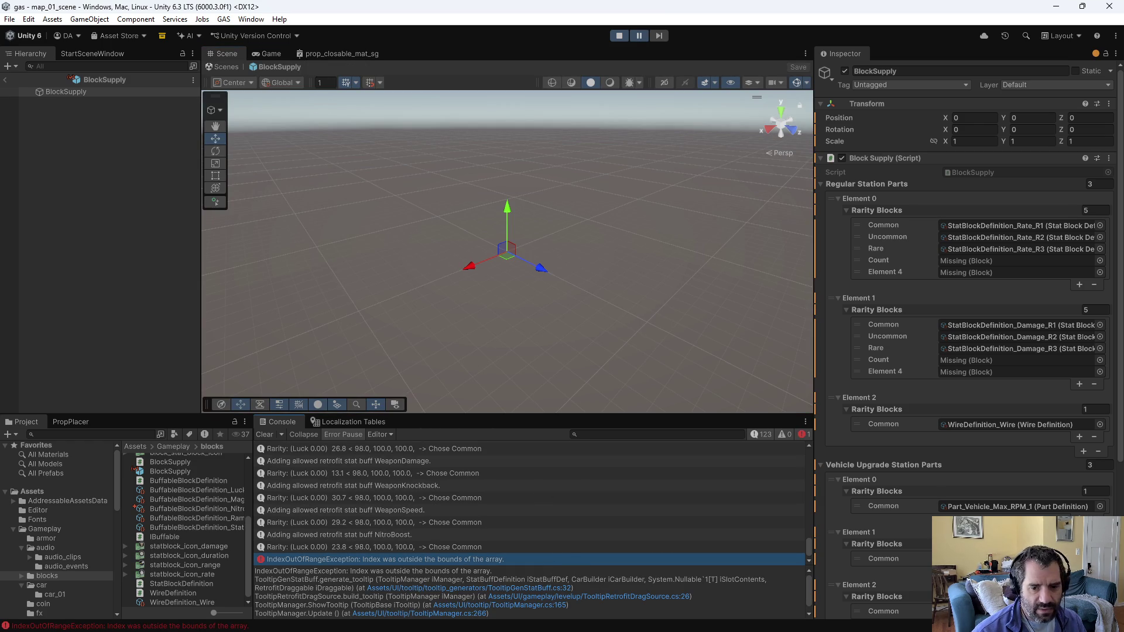
{"action": "key", "text": "alt+Tab"}
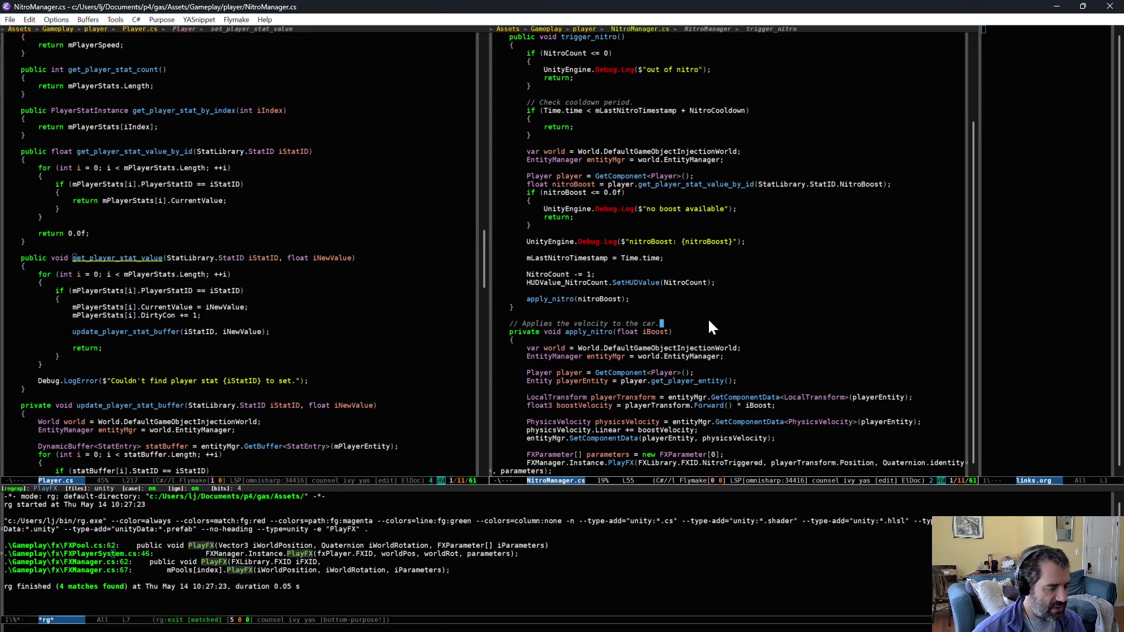
Step: Open TooltipGenStatBuff.cs and follow get_stat_definition into StatLibrary.cs before returning to Unity
{"action": "key", "text": "ctrl+x"}
{"action": "key", "text": "ctrl+f"}
{"action": "type", "text": "genst"}
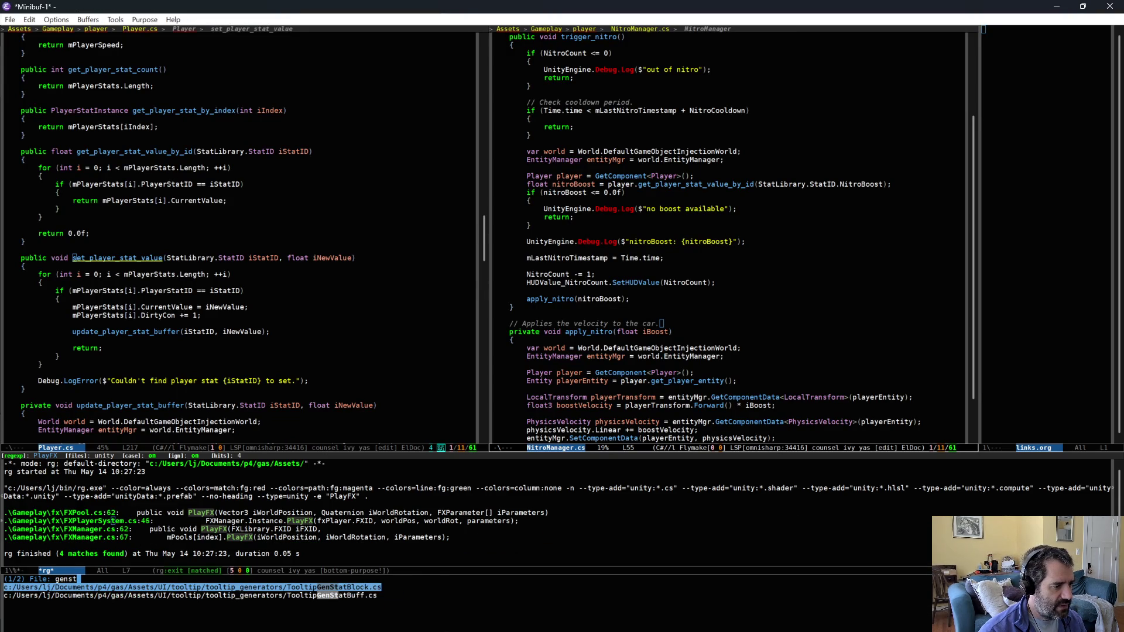
{"action": "key", "text": "alt+Tab"}
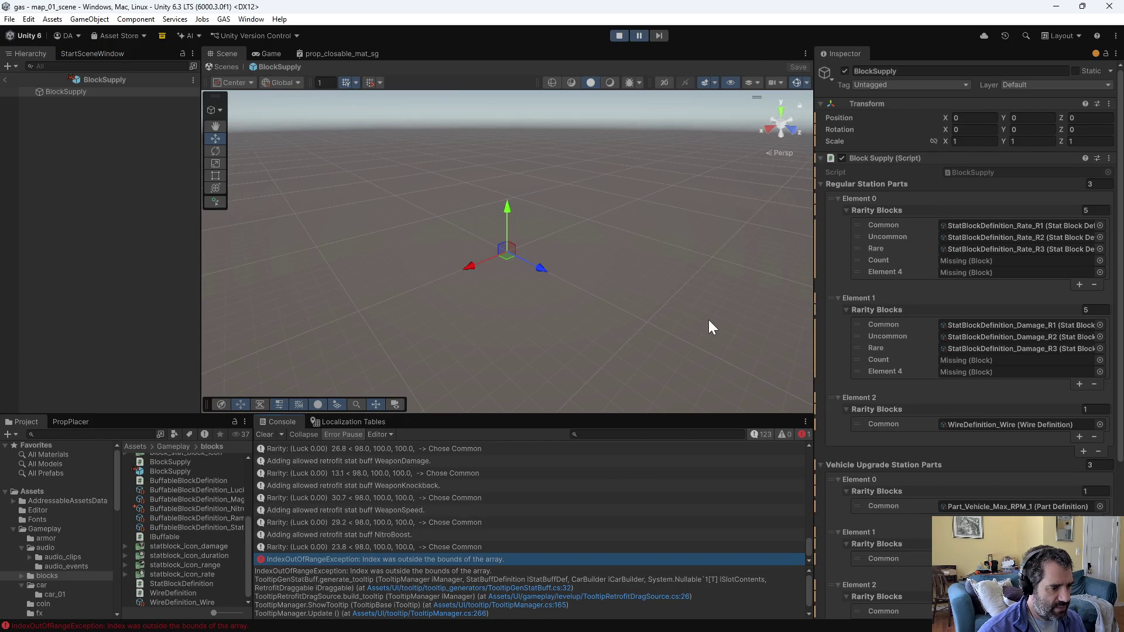
{"action": "key", "text": "alt+Tab"}
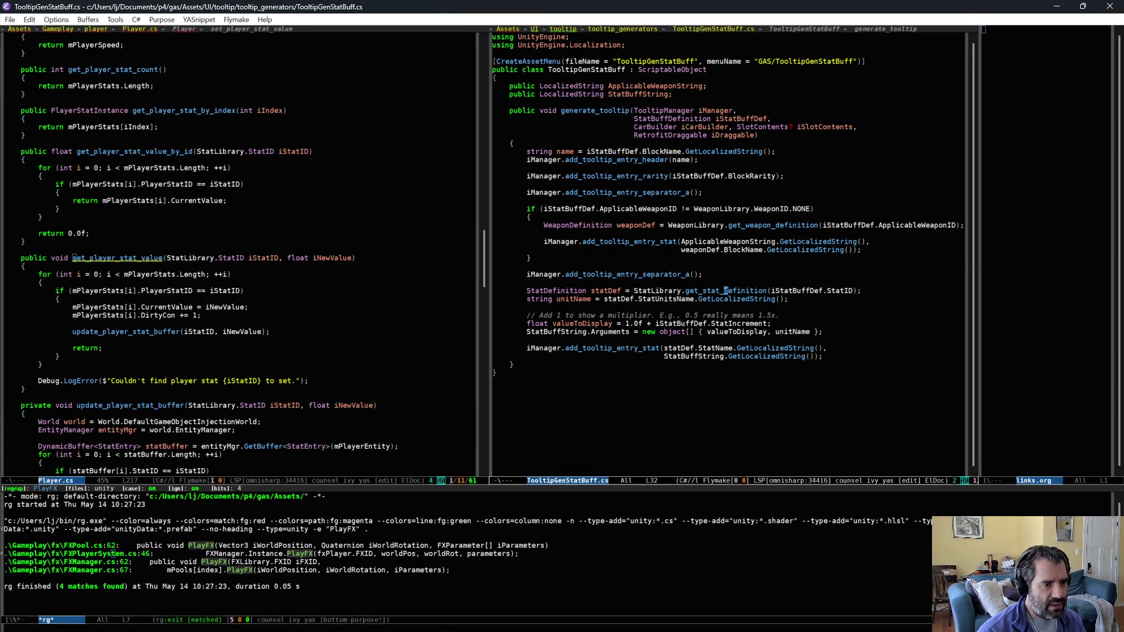
{"action": "key", "text": "alt+period"}
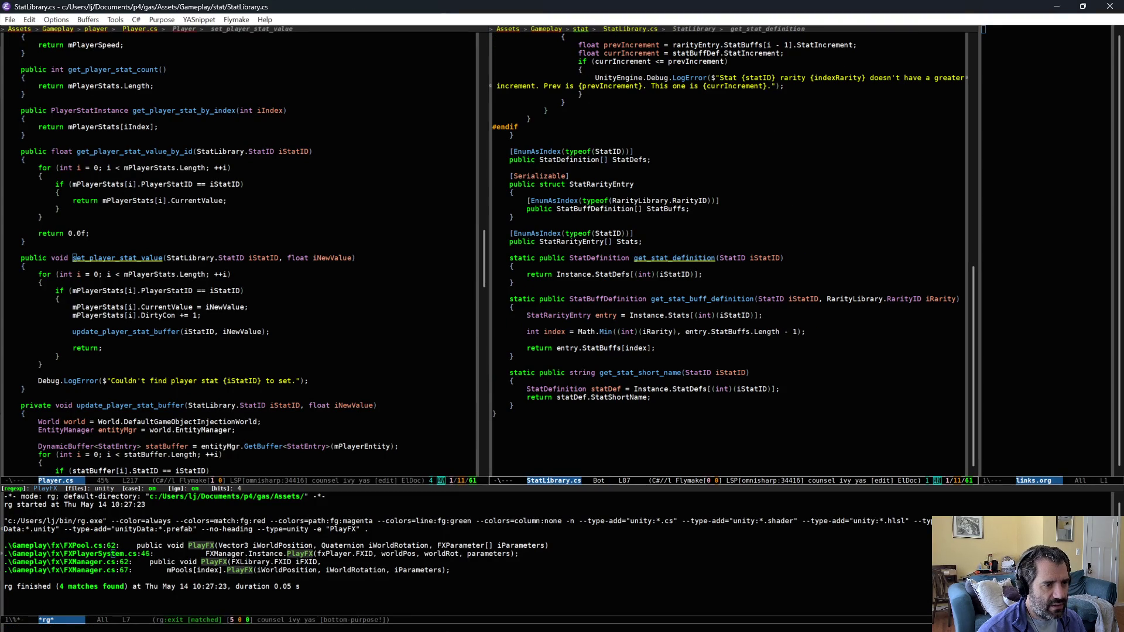
{"action": "scroll", "coordinate": [781, 307], "scroll_direction": "up", "scroll_amount": 10}
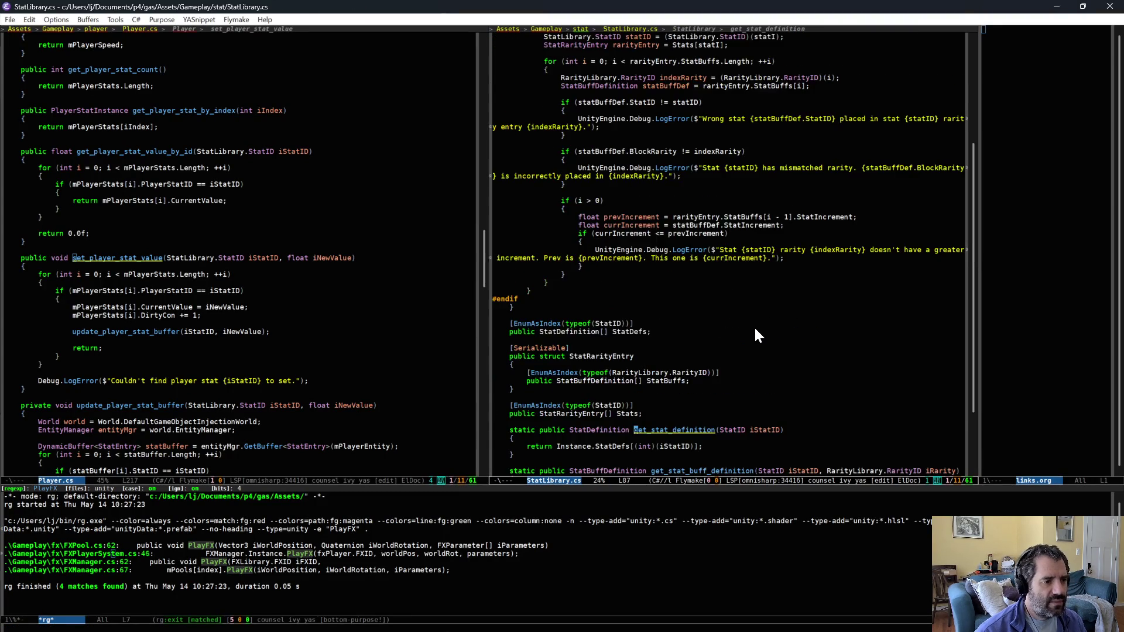
{"action": "scroll", "coordinate": [760, 335], "scroll_direction": "down", "scroll_amount": 8}
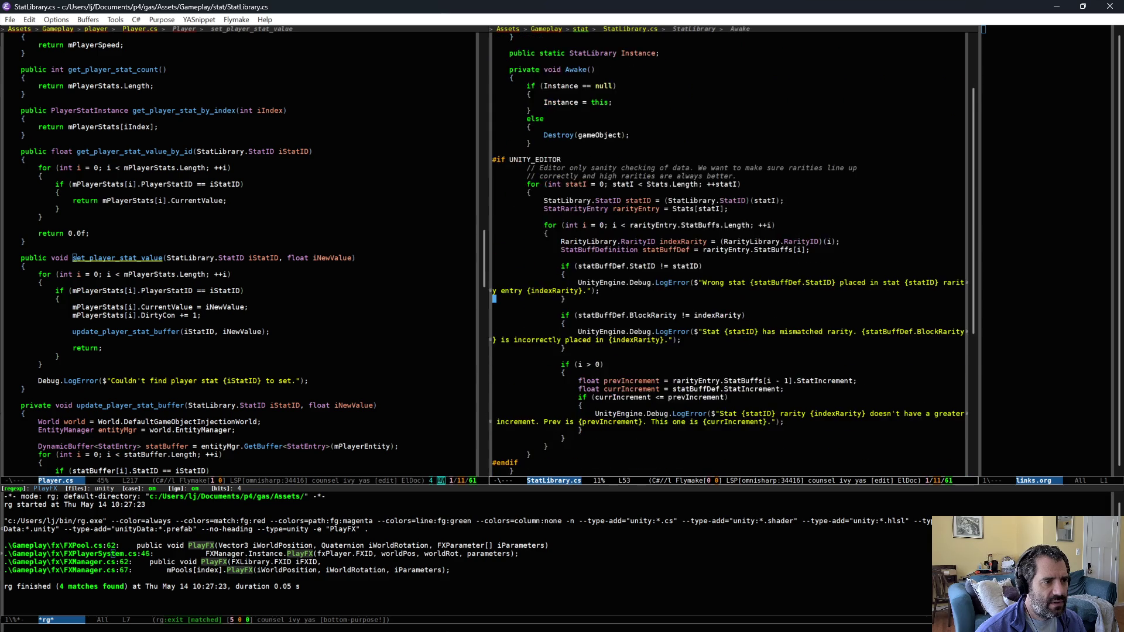
{"action": "key", "text": "alt+Tab"}
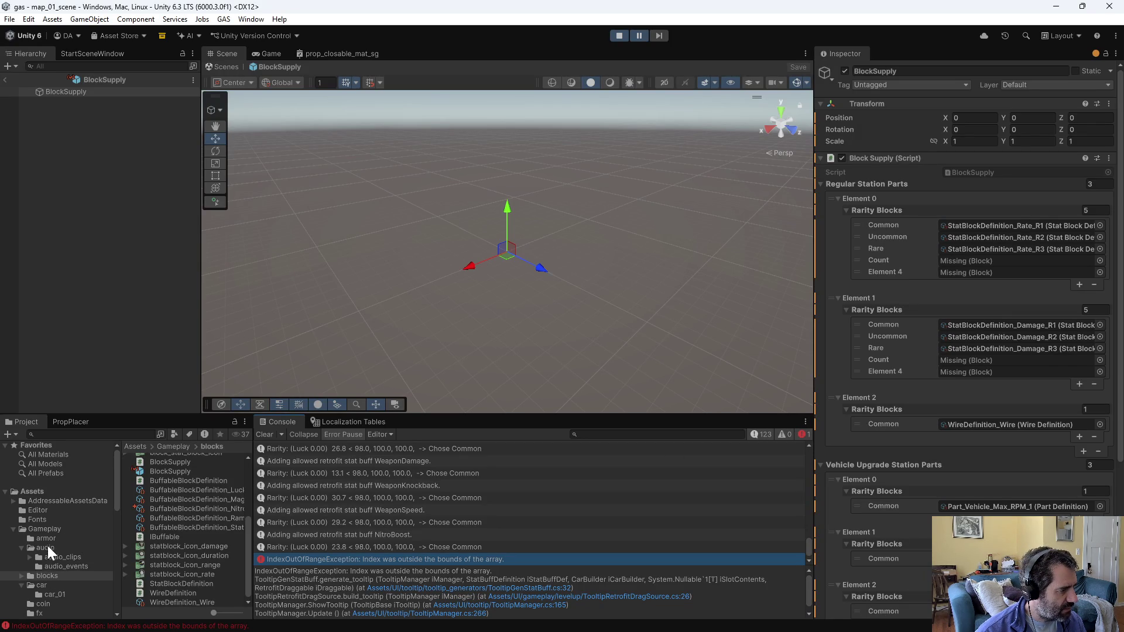
Step: Add a Nitroboost Stat Defs entry set to StatDefinition_NitroBoost in the StatLibrary prefab, then stop playback
{"action": "scroll", "coordinate": [47, 536], "scroll_direction": "down", "scroll_amount": 5}
{"action": "left_click", "coordinate": [49, 515]}
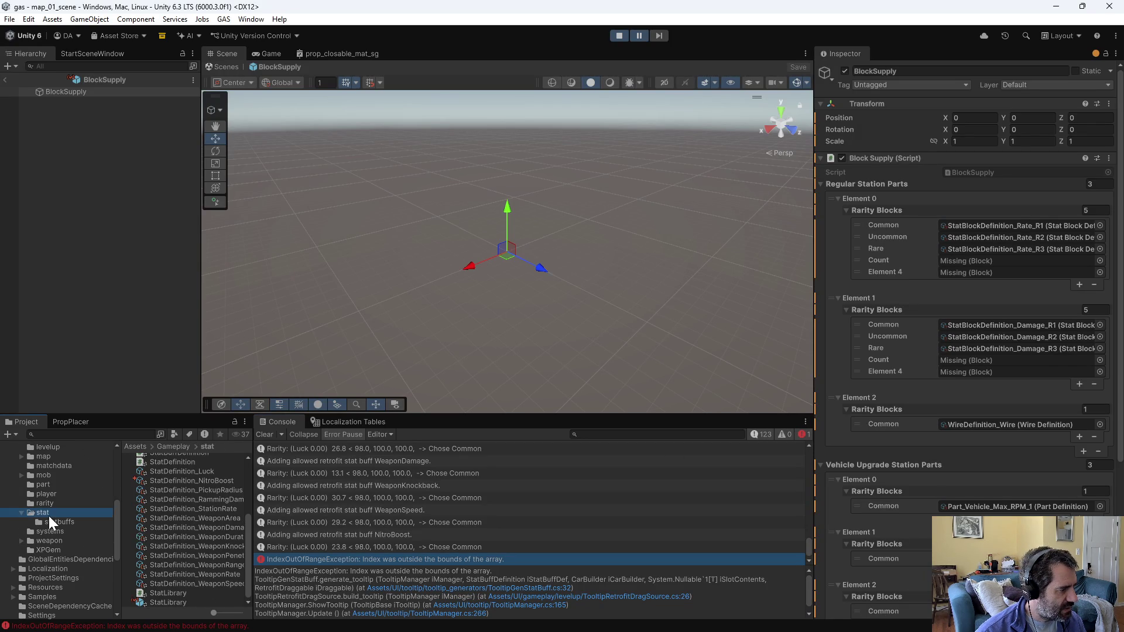
{"action": "double_click", "coordinate": [170, 603]}
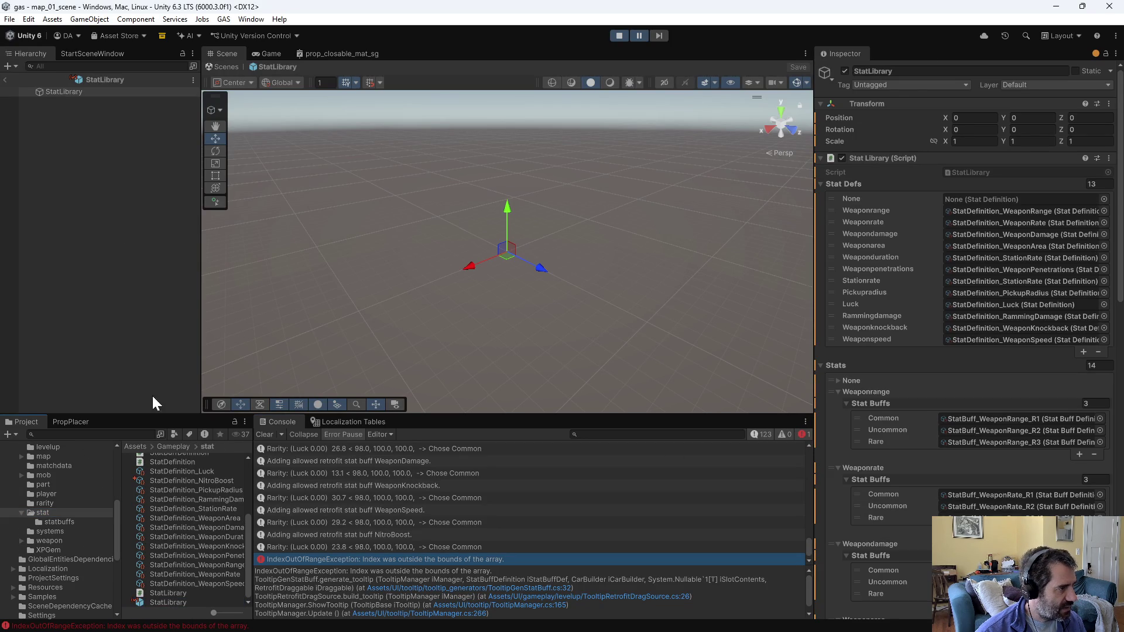
{"action": "left_click", "coordinate": [185, 108]}
{"action": "left_click", "coordinate": [111, 92]}
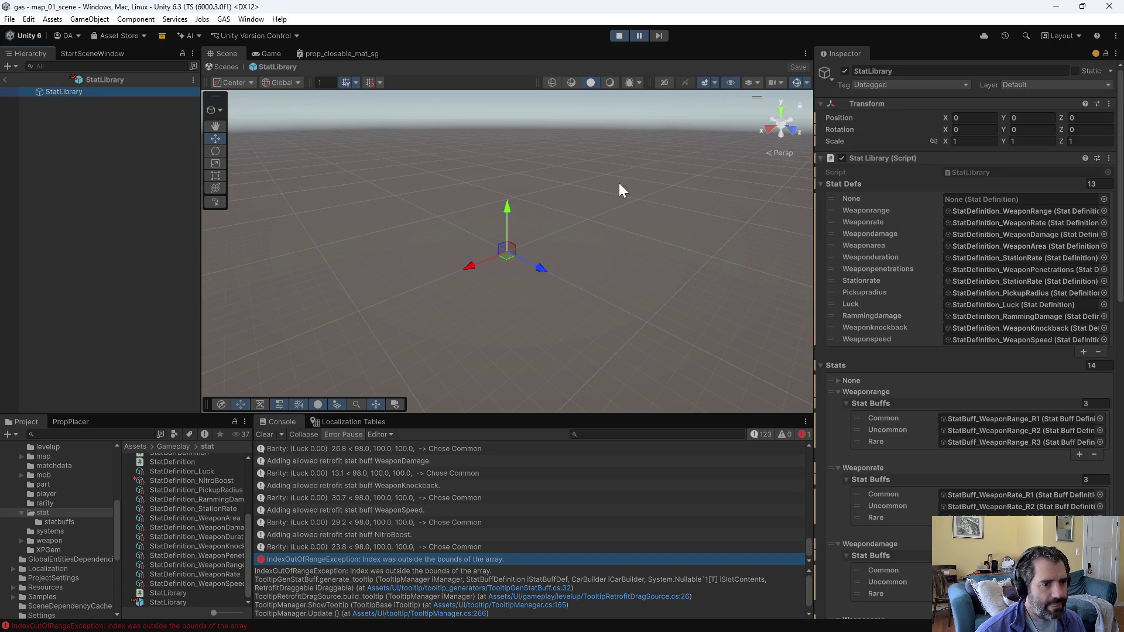
{"action": "left_click", "coordinate": [1083, 352]}
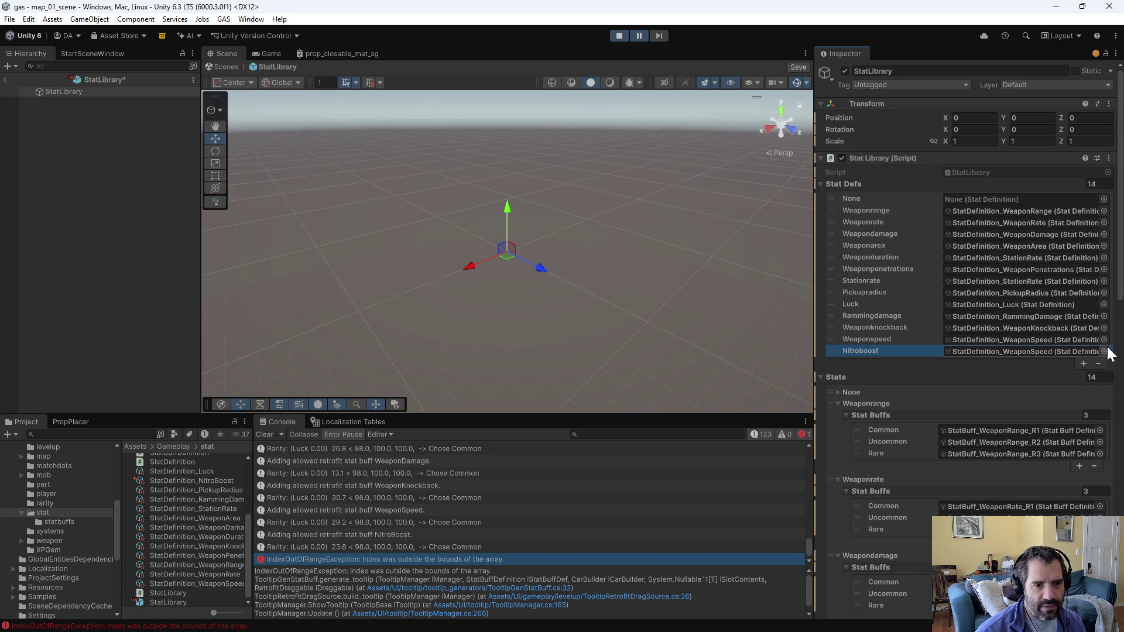
{"action": "left_click", "coordinate": [1105, 351]}
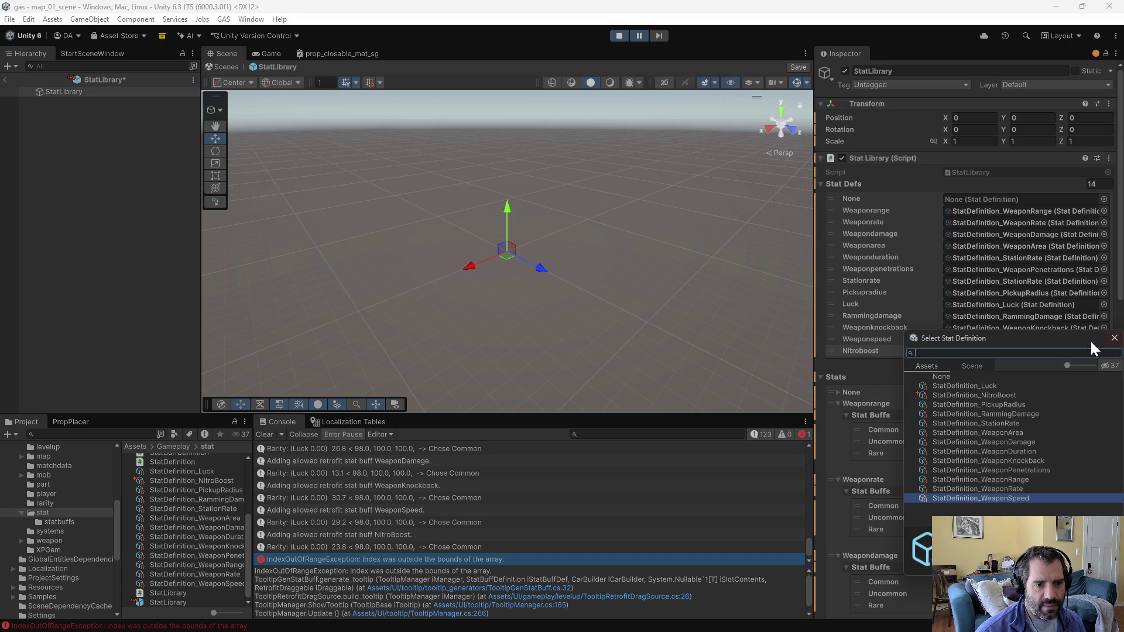
{"action": "double_click", "coordinate": [986, 396]}
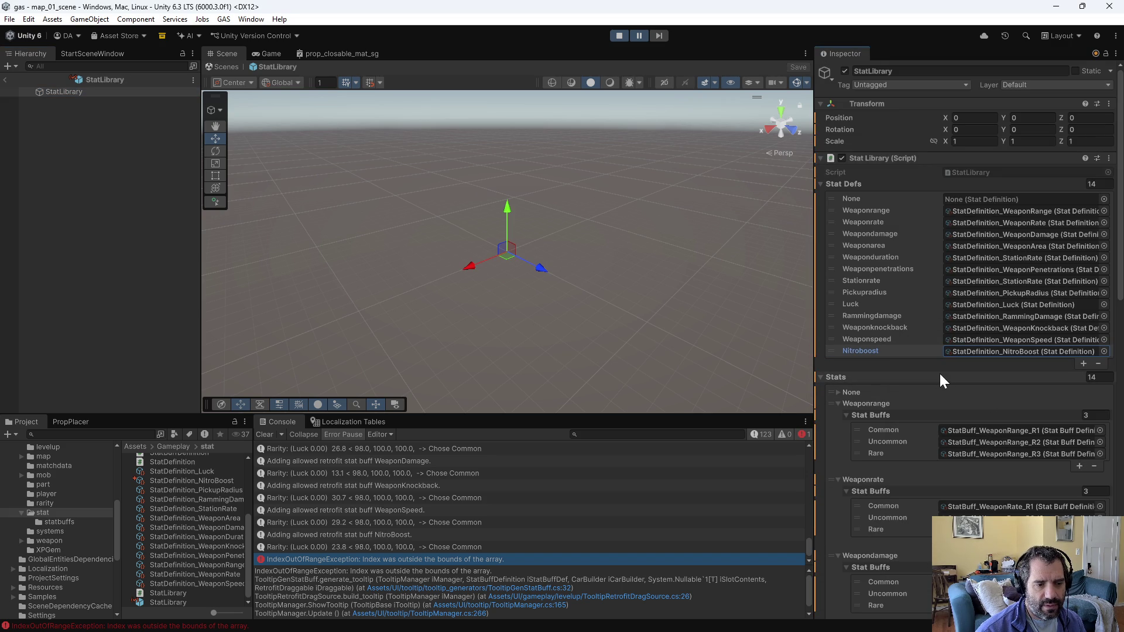
{"action": "left_click", "coordinate": [620, 33]}
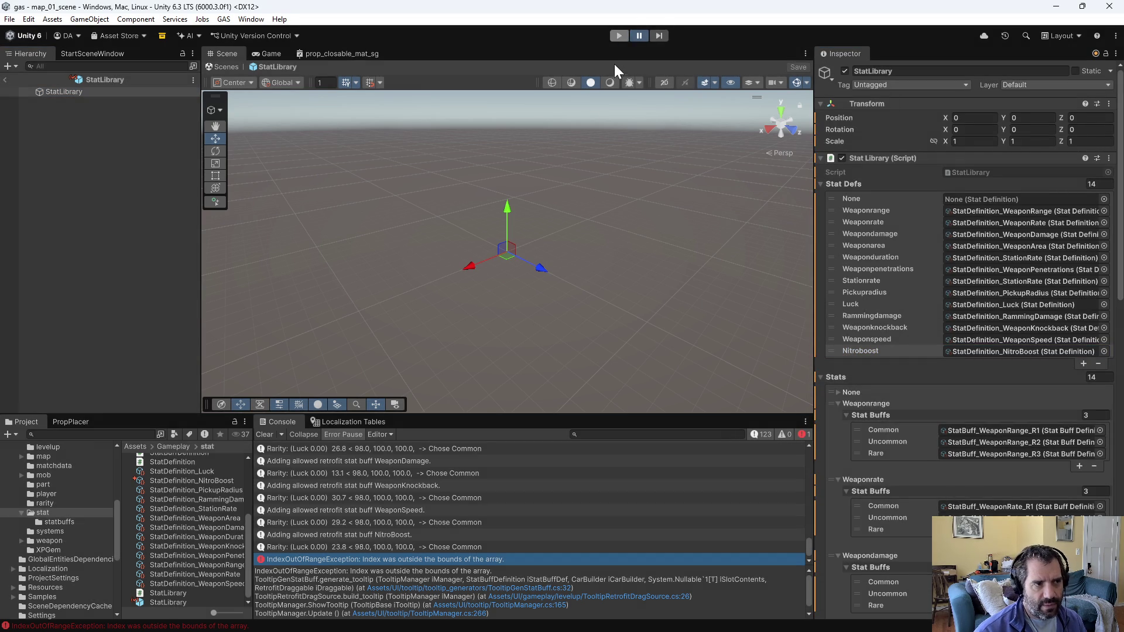
Step: Start the game, drive, and force level-ups to get upgrade choices
{"action": "left_click", "coordinate": [615, 33]}
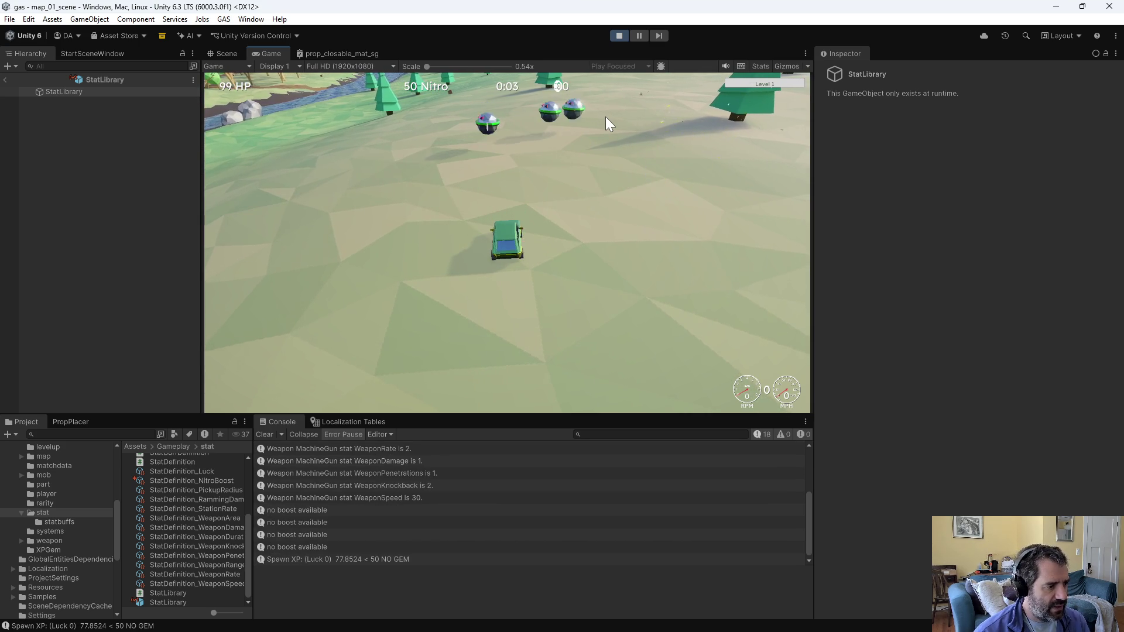
{"action": "key", "text": "w"}
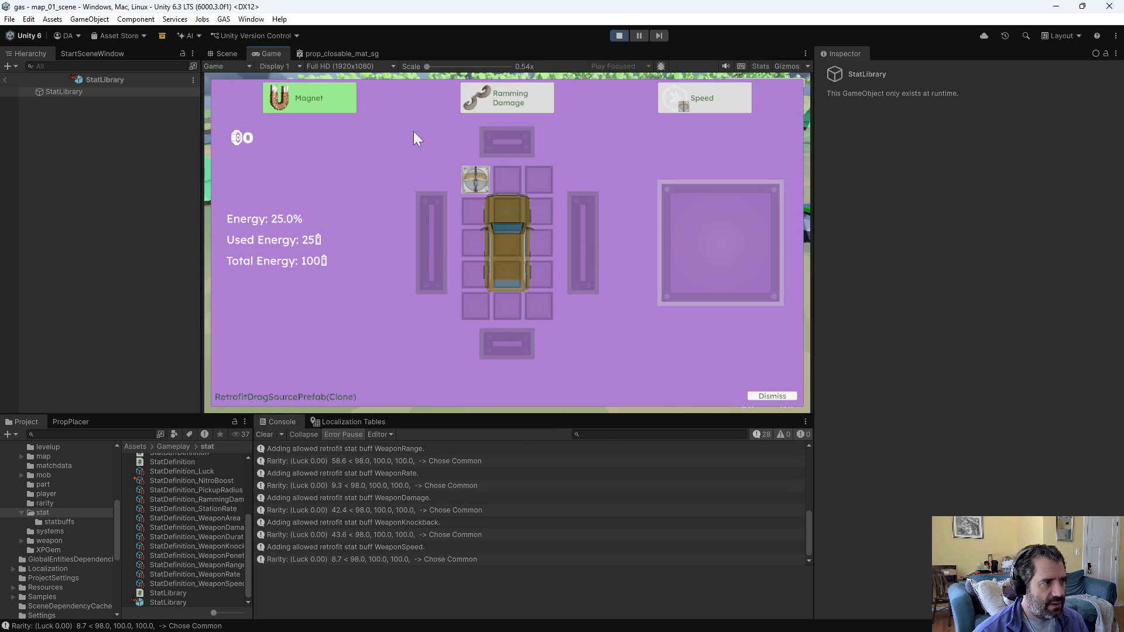
{"action": "key", "text": "Escape"}
{"action": "key", "text": "Escape"}
{"action": "left_click", "coordinate": [333, 98]}
{"action": "key", "text": "Escape"}
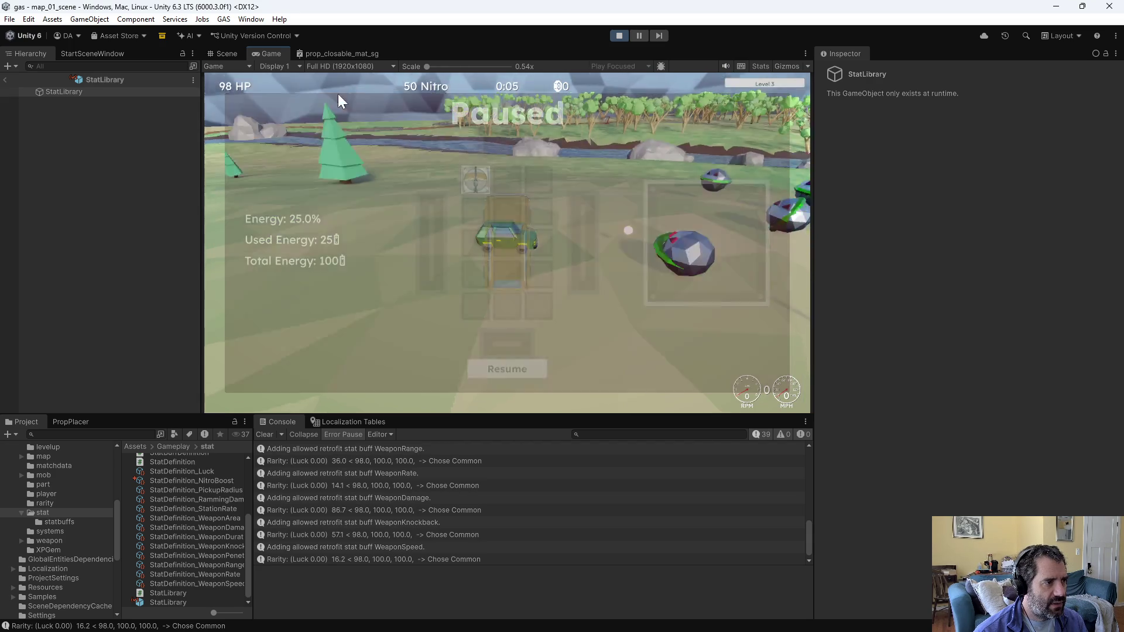
{"action": "key", "text": "Escape"}
{"action": "left_click", "coordinate": [315, 93]}
Step: Fit the Nitro item into the car's centre slot, dismiss, force another level-up, and pause
{"action": "mouse_move", "coordinate": [319, 96]}
{"action": "left_mouse_down"}
{"action": "mouse_move", "coordinate": [388, 106]}
{"action": "mouse_move", "coordinate": [507, 246]}
{"action": "left_mouse_up"}
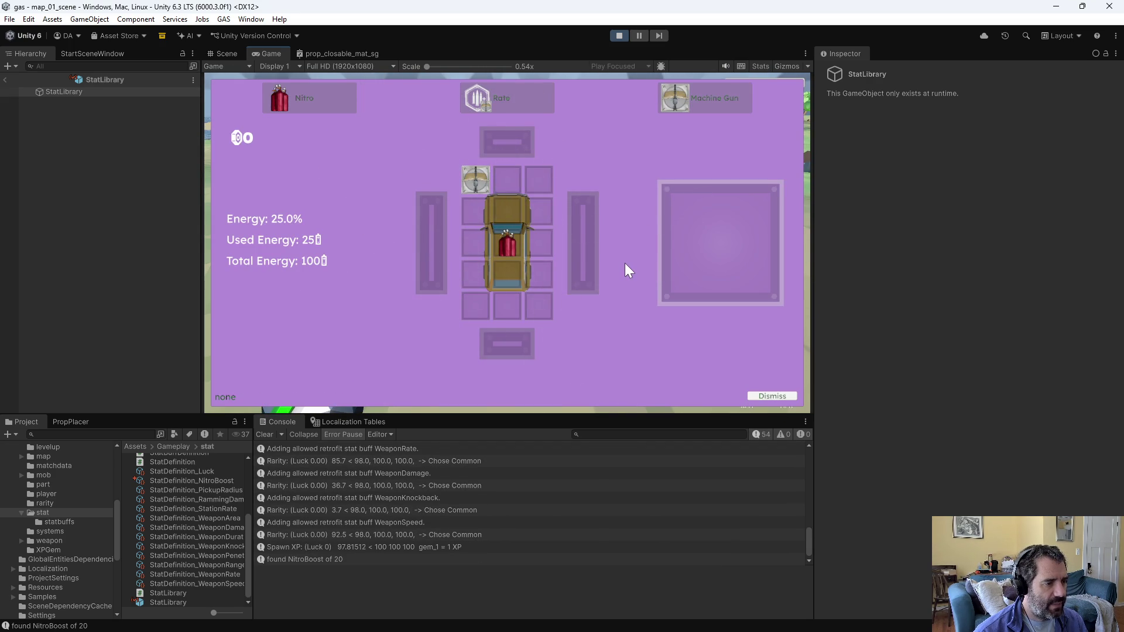
{"action": "left_click", "coordinate": [624, 263]}
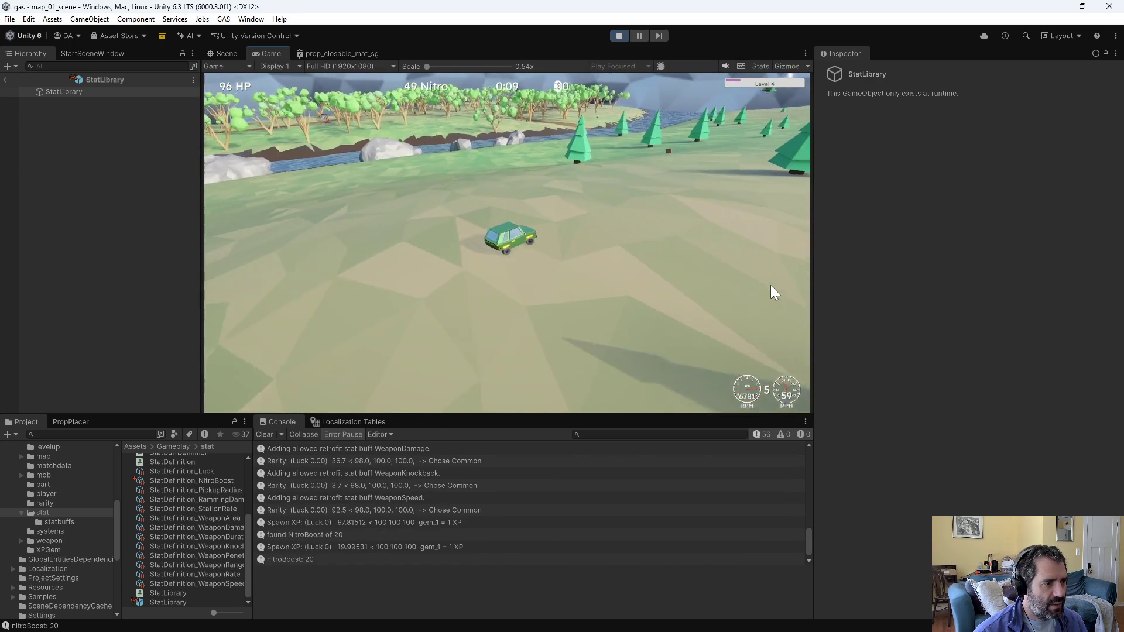
{"action": "key", "text": "grave"}
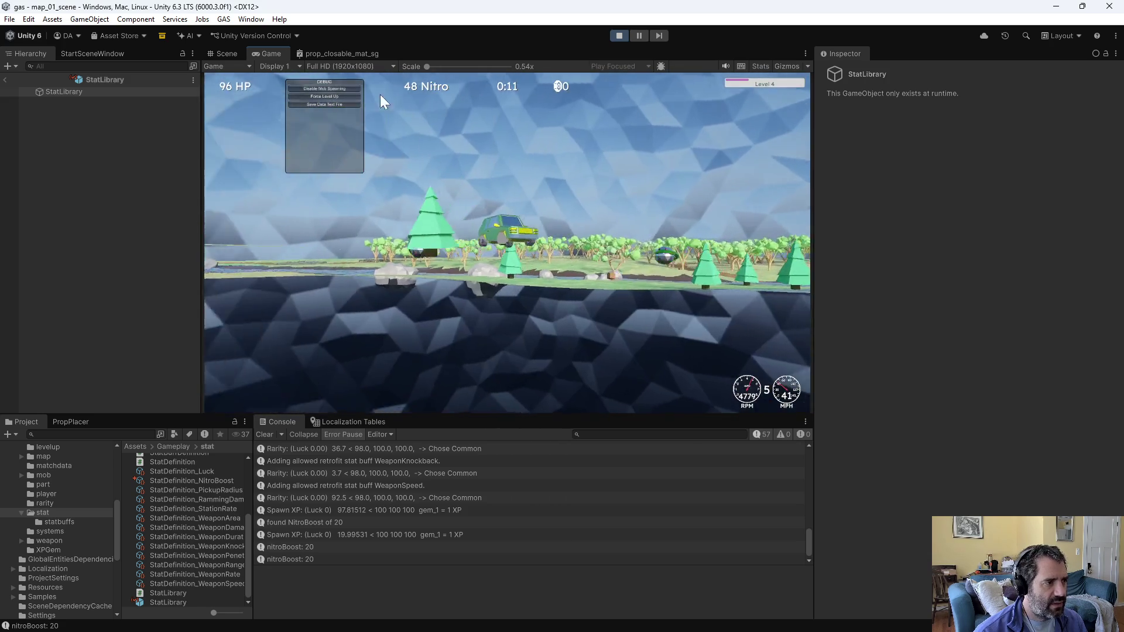
{"action": "left_click", "coordinate": [345, 96]}
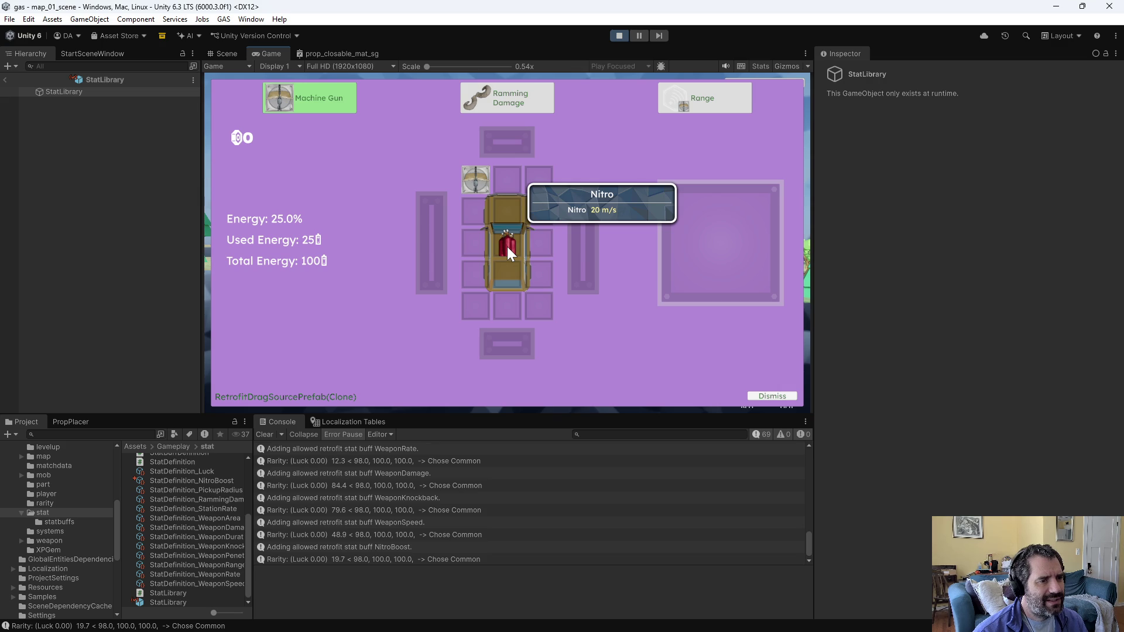
{"action": "key", "text": "Escape"}
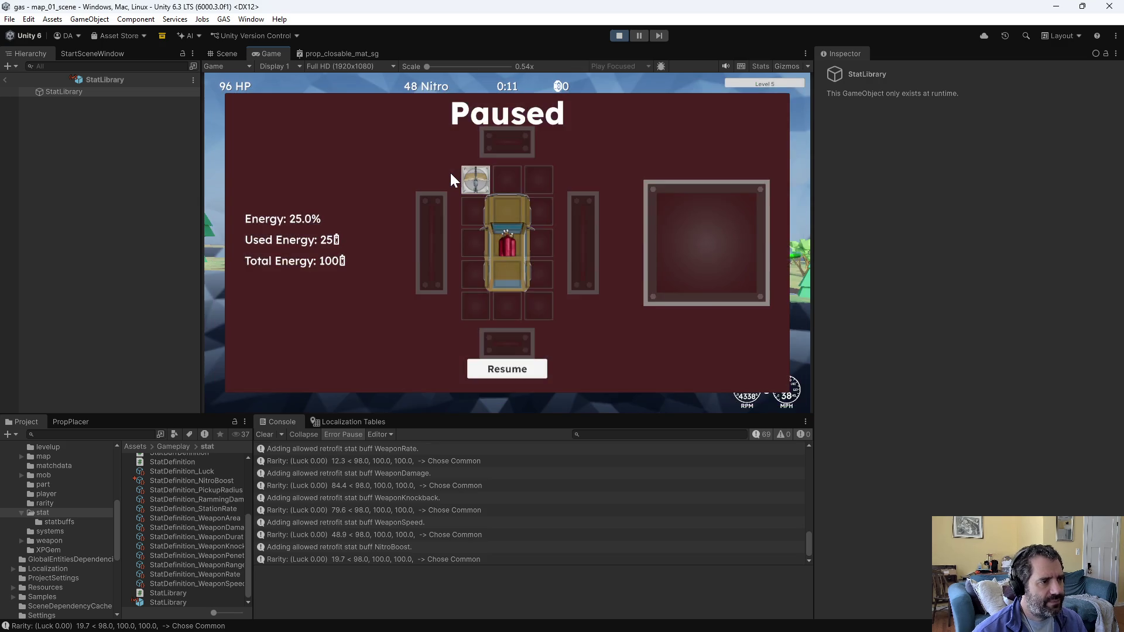
Step: Force repeated level-ups from the debug panel to reroll the retrofit choices
{"action": "key", "text": "Escape"}
{"action": "left_click", "coordinate": [344, 97]}
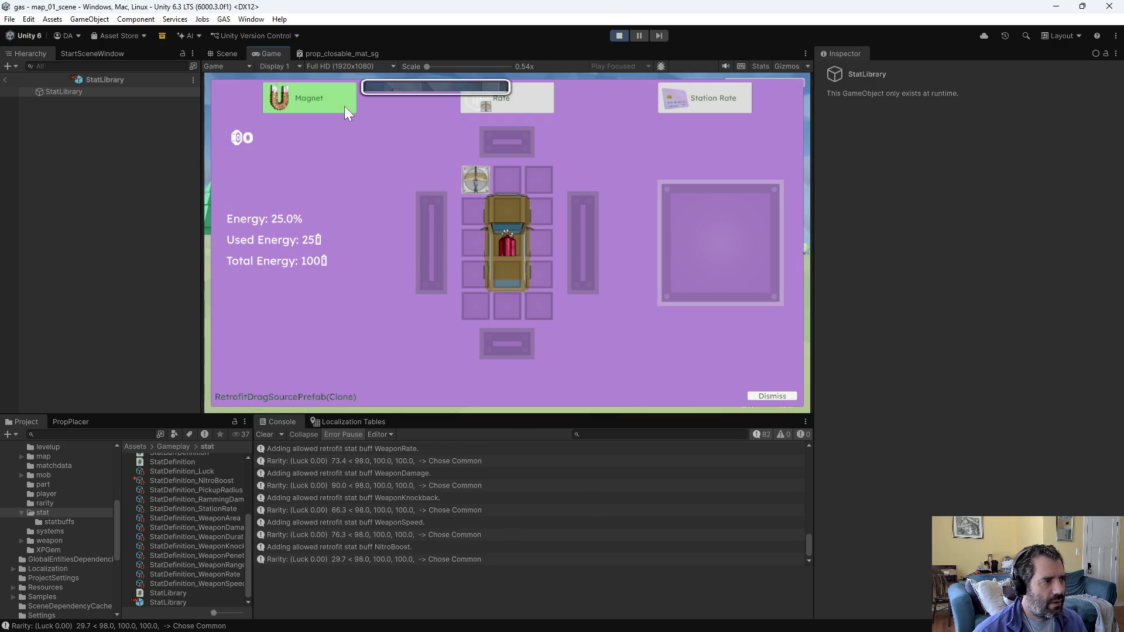
{"action": "key", "text": "Escape"}
{"action": "key", "text": "Escape"}
{"action": "left_click", "coordinate": [313, 97]}
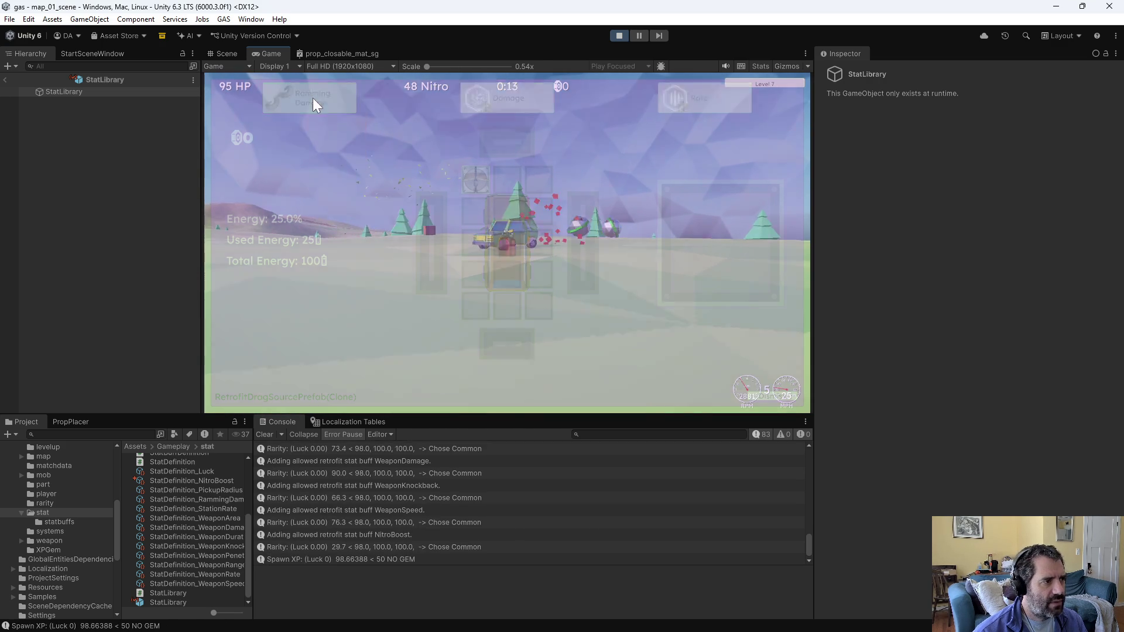
{"action": "key", "text": "Escape"}
{"action": "key", "text": "Escape"}
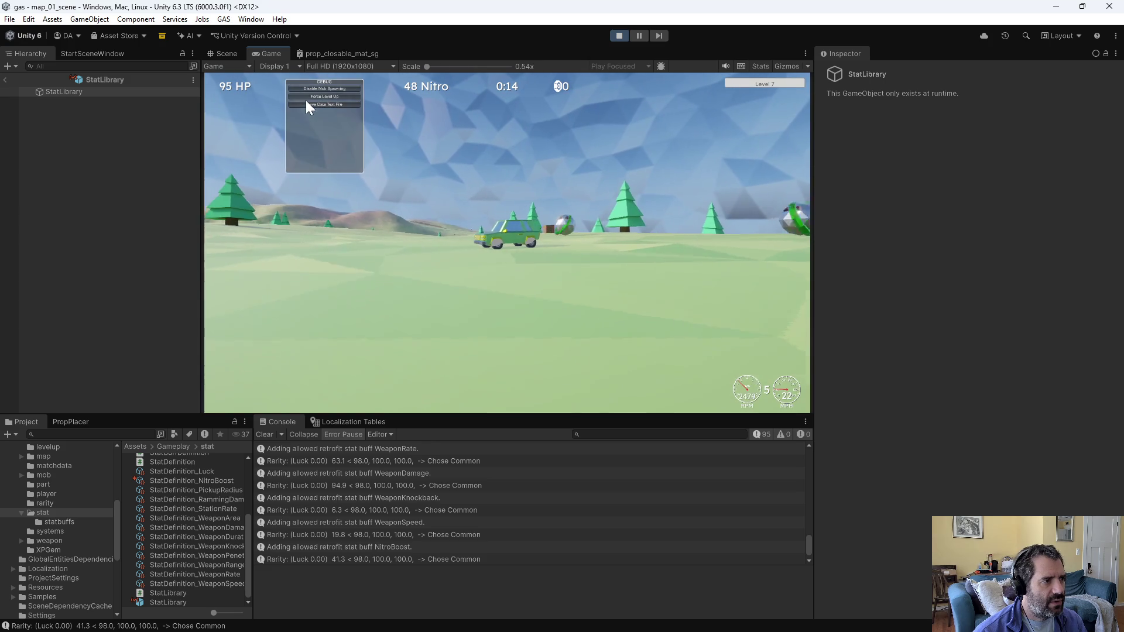
{"action": "left_click", "coordinate": [309, 98]}
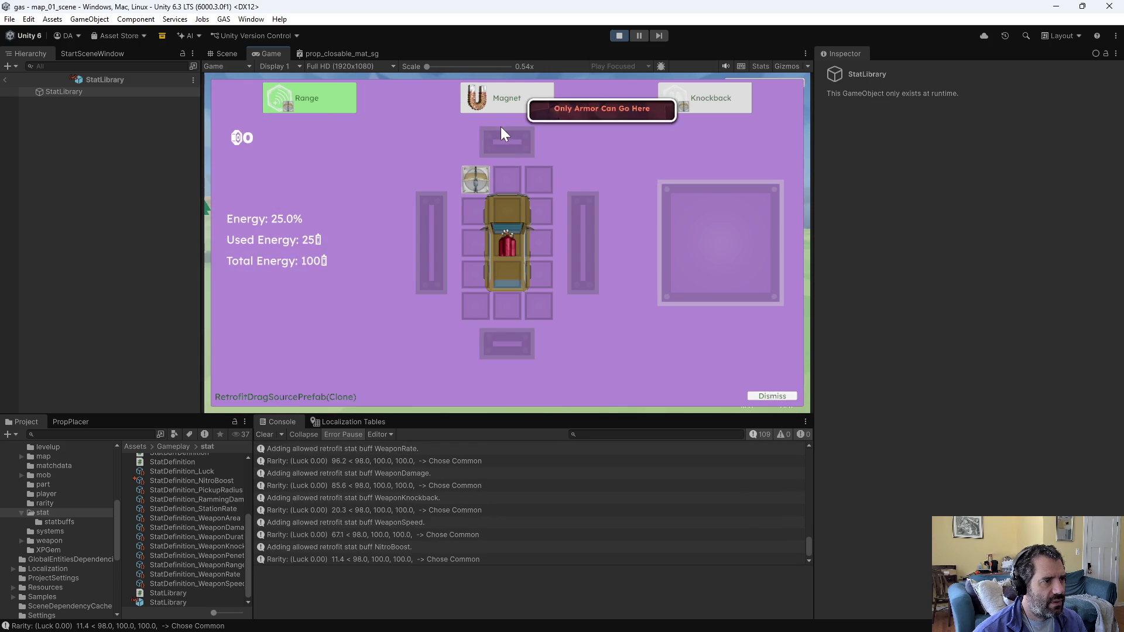
{"action": "key", "text": "Escape"}
{"action": "key", "text": "Escape"}
{"action": "left_click", "coordinate": [326, 98]}
{"action": "key", "text": "Escape"}
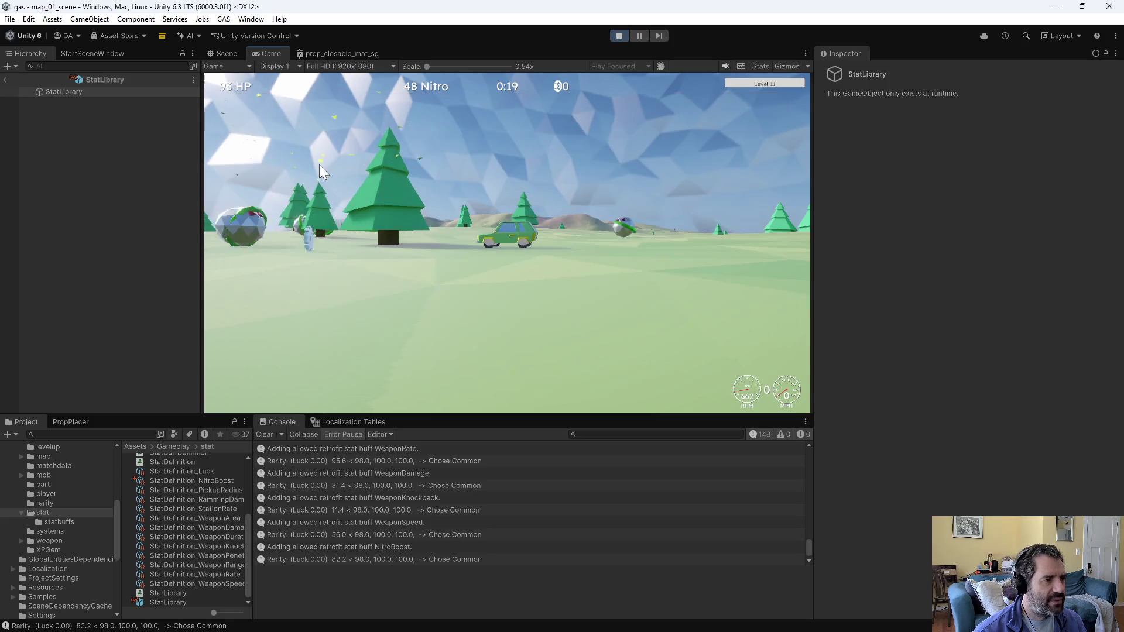
{"action": "left_click", "coordinate": [295, 101]}
{"action": "key", "text": "Escape"}
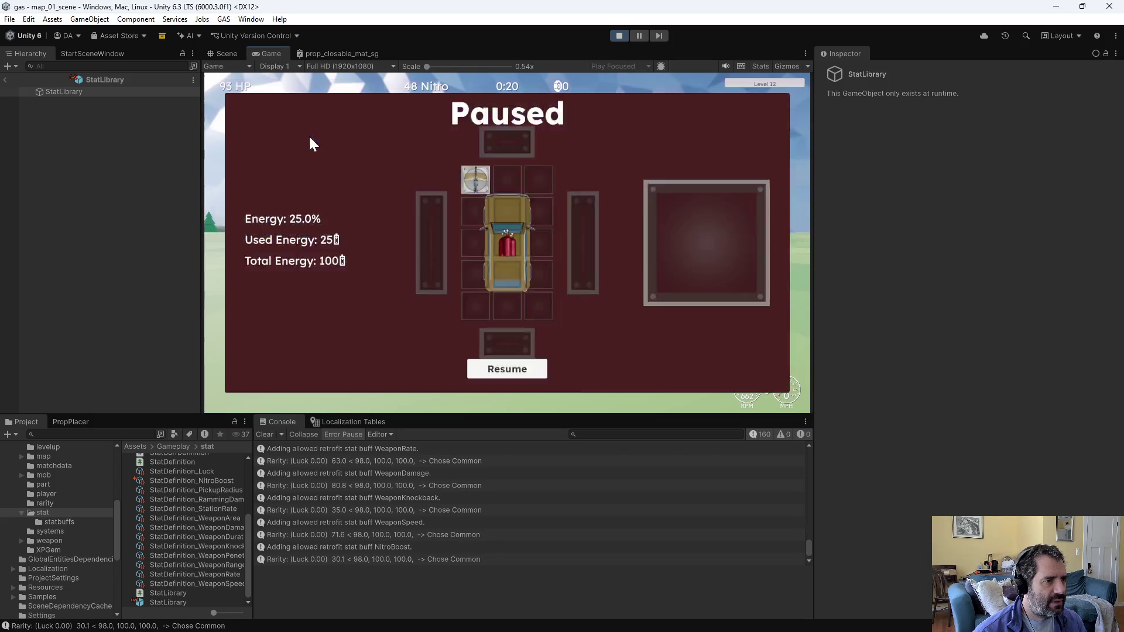
{"action": "key", "text": "Escape"}
{"action": "left_click", "coordinate": [309, 98]}
{"action": "key", "text": "Escape"}
{"action": "key", "text": "Escape"}
{"action": "left_click", "coordinate": [311, 97]}
{"action": "key", "text": "Escape"}
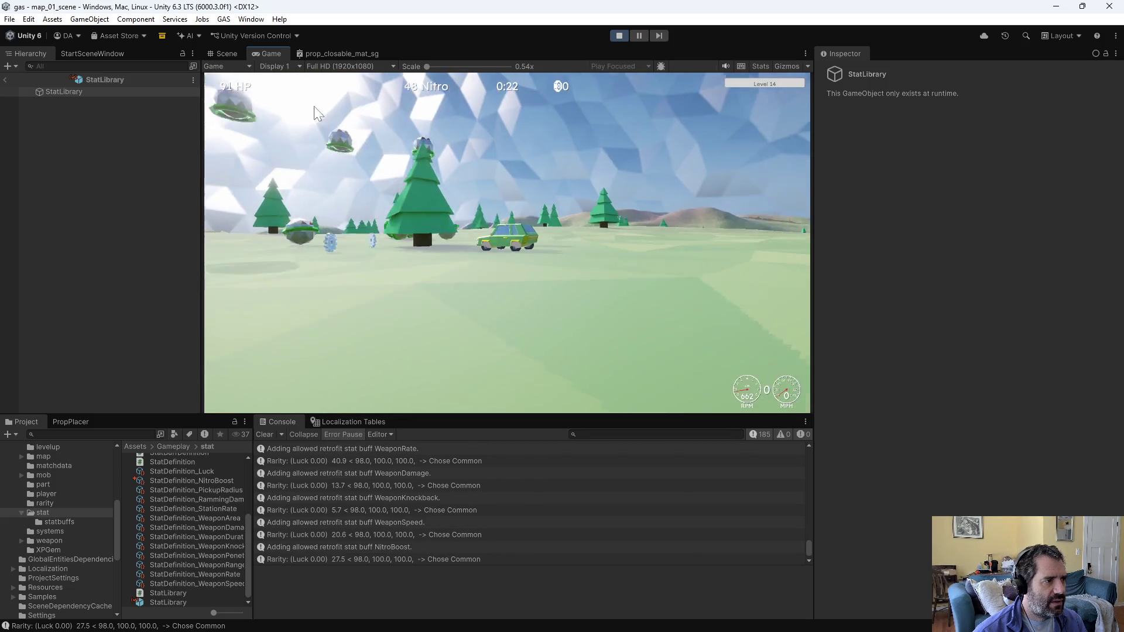
{"action": "left_click", "coordinate": [308, 97]}
{"action": "key", "text": "Escape"}
{"action": "key", "text": "Escape"}
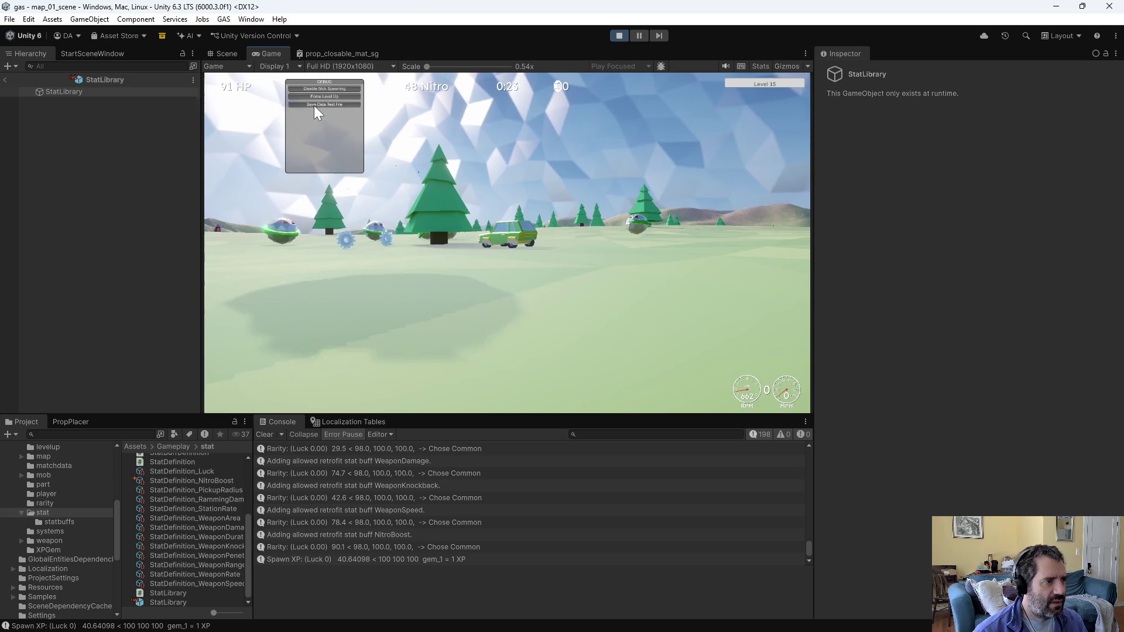
{"action": "left_click", "coordinate": [315, 96]}
Step: Fit Ramming Damage, the Fuzzy Dice and a Luck dice item onto the car
{"action": "mouse_move", "coordinate": [336, 106]}
{"action": "left_mouse_down"}
{"action": "mouse_move", "coordinate": [519, 267]}
{"action": "mouse_move", "coordinate": [488, 268]}
{"action": "left_mouse_up"}
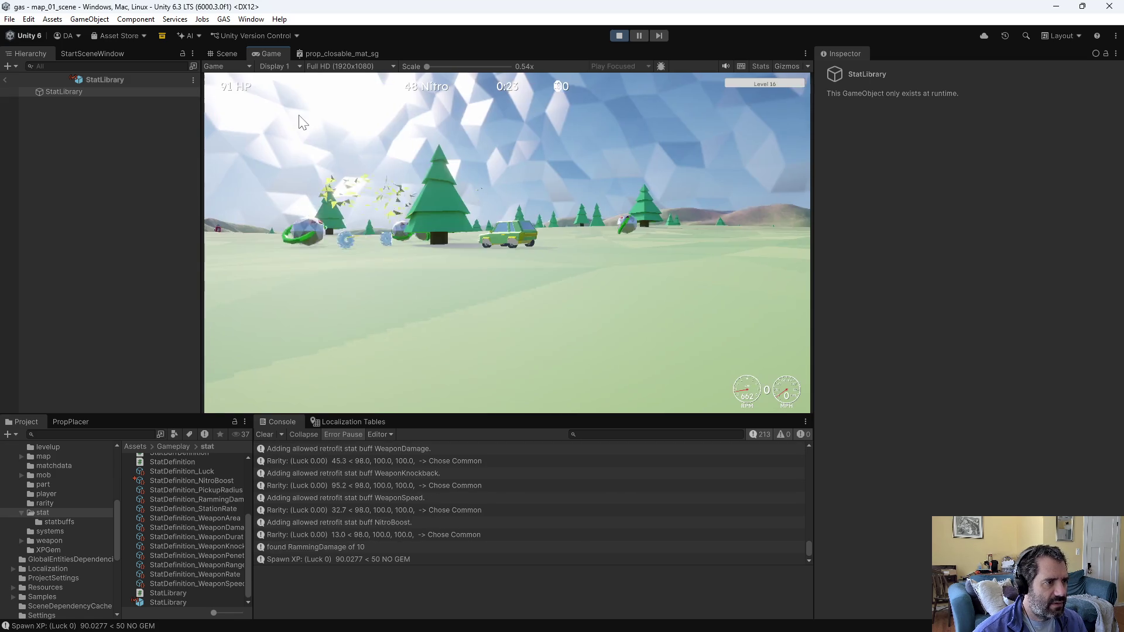
{"action": "left_click", "coordinate": [289, 96]}
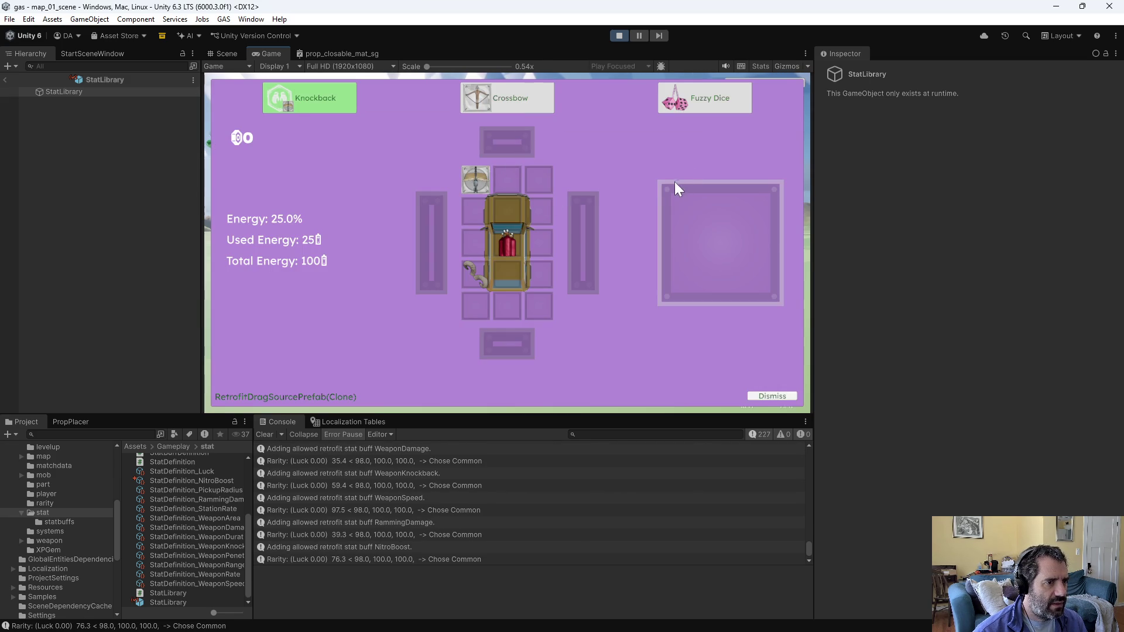
{"action": "left_click_drag", "start_coordinate": [683, 97], "coordinate": [543, 214]}
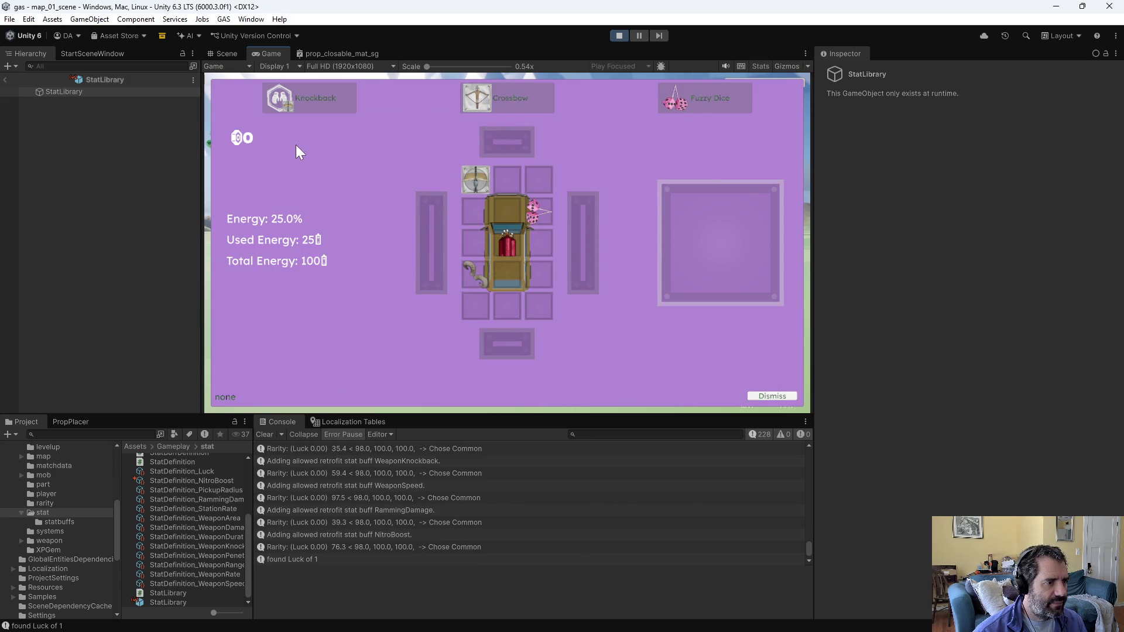
{"action": "left_click", "coordinate": [297, 96]}
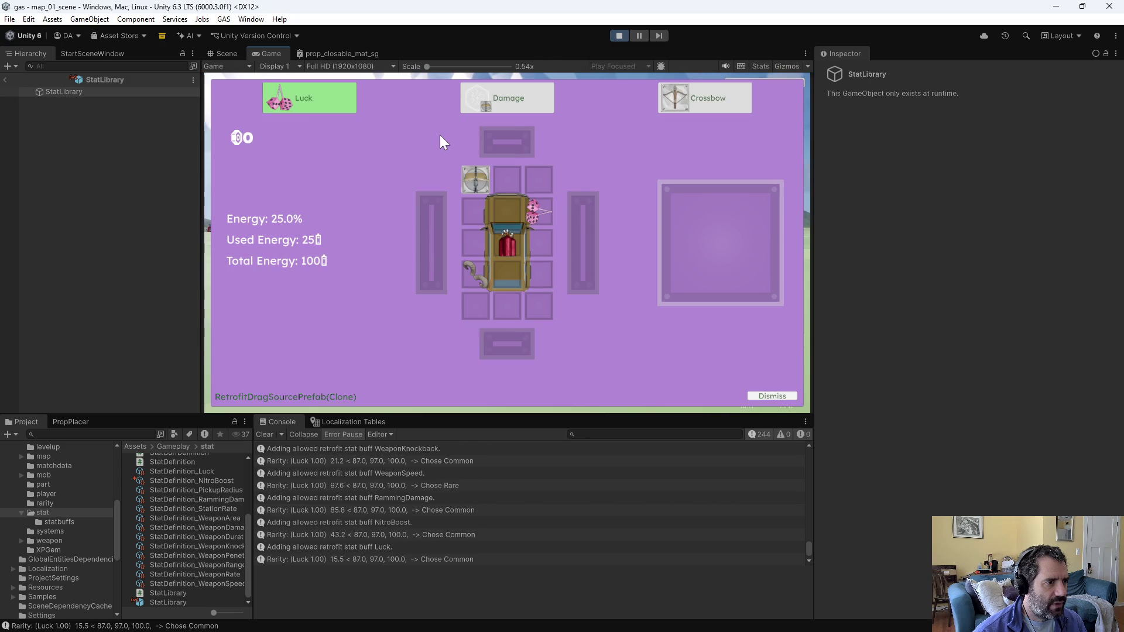
{"action": "mouse_move", "coordinate": [318, 100]}
{"action": "mouse_move", "coordinate": [295, 99]}
{"action": "left_mouse_down"}
{"action": "mouse_move", "coordinate": [560, 220]}
{"action": "mouse_move", "coordinate": [546, 216]}
{"action": "left_mouse_up"}
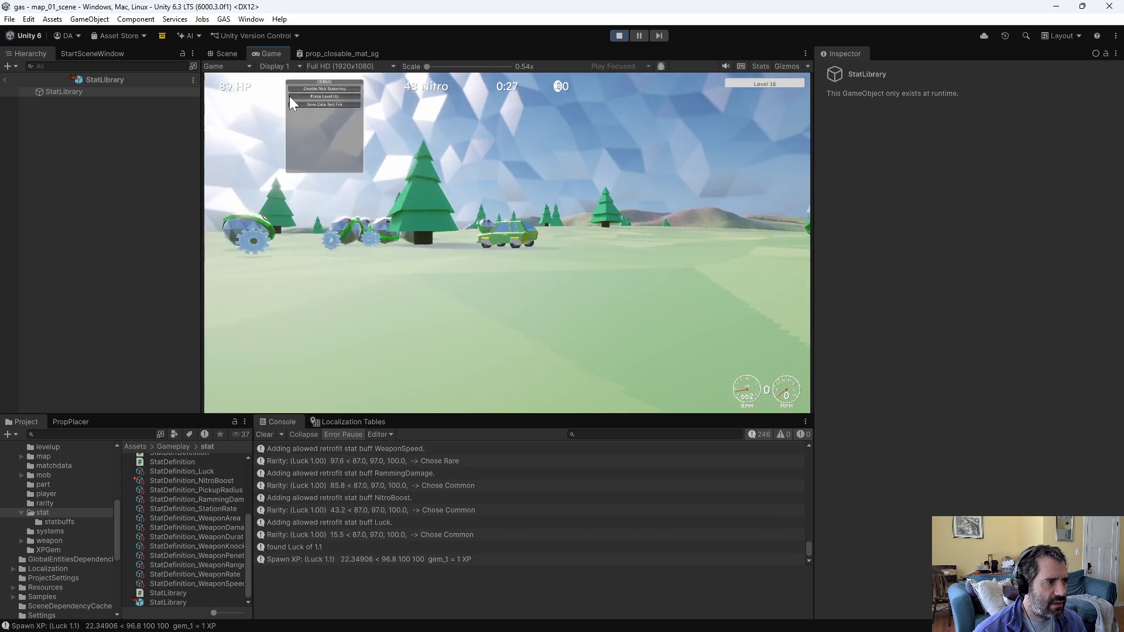
Step: Level up several more times, apply another Luck upgrade and try placing a Ramming upgrade
{"action": "left_click", "coordinate": [289, 96]}
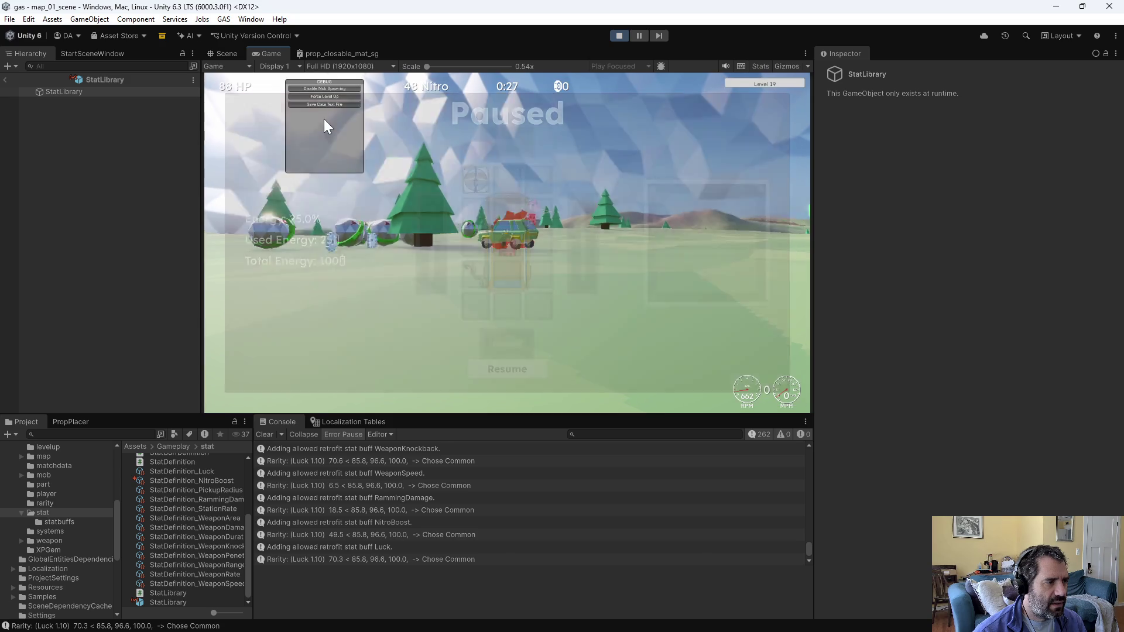
{"action": "left_click", "coordinate": [314, 97]}
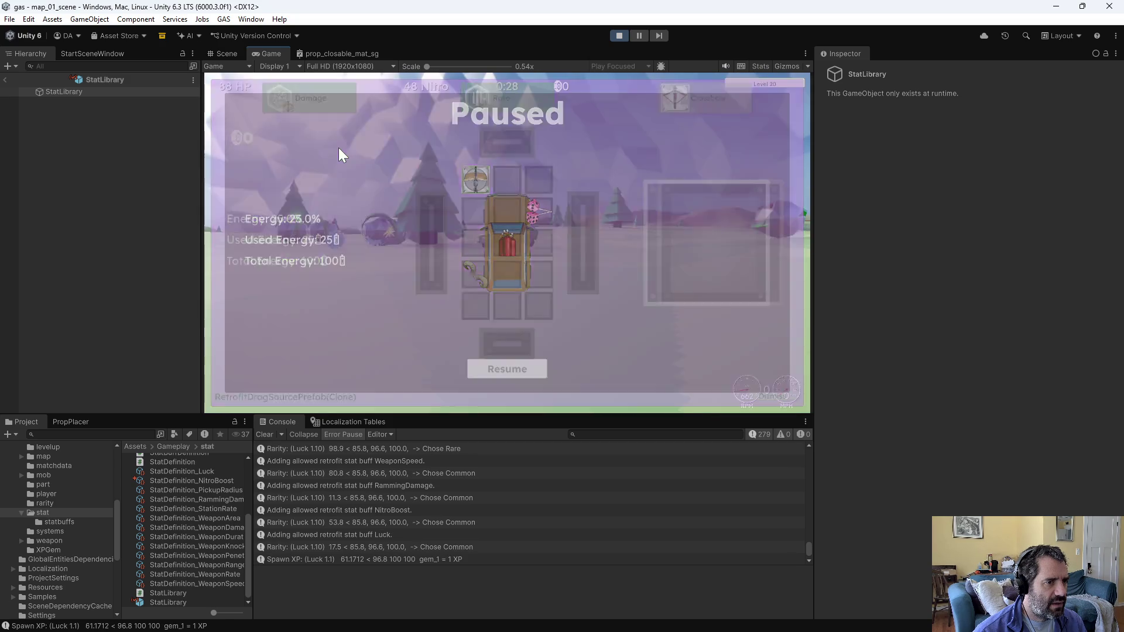
{"action": "left_click", "coordinate": [315, 97]}
{"action": "mouse_move", "coordinate": [679, 99]}
{"action": "left_mouse_down"}
{"action": "mouse_move", "coordinate": [655, 150]}
{"action": "mouse_move", "coordinate": [544, 216]}
{"action": "left_mouse_up"}
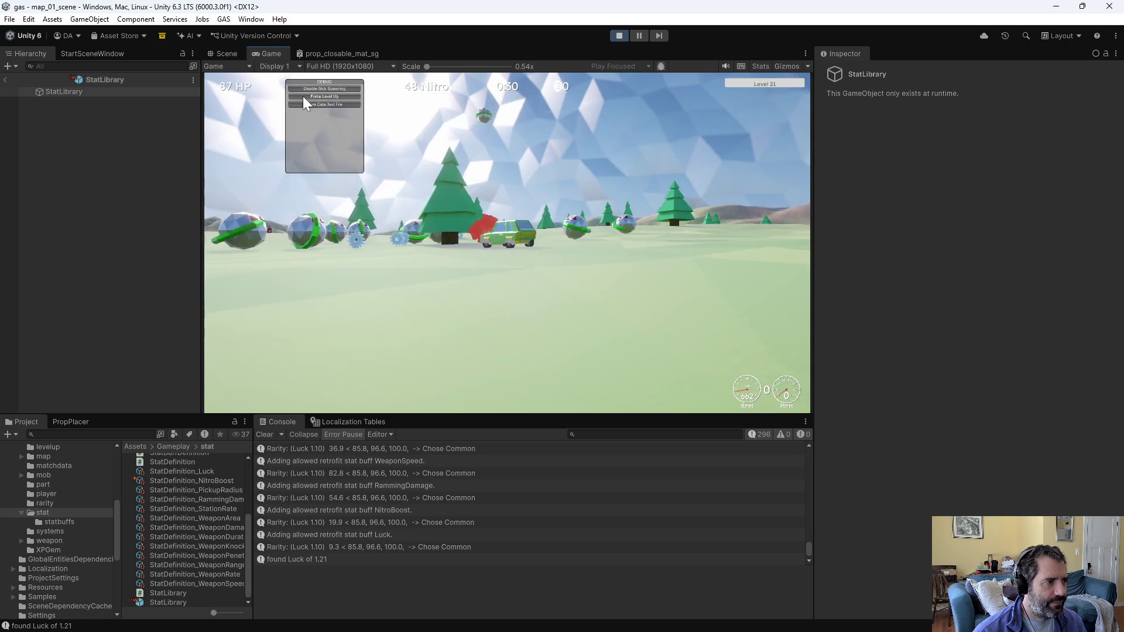
{"action": "left_click", "coordinate": [303, 96]}
{"action": "left_click_drag", "start_coordinate": [304, 96], "coordinate": [446, 269]}
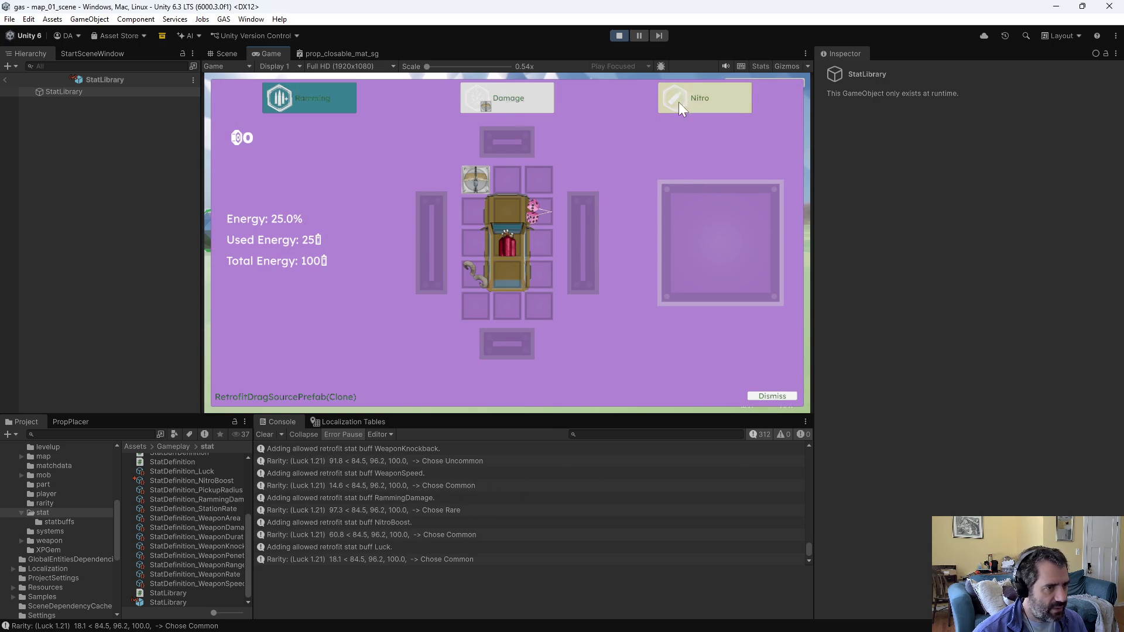
Step: Fit the Nitro card into the car's centre slot, raising NitroBoost to 22, and drive forward
{"action": "mouse_move", "coordinate": [680, 88]}
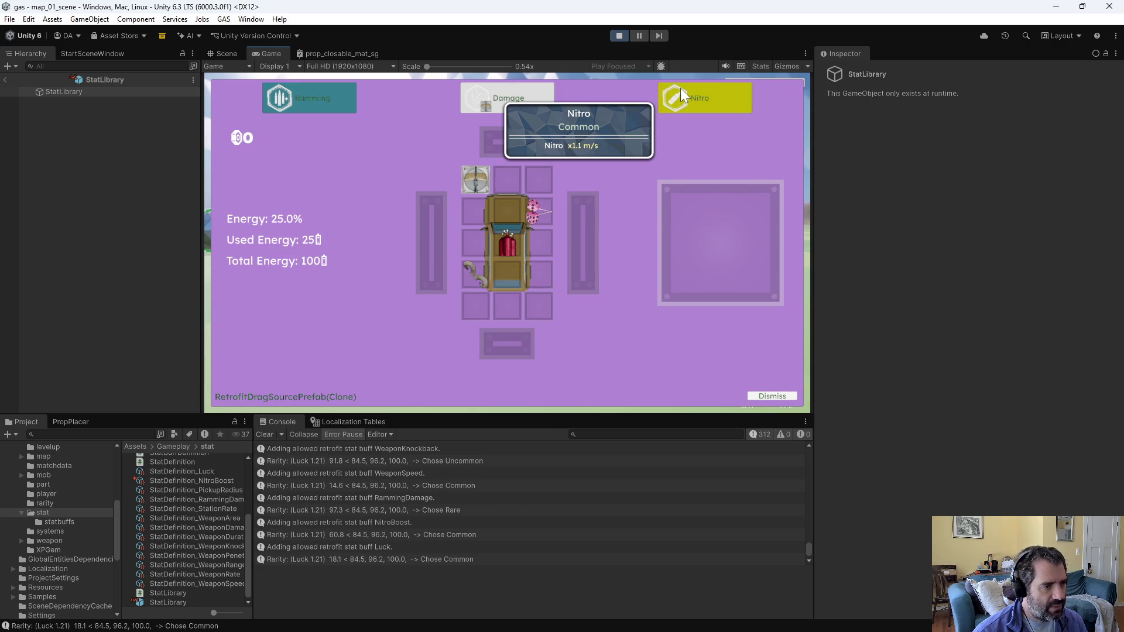
{"action": "mouse_move", "coordinate": [678, 108]}
{"action": "left_mouse_down"}
{"action": "mouse_move", "coordinate": [559, 186]}
{"action": "mouse_move", "coordinate": [513, 249]}
{"action": "left_mouse_up"}
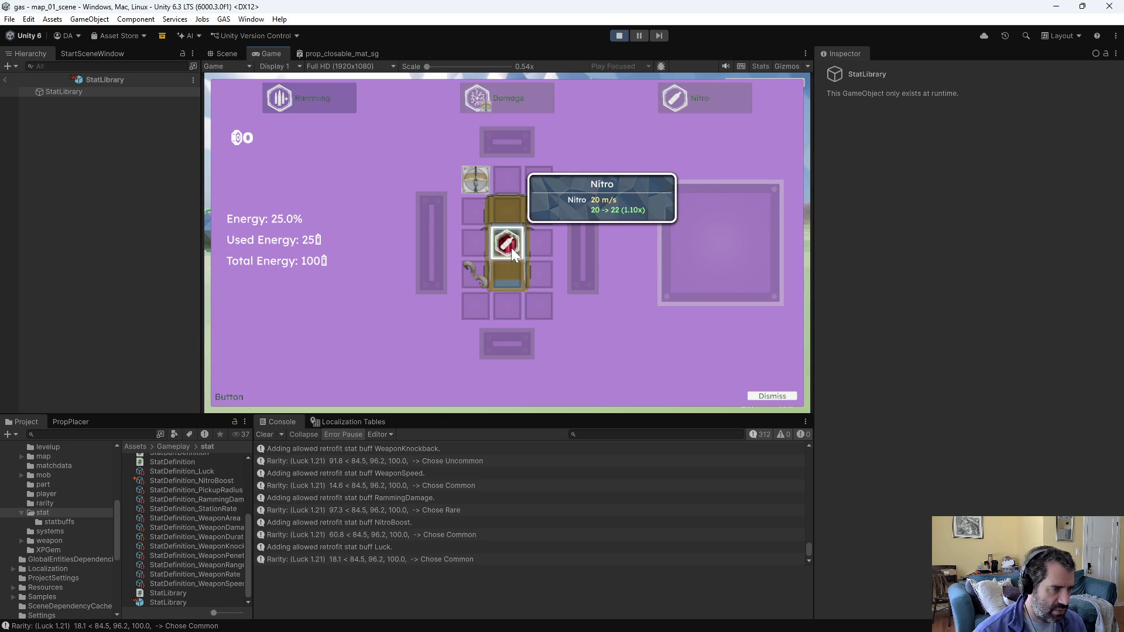
{"action": "left_click", "coordinate": [510, 248]}
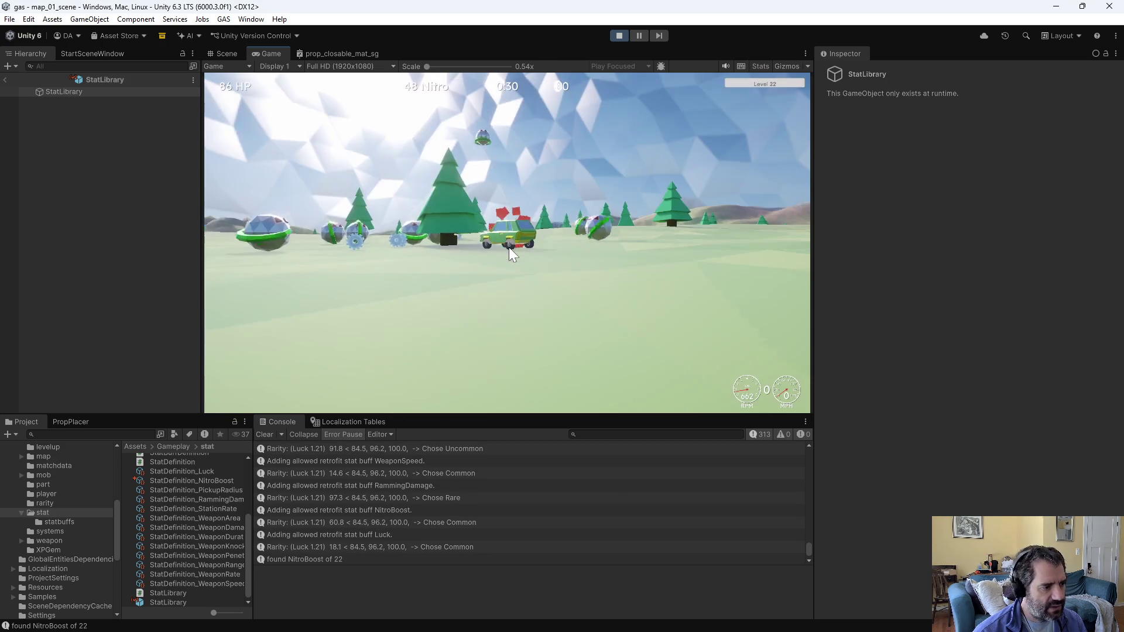
{"action": "key", "text": "w"}
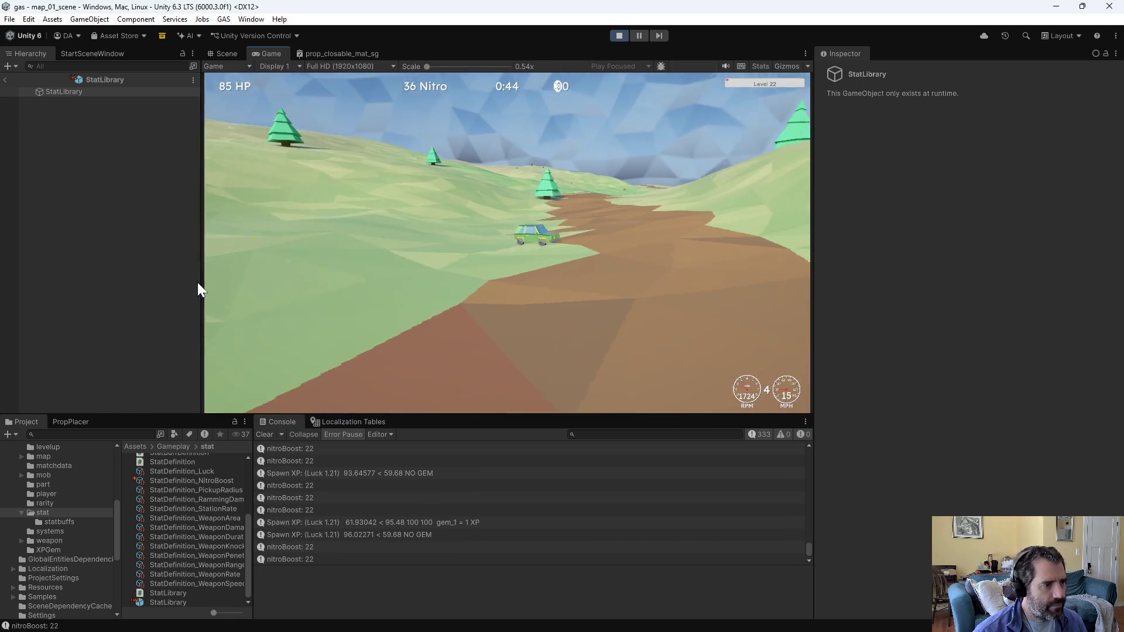
{"action": "left_click", "coordinate": [332, 97]}
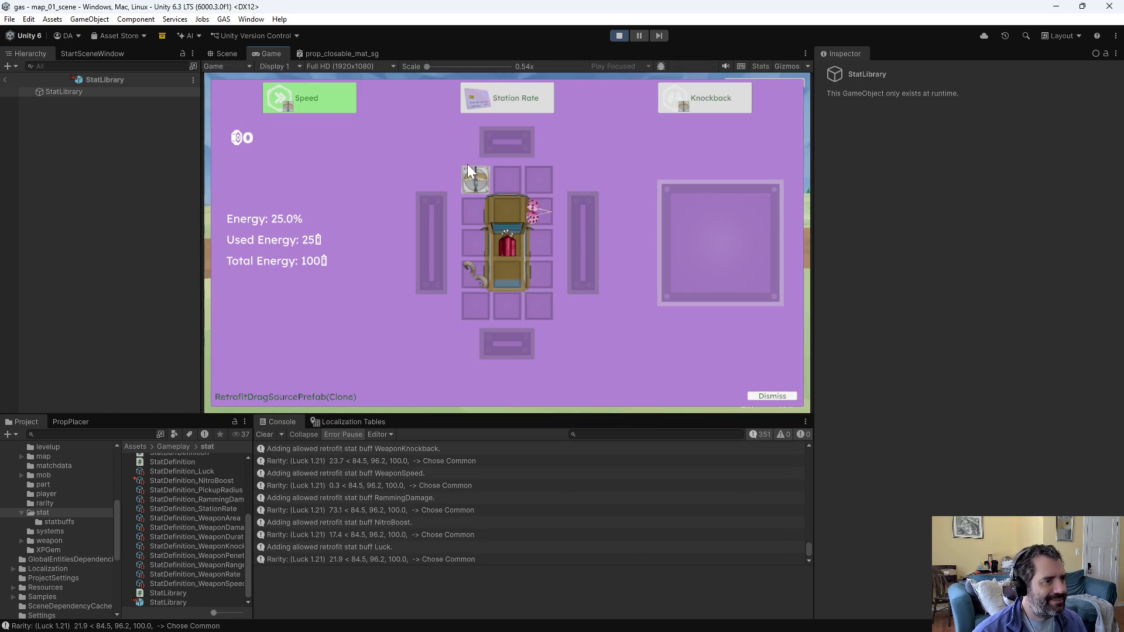
Step: Install the Station Rate upgrade in the centre slot and clear the console log
{"action": "left_click", "coordinate": [502, 104]}
{"action": "left_click", "coordinate": [504, 211]}
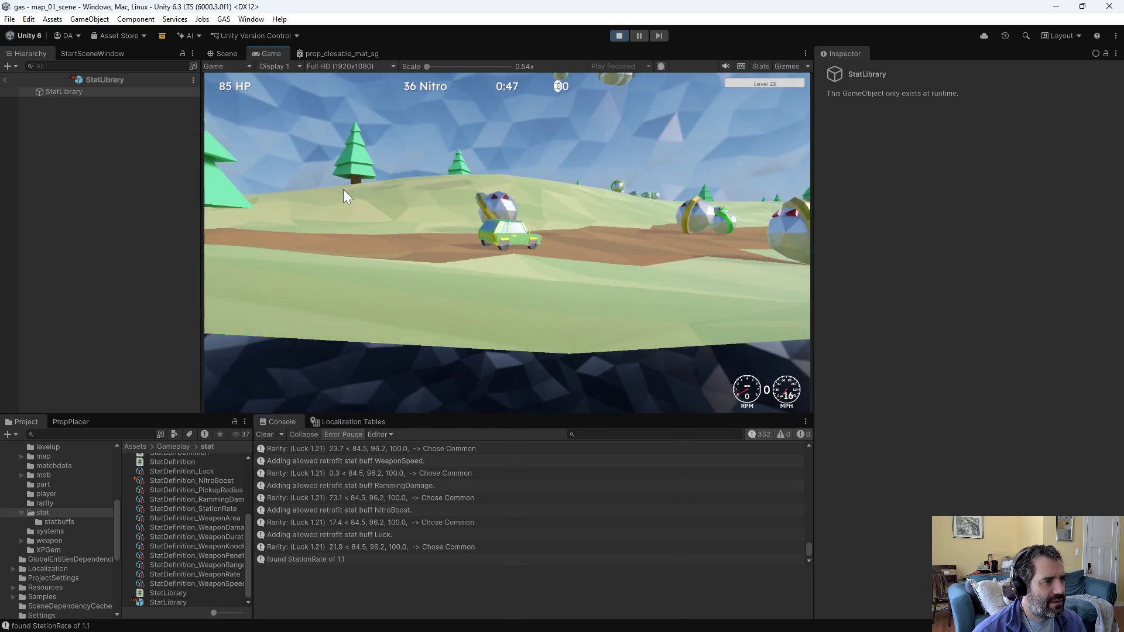
{"action": "left_click", "coordinate": [264, 434]}
Step: Force another level-up, scroll through the console's rarity log, then resume driving
{"action": "mouse_move", "coordinate": [311, 127]}
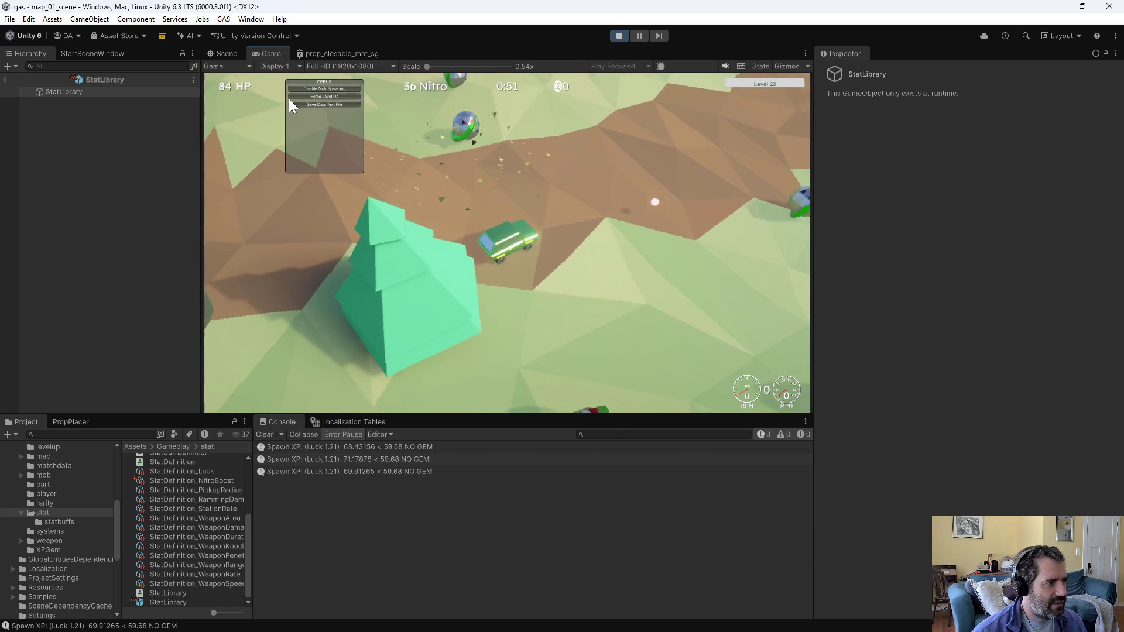
{"action": "left_click", "coordinate": [296, 97]}
{"action": "mouse_move", "coordinate": [807, 519]}
{"action": "left_mouse_down"}
{"action": "mouse_move", "coordinate": [814, 454]}
{"action": "mouse_move", "coordinate": [823, 473]}
{"action": "left_mouse_up"}
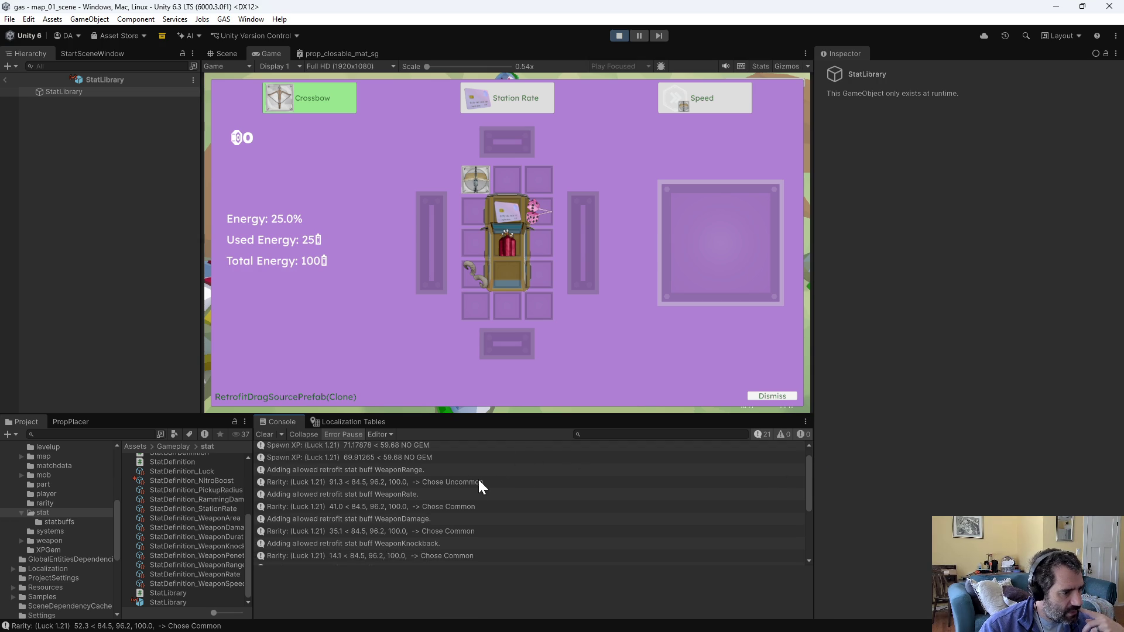
{"action": "scroll", "coordinate": [459, 556], "scroll_direction": "down", "scroll_amount": 5}
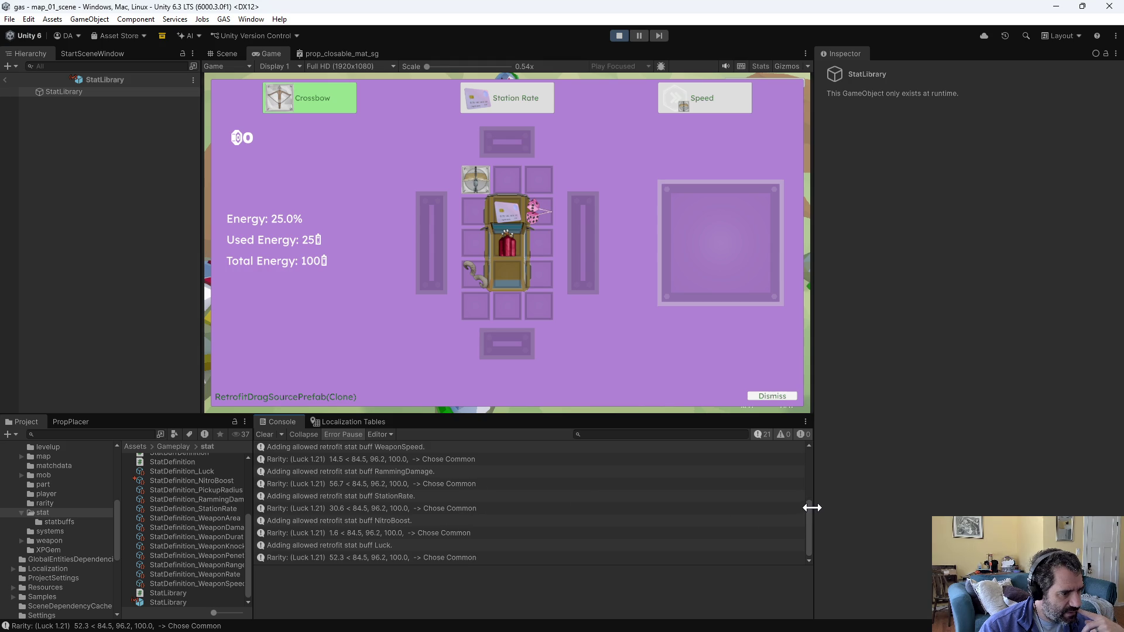
{"action": "left_click_drag", "start_coordinate": [806, 512], "coordinate": [806, 460]}
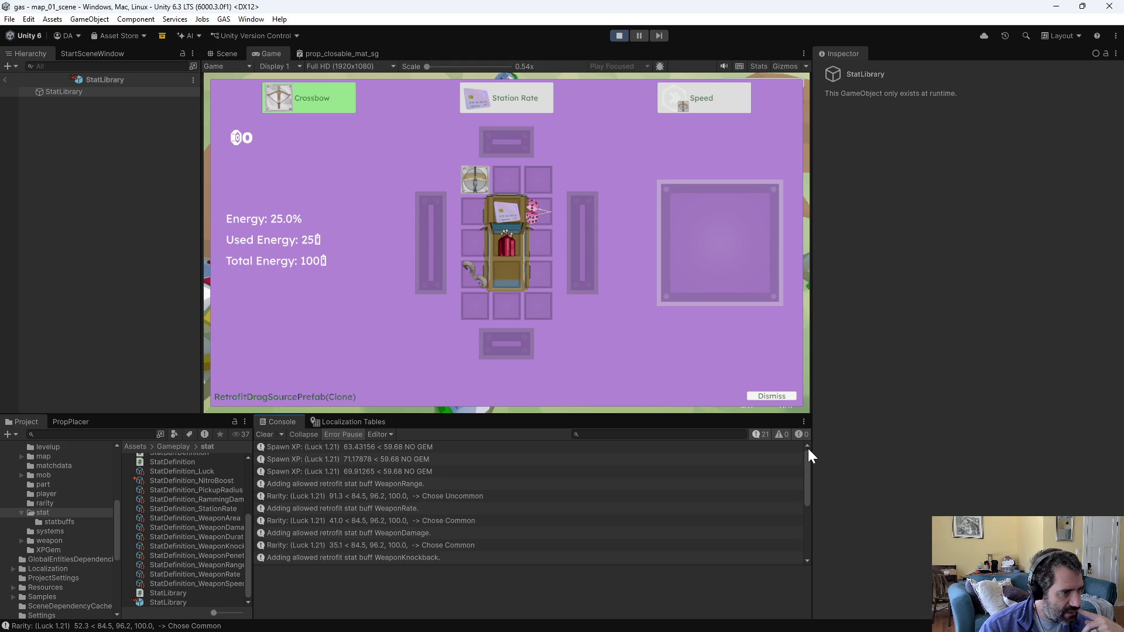
{"action": "left_click_drag", "start_coordinate": [818, 462], "coordinate": [814, 476]}
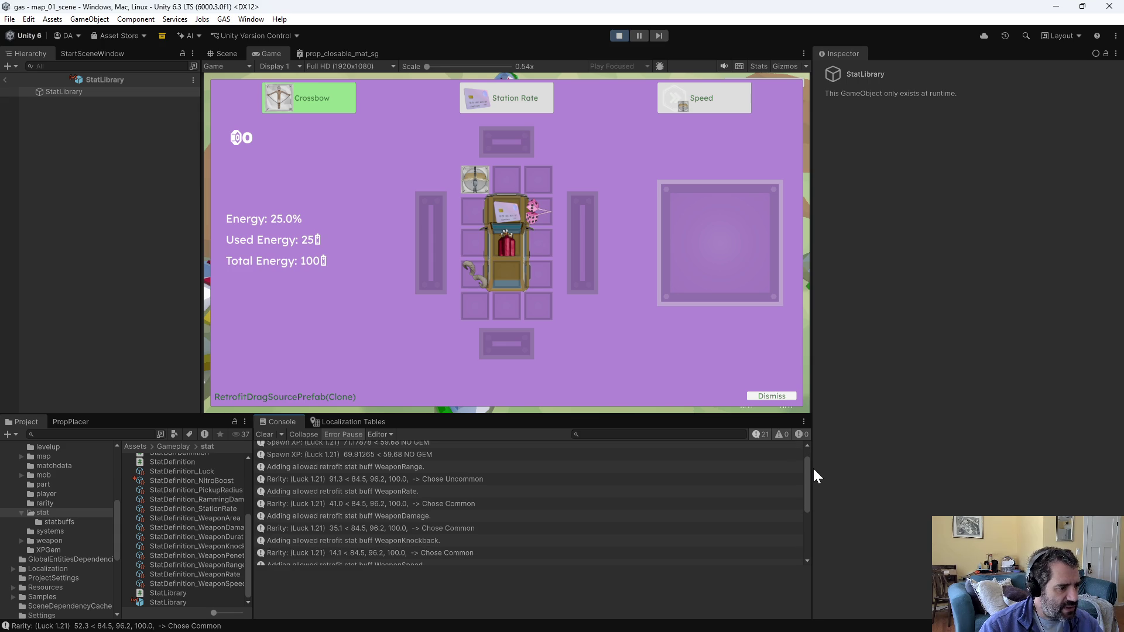
{"action": "left_click_drag", "start_coordinate": [814, 471], "coordinate": [814, 515]}
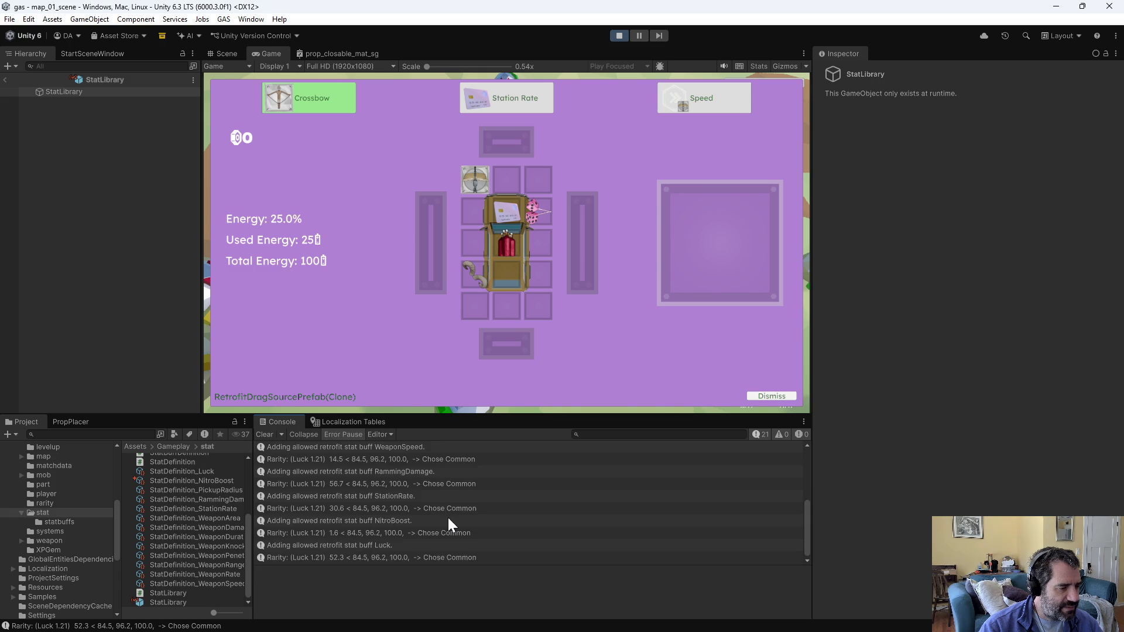
{"action": "scroll", "coordinate": [448, 518], "scroll_direction": "up", "scroll_amount": 3}
{"action": "scroll", "coordinate": [450, 518], "scroll_direction": "down", "scroll_amount": 3}
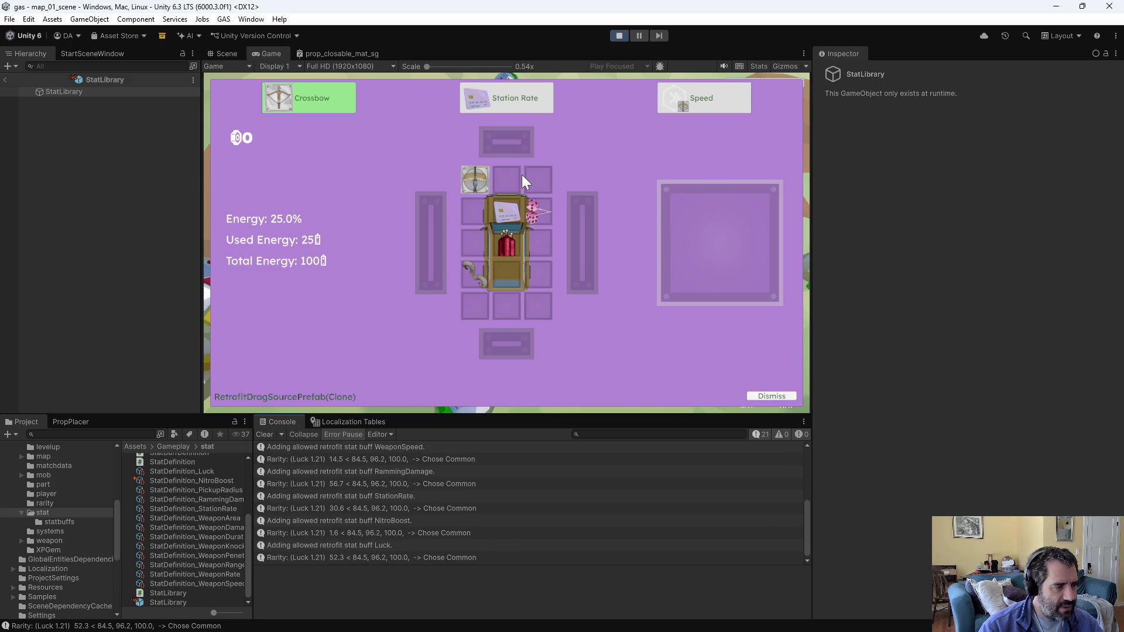
{"action": "key", "text": "Escape"}
{"action": "key", "text": "Escape"}
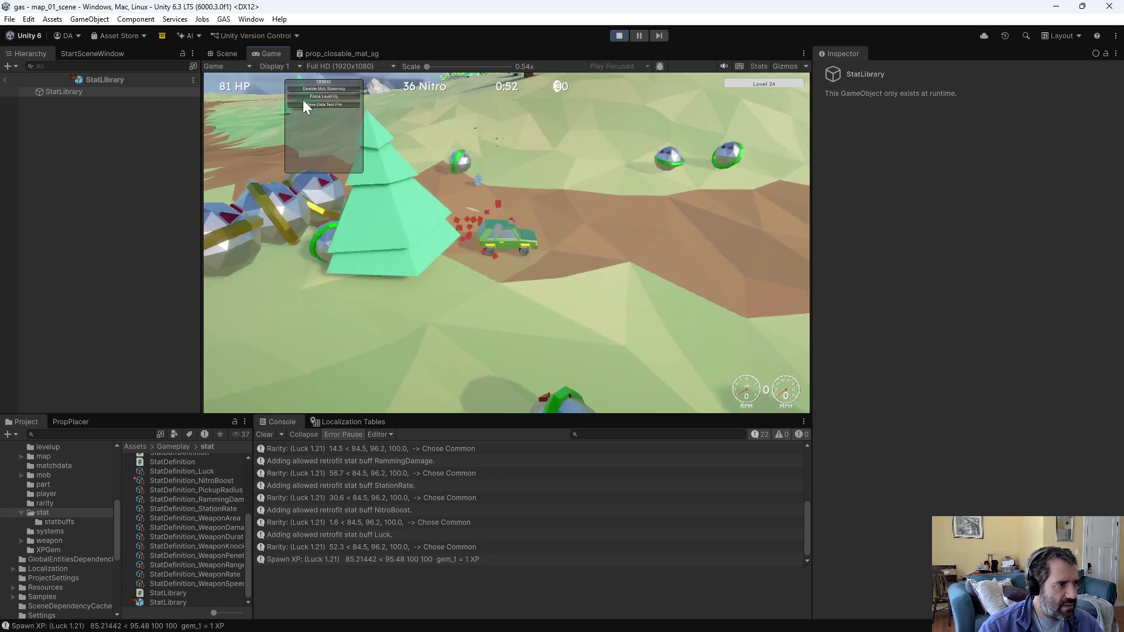
Step: Reroll the retrofit choices with repeated forced level-ups until Nitro is offered
{"action": "left_click", "coordinate": [304, 98]}
{"action": "key", "text": "Escape"}
{"action": "key", "text": "Escape"}
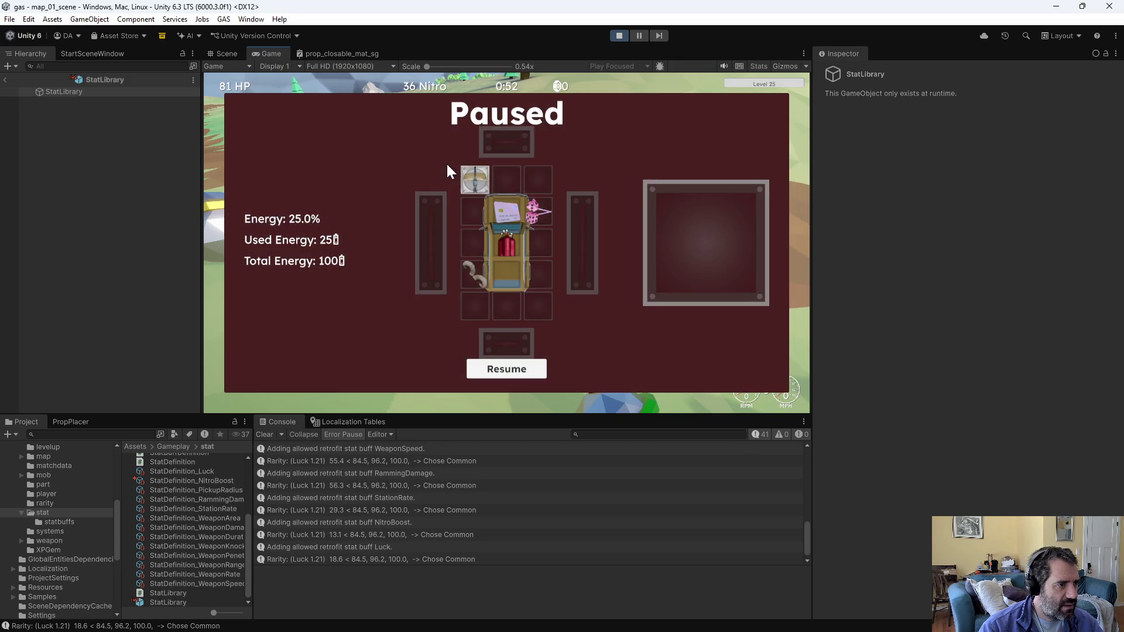
{"action": "left_click", "coordinate": [350, 96]}
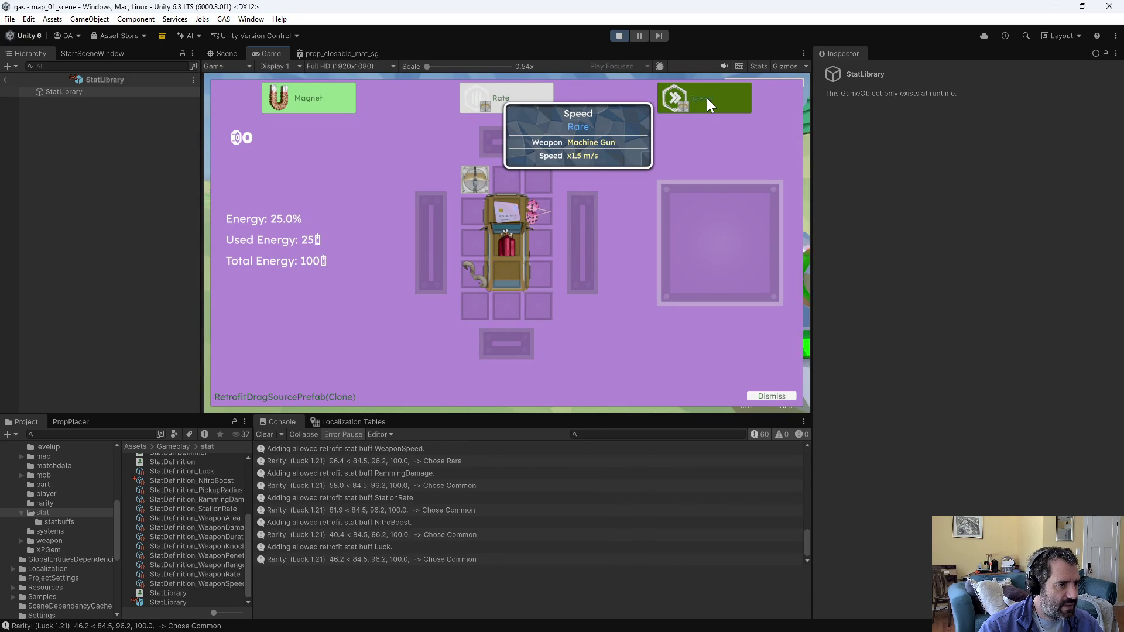
{"action": "key", "text": "Escape"}
{"action": "key", "text": "Escape"}
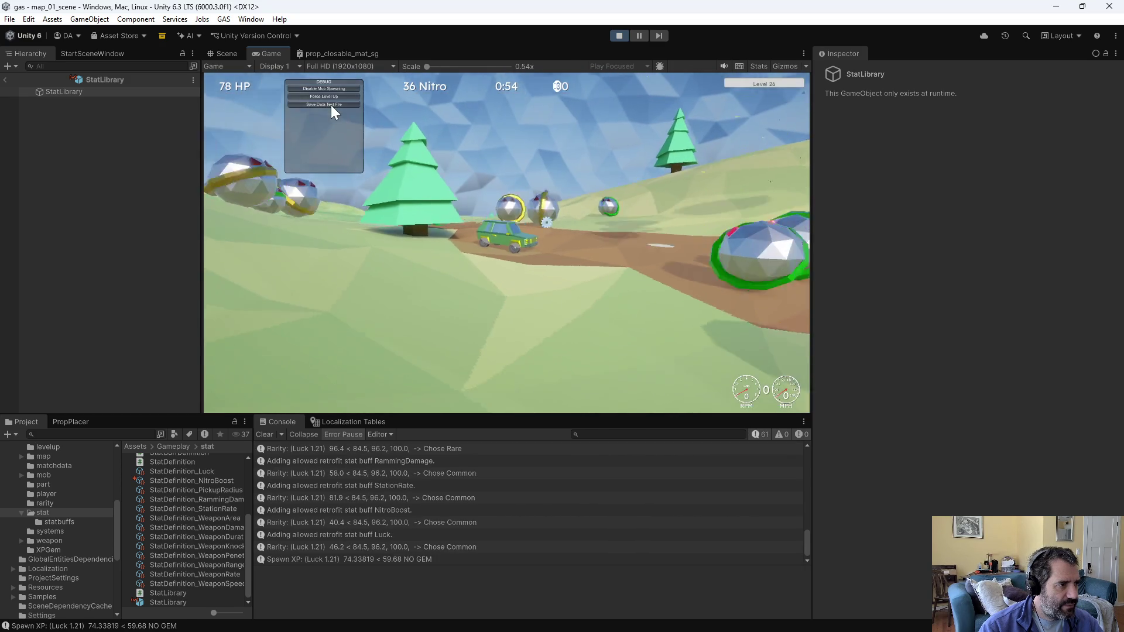
{"action": "left_click", "coordinate": [325, 98]}
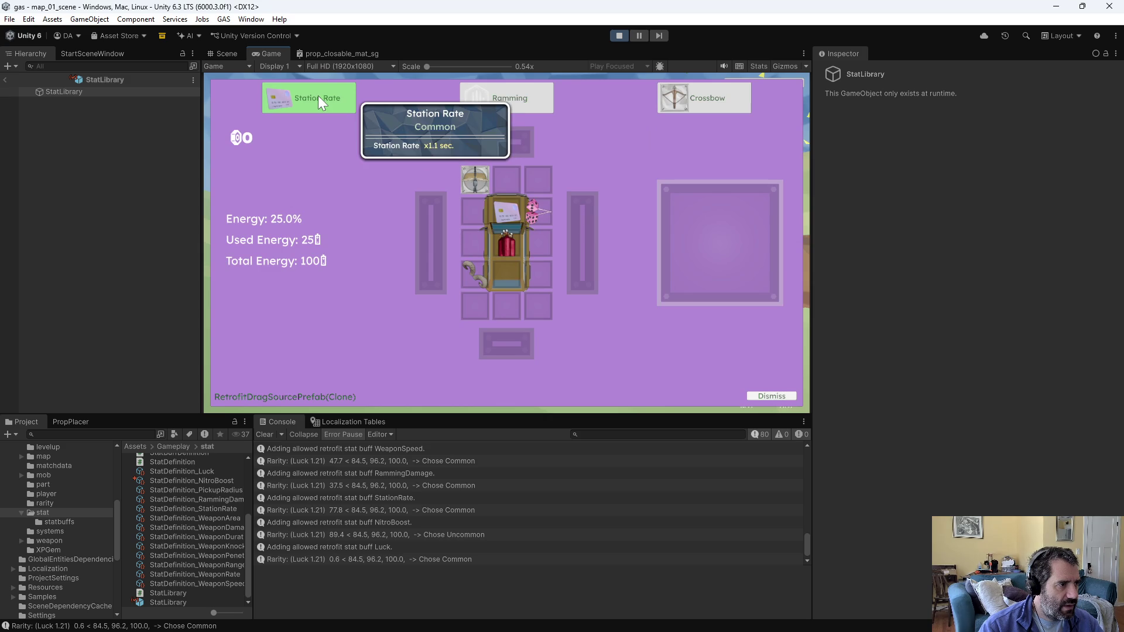
{"action": "mouse_move", "coordinate": [502, 107]}
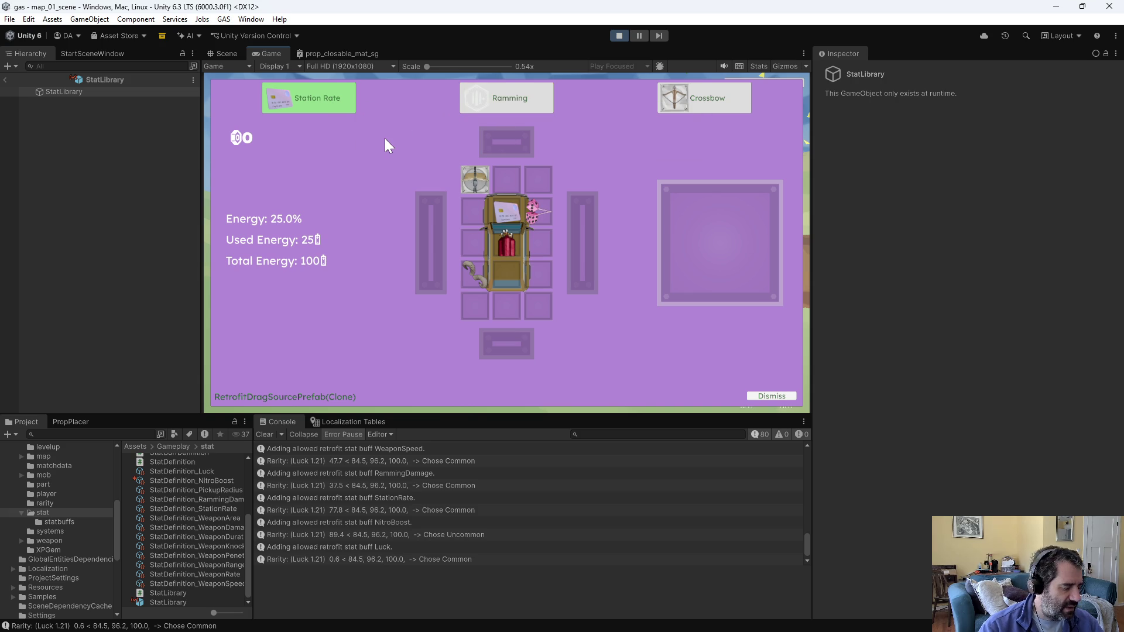
{"action": "key", "text": "Escape"}
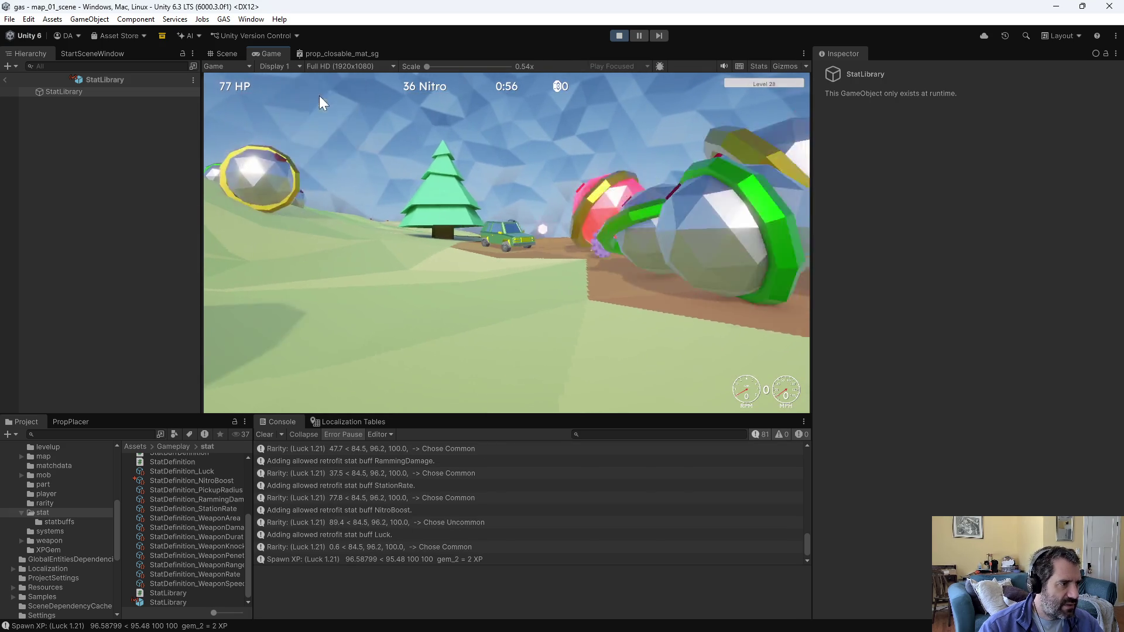
Step: Fit a second Nitro upgrade into the centre slot, reaching 24.2 boost, then stop play mode
{"action": "mouse_move", "coordinate": [676, 105]}
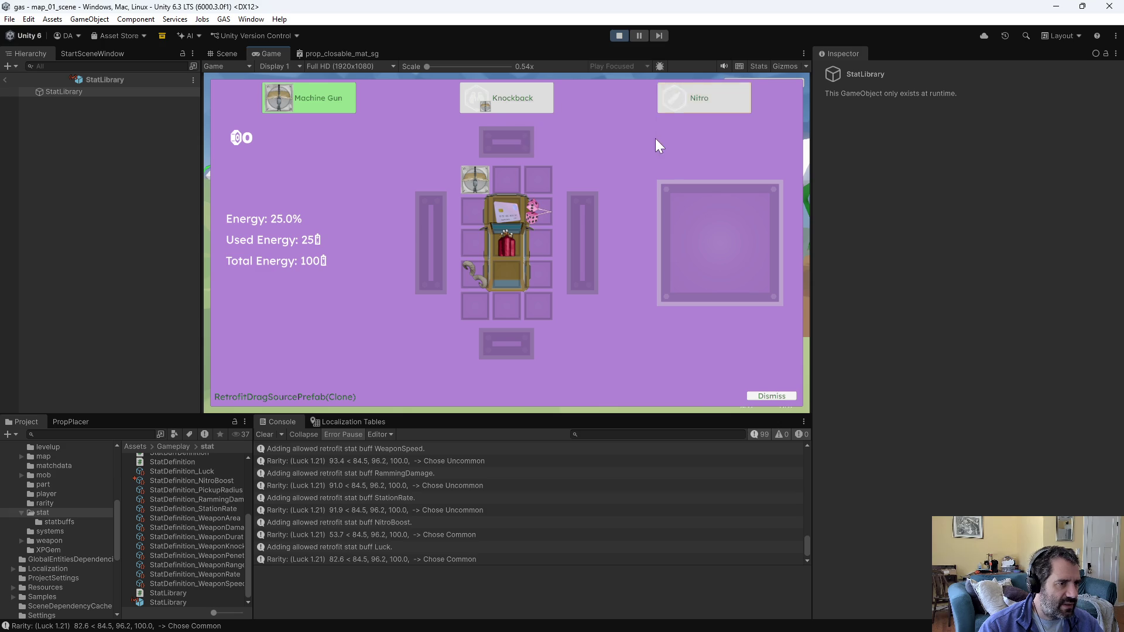
{"action": "mouse_move", "coordinate": [689, 90]}
{"action": "left_mouse_down"}
{"action": "mouse_move", "coordinate": [566, 245]}
{"action": "mouse_move", "coordinate": [504, 250]}
{"action": "left_mouse_up"}
{"action": "left_click", "coordinate": [514, 246]}
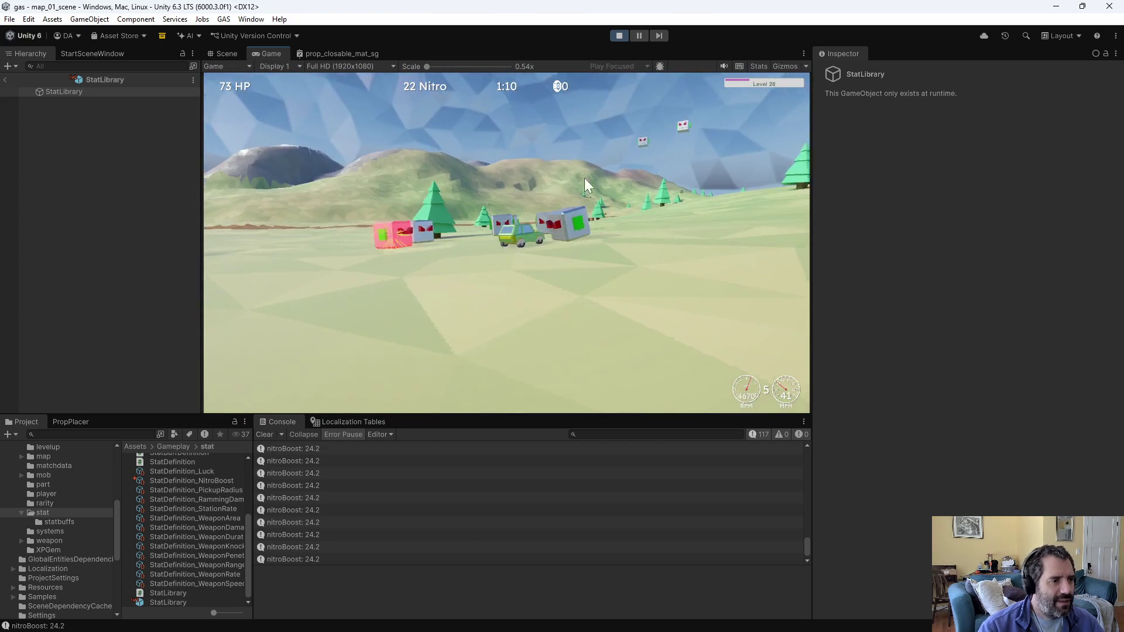
{"action": "left_click", "coordinate": [616, 35]}
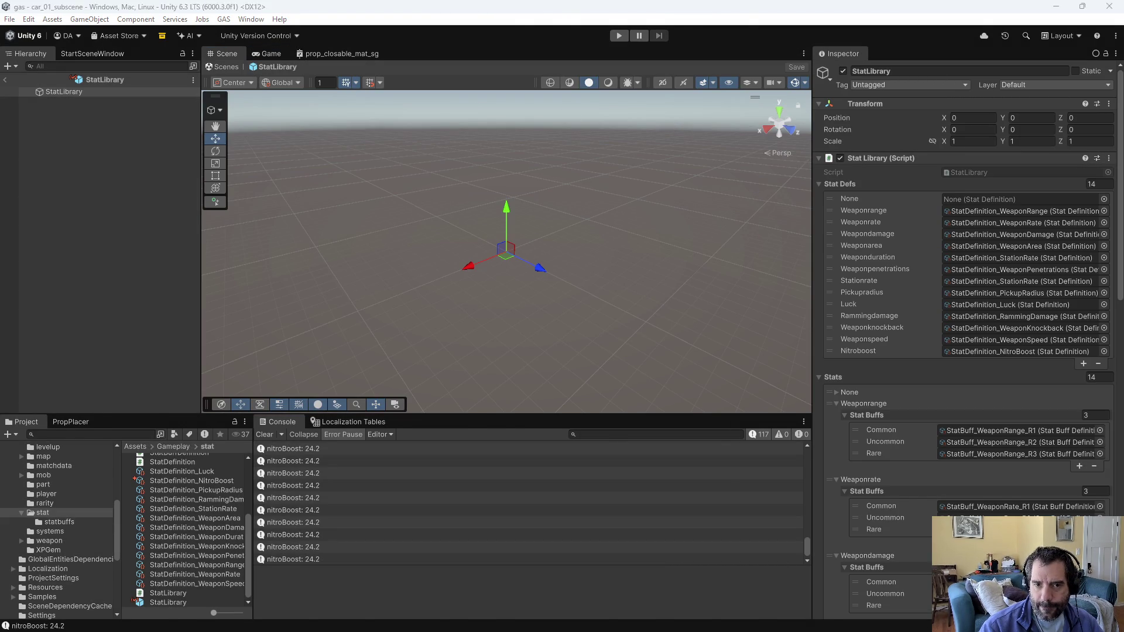
Step: Show the Assets > UI > gameplay > HUD folder in the Project window, then return to Emacs
{"action": "key", "text": "alt+Tab"}
{"action": "key", "text": "alt+Tab"}
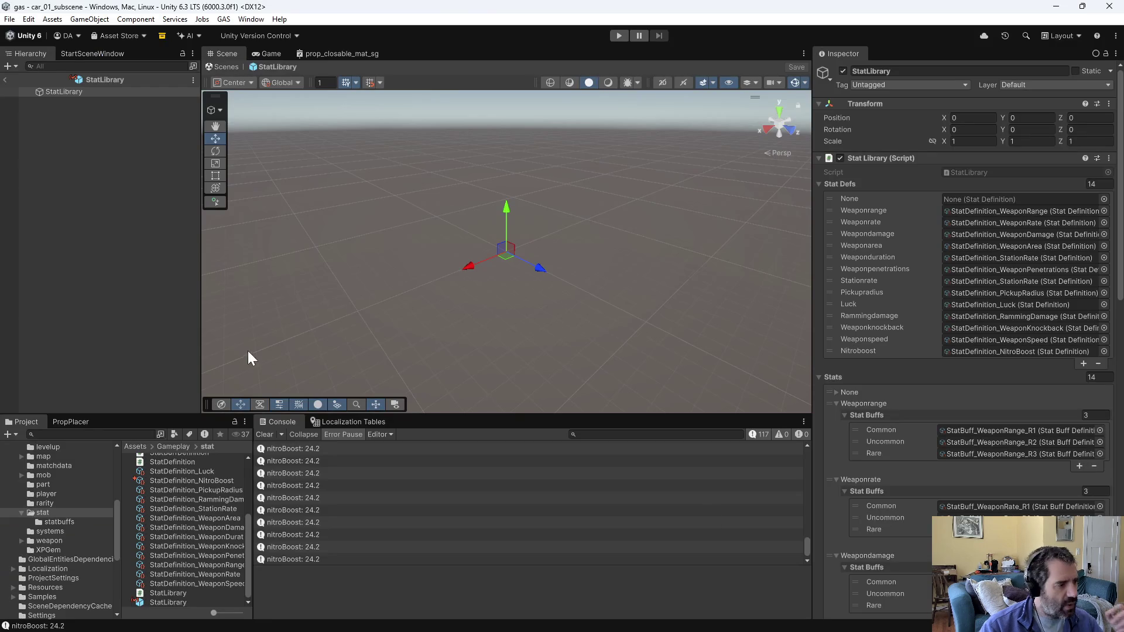
{"action": "scroll", "coordinate": [72, 517], "scroll_direction": "down", "scroll_amount": 6}
{"action": "left_click", "coordinate": [53, 519]}
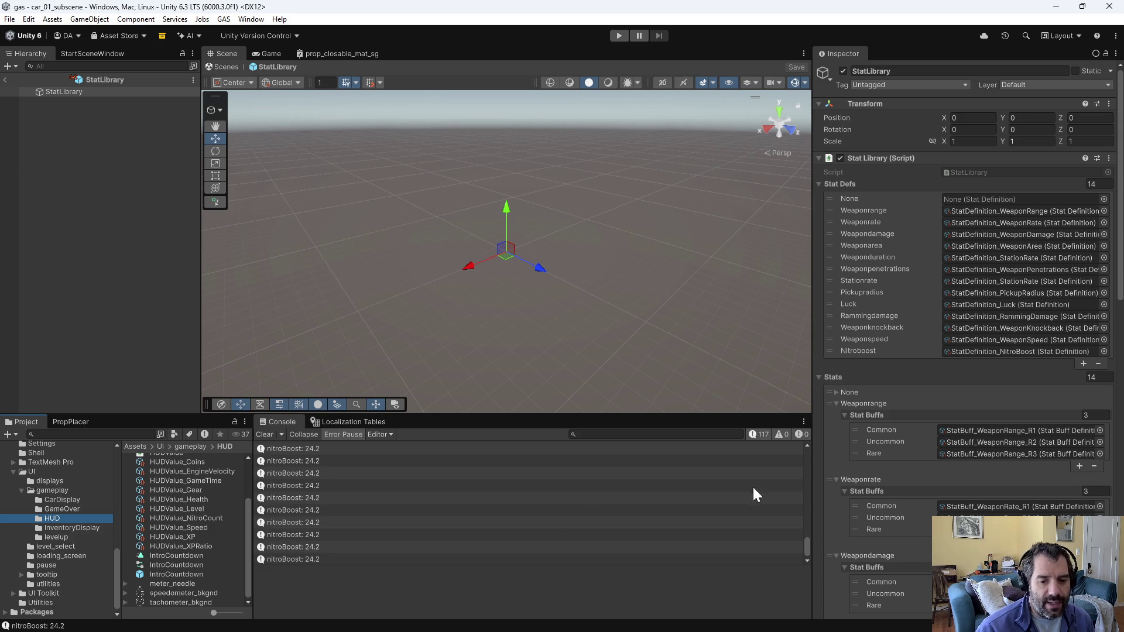
{"action": "key", "text": "alt+Tab"}
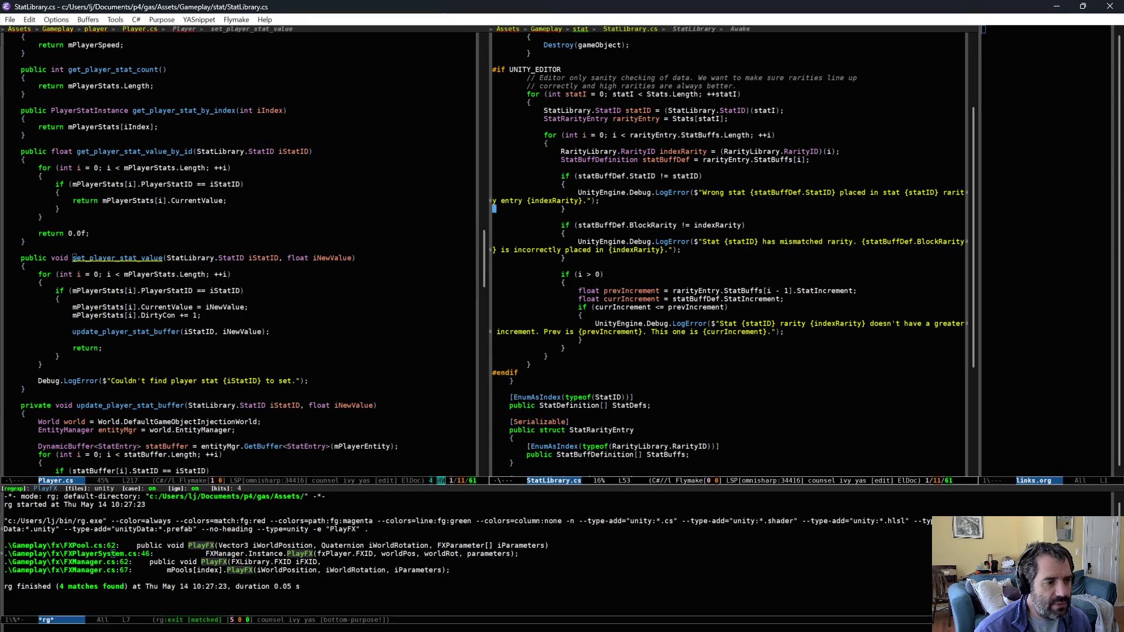
Step: Switch the right pane to the NitroManager.cs buffer via C-x b
{"action": "left_click", "coordinate": [697, 370]}
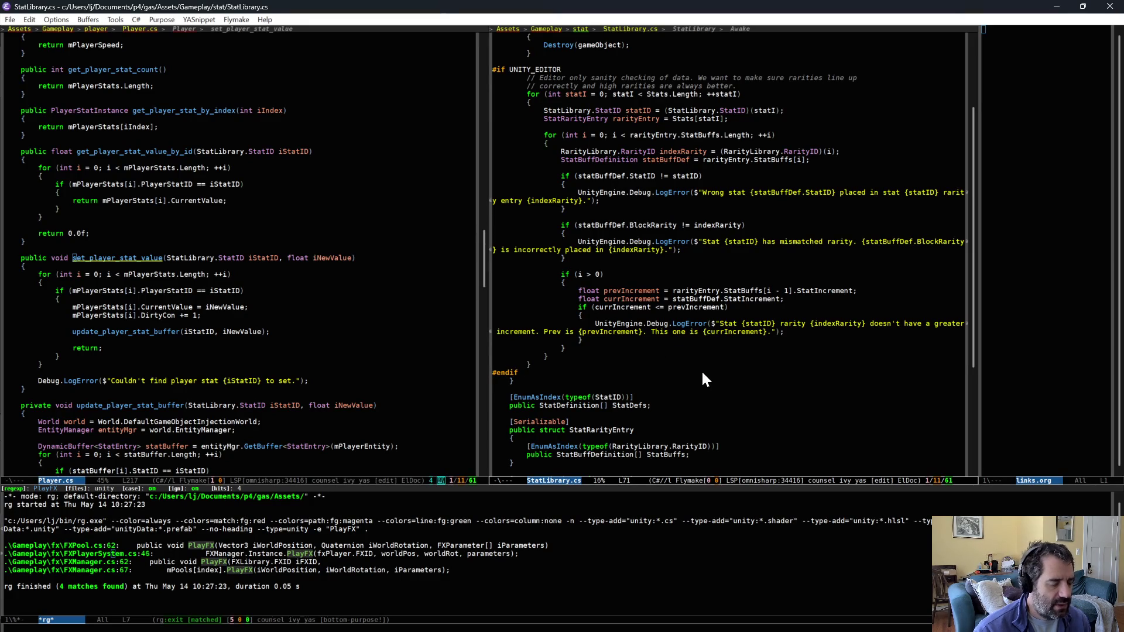
{"action": "key", "text": "ctrl+x"}
{"action": "type", "text": "bnit"}
{"action": "key", "text": "Return"}
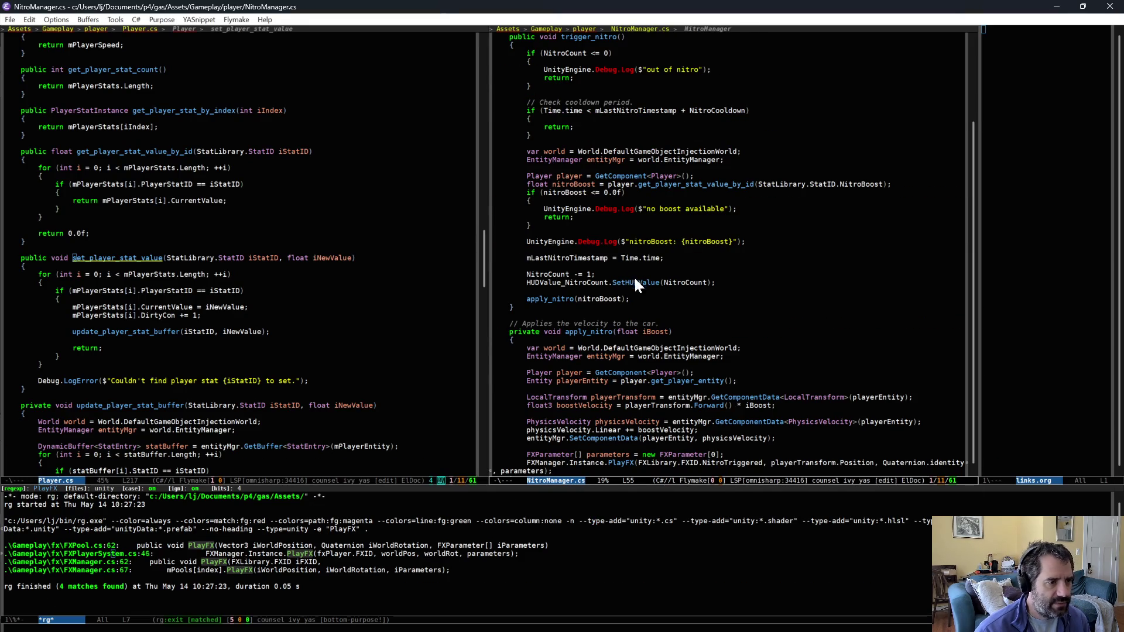
Step: Kill the 'no boost available', 'out of nitro' and nitroBoost Debug.Log lines with C-w
{"action": "triple_click", "coordinate": [630, 209]}
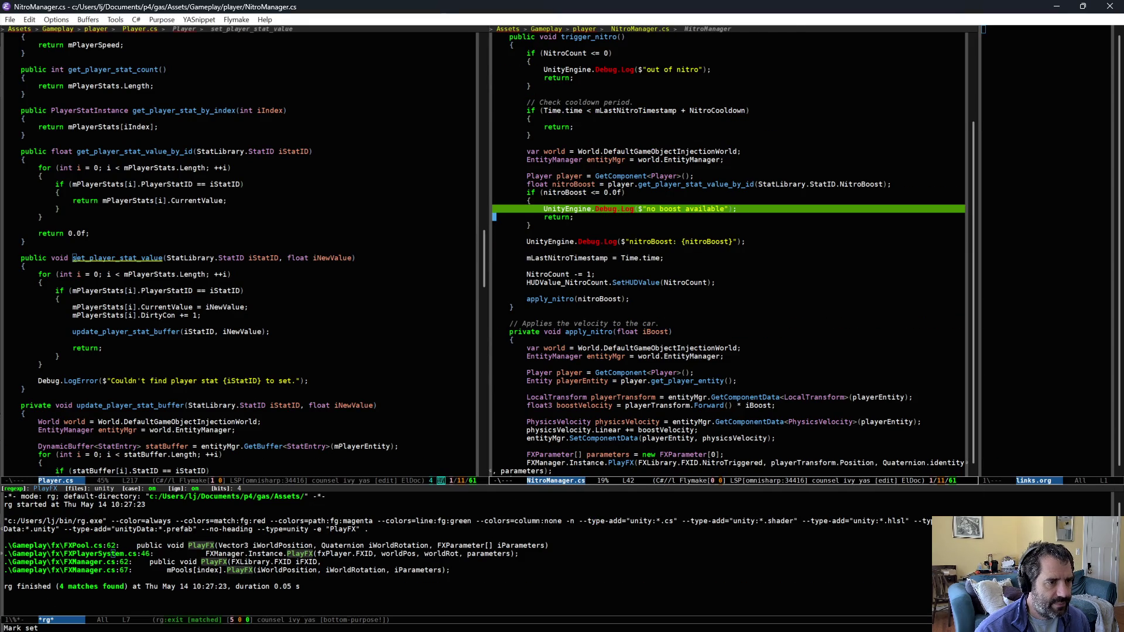
{"action": "key", "text": "ctrl+w"}
{"action": "triple_click", "coordinate": [576, 69]}
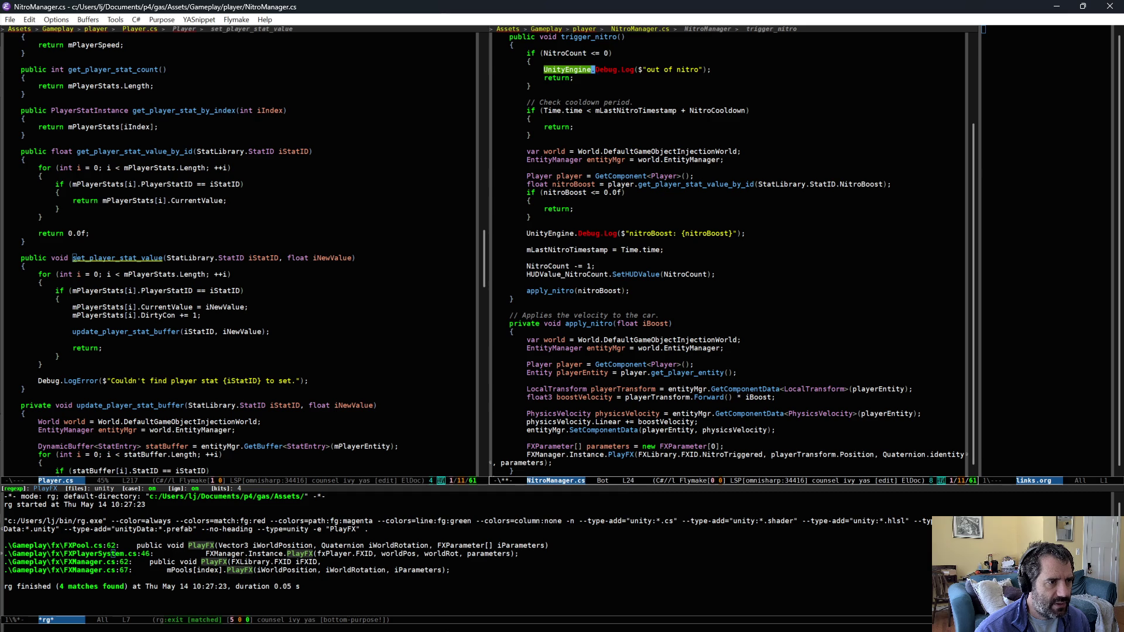
{"action": "key", "text": "ctrl+w"}
{"action": "triple_click", "coordinate": [601, 222]}
{"action": "key", "text": "ctrl+w"}
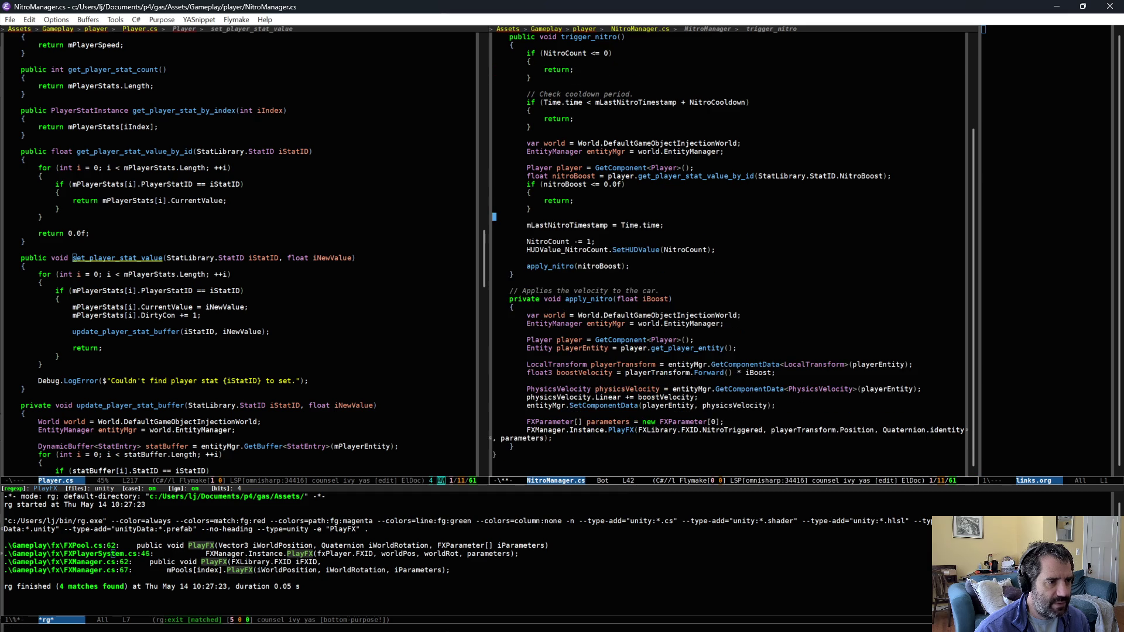
{"action": "scroll", "coordinate": [634, 240], "scroll_direction": "up", "scroll_amount": 4}
{"action": "scroll", "coordinate": [634, 236], "scroll_direction": "down", "scroll_amount": 7}
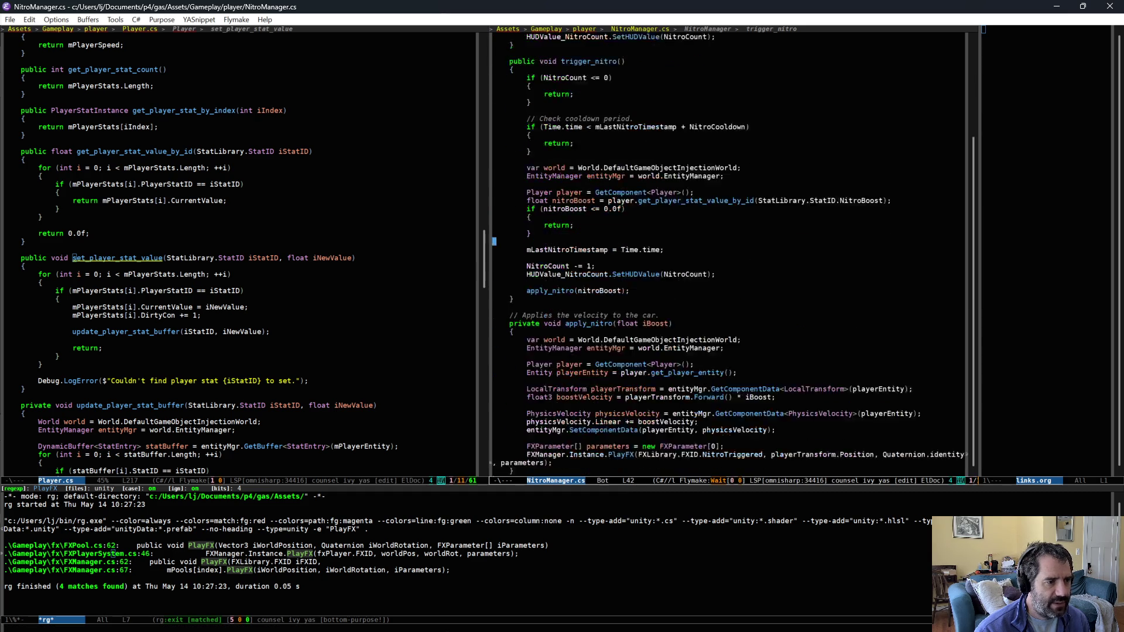
{"action": "key", "text": "alt+Tab"}
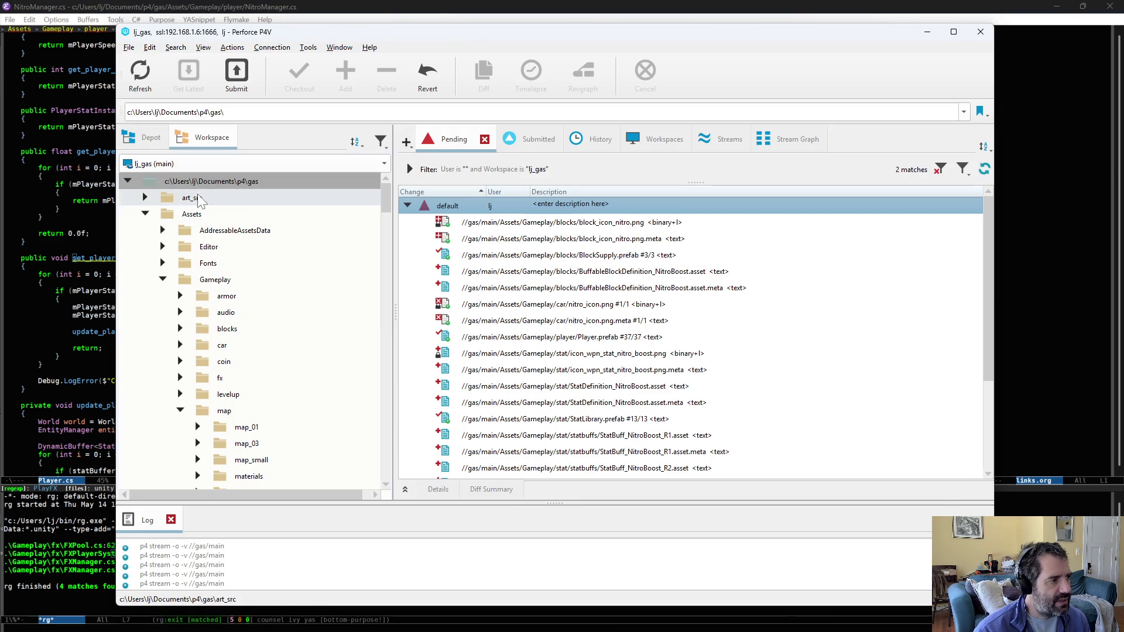
Step: Reconcile offline work on the workspace root, adding the changed files to the default changelist
{"action": "right_click", "coordinate": [311, 181]}
{"action": "left_click", "coordinate": [315, 159]}
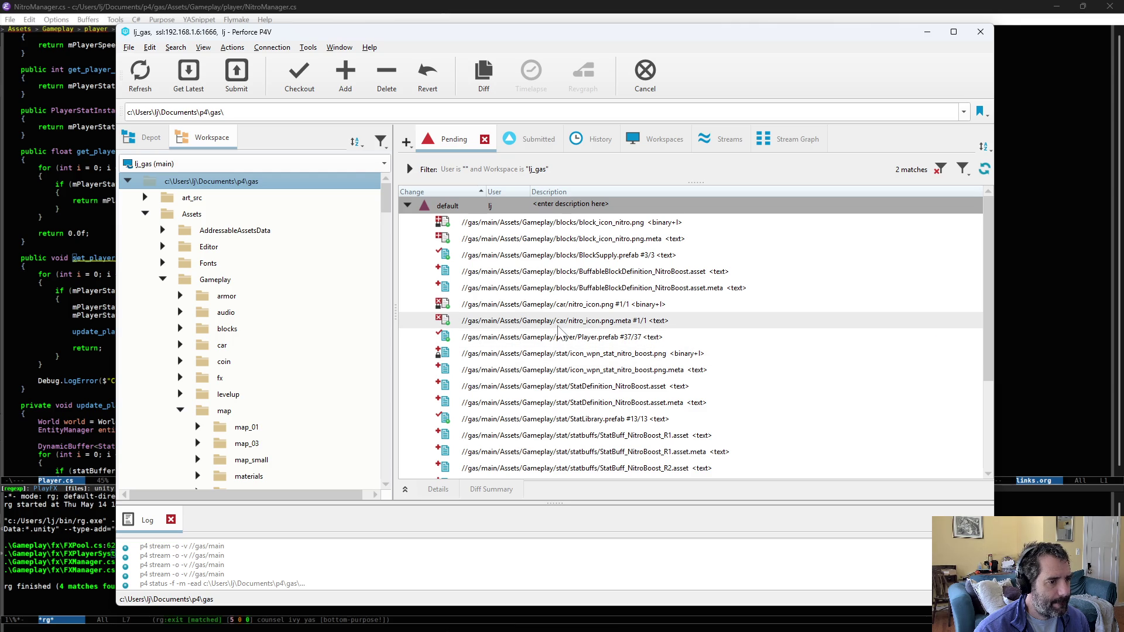
{"action": "left_click", "coordinate": [286, 609]}
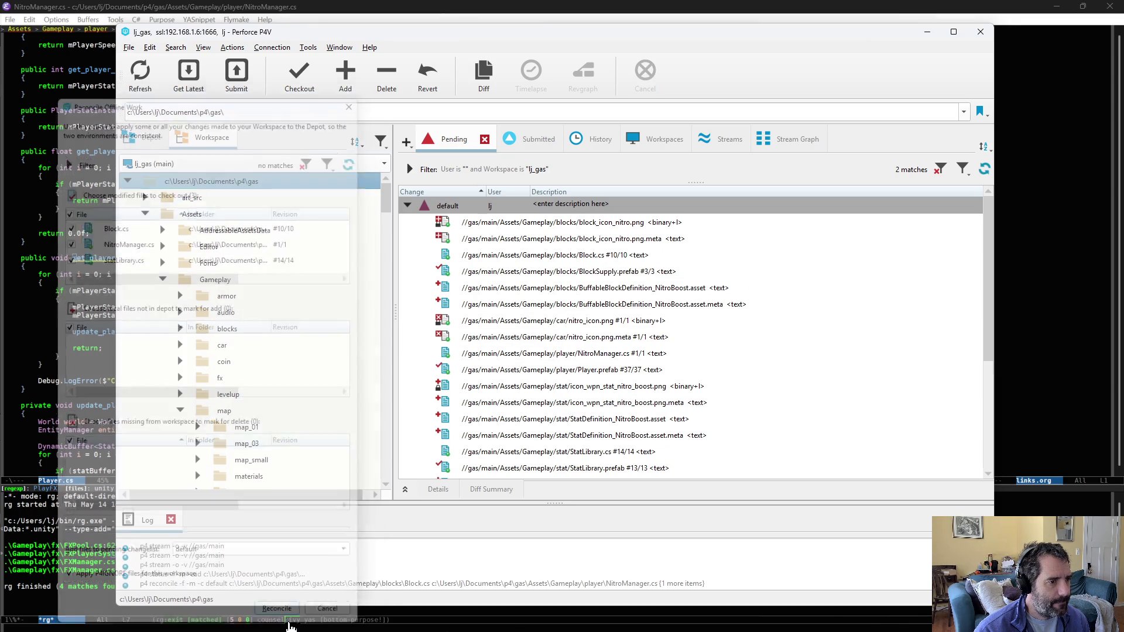
Step: Diff Block.cs to check the new NitroBlock type, then return to Unity
{"action": "double_click", "coordinate": [657, 254]}
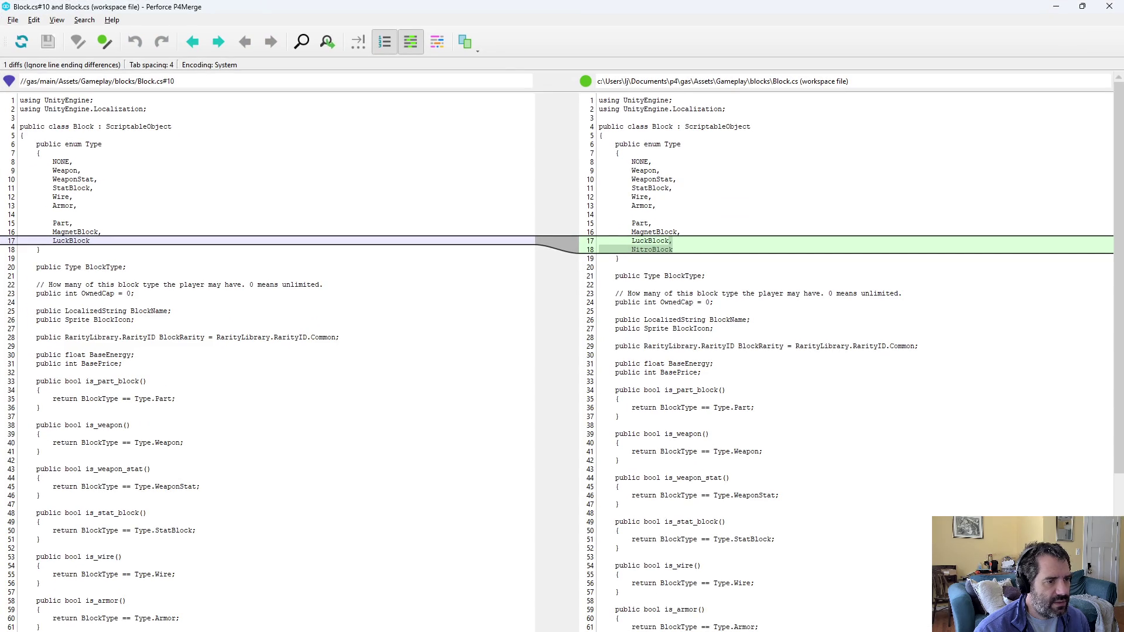
{"action": "key", "text": "alt+F4"}
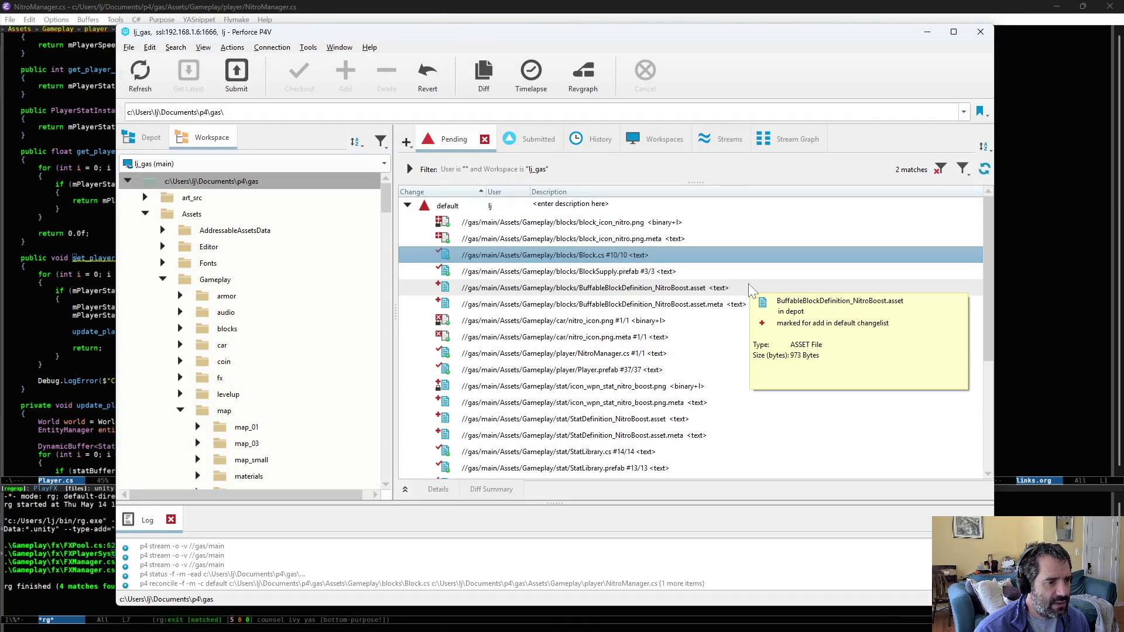
{"action": "key", "text": "alt+Tab"}
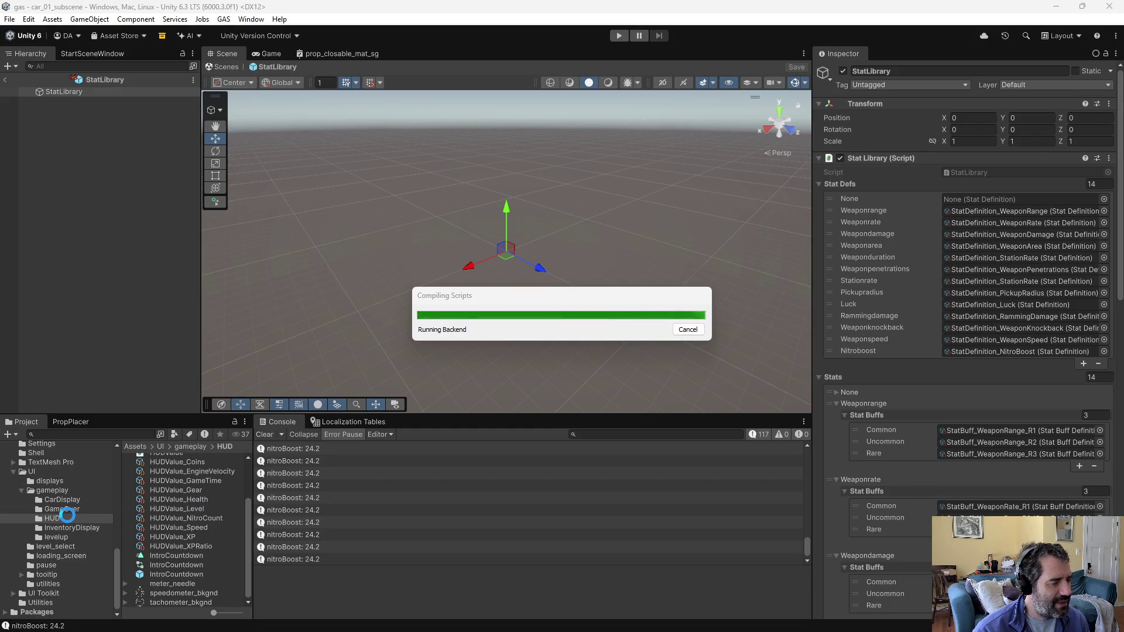
Step: Rename BuffableBlockDefinition_NitroBoost in Gameplay/blocks to BuffableBlockDefinition_Nitro
{"action": "scroll", "coordinate": [71, 515], "scroll_direction": "up", "scroll_amount": 5}
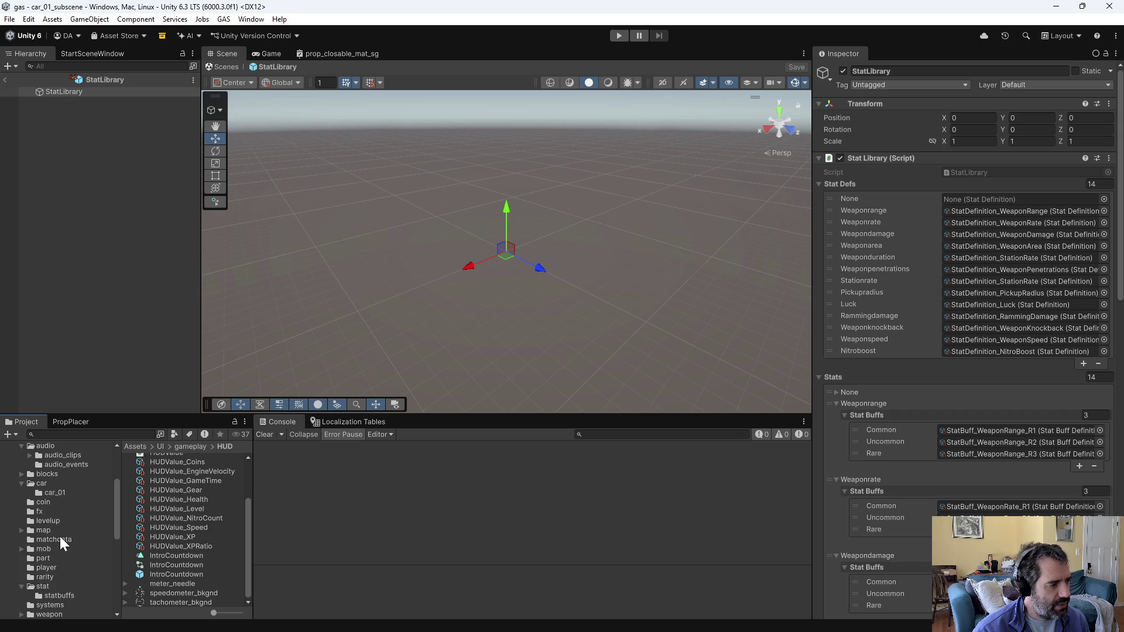
{"action": "scroll", "coordinate": [60, 535], "scroll_direction": "up", "scroll_amount": 3}
{"action": "left_click", "coordinate": [54, 545]}
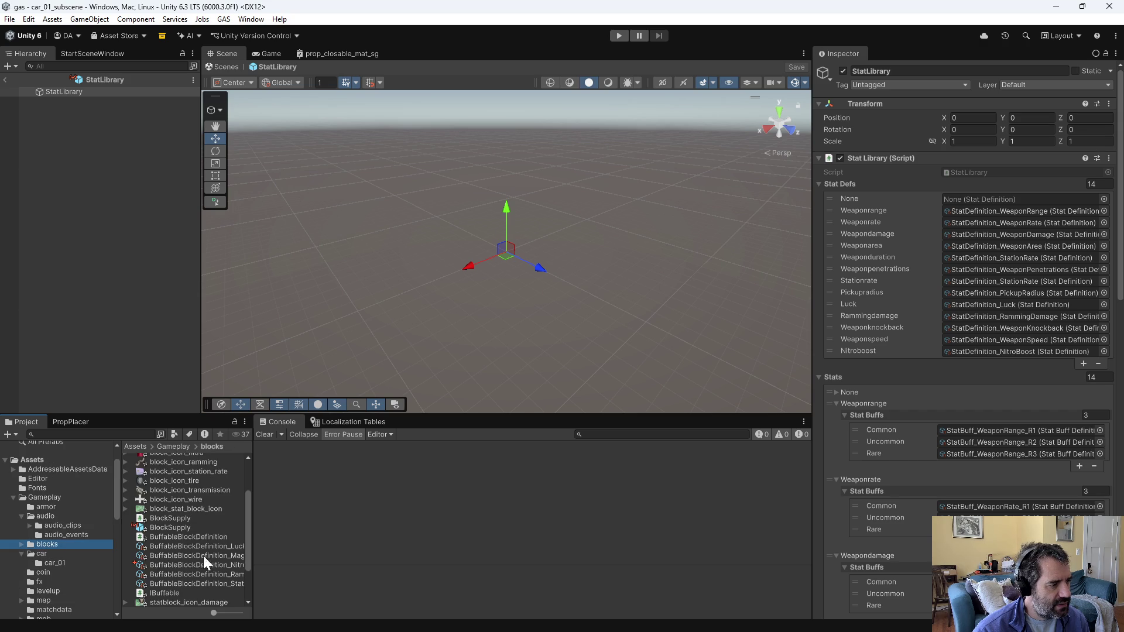
{"action": "mouse_move", "coordinate": [251, 531]}
{"action": "left_mouse_down"}
{"action": "mouse_move", "coordinate": [321, 530]}
{"action": "mouse_move", "coordinate": [307, 533]}
{"action": "left_mouse_up"}
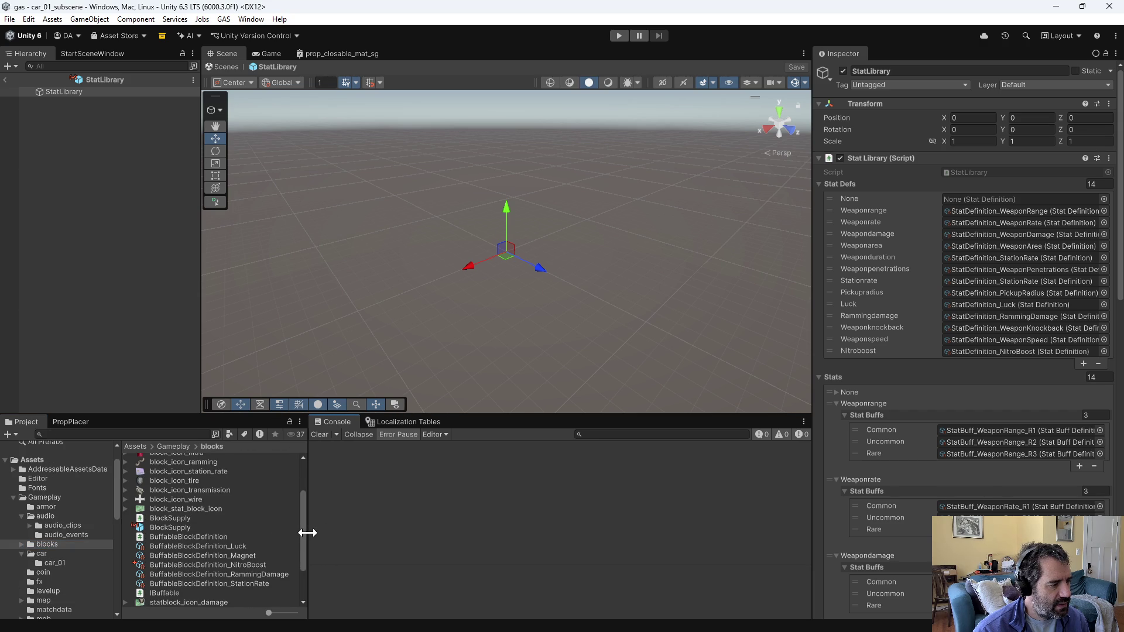
{"action": "left_click", "coordinate": [250, 564]}
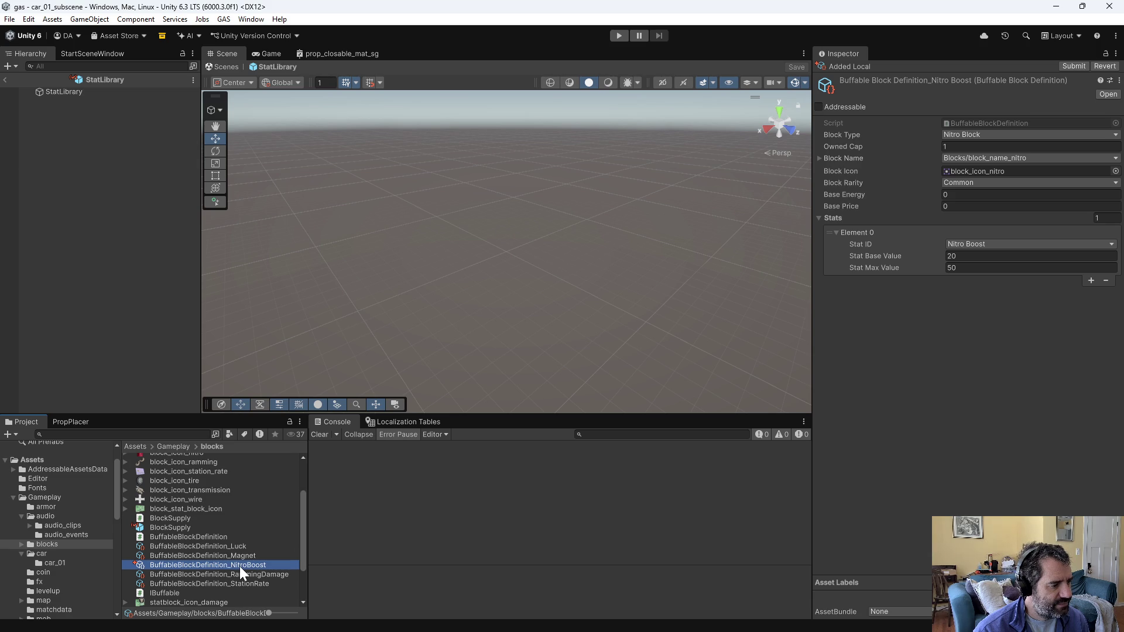
{"action": "left_click", "coordinate": [245, 567]}
{"action": "key", "text": "End"}
{"action": "key", "text": "BackSpace"}
{"action": "key", "text": "BackSpace"}
{"action": "key", "text": "BackSpace"}
{"action": "key", "text": "Return"}
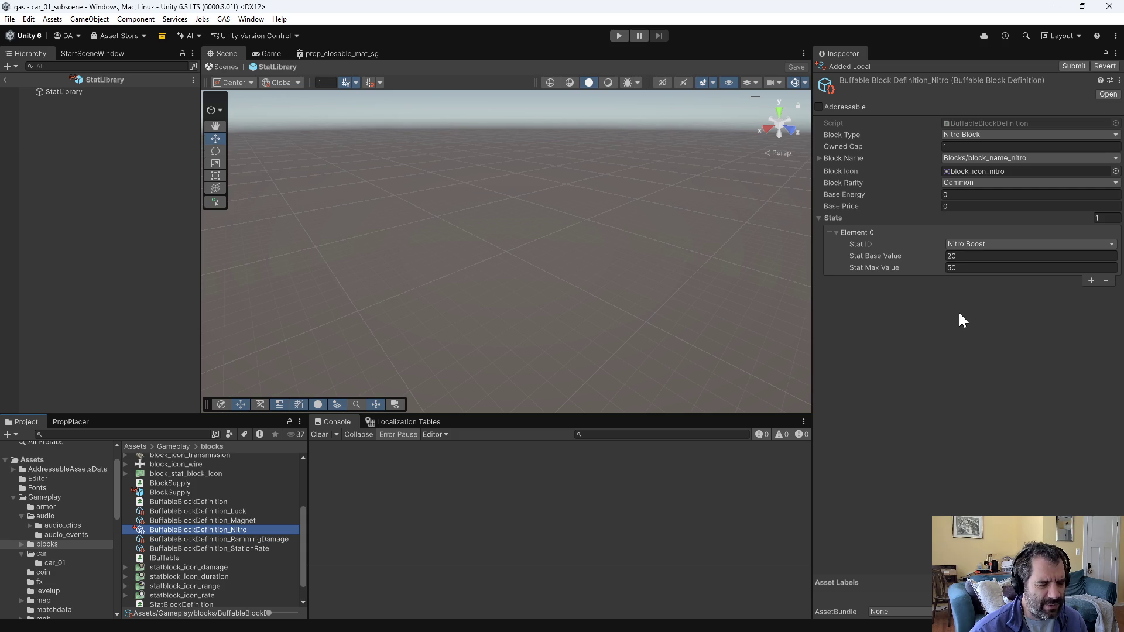
Step: Browse the statbuffs and stat folders, then start the play-test in map_01_scene
{"action": "left_click", "coordinate": [224, 542]}
{"action": "left_click", "coordinate": [225, 531]}
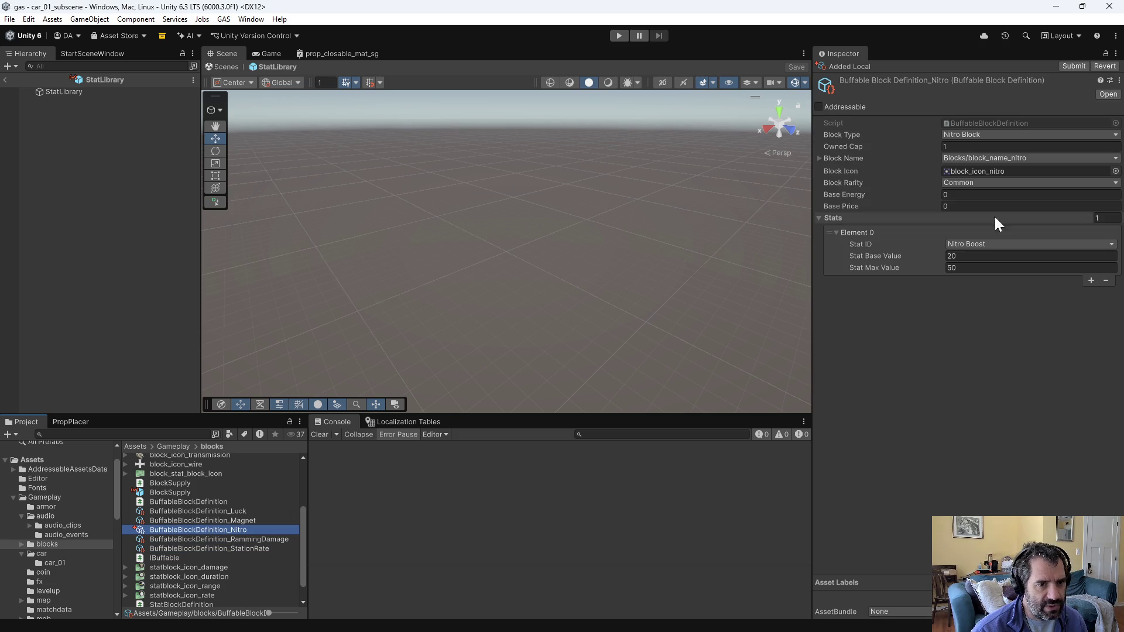
{"action": "scroll", "coordinate": [87, 562], "scroll_direction": "down", "scroll_amount": 4}
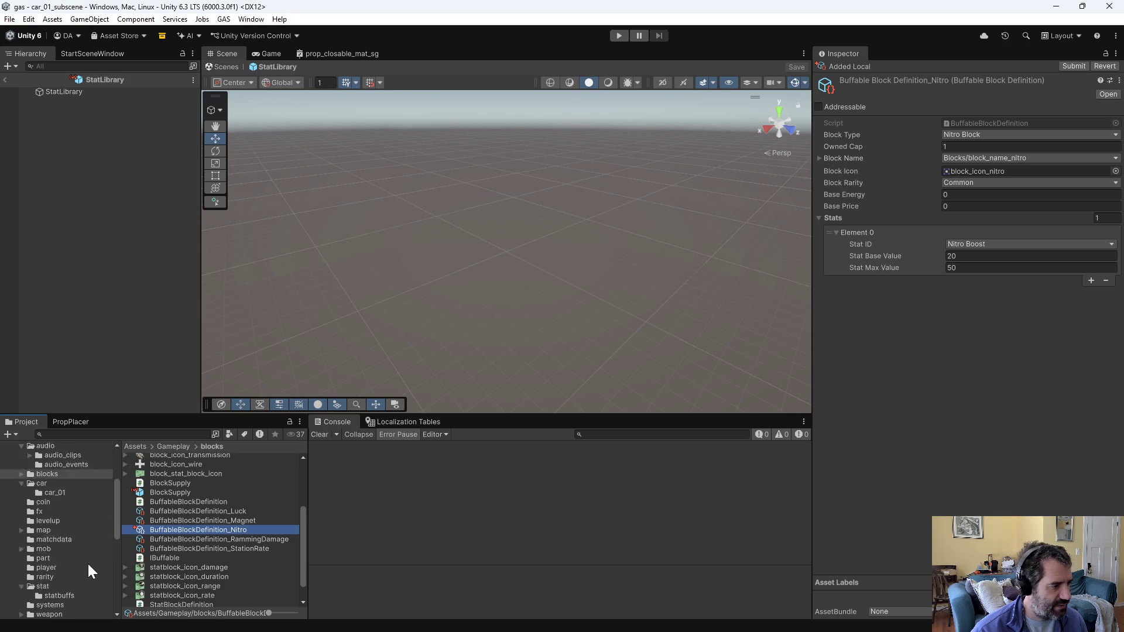
{"action": "left_click", "coordinate": [61, 559]}
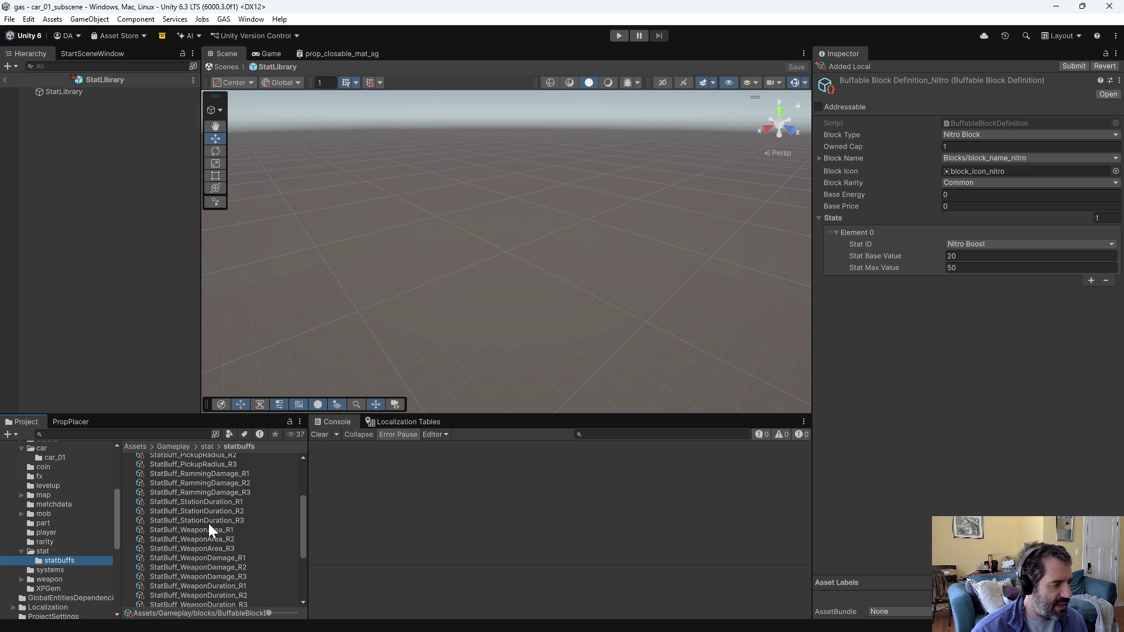
{"action": "scroll", "coordinate": [216, 523], "scroll_direction": "up", "scroll_amount": 3}
{"action": "left_click", "coordinate": [55, 552]}
{"action": "scroll", "coordinate": [257, 536], "scroll_direction": "down", "scroll_amount": 2}
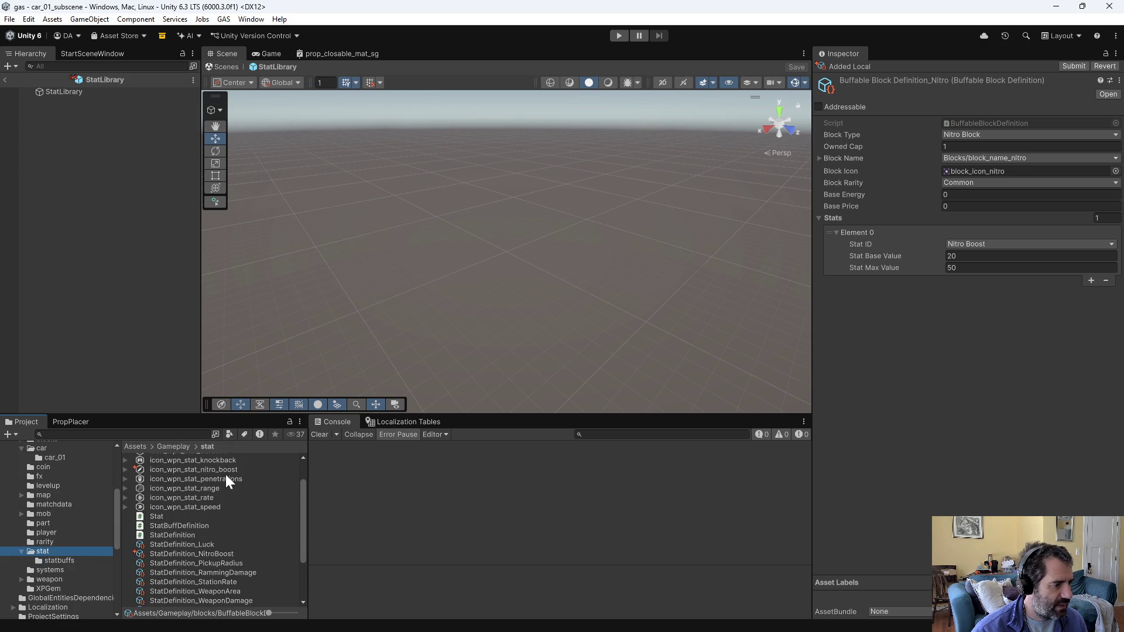
{"action": "scroll", "coordinate": [255, 470], "scroll_direction": "down", "scroll_amount": 3}
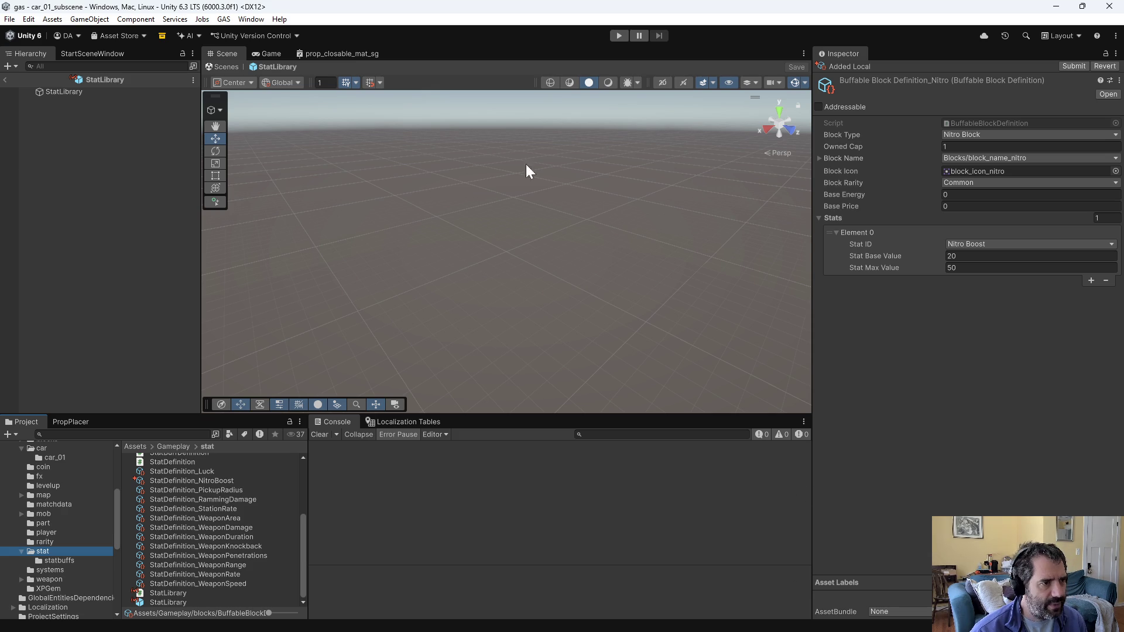
{"action": "left_click", "coordinate": [619, 35]}
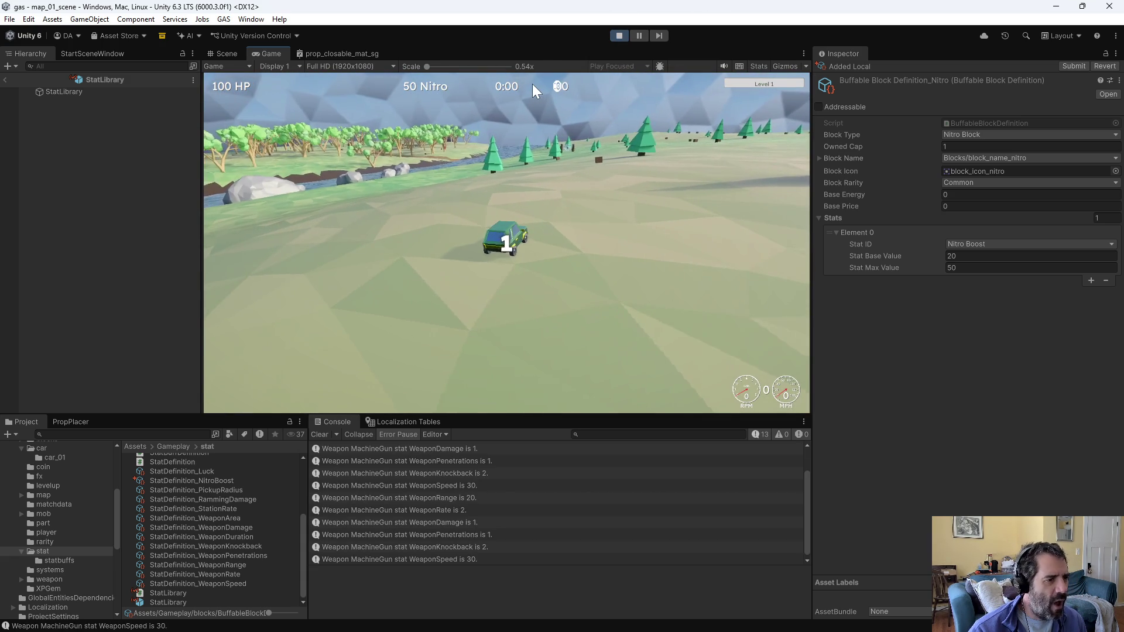
Step: Drive the car with W, S and D, then stop and restart the play-test
{"action": "key", "text": "w"}
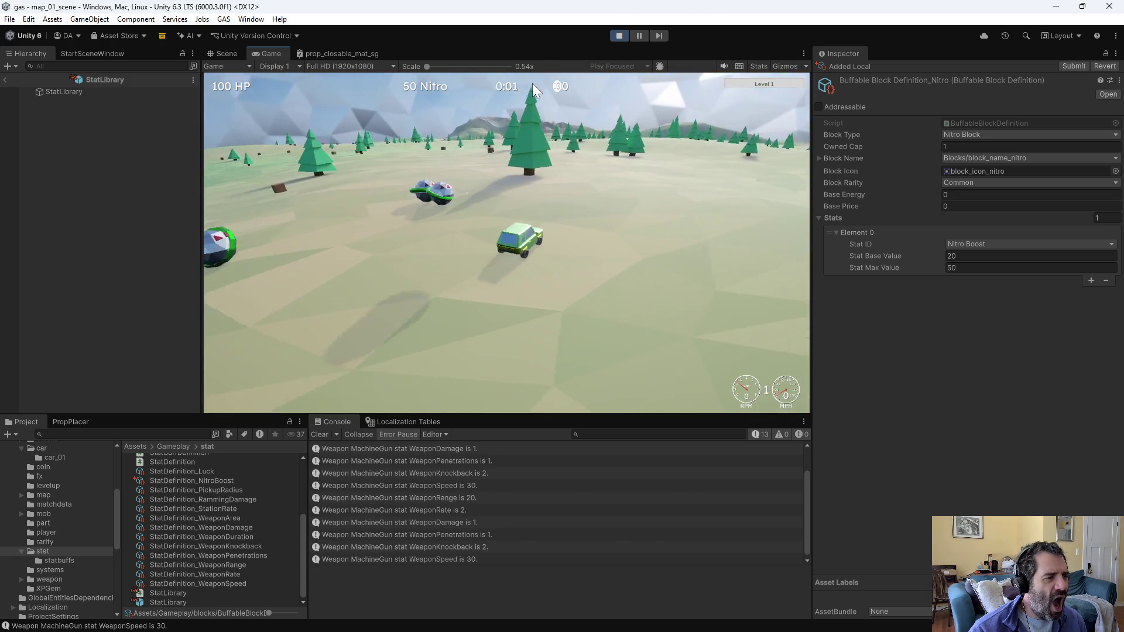
{"action": "key", "text": "s"}
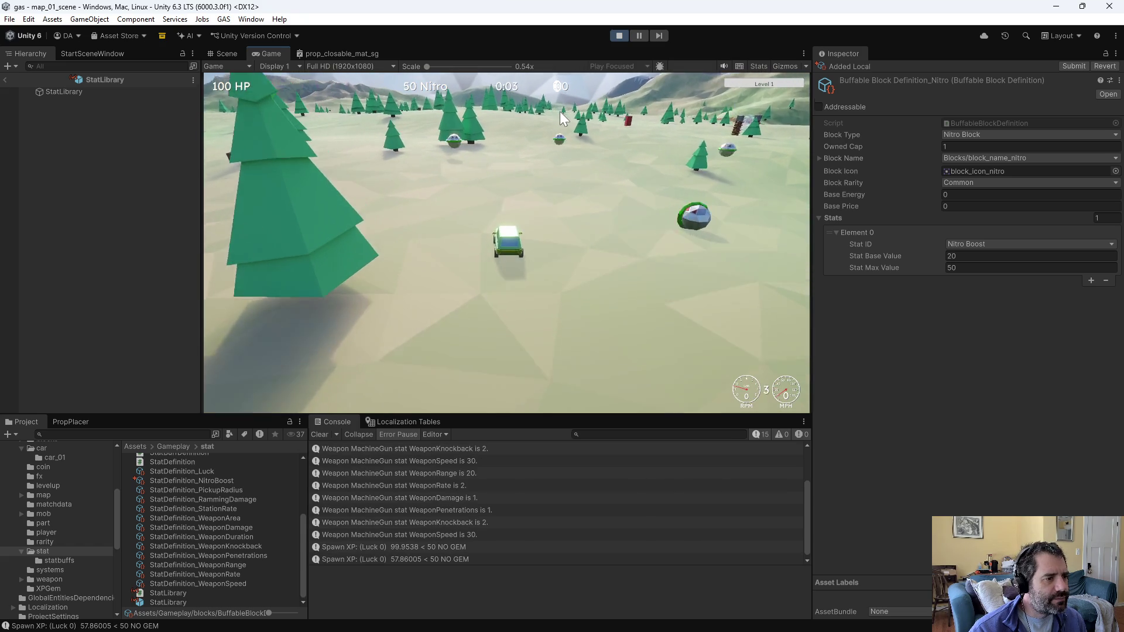
{"action": "key", "text": "w"}
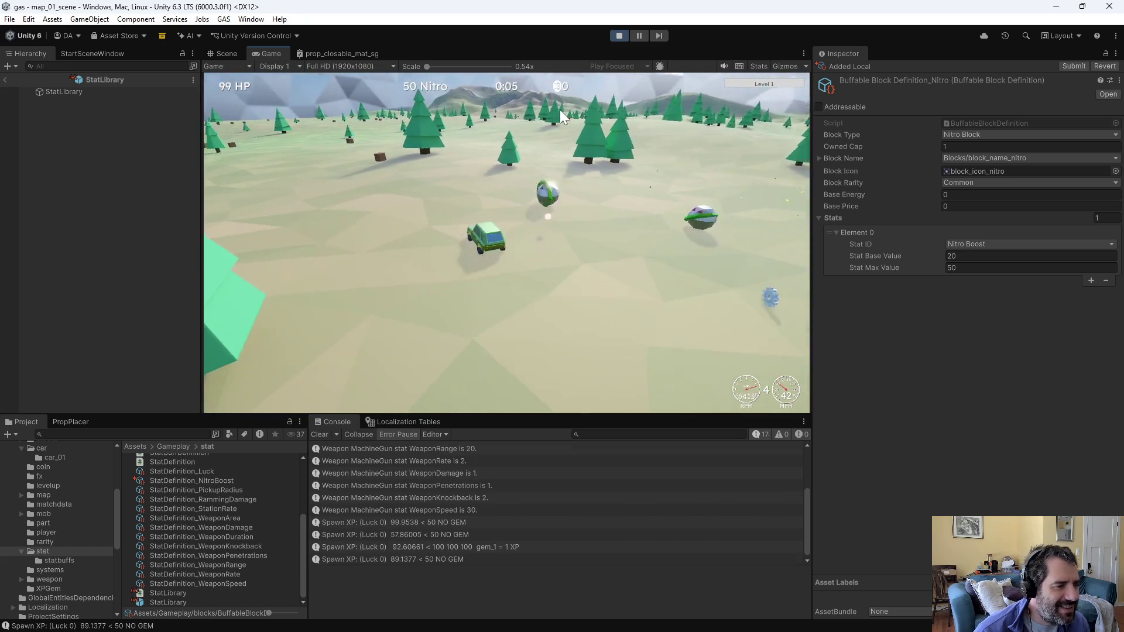
{"action": "key", "text": "d"}
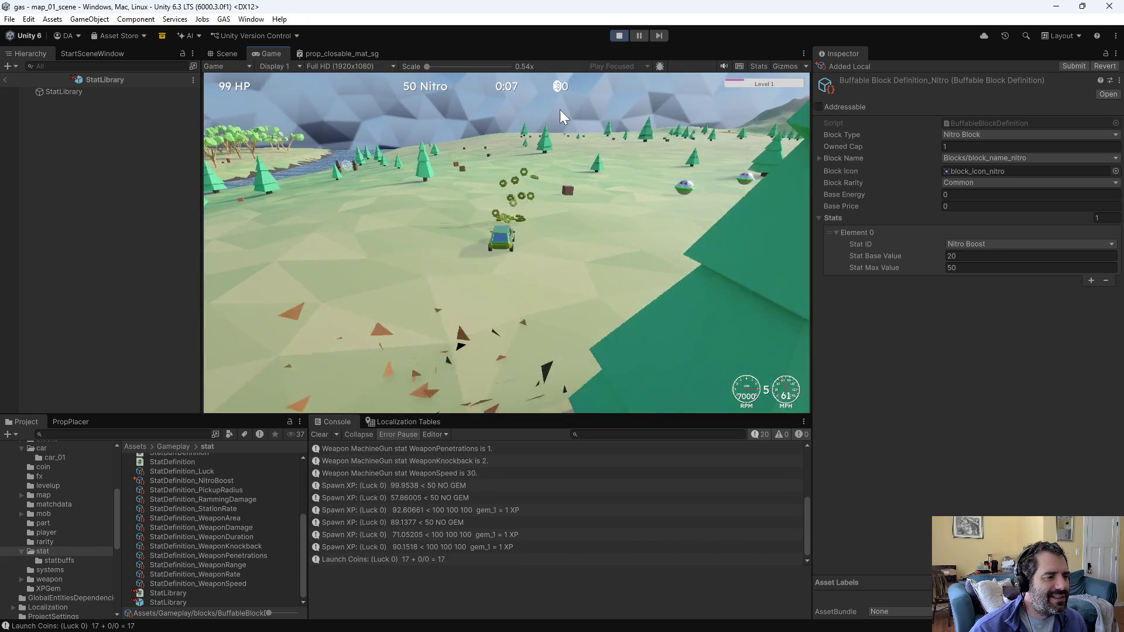
{"action": "key", "text": "w"}
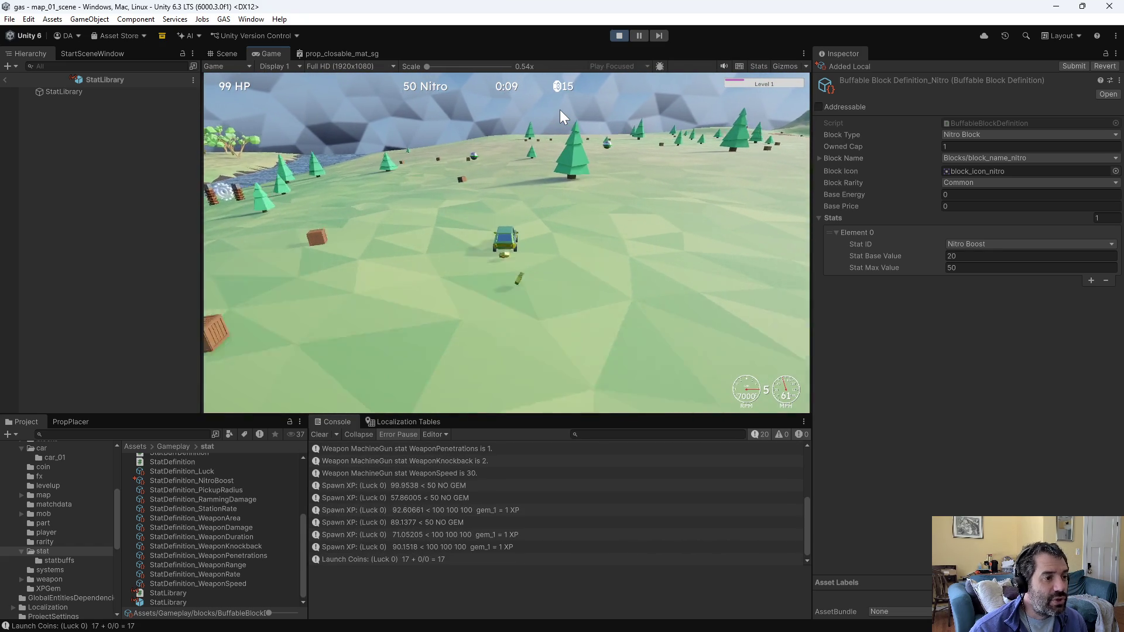
{"action": "key", "text": "s"}
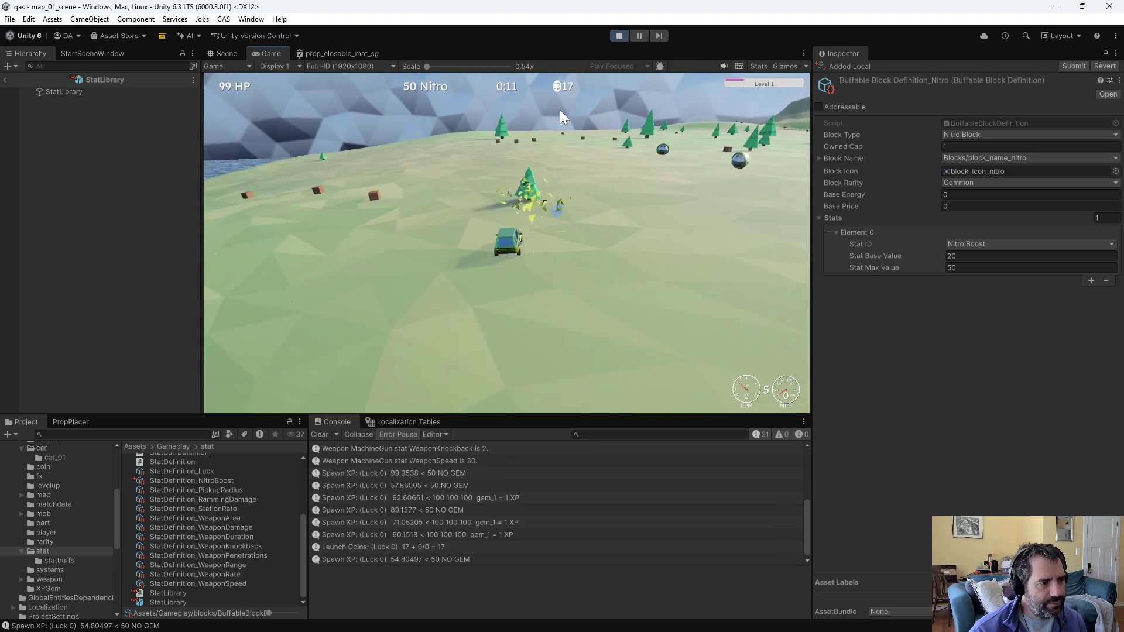
{"action": "key", "text": "w"}
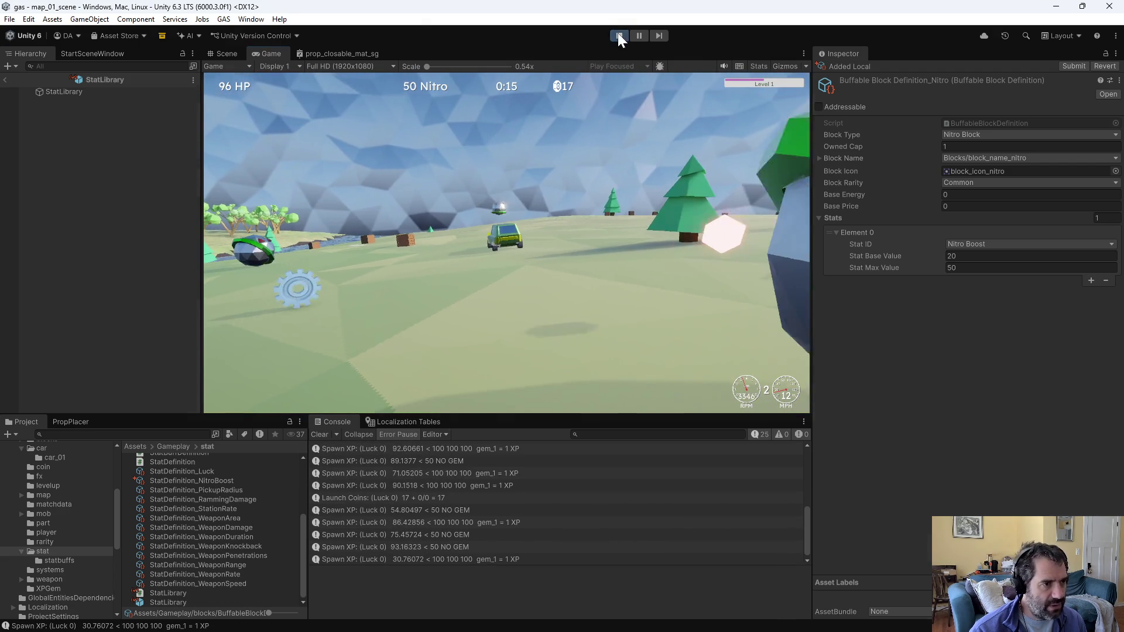
{"action": "left_click", "coordinate": [618, 35]}
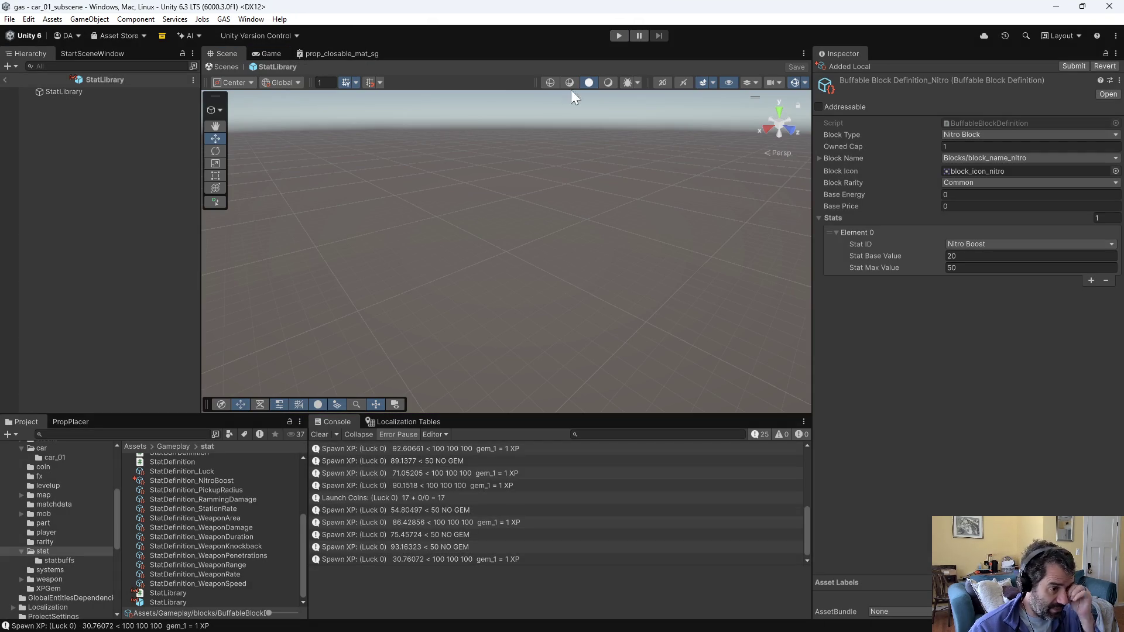
{"action": "left_click", "coordinate": [619, 35]}
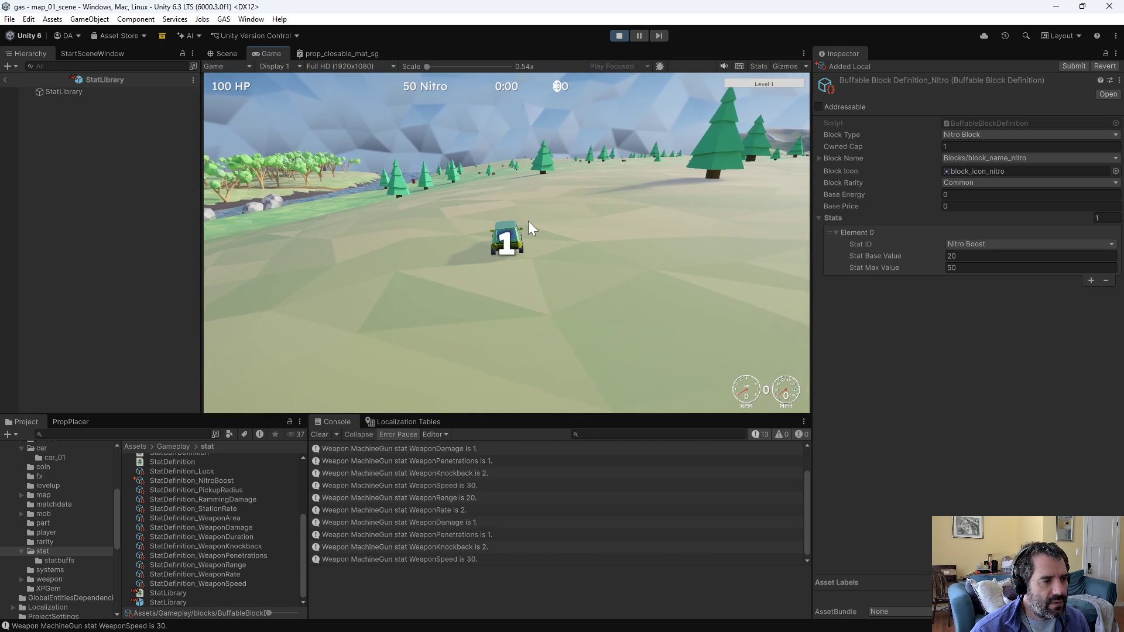
Step: Drive after the countdown and place the Nitro block into a slot on the car
{"action": "key", "text": "w"}
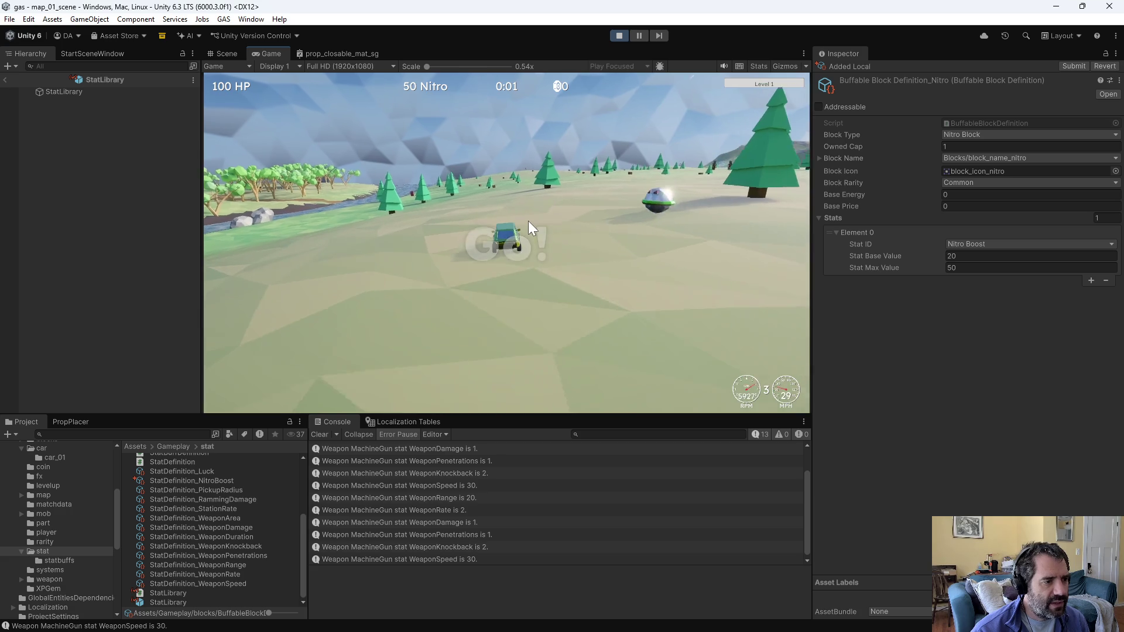
{"action": "key", "text": "d"}
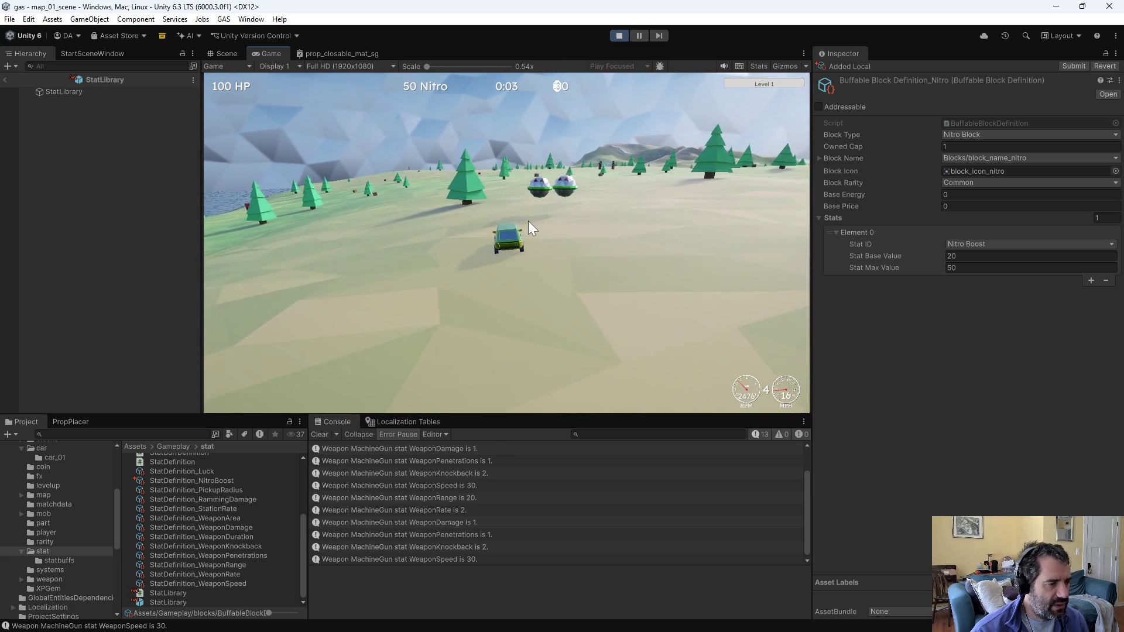
{"action": "left_click", "coordinate": [301, 92]}
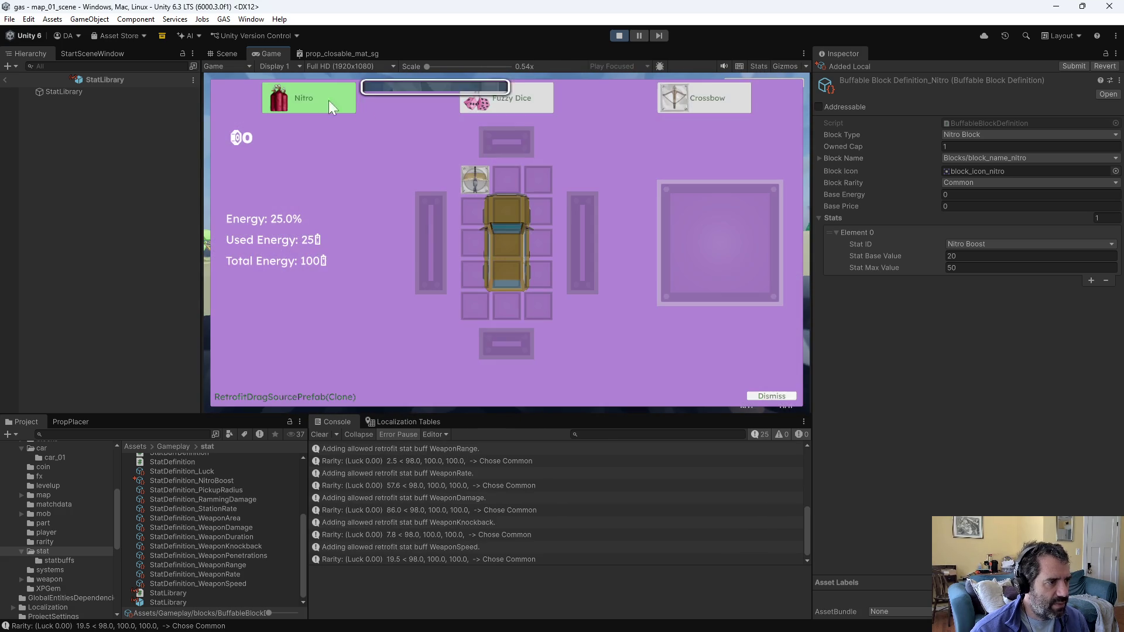
{"action": "left_click_drag", "start_coordinate": [292, 94], "coordinate": [561, 290]}
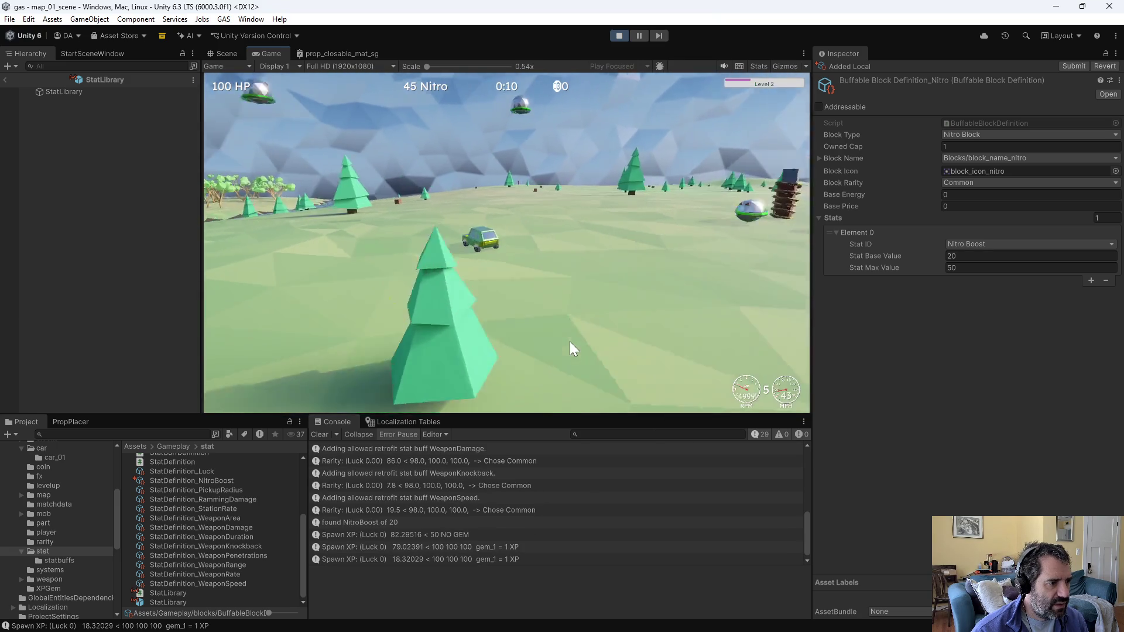
Step: Force level-ups from the debug panel until Nitro appears, pick it, then stop play mode
{"action": "key", "text": "grave"}
{"action": "left_click", "coordinate": [324, 96]}
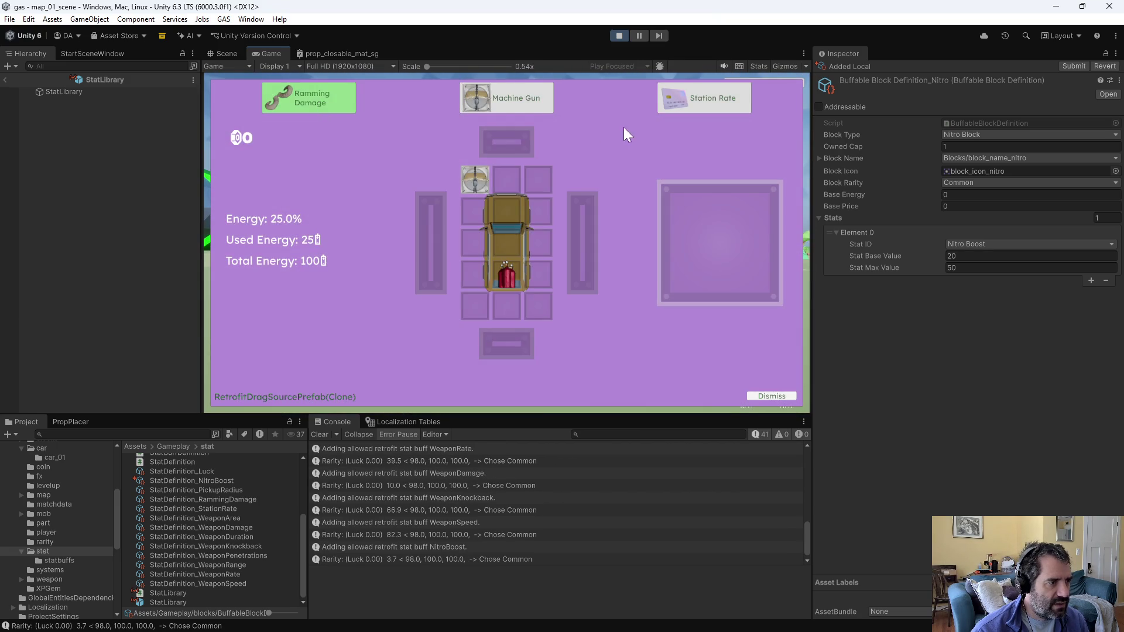
{"action": "key", "text": "Escape"}
{"action": "key", "text": "grave"}
{"action": "left_click", "coordinate": [322, 96]}
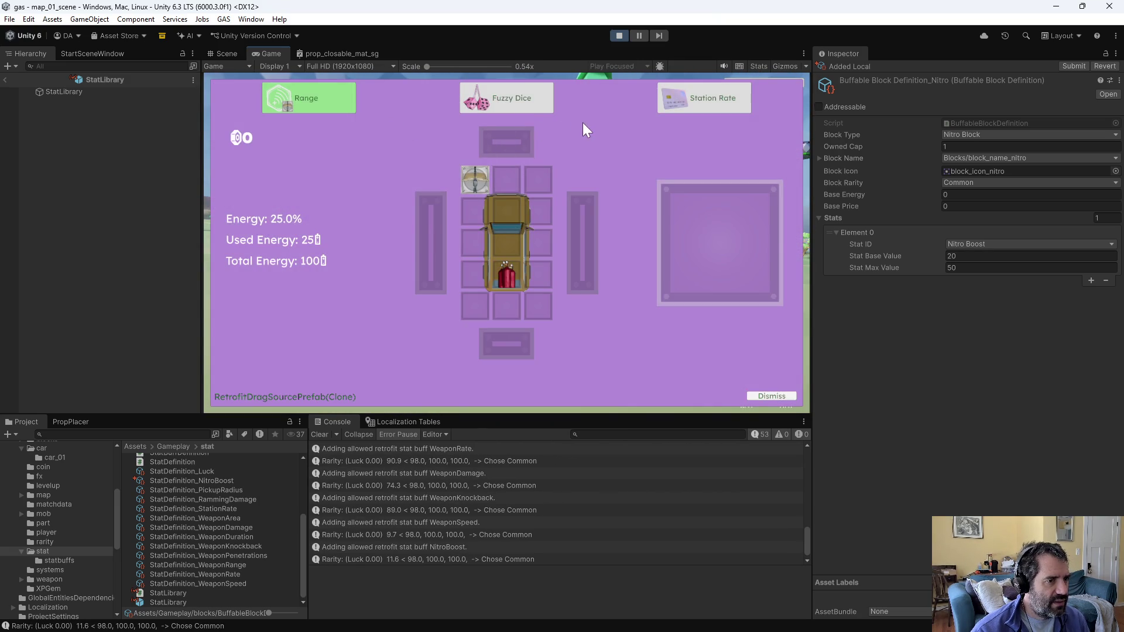
{"action": "key", "text": "grave"}
{"action": "left_click", "coordinate": [339, 95]}
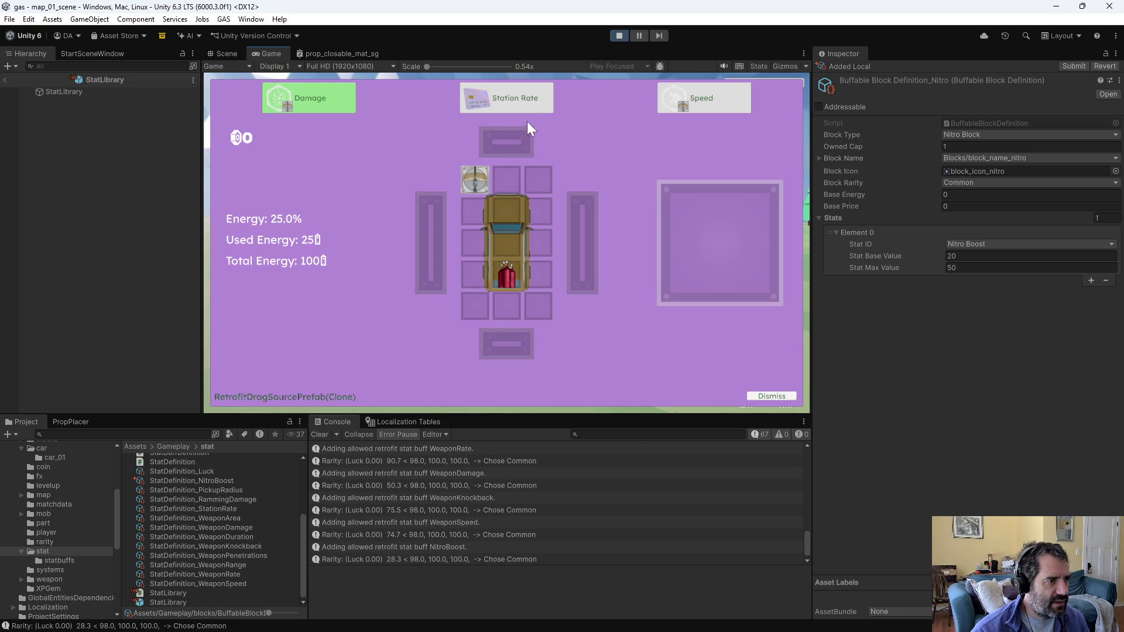
{"action": "key", "text": "grave"}
{"action": "left_click", "coordinate": [332, 94]}
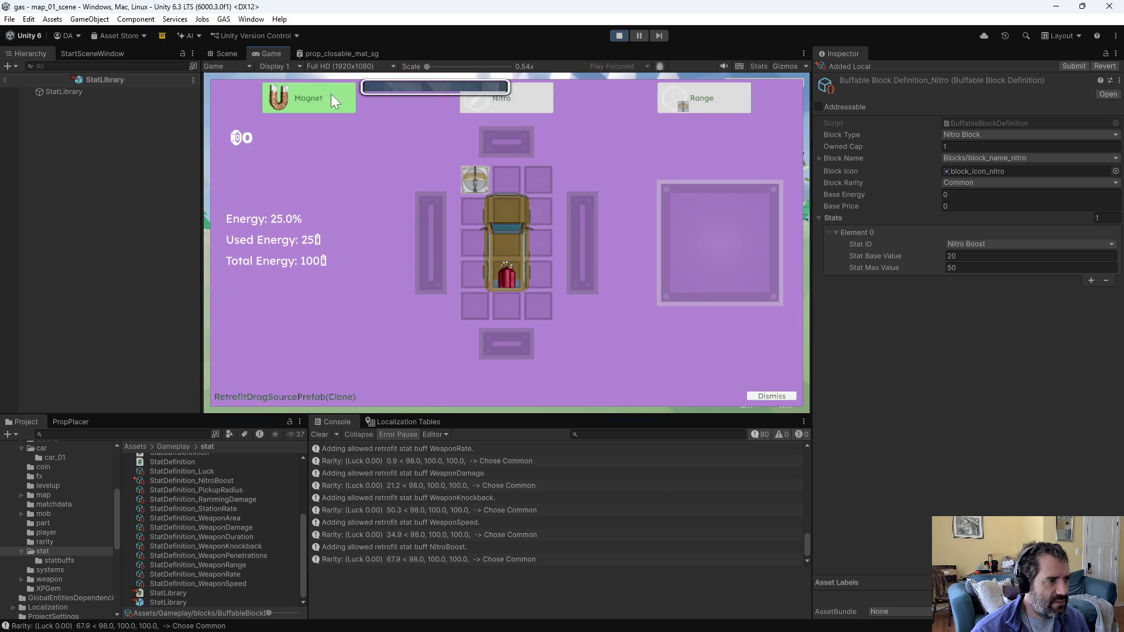
{"action": "left_click", "coordinate": [526, 107]}
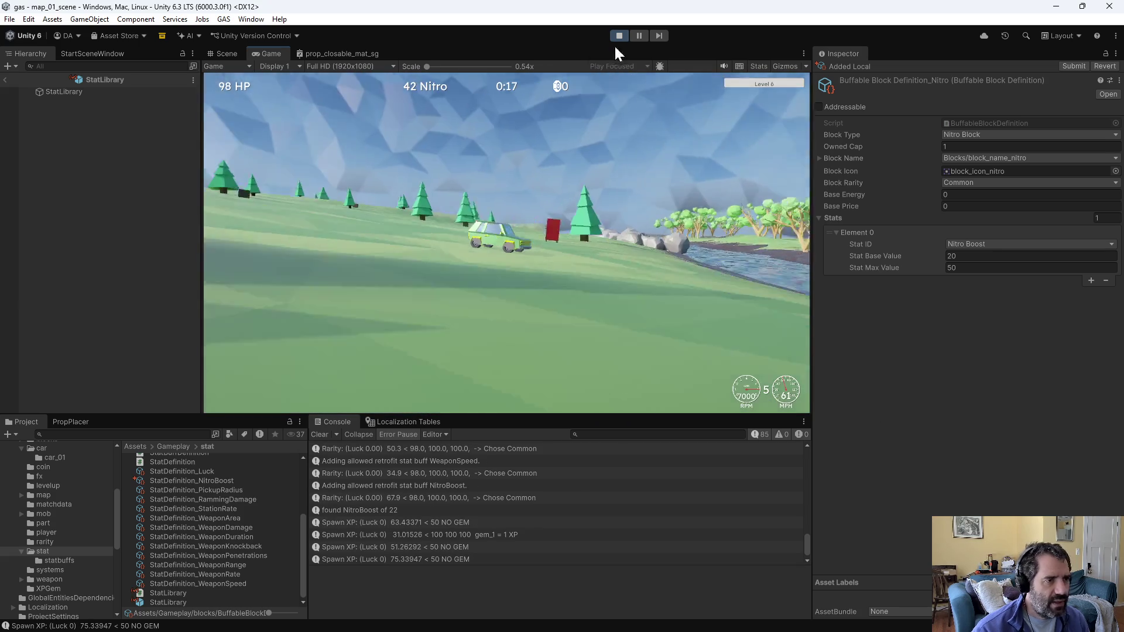
{"action": "left_click", "coordinate": [620, 36]}
{"action": "key", "text": "alt+Tab"}
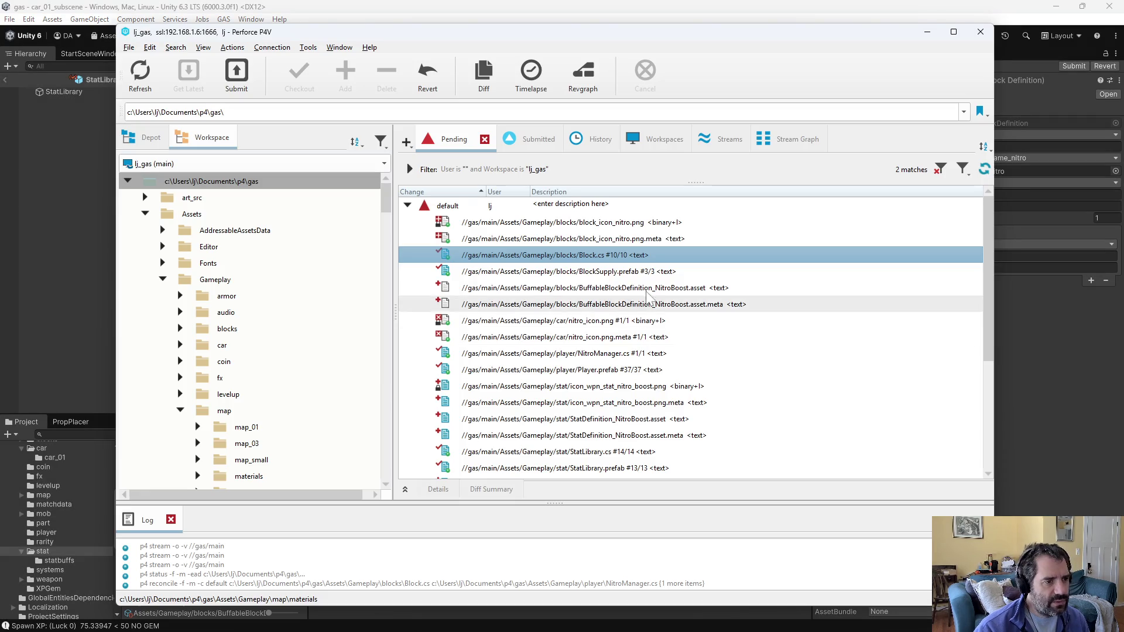
Step: Diff Block.cs and NitroManager.cs in P4Merge, highlighting NitroManager's new lines 33–41
{"action": "double_click", "coordinate": [578, 255]}
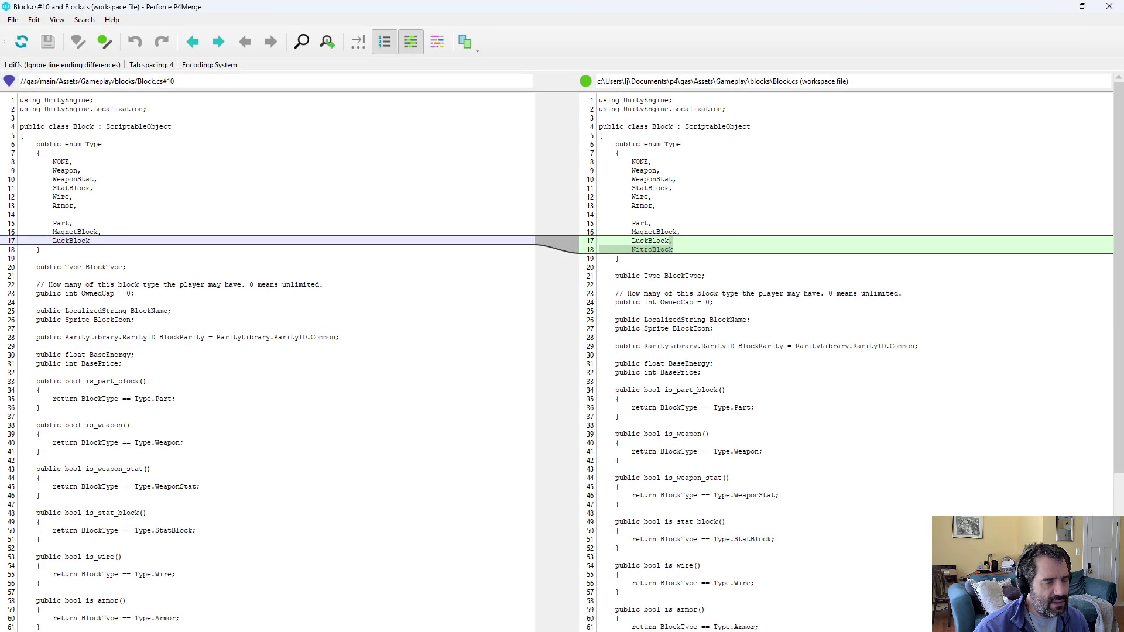
{"action": "key", "text": "alt+F4"}
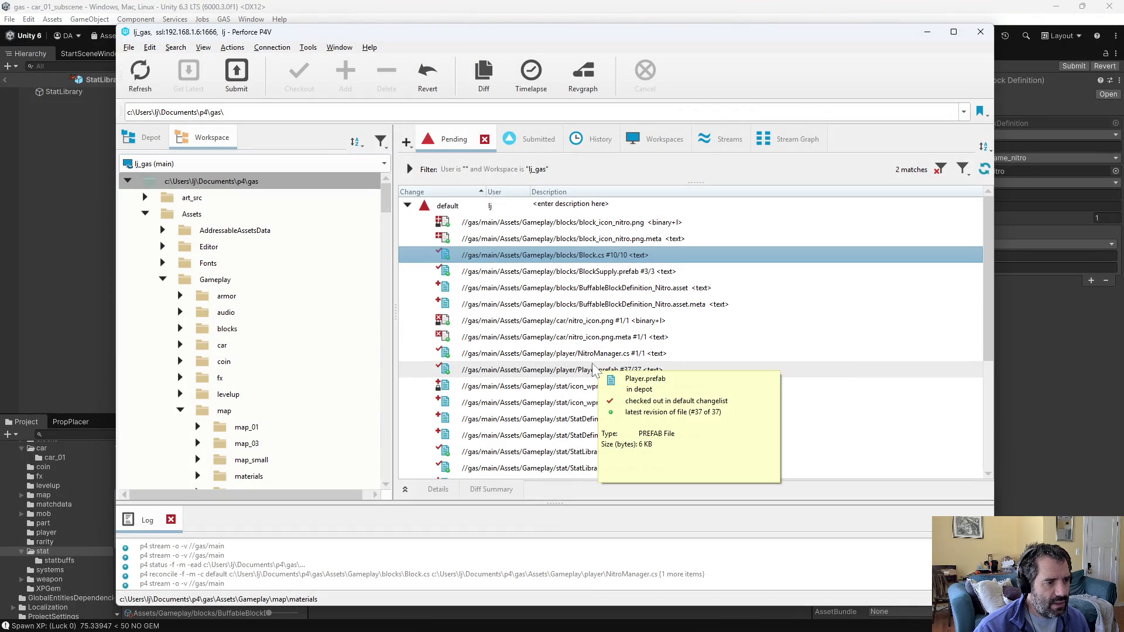
{"action": "double_click", "coordinate": [685, 353]}
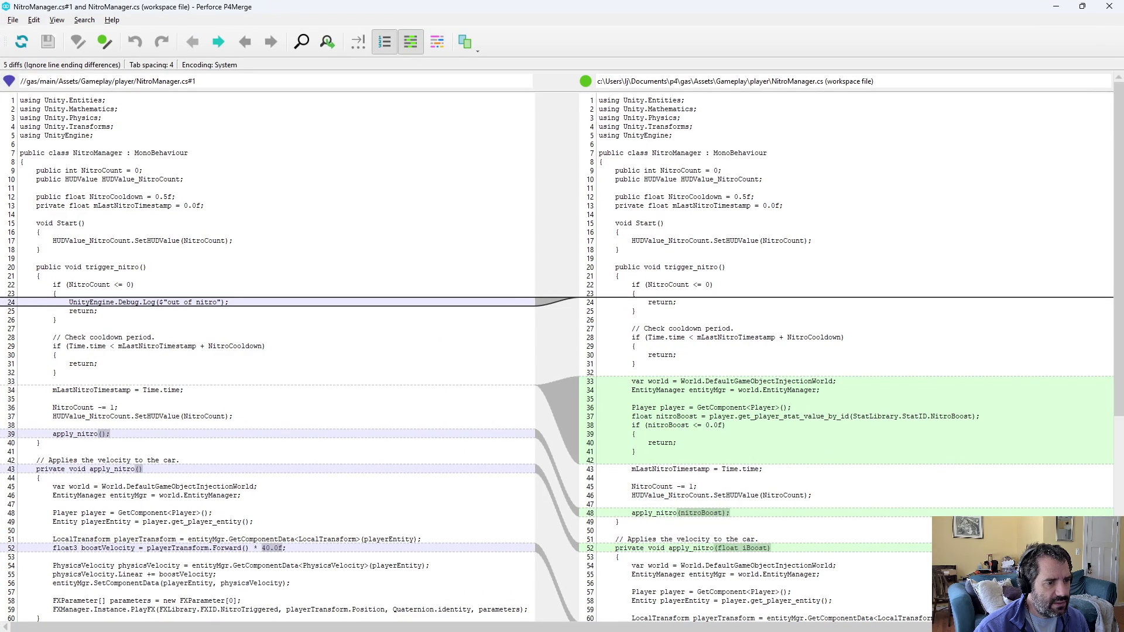
{"action": "scroll", "coordinate": [846, 352], "scroll_direction": "down", "scroll_amount": 4}
{"action": "mouse_move", "coordinate": [599, 281]}
{"action": "left_mouse_down"}
{"action": "mouse_move", "coordinate": [677, 286]}
{"action": "mouse_move", "coordinate": [691, 351]}
{"action": "left_mouse_up"}
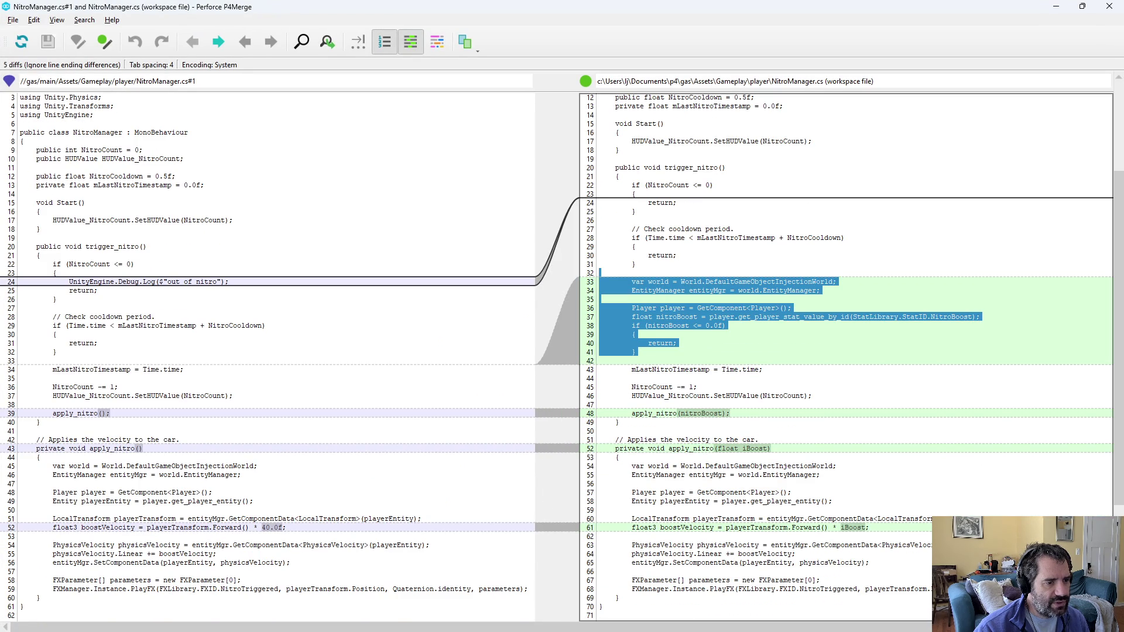
{"action": "left_click_drag", "start_coordinate": [638, 273], "coordinate": [637, 351]}
Step: Close the NitroManager.cs diff and open the file in Emacs
{"action": "left_click", "coordinate": [637, 351]}
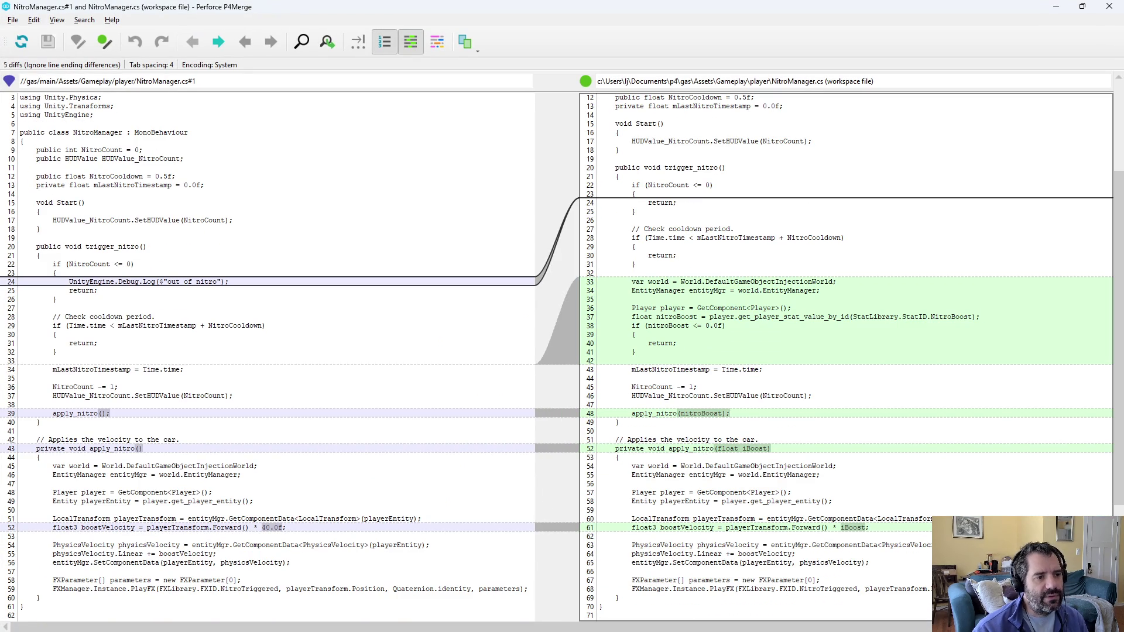
{"action": "left_click", "coordinate": [1109, 7]}
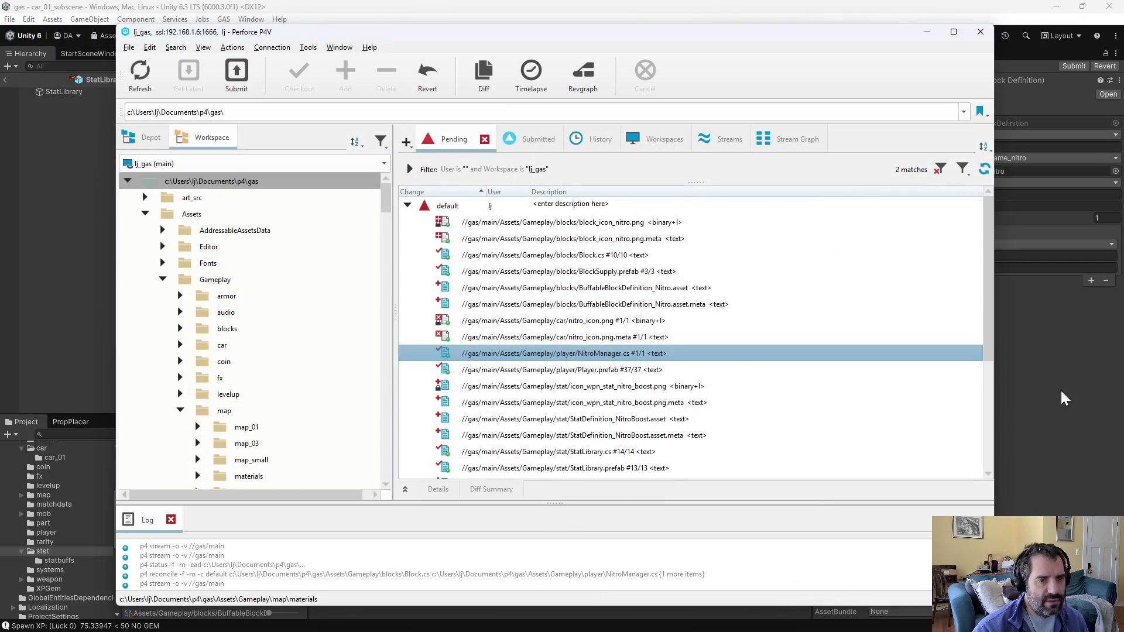
{"action": "double_click", "coordinate": [814, 354]}
{"action": "scroll", "coordinate": [799, 319], "scroll_direction": "up", "scroll_amount": 2}
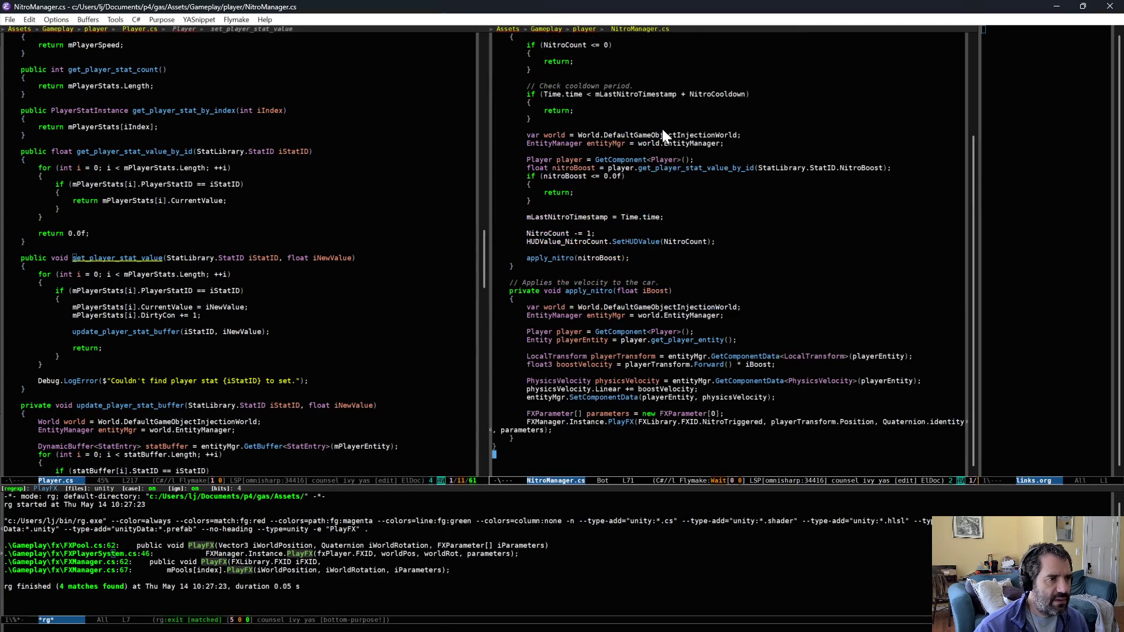
Step: Delete the var world and EntityManager lines from trigger_nitro and save NitroManager.cs
{"action": "left_click_drag", "start_coordinate": [526, 135], "coordinate": [526, 159]}
{"action": "key", "text": "ctrl+w"}
{"action": "key", "text": "ctrl+x"}
{"action": "key", "text": "ctrl+s"}
Step: Let Unity recompile, then re-review the NitroManager.cs diff's nitroBoost check and iBoost parameter
{"action": "key", "text": "alt+Tab"}
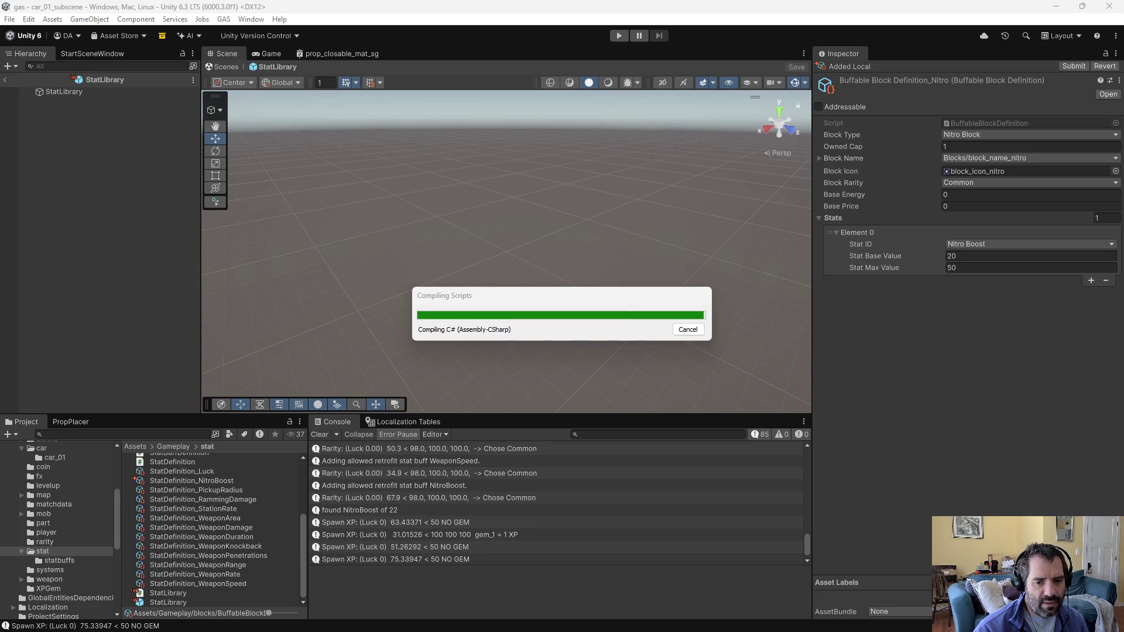
{"action": "key", "text": "alt+Tab"}
{"action": "key", "text": "ctrl+d"}
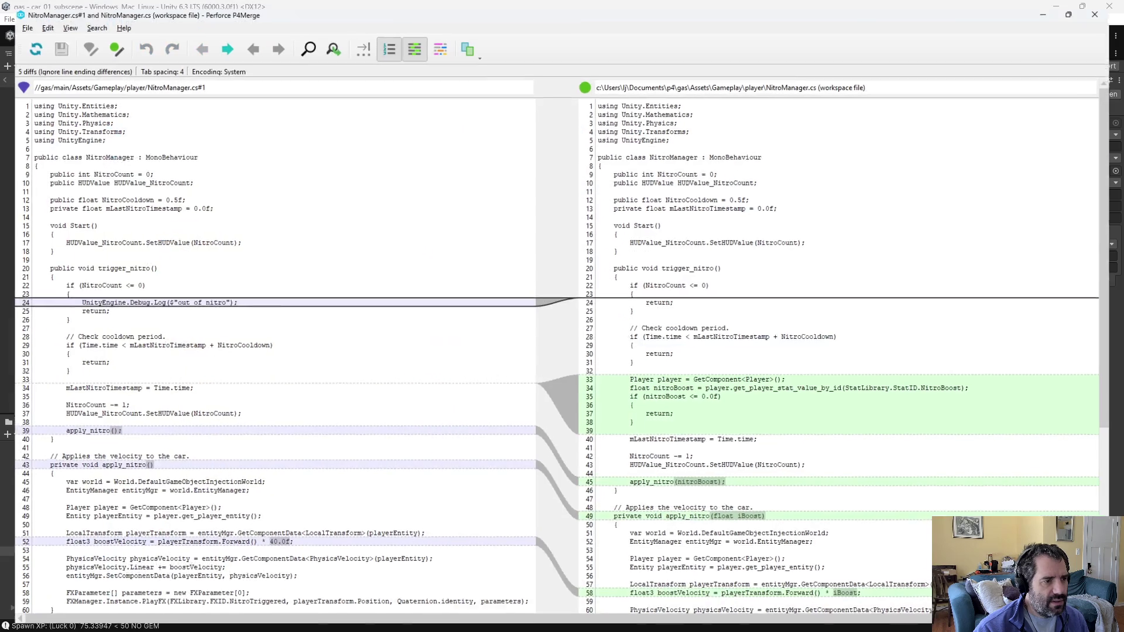
{"action": "scroll", "coordinate": [820, 352], "scroll_direction": "down", "scroll_amount": 1}
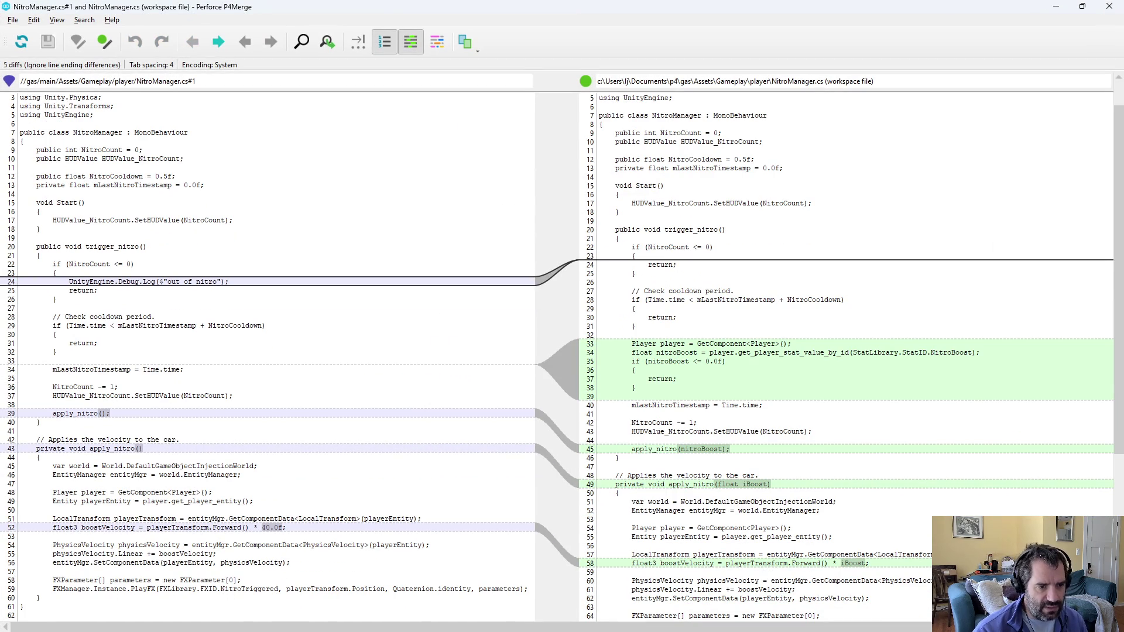
{"action": "scroll", "coordinate": [820, 351], "scroll_direction": "down", "scroll_amount": 1}
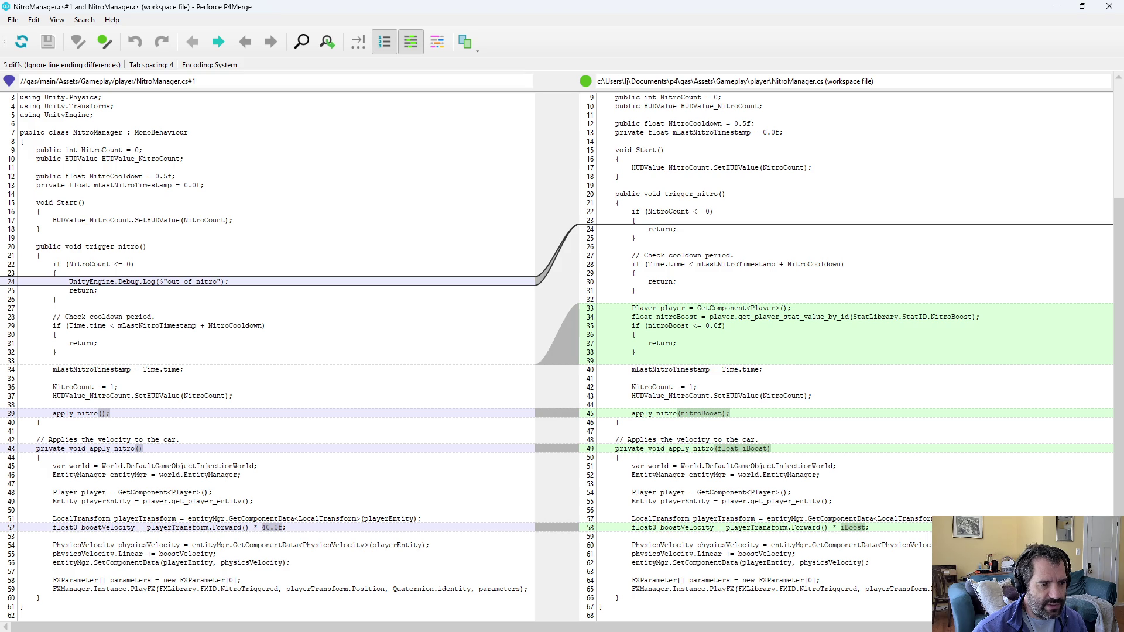
{"action": "left_click", "coordinate": [695, 324]}
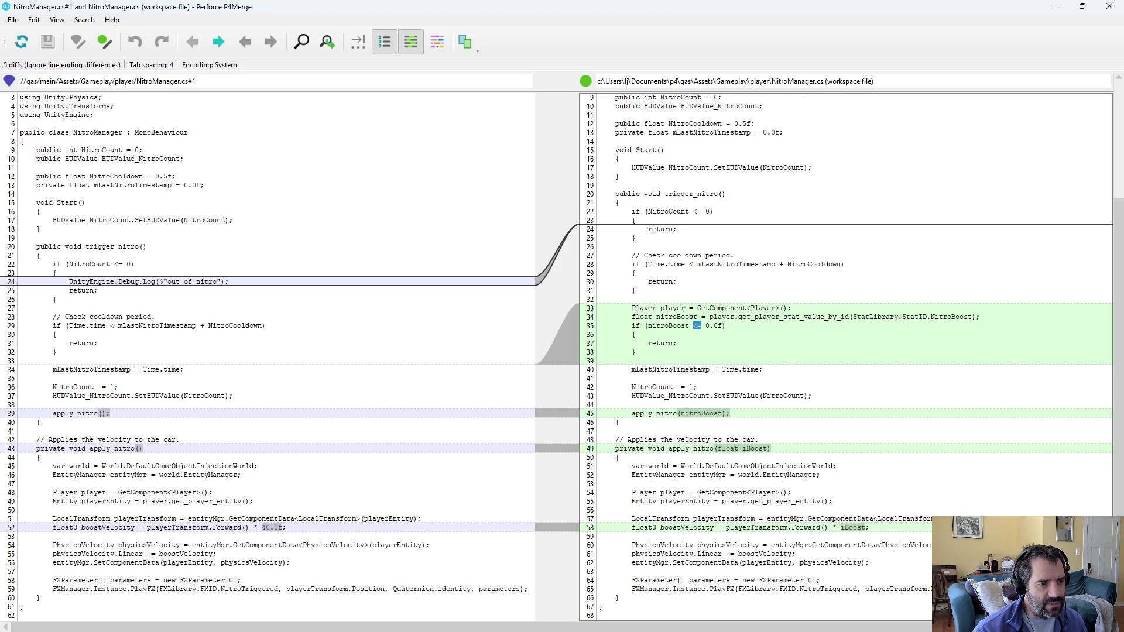
{"action": "key", "text": "Down"}
{"action": "key", "text": "shift+Home"}
{"action": "key", "text": "alt+F4"}
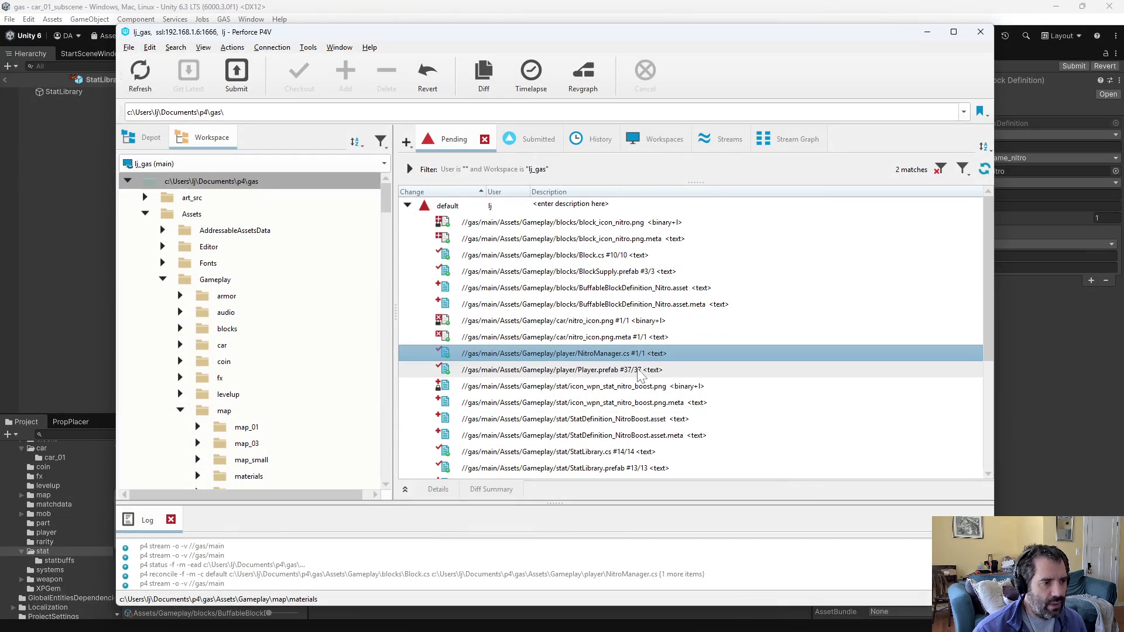
Step: Review the pending Player.prefab, nitro icon, NitroBoost asset changes and the StatLibrary.cs diff
{"action": "left_click", "coordinate": [636, 371]}
{"action": "left_click", "coordinate": [641, 386]}
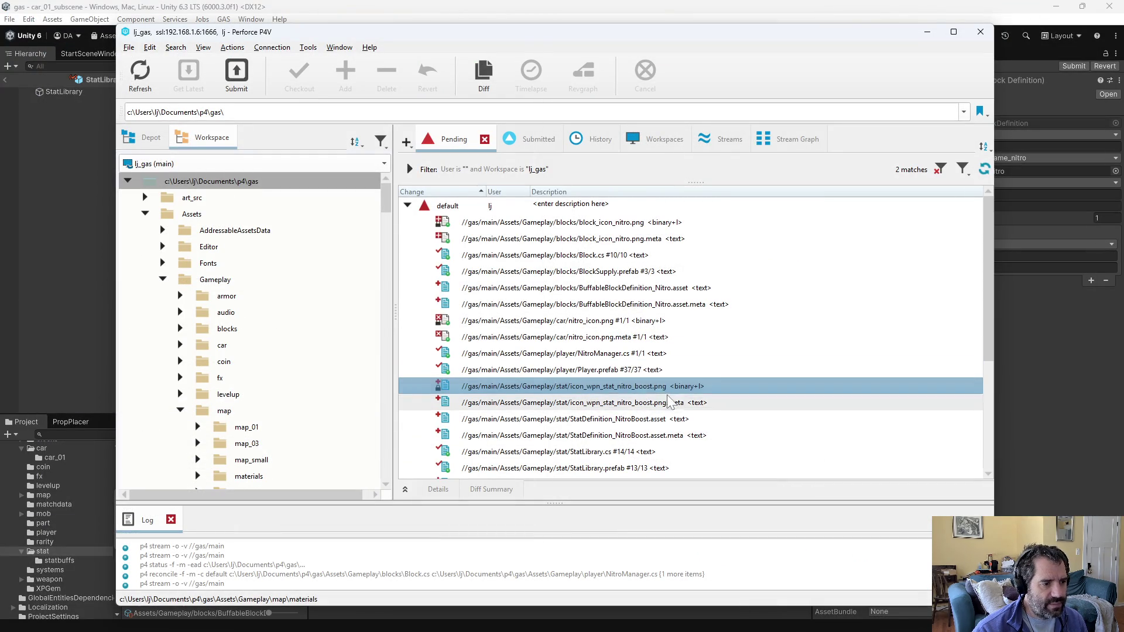
{"action": "scroll", "coordinate": [653, 401], "scroll_direction": "down", "scroll_amount": 2}
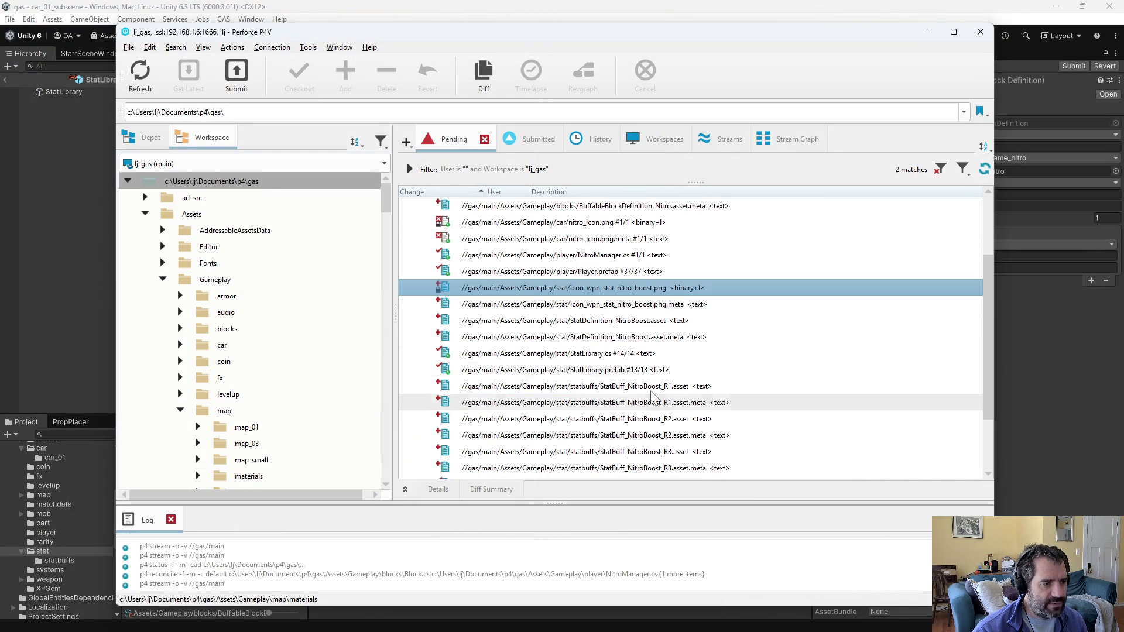
{"action": "left_click", "coordinate": [659, 305]}
{"action": "left_click", "coordinate": [645, 321]}
{"action": "left_click", "coordinate": [647, 337]}
{"action": "left_click", "coordinate": [649, 353]}
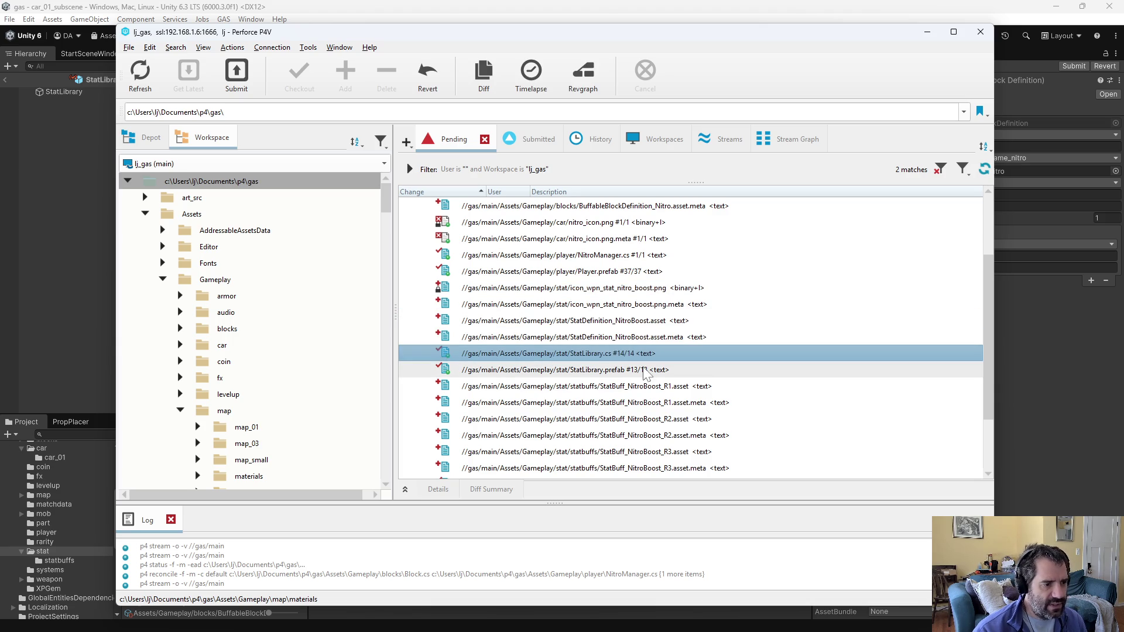
{"action": "key", "text": "ctrl+d"}
{"action": "key", "text": "alt+F4"}
{"action": "left_click", "coordinate": [650, 370]}
{"action": "left_click", "coordinate": [653, 386]}
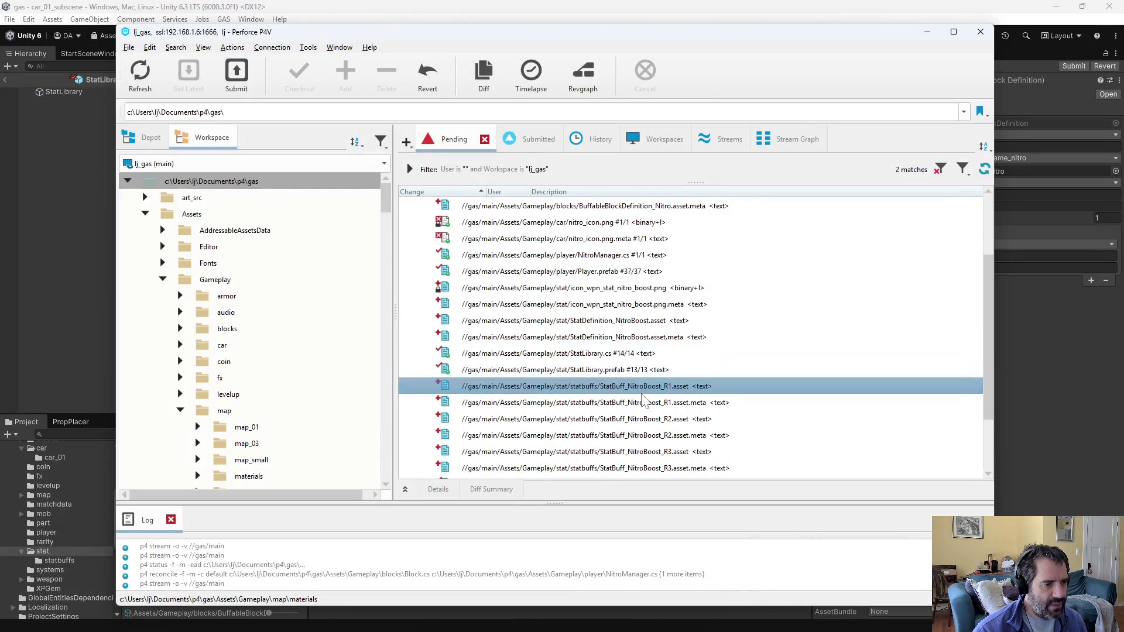
{"action": "scroll", "coordinate": [739, 430], "scroll_direction": "down", "scroll_amount": 2}
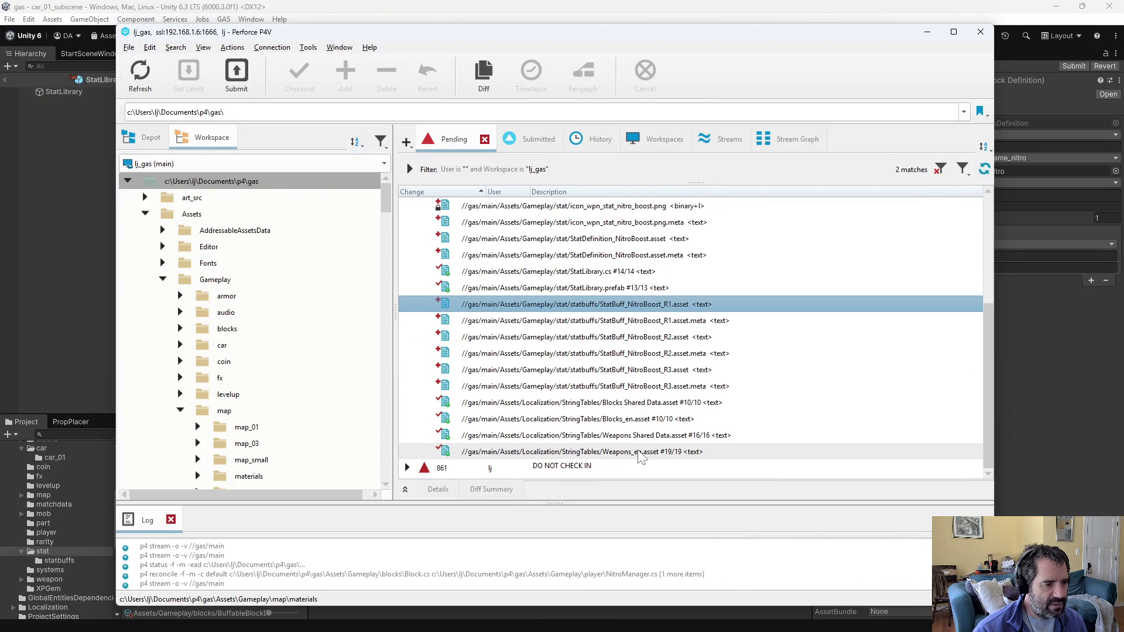
{"action": "scroll", "coordinate": [593, 445], "scroll_direction": "up", "scroll_amount": 4}
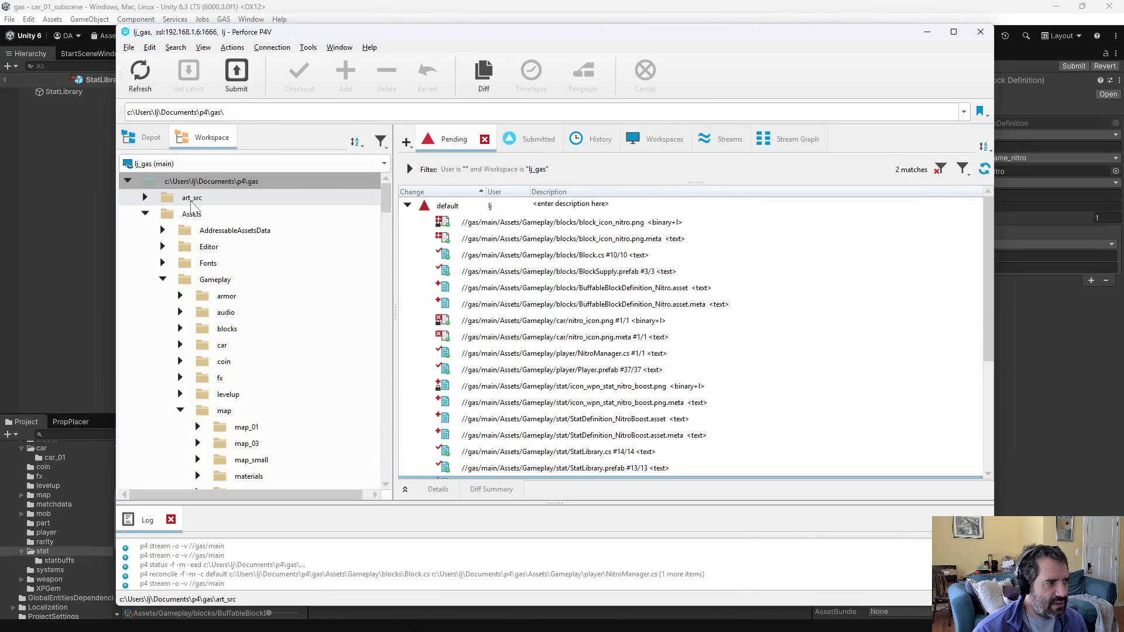
Step: Reconcile offline work in the Assets folder, then start submitting the default changelist
{"action": "right_click", "coordinate": [194, 212]}
{"action": "left_click", "coordinate": [277, 158]}
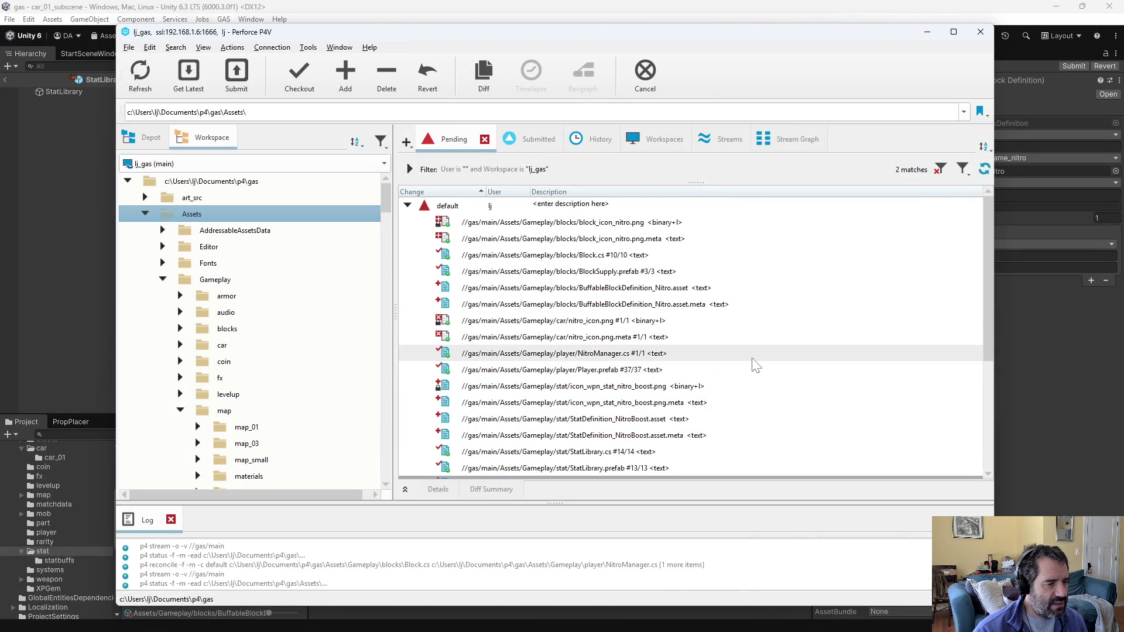
{"action": "left_click", "coordinate": [616, 335]}
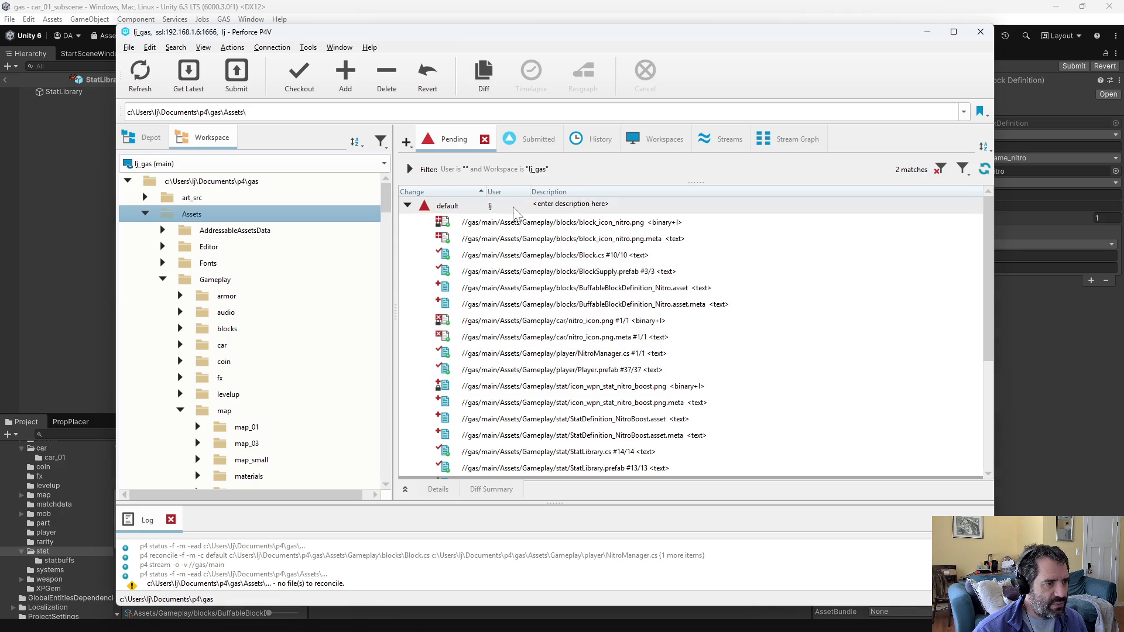
{"action": "right_click", "coordinate": [516, 209]}
{"action": "left_click", "coordinate": [527, 214]}
Step: Describe nitro speed from a NitroBoost stat, a block enabling nitro, stat starting at 0; submit
{"action": "type", "text": "nitro i"}
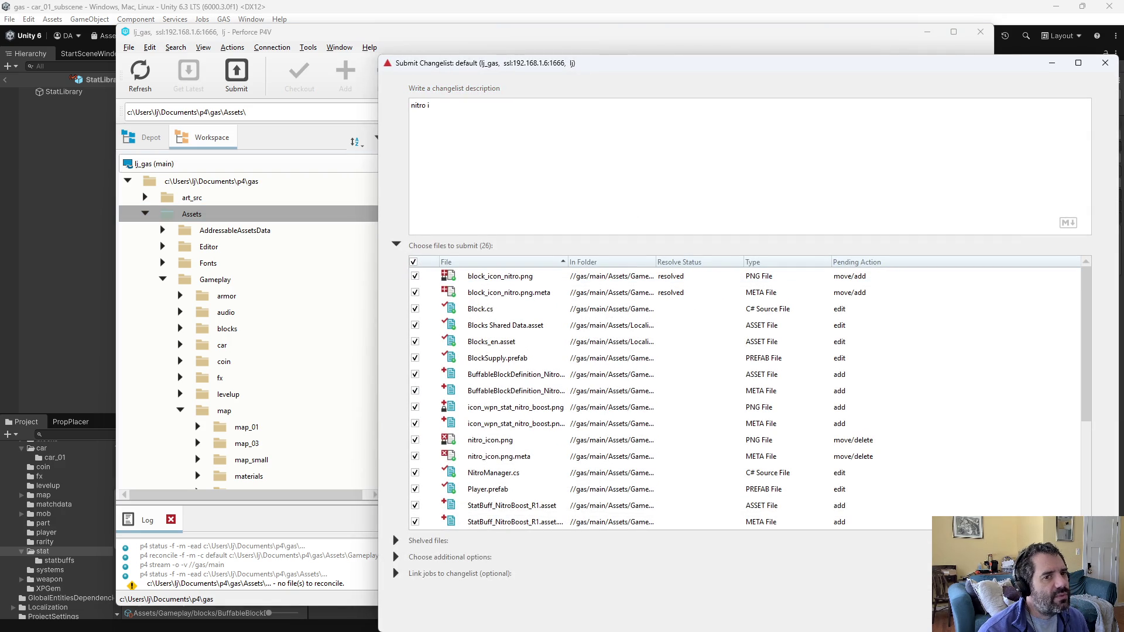
{"action": "key", "text": "BackSpace"}
{"action": "type", "text": "speed is no"}
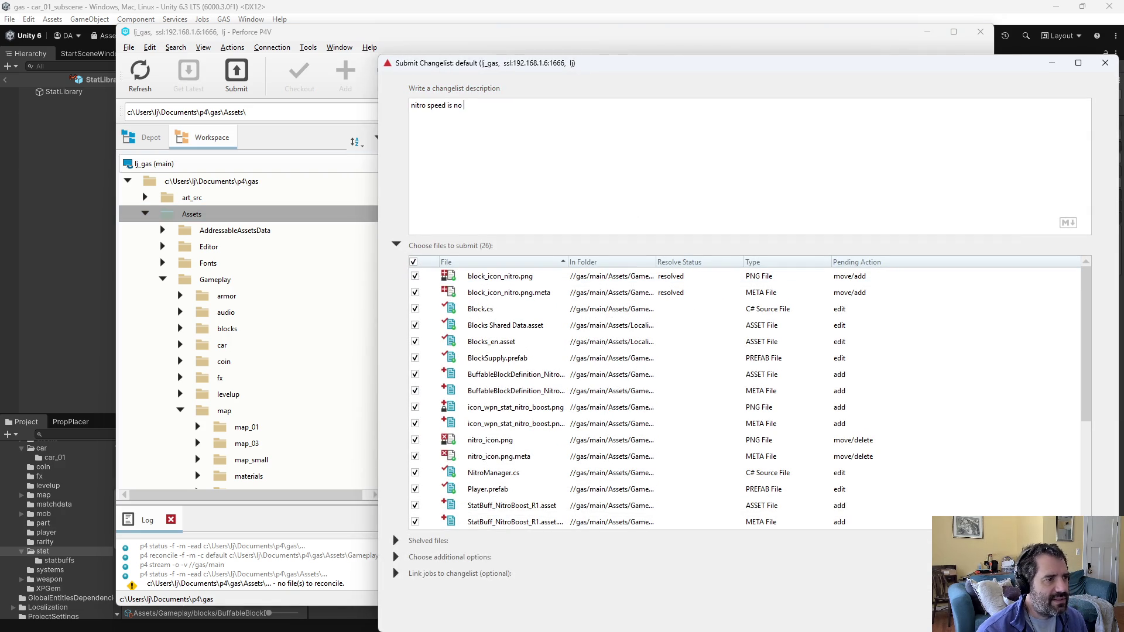
{"action": "type", "text": "w determined by"}
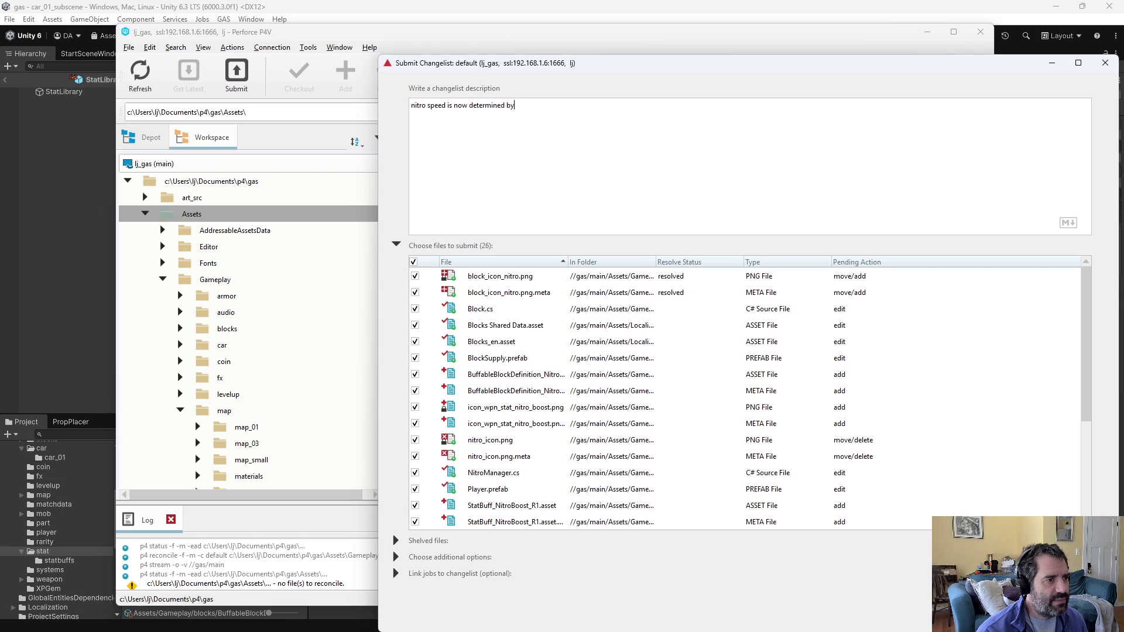
{"action": "type", "text": " a nitro"}
{"action": "key", "text": "BackSpace"}
{"action": "key", "text": "BackSpace"}
{"action": "key", "text": "BackSpace"}
{"action": "key", "text": "BackSpace"}
{"action": "key", "text": "BackSpace"}
{"action": "key", "text": "BackSpace"}
{"action": "type", "text": "NitroBoos"}
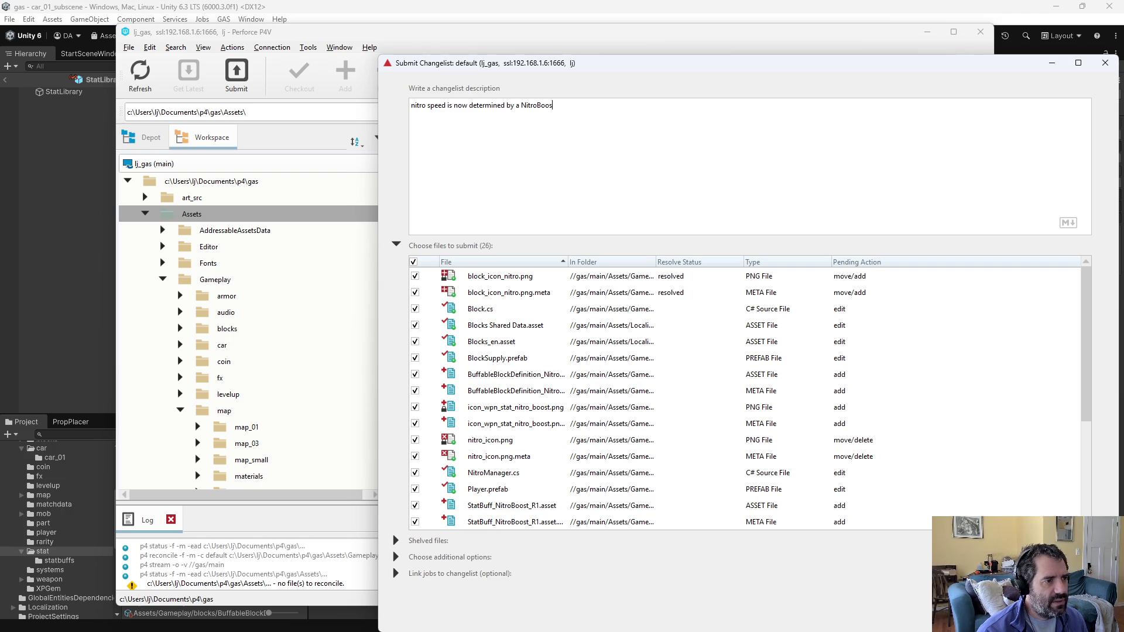
{"action": "type", "text": "t stat on the "}
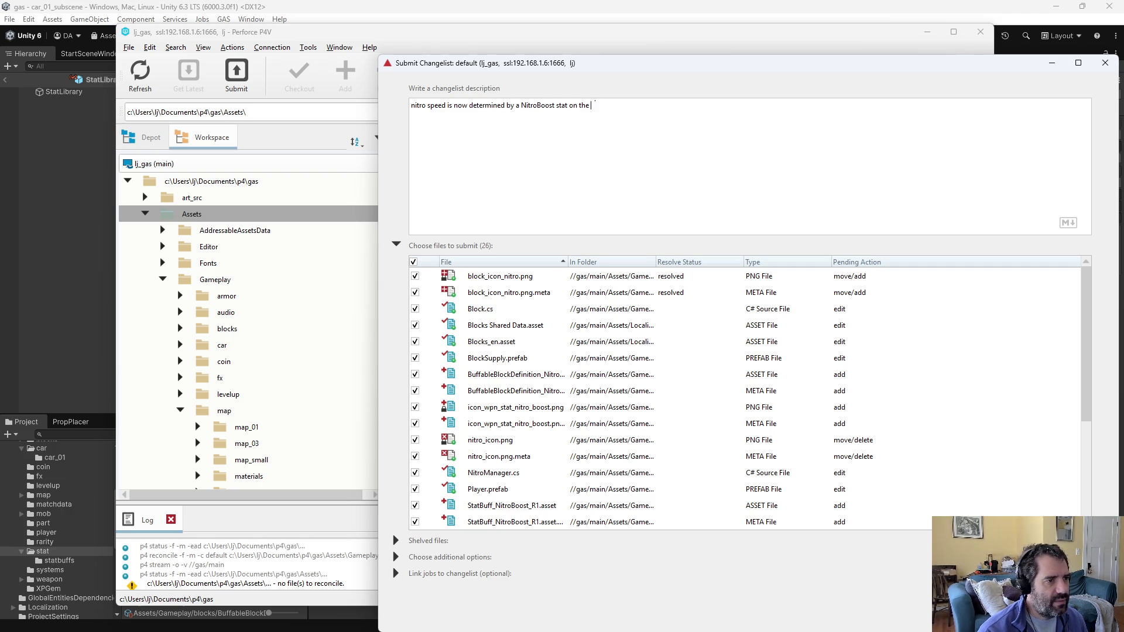
{"action": "type", "text": "player - A new block grants nitro boost."}
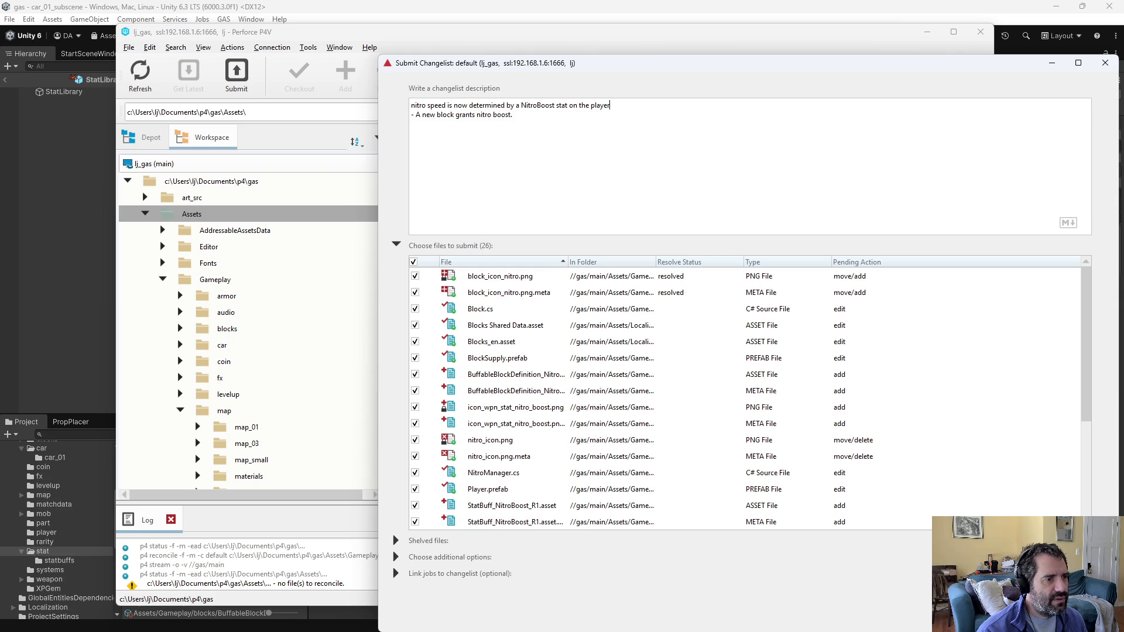
{"action": "key", "text": "Return"}
{"action": "type", "text": "- The stat starts at 0, meaning no nitro at the start fo"}
{"action": "key", "text": "BackSpace"}
{"action": "key", "text": "BackSpace"}
{"action": "type", "text": "of the game."}
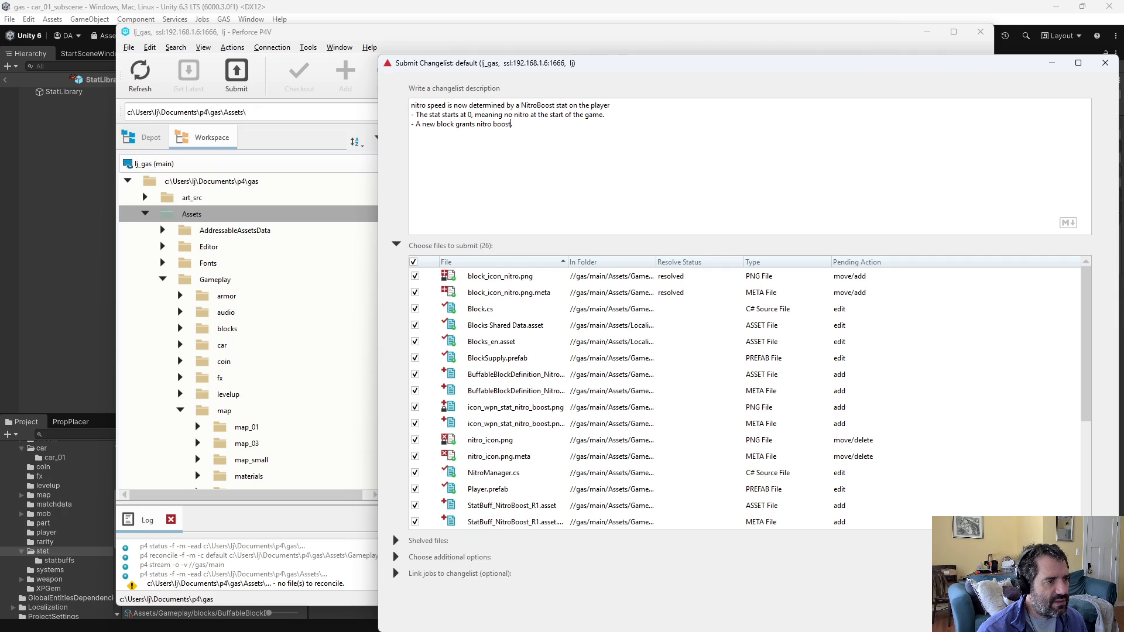
{"action": "key", "text": "BackSpace"}
{"action": "key", "text": "BackSpace"}
{"action": "key", "text": "BackSpace"}
{"action": "type", "text": "enables"}
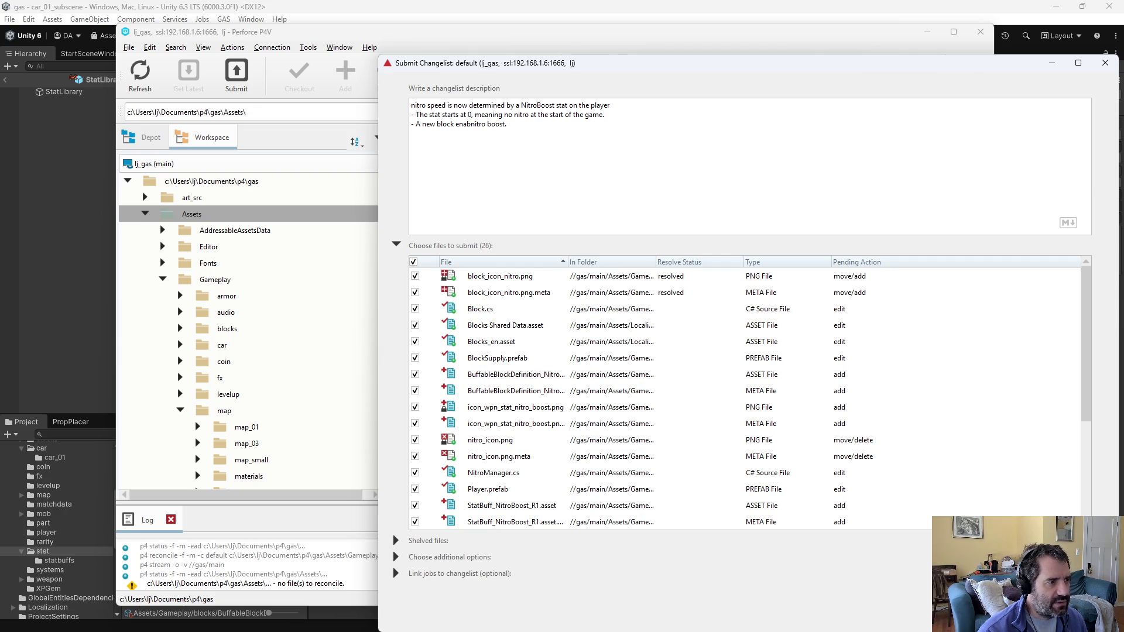
{"action": "left_click", "coordinate": [517, 124]}
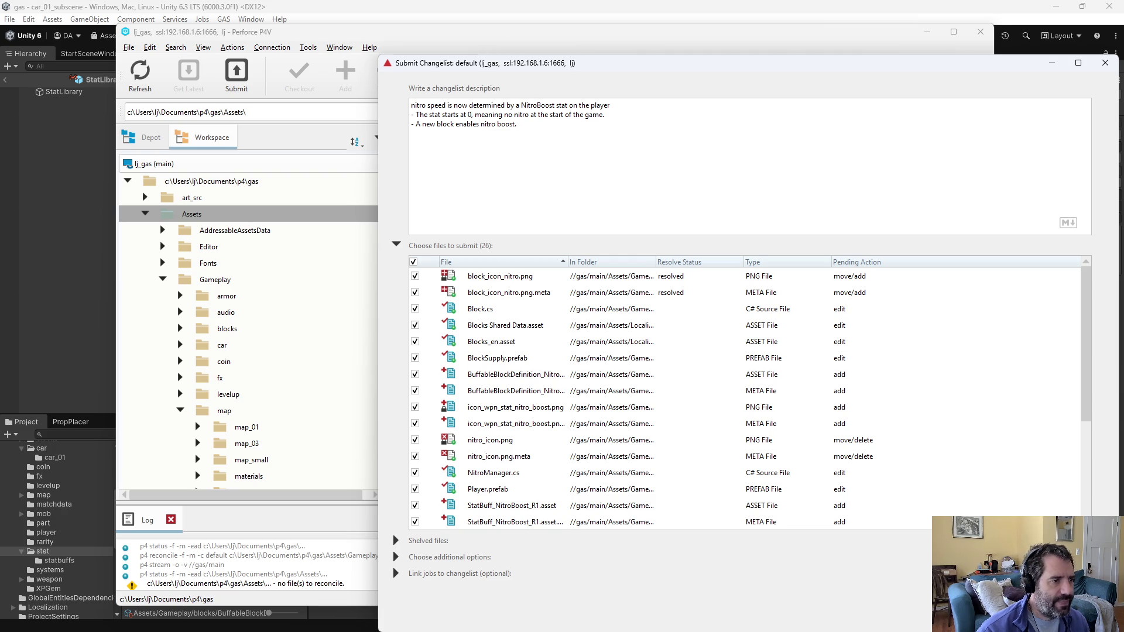
{"action": "key", "text": "ctrl+Return"}
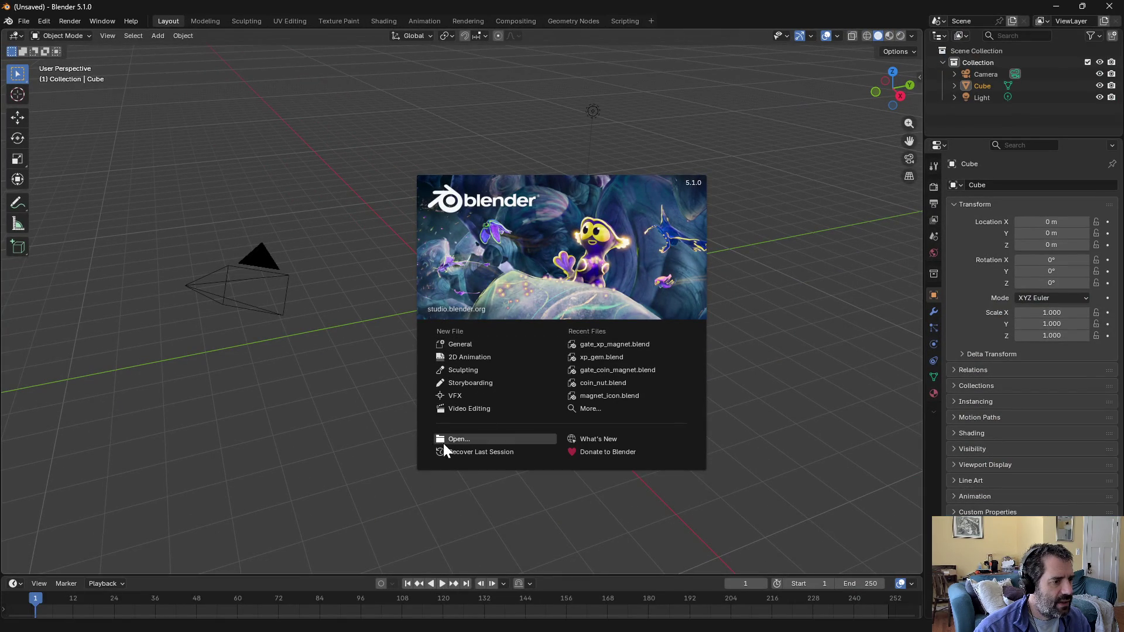
Step: Open nitro_icon.blend from the icons folder and select the bottle Cube.002
{"action": "left_click", "coordinate": [445, 442]}
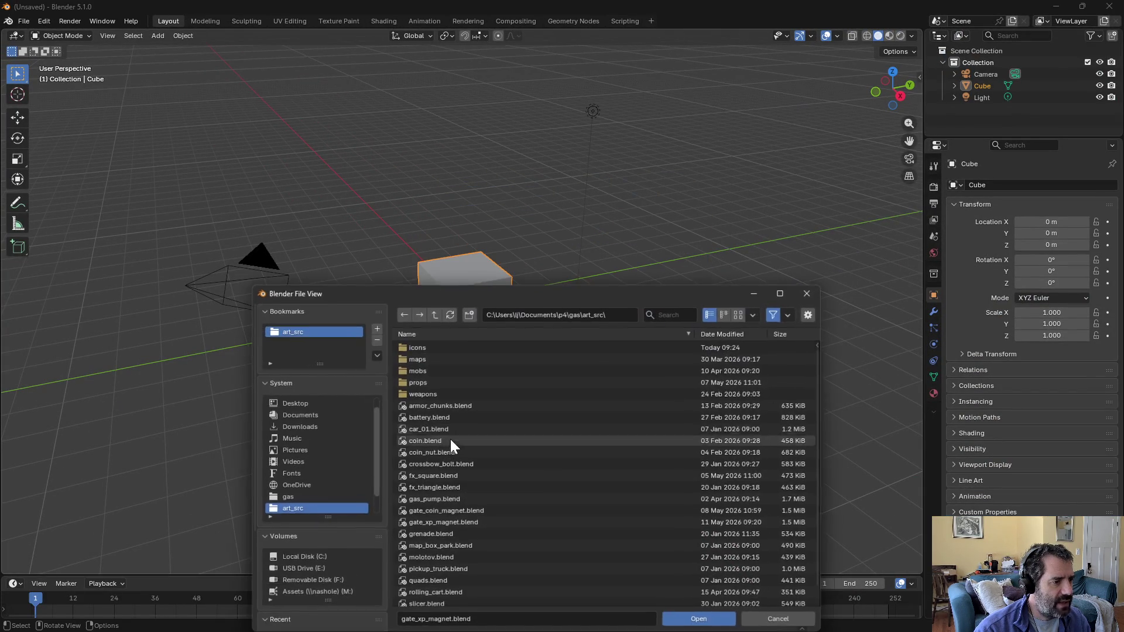
{"action": "double_click", "coordinate": [418, 349]}
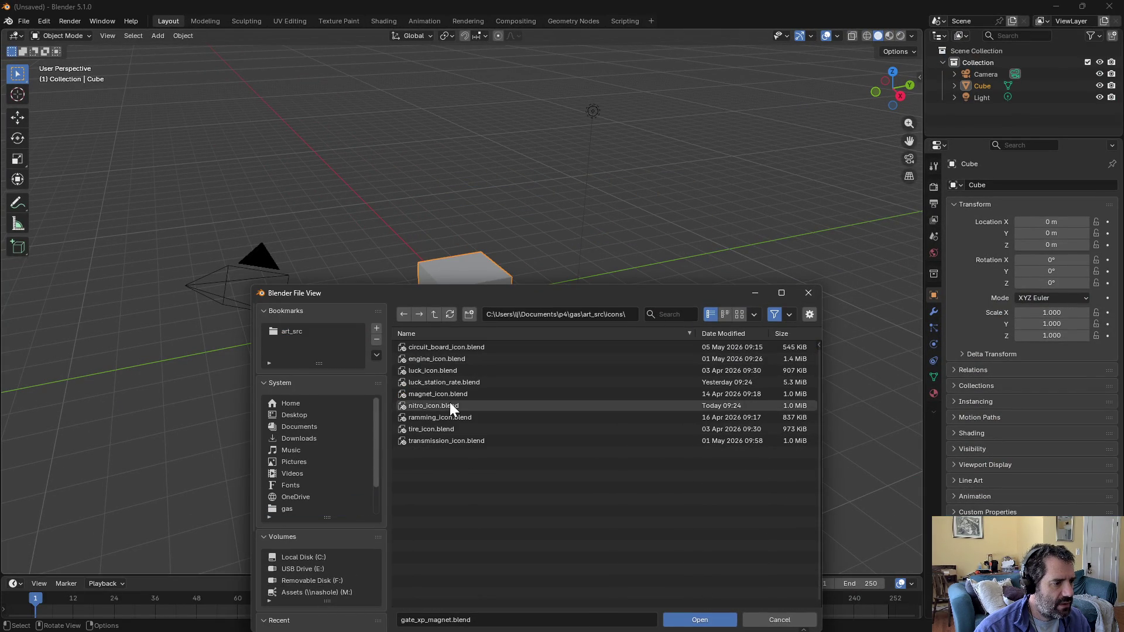
{"action": "double_click", "coordinate": [451, 405]}
{"action": "mouse_move", "coordinate": [740, 389]}
{"action": "left_mouse_down"}
{"action": "mouse_move", "coordinate": [735, 411]}
{"action": "mouse_move", "coordinate": [627, 367]}
{"action": "mouse_move", "coordinate": [704, 322]}
{"action": "mouse_move", "coordinate": [578, 357]}
{"action": "left_mouse_up"}
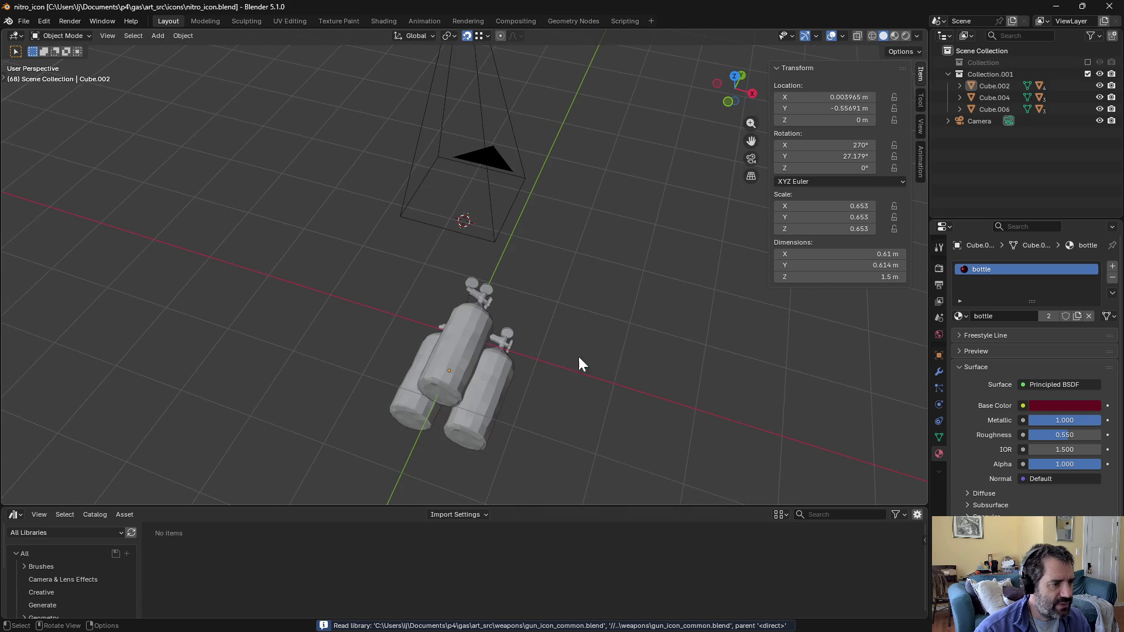
{"action": "left_click", "coordinate": [492, 351]}
{"action": "mouse_move", "coordinate": [666, 332]}
{"action": "left_mouse_down"}
{"action": "mouse_move", "coordinate": [683, 359]}
{"action": "mouse_move", "coordinate": [622, 335]}
{"action": "mouse_move", "coordinate": [589, 239]}
{"action": "left_mouse_up"}
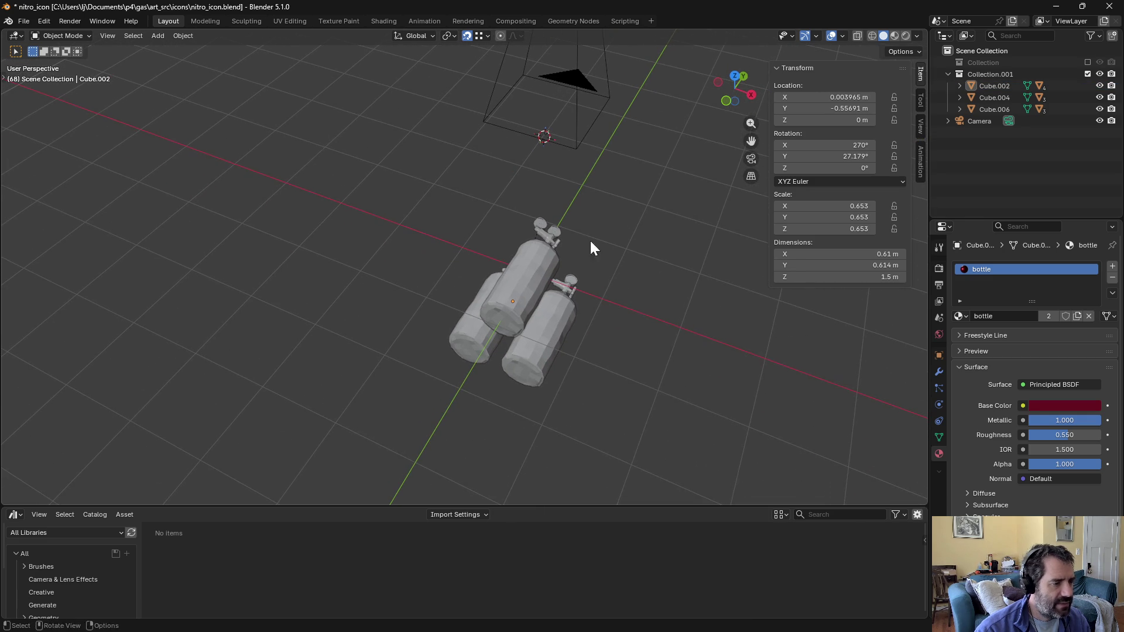
{"action": "left_click", "coordinate": [23, 22]}
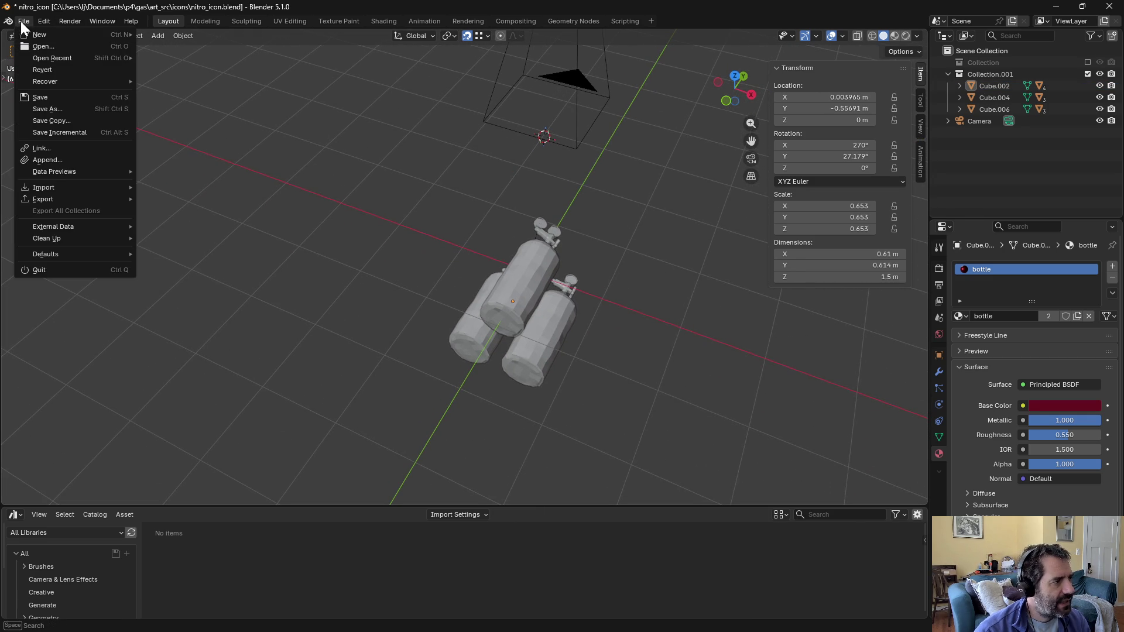
Step: Save As nitro_tank.blend one folder up, in art_src
{"action": "left_click", "coordinate": [21, 22]}
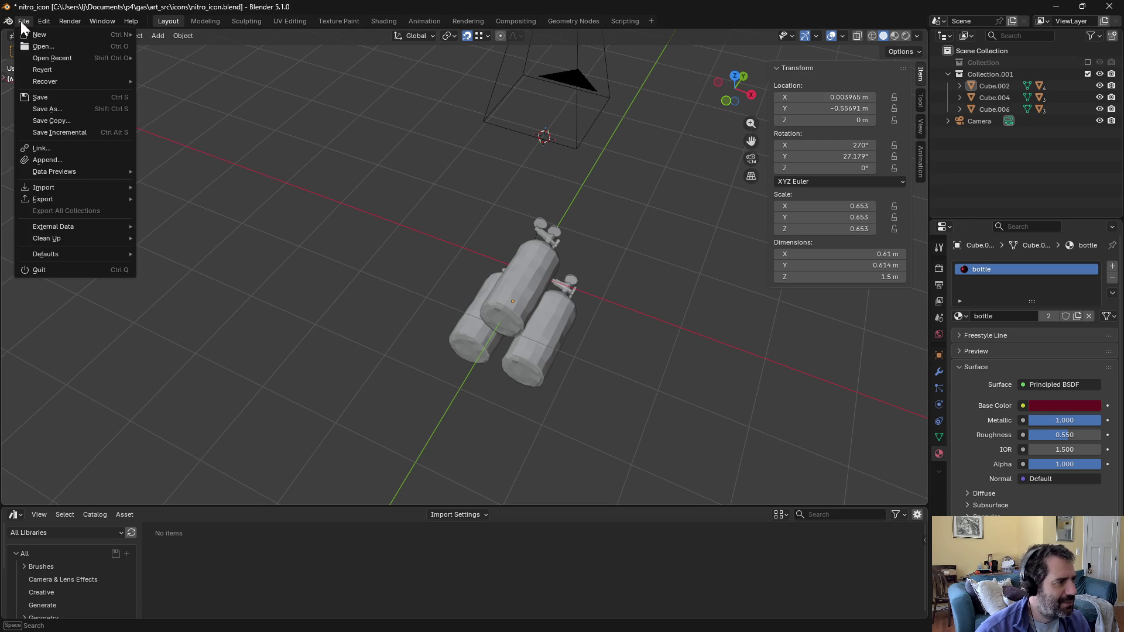
{"action": "left_click", "coordinate": [67, 108]}
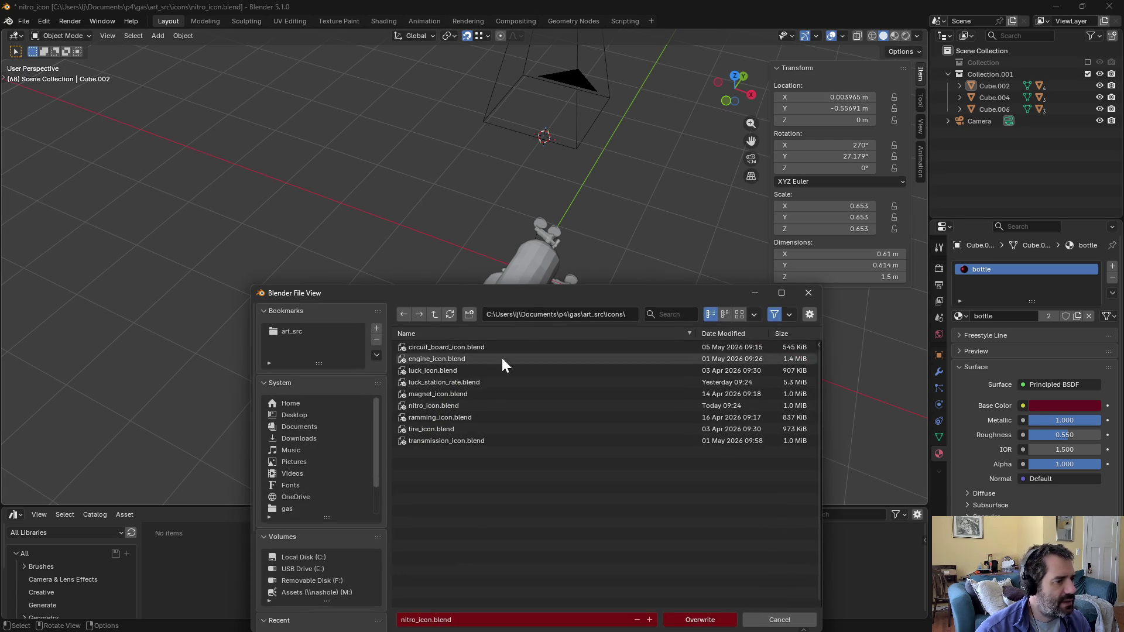
{"action": "left_click", "coordinate": [434, 317]}
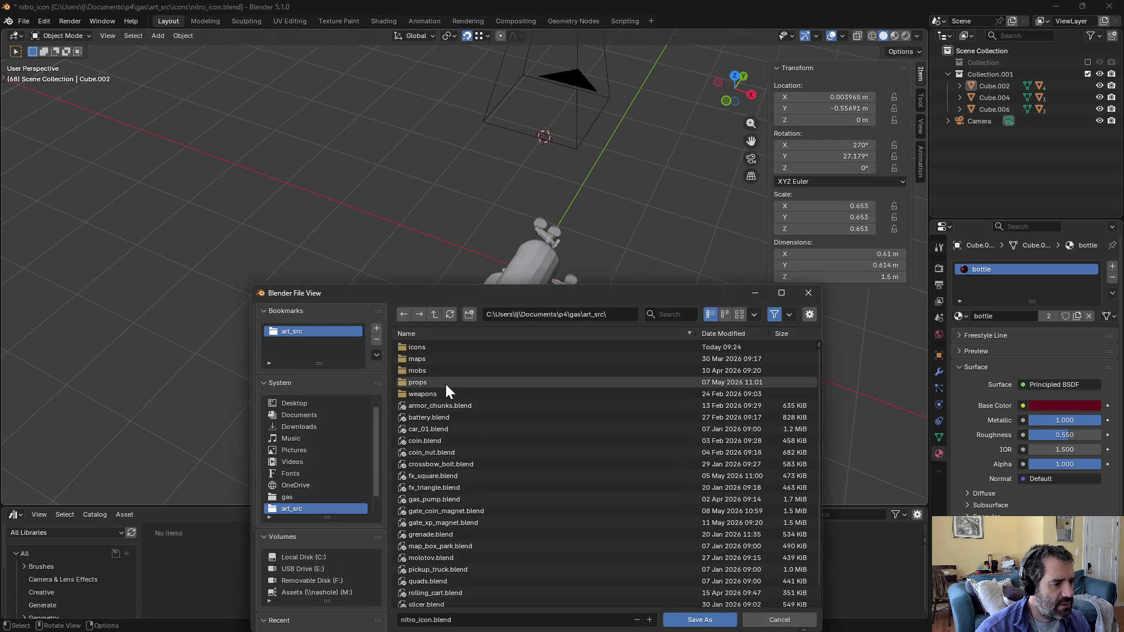
{"action": "left_click", "coordinate": [420, 621]}
{"action": "type", "text": "tank"}
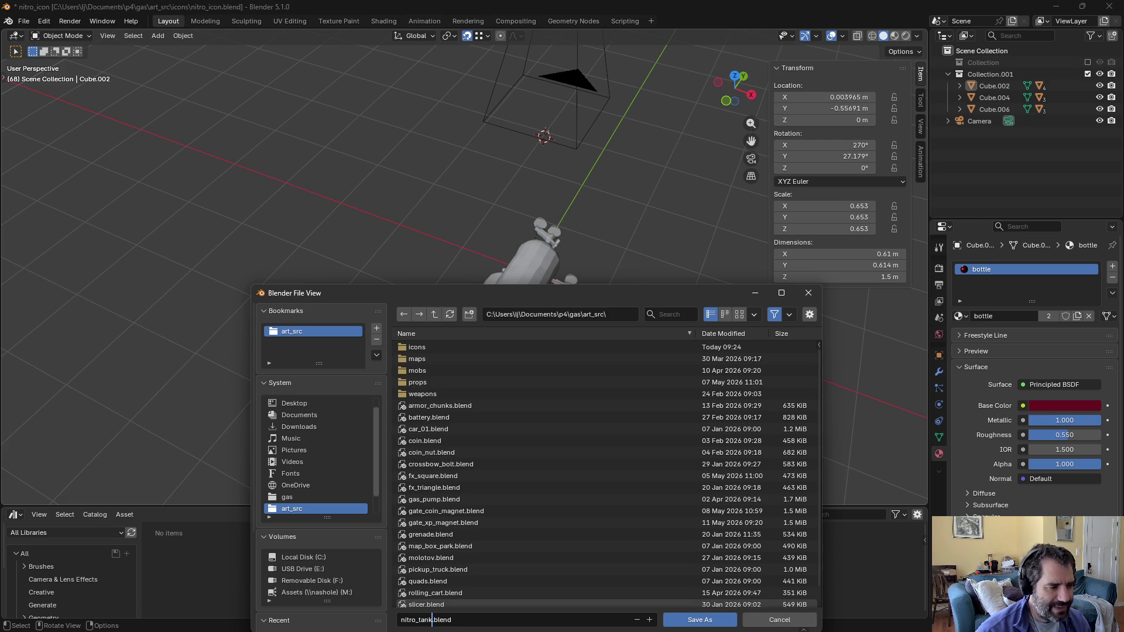
{"action": "left_click", "coordinate": [708, 620]}
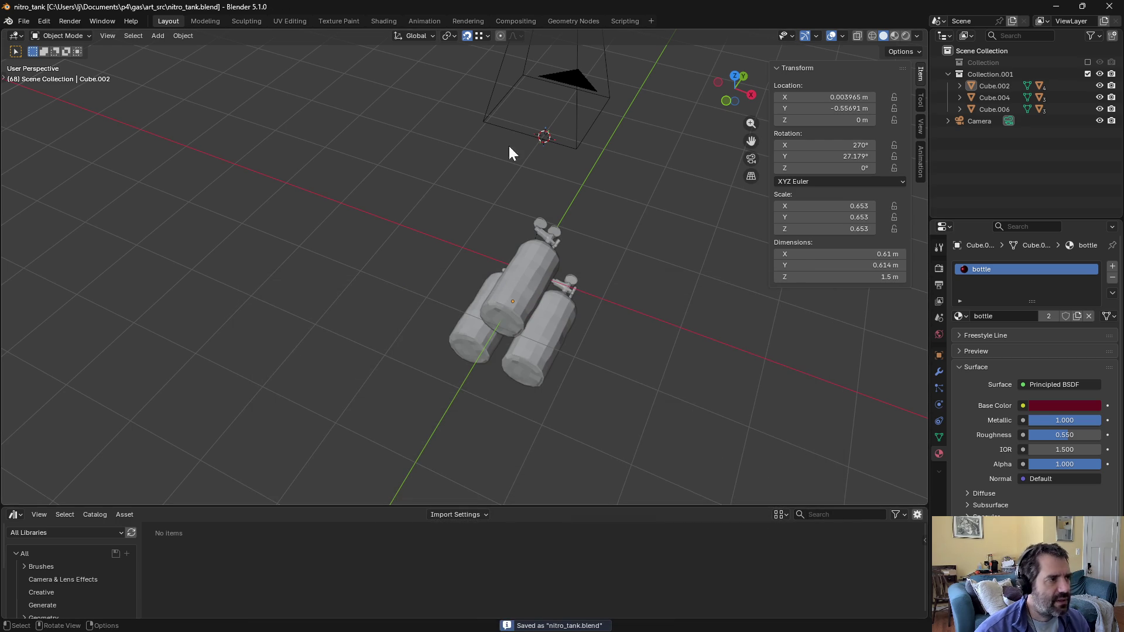
Step: Delete the Collection and bottles Cube.004 and Cube.006, leaving Cube.002 selected
{"action": "right_click", "coordinate": [999, 63]}
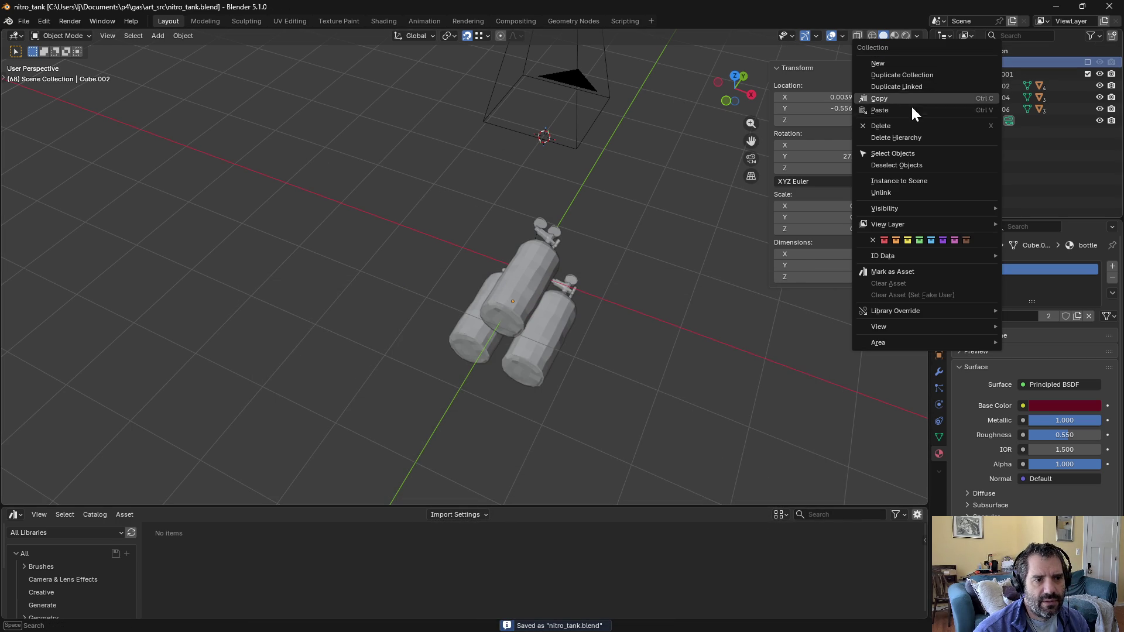
{"action": "left_click", "coordinate": [893, 126]}
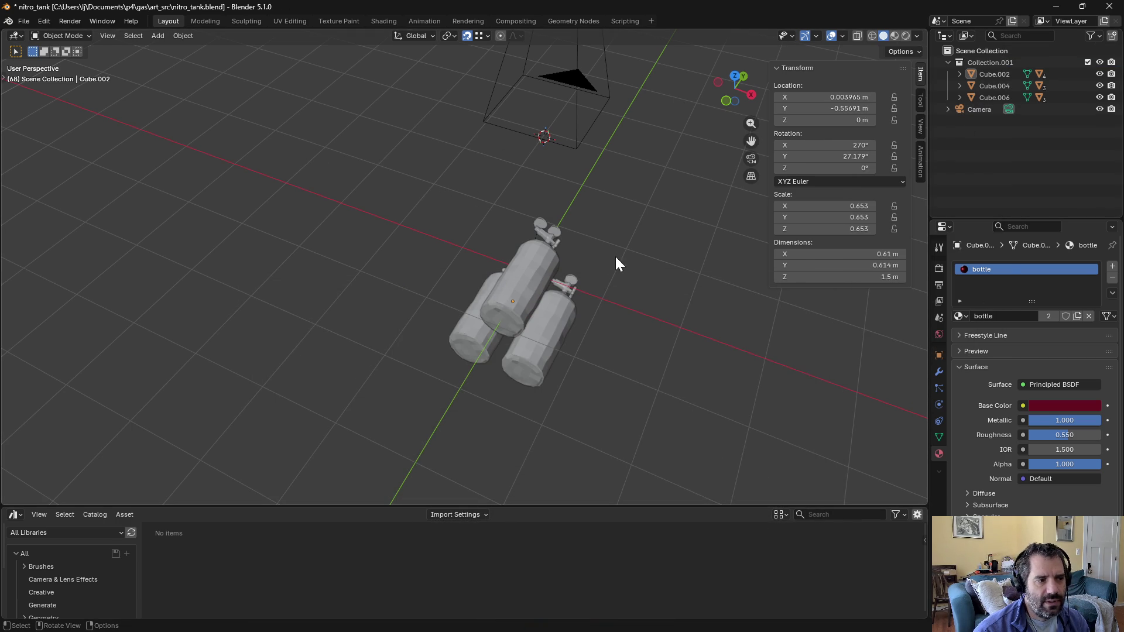
{"action": "left_click", "coordinate": [540, 325]}
{"action": "right_click", "coordinate": [1007, 86]}
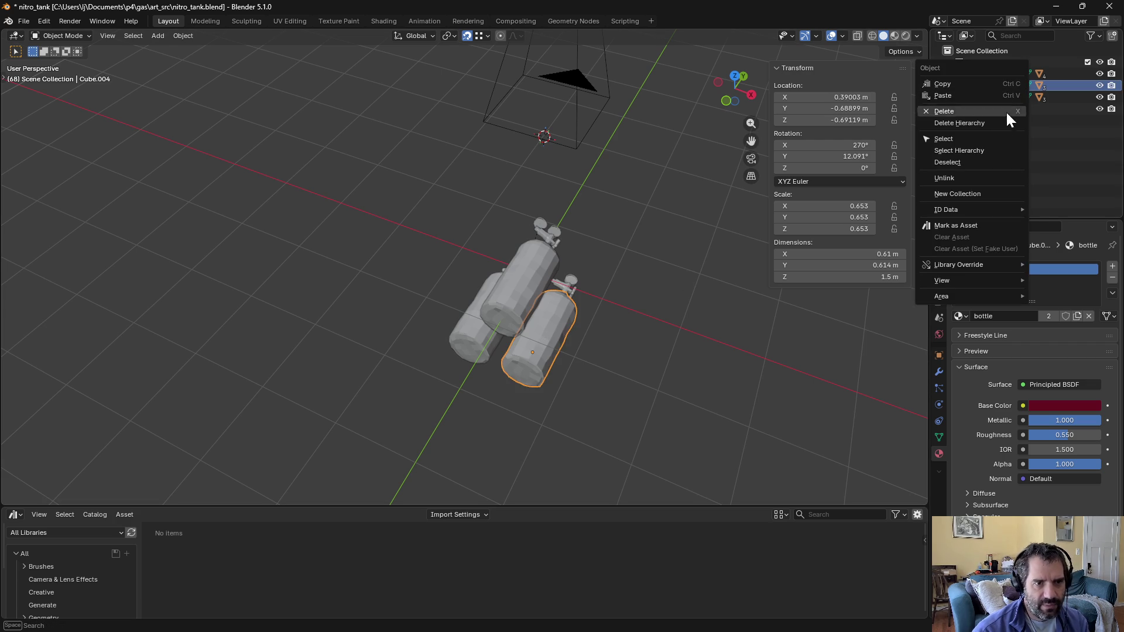
{"action": "left_click", "coordinate": [961, 114]}
{"action": "right_click", "coordinate": [983, 83]}
{"action": "left_click", "coordinate": [983, 84]}
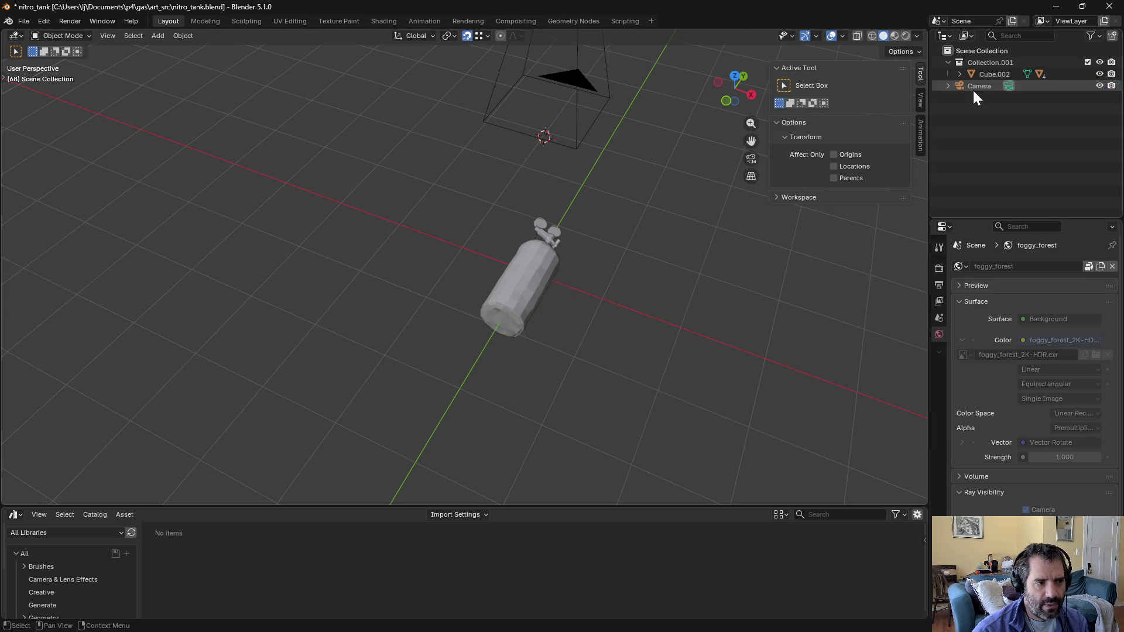
{"action": "left_click", "coordinate": [514, 273]}
{"action": "mouse_move", "coordinate": [711, 270]}
{"action": "left_mouse_down"}
{"action": "mouse_move", "coordinate": [712, 296]}
{"action": "mouse_move", "coordinate": [878, 306]}
{"action": "left_mouse_up"}
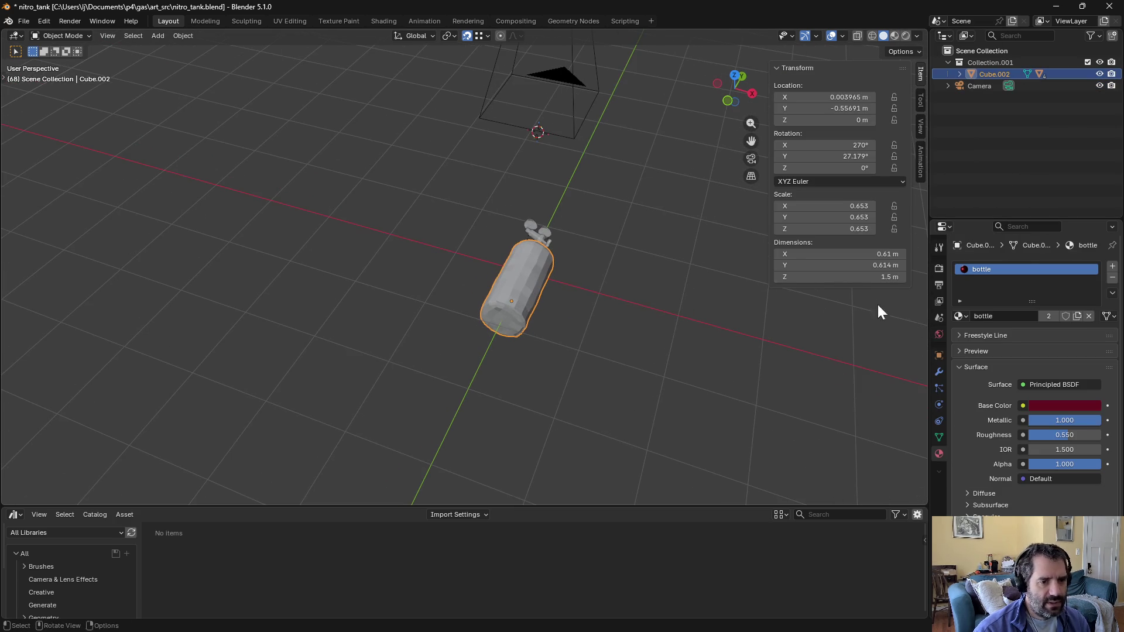
{"action": "left_click", "coordinate": [939, 355]}
Step: Zero the tank's rotation values so it stands upright
{"action": "type", "text": "0"}
{"action": "key", "text": "Tab"}
{"action": "type", "text": "0"}
{"action": "key", "text": "Tab"}
{"action": "key", "text": "Tab"}
{"action": "type", "text": "0"}
{"action": "key", "text": "Tab"}
{"action": "type", "text": "0"}
{"action": "key", "text": "Tab"}
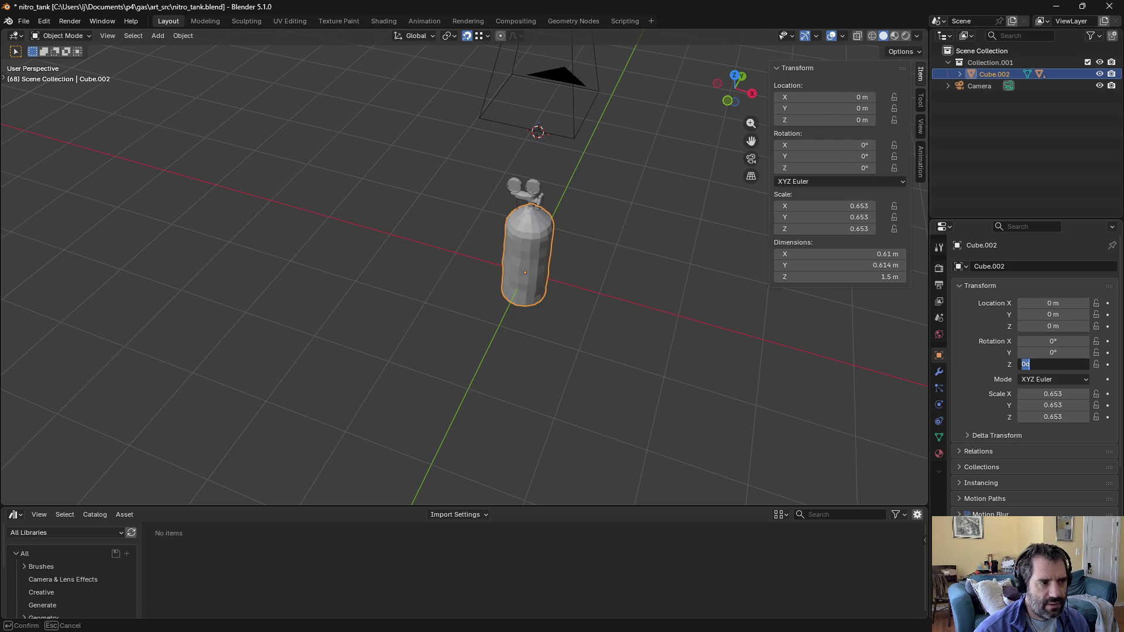
{"action": "key", "text": "Return"}
{"action": "mouse_move", "coordinate": [628, 314]}
{"action": "left_mouse_down"}
{"action": "mouse_move", "coordinate": [680, 260]}
{"action": "mouse_move", "coordinate": [656, 231]}
{"action": "mouse_move", "coordinate": [629, 250]}
{"action": "left_mouse_up"}
{"action": "mouse_move", "coordinate": [525, 318]}
{"action": "left_mouse_down"}
{"action": "mouse_move", "coordinate": [532, 338]}
{"action": "mouse_move", "coordinate": [557, 266]}
{"action": "left_mouse_up"}
{"action": "left_click_drag", "start_coordinate": [544, 368], "coordinate": [558, 229]}
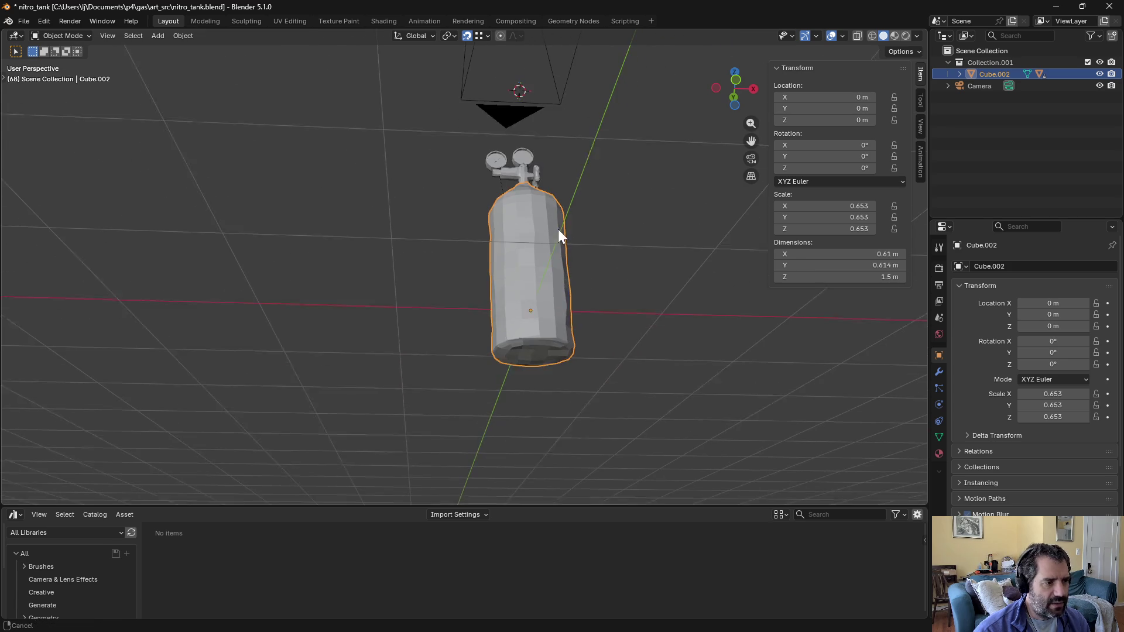
Step: Snap the 3D cursor to a vertex on the tank's bottom cap in Edit Mode
{"action": "key", "text": "ctrl+Tab"}
{"action": "left_click", "coordinate": [569, 356]}
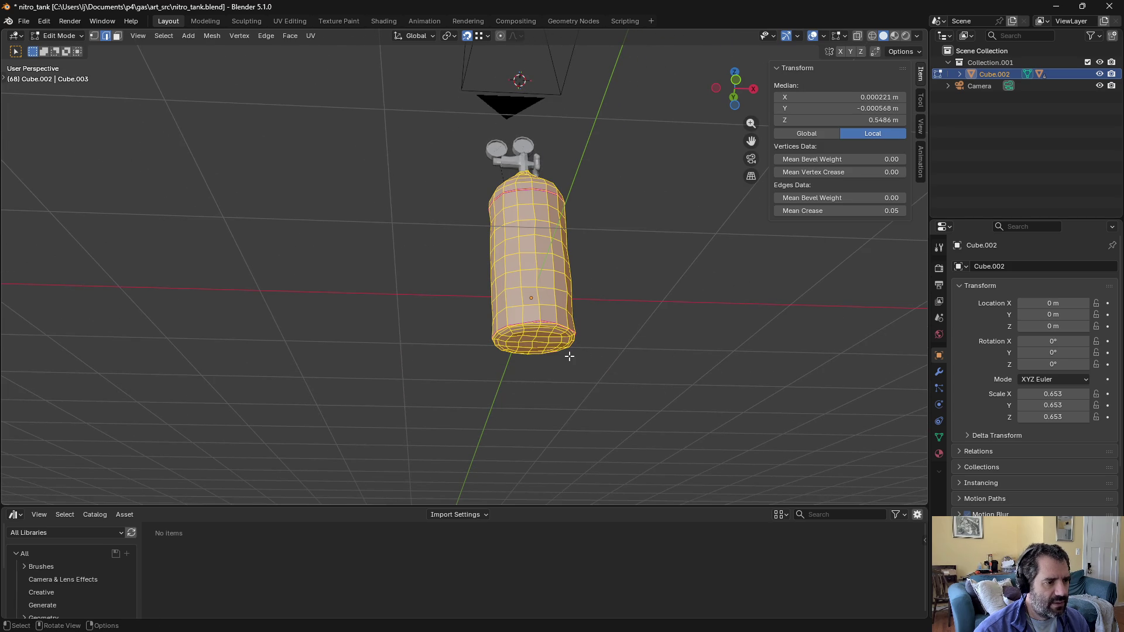
{"action": "left_click", "coordinate": [535, 344]}
{"action": "key", "text": "1"}
{"action": "left_click", "coordinate": [532, 342]}
{"action": "key", "text": "shift+s"}
{"action": "left_click", "coordinate": [565, 413]}
{"action": "mouse_move", "coordinate": [566, 413]}
{"action": "left_mouse_down"}
{"action": "mouse_move", "coordinate": [602, 369]}
{"action": "mouse_move", "coordinate": [595, 386]}
{"action": "mouse_move", "coordinate": [555, 379]}
{"action": "left_mouse_up"}
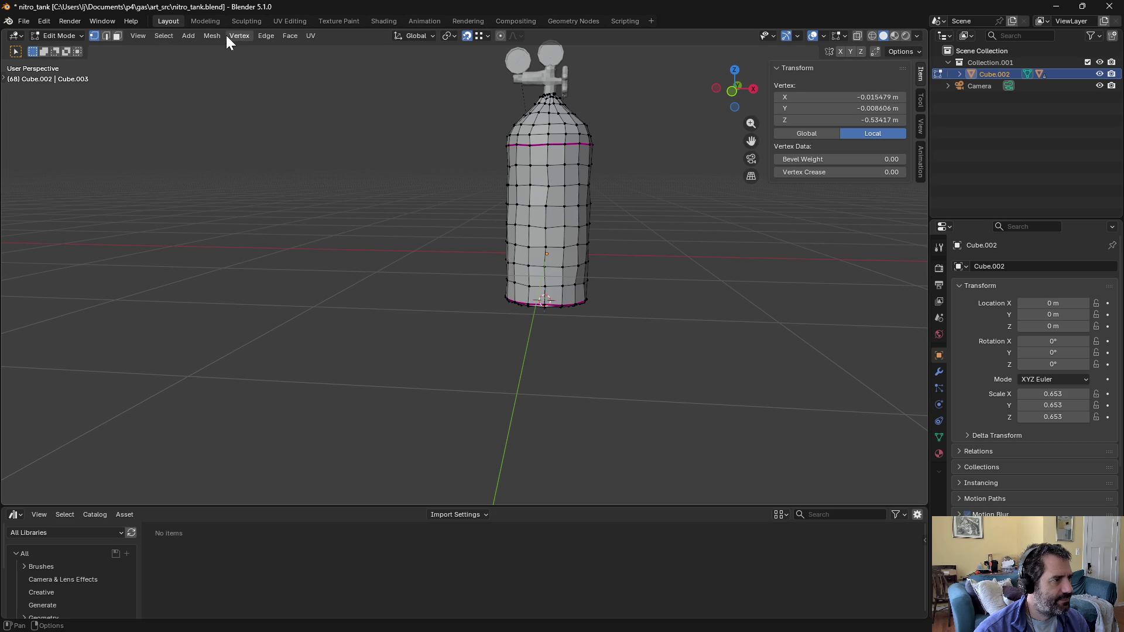
Step: Set the tank's origin to the 3D cursor and zero its location
{"action": "key", "text": "Tab"}
{"action": "left_click", "coordinate": [186, 36]}
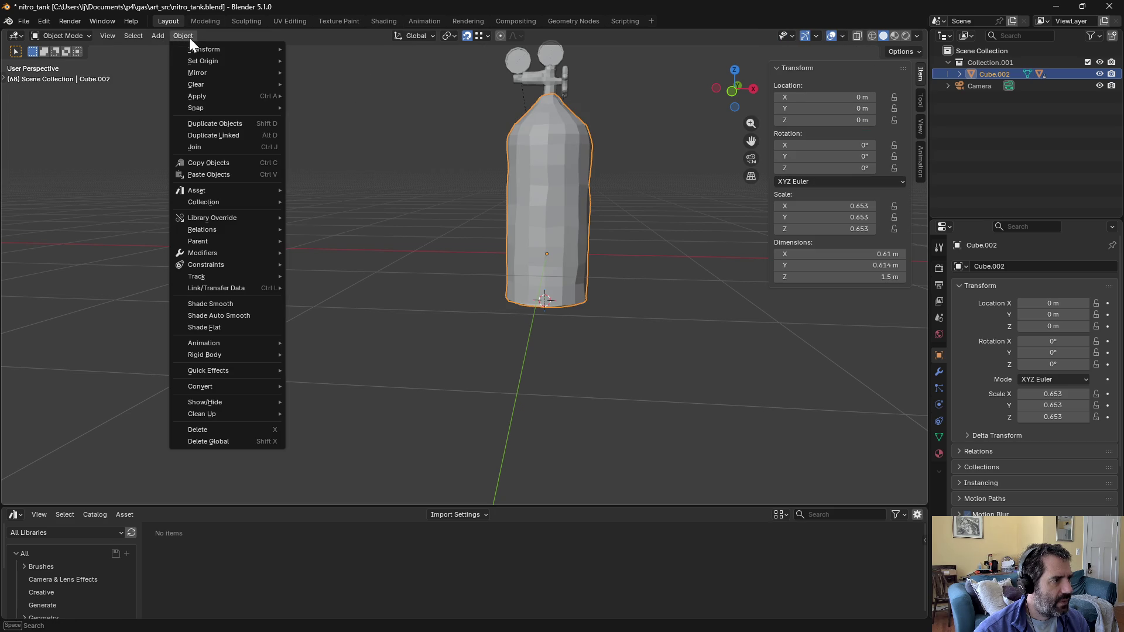
{"action": "mouse_move", "coordinate": [188, 61]}
{"action": "left_click", "coordinate": [331, 86]}
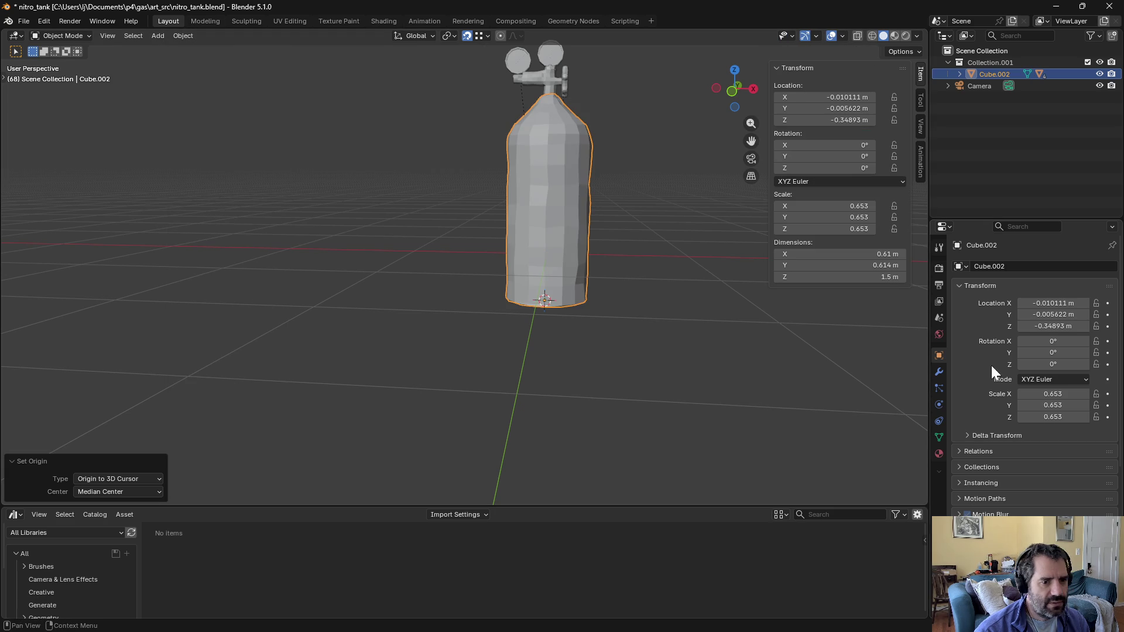
{"action": "type", "text": "0"}
{"action": "key", "text": "Tab"}
{"action": "type", "text": "0"}
{"action": "key", "text": "Tab"}
{"action": "type", "text": "0"}
{"action": "key", "text": "Return"}
Step: Switch to Unity and start a play-test of map_01_scene
{"action": "scroll", "coordinate": [632, 271], "scroll_direction": "down", "scroll_amount": 4}
{"action": "mouse_move", "coordinate": [635, 364]}
{"action": "left_mouse_down"}
{"action": "mouse_move", "coordinate": [627, 332]}
{"action": "mouse_move", "coordinate": [597, 352]}
{"action": "mouse_move", "coordinate": [808, 313]}
{"action": "mouse_move", "coordinate": [25, 333]}
{"action": "mouse_move", "coordinate": [744, 340]}
{"action": "mouse_move", "coordinate": [732, 346]}
{"action": "left_mouse_up"}
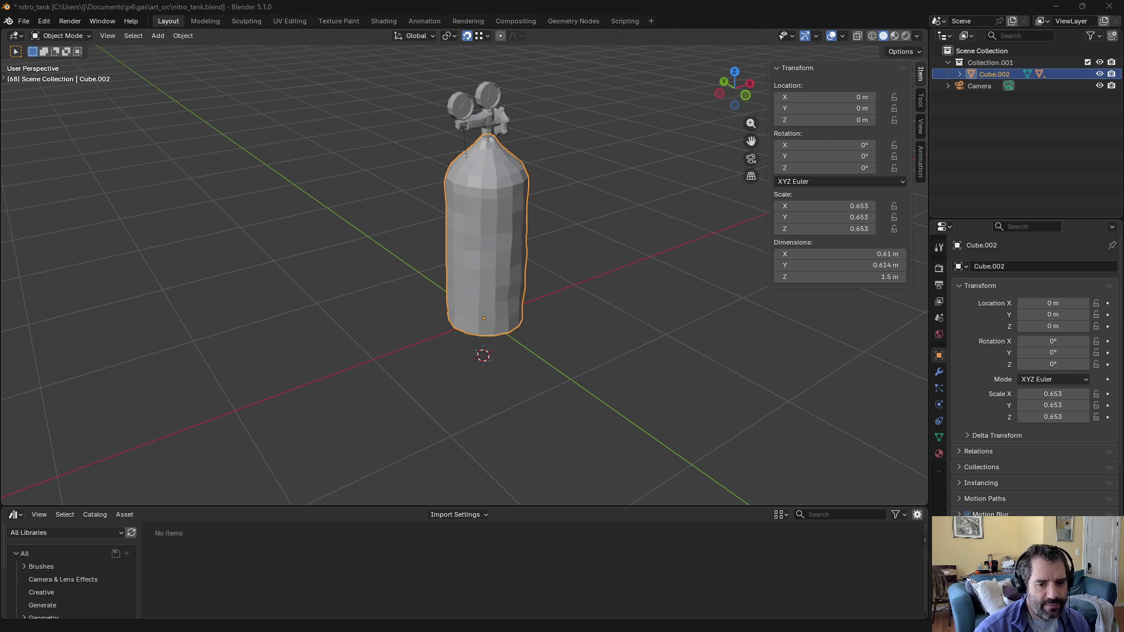
{"action": "key", "text": "alt+Tab"}
{"action": "left_click", "coordinate": [619, 36]}
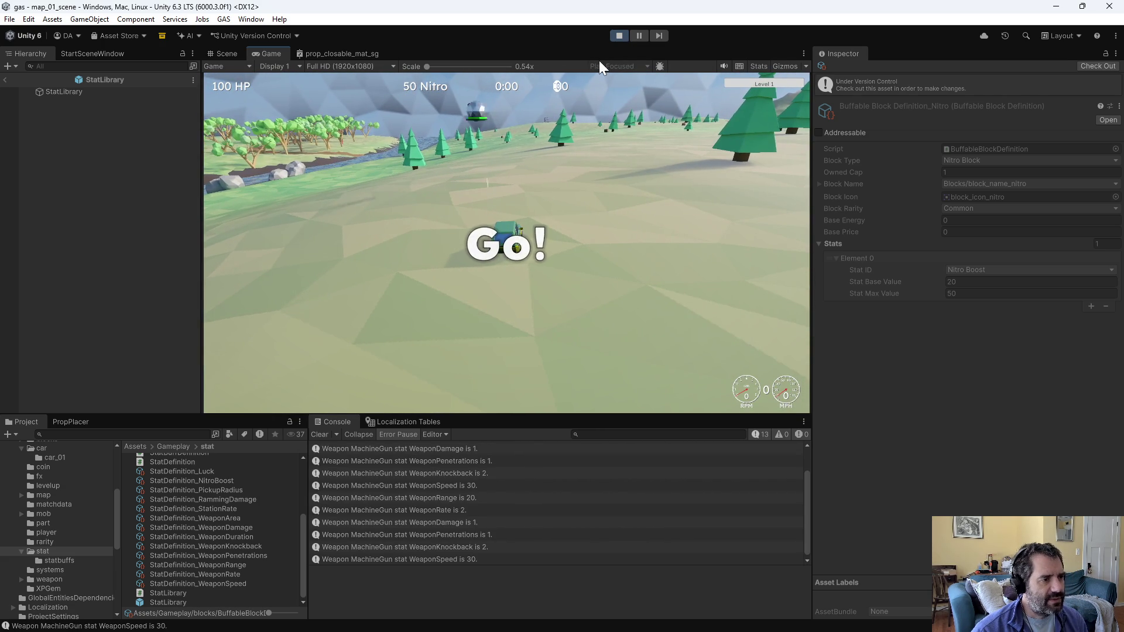
Step: Drive the car around the field with W and D
{"action": "key", "text": "w"}
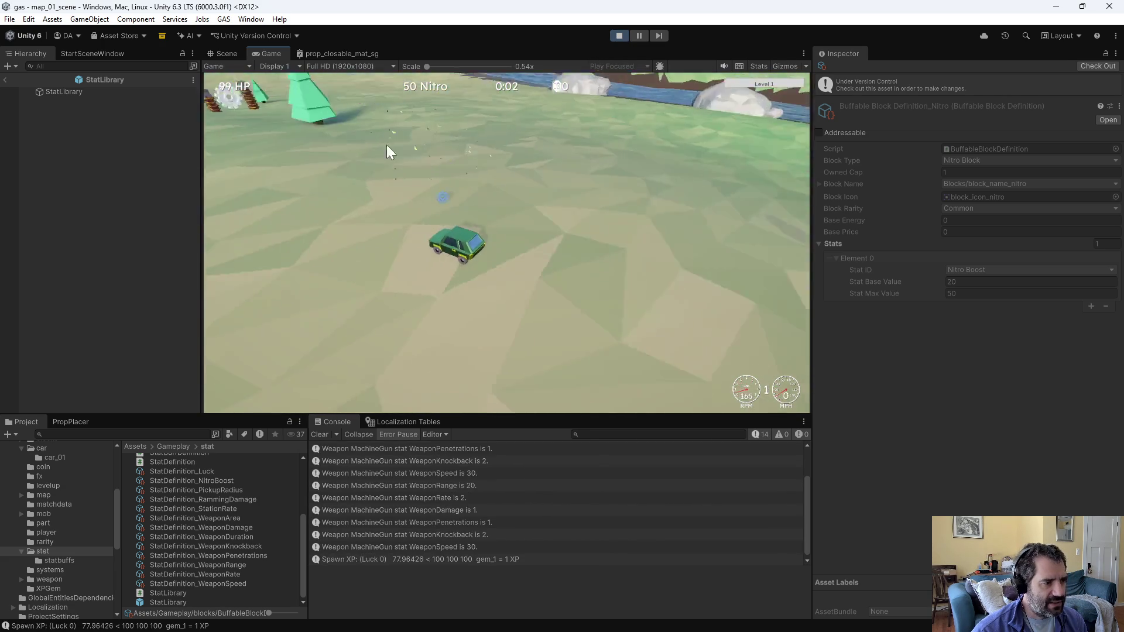
{"action": "key", "text": "w"}
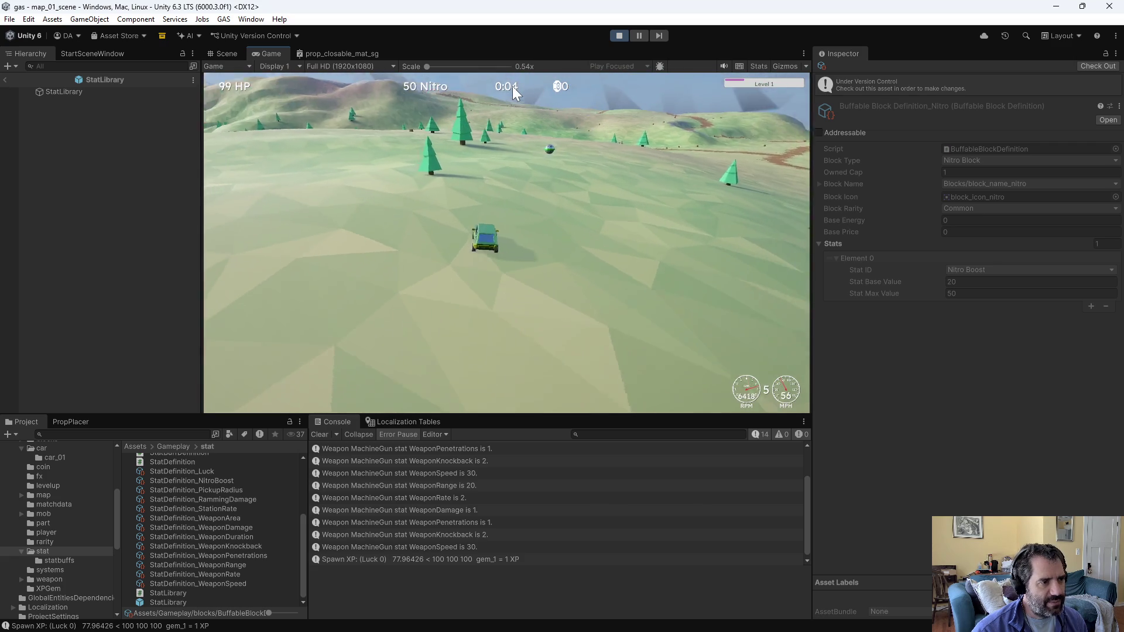
{"action": "key", "text": "d"}
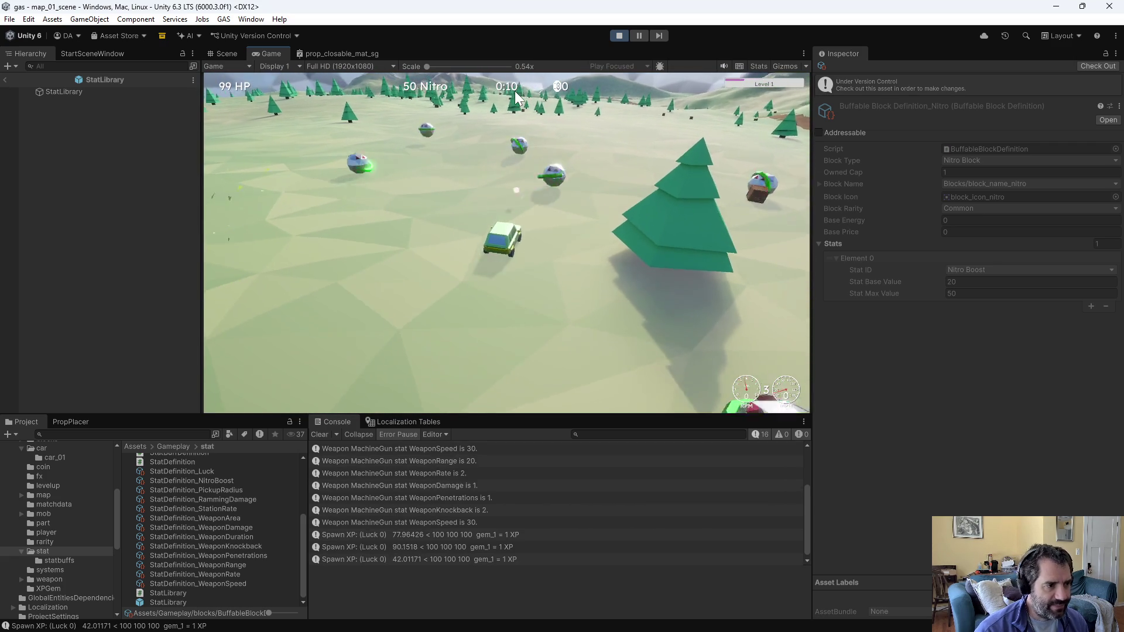
{"action": "key", "text": "w"}
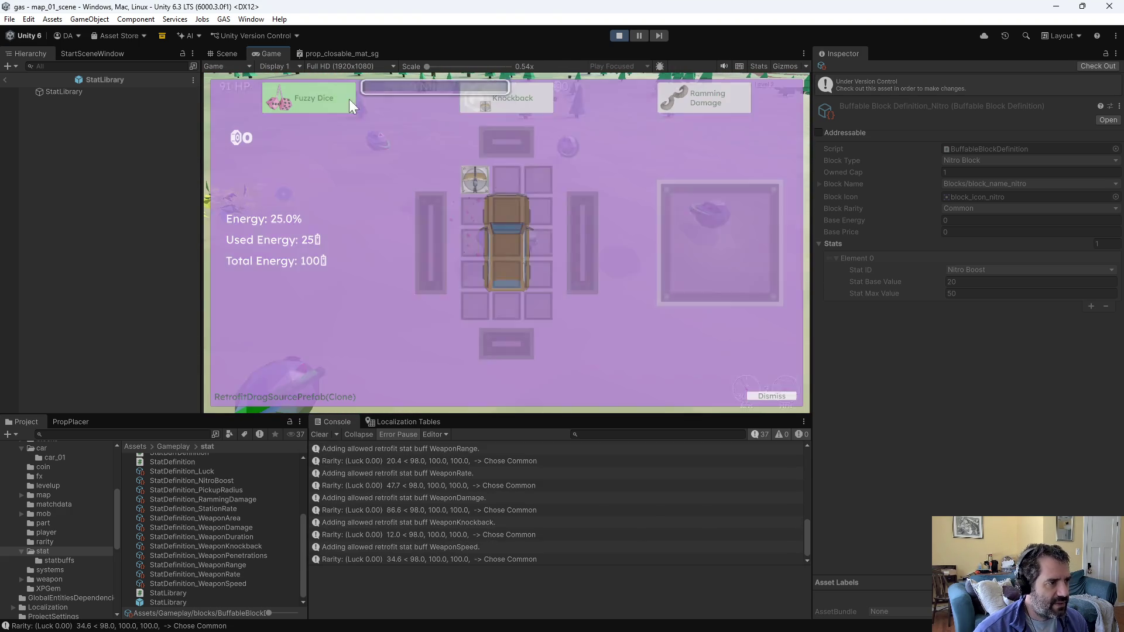
Step: Force level-ups until Nitro is offered, place it on the car grid, then level up again
{"action": "key", "text": "Escape"}
{"action": "key", "text": "Escape"}
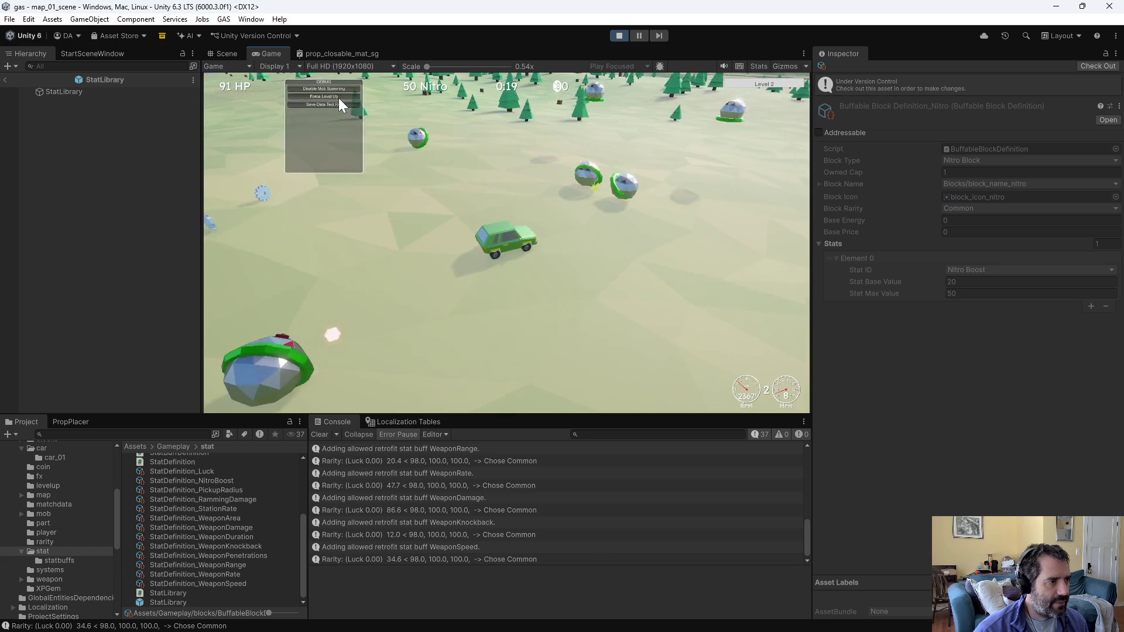
{"action": "left_click", "coordinate": [338, 97]}
{"action": "key", "text": "Escape"}
{"action": "key", "text": "Escape"}
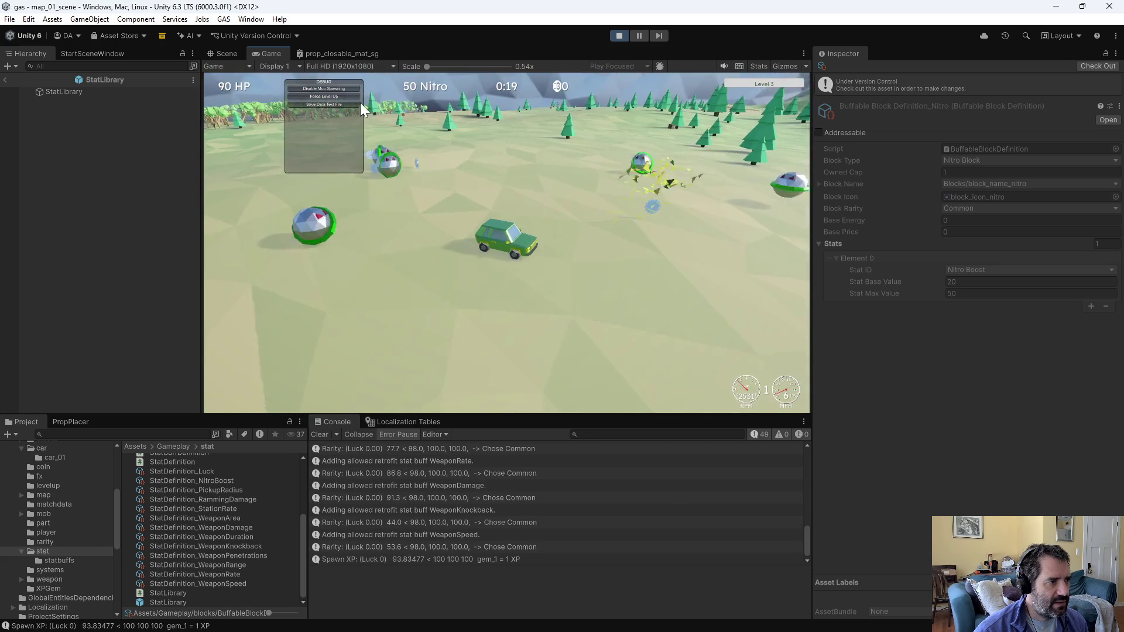
{"action": "left_click", "coordinate": [357, 99]}
{"action": "key", "text": "Escape"}
{"action": "key", "text": "Escape"}
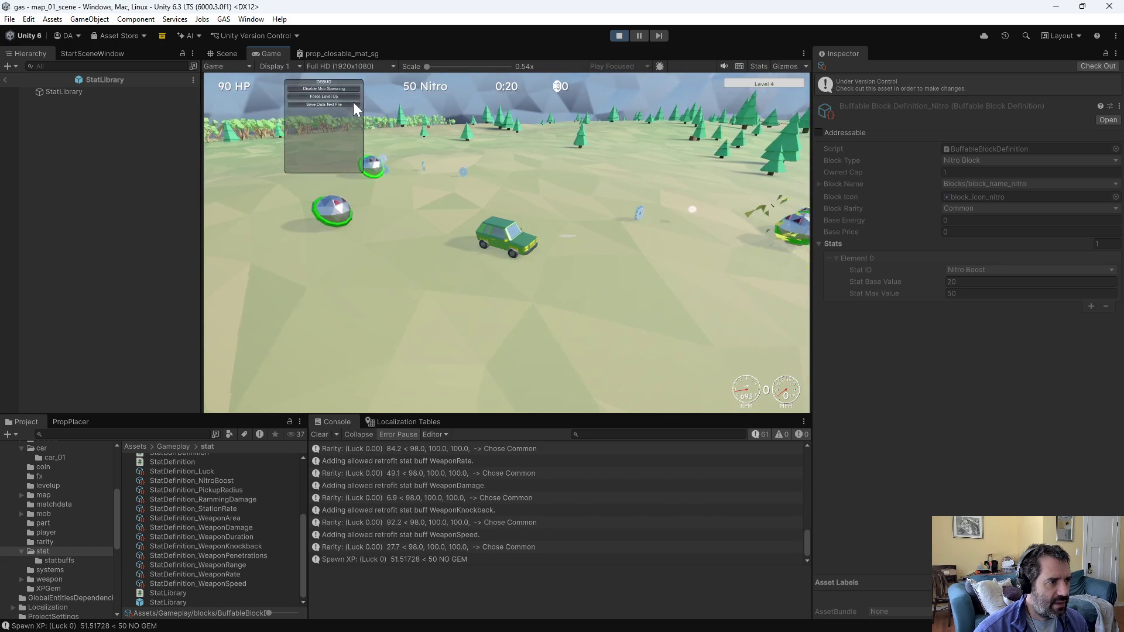
{"action": "left_click", "coordinate": [351, 95]}
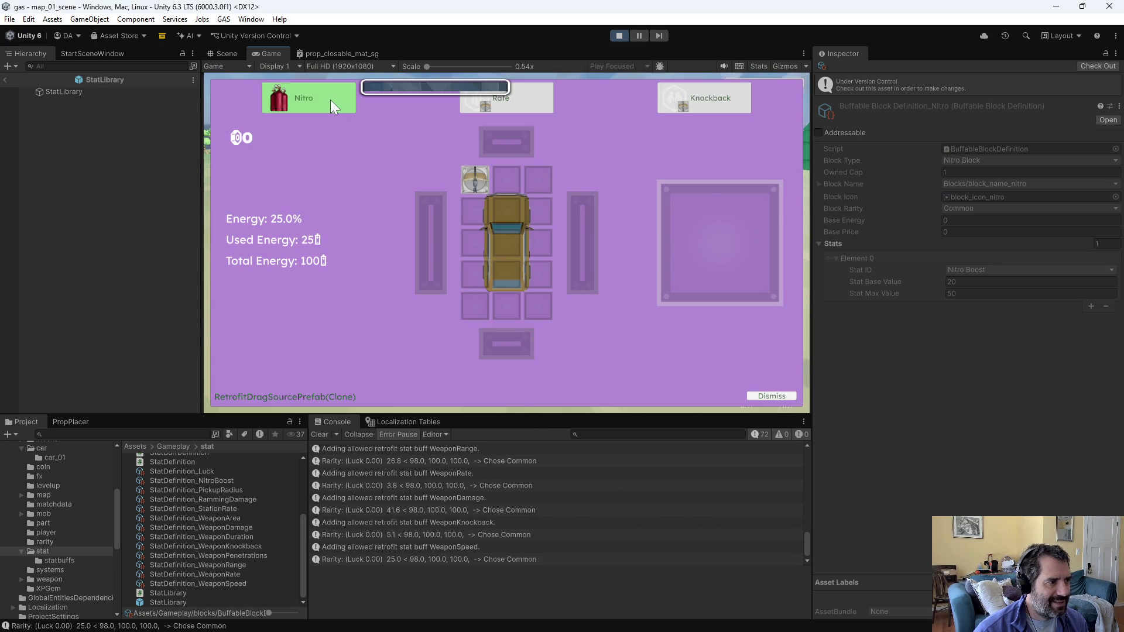
{"action": "left_click_drag", "start_coordinate": [324, 113], "coordinate": [508, 244]}
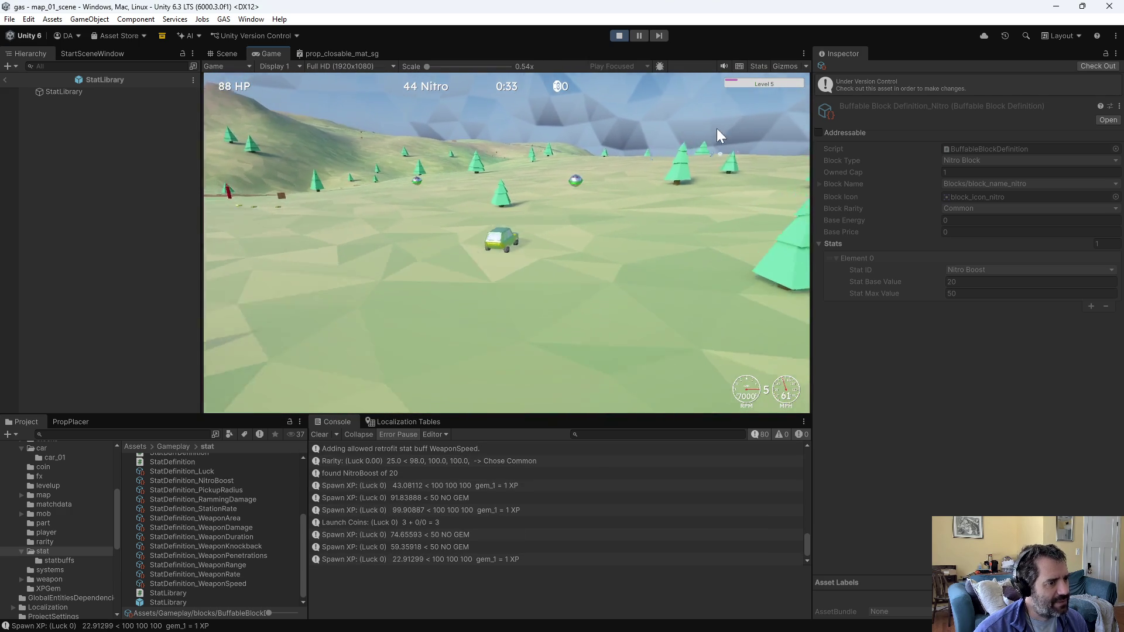
{"action": "key", "text": "grave"}
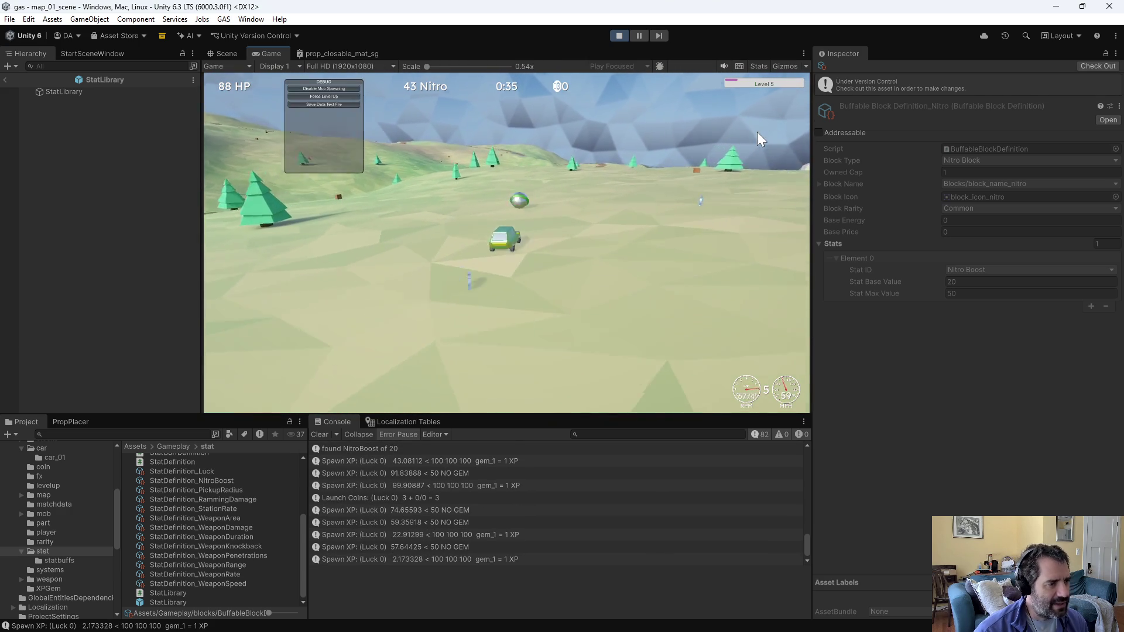
{"action": "left_click", "coordinate": [331, 96]}
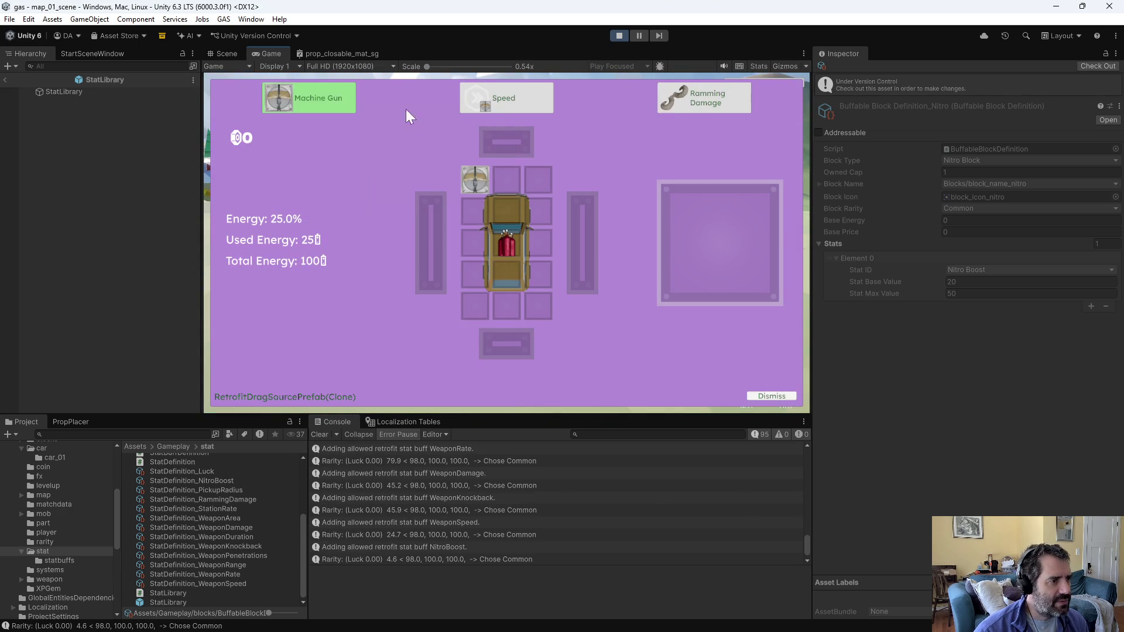
Step: Place two Ramming Damage blocks on the car grid, drive on, and force another level-up
{"action": "left_click_drag", "start_coordinate": [722, 97], "coordinate": [507, 299]}
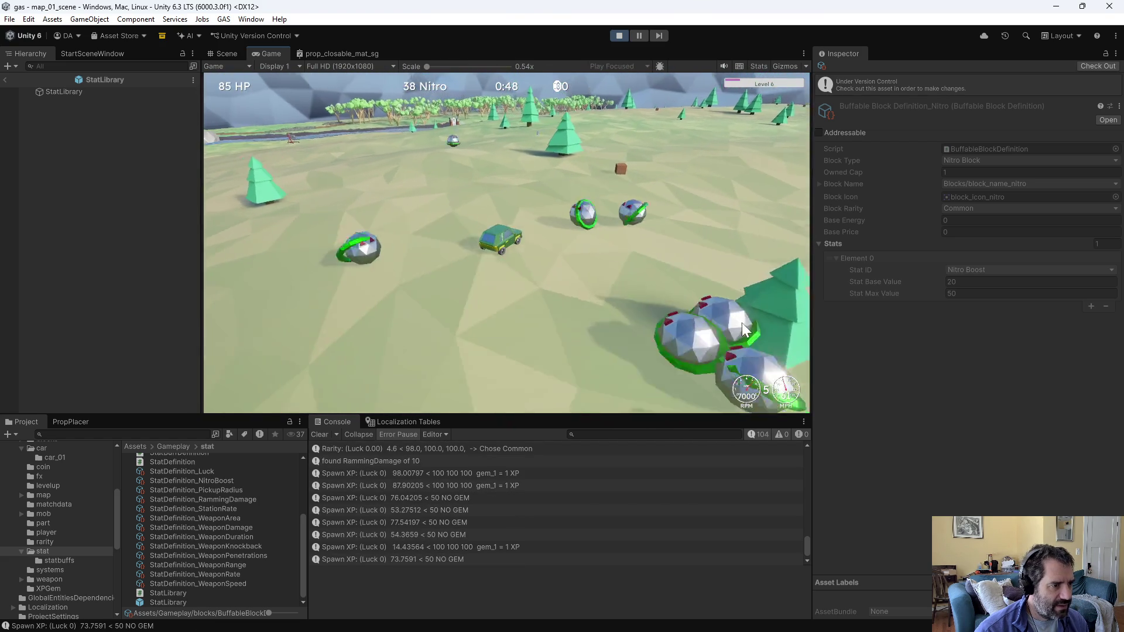
{"action": "key", "text": "grave"}
{"action": "key", "text": "grave"}
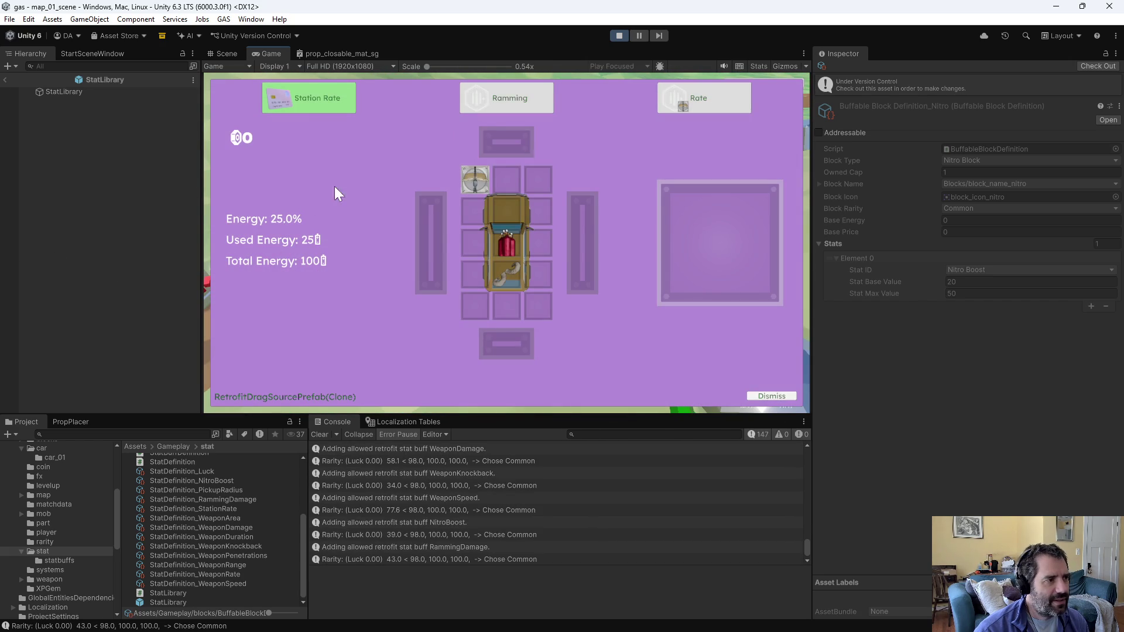
{"action": "left_click_drag", "start_coordinate": [528, 94], "coordinate": [497, 274]}
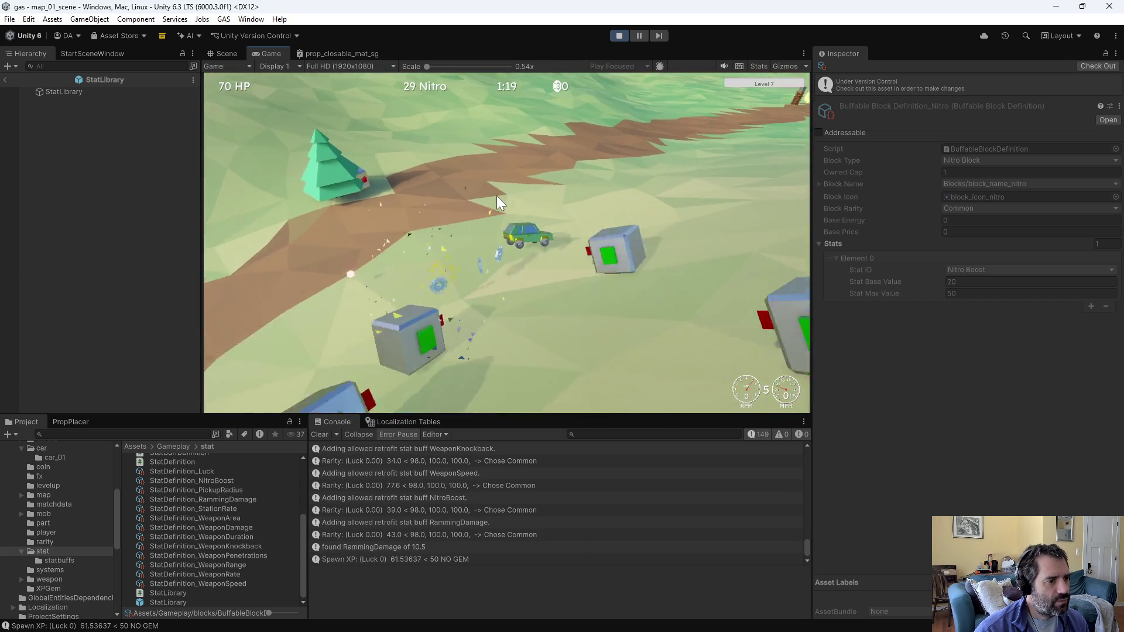
{"action": "key", "text": "w"}
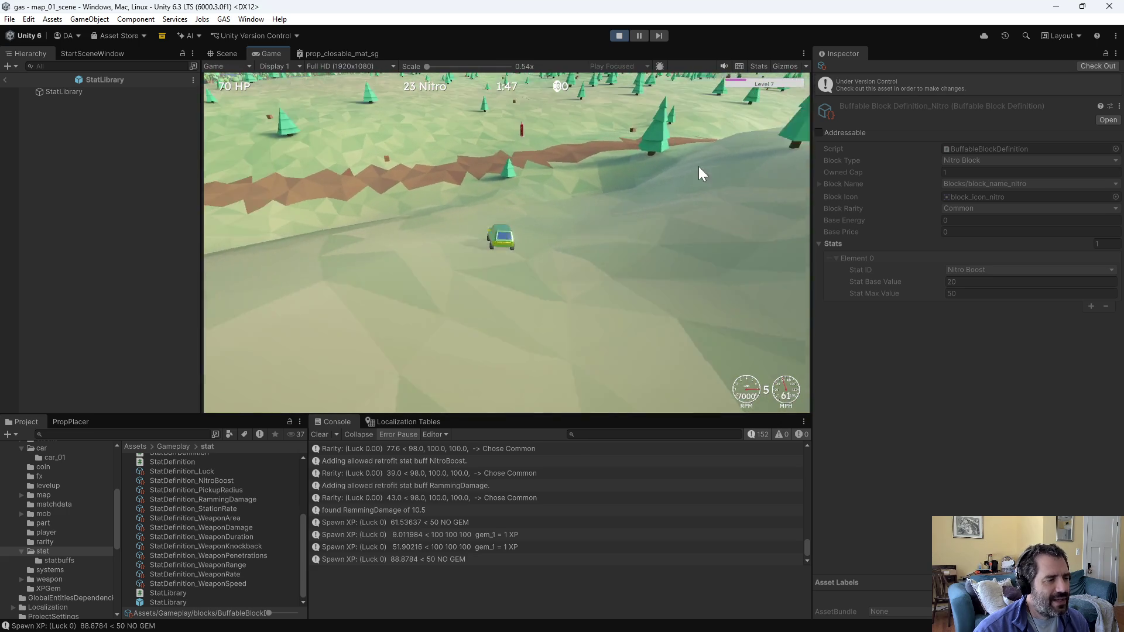
{"action": "left_click", "coordinate": [350, 97]}
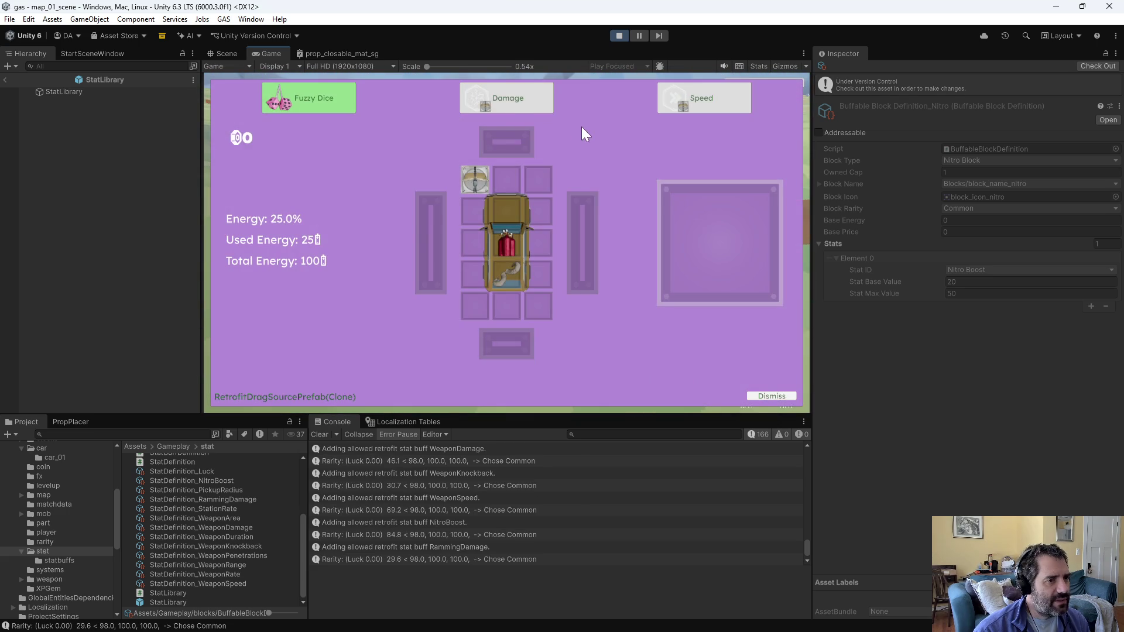
Step: Reroll until Nitro appears, add it to the centre slot, then drive and force a level-up
{"action": "left_click", "coordinate": [356, 99]}
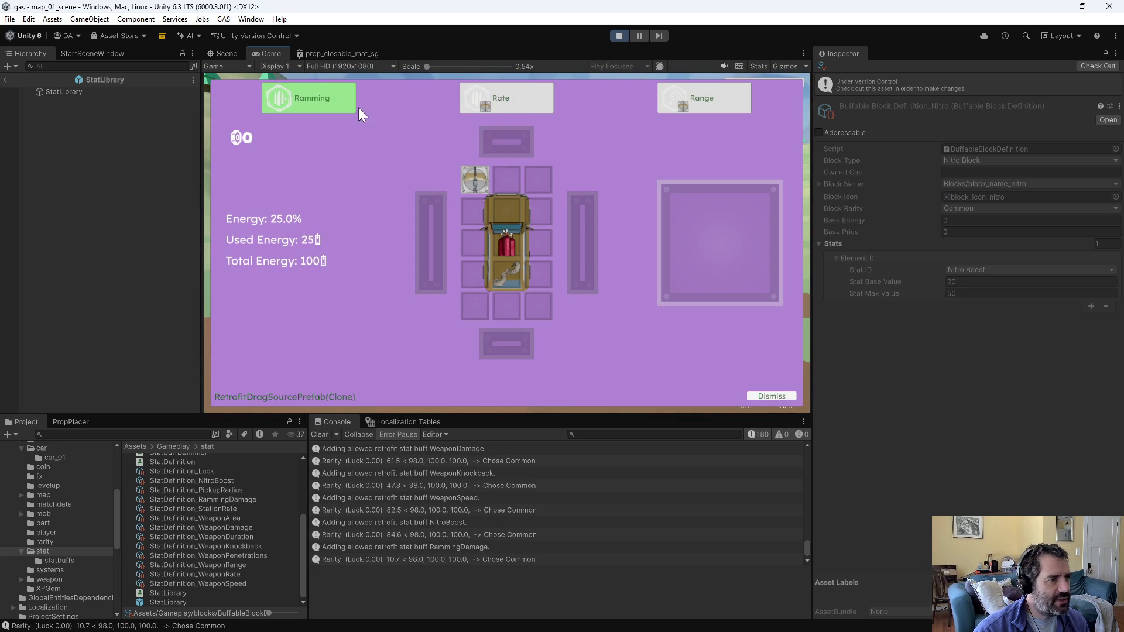
{"action": "left_click", "coordinate": [464, 126]}
{"action": "left_click", "coordinate": [336, 97]}
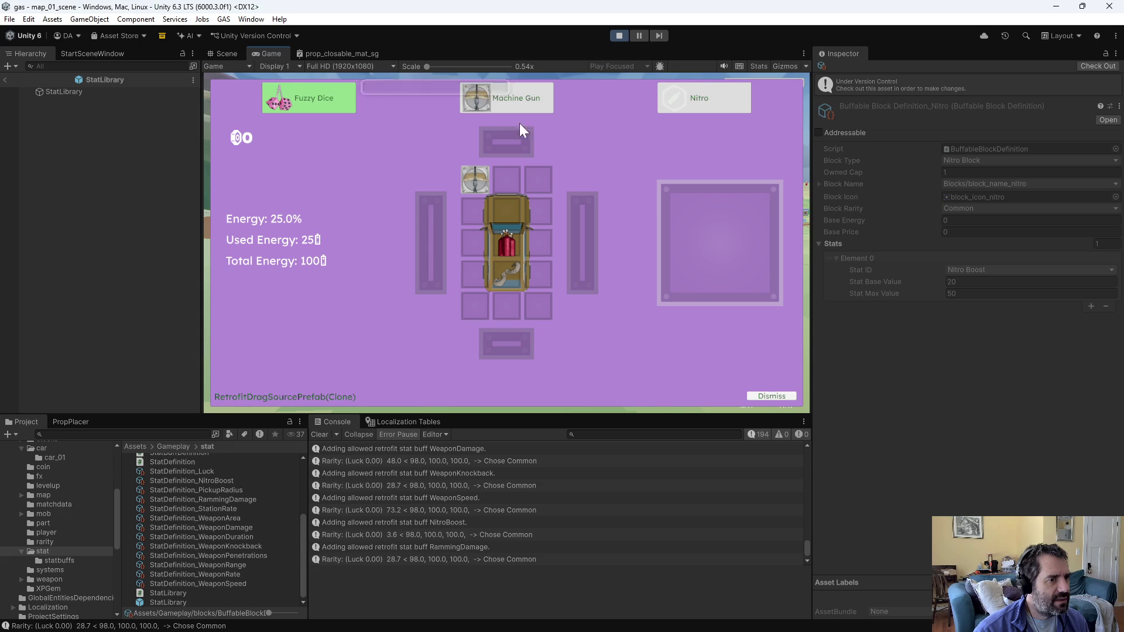
{"action": "mouse_move", "coordinate": [704, 97]}
{"action": "left_mouse_down"}
{"action": "mouse_move", "coordinate": [541, 237]}
{"action": "mouse_move", "coordinate": [514, 241]}
{"action": "left_mouse_up"}
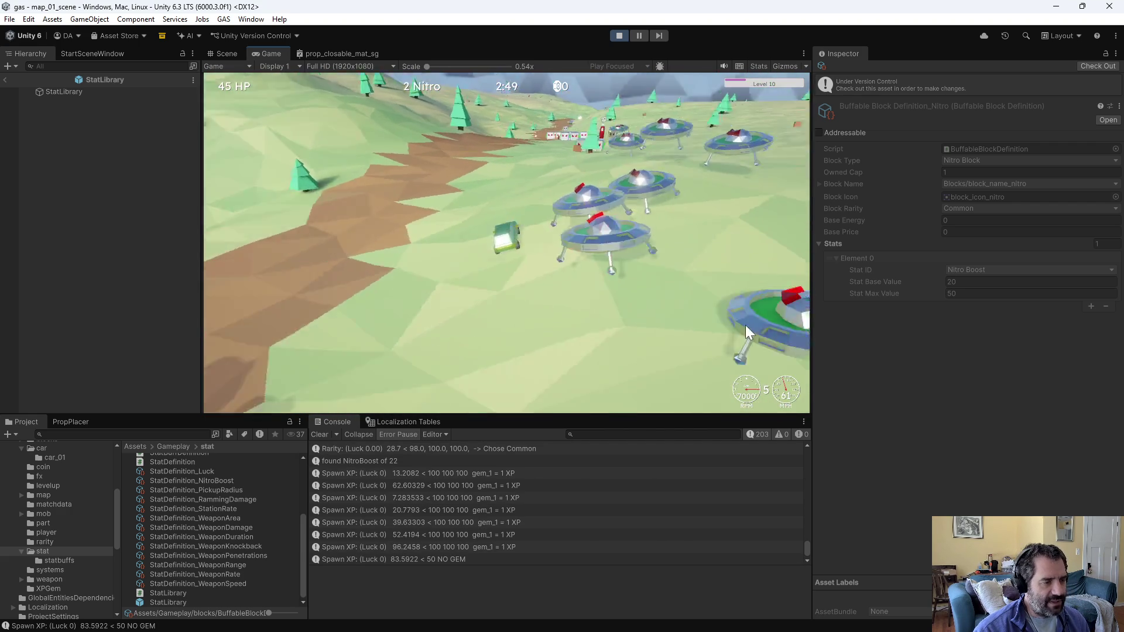
{"action": "key", "text": "grave"}
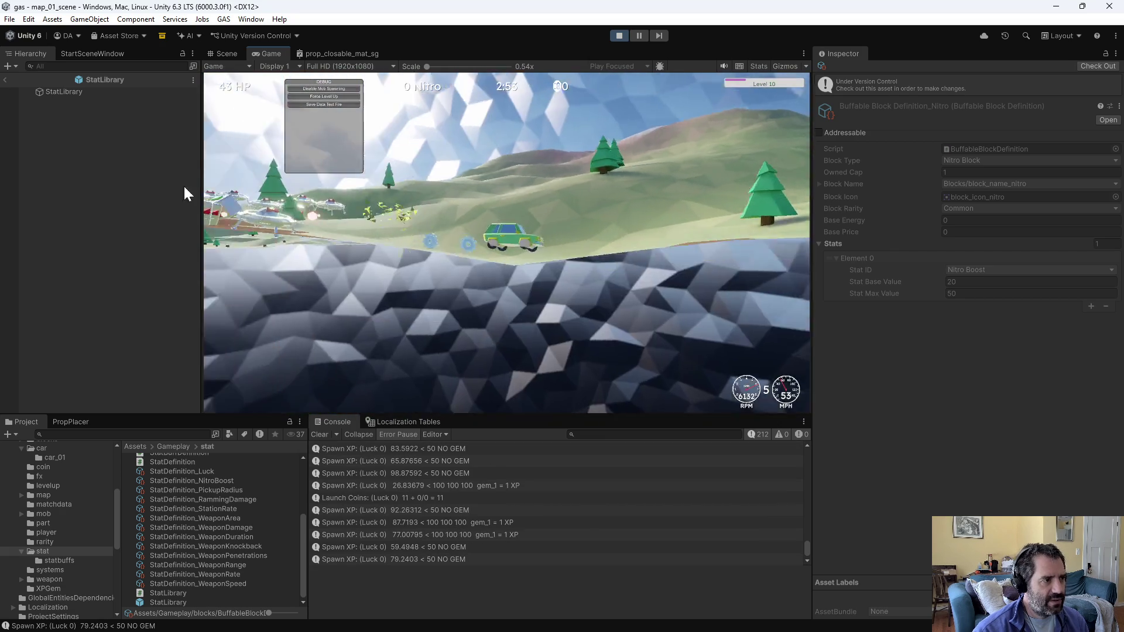
{"action": "left_click", "coordinate": [337, 97]}
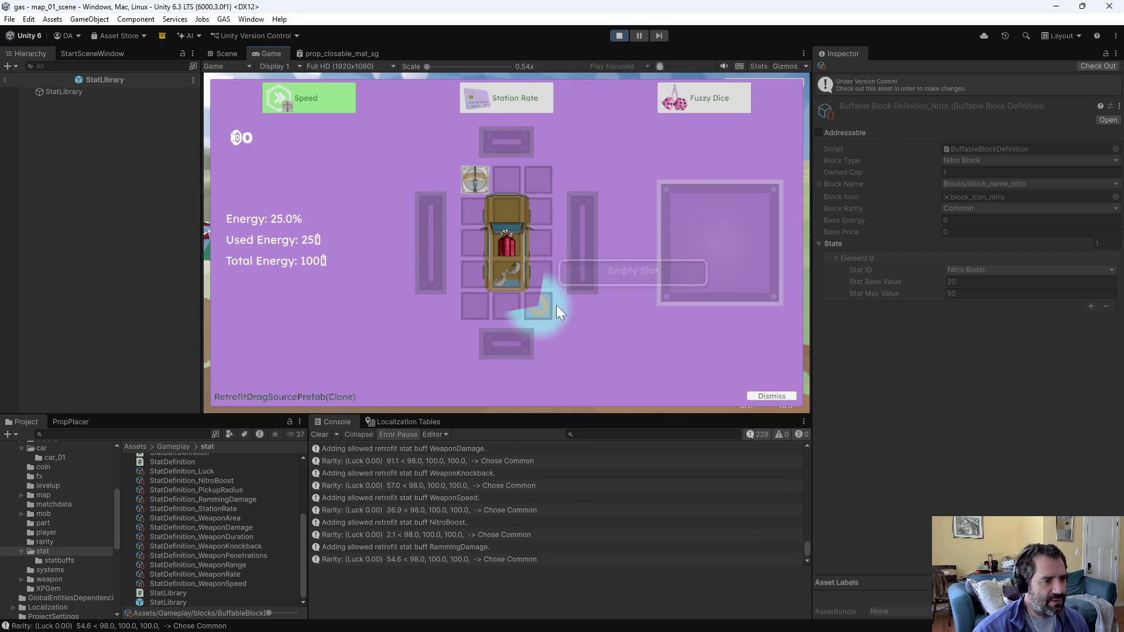
Step: Place Fuzzy Dice in the car slot above the Nitro, then stop the Unity play test
{"action": "mouse_move", "coordinate": [467, 181]}
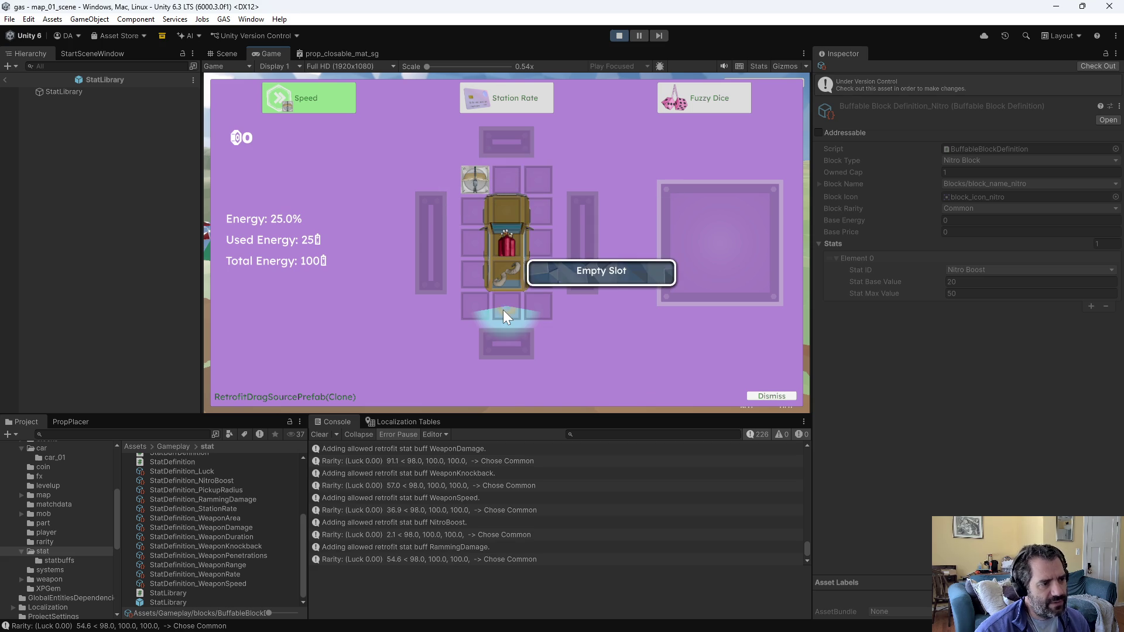
{"action": "mouse_move", "coordinate": [690, 103]}
{"action": "left_mouse_down"}
{"action": "mouse_move", "coordinate": [584, 187]}
{"action": "mouse_move", "coordinate": [515, 218]}
{"action": "left_mouse_up"}
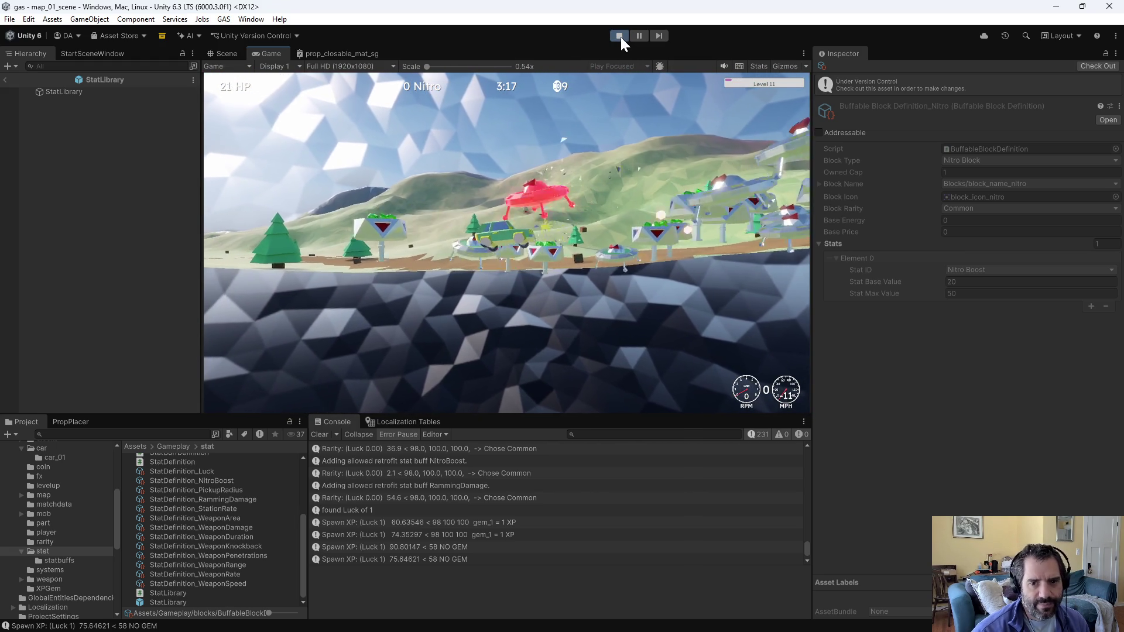
{"action": "left_click", "coordinate": [621, 36]}
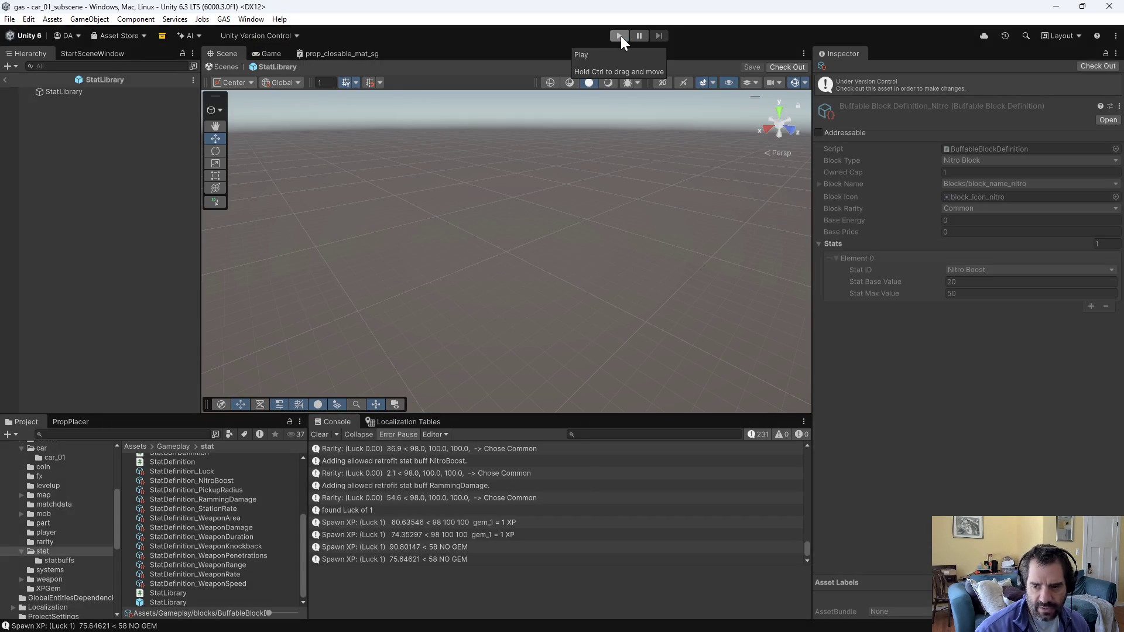